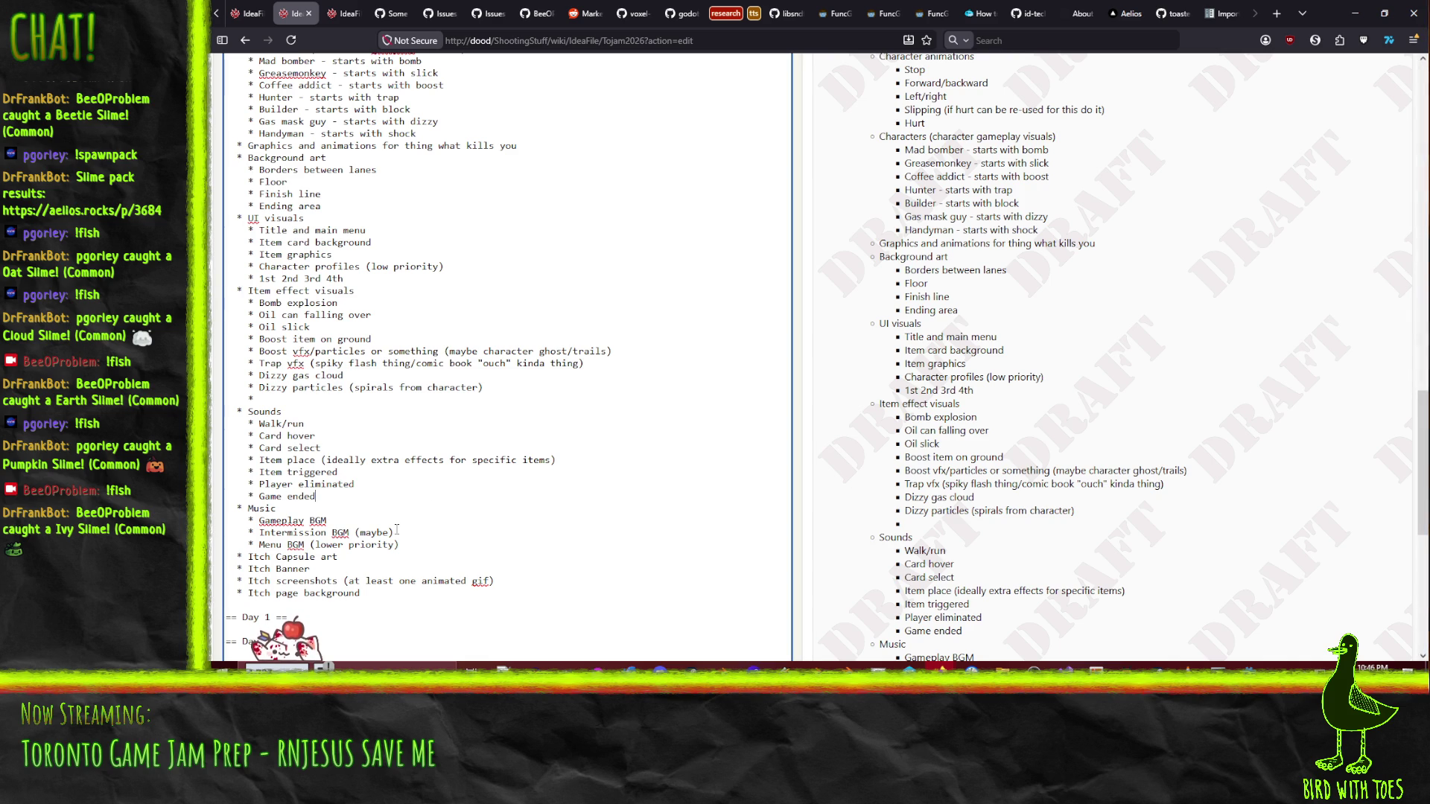
- Add Explosion and Zapping sound bullets, then remove those lines again
key(Return)
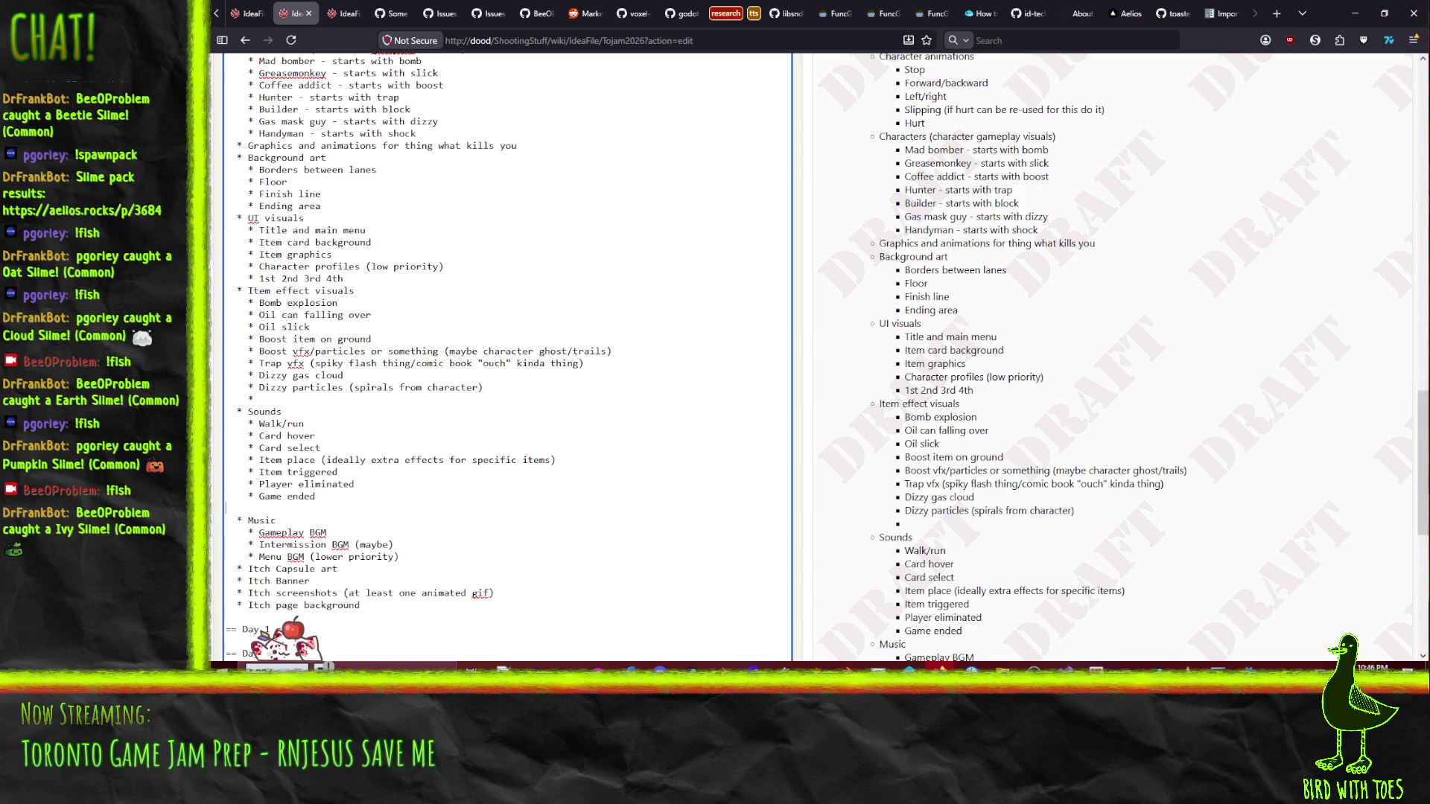
text(* Explosion)
key(Return)
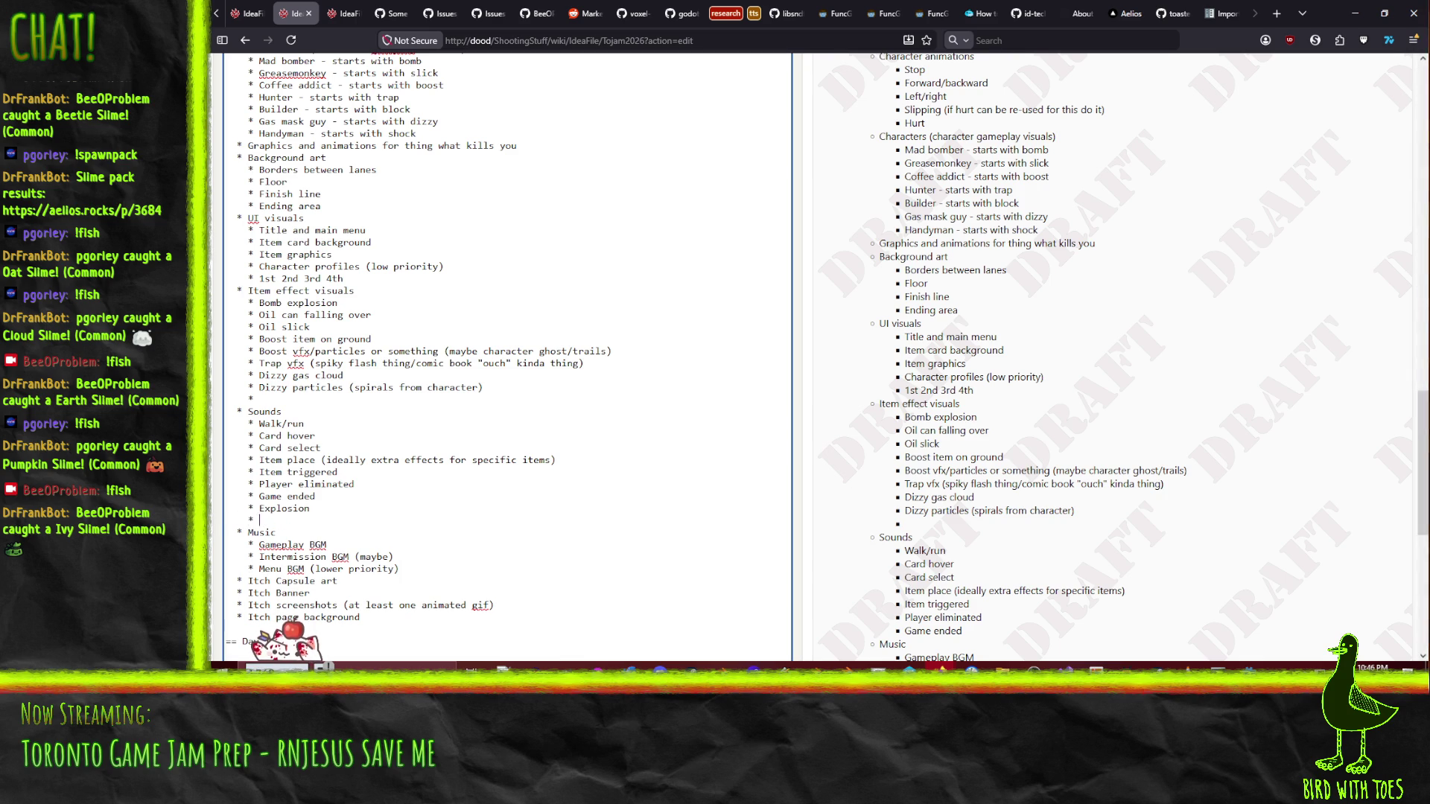
text(Zapping s)
key(BackSpace)
key(Return)
text(*)
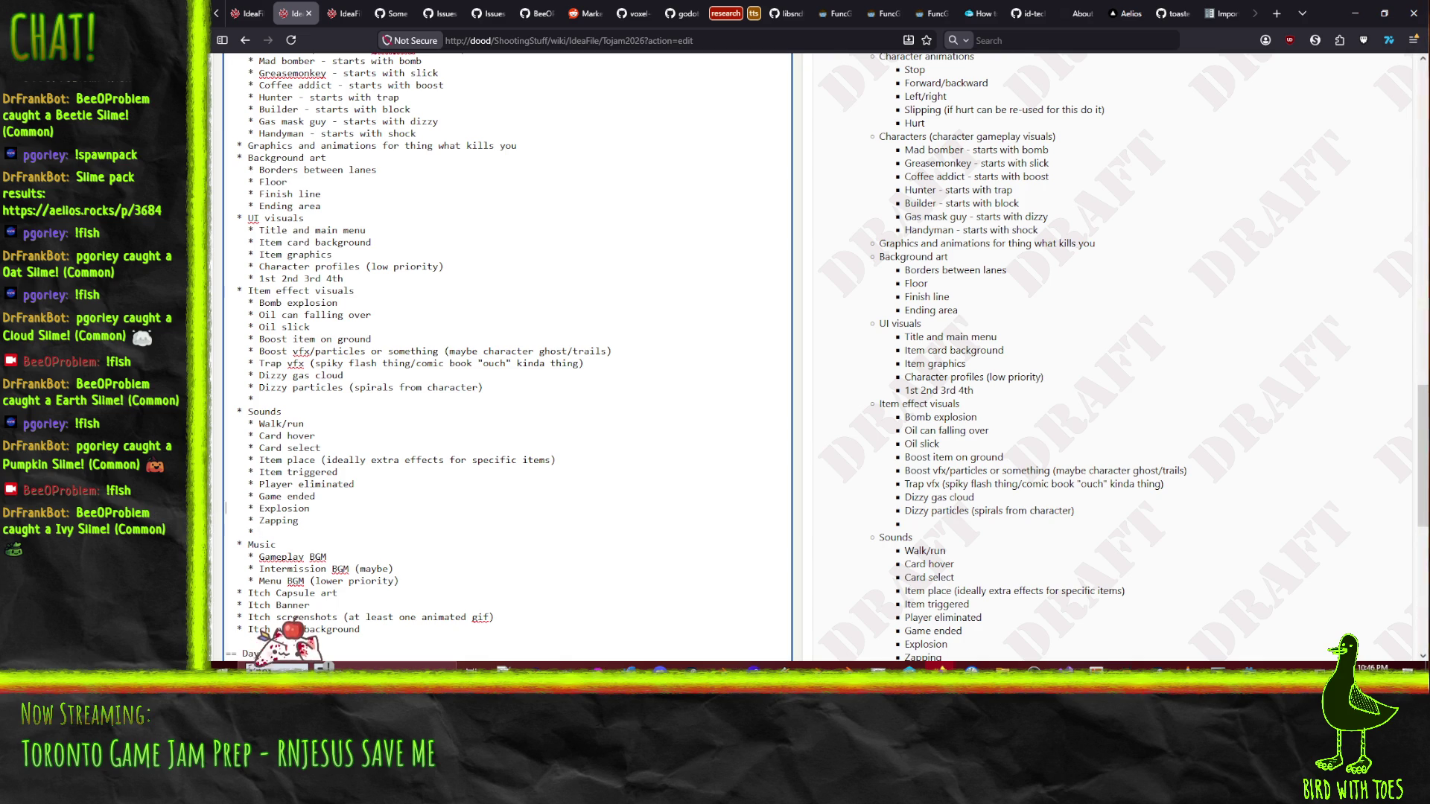
drag(227, 508, 298, 521)
key(shift+Down)
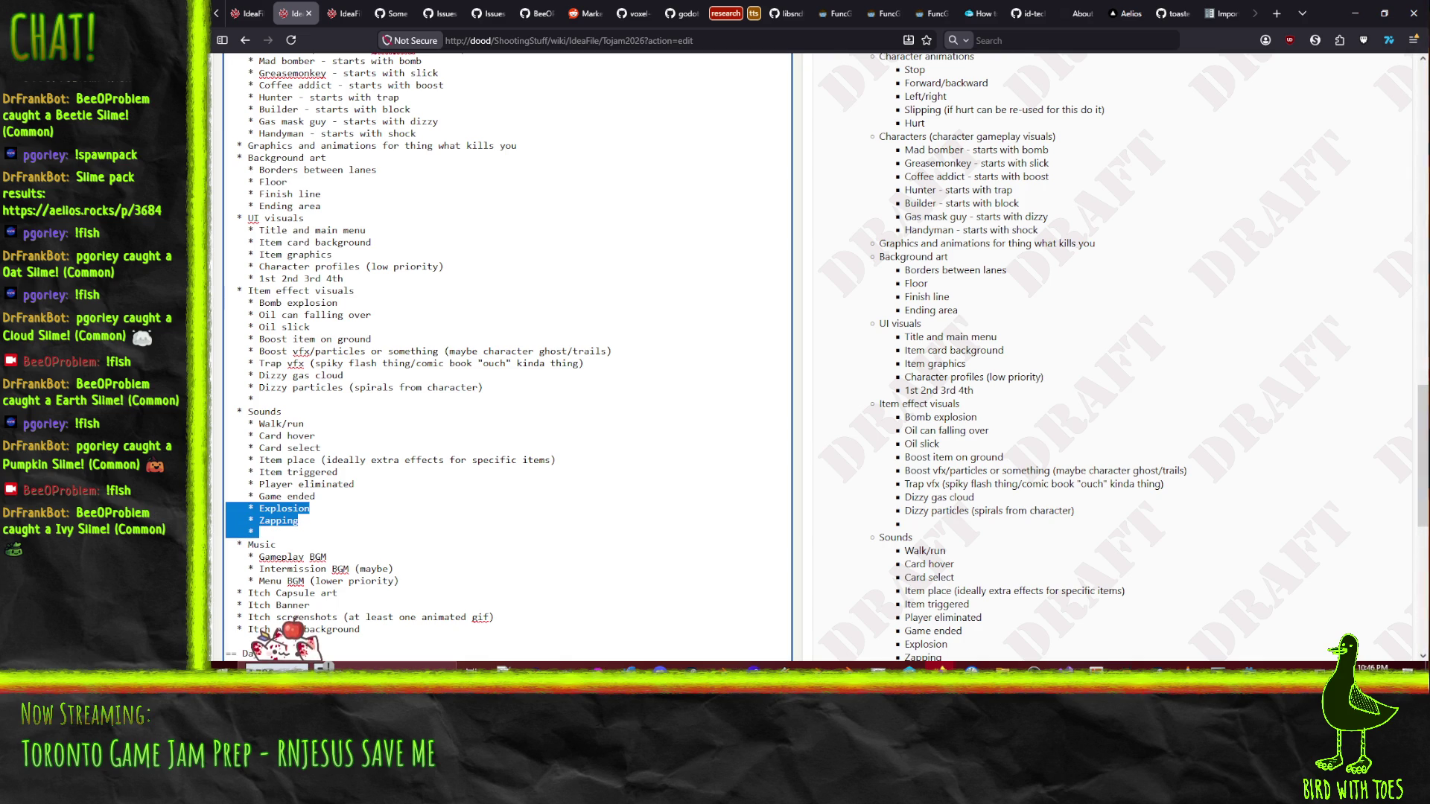
key(ctrl+x)
- Append '(for each item)' to Item triggered and add an 'Item affecting player (where applicable)' bullet
text(()
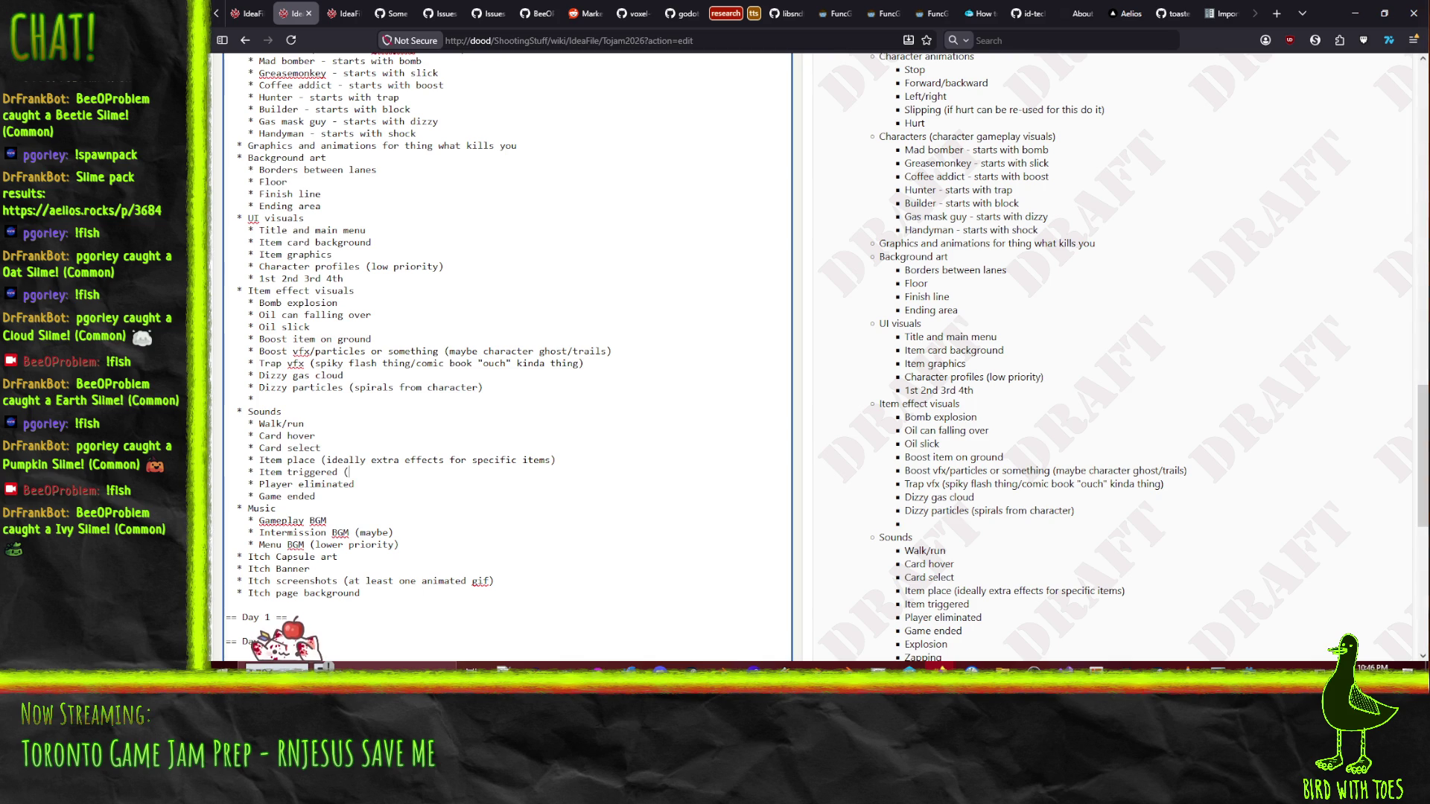
text(for eac i)
key(BackSpace)
key(BackSpace)
text(h item))
key(Return)
text(* Item affecting player (where applicable))
click(315, 508)
click(276, 520)
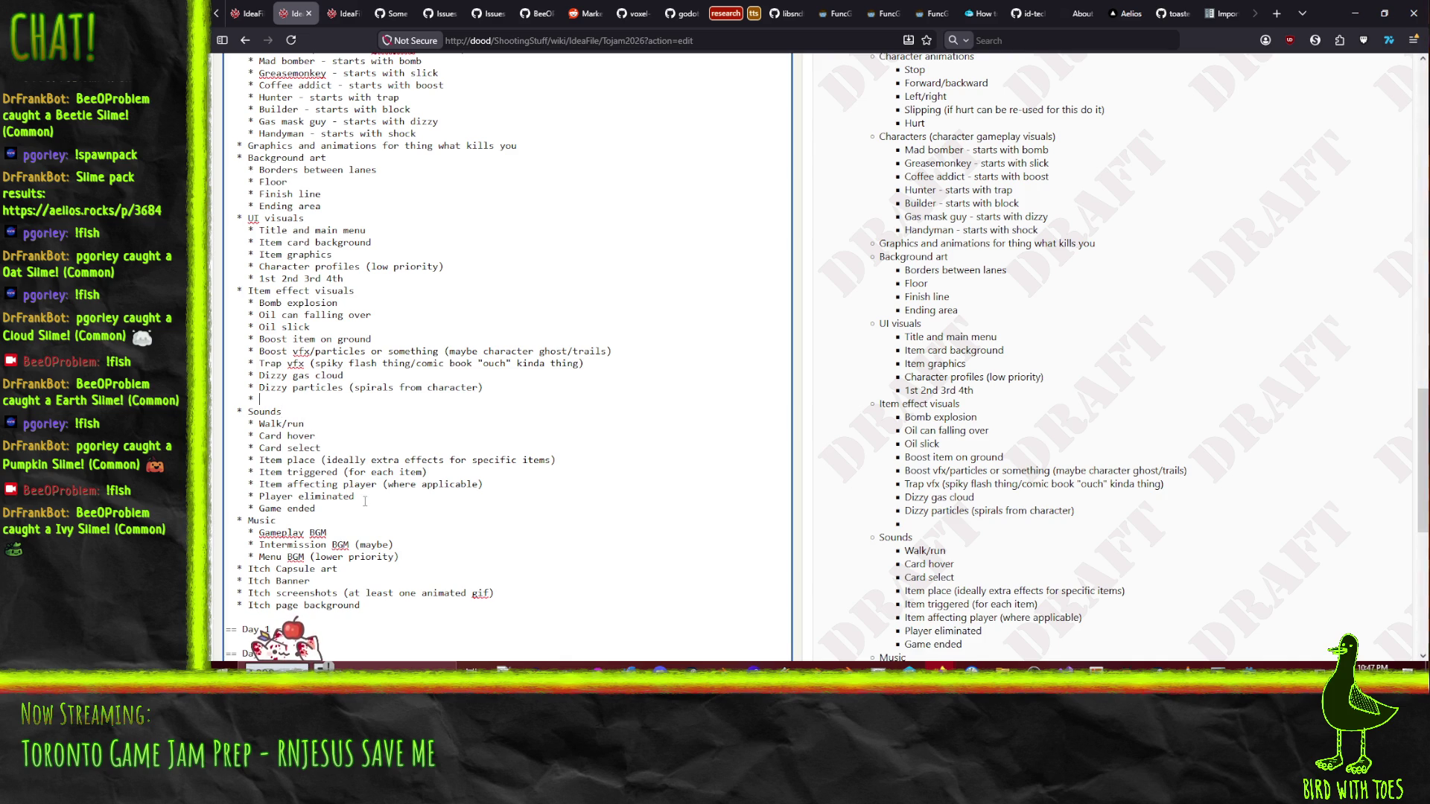
- Append 'and smoke?' to the Bomb explosion visual
click(350, 304)
text(and smoke?)
click(305, 398)
- Add 'Trap inactive' and 'Trap active' bullets under Item effect visuals
scroll(422, 407, up, 5)
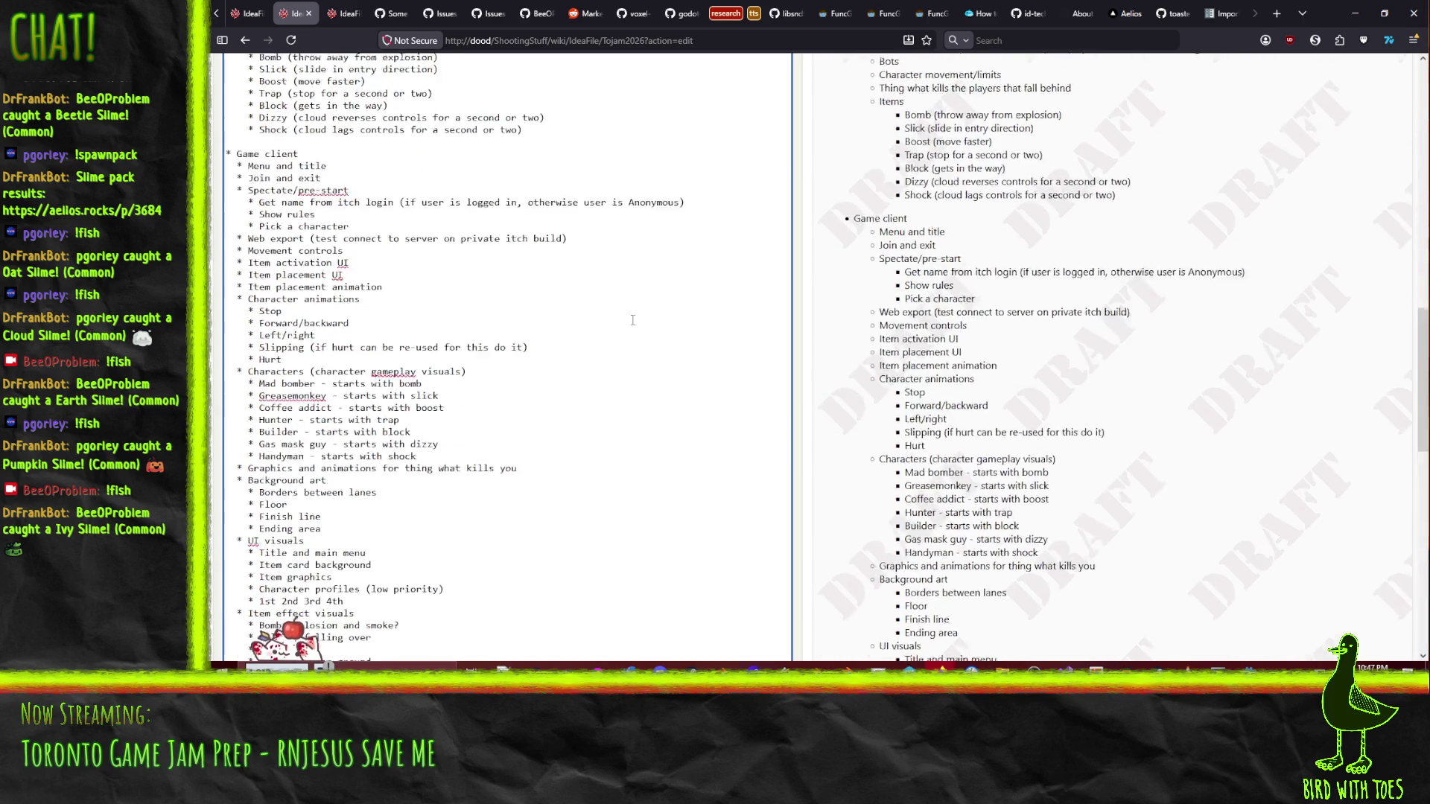
scroll(677, 426, up, 4)
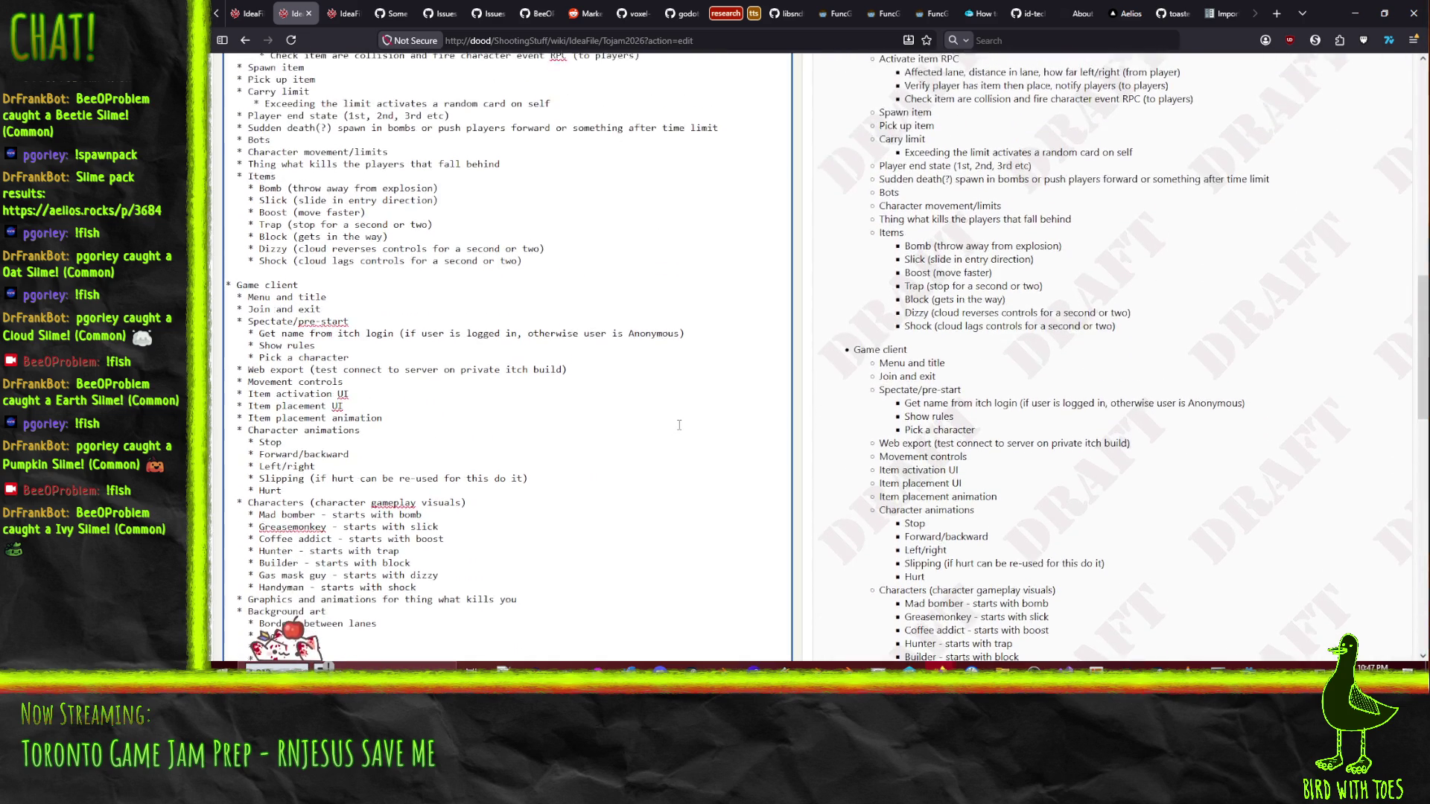
scroll(679, 425, up, 7)
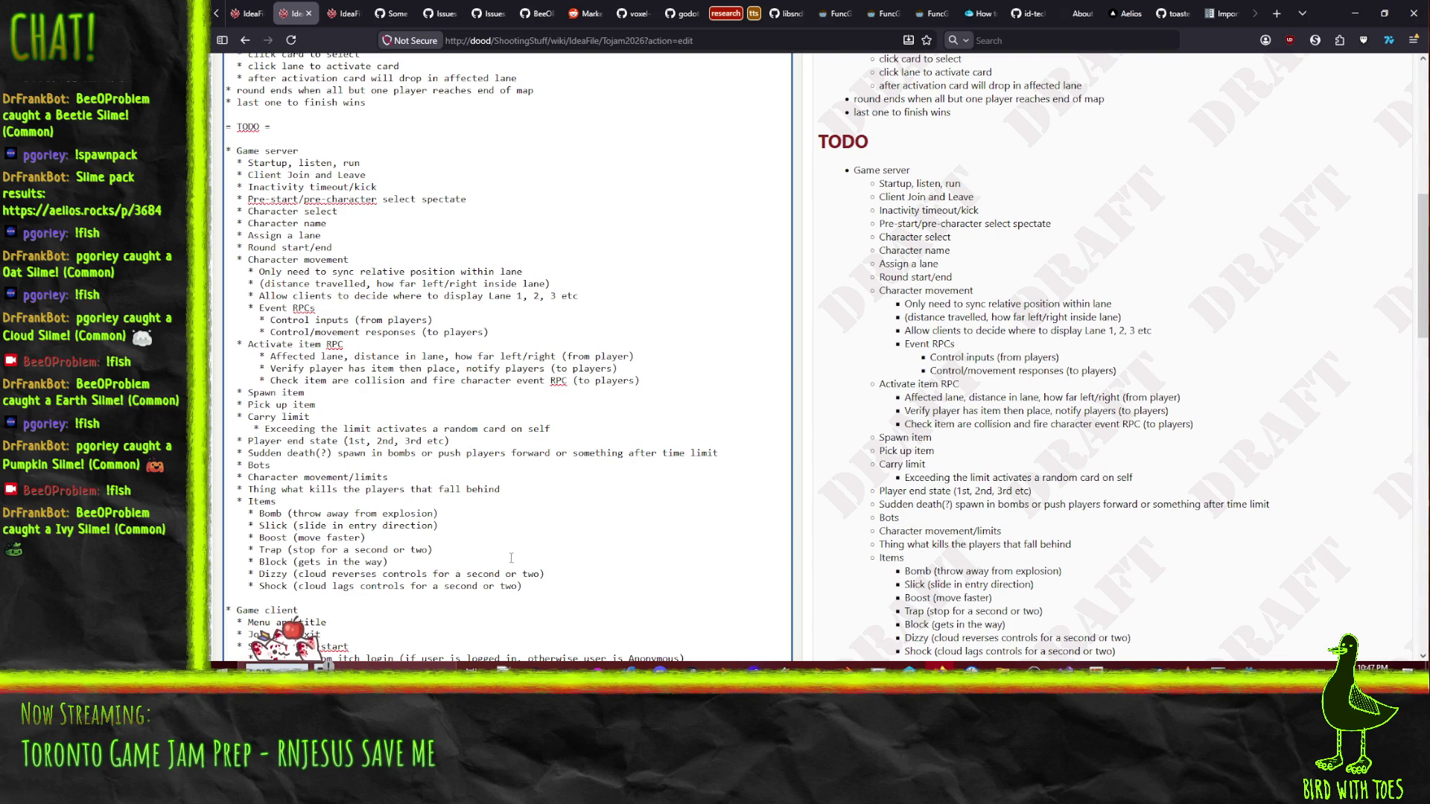
scroll(387, 299, down, 8)
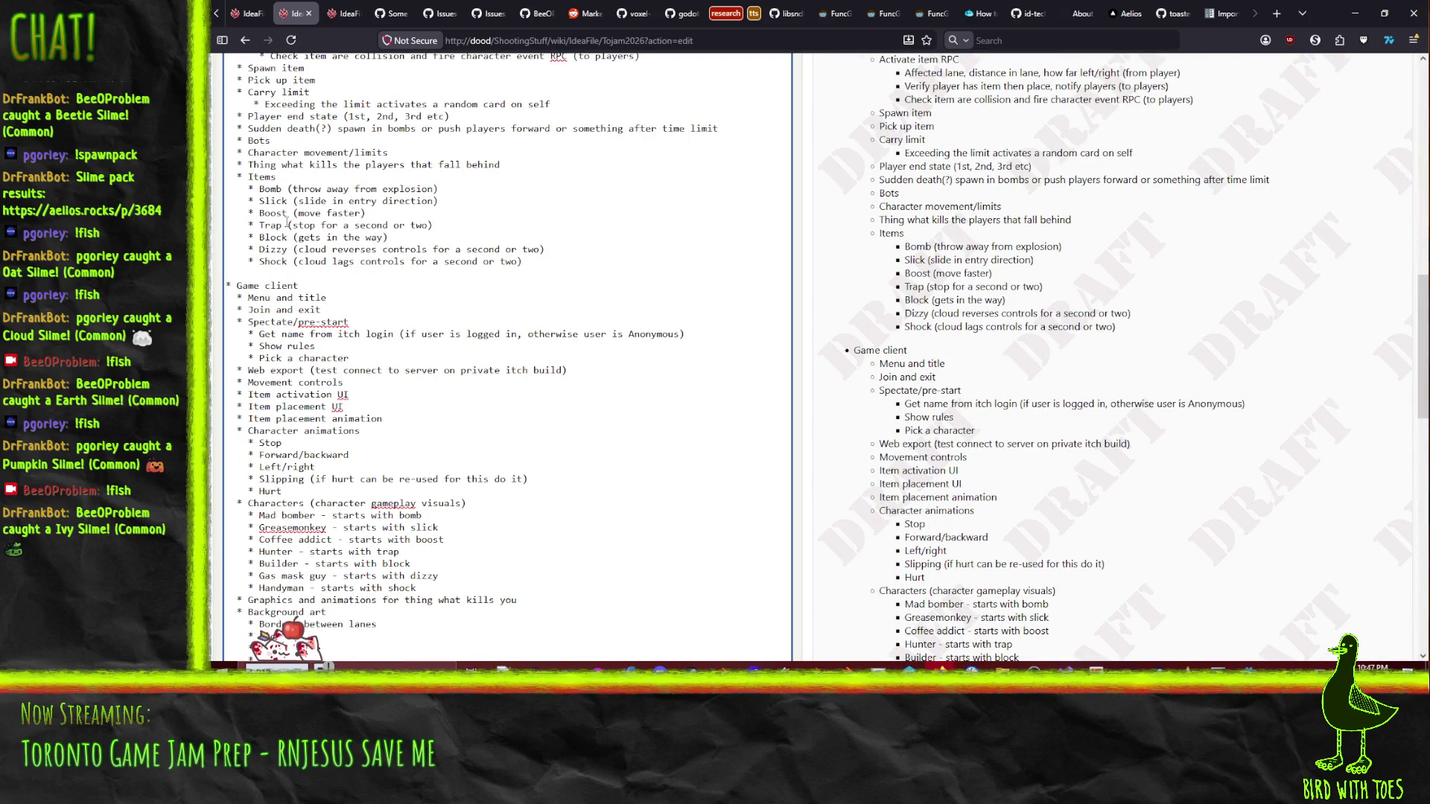
scroll(288, 224, down, 13)
scroll(436, 305, up, 2)
text(Trap )
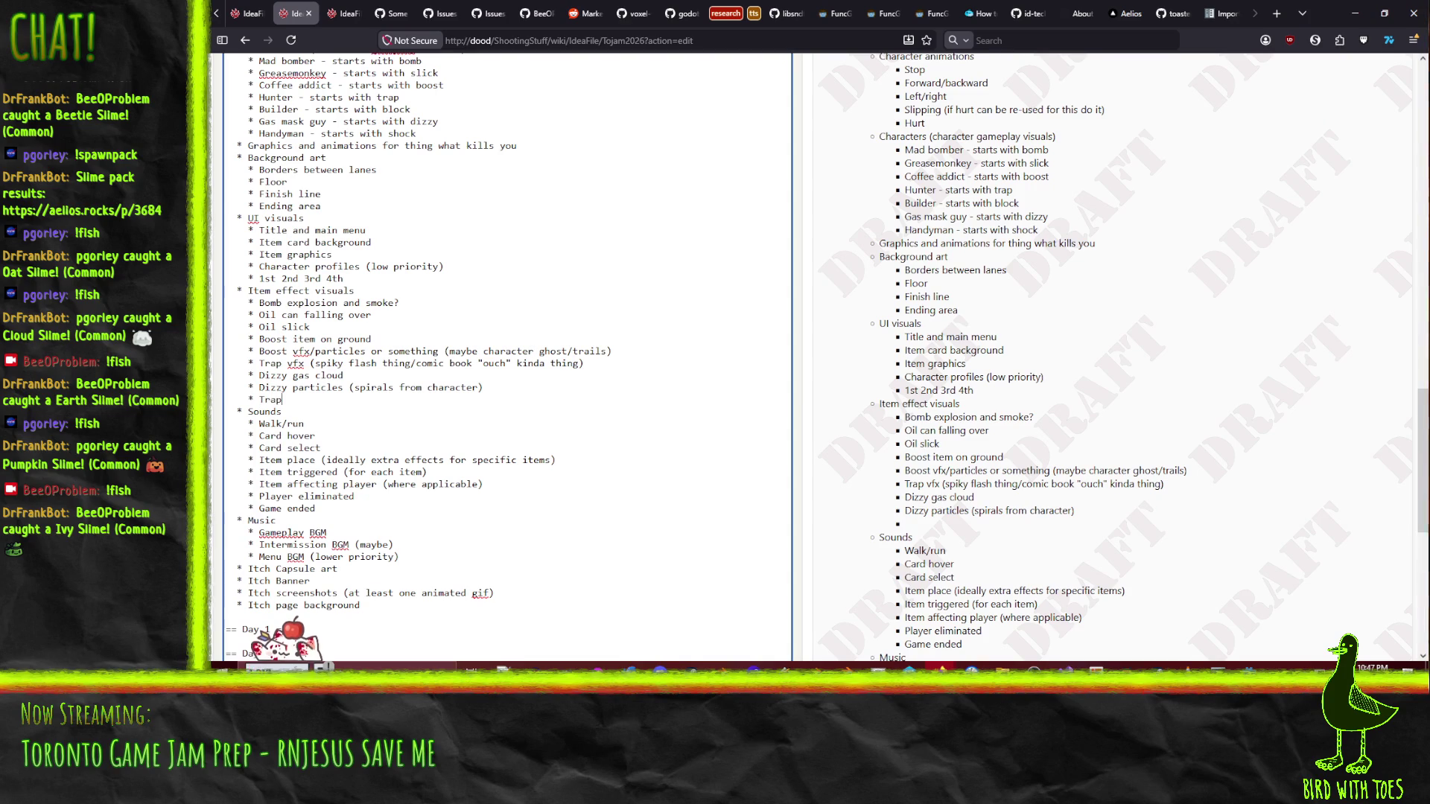
text(inactive)
key(Return)
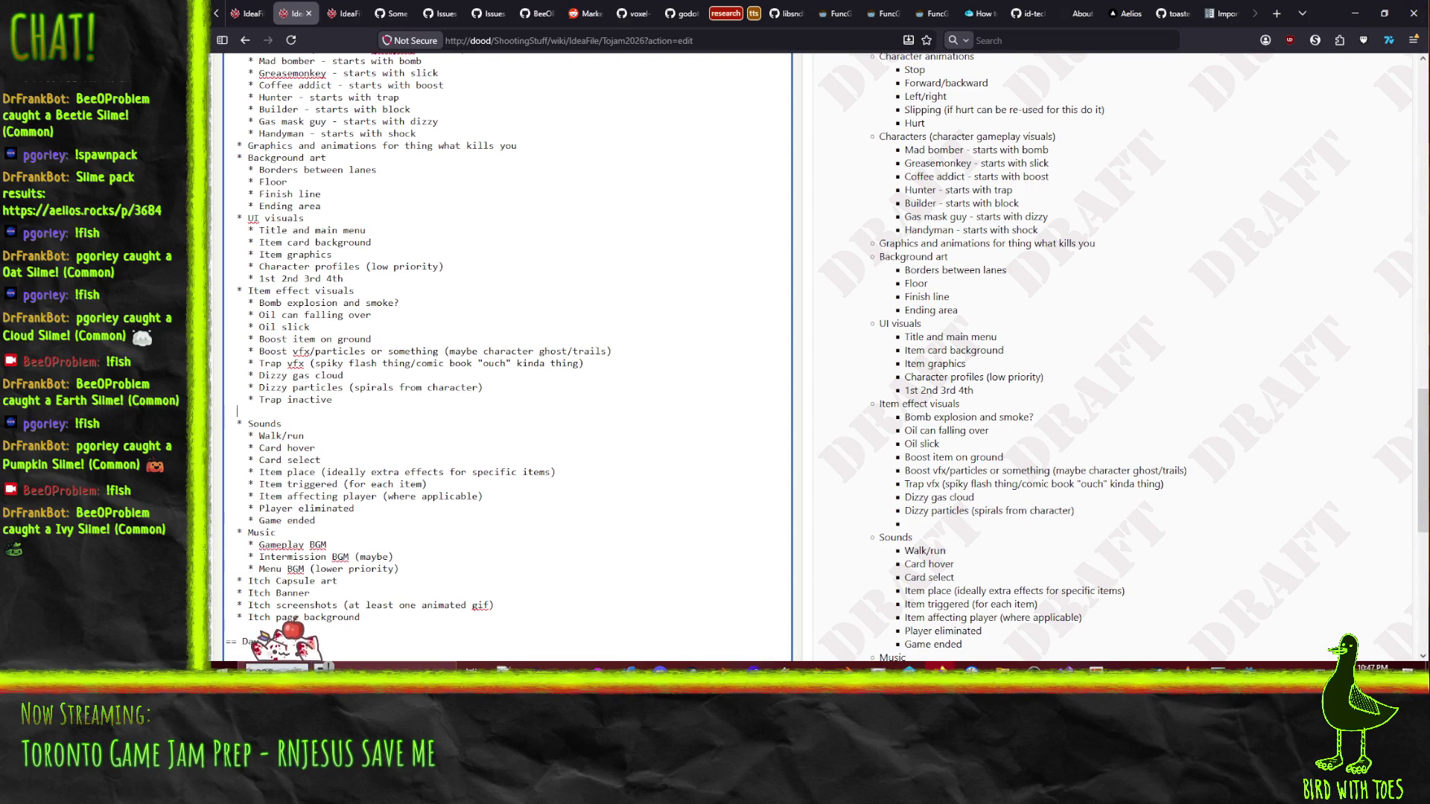
text(* Trap acti)
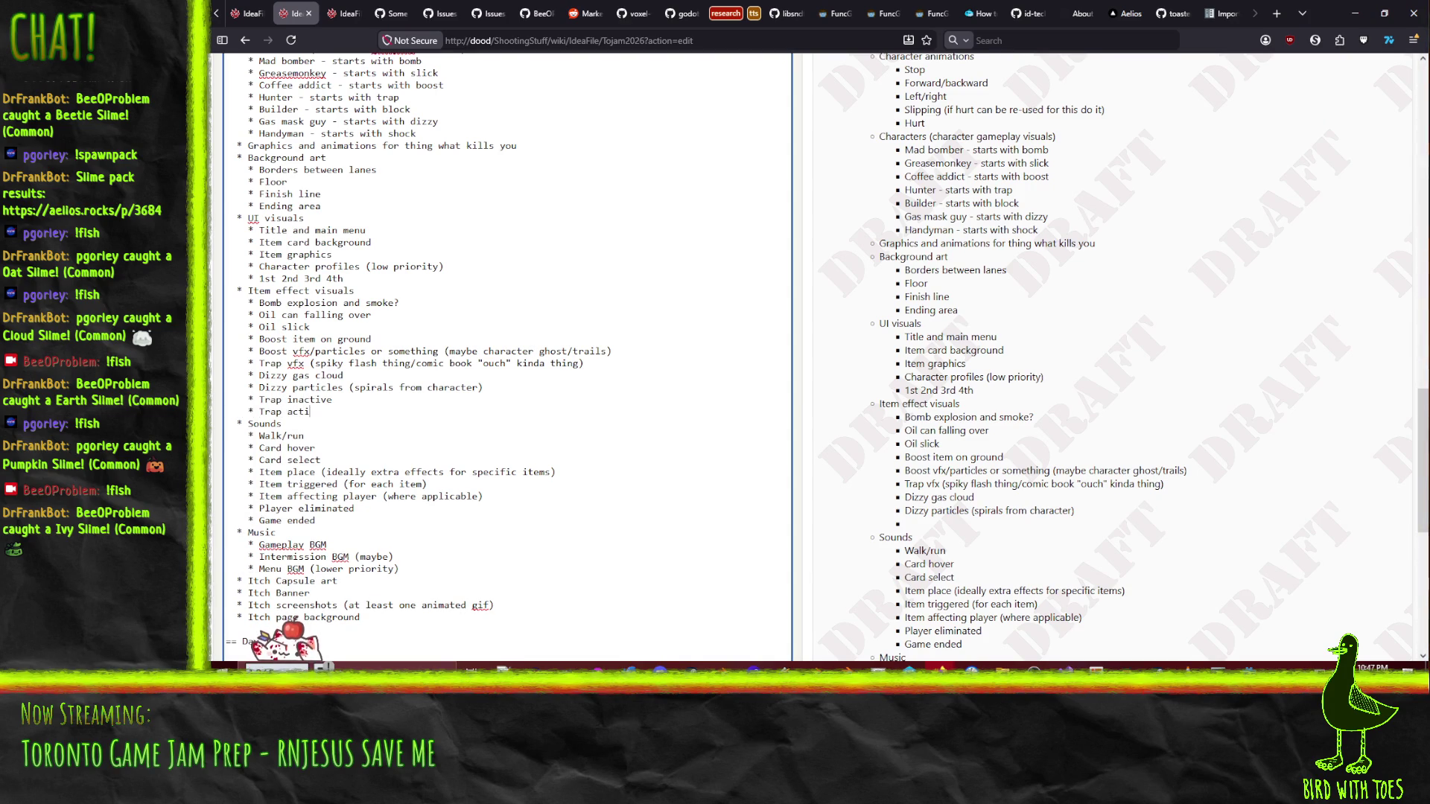
text(ve)
key(Return)
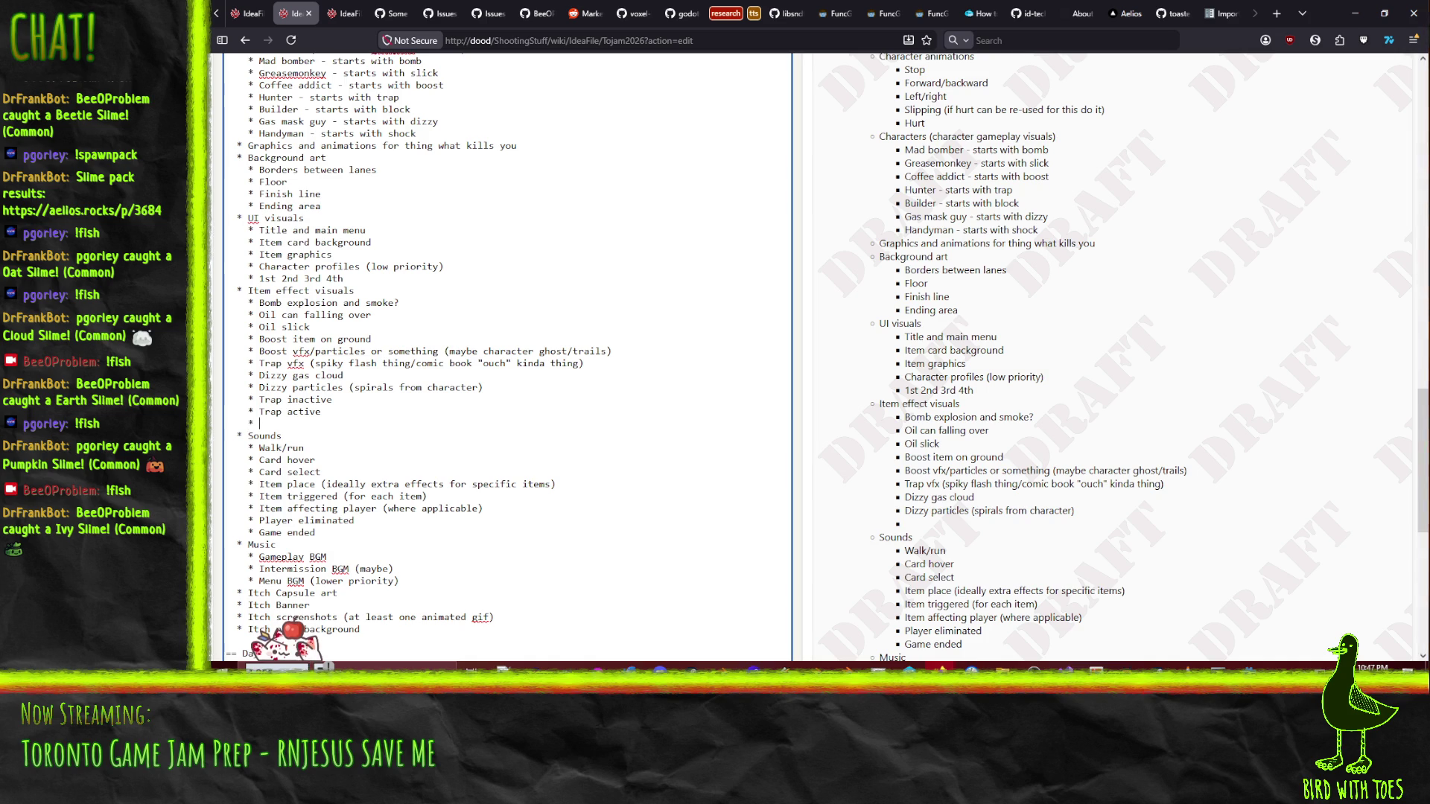
- Reword them to 'Trap ready' and 'Trap grabbed something'
scroll(552, 351, up, 10)
scroll(551, 352, up, 3)
scroll(521, 373, down, 15)
scroll(507, 381, up, 3)
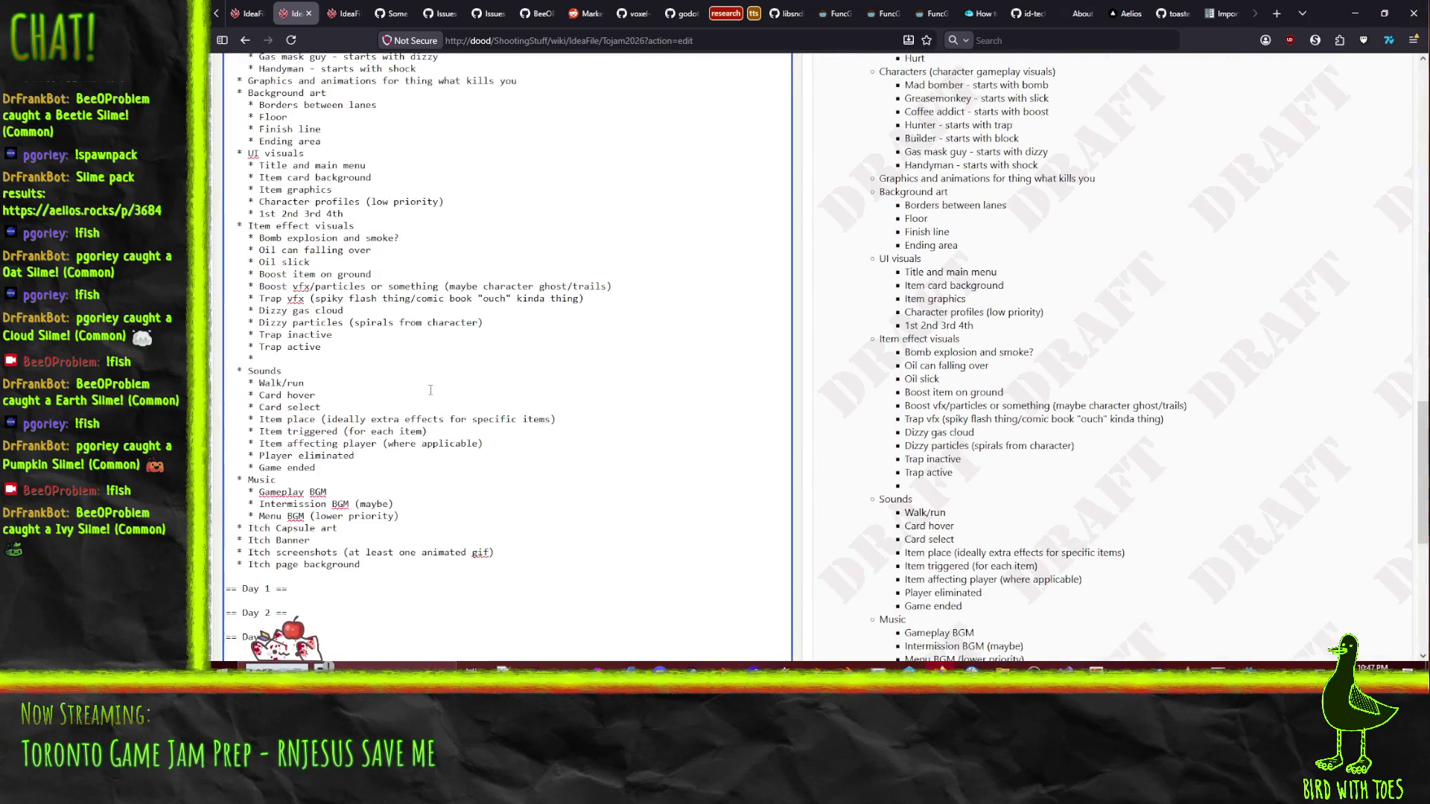
double_click(309, 335)
text(ready)
drag(320, 347, 287, 347)
text(grabb)
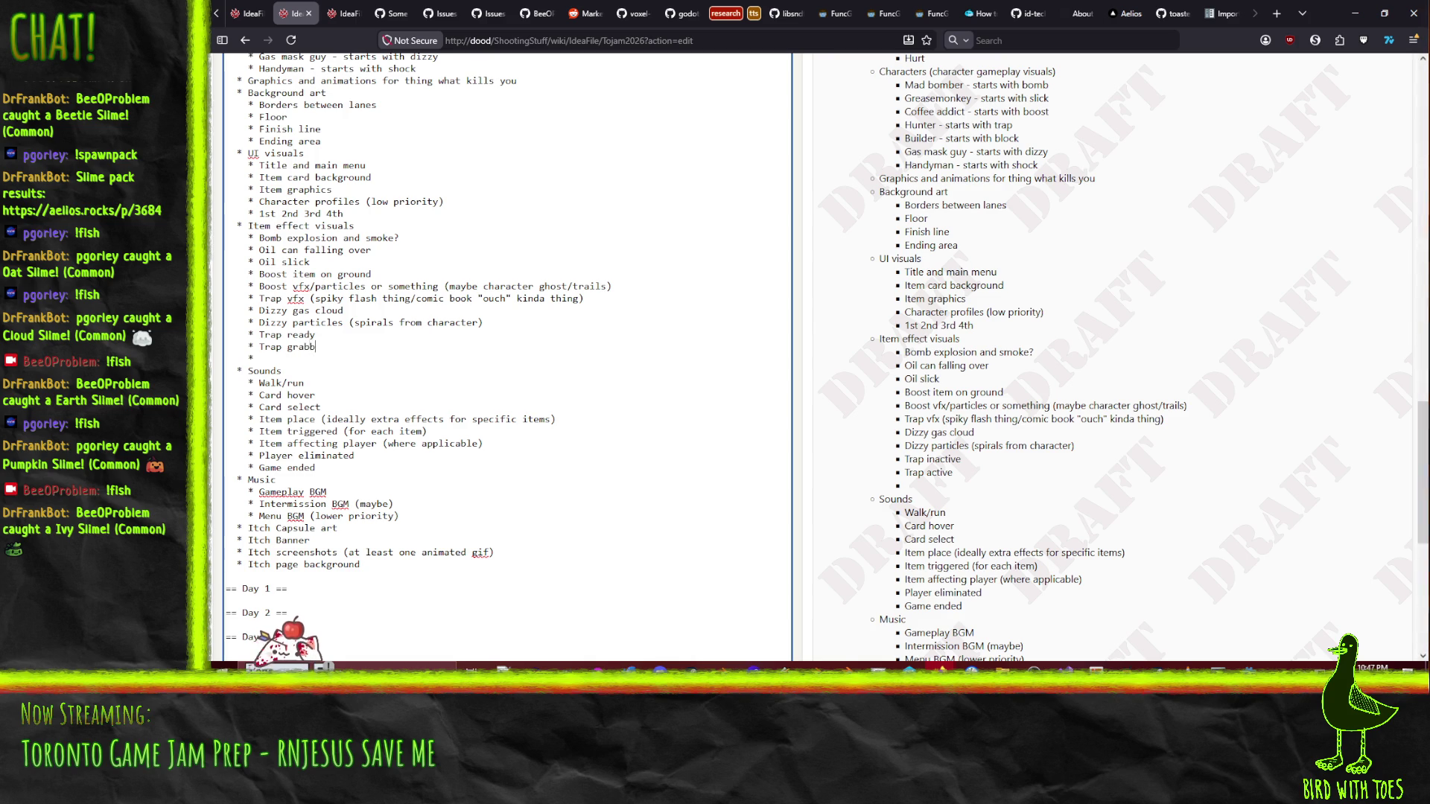
text(ed something)
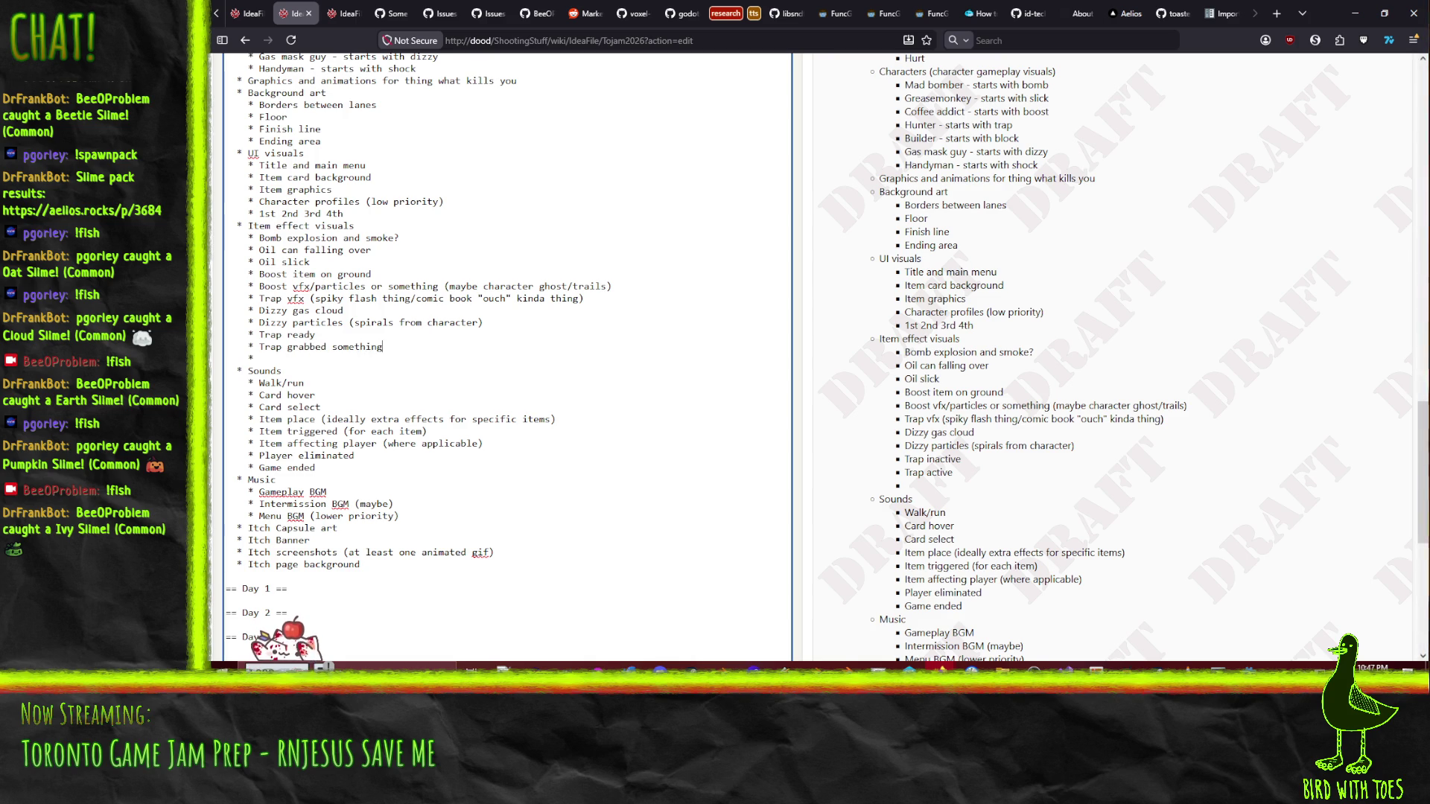
- Append 'also removes trap' to the Block item, discarding an unfinished Counter- line
scroll(537, 379, up, 20)
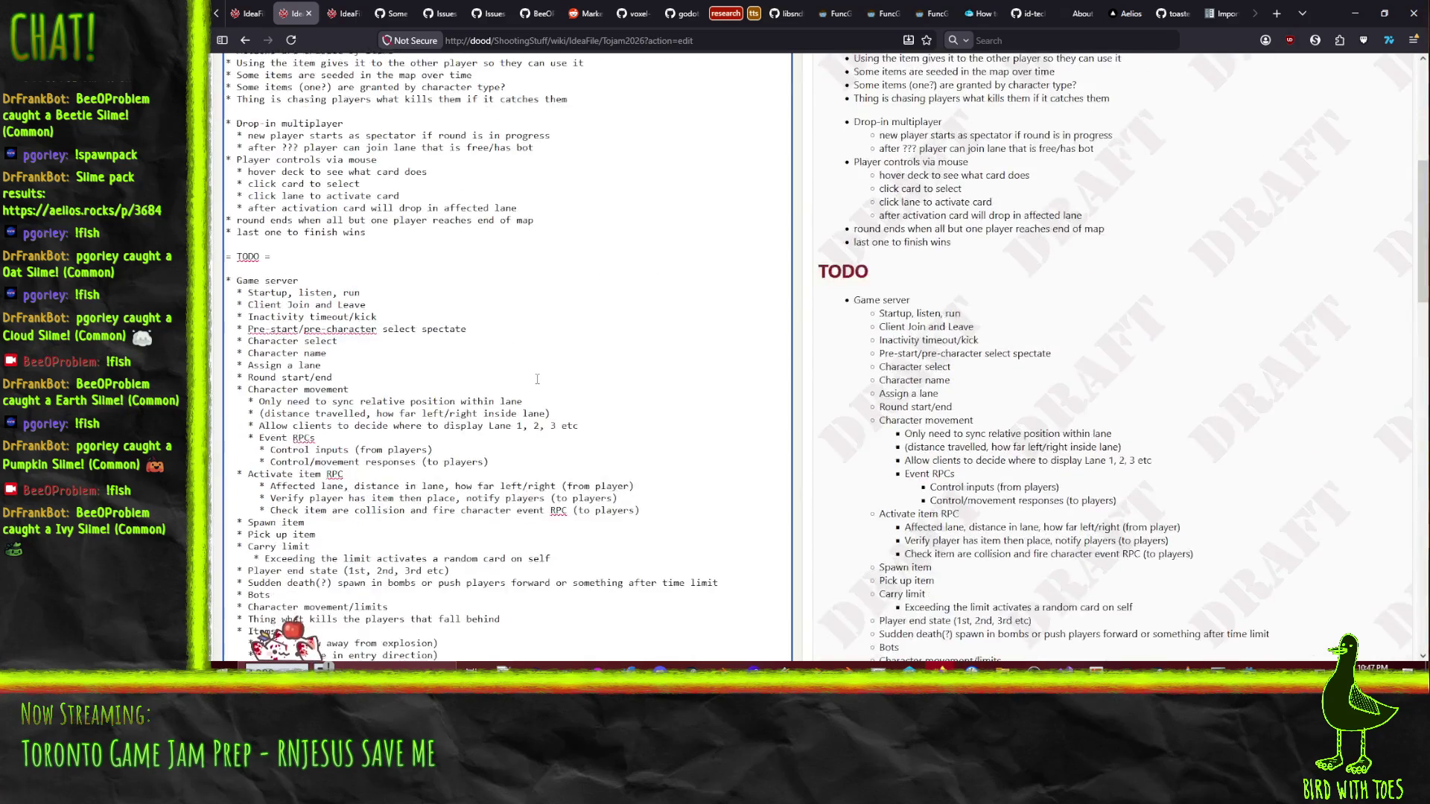
scroll(537, 379, down, 10)
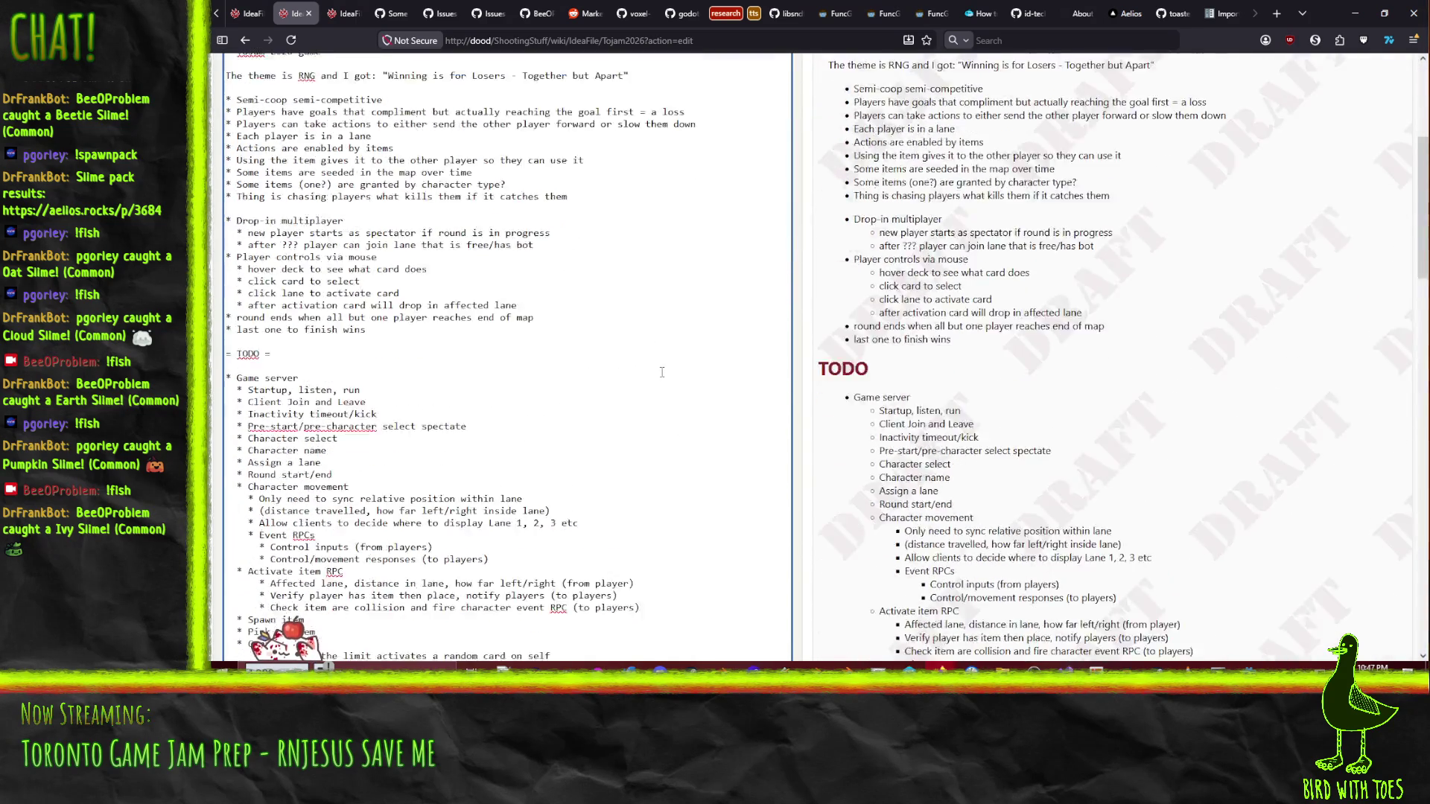
scroll(671, 377, down, 8)
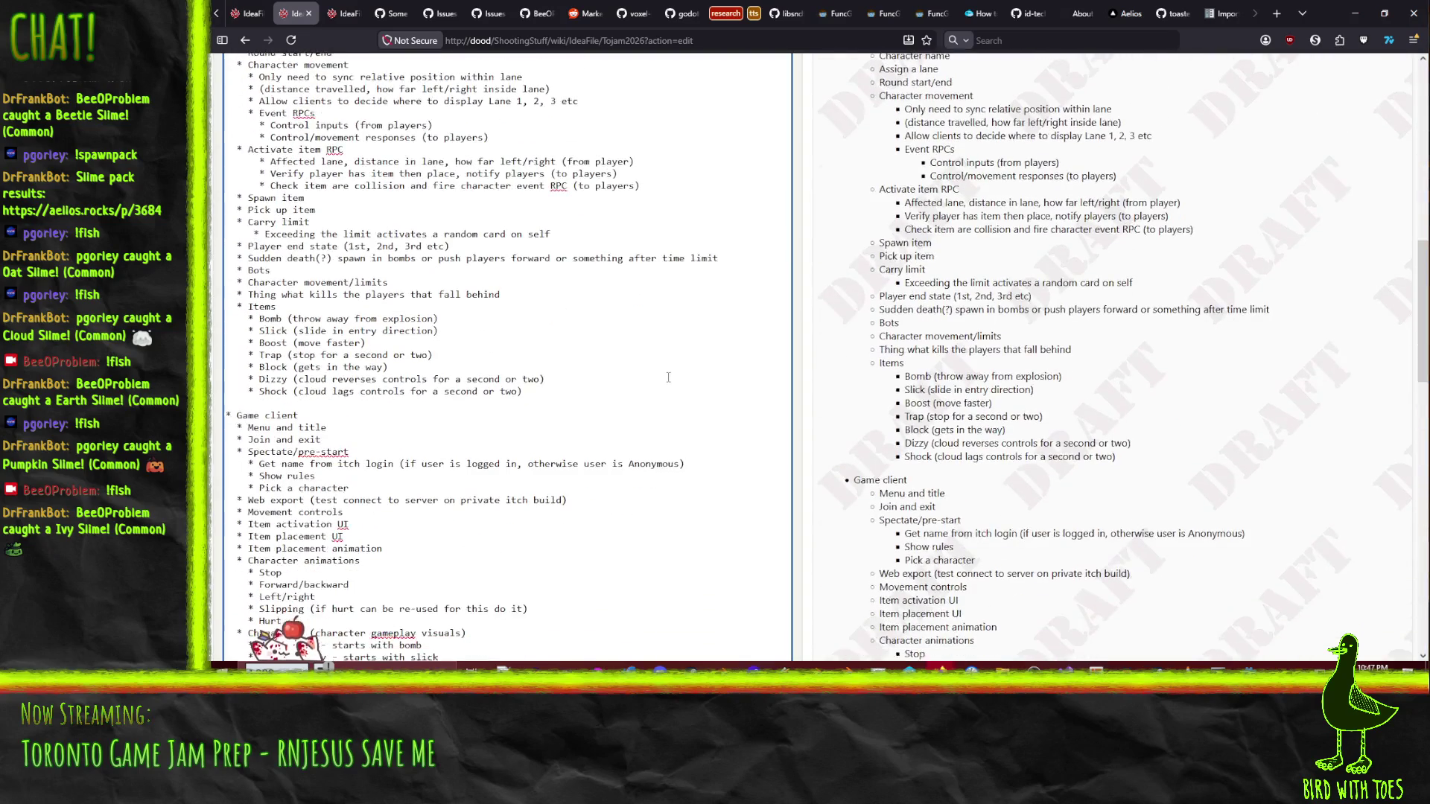
click(546, 393)
key(Return)
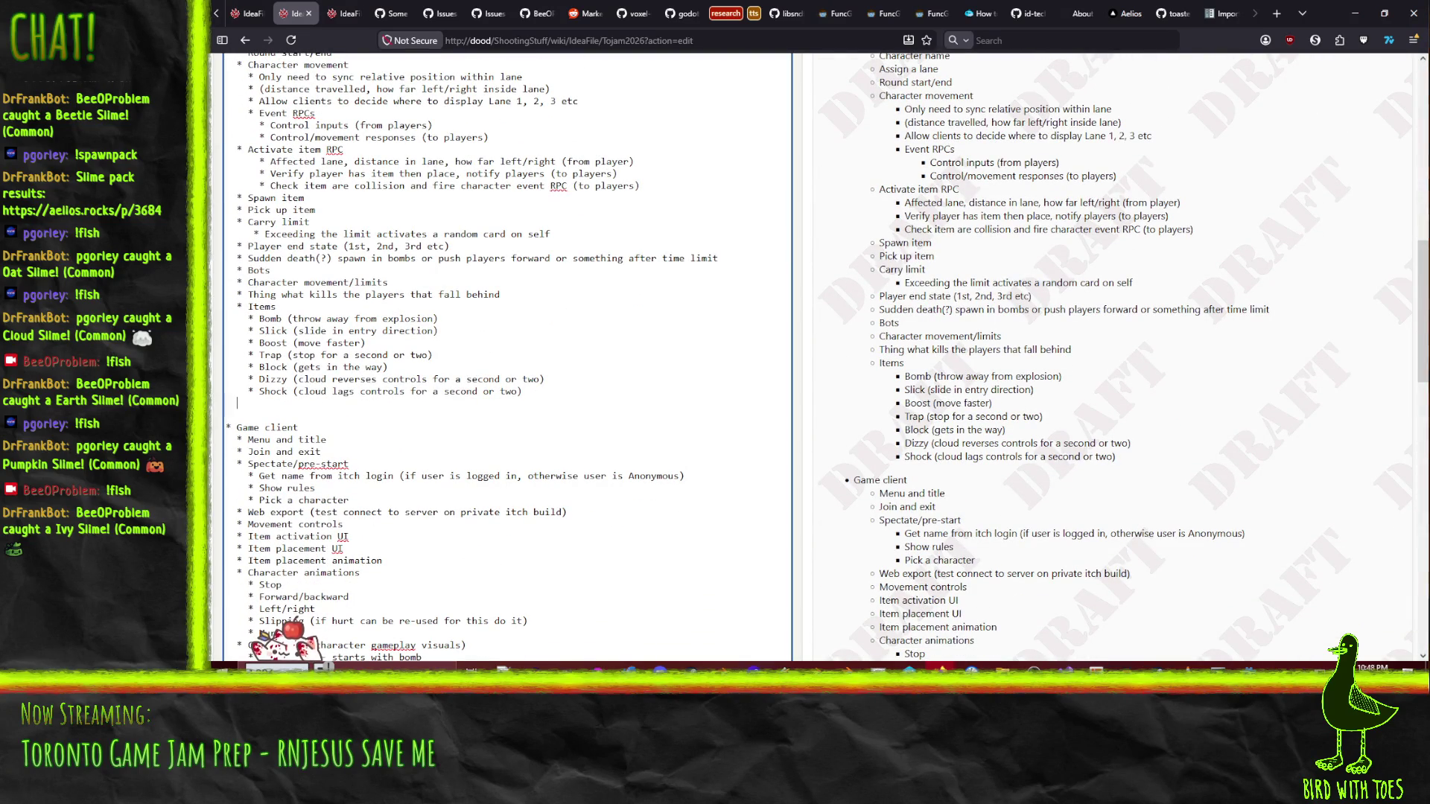
text(Counter-)
key(shift+Home)
key(BackSpace)
key(BackSpace)
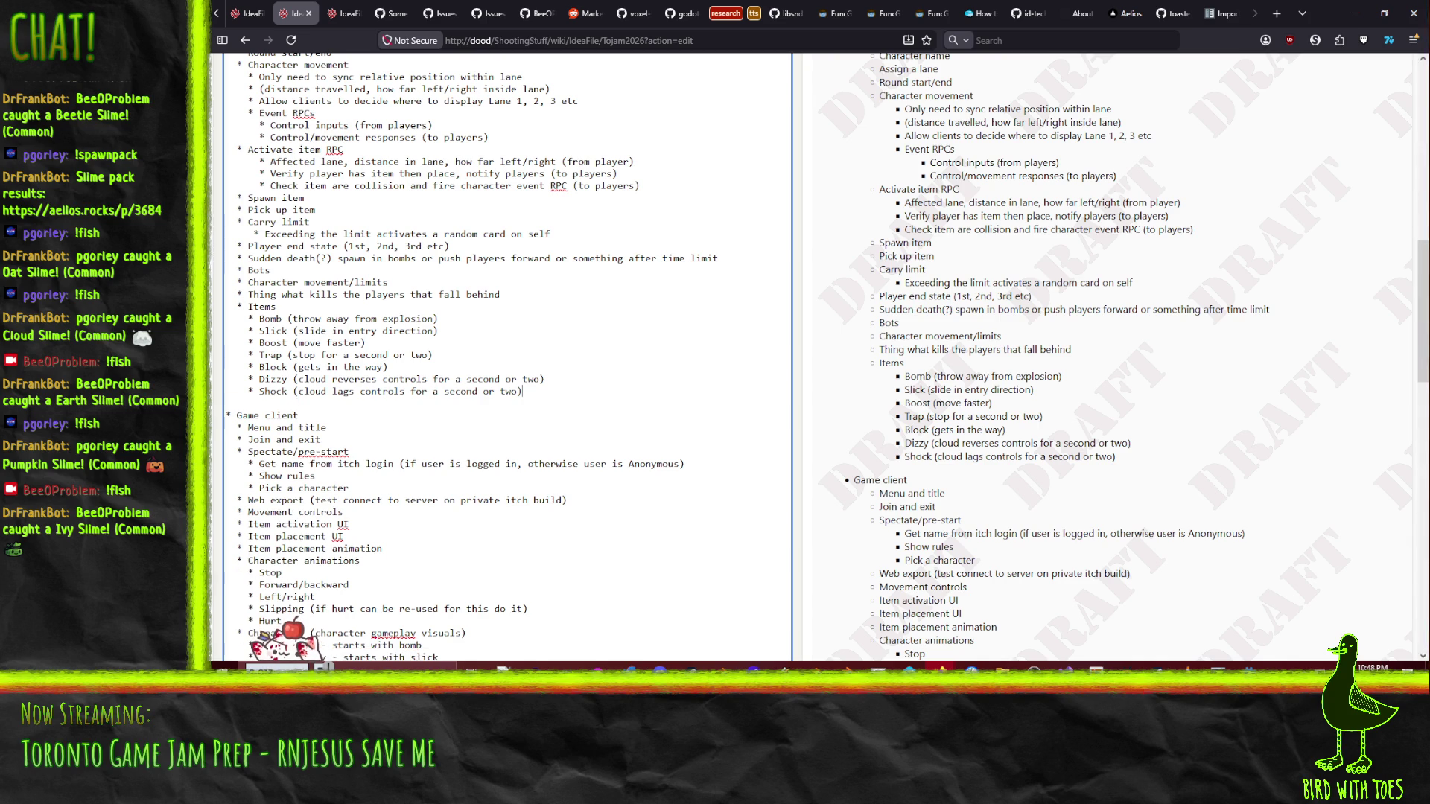
text(also )
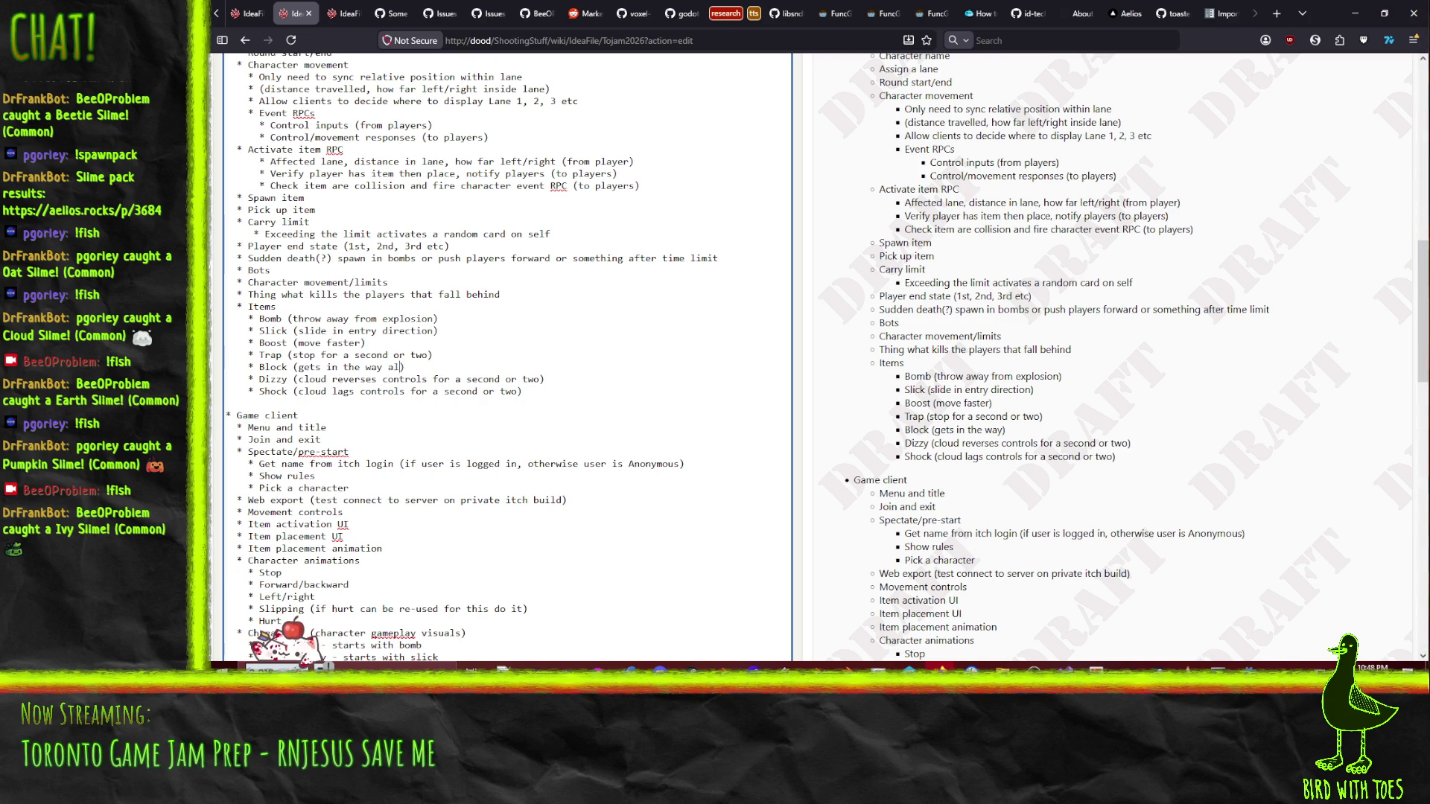
text(removes trap)
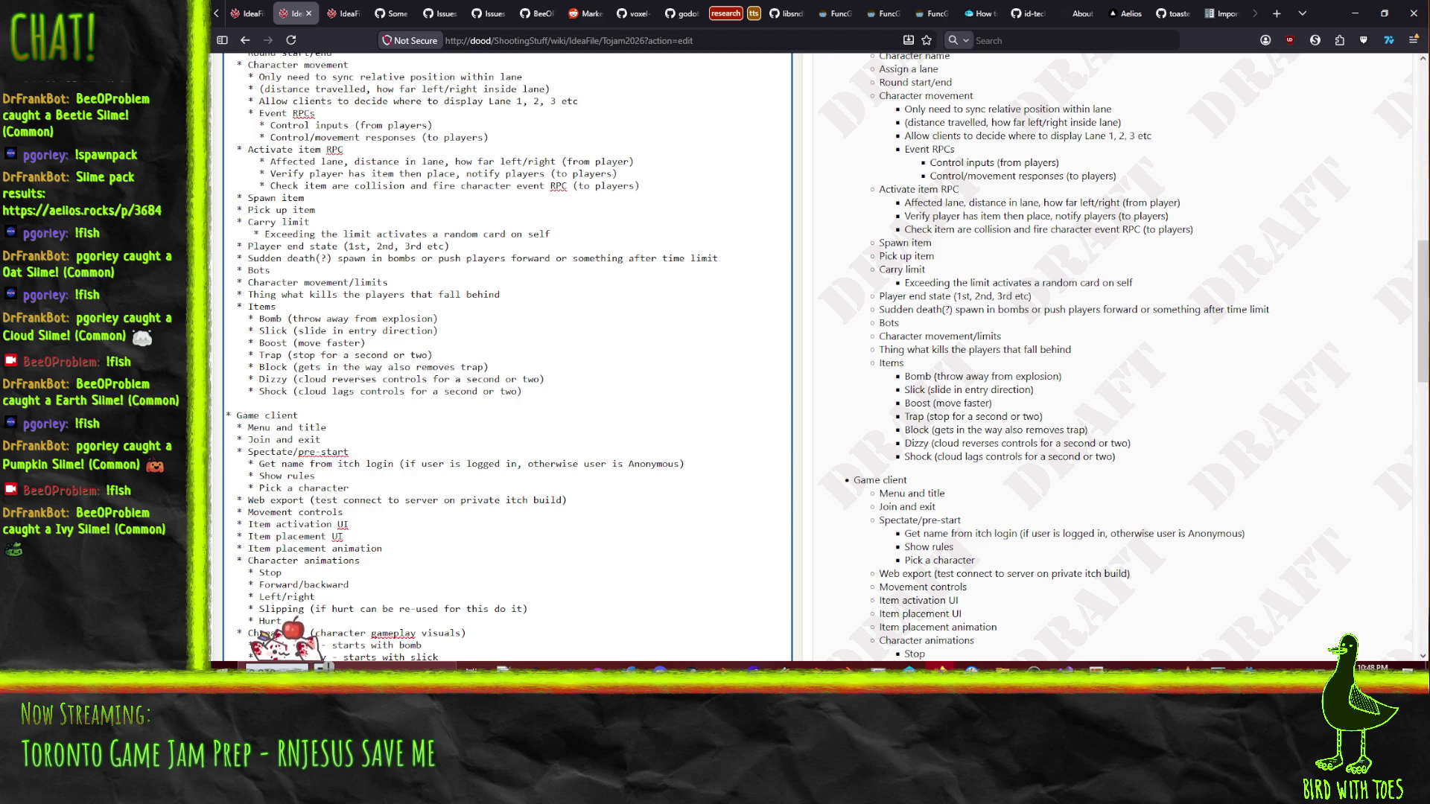
- Extend Boost with 'OR stop shock effect' and Shock with 'OR removes boost'
click(365, 343)
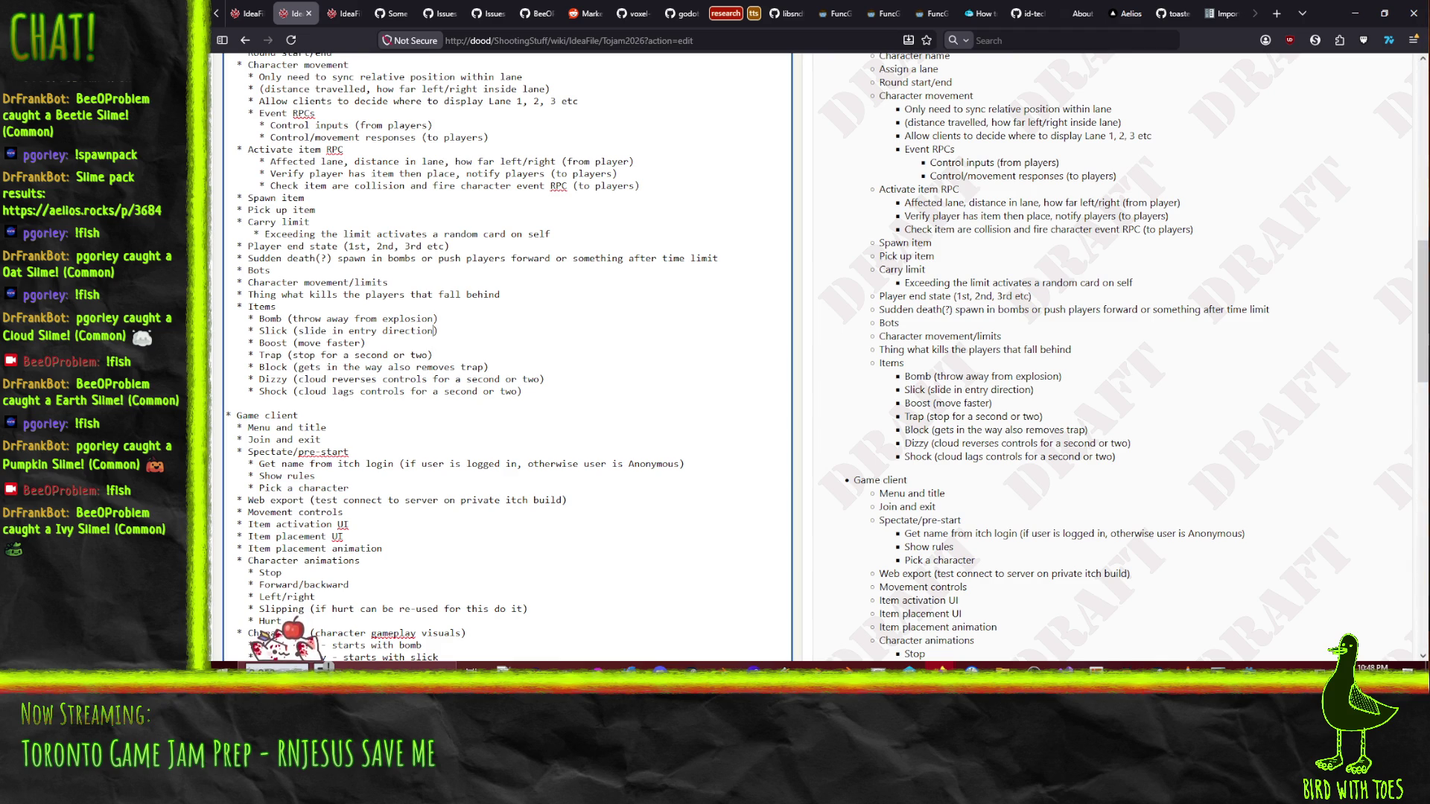
text(also removes )
text(boost)
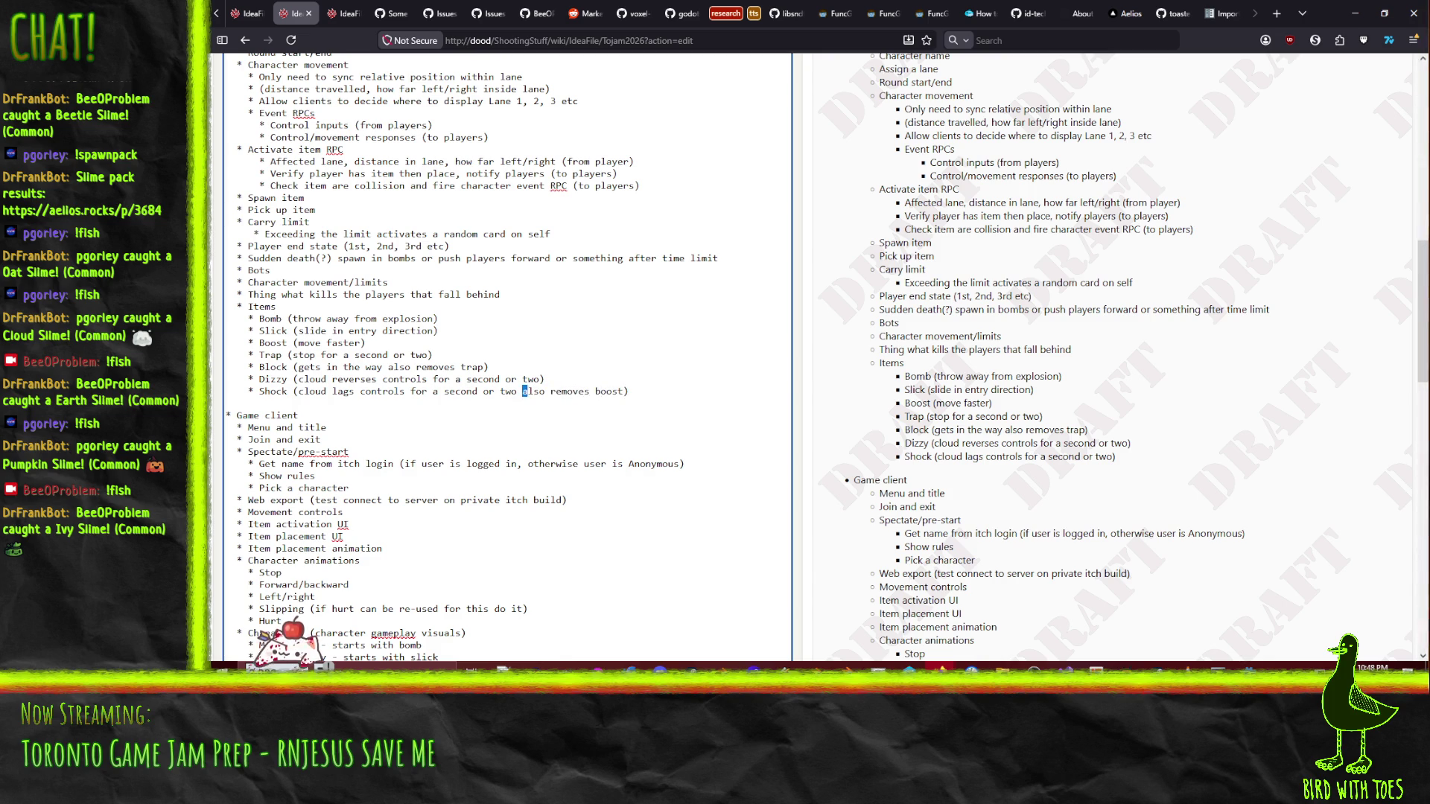
key(ctrl+shift+Right)
key(shift+Left)
text(OR)
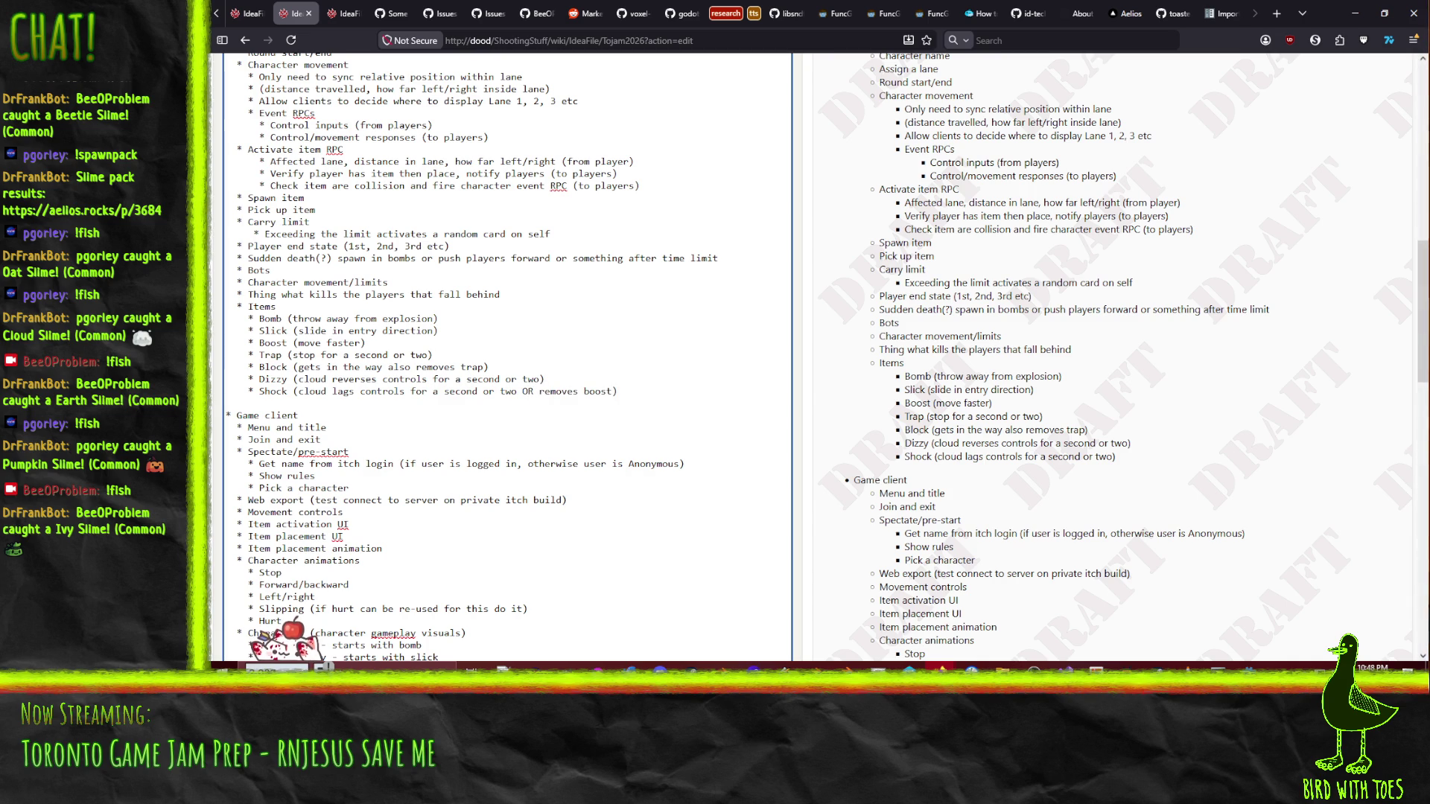
text( OR stop)
text( shock effect)
- Replace Shock's 'for a second or two' with 'time' and Dizzy's 'a second or two' with 'clears block'
drag(410, 391, 523, 391)
text(t)
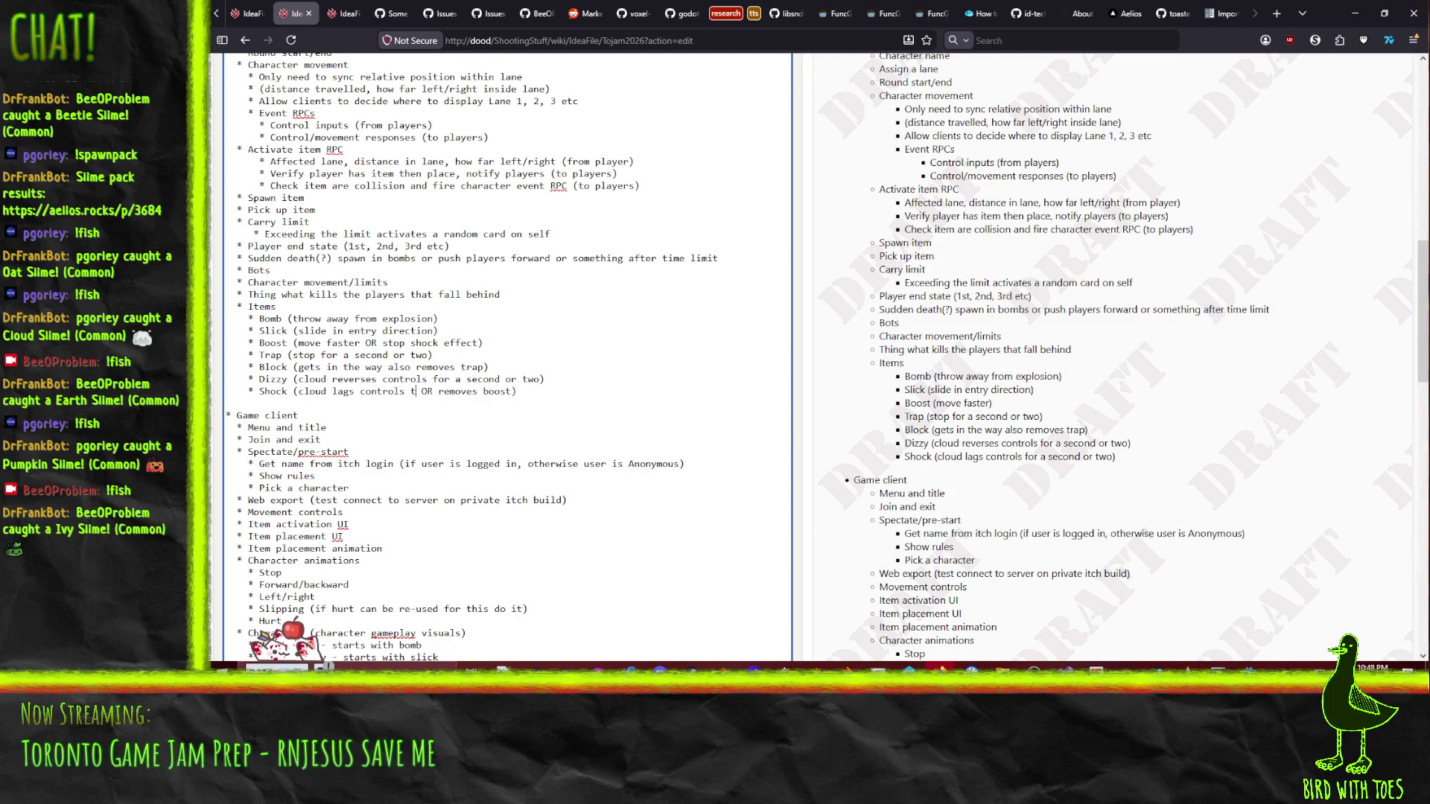
text(ime)
drag(454, 379, 541, 380)
text(time)
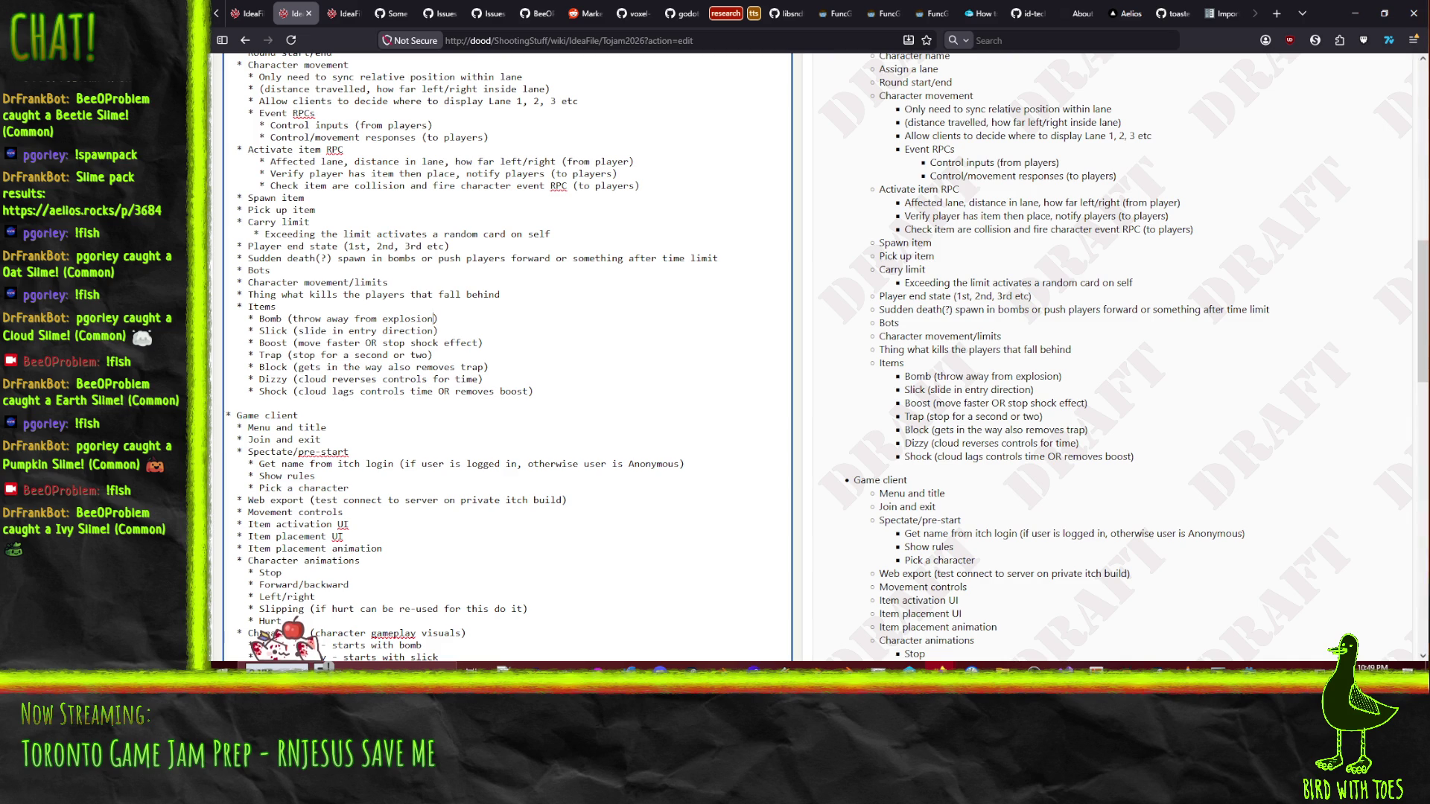
text(clears block)
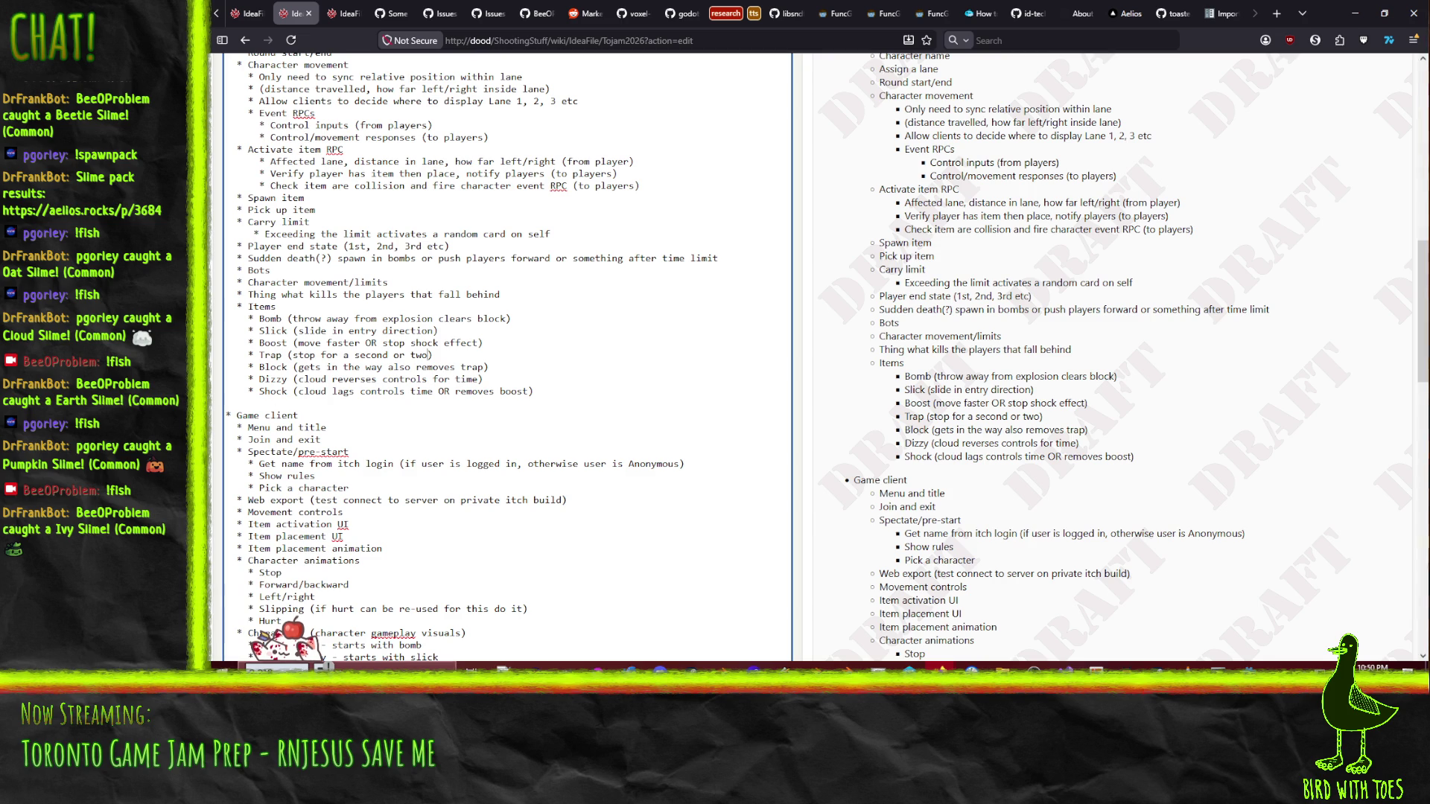
scroll(557, 334, down, 5)
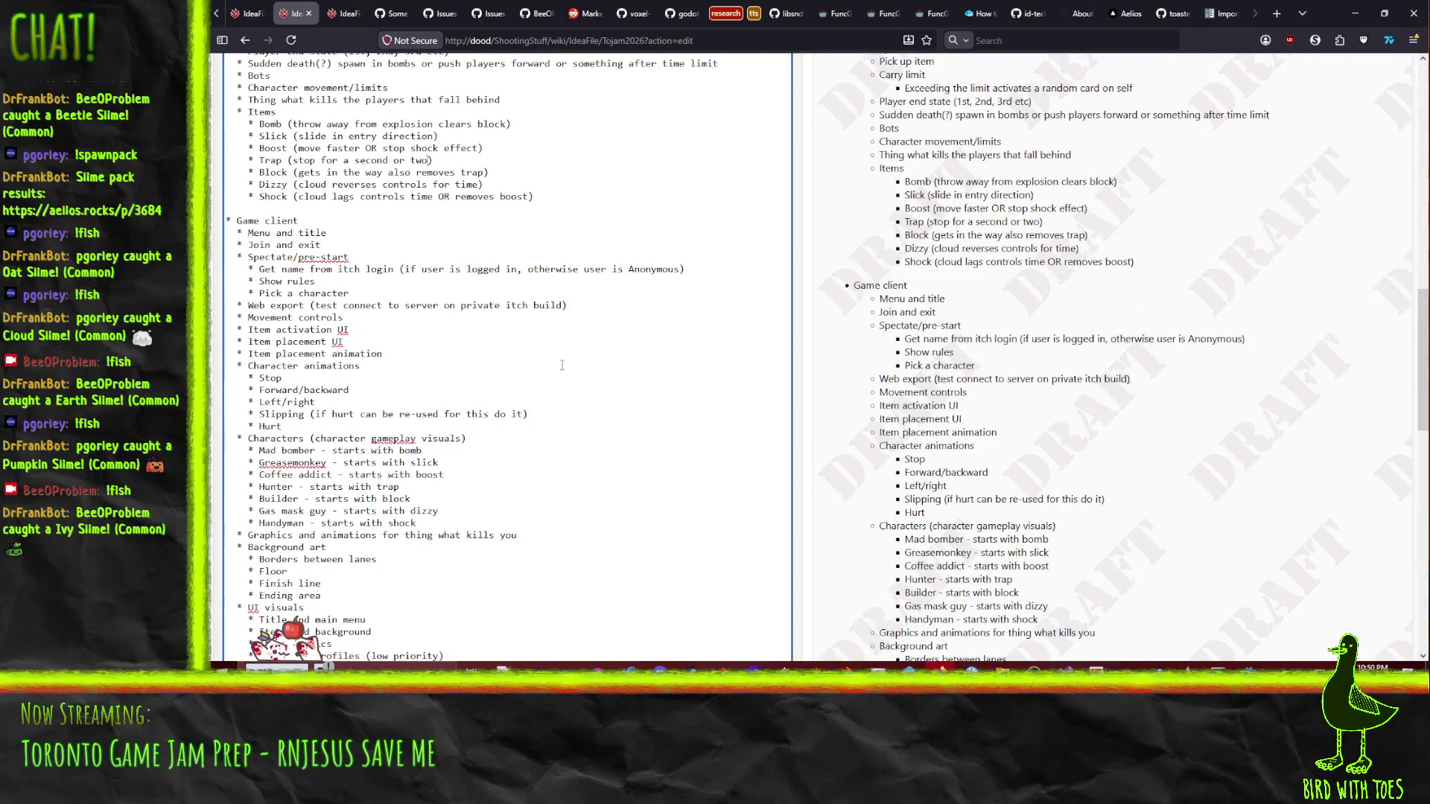
scroll(559, 369, up, 2)
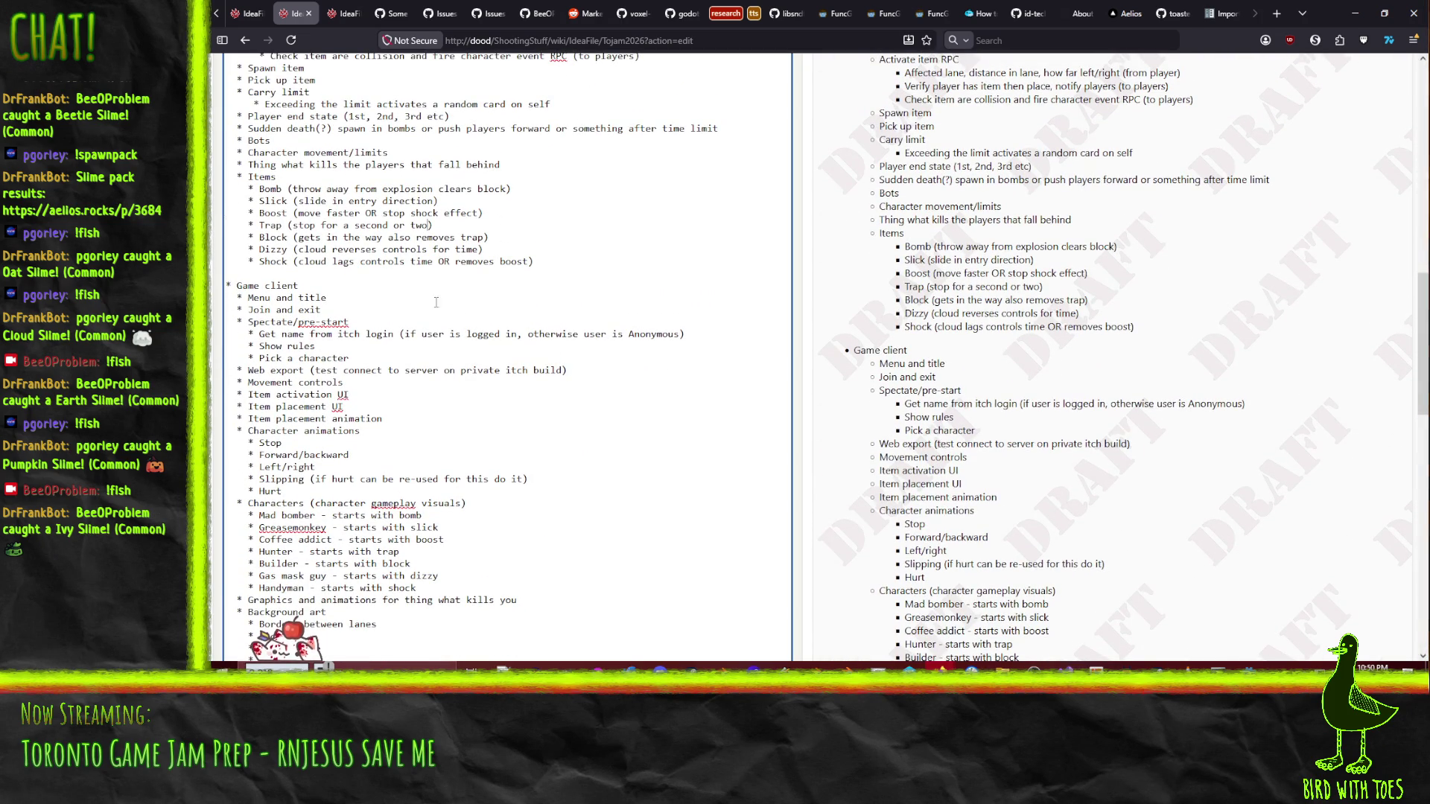
click(602, 262)
scroll(520, 431, down, 8)
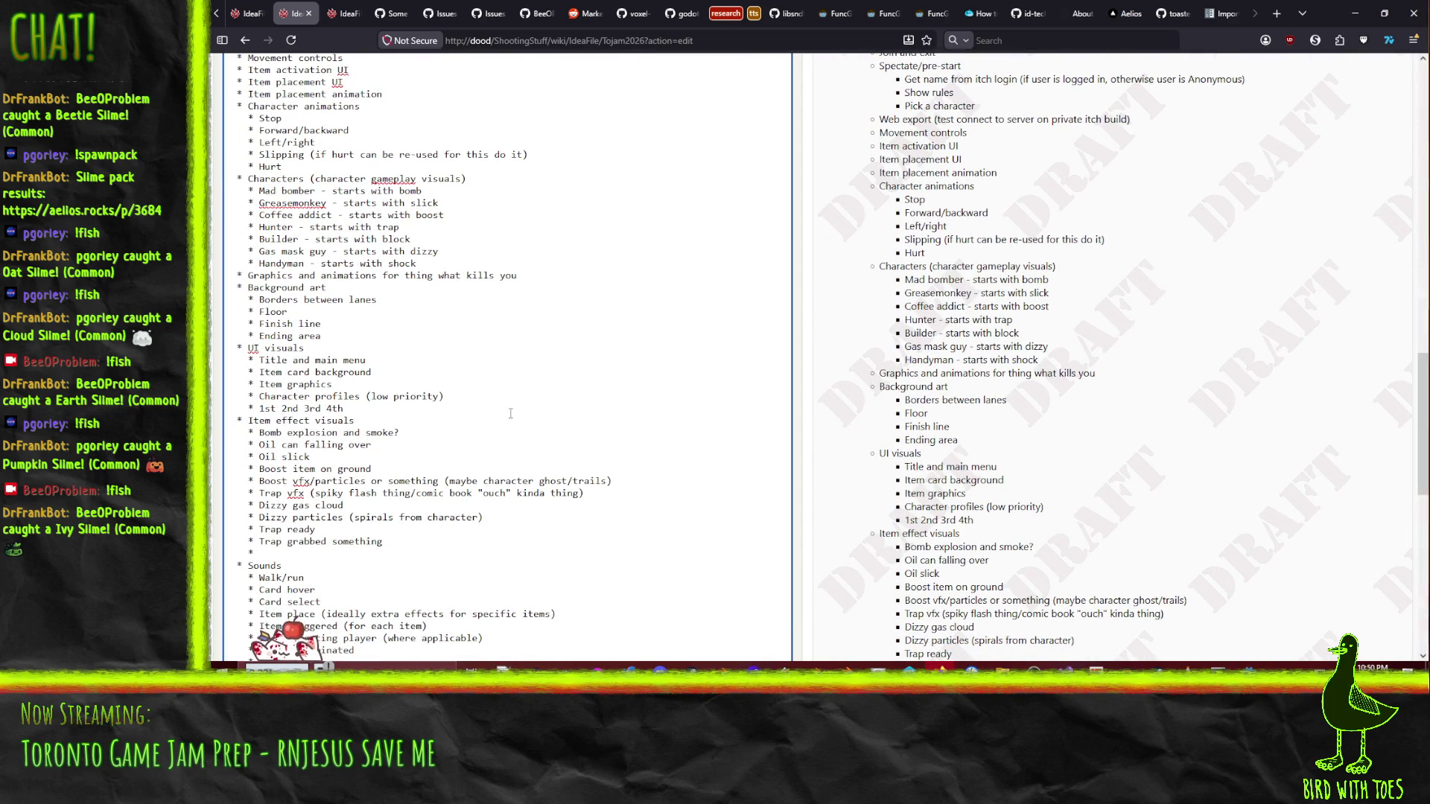
scroll(439, 353, down, 8)
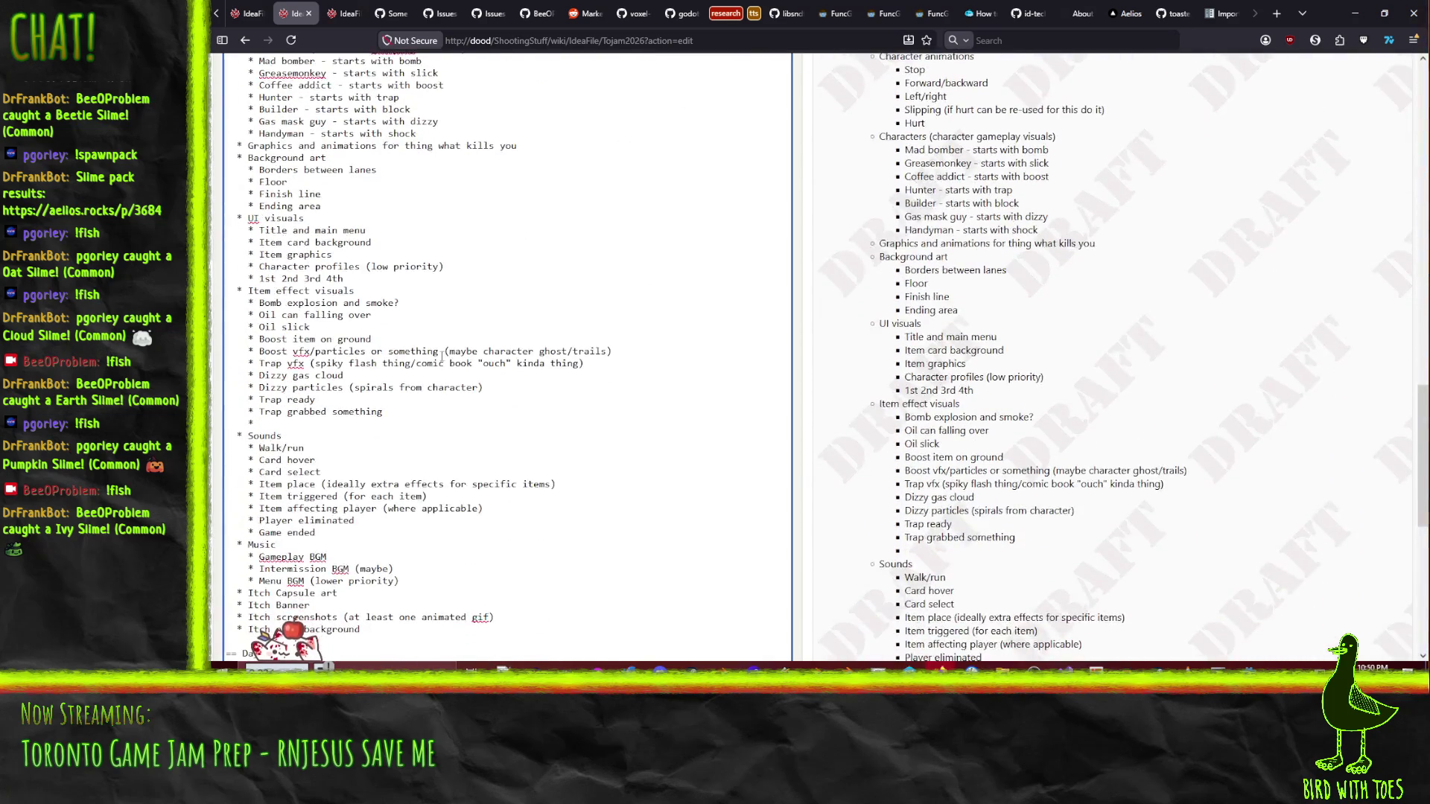
scroll(442, 357, up, 3)
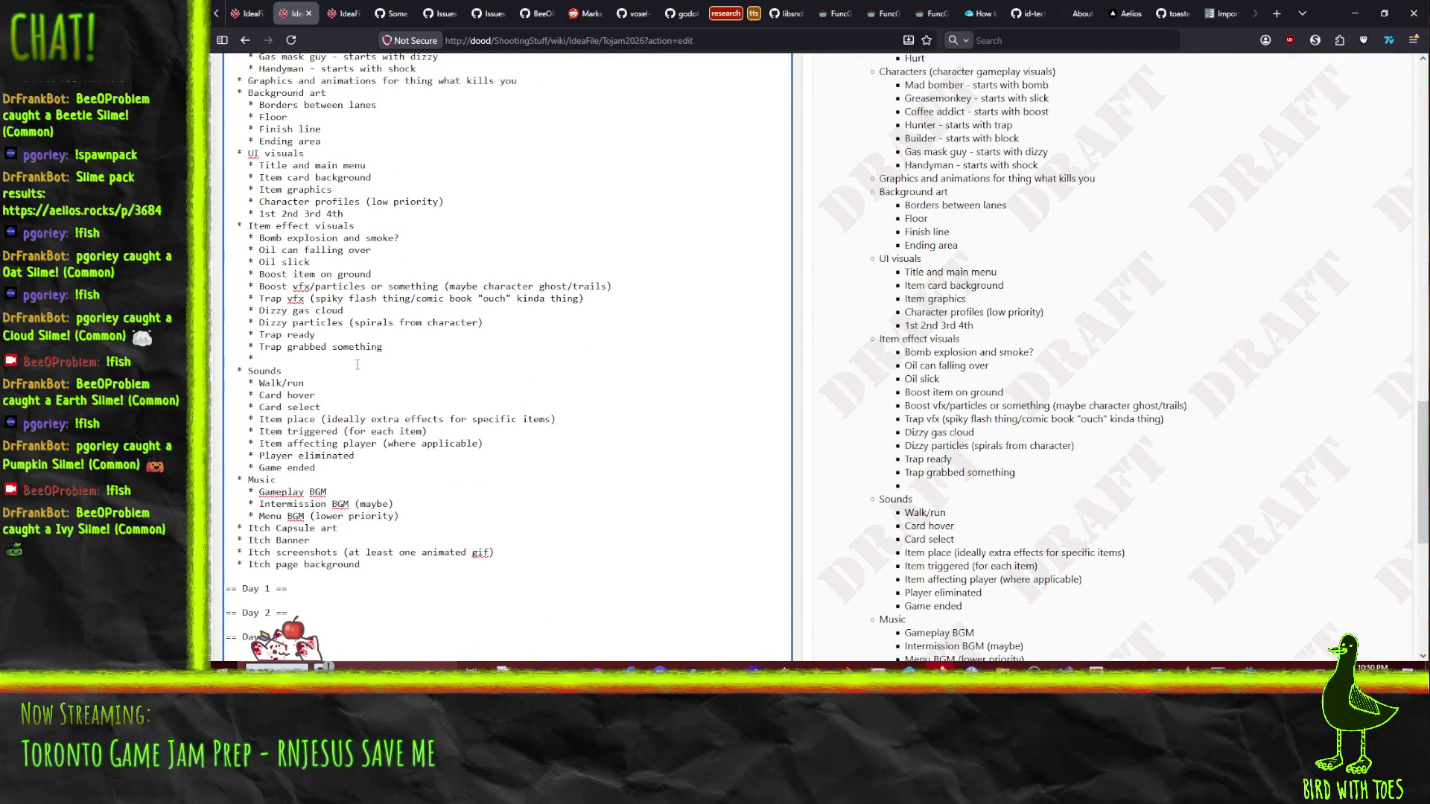
scroll(368, 361, up, 15)
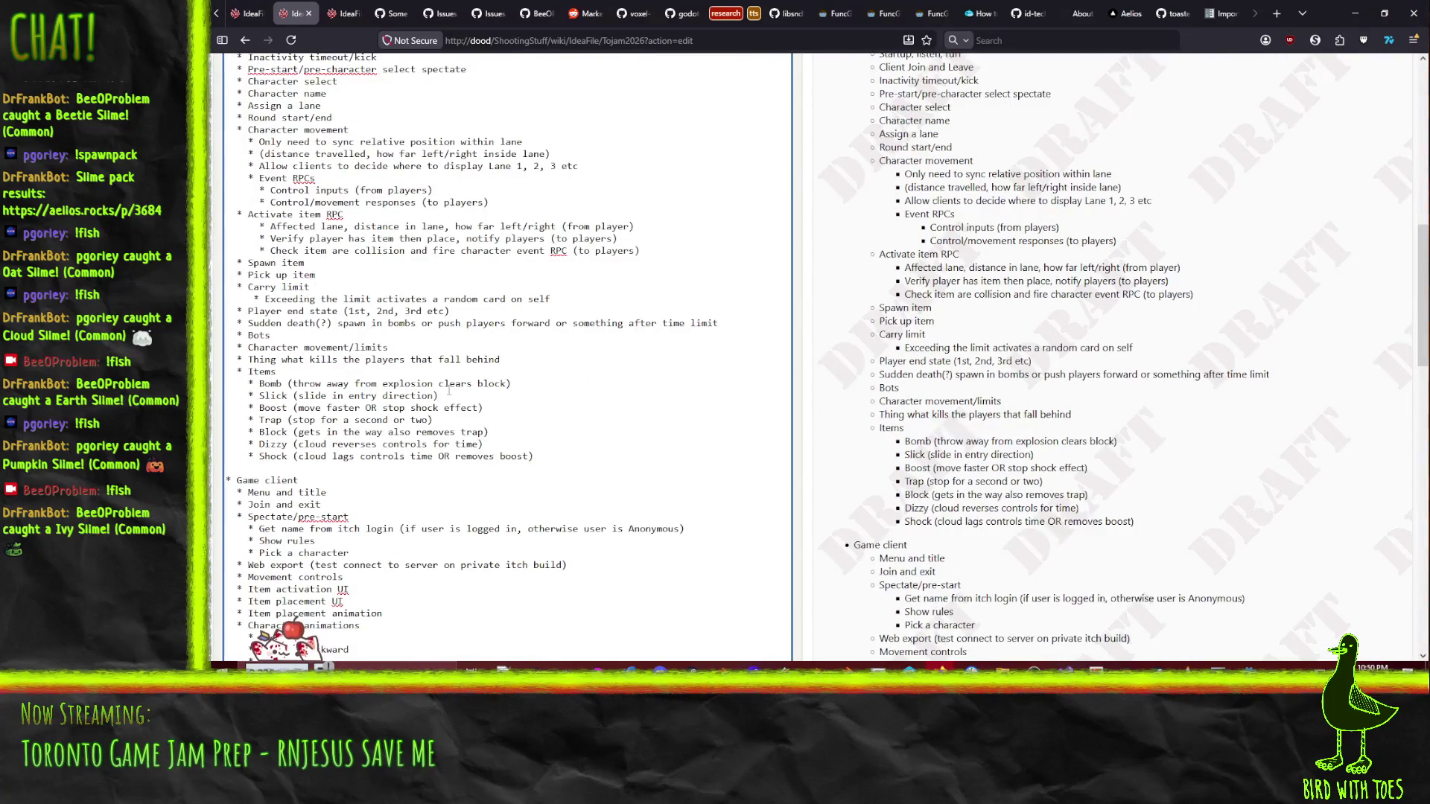
scroll(424, 384, down, 5)
scroll(352, 355, down, 5)
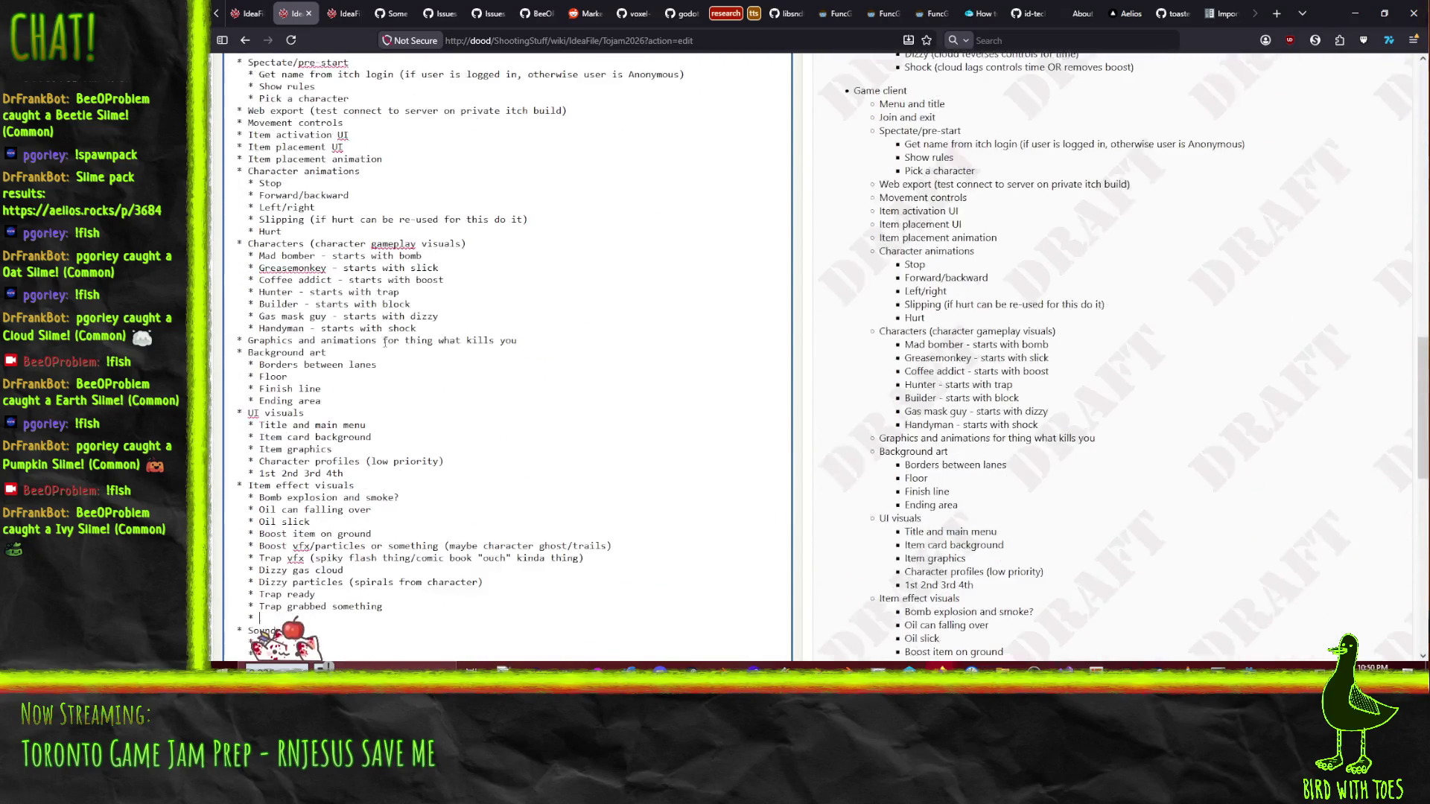
scroll(352, 355, down, 4)
- Add a 'Block on map' bullet to Item effect visuals
text(Block on ma)
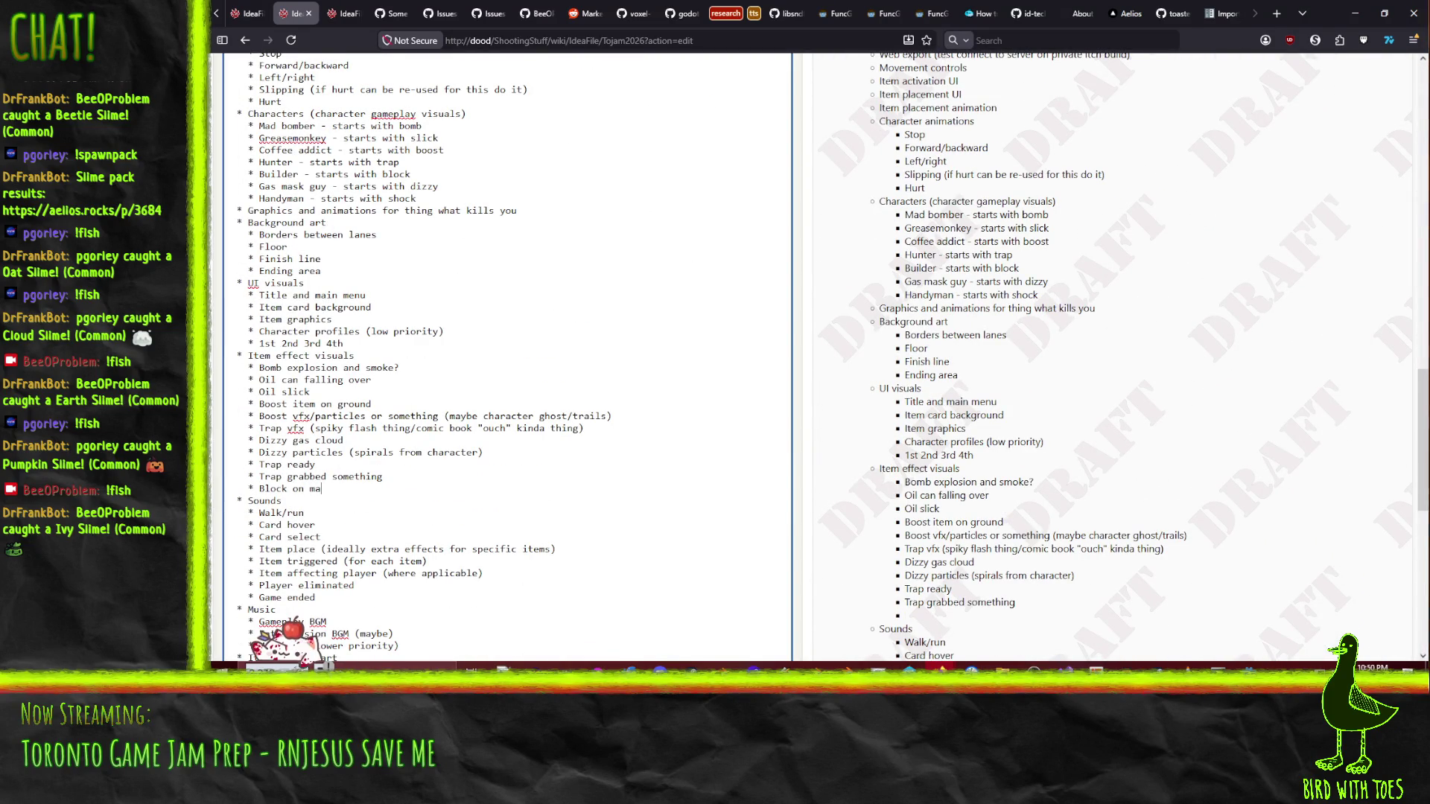
text(p)
key(Return)
text(*)
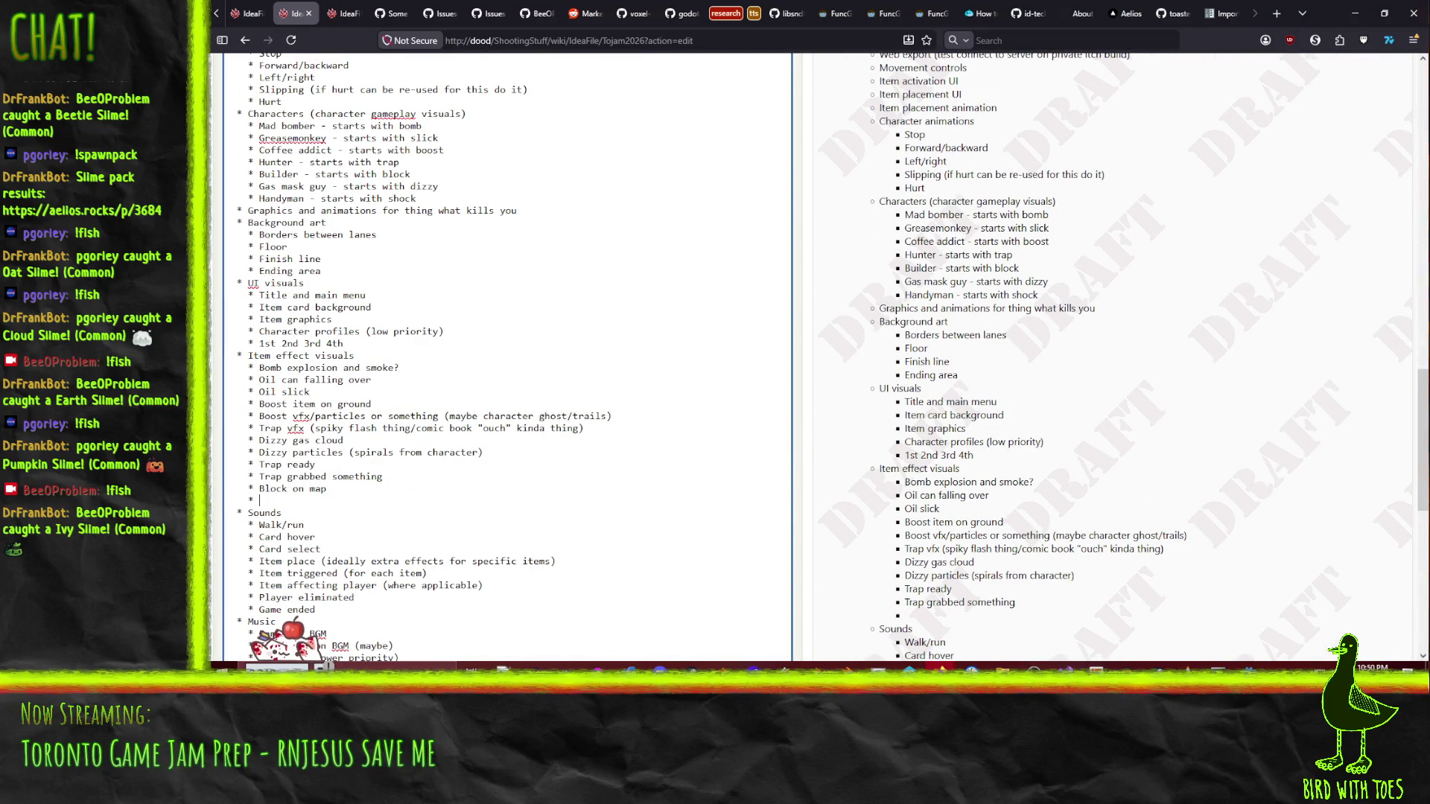
scroll(640, 289, up, 6)
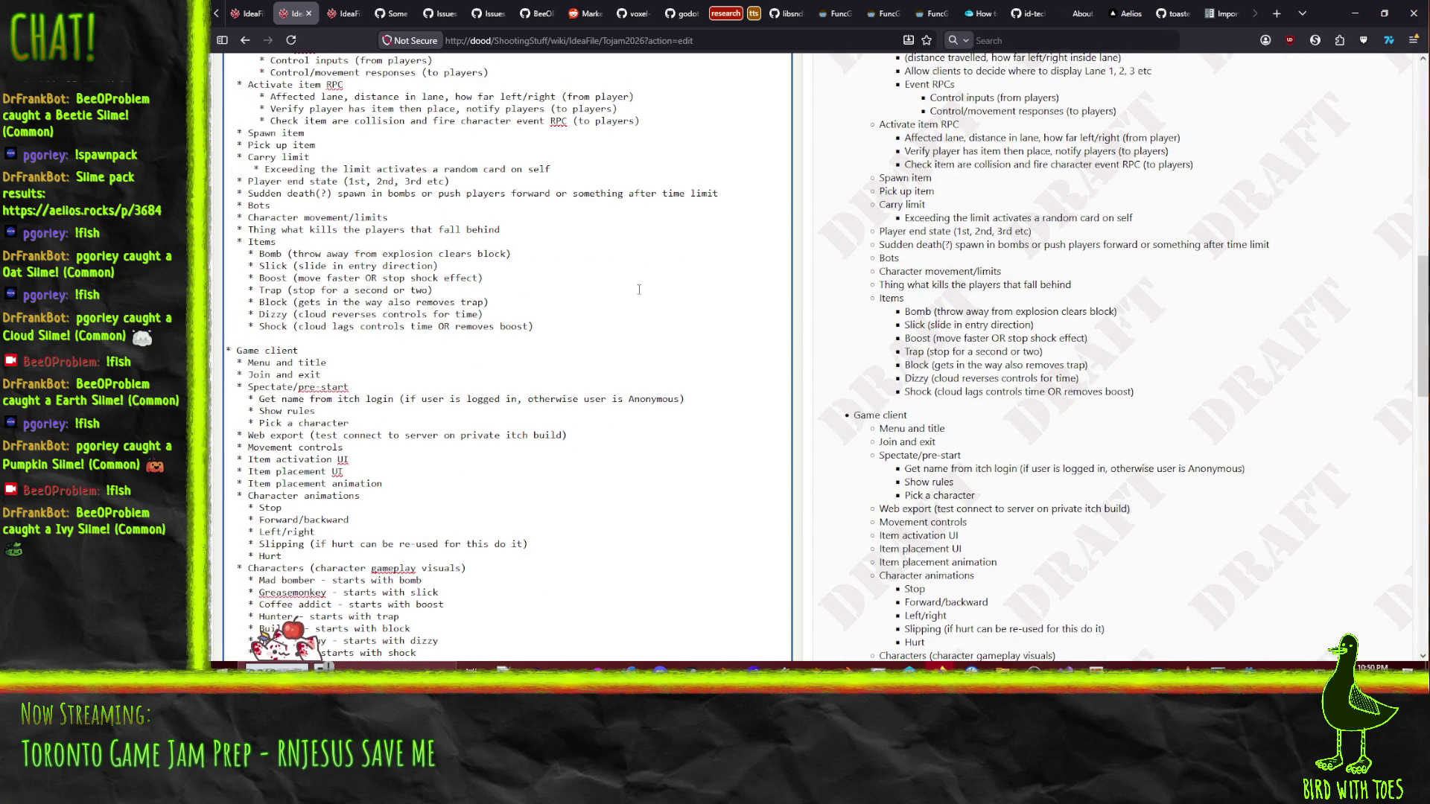
scroll(640, 289, down, 4)
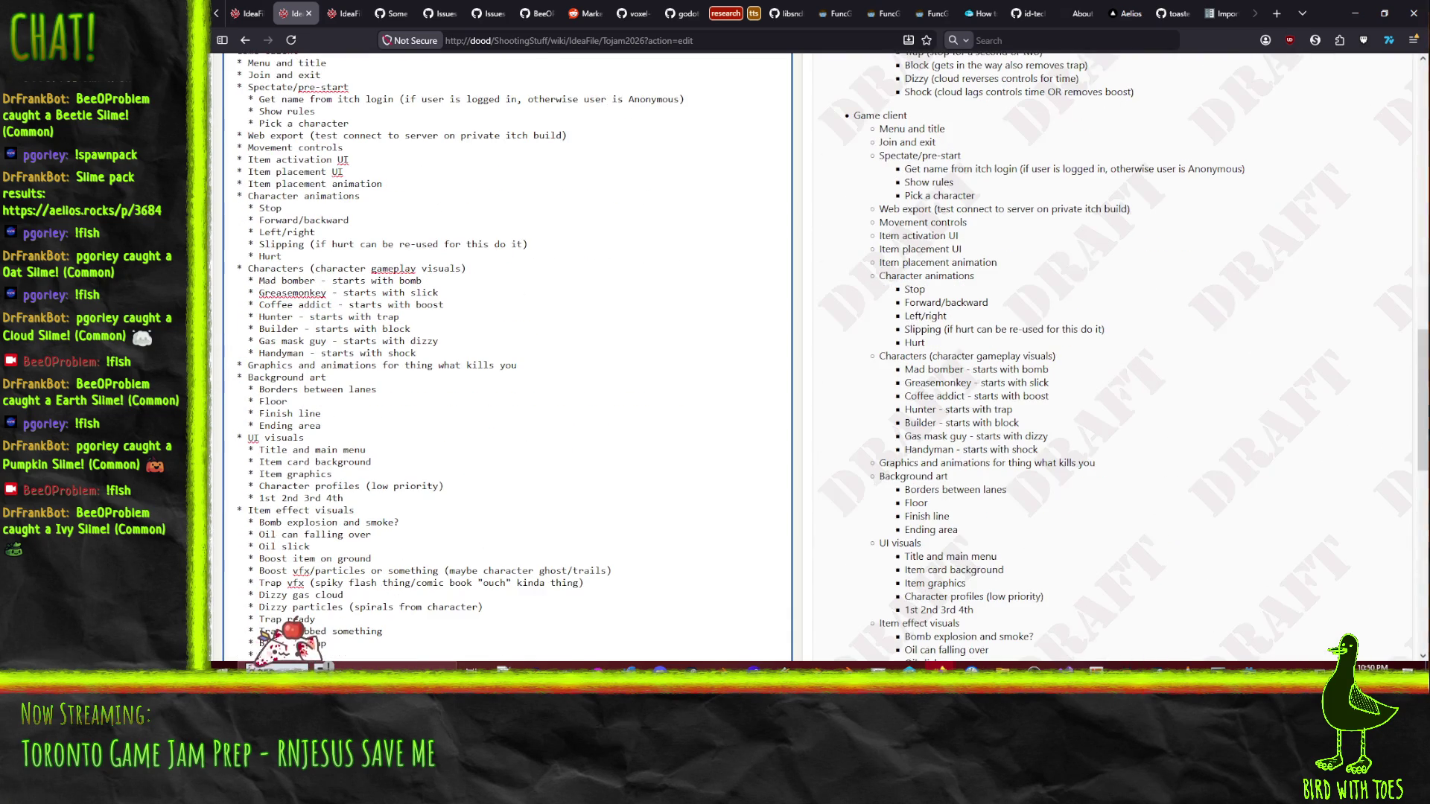
scroll(458, 418, up, 7)
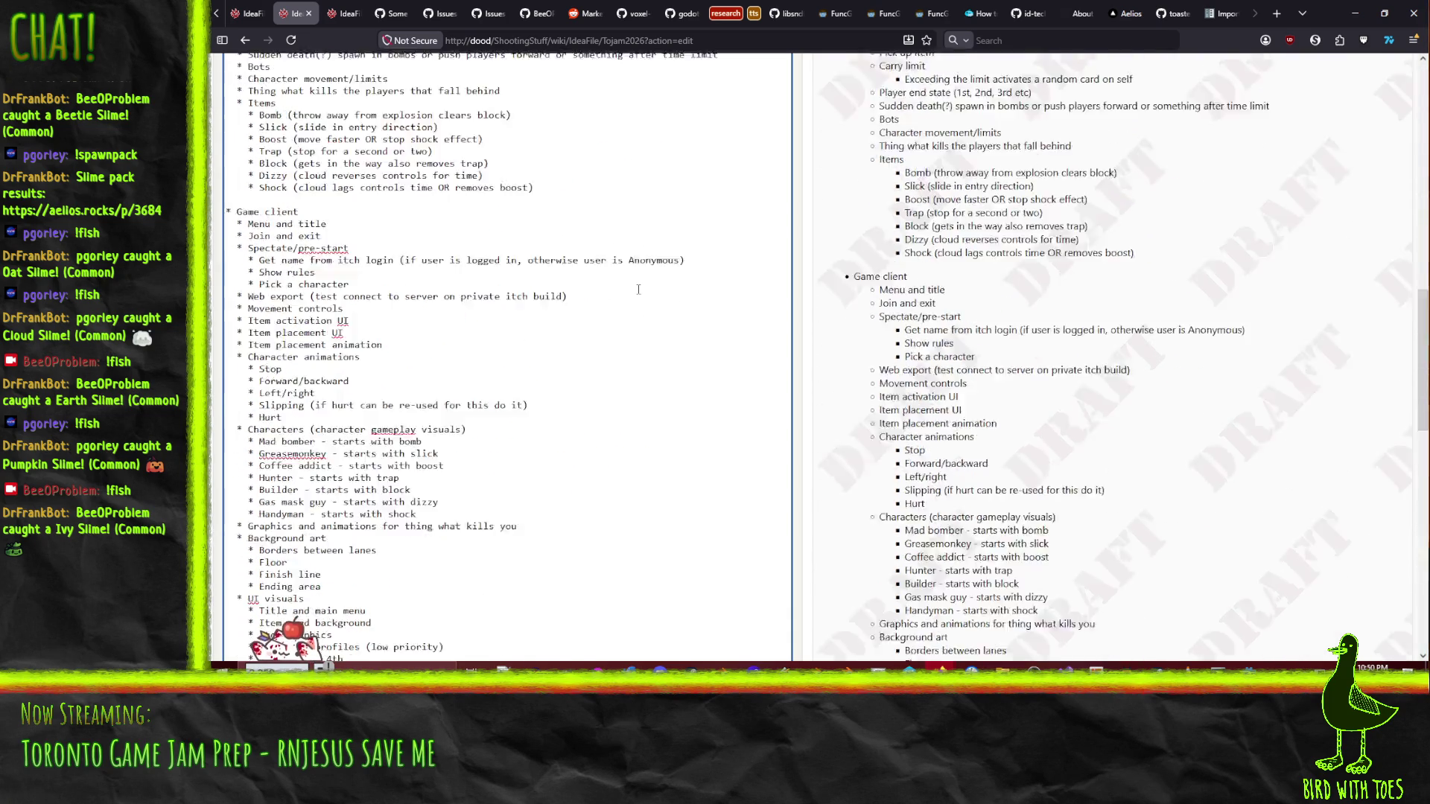
scroll(458, 419, down, 7)
scroll(458, 419, down, 4)
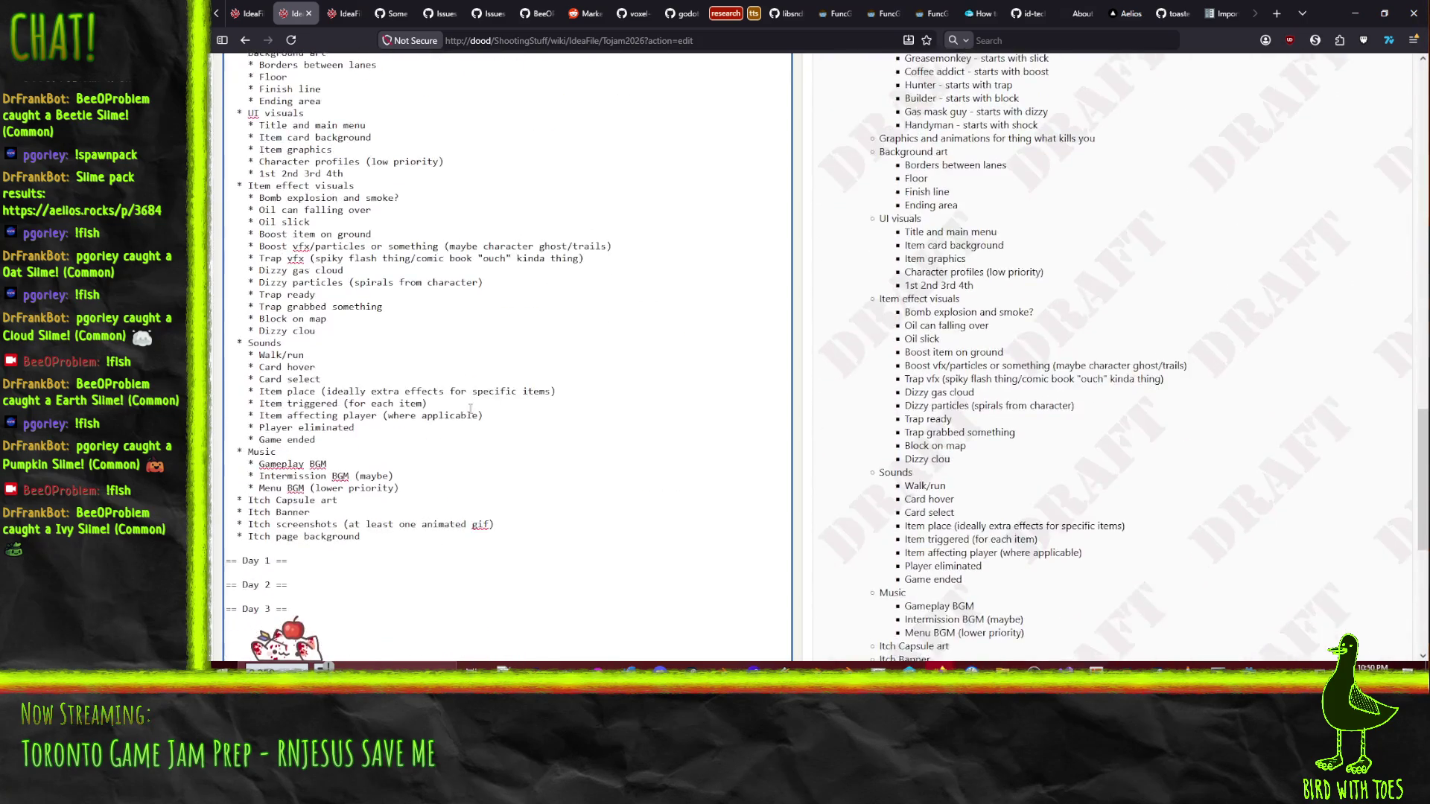
key(BackSpace)
key(BackSpace)
key(BackSpace)
- Add 'Shock item', 'Lightning on ground' and 'Shock effect on character' bullets
text(Shock item)
key(Return)
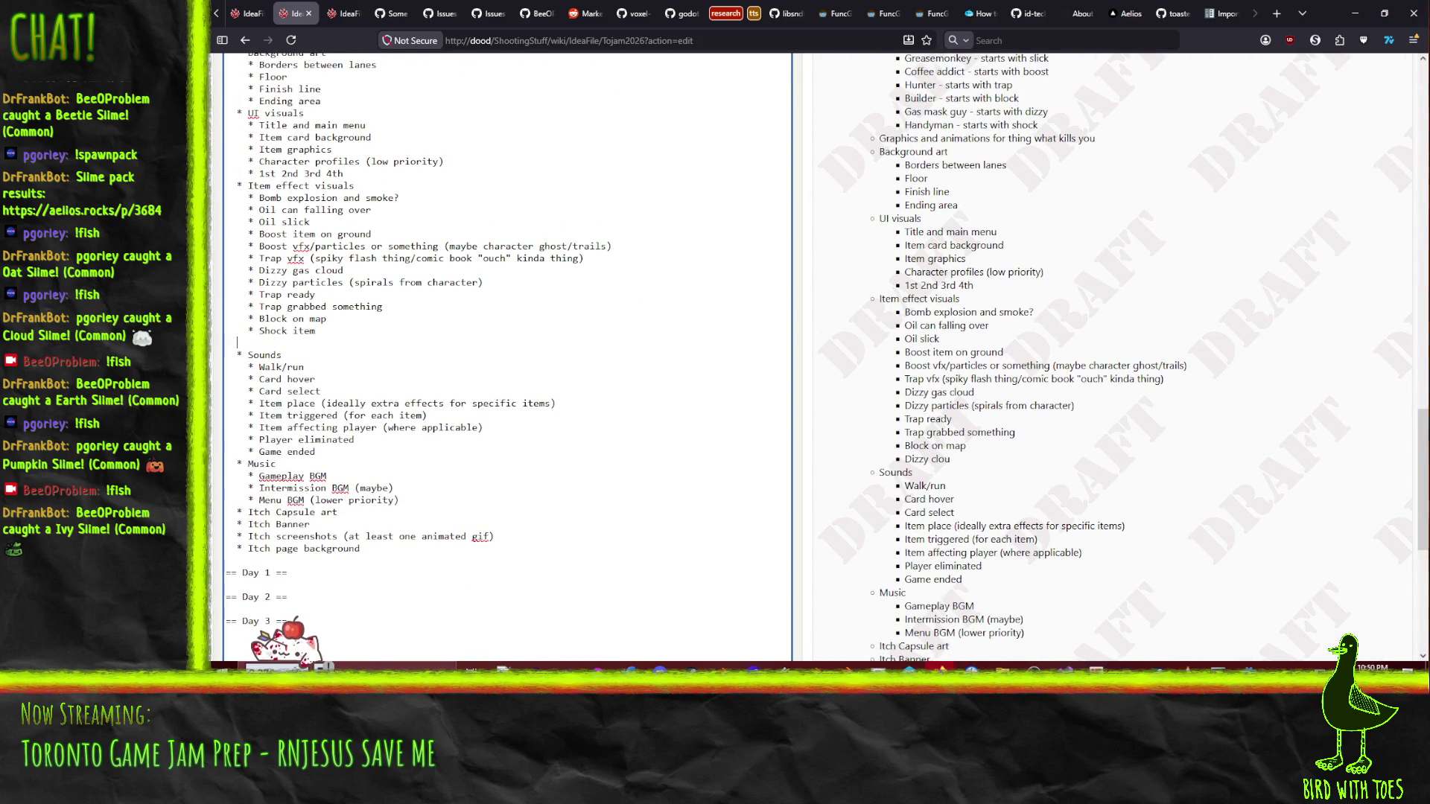
text(* Lightning )
text(on ground)
key(Return)
text(* )
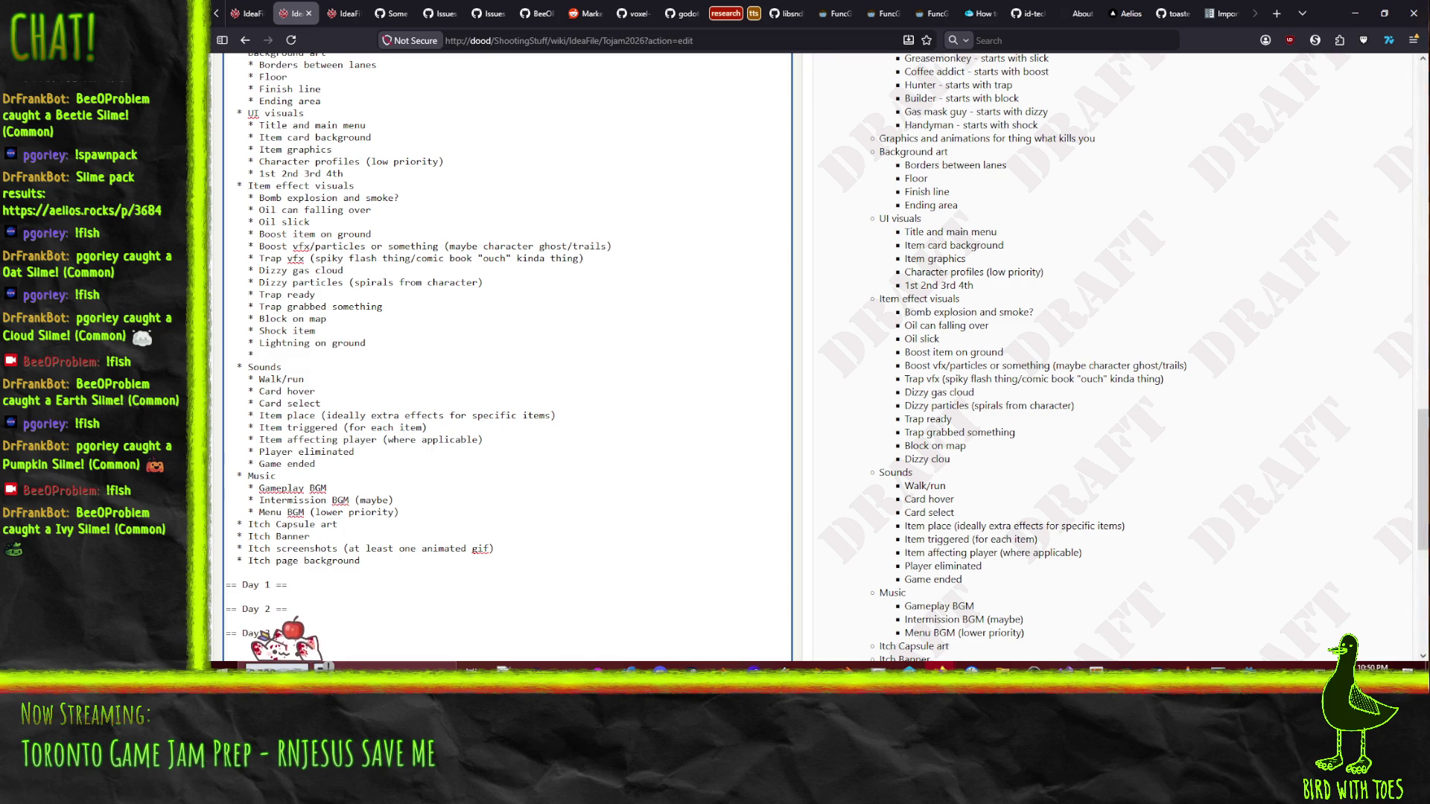
text(Shock effec)
text(t on character )
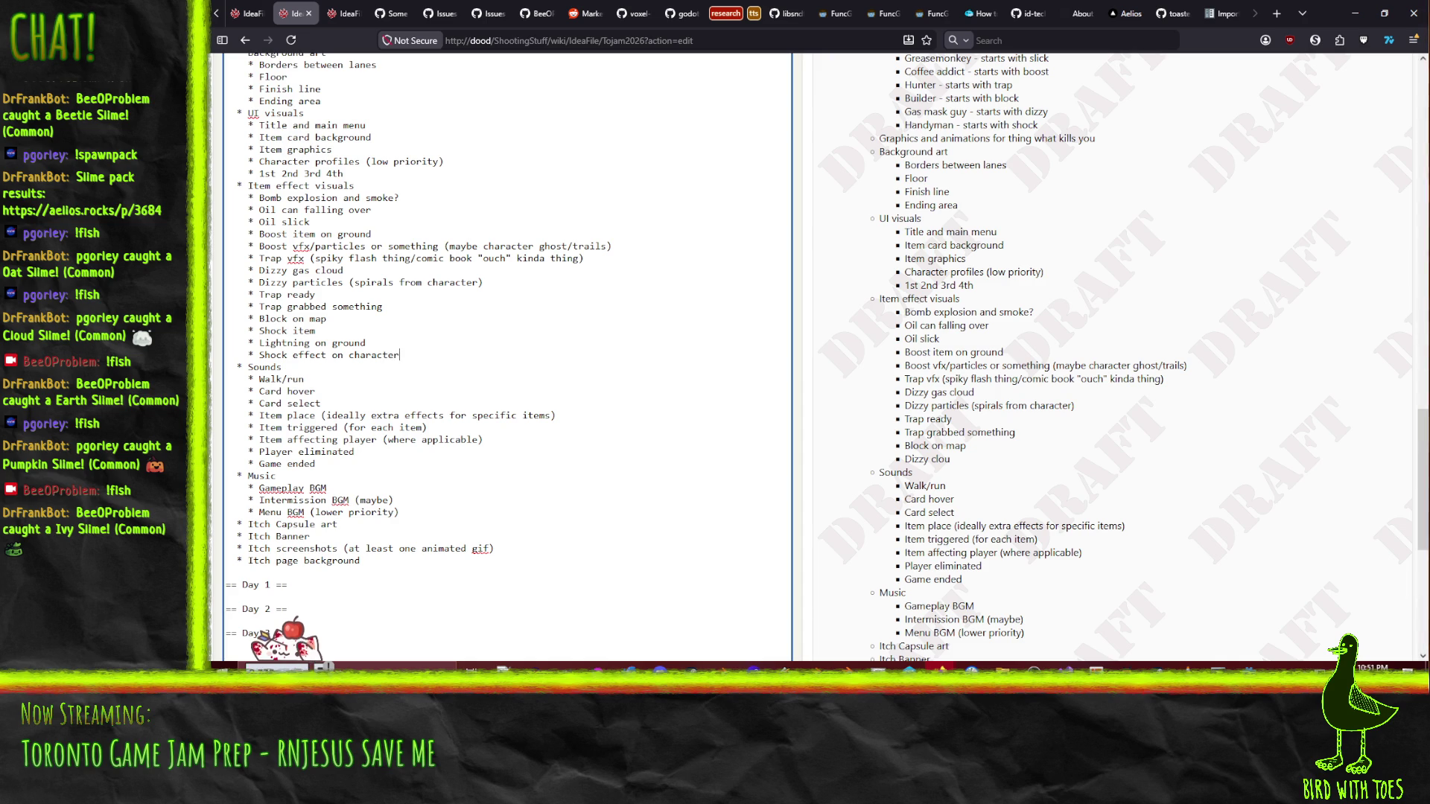
text((re-use spi)
text(k)
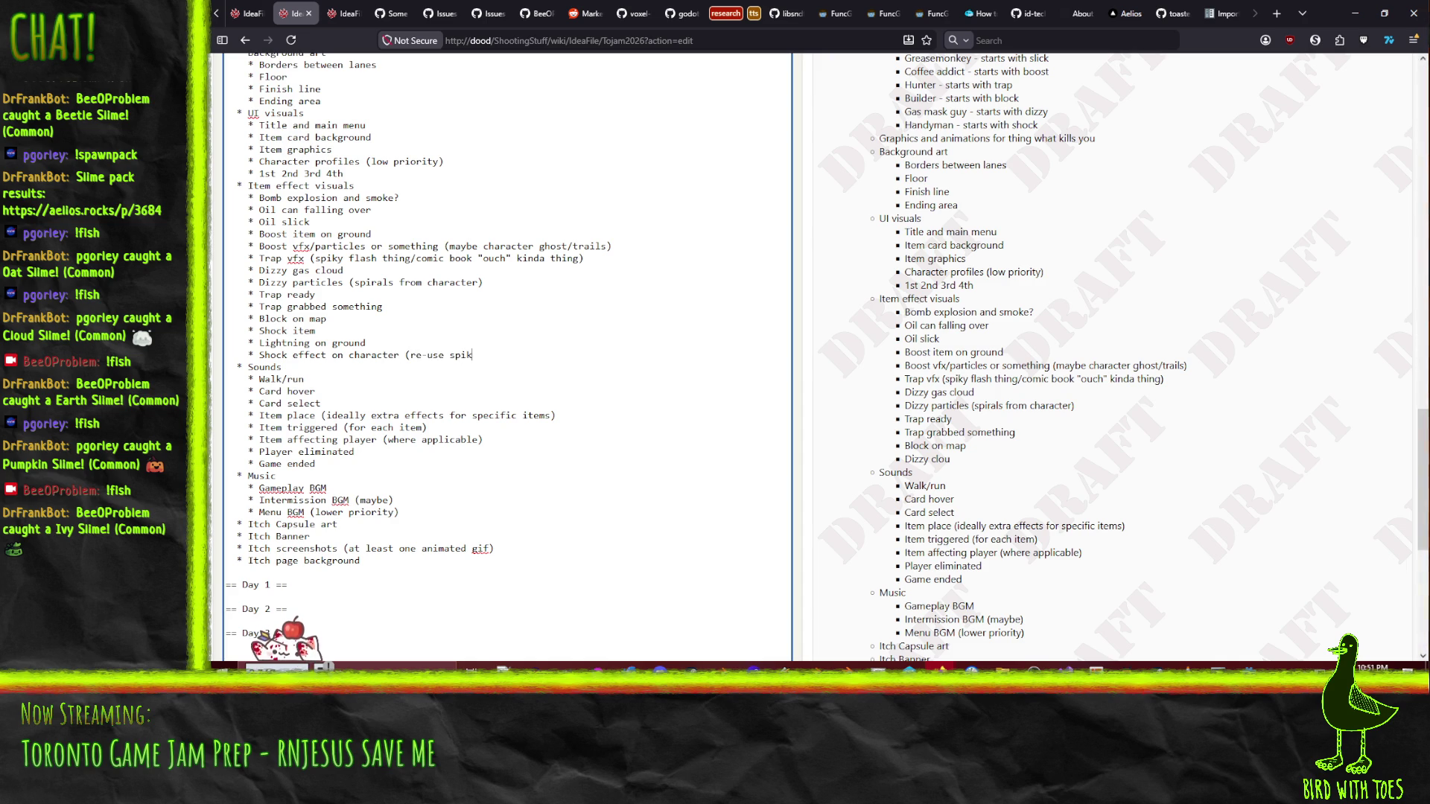
text(y flash from trap would be h)
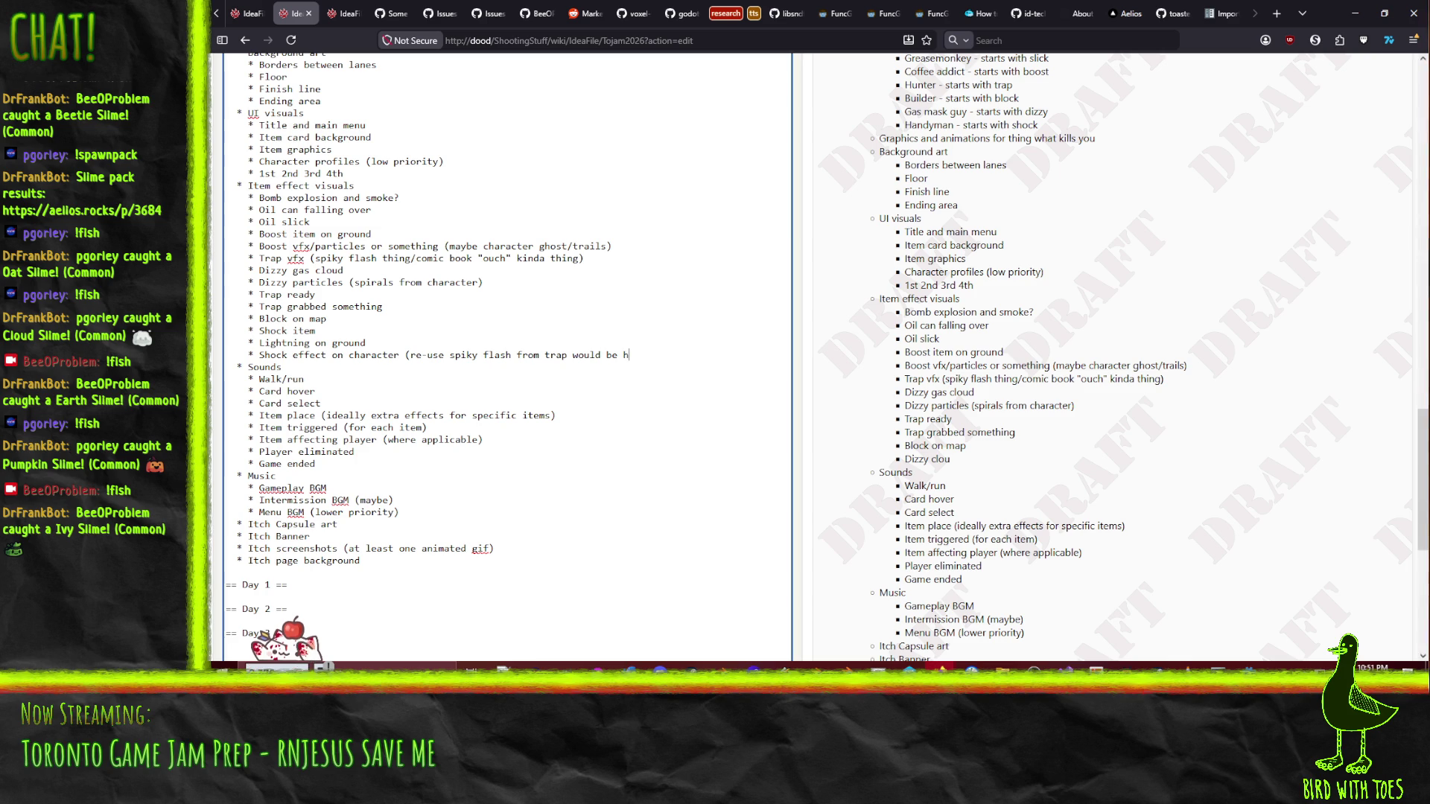
key(BackSpace)
text(good))
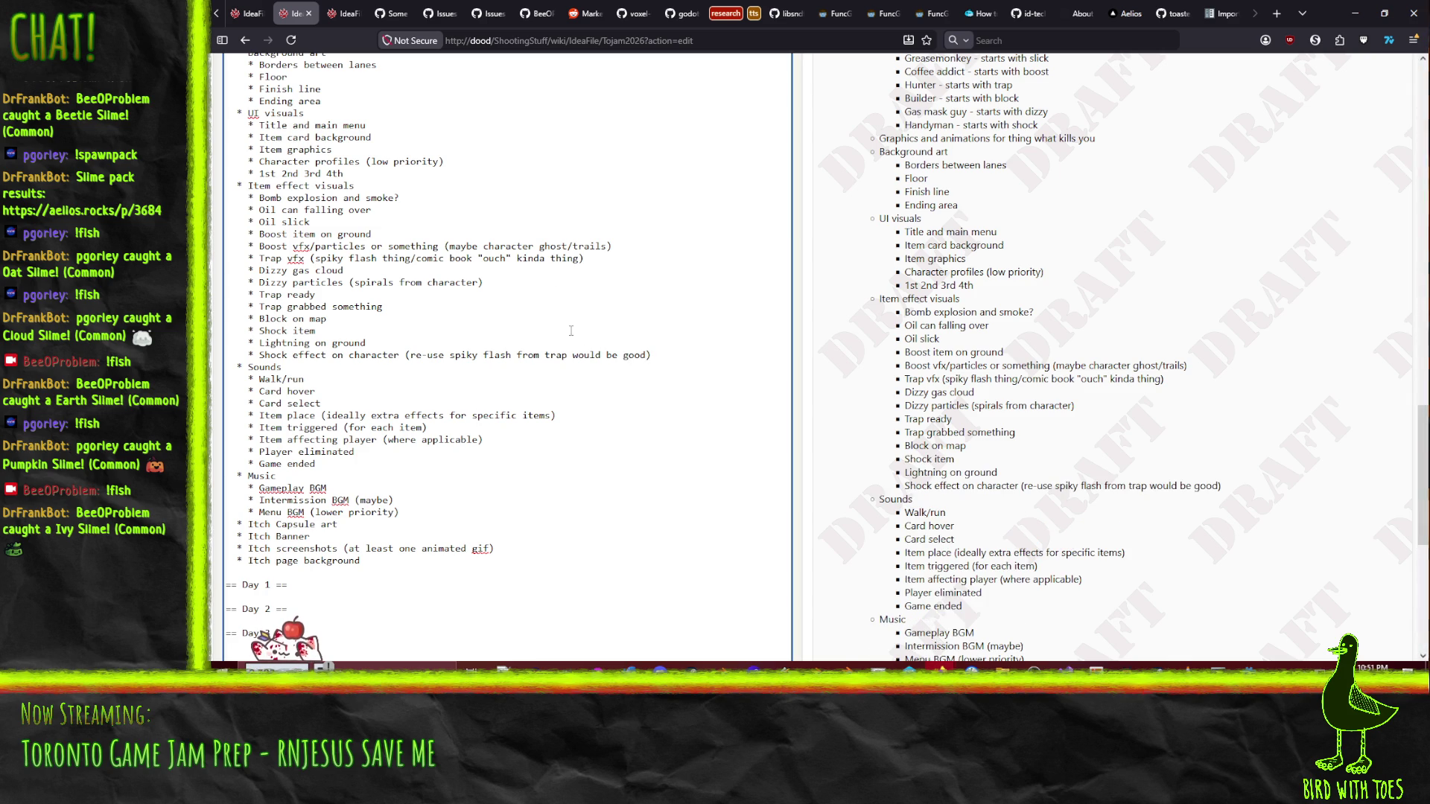
scroll(385, 453, down, 2)
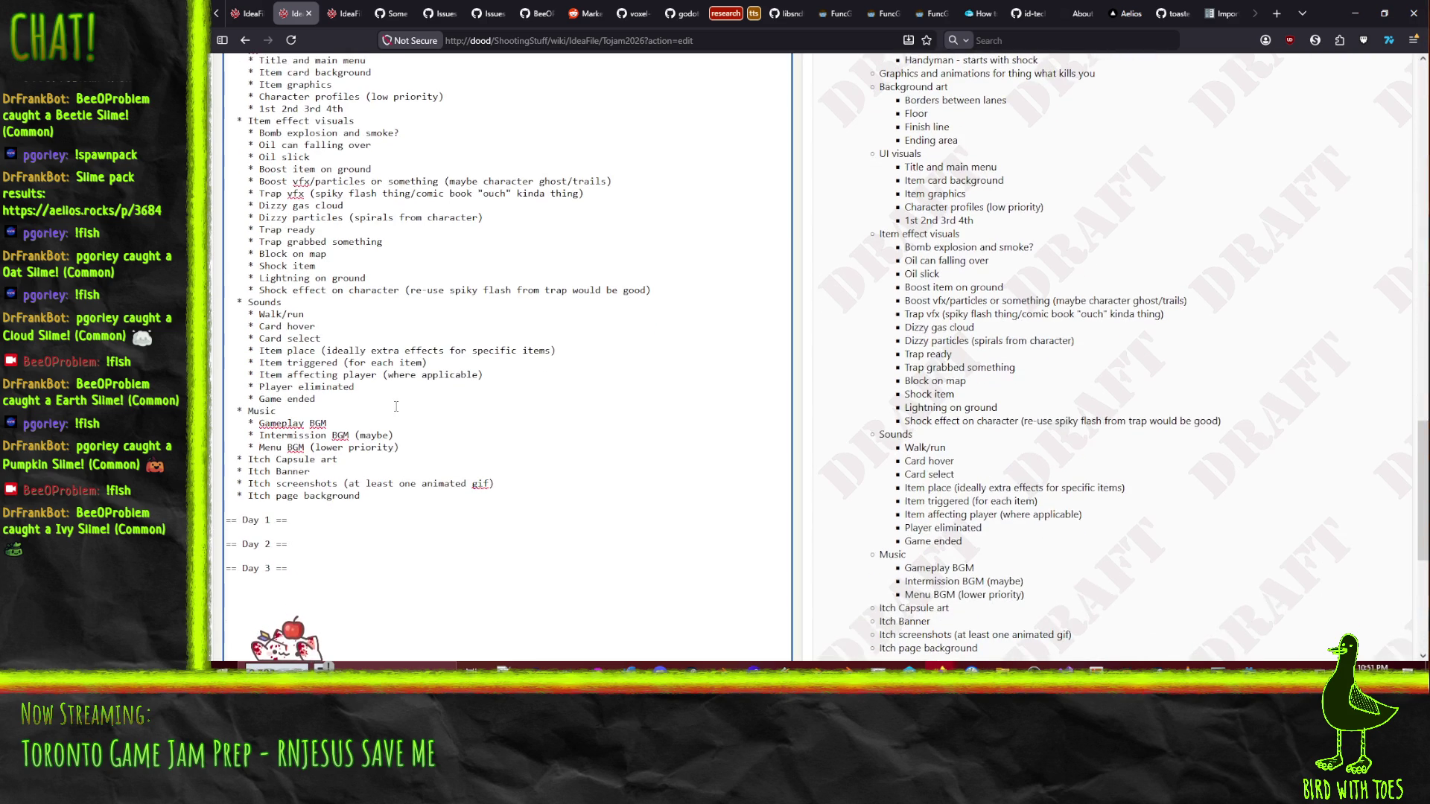
click(332, 394)
scroll(447, 324, down, 3)
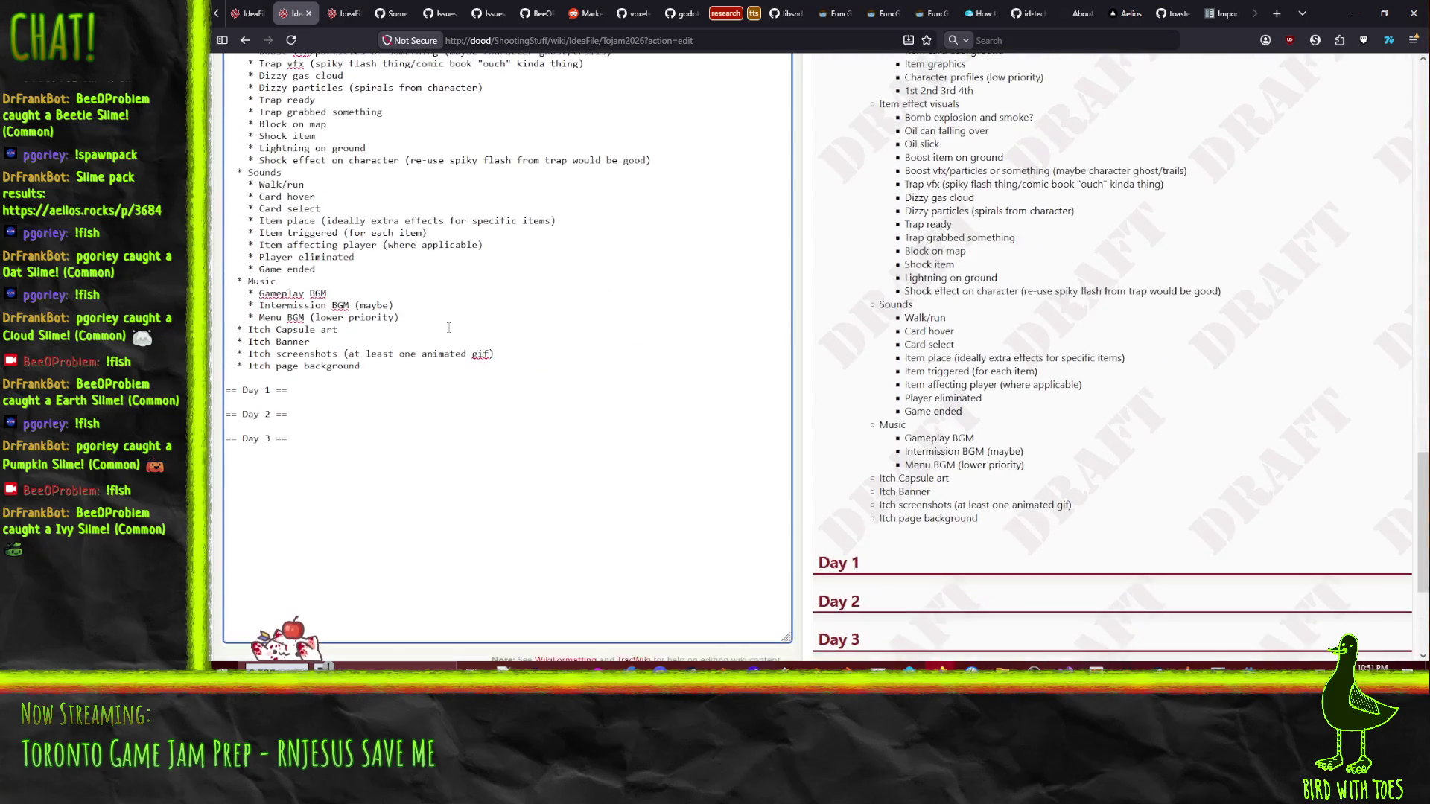
scroll(479, 326, up, 20)
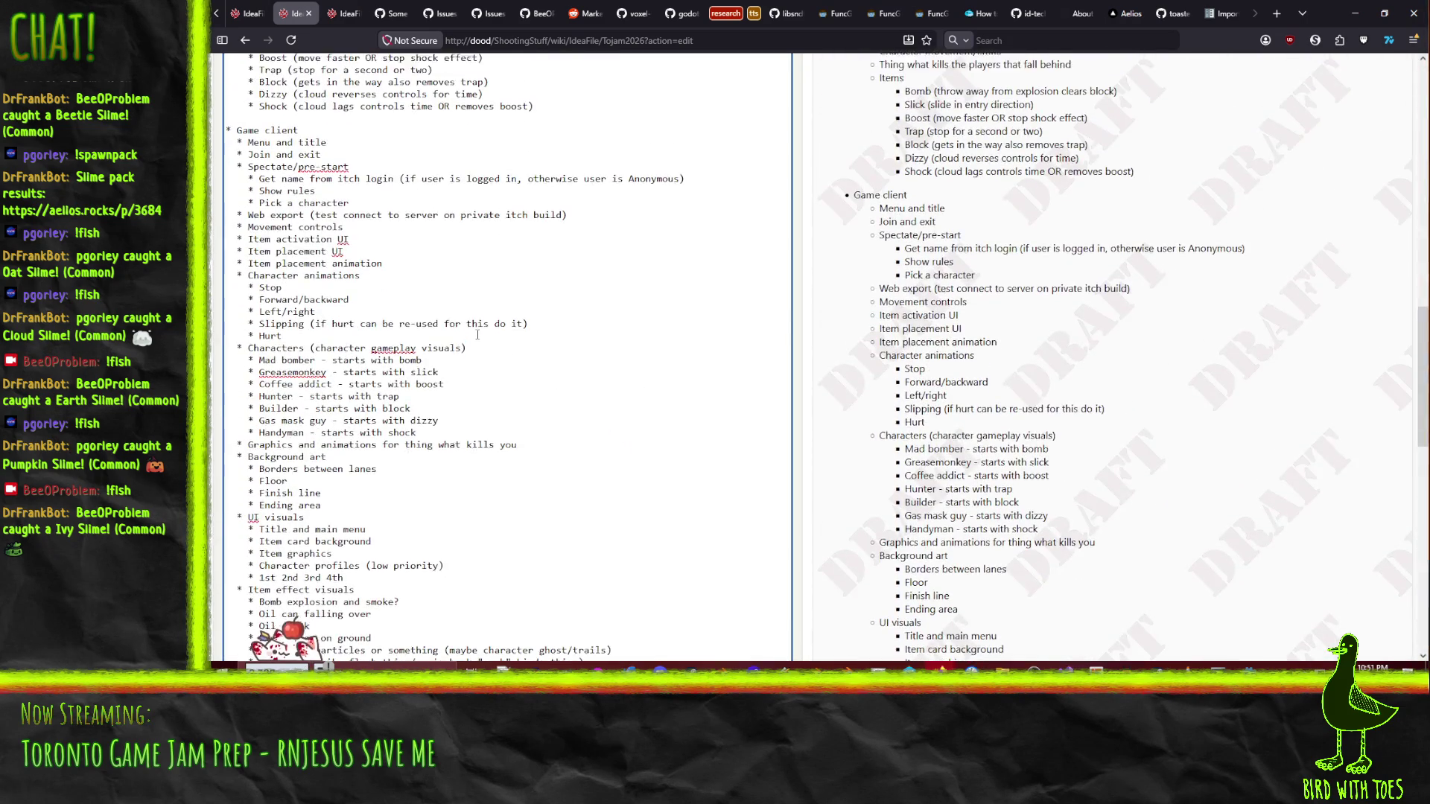
scroll(481, 345, up, 10)
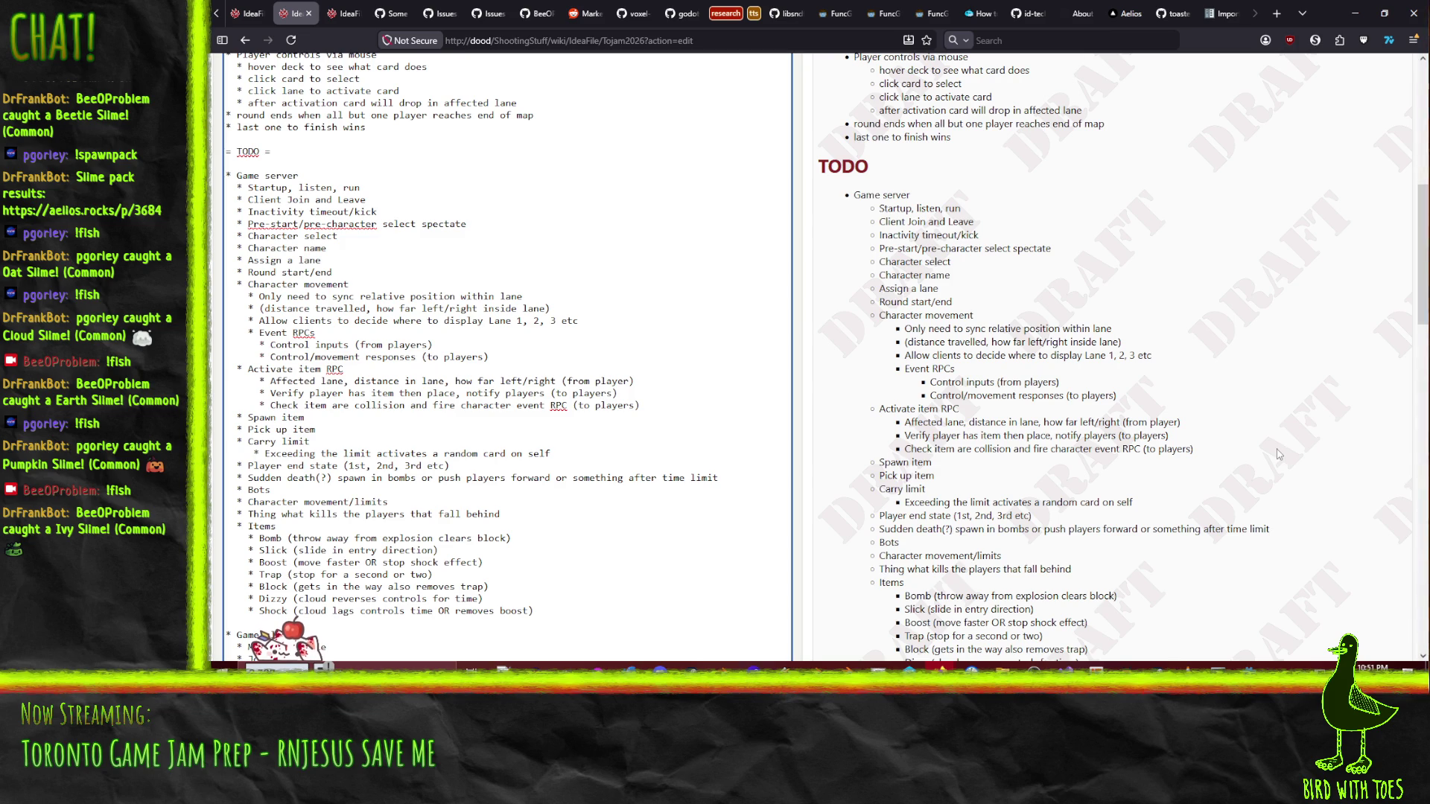
scroll(674, 366, down, 9)
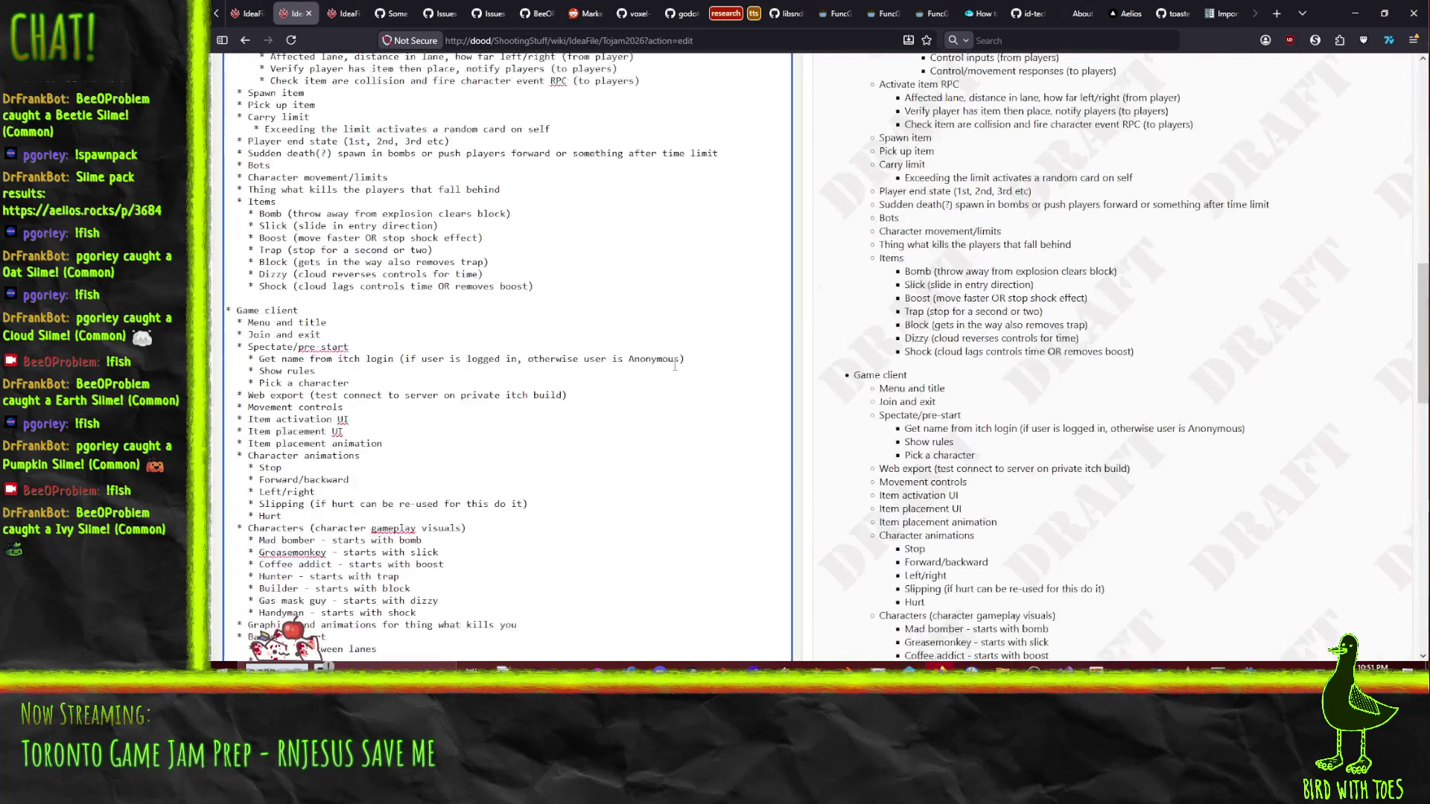
scroll(678, 347, down, 10)
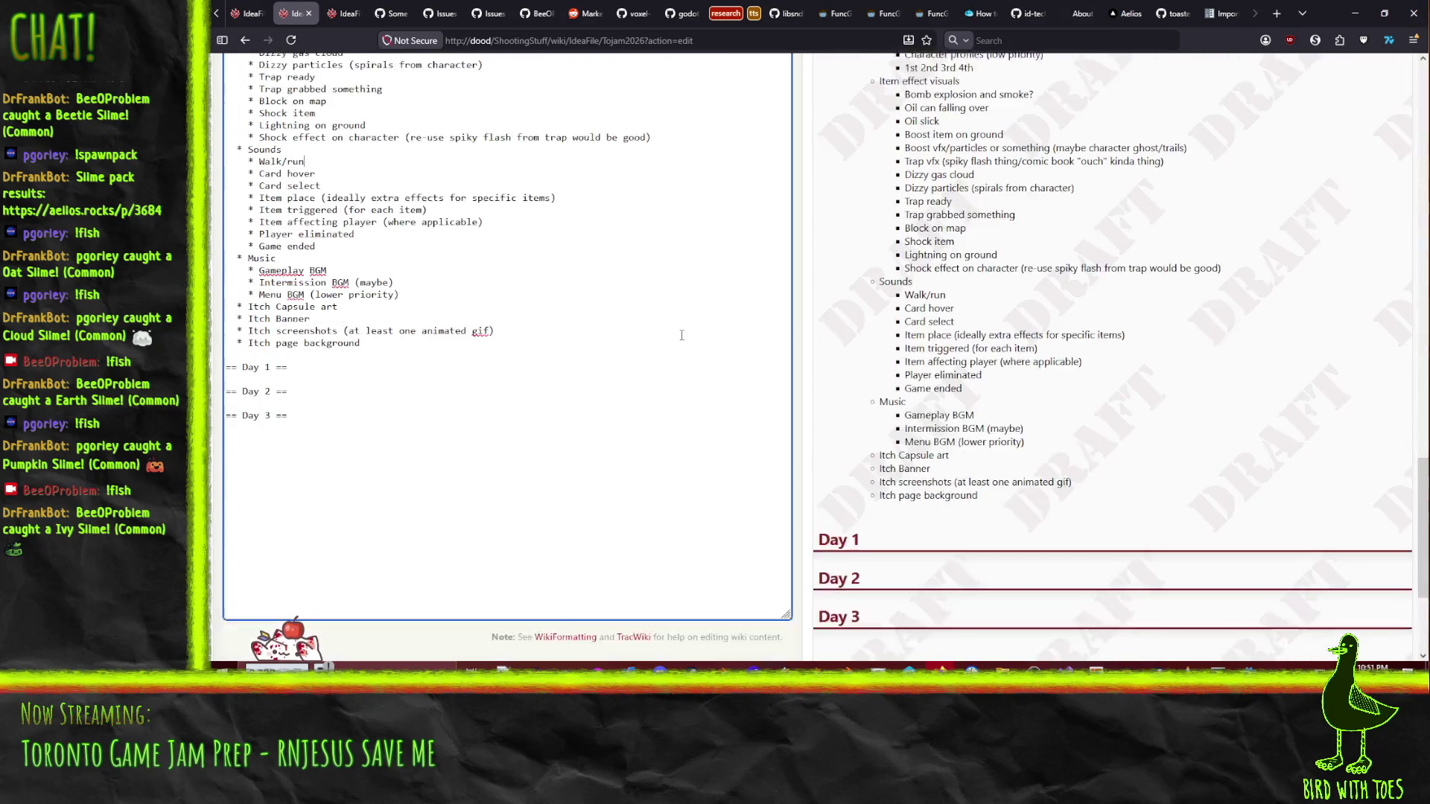
scroll(612, 379, up, 5)
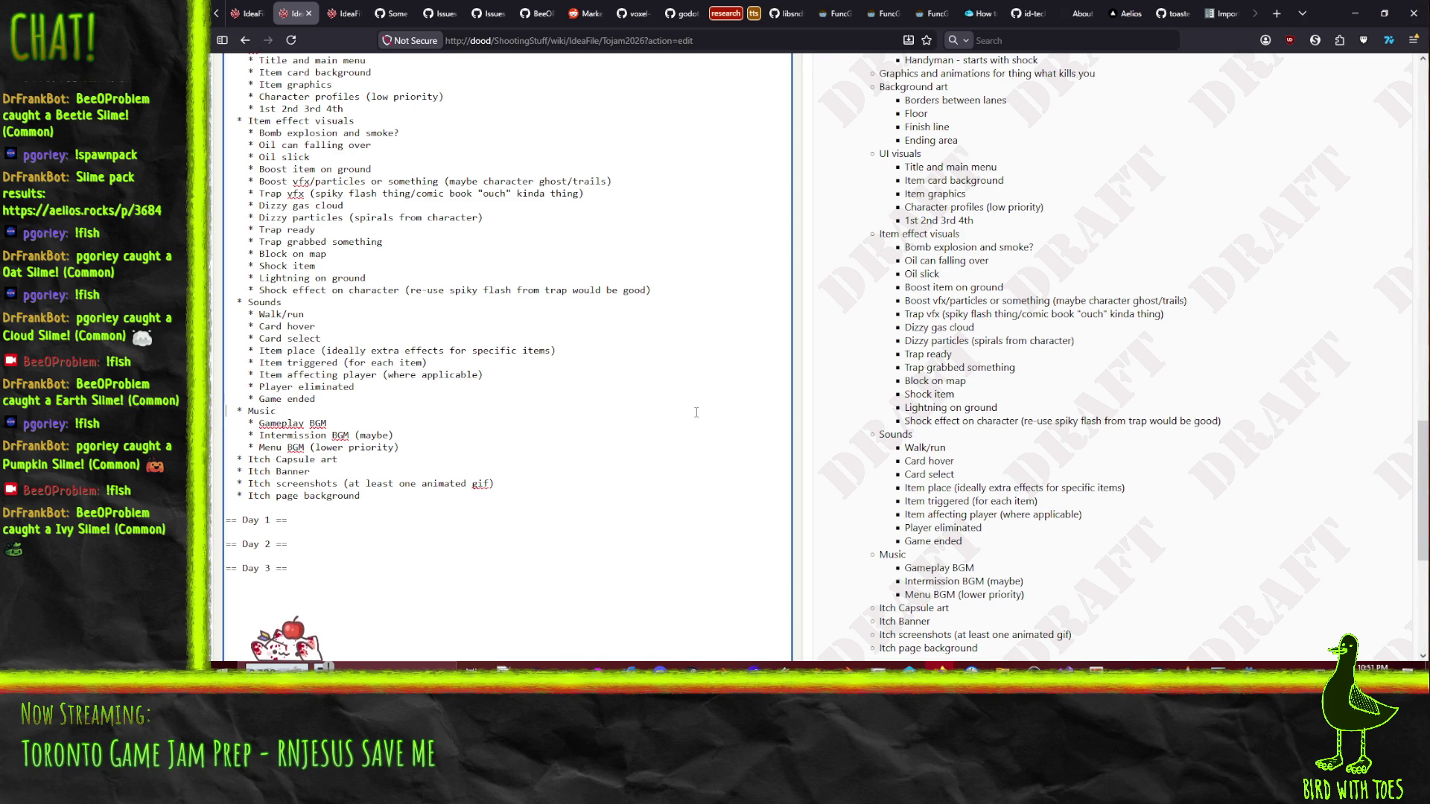
- Move the four Itch lines (Capsule art, Banner, screenshots, page background) under the Day 3 heading
key(Up)
key(shift+Down)
key(shift+Down)
key(shift+Down)
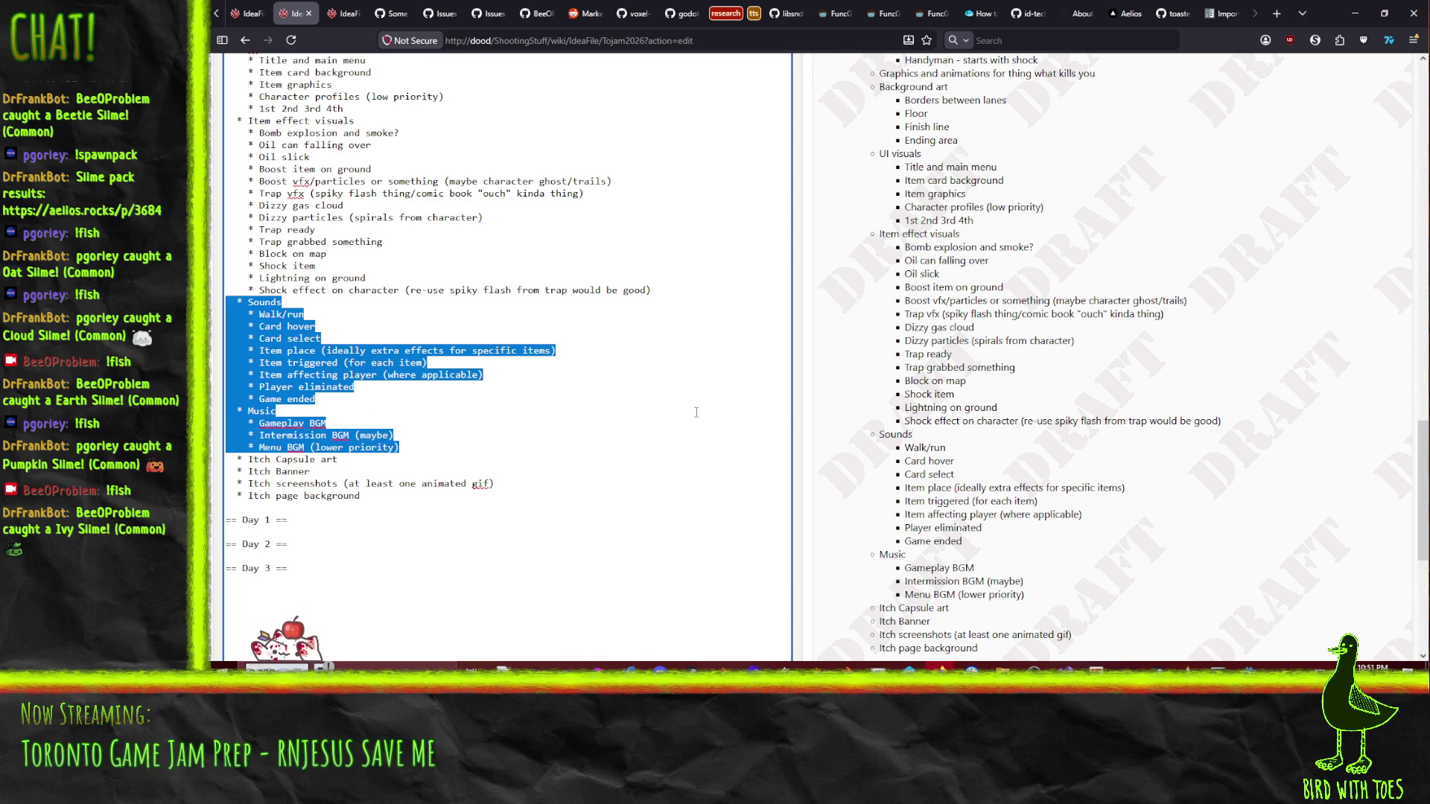
key(Right)
key(shift+Down)
key(shift+Down)
key(shift+Down)
key(Delete)
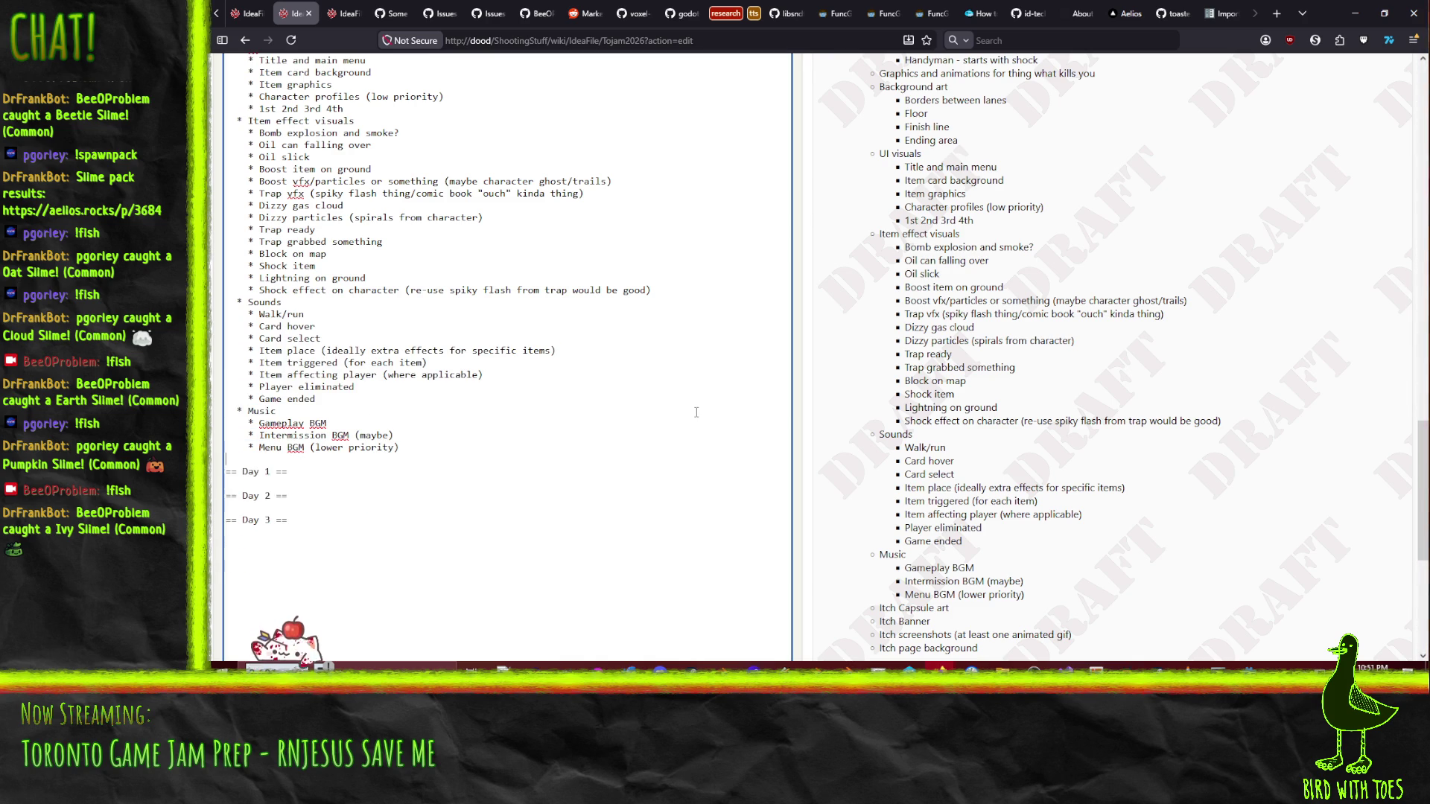
text(* Itch Capsule art   * Itch Banner   * Itch screenshots (at least one animated gif)   * Itch page background)
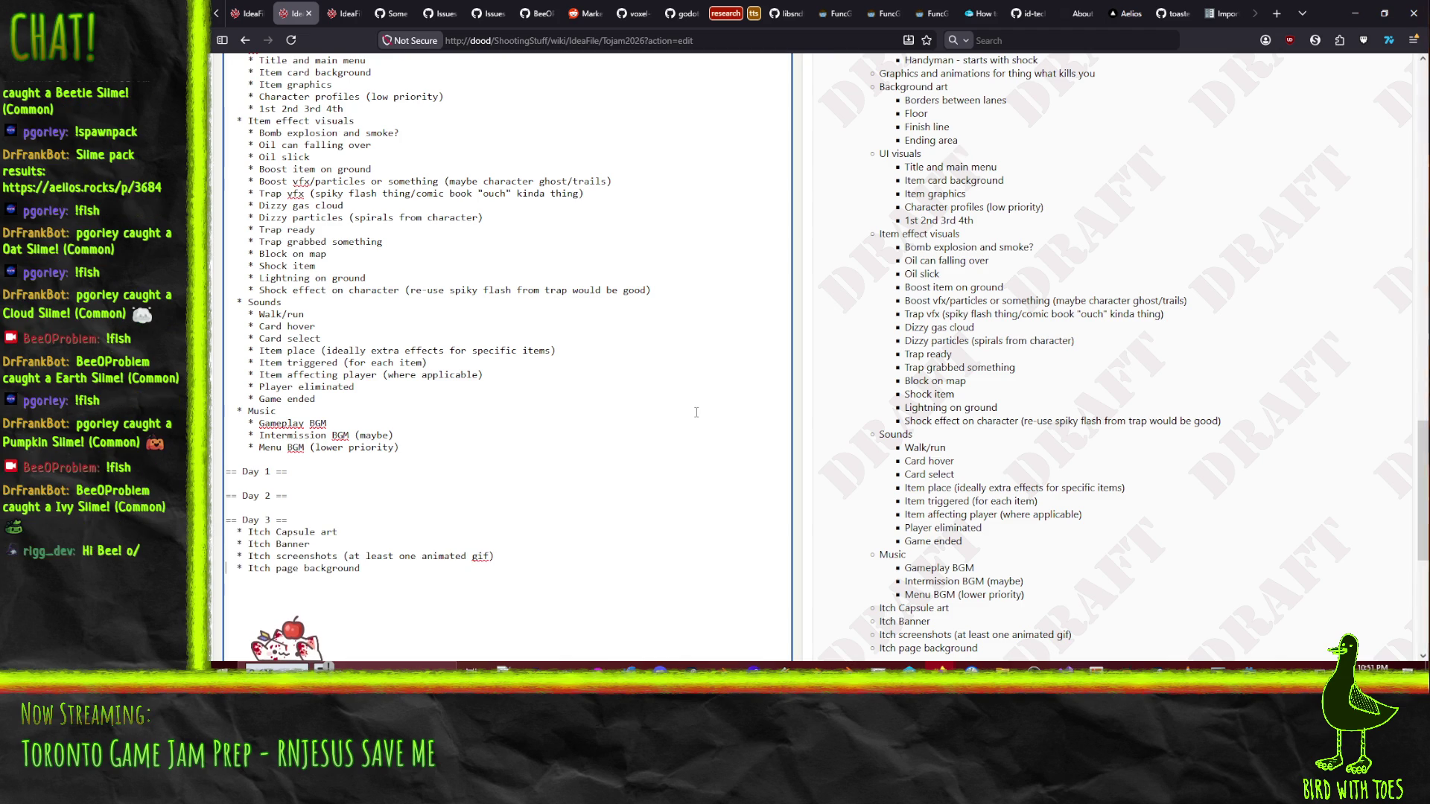
key(Up)
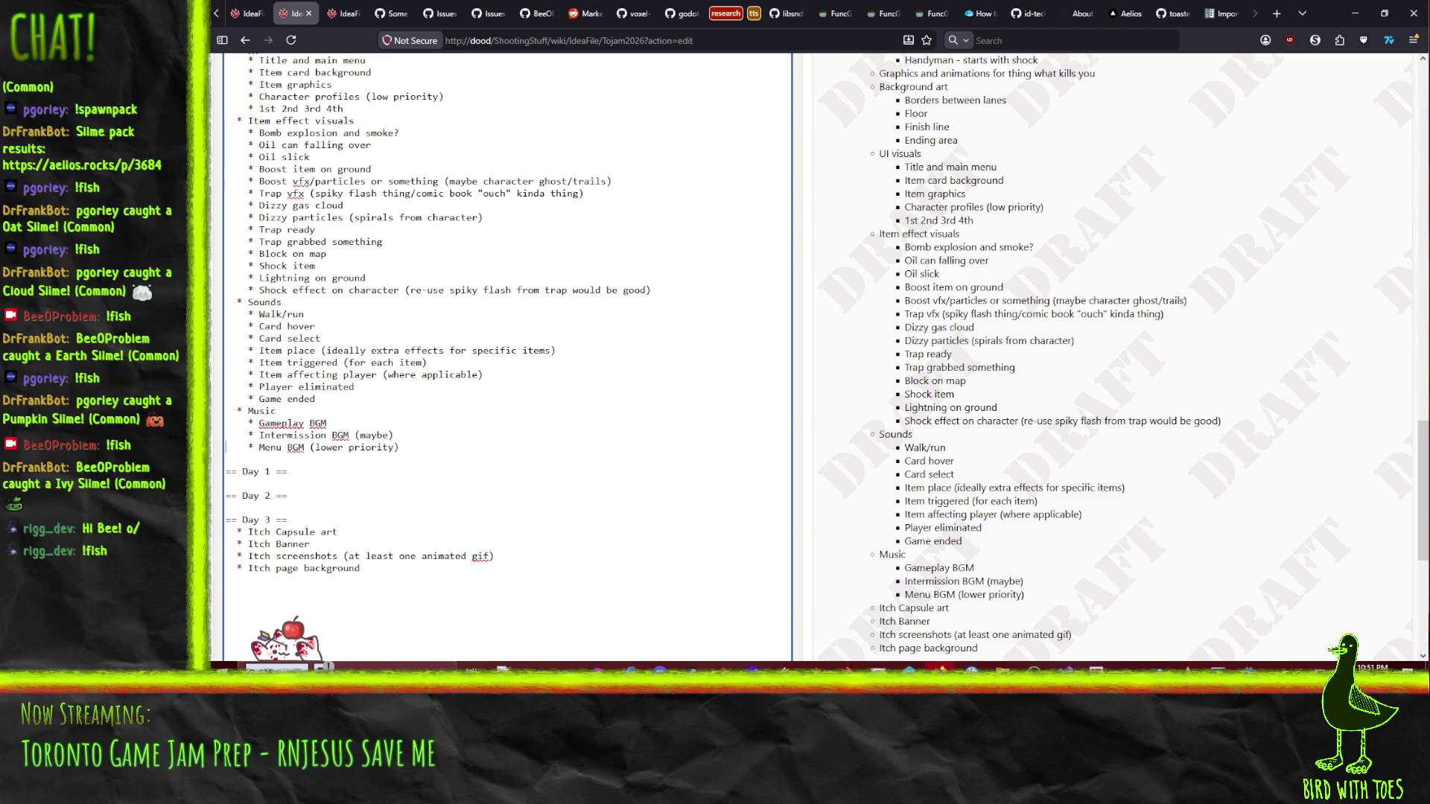
key(alt+Tab)
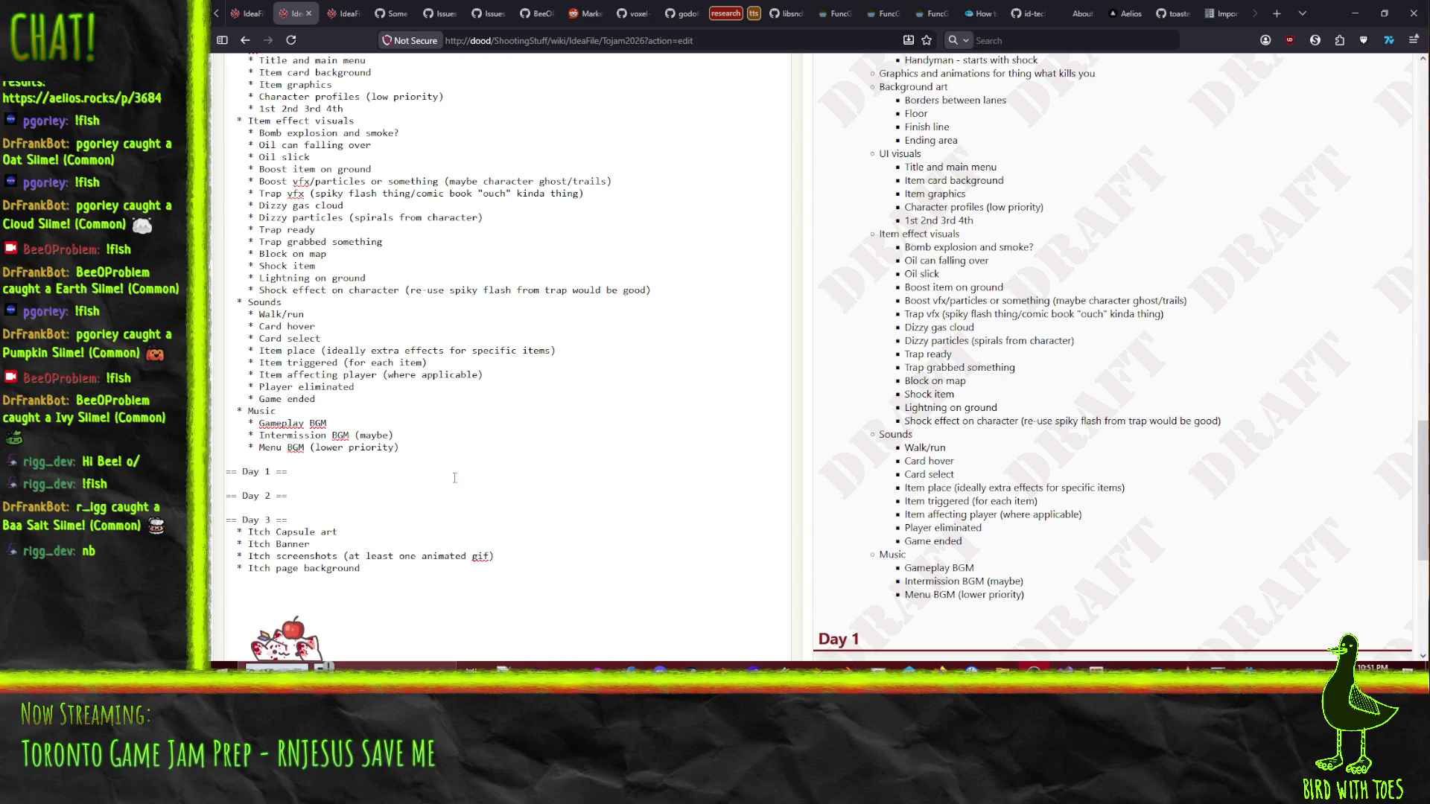
click(488, 514)
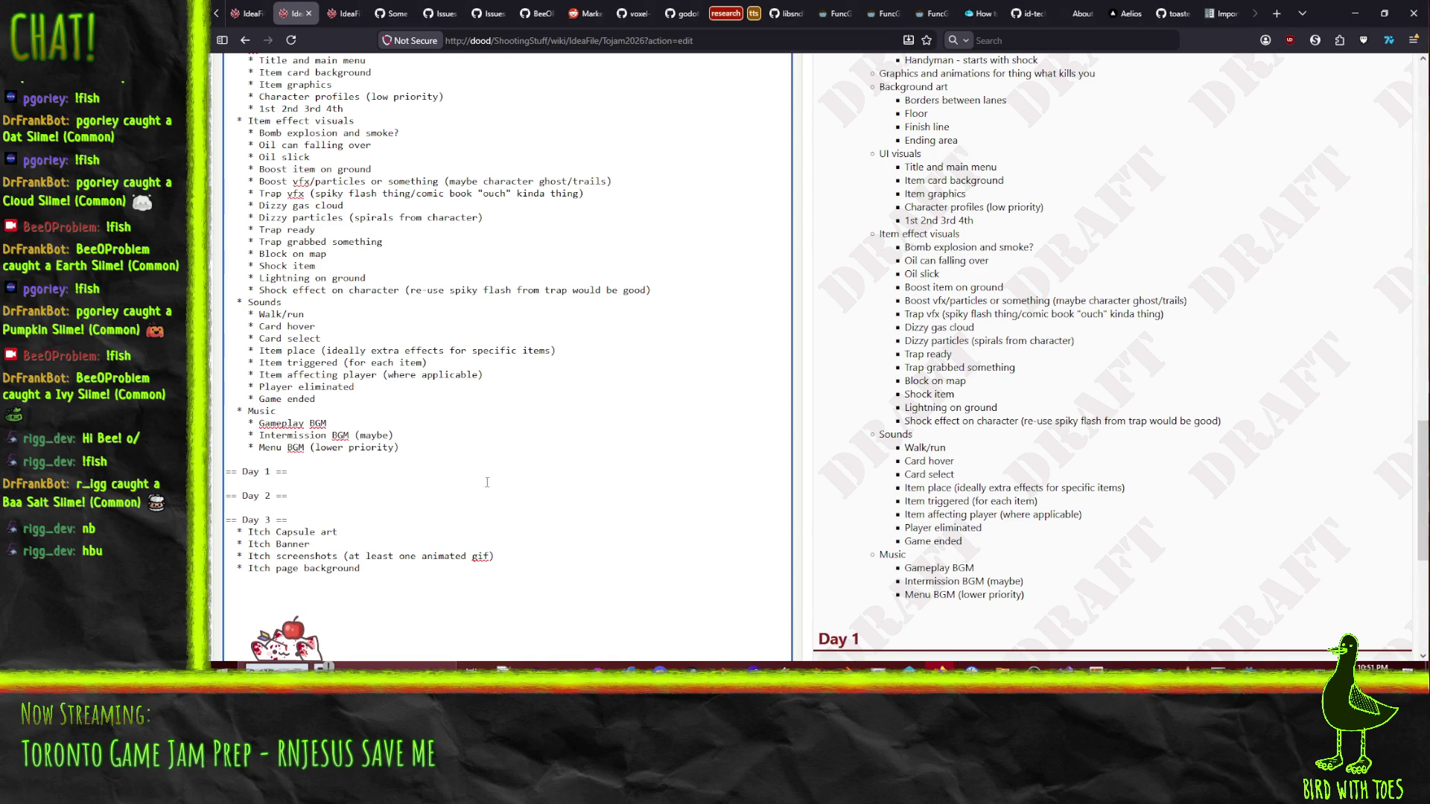
click(488, 479)
scroll(466, 506, up, 10)
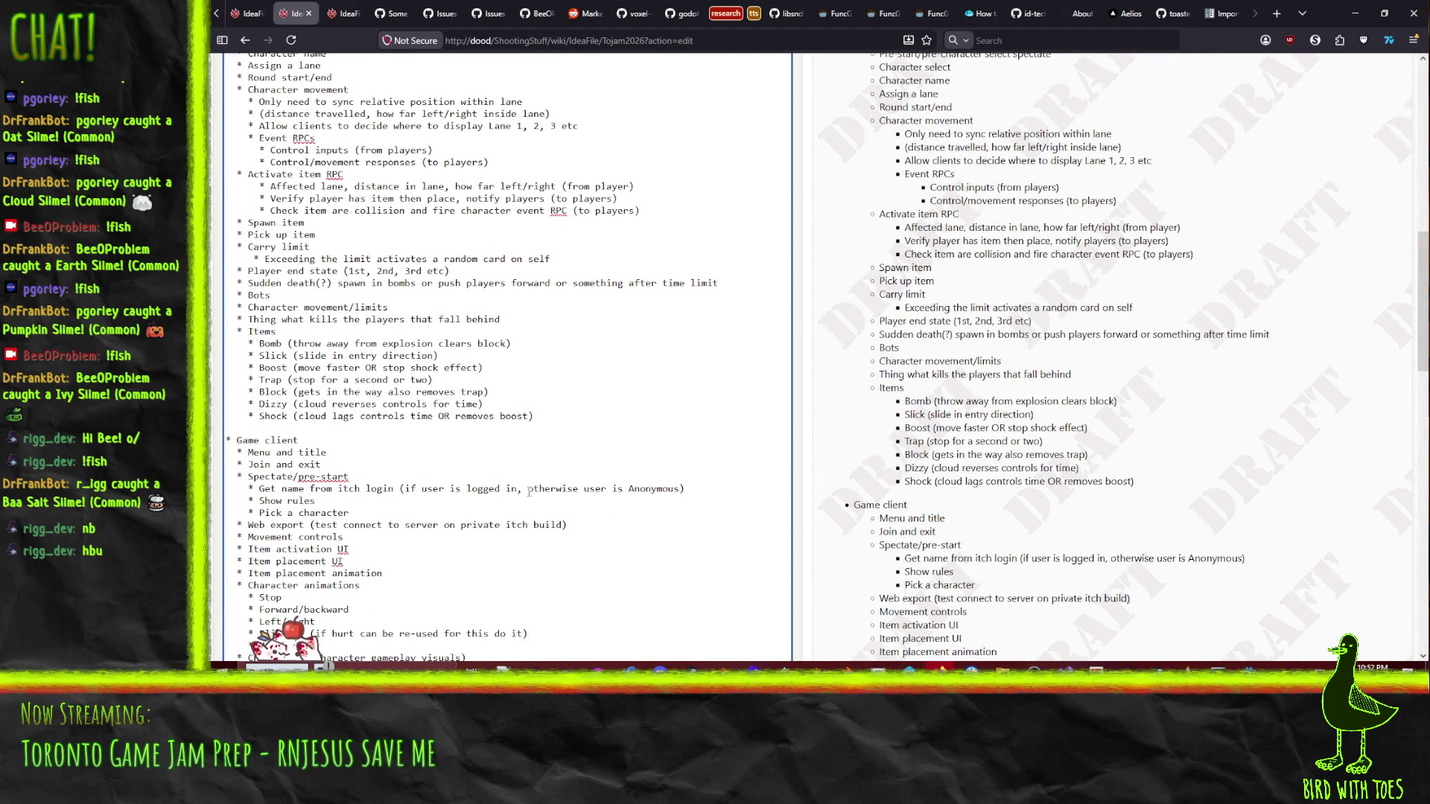
scroll(529, 491, up, 2)
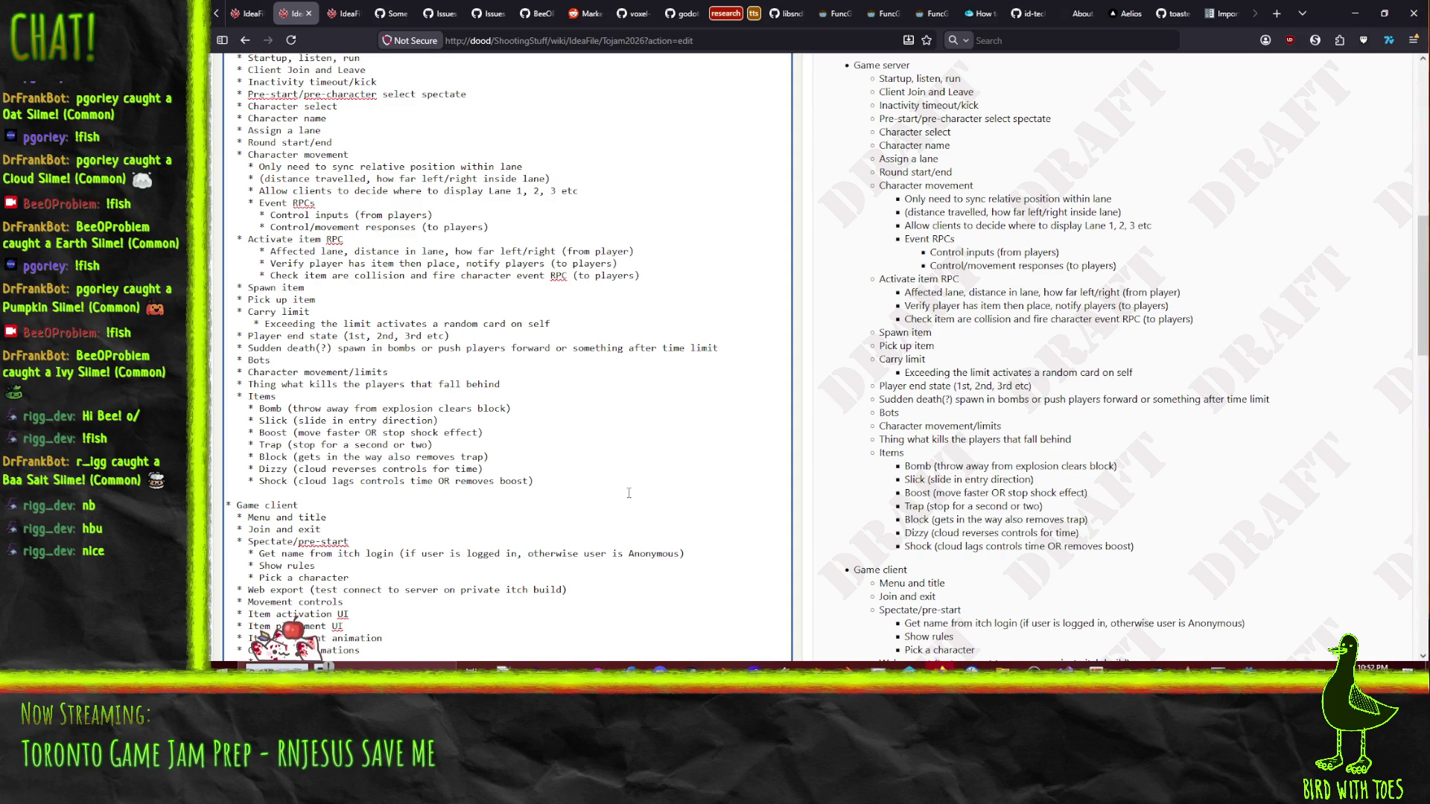
scroll(630, 488, up, 5)
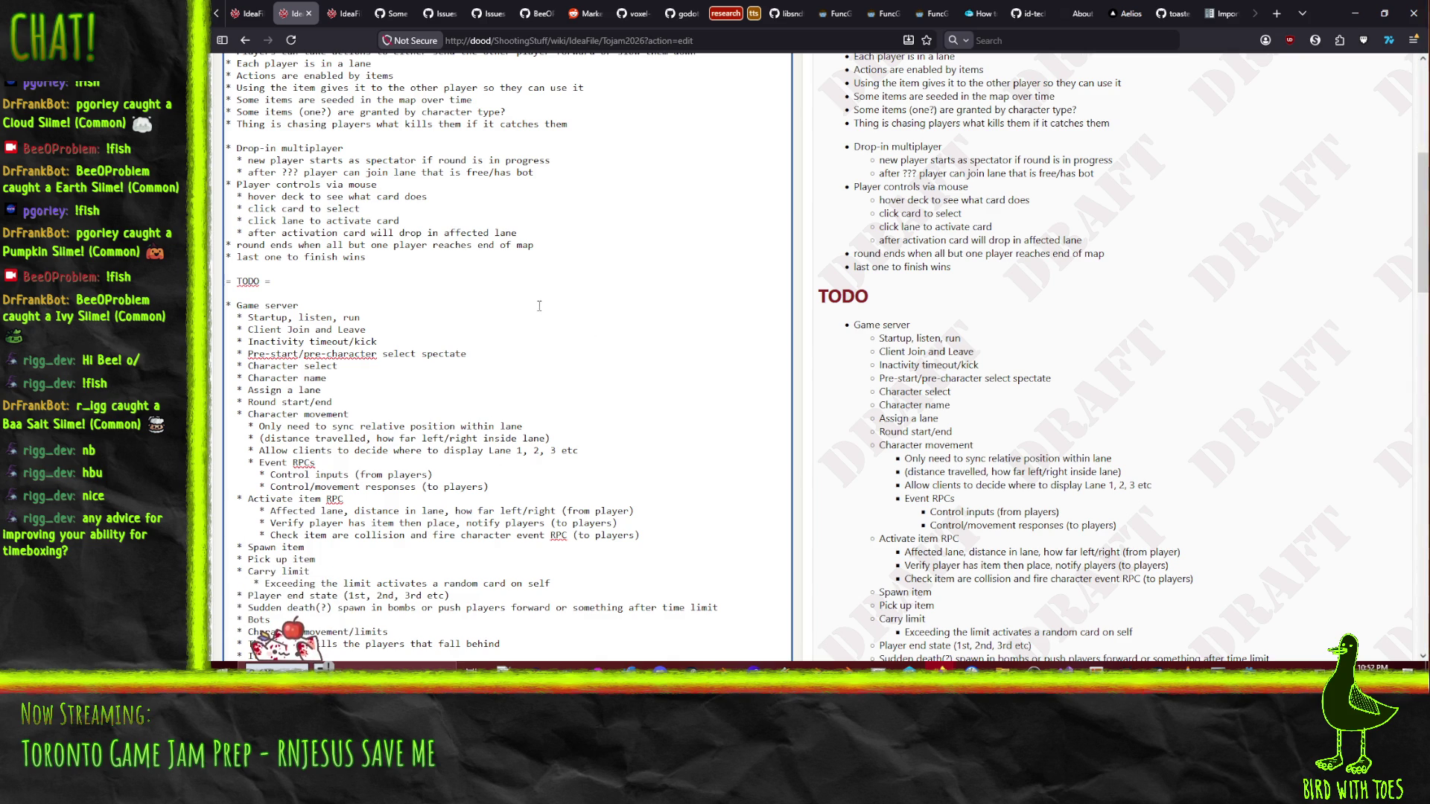
scroll(502, 459, down, 5)
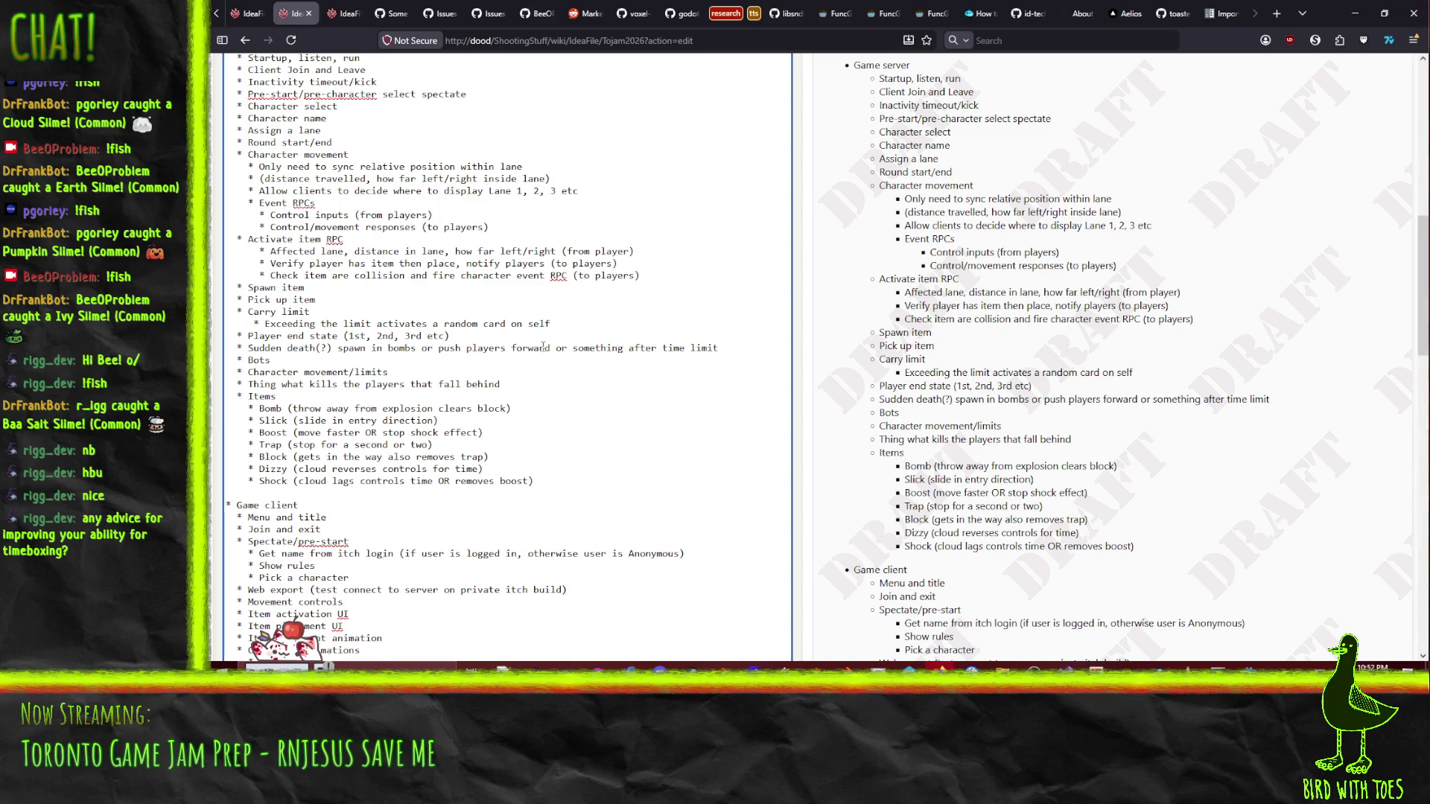
scroll(559, 369, down, 6)
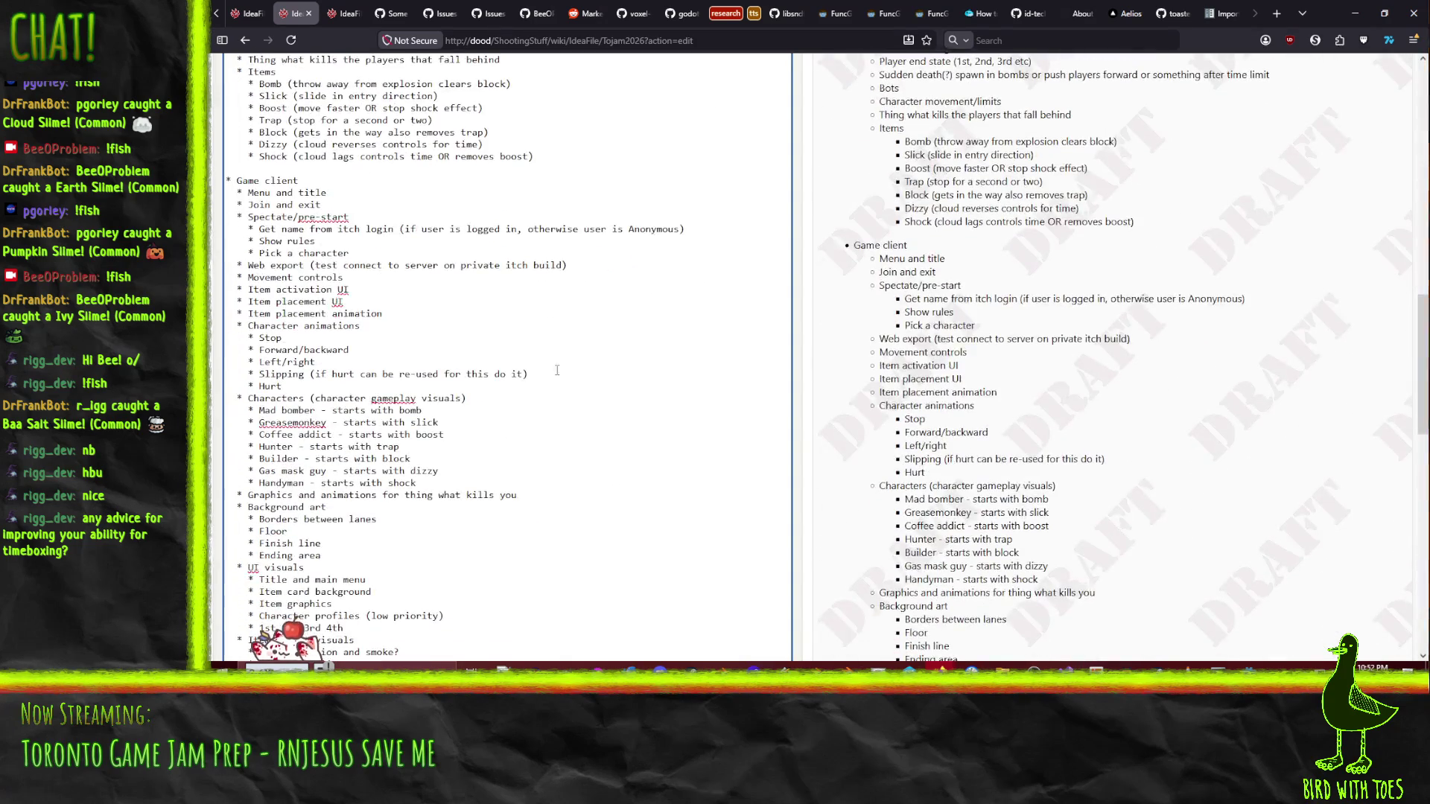
scroll(524, 410, down, 3)
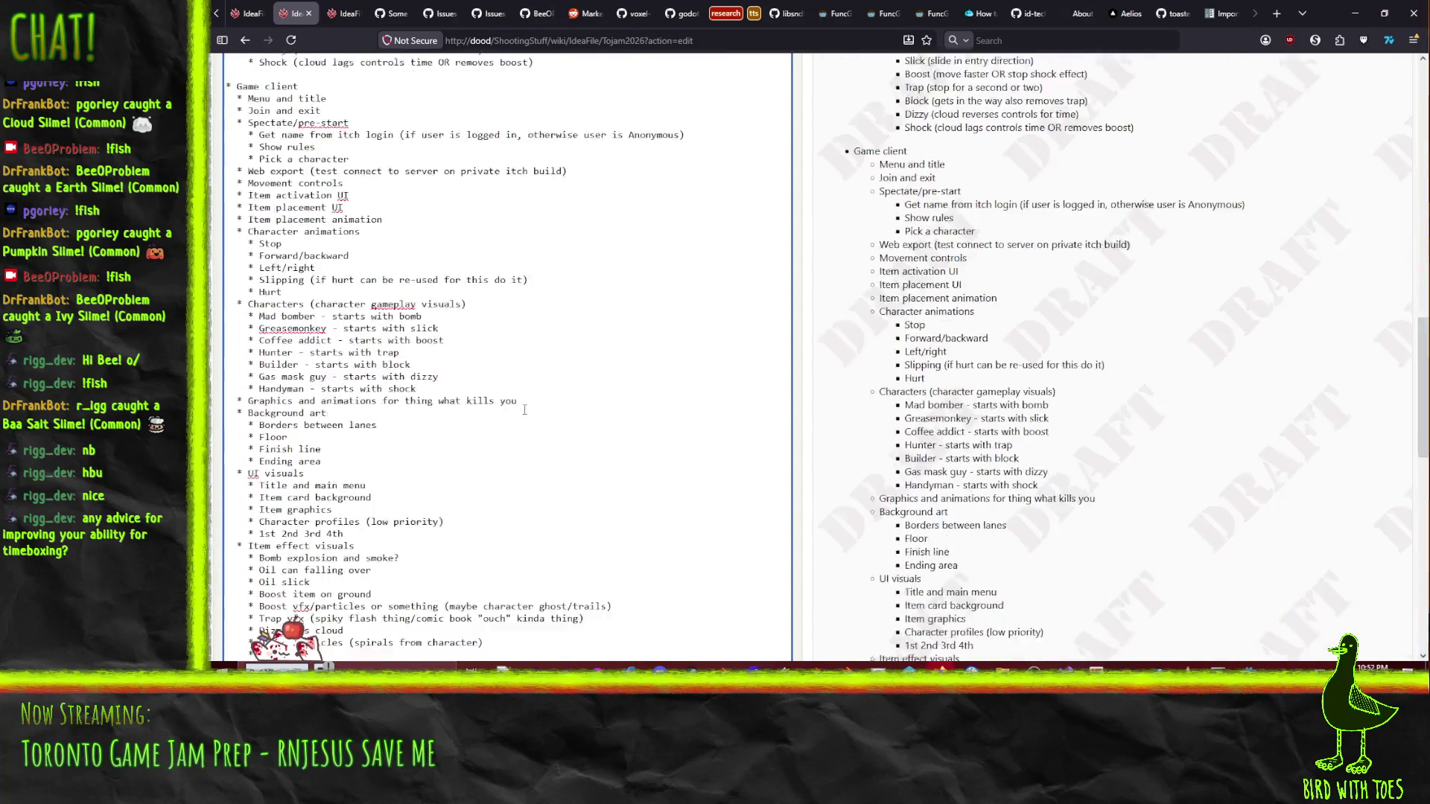
scroll(532, 412, down, 5)
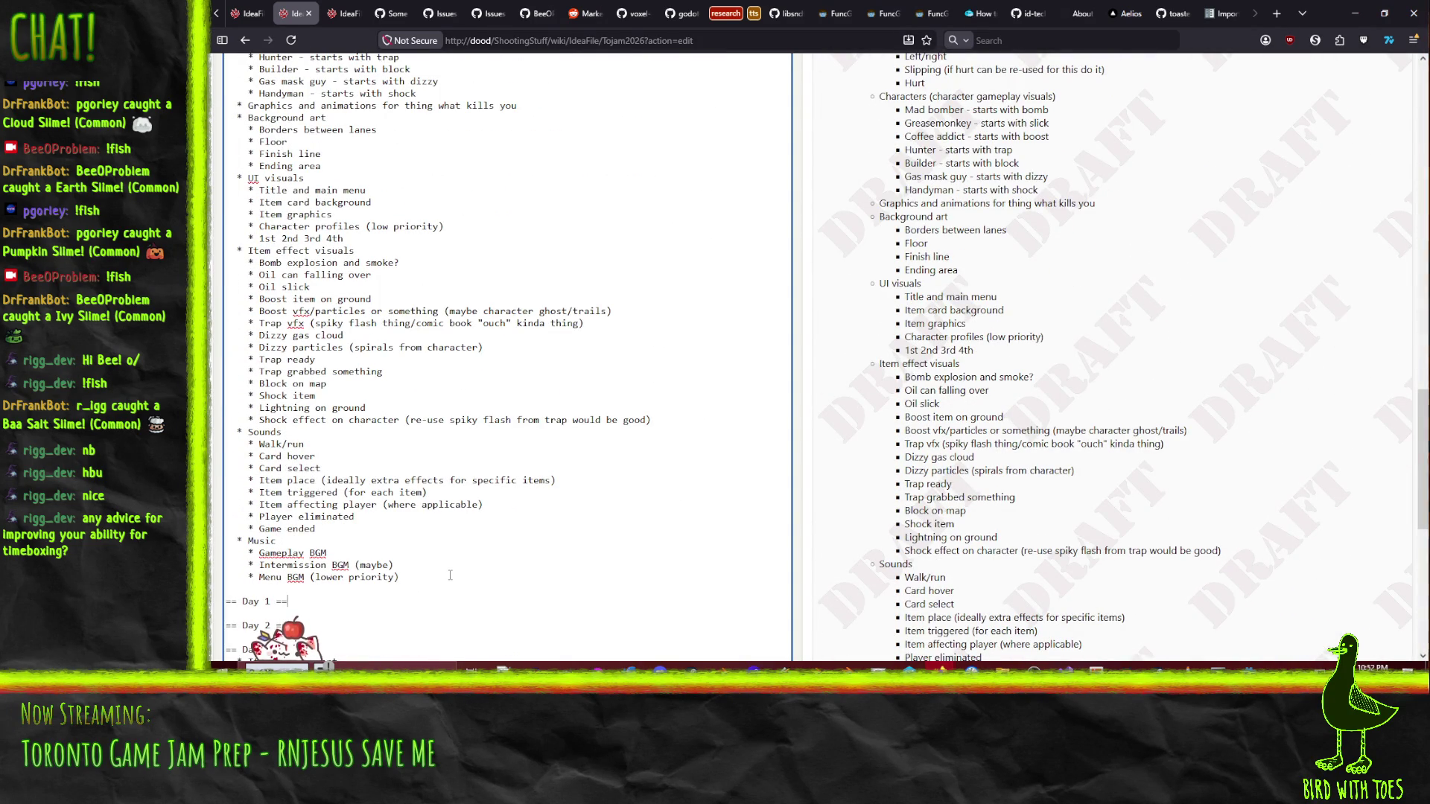
scroll(450, 575, down, 3)
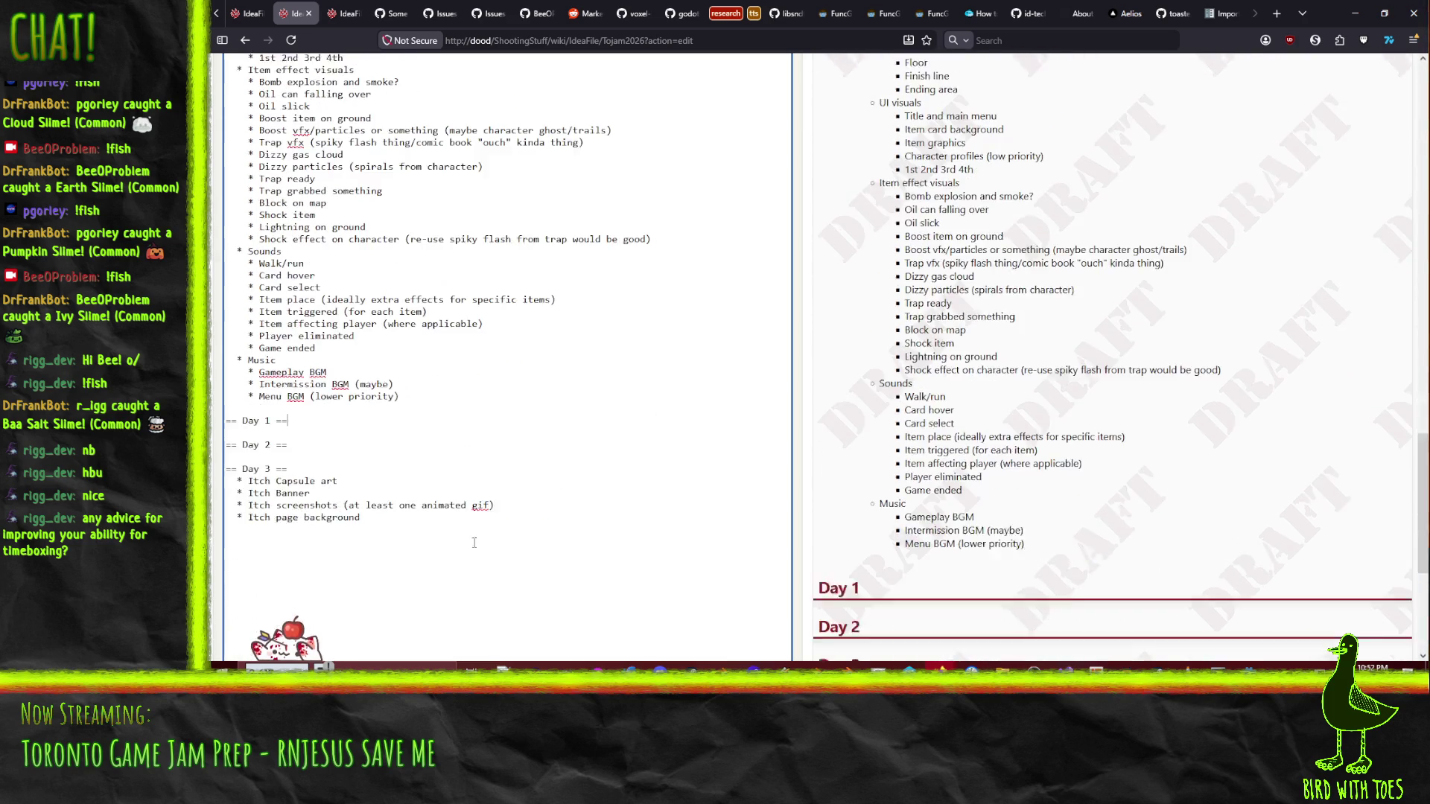
scroll(480, 530, up, 4)
scroll(480, 530, up, 5)
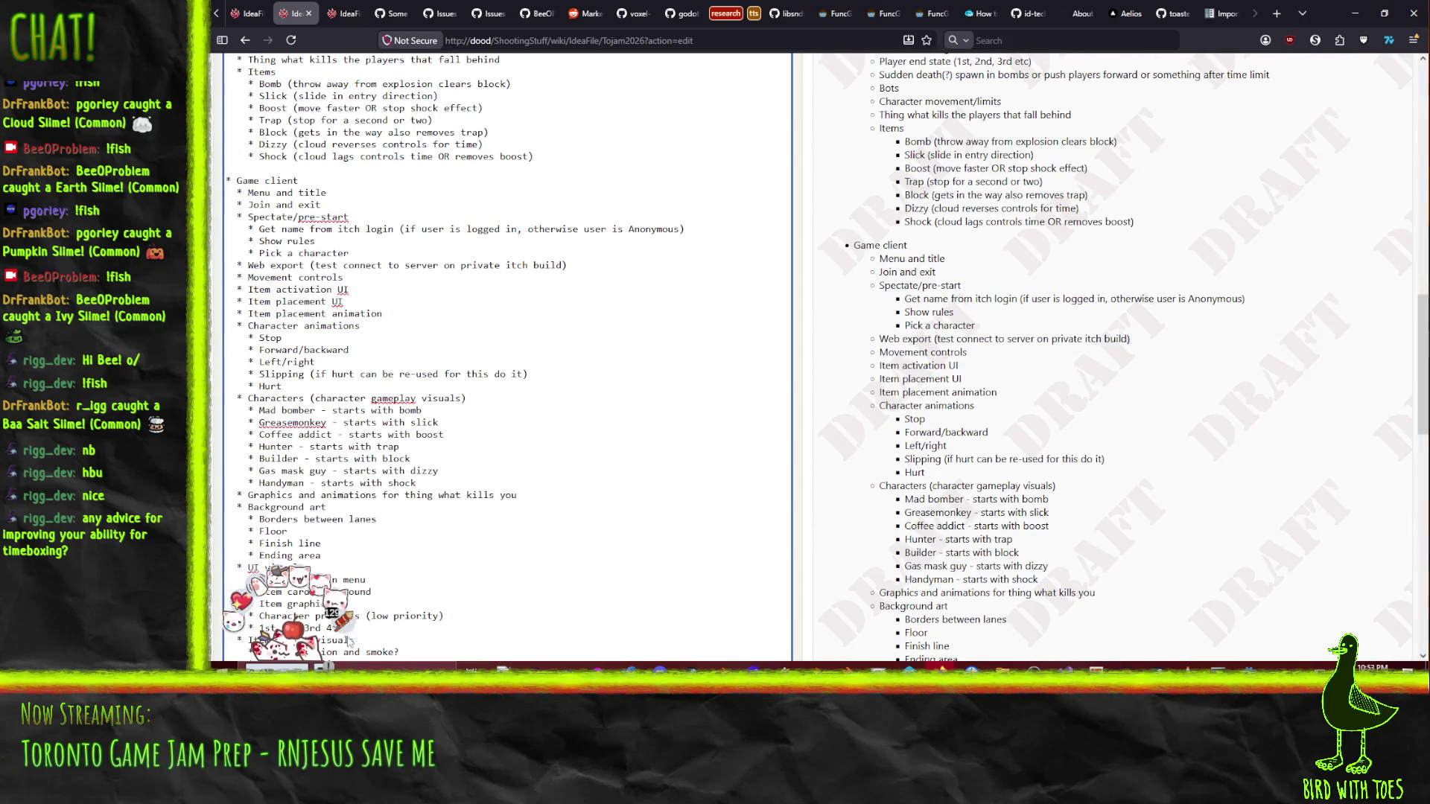
scroll(446, 537, up, 2)
scroll(446, 537, up, 4)
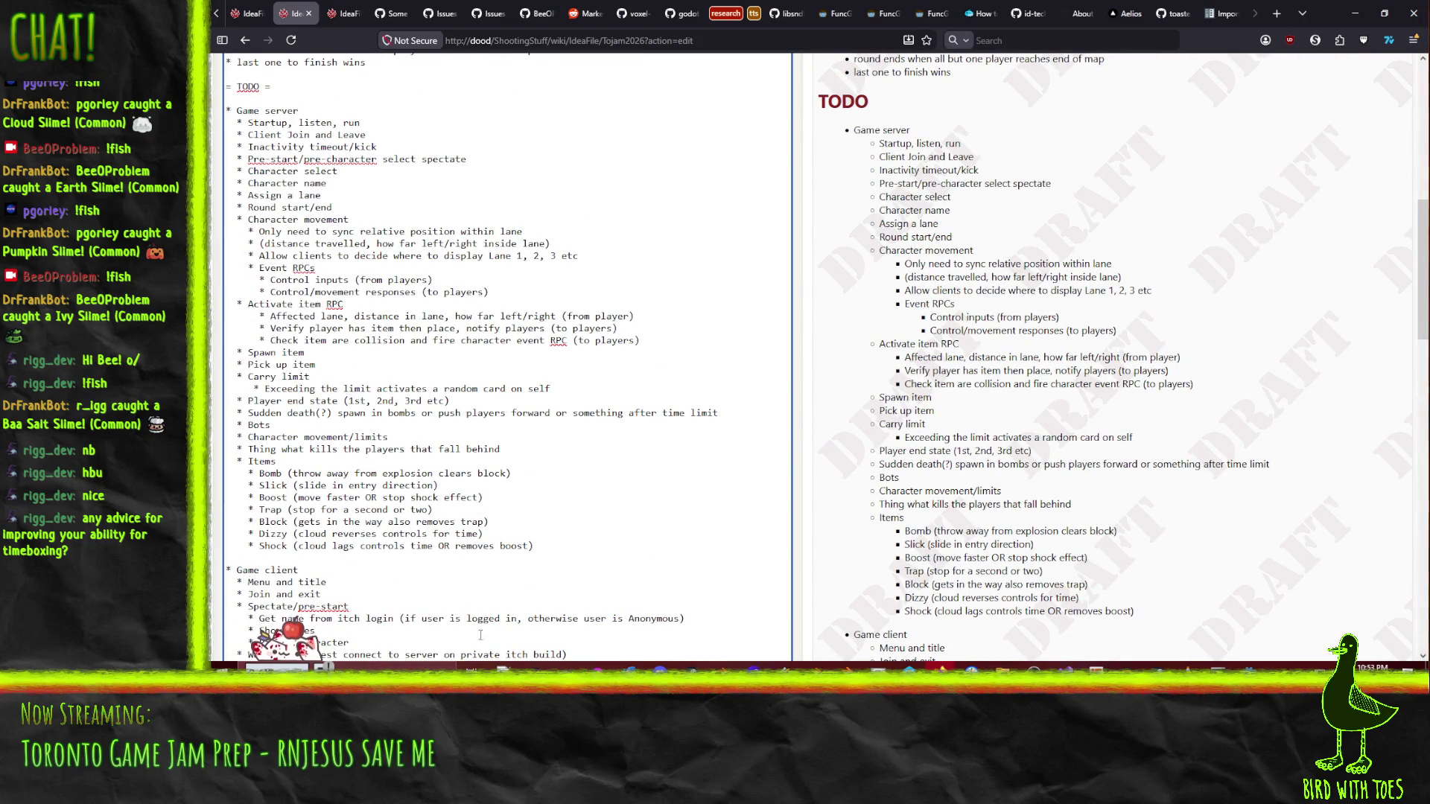
click(366, 122)
scroll(519, 301, down, 5)
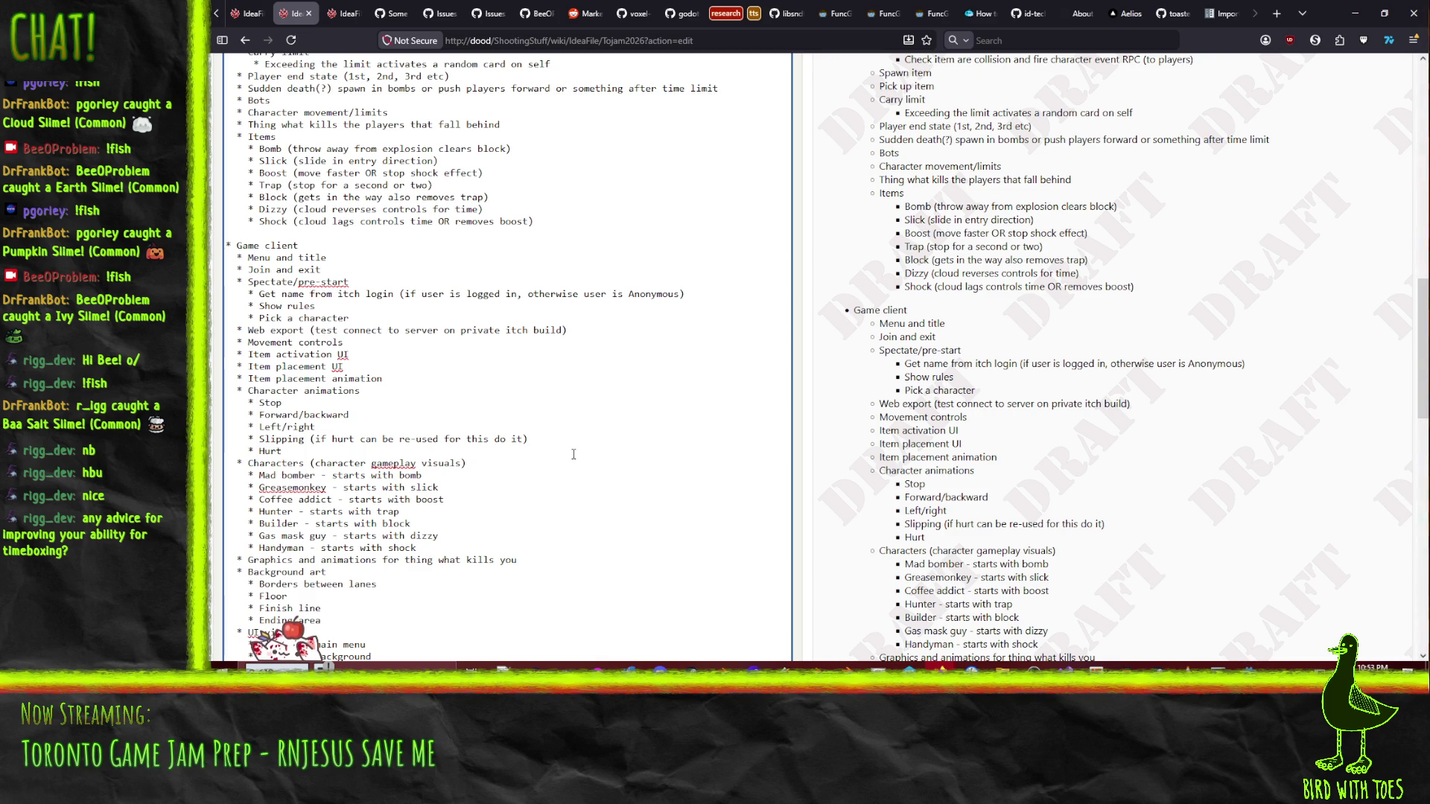
scroll(573, 454, down, 5)
scroll(774, 281, up, 4)
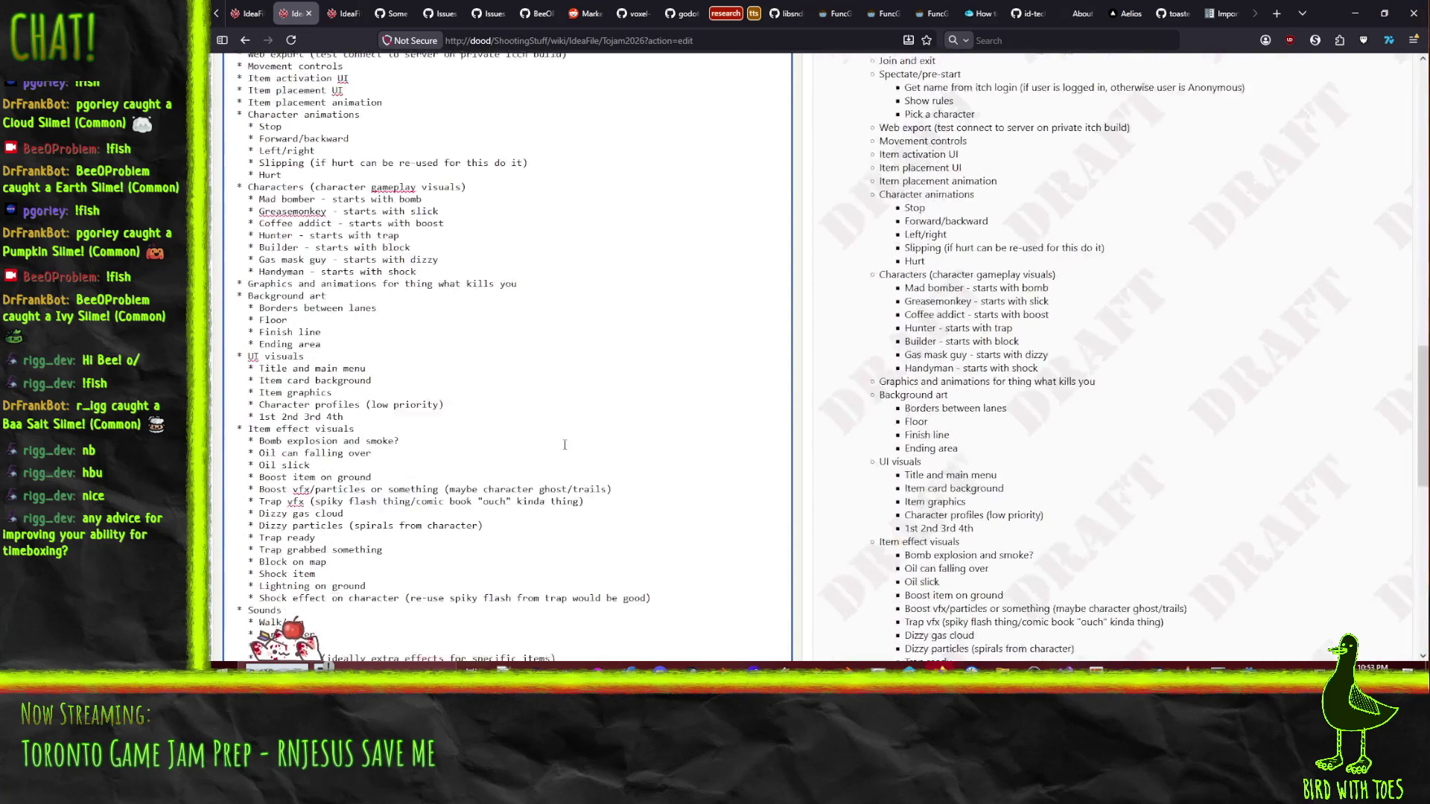
scroll(775, 282, up, 6)
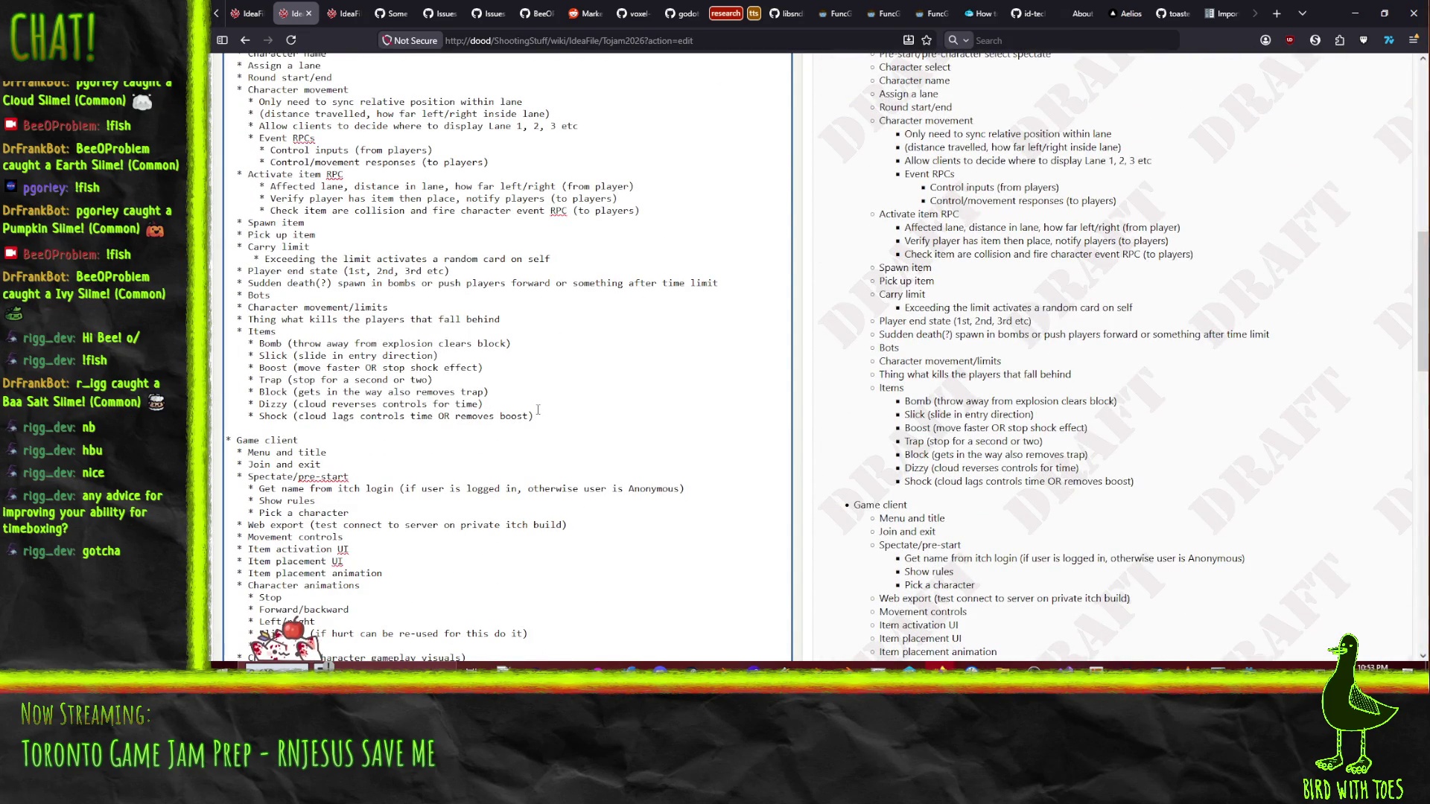
scroll(566, 432, up, 4)
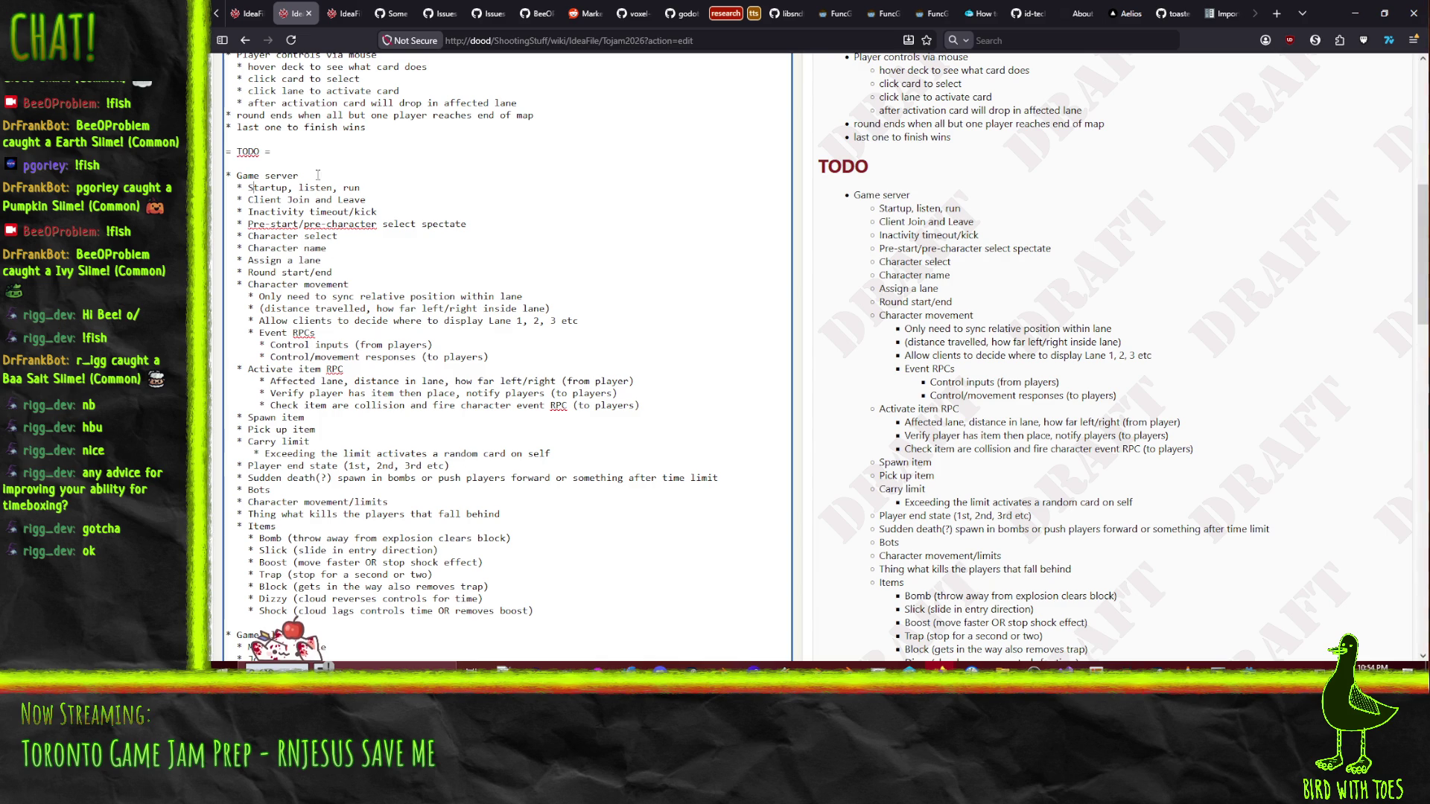
scroll(587, 384, up, 3)
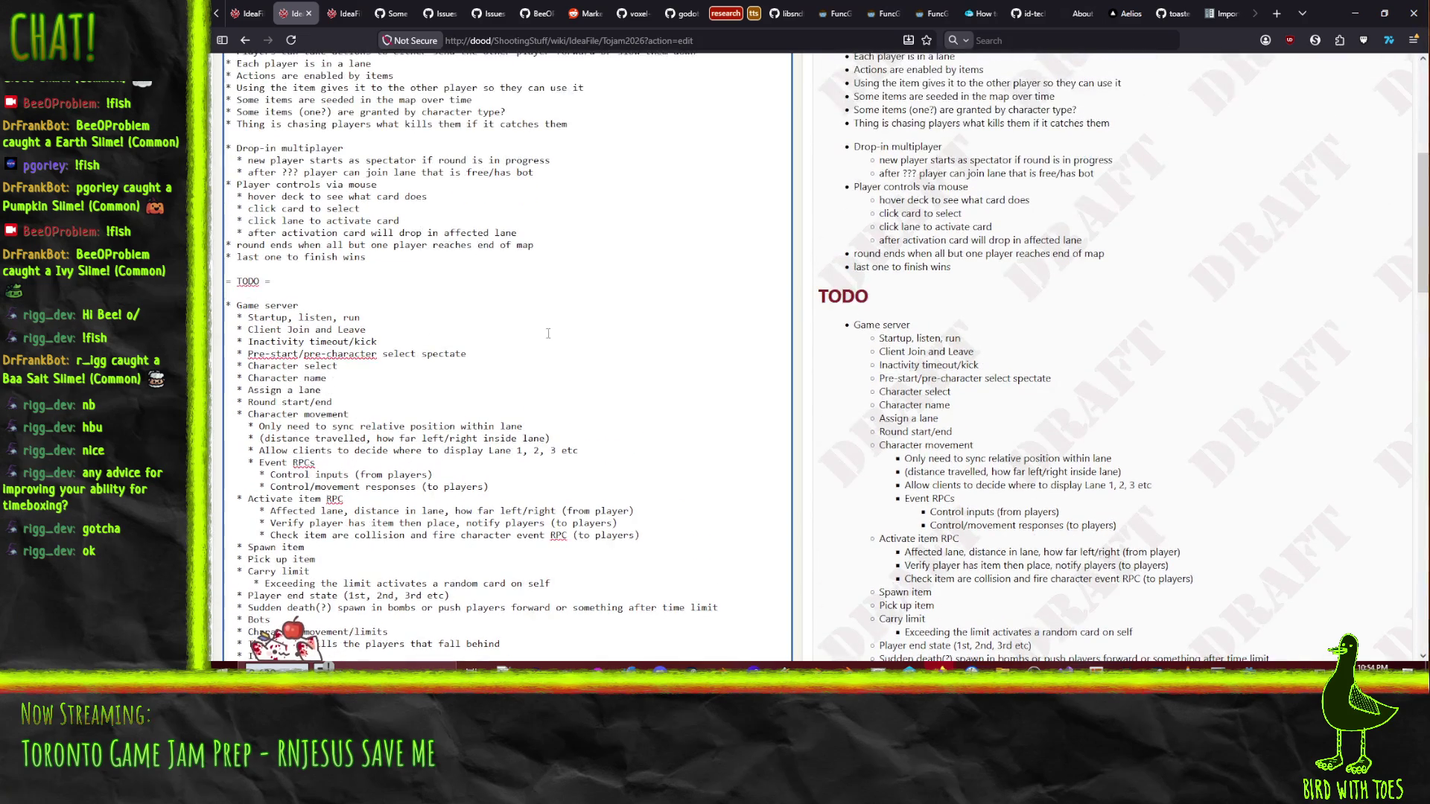
scroll(587, 384, down, 5)
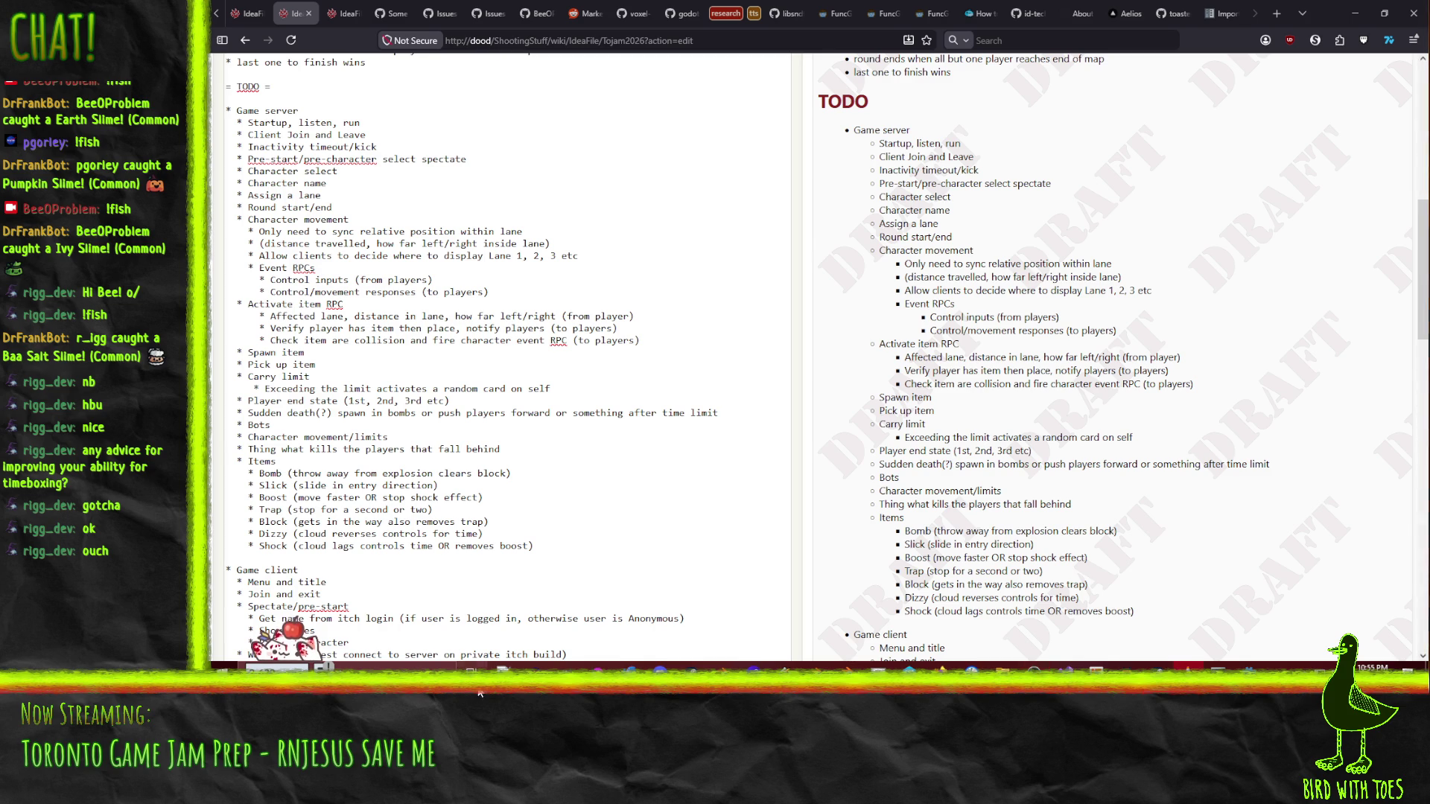
click(474, 343)
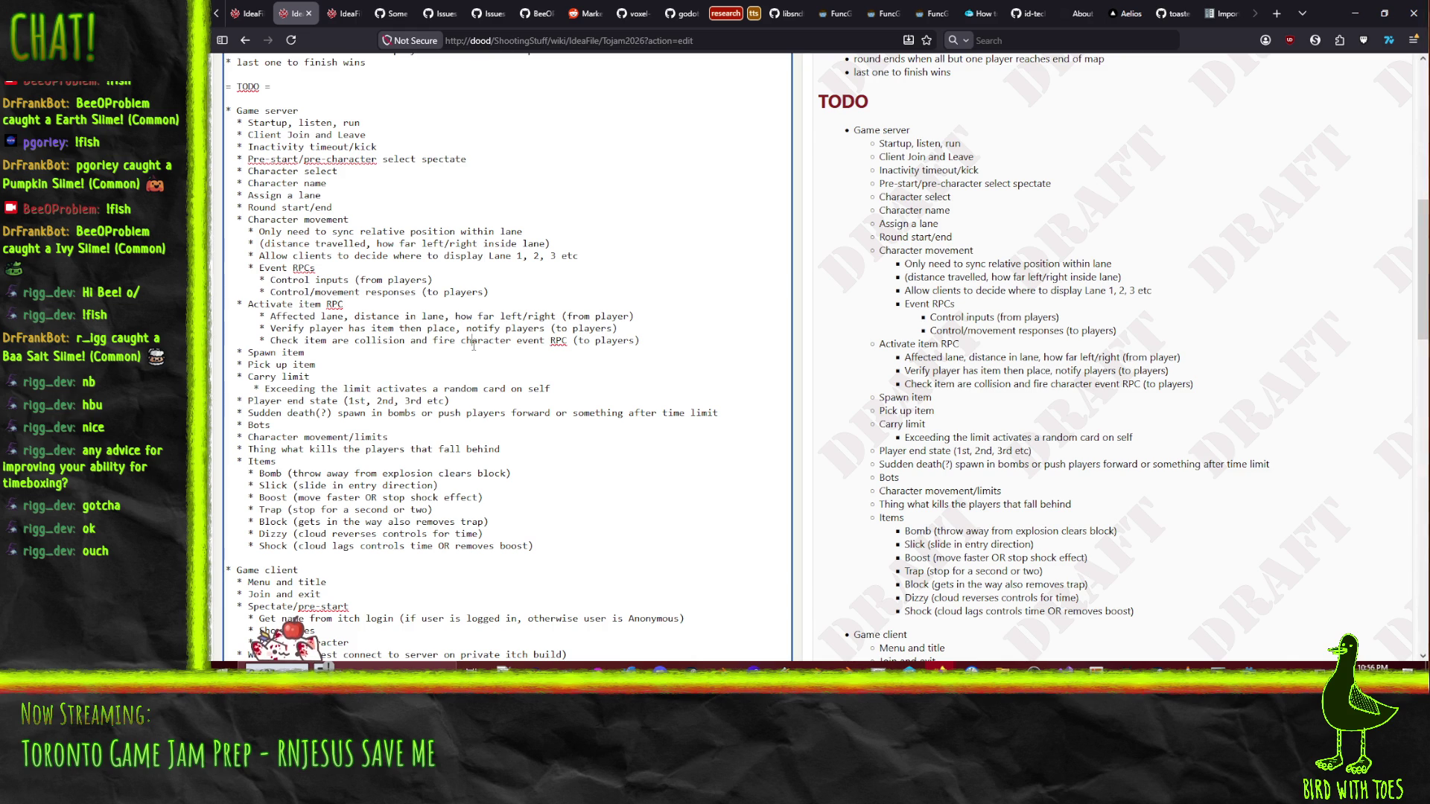
- Move the Inactivity timeout/kick line under a new '* Game server' bullet above the main list
scroll(447, 534, down, 2)
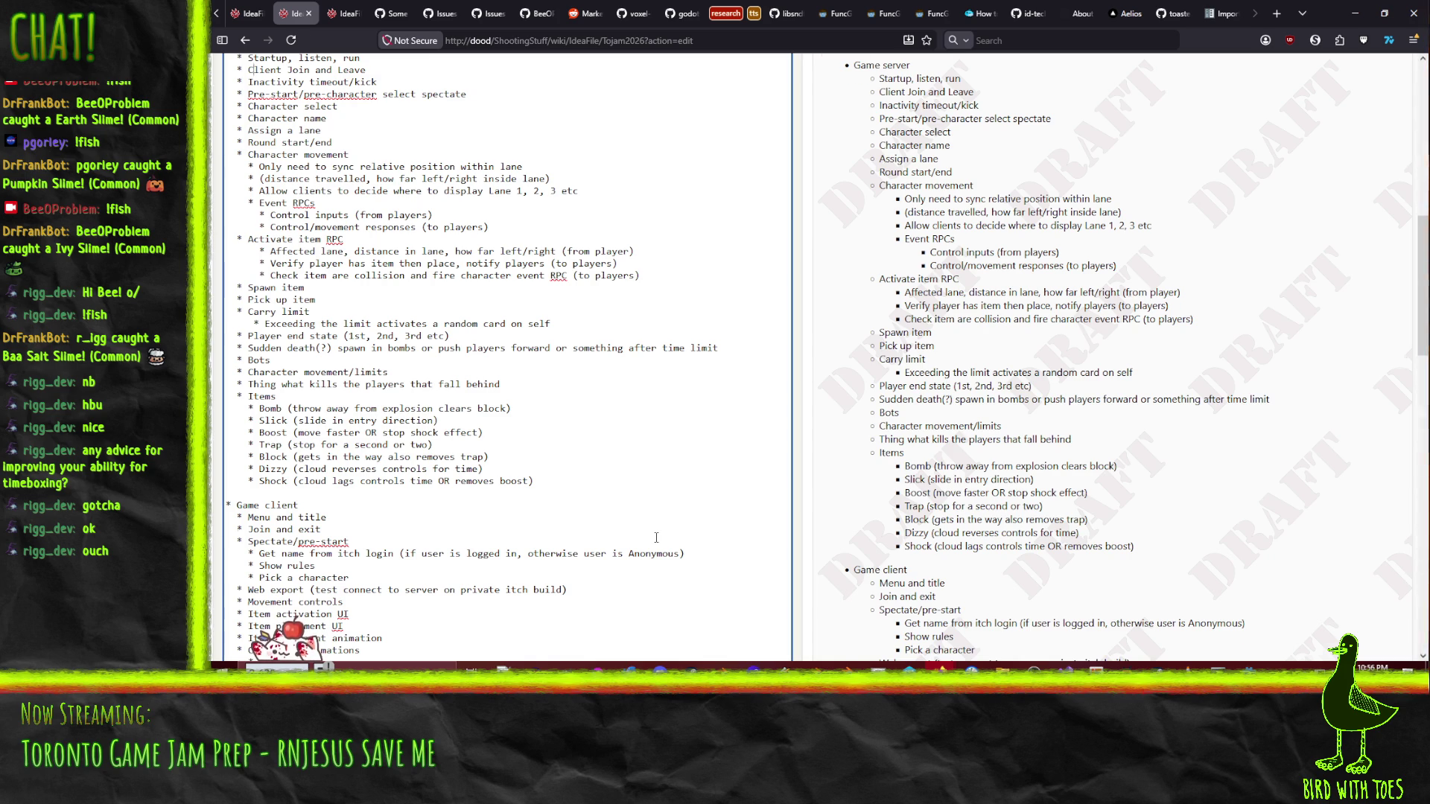
scroll(657, 538, up, 2)
key(Down)
key(Home)
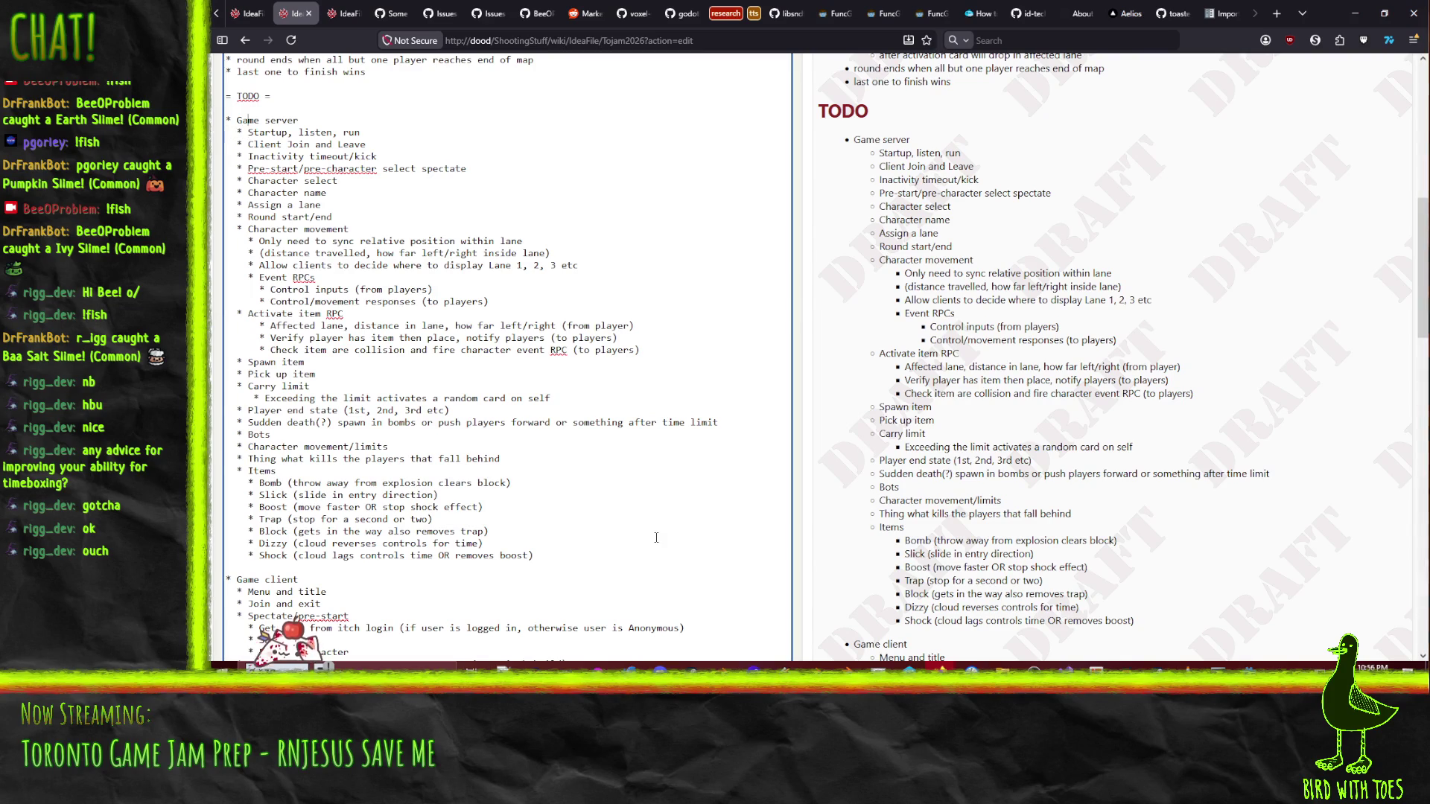
key(shift+Down)
key(shift+Down)
key(shift+Down)
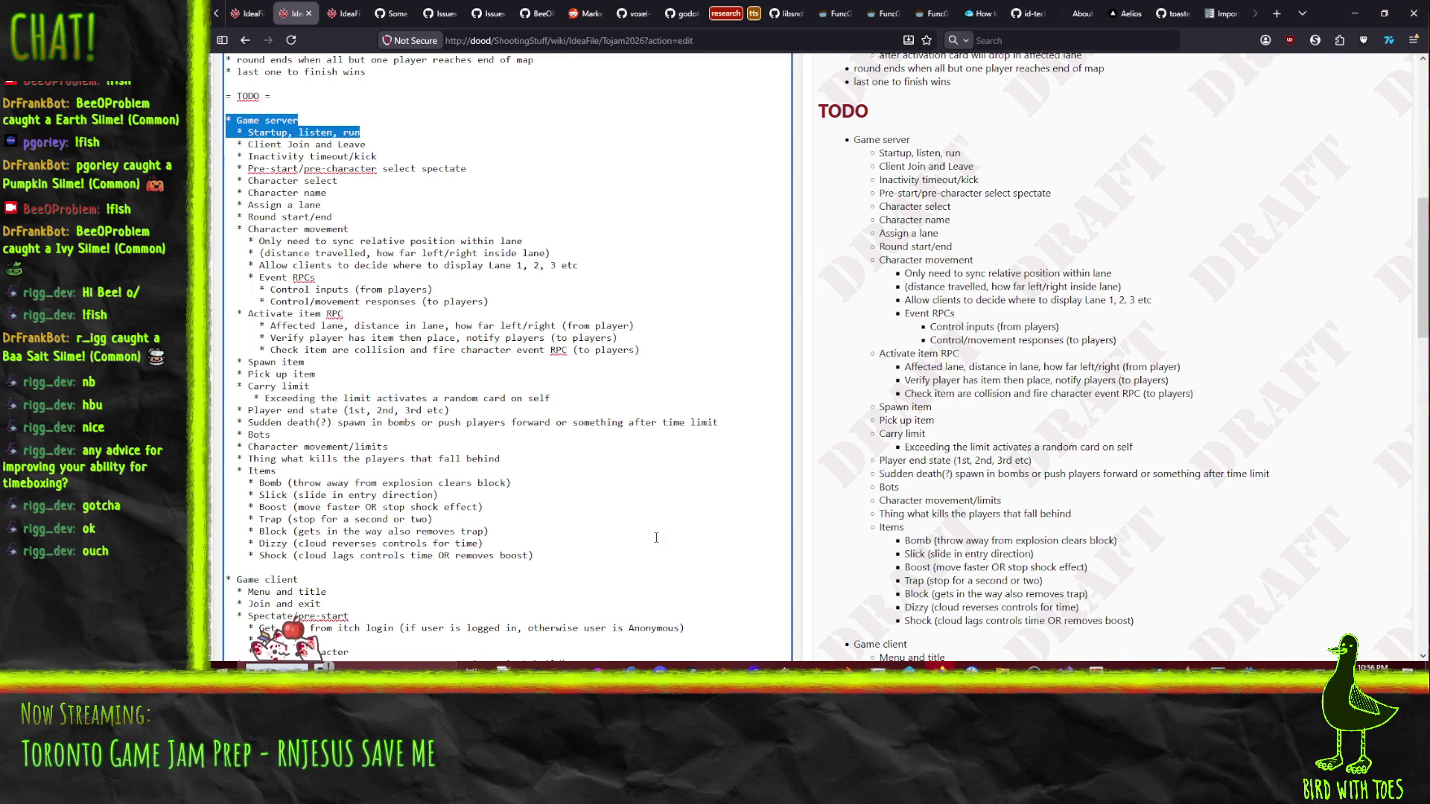
key(Right)
key(shift+Up)
key(ctrl+c)
key(BackSpace)
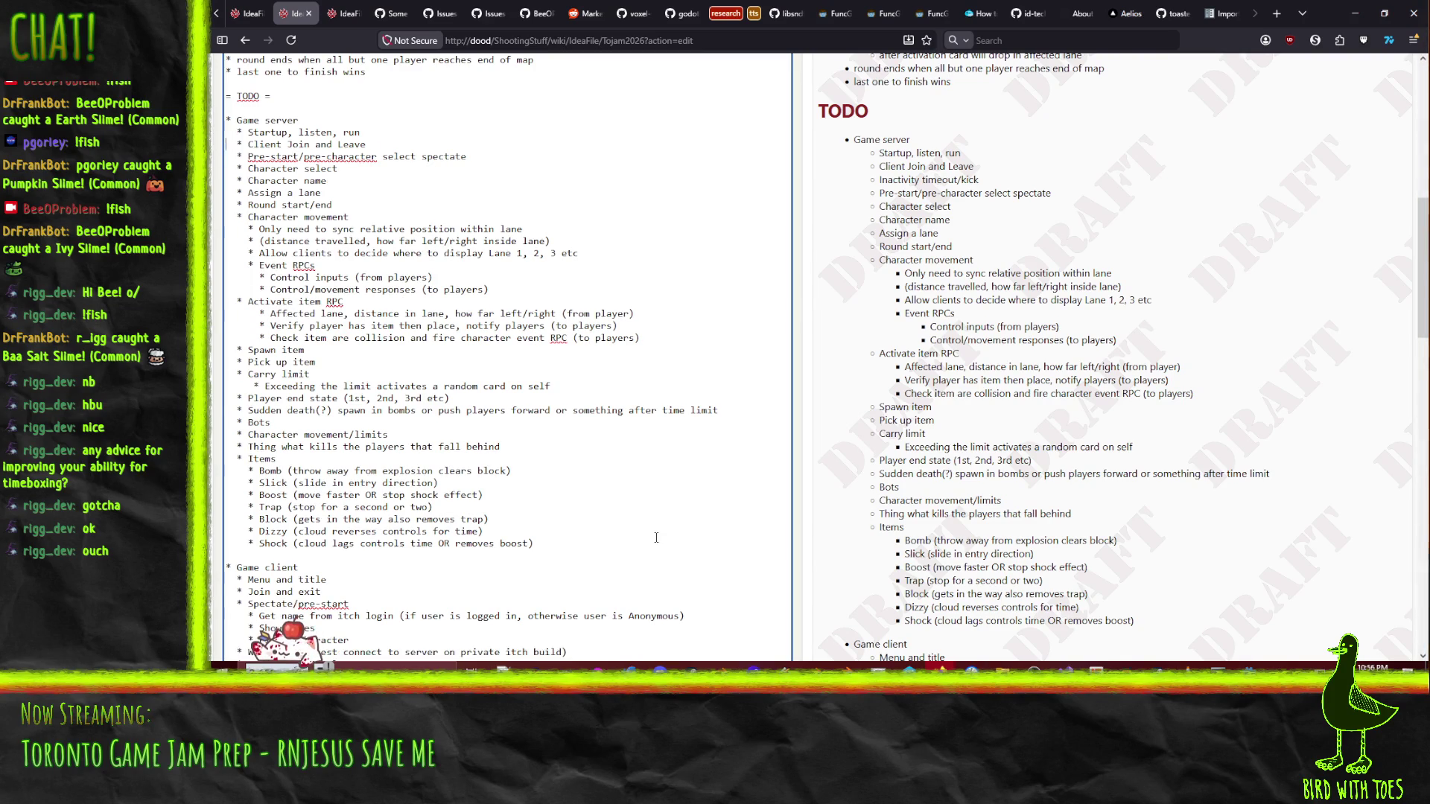
key(Return)
key(ctrl+v)
key(Return)
key(Up)
key(Up)
key(Up)
text(* Game s)
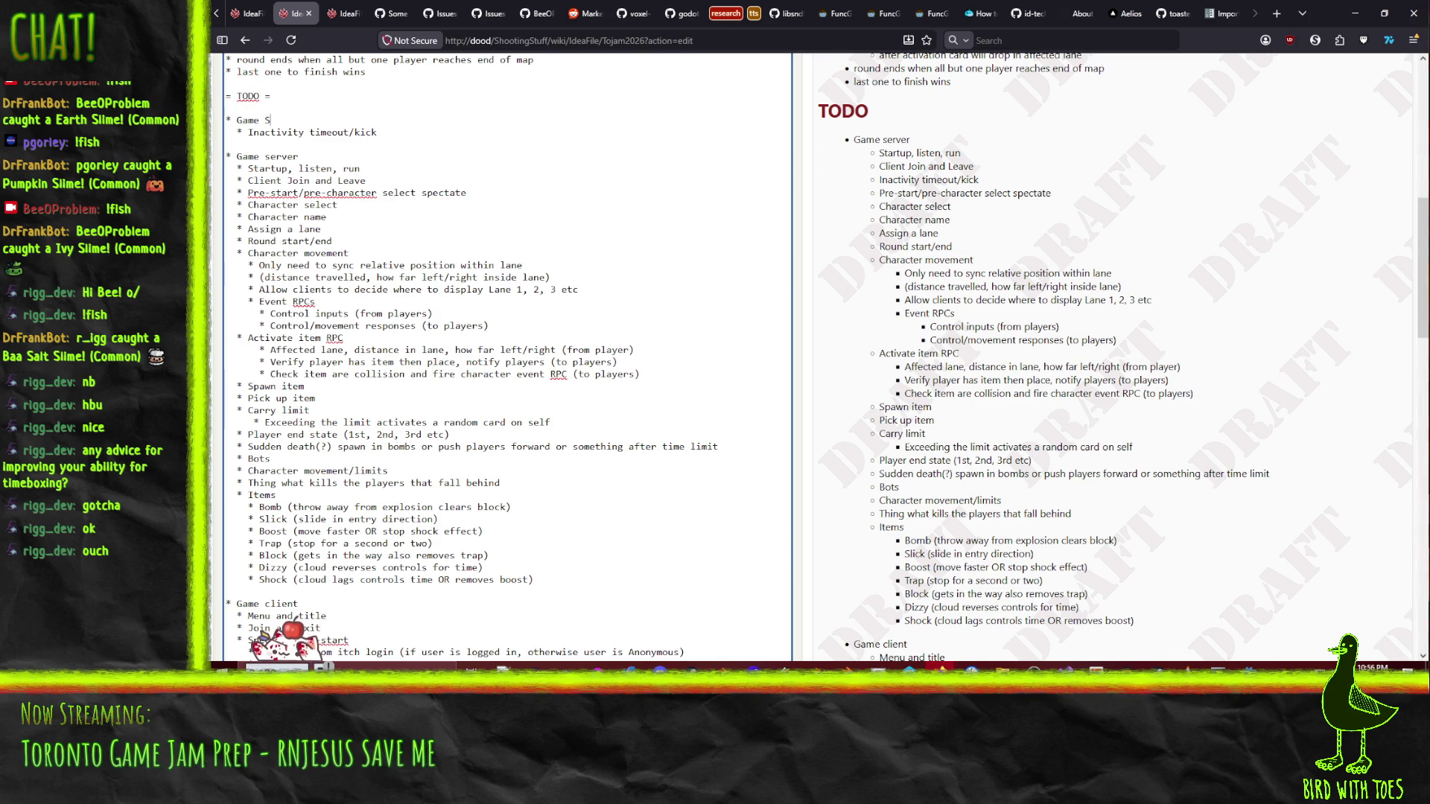
text(erver)
key(Down)
key(Down)
key(Down)
key(Down)
key(Down)
key(Down)
key(Down)
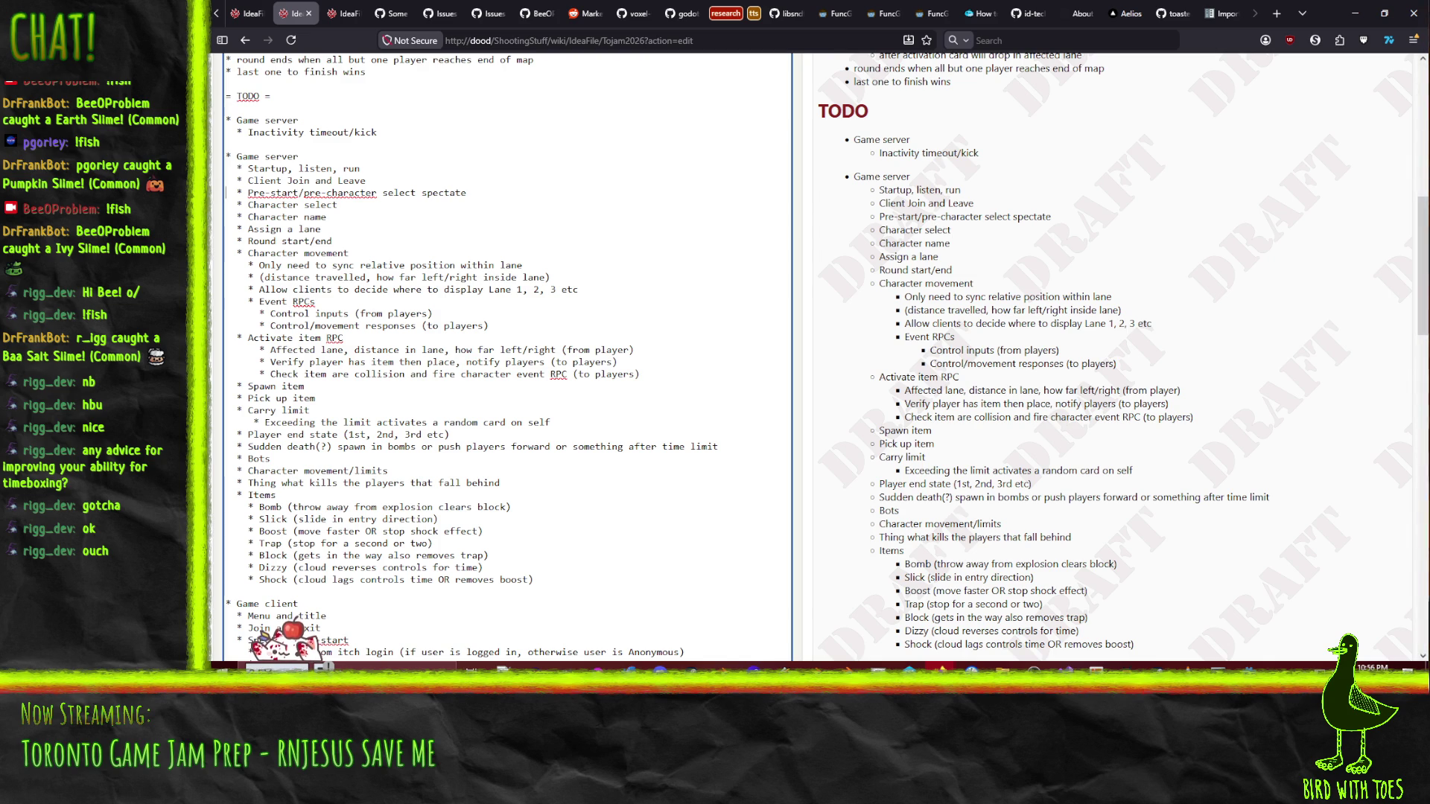
- Append '(receive as part of join handshake, broadcast RPC to other players)' to Character name
click(226, 216)
click(327, 217)
text((receive)
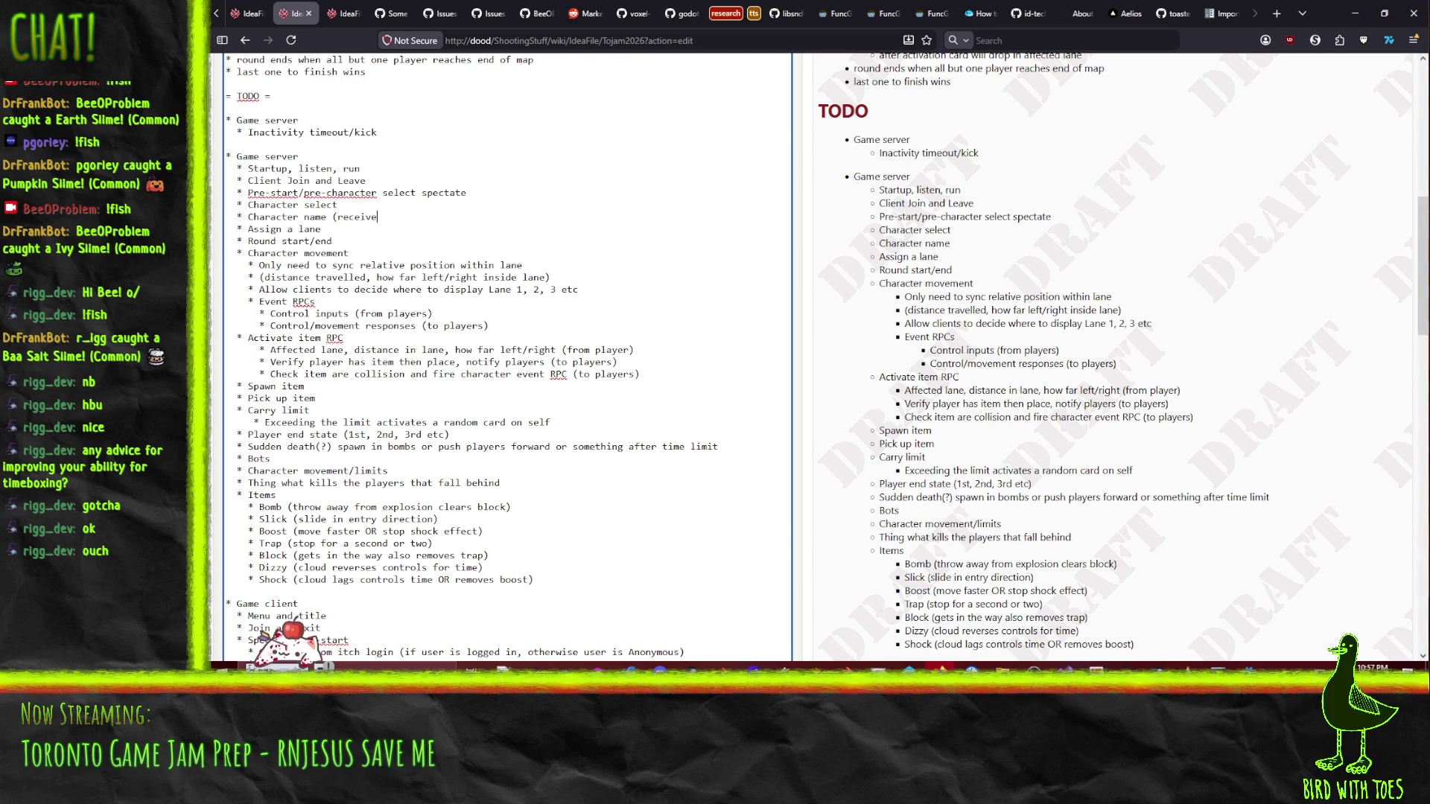
text( as part of join)
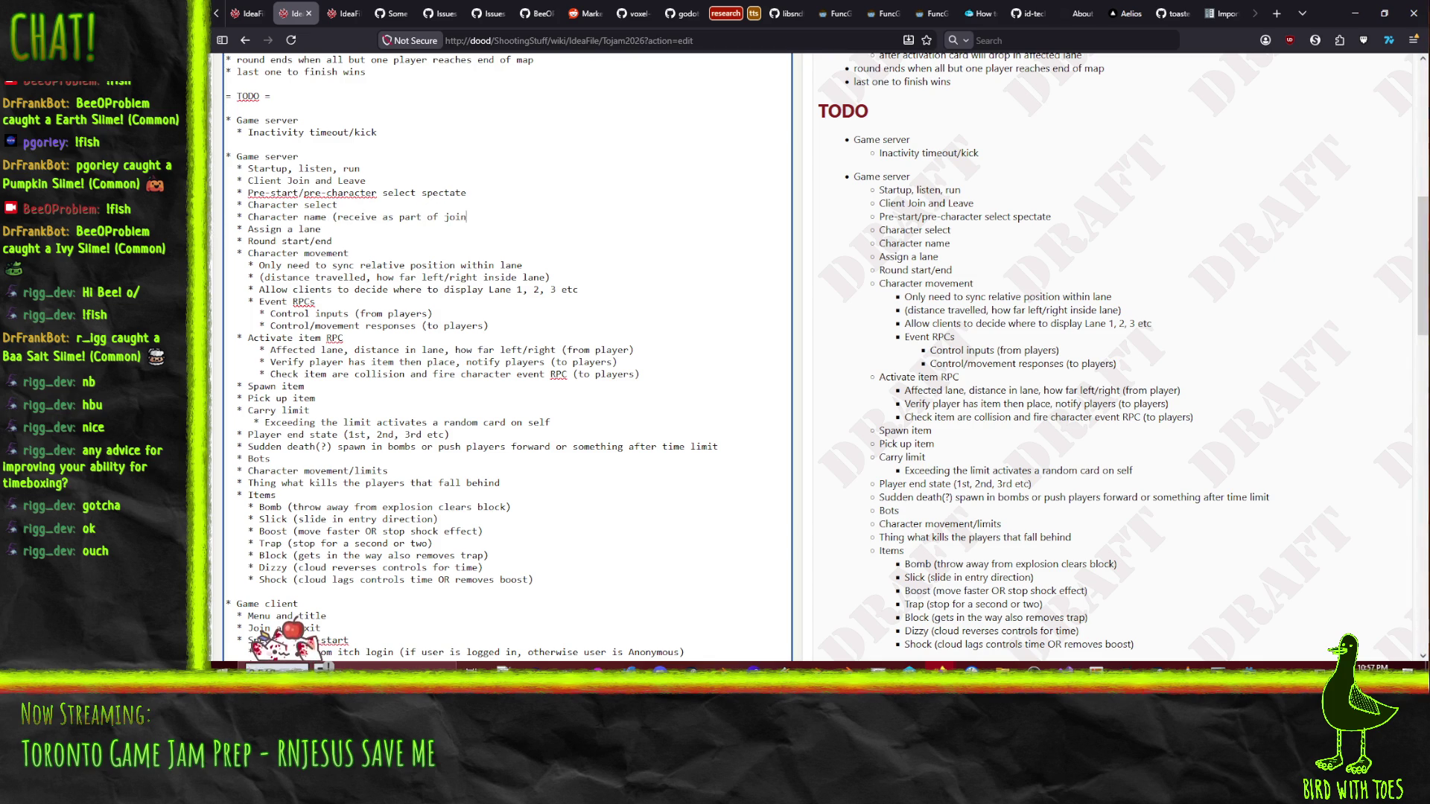
text( handshake, )
text(br)
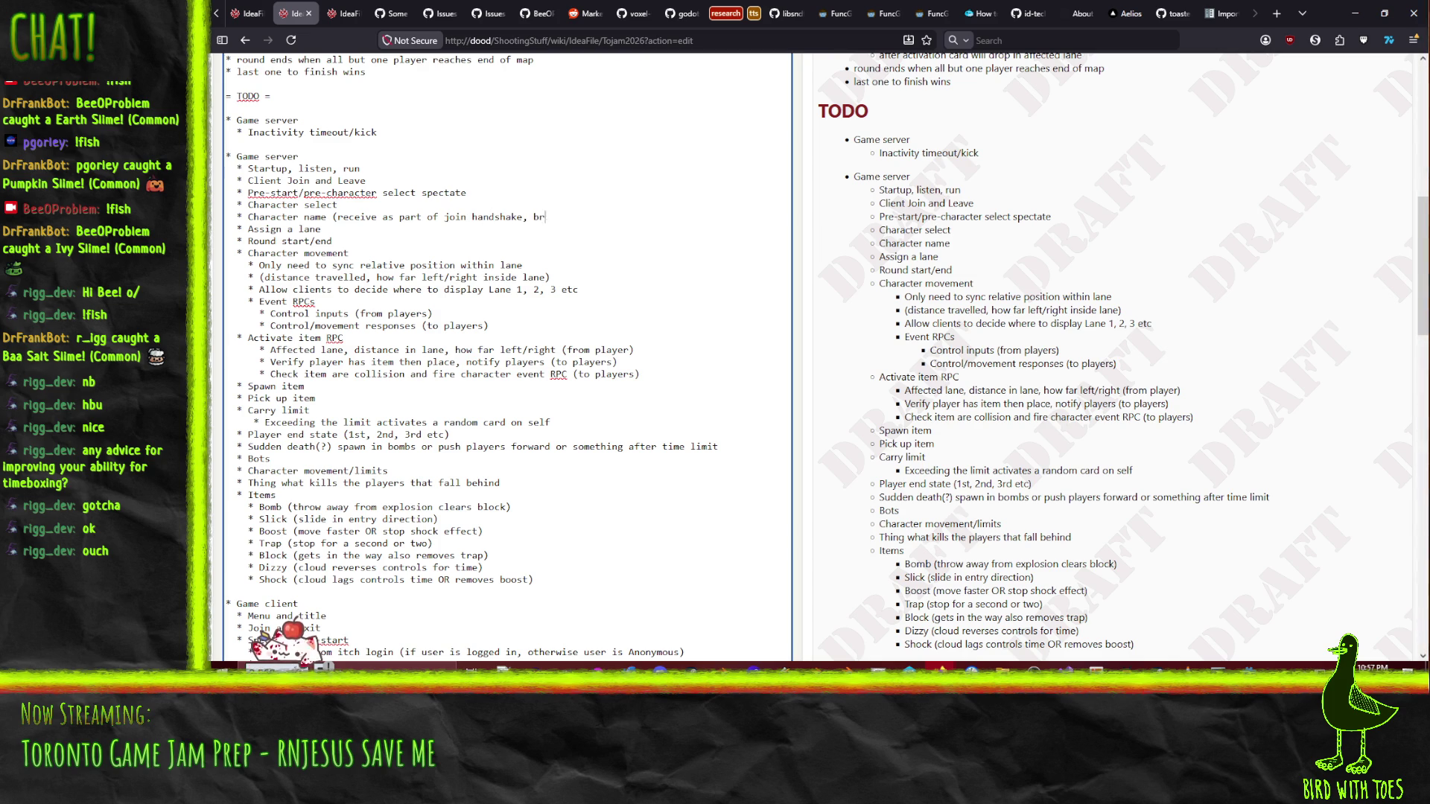
text(oadcas)
text(t RPC )
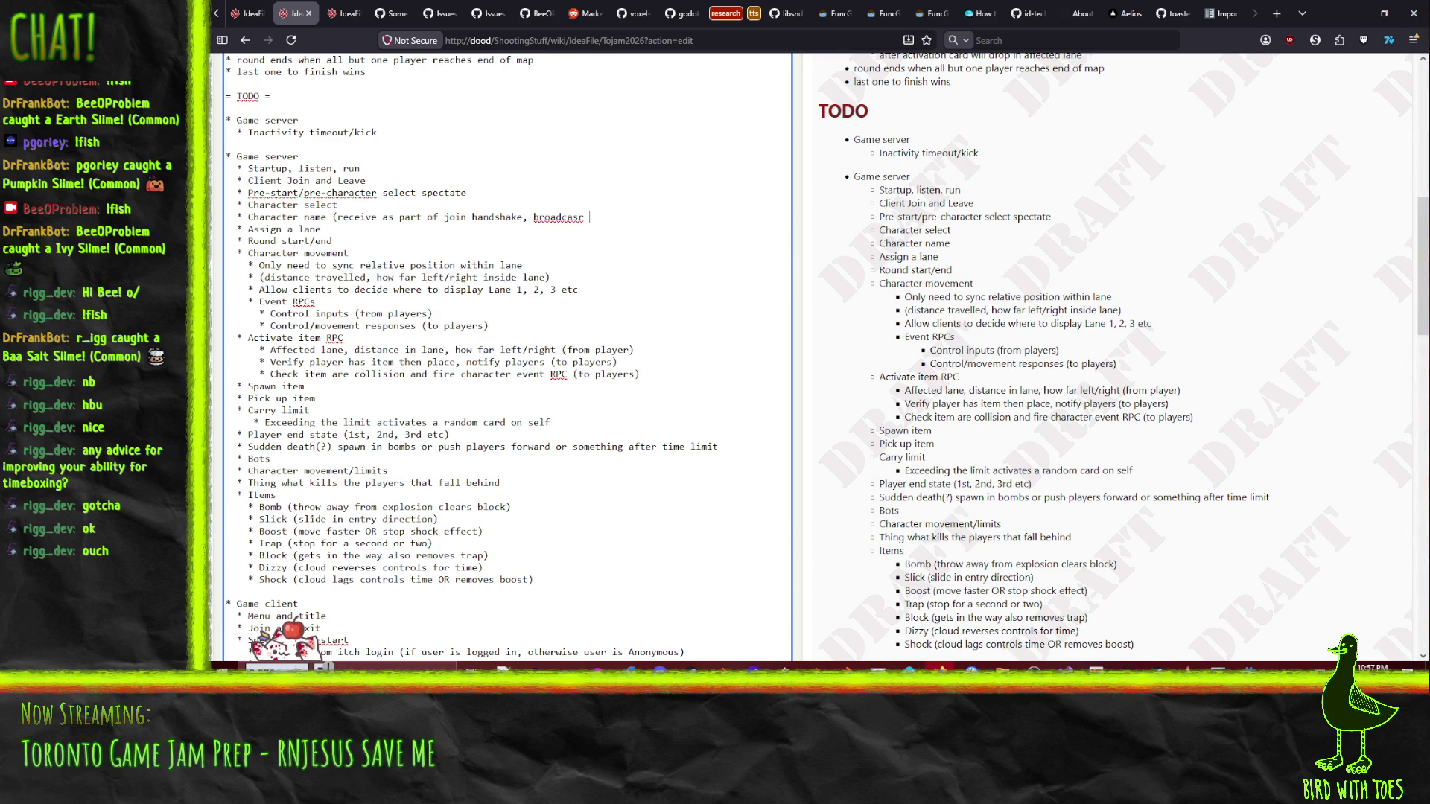
text(to other players)
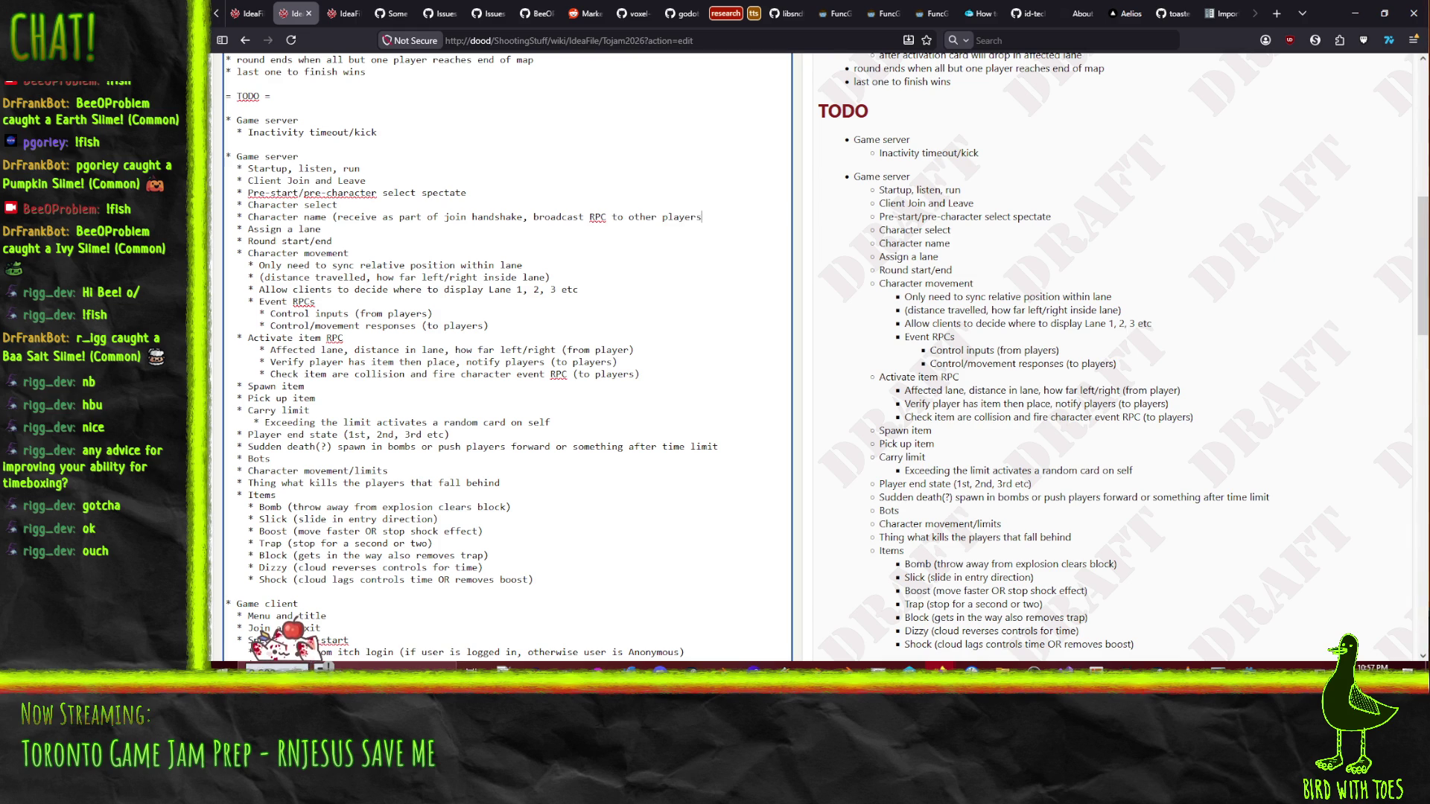
text())
- Append '(probably also part of join handshake broadcast to others)' to Assign a lane
click(226, 229)
text((pro)
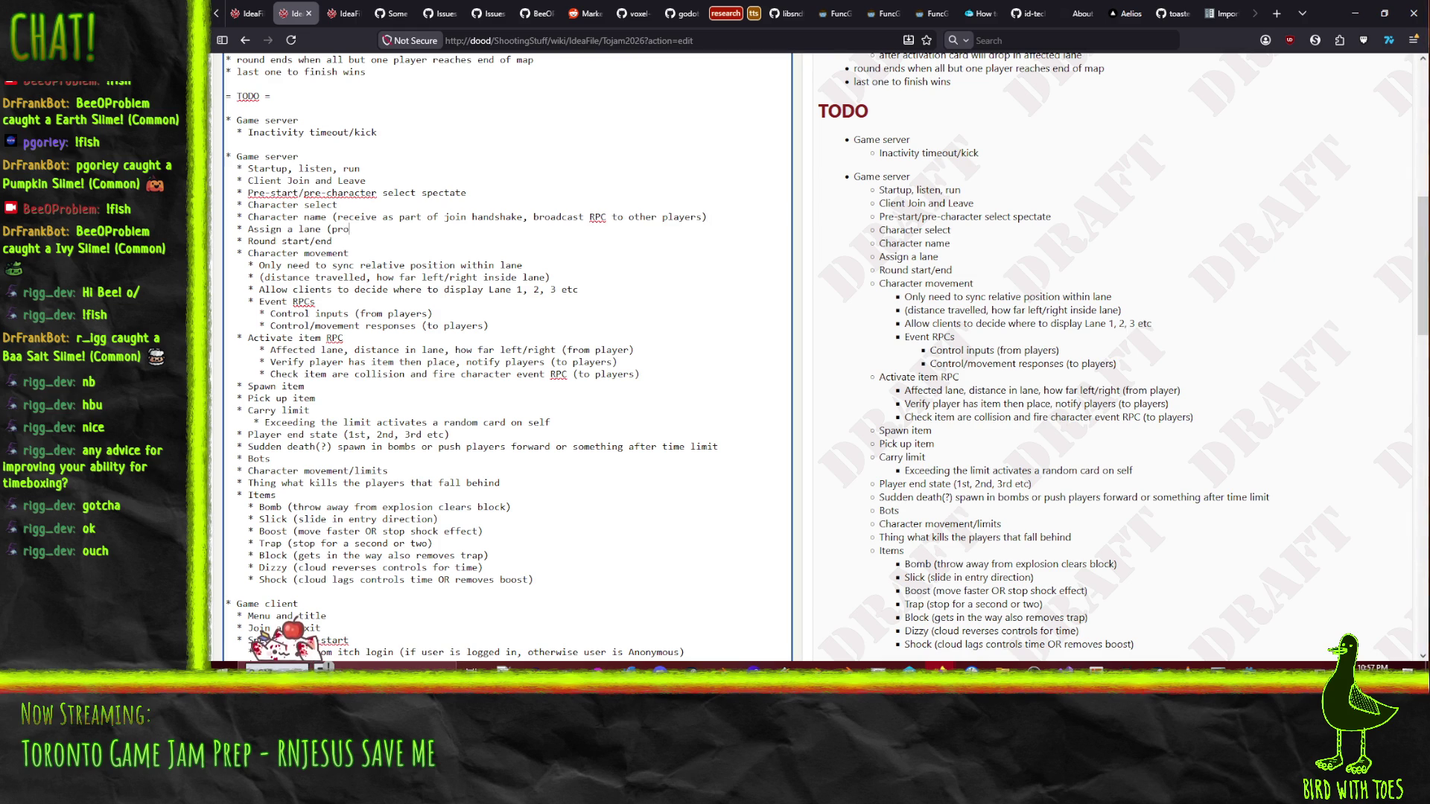
text(bably also part of join handshake broadcast to others))
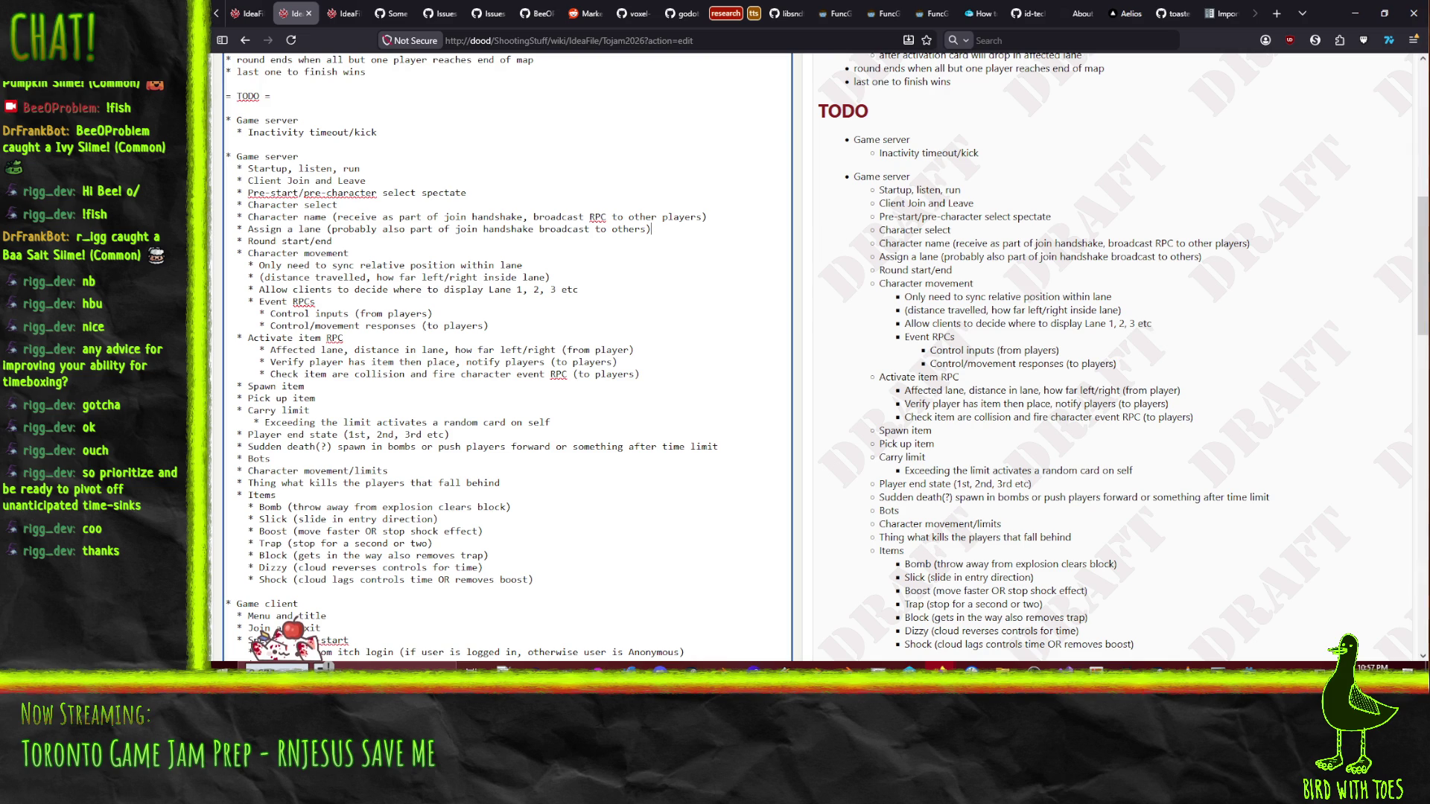
key(super+d)
key(super+d)
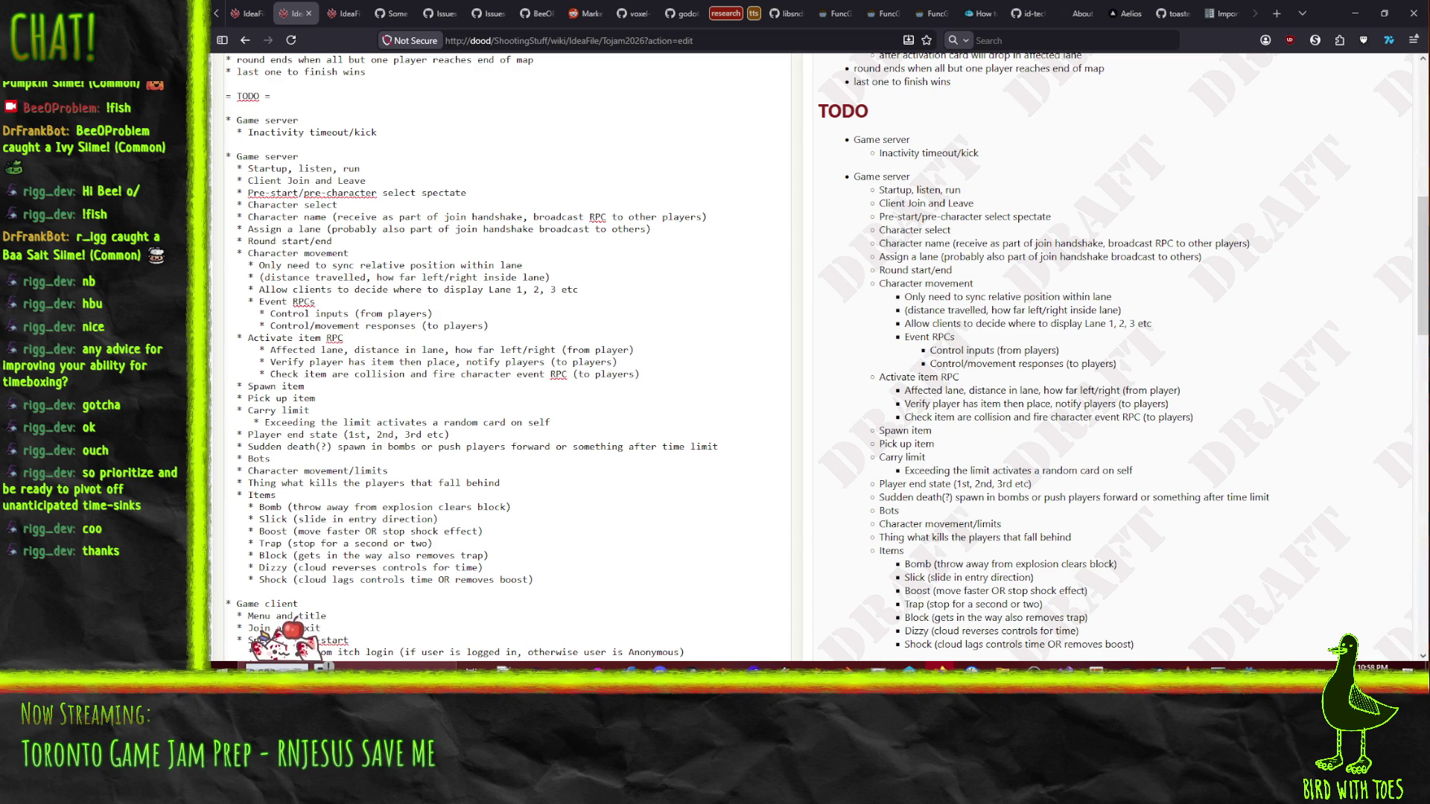
key(alt+Tab)
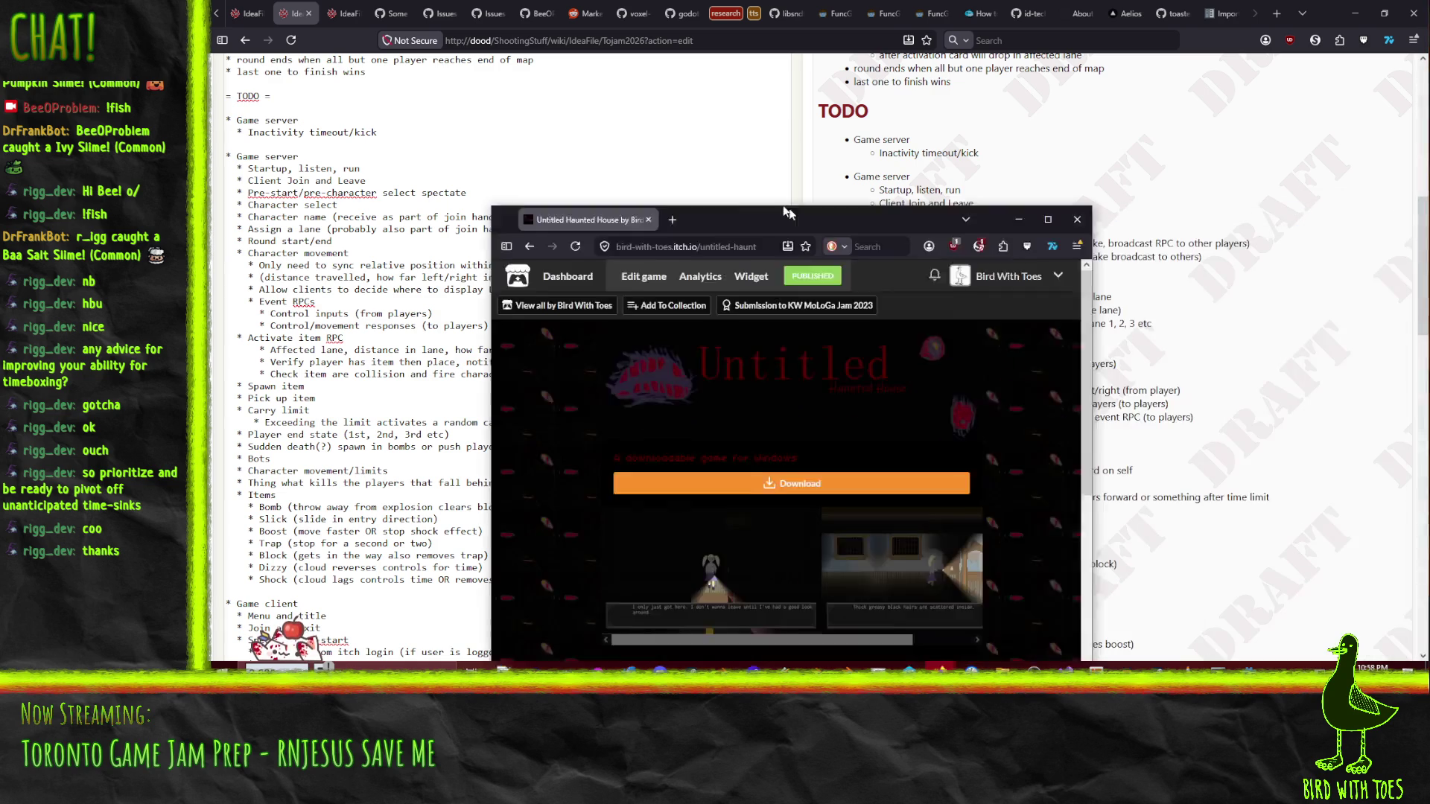
- Maximize the Untitled Haunted House itch.io page and scroll through its description and screenshots
click(857, 82)
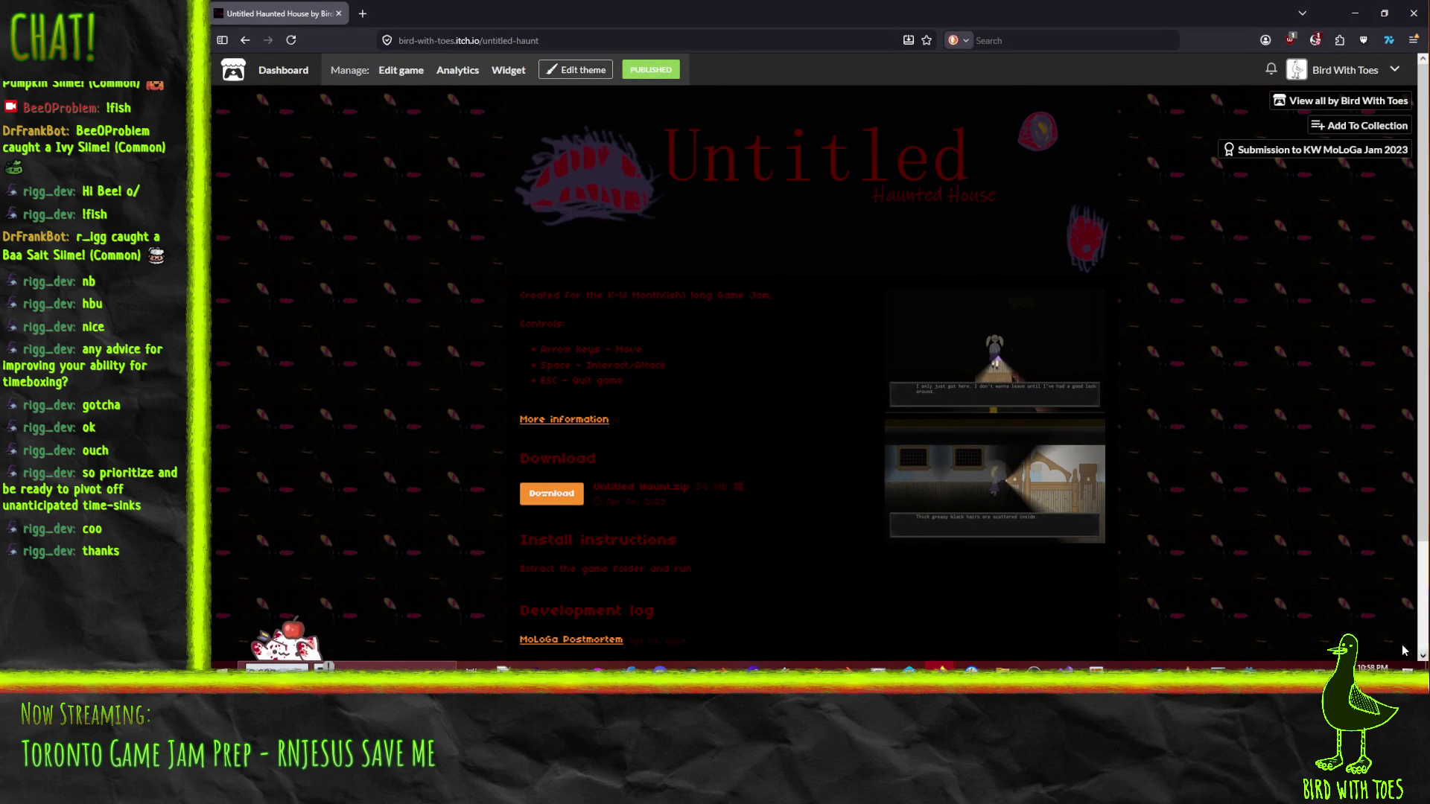
scroll(417, 396, down, 2)
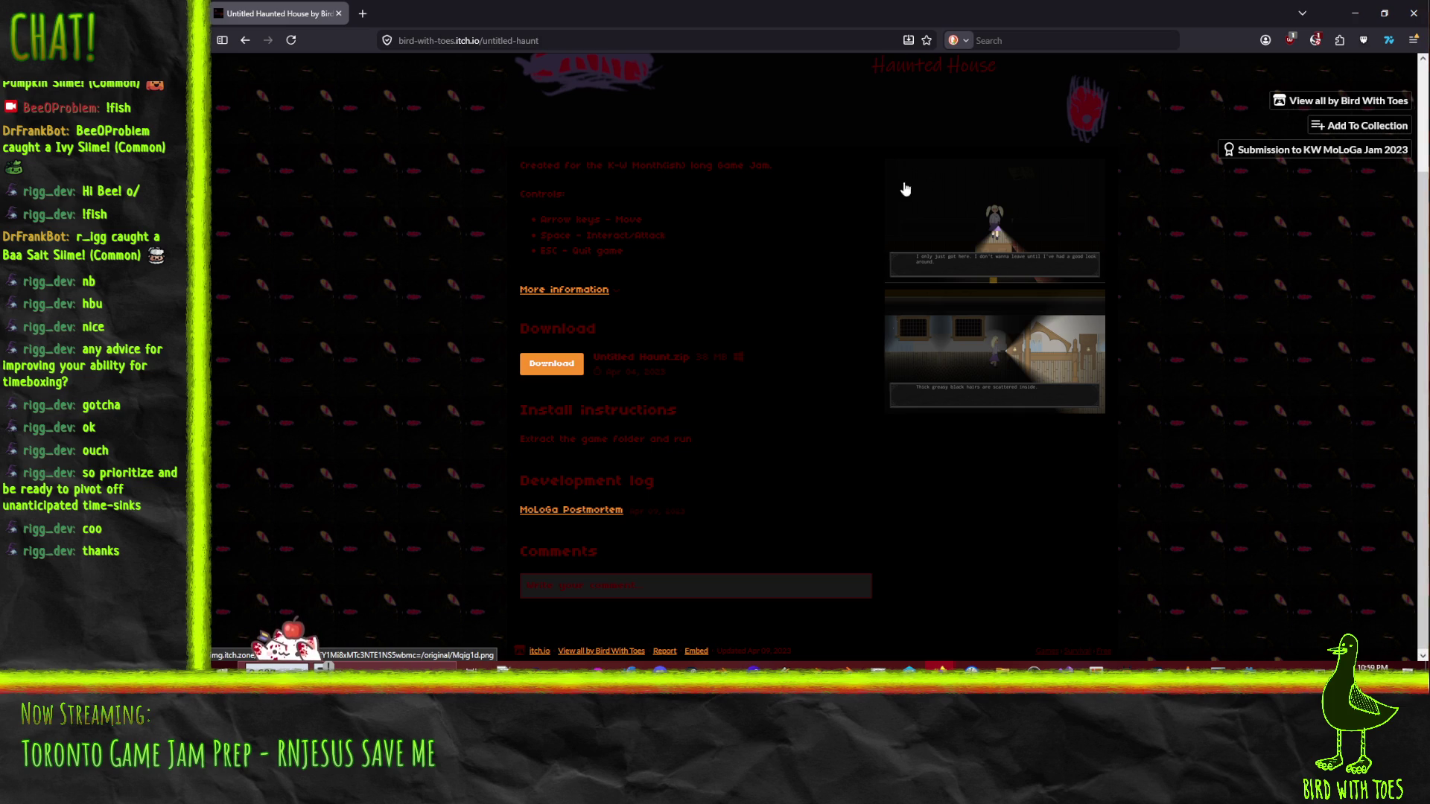
key(alt+Tab)
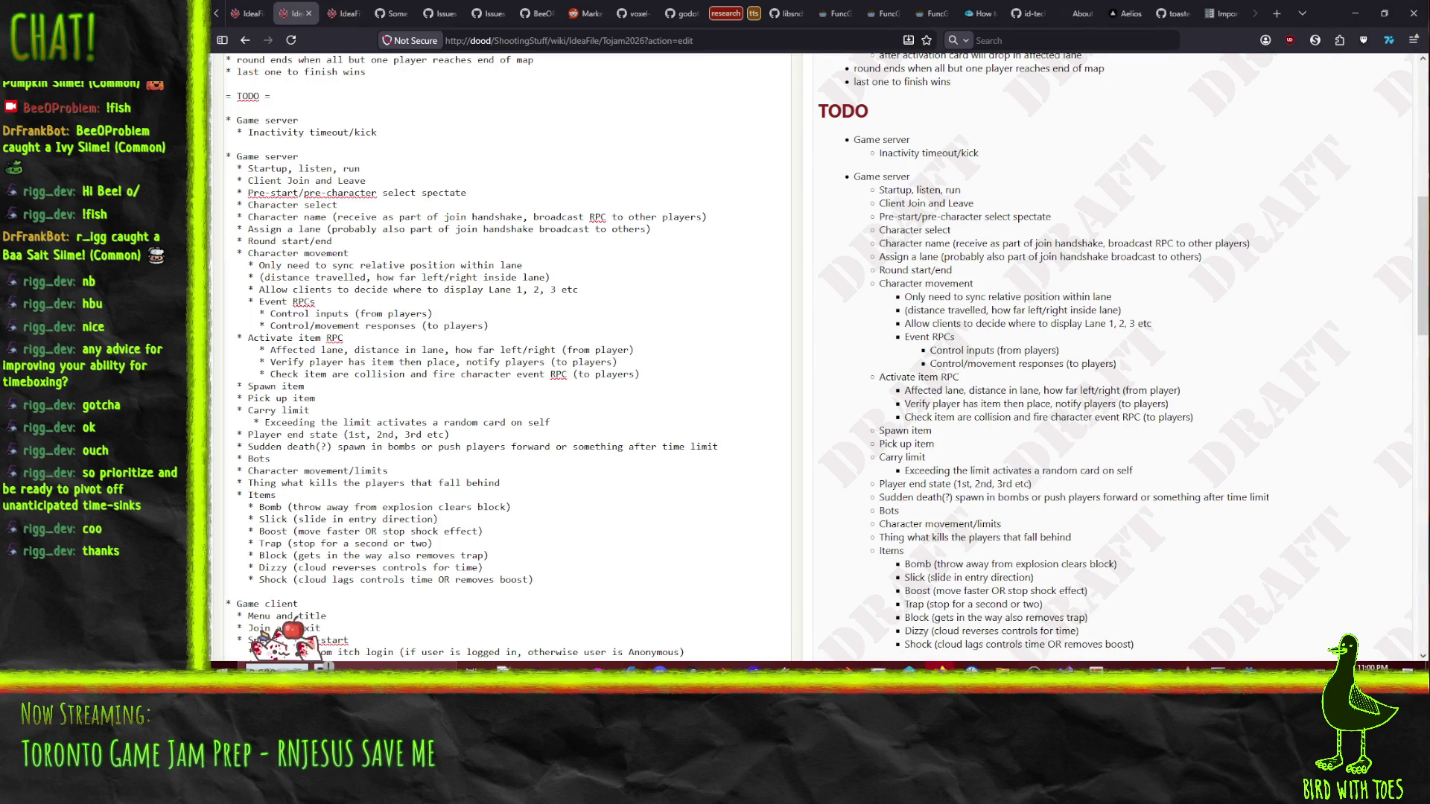
- Switch back to the Untitled Haunted House page, then close its window
key(alt+Tab)
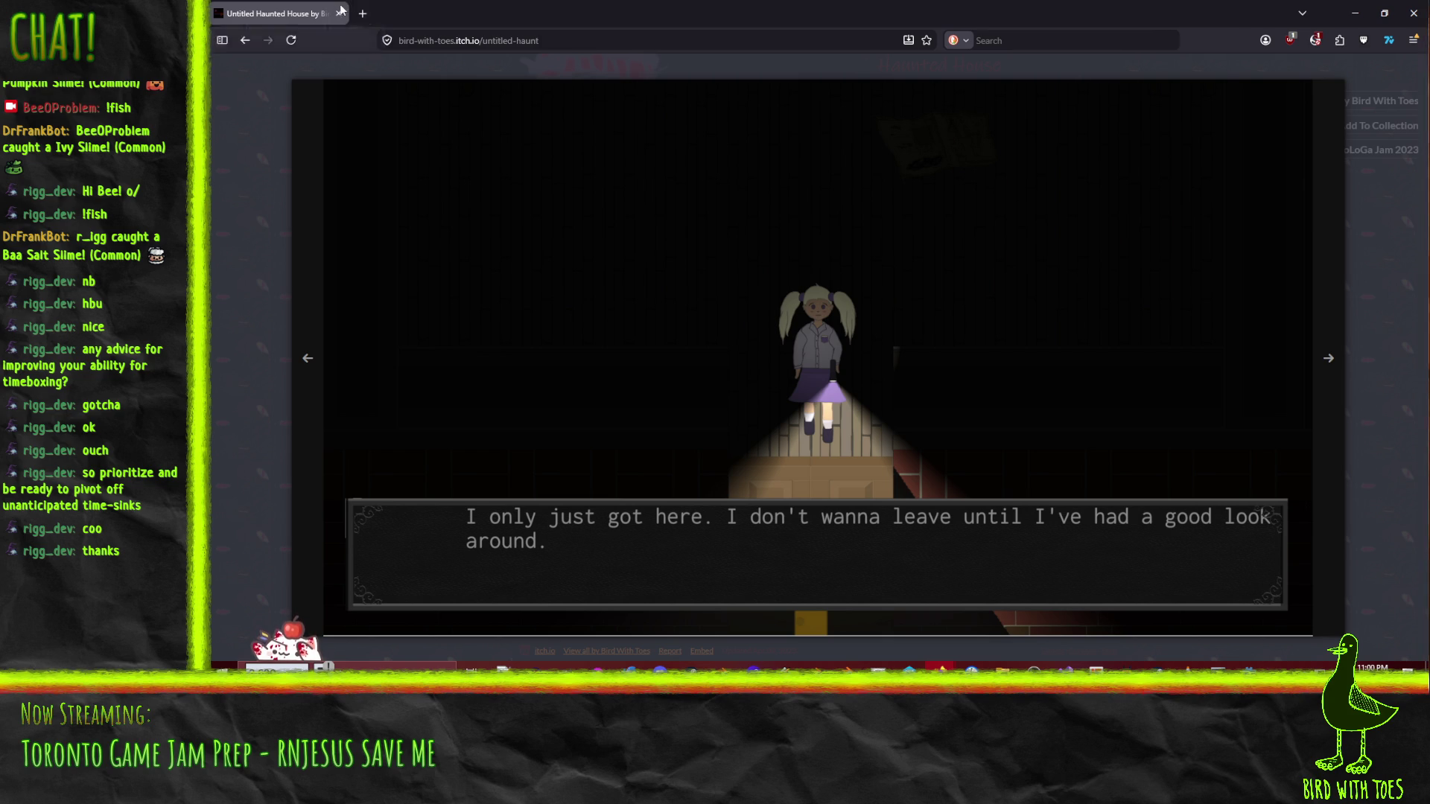
click(338, 14)
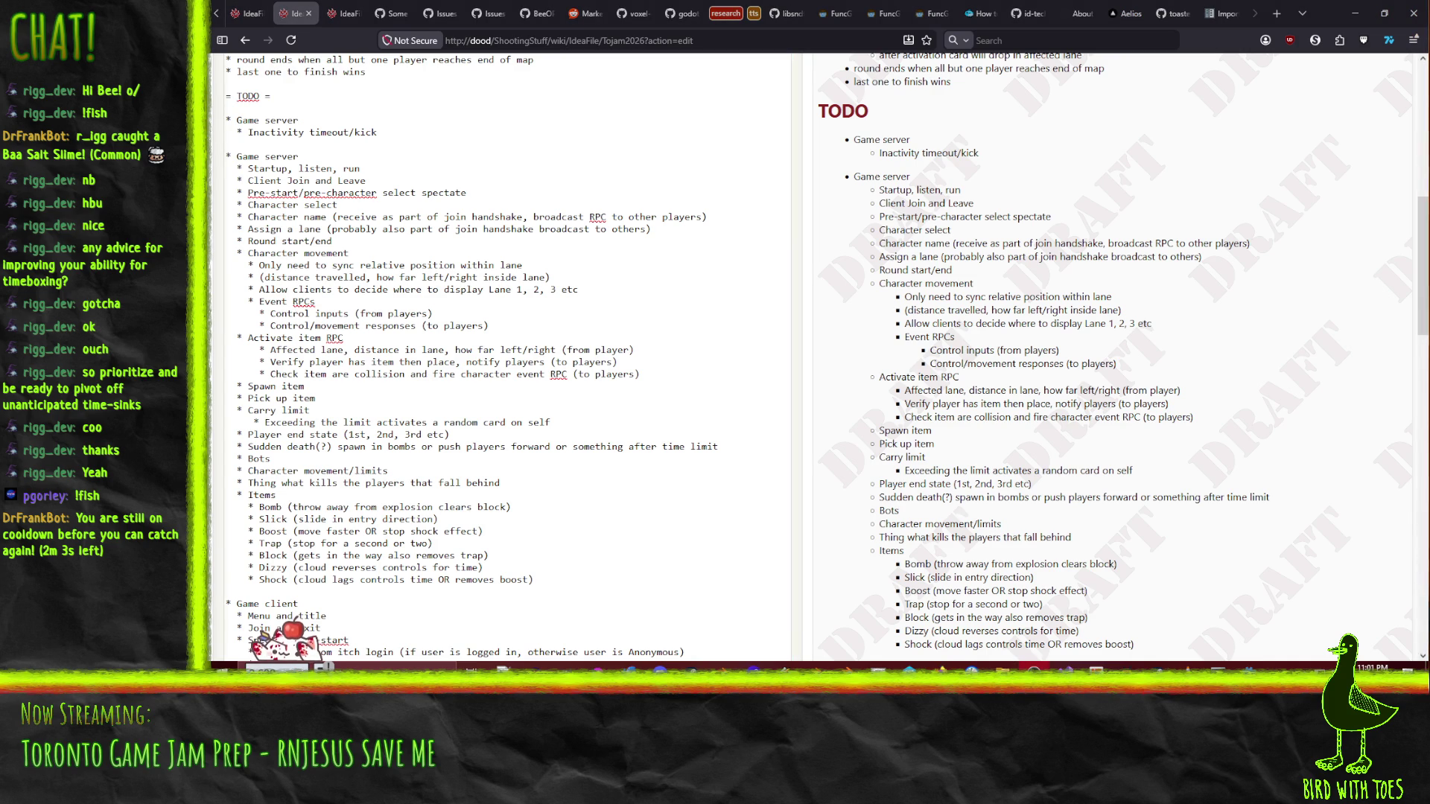
- Scroll the wiki down to the Game client TODO items
key(Page_Down)
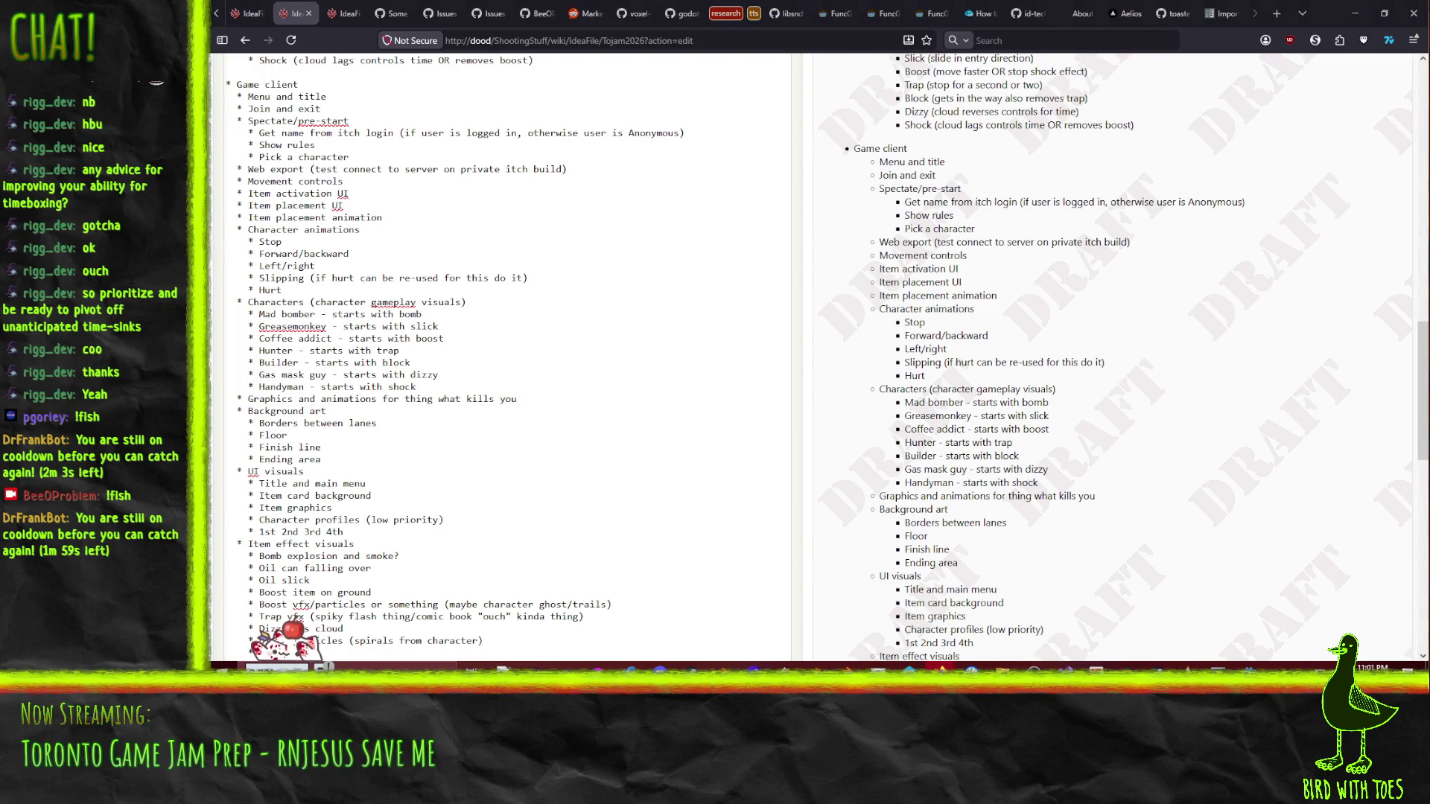
- Minimize all windows to show the desktop
key(super+d)
key(super+d)
key(alt+Tab)
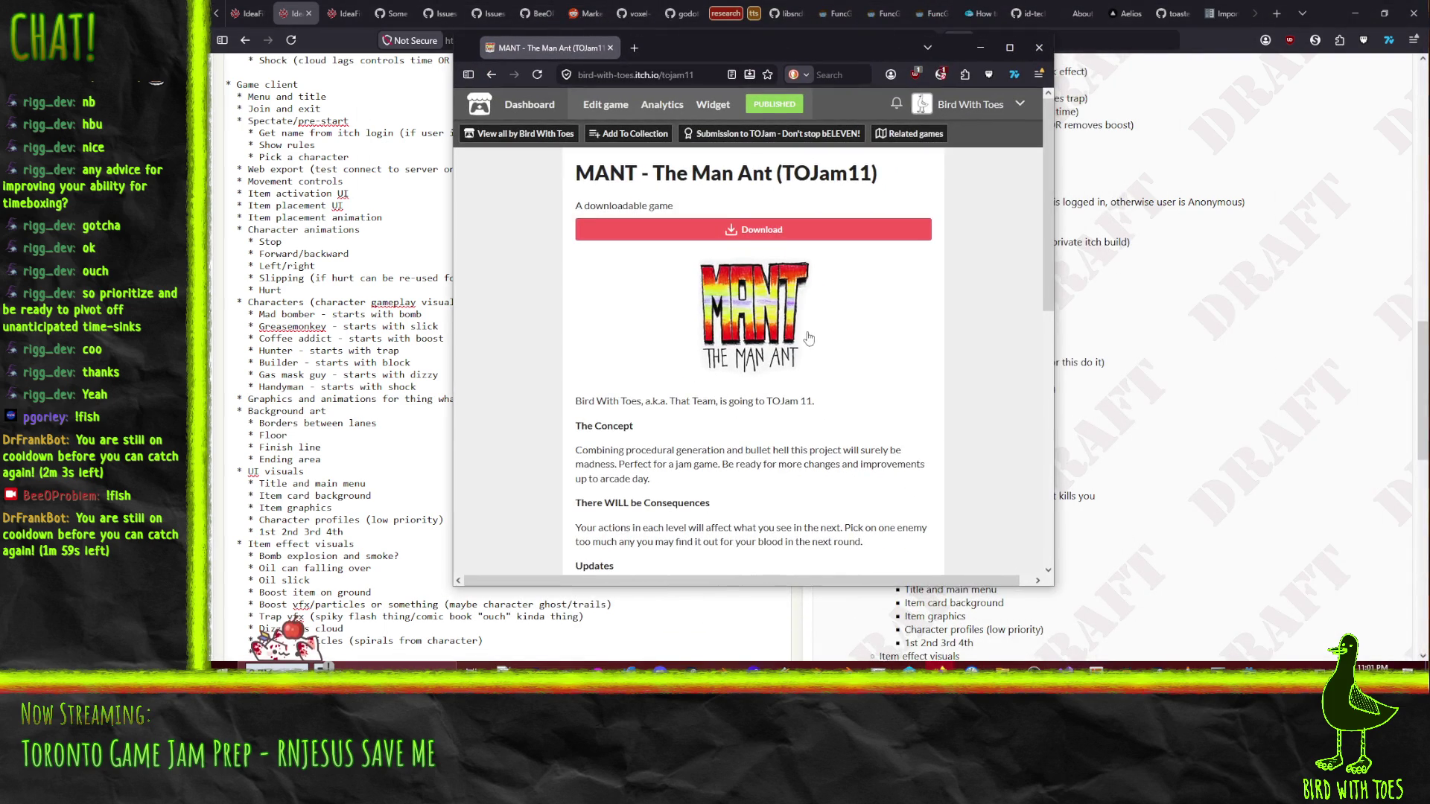
scroll(810, 339, down, 6)
scroll(796, 325, up, 6)
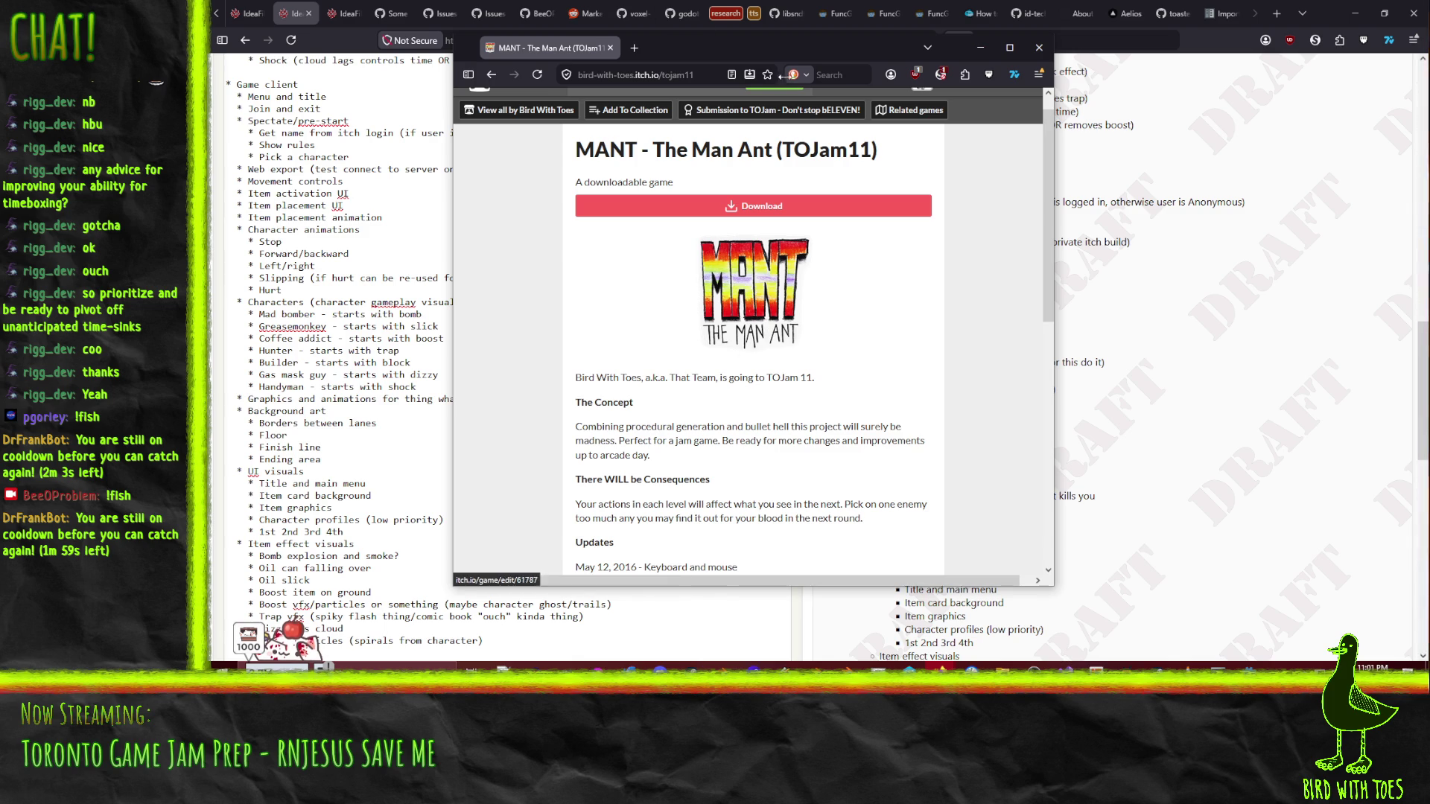
drag(708, 48, 1429, 68)
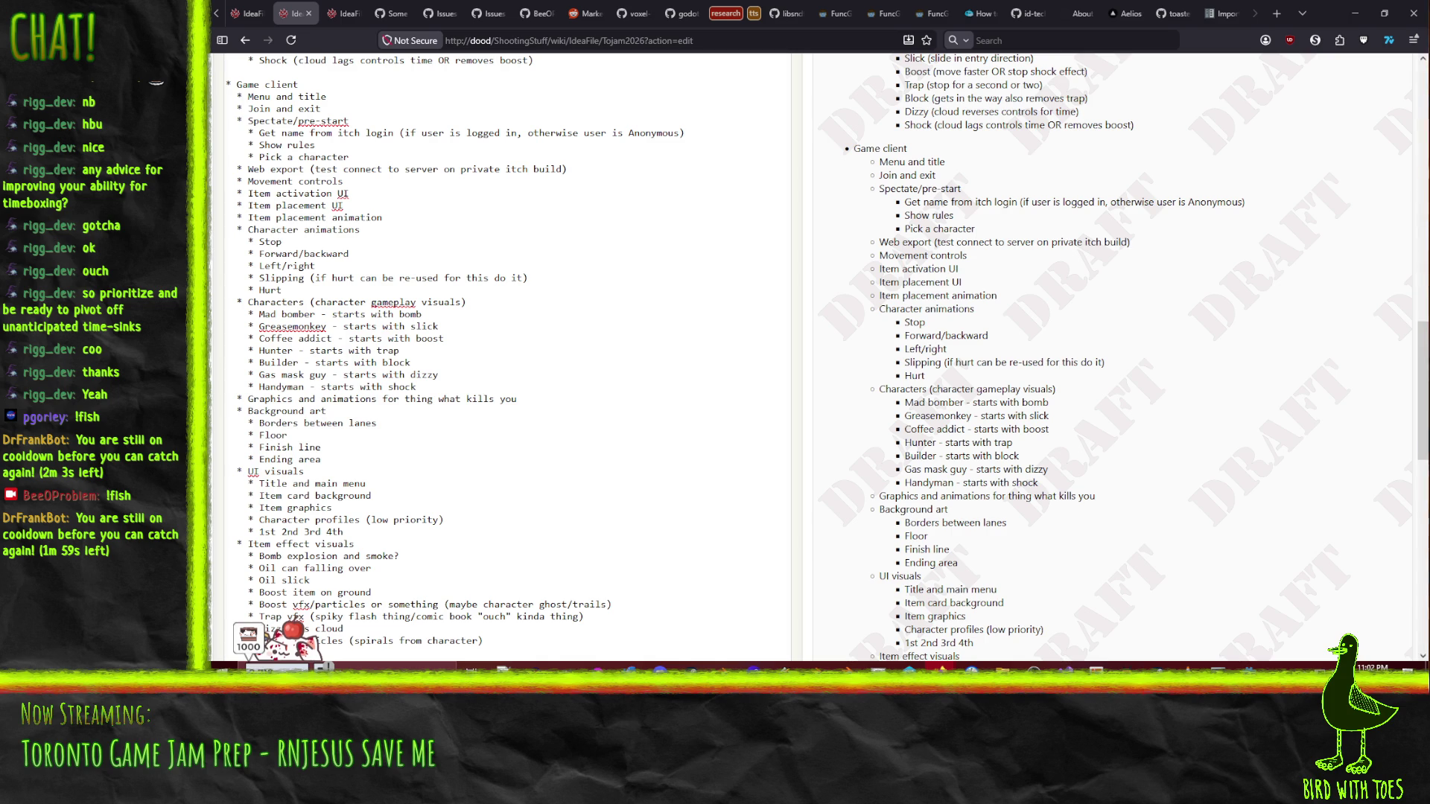
- Switch to the Kill Yourself - TOJam12 page and advance to the next gameplay screenshot
key(alt+Tab)
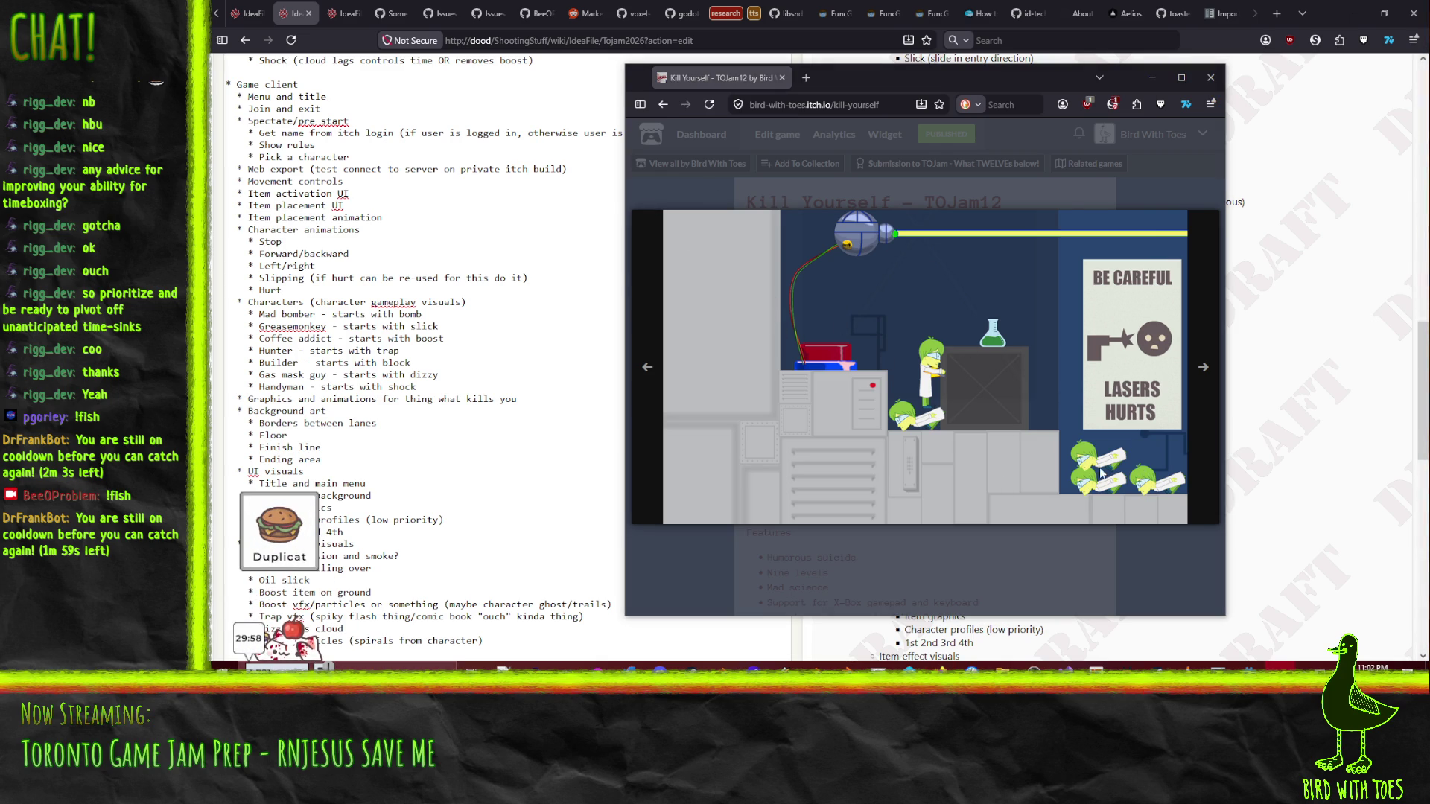
click(1203, 367)
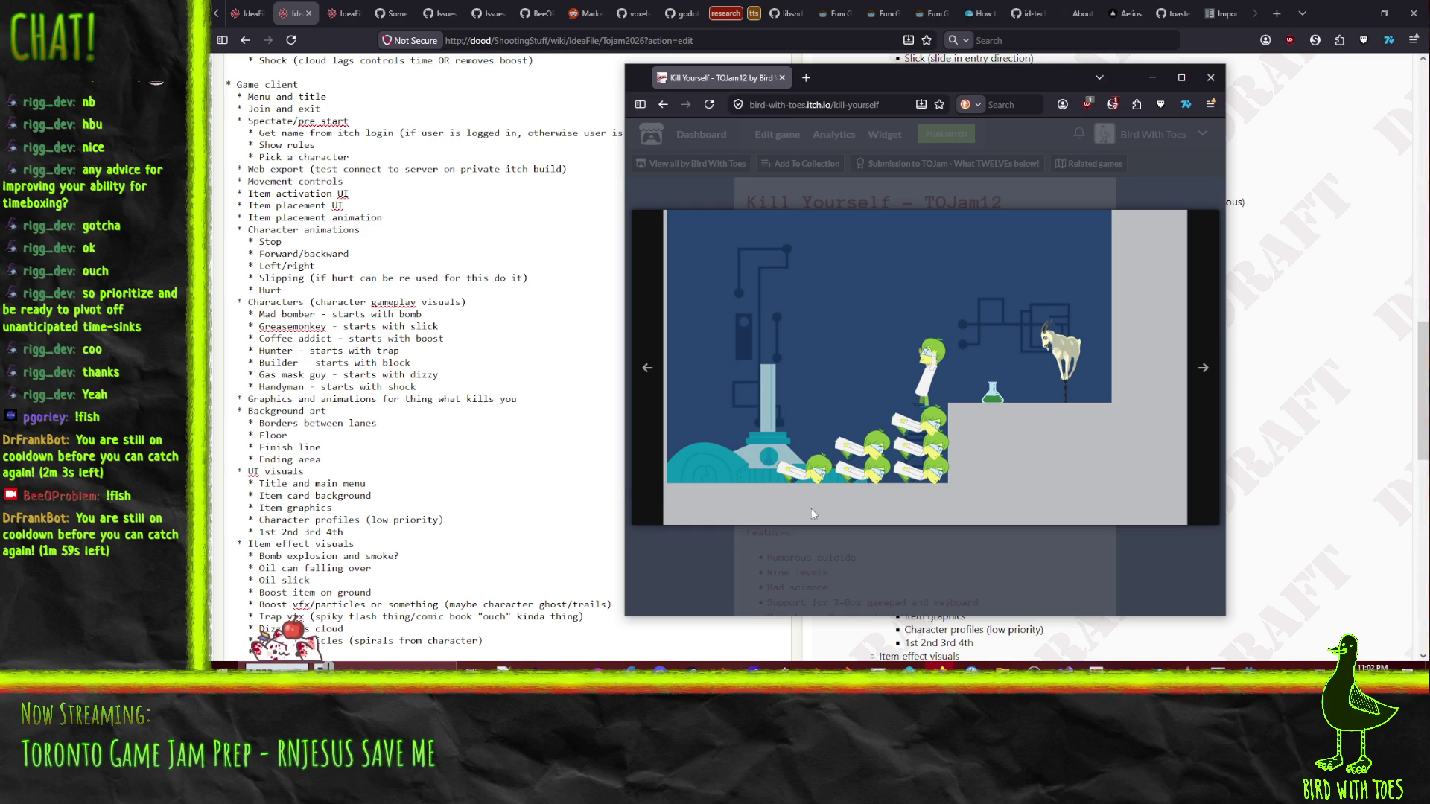
- Page through more Kill Yourself screenshots to the game's TOJam title art
click(1204, 376)
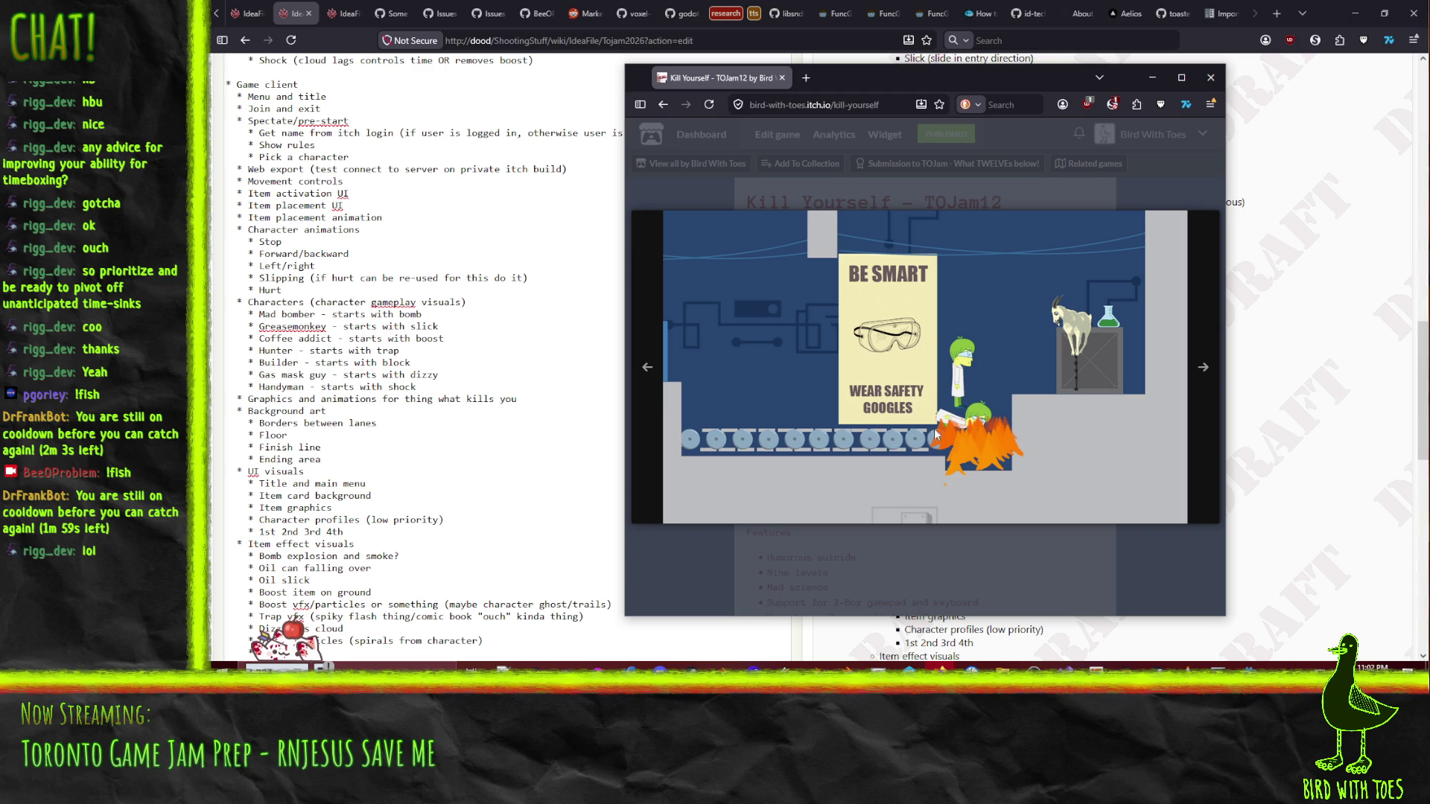
click(1210, 366)
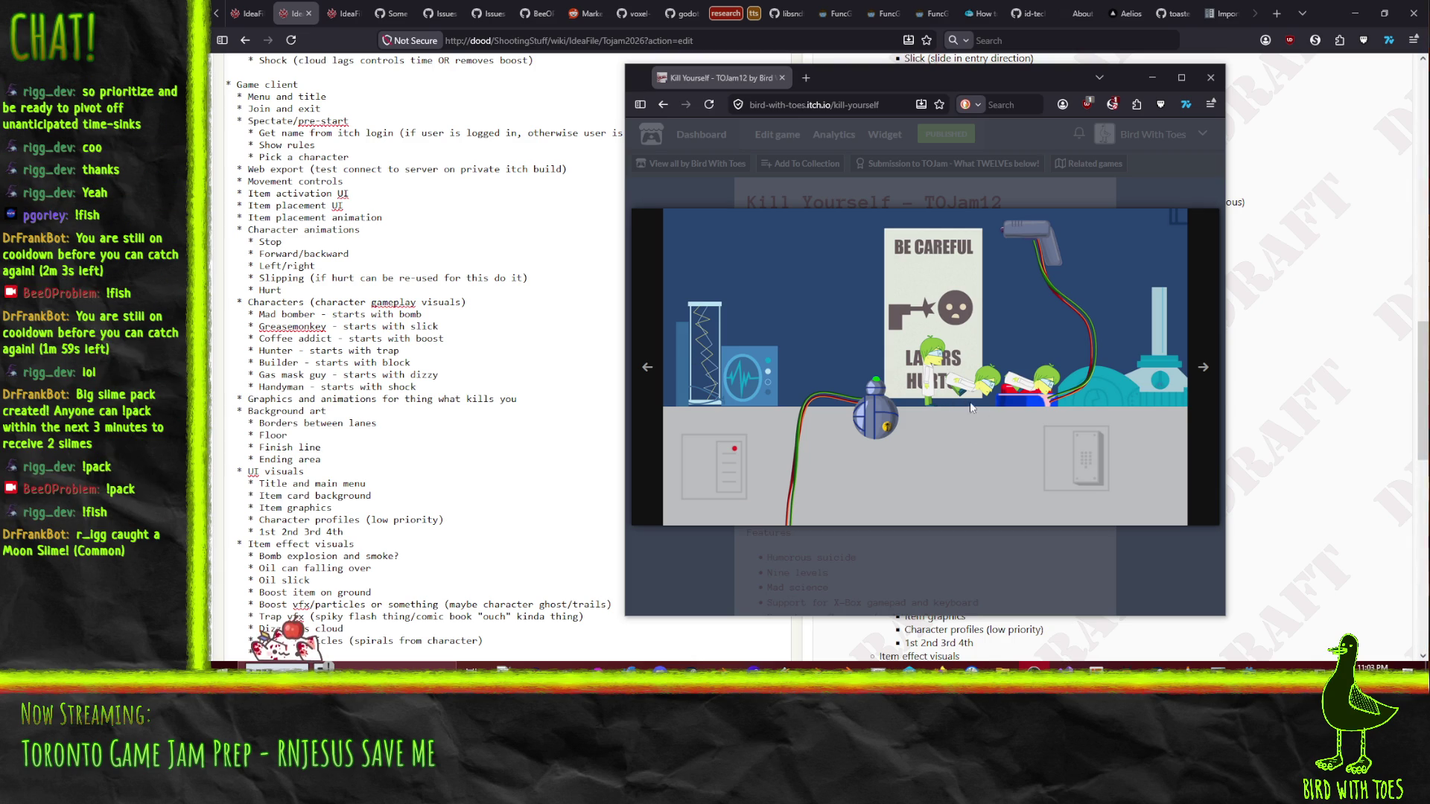
click(1175, 383)
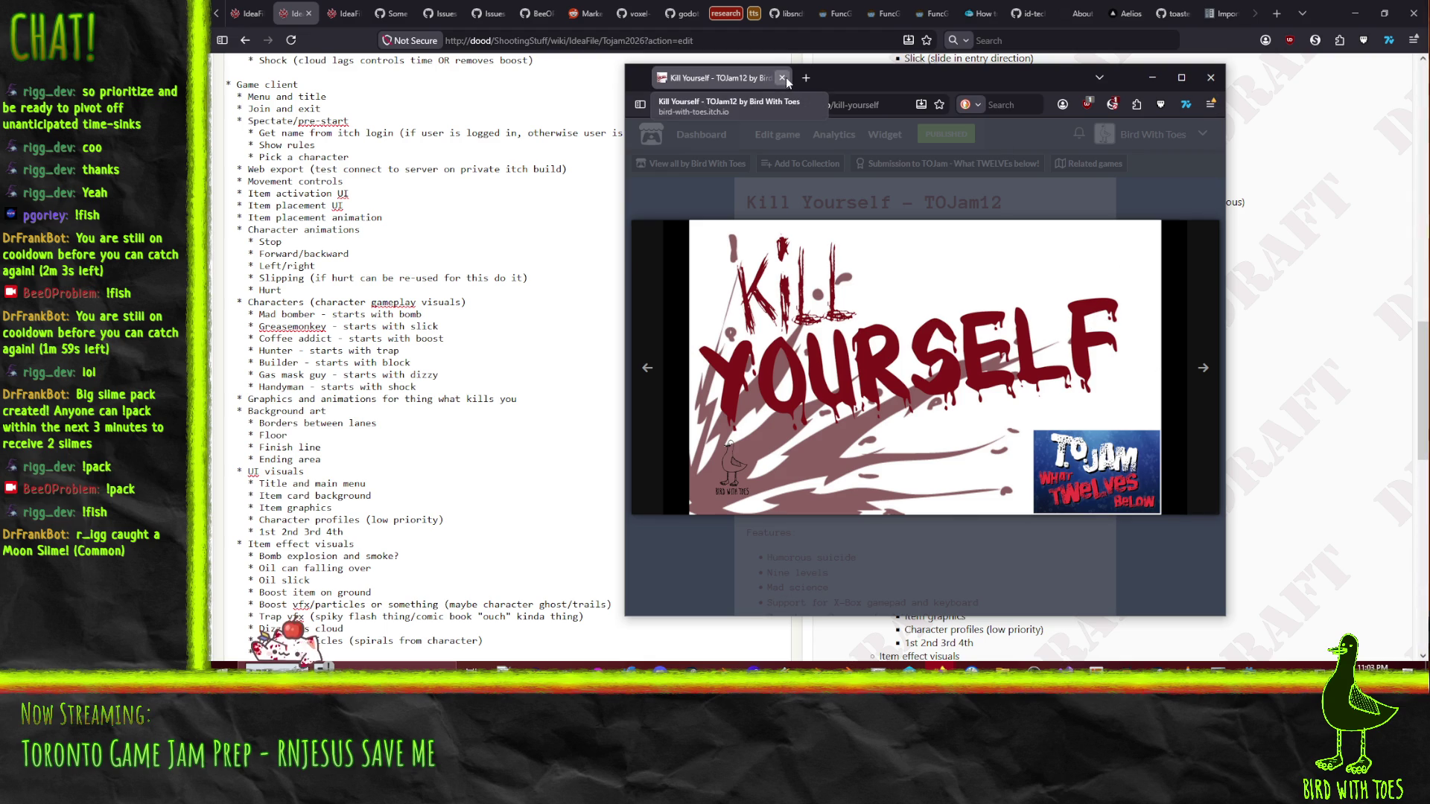
- Open Explosive Summit Scale from the dashboard, view its GO! and car-on-track screenshots, then close the viewer
click(663, 105)
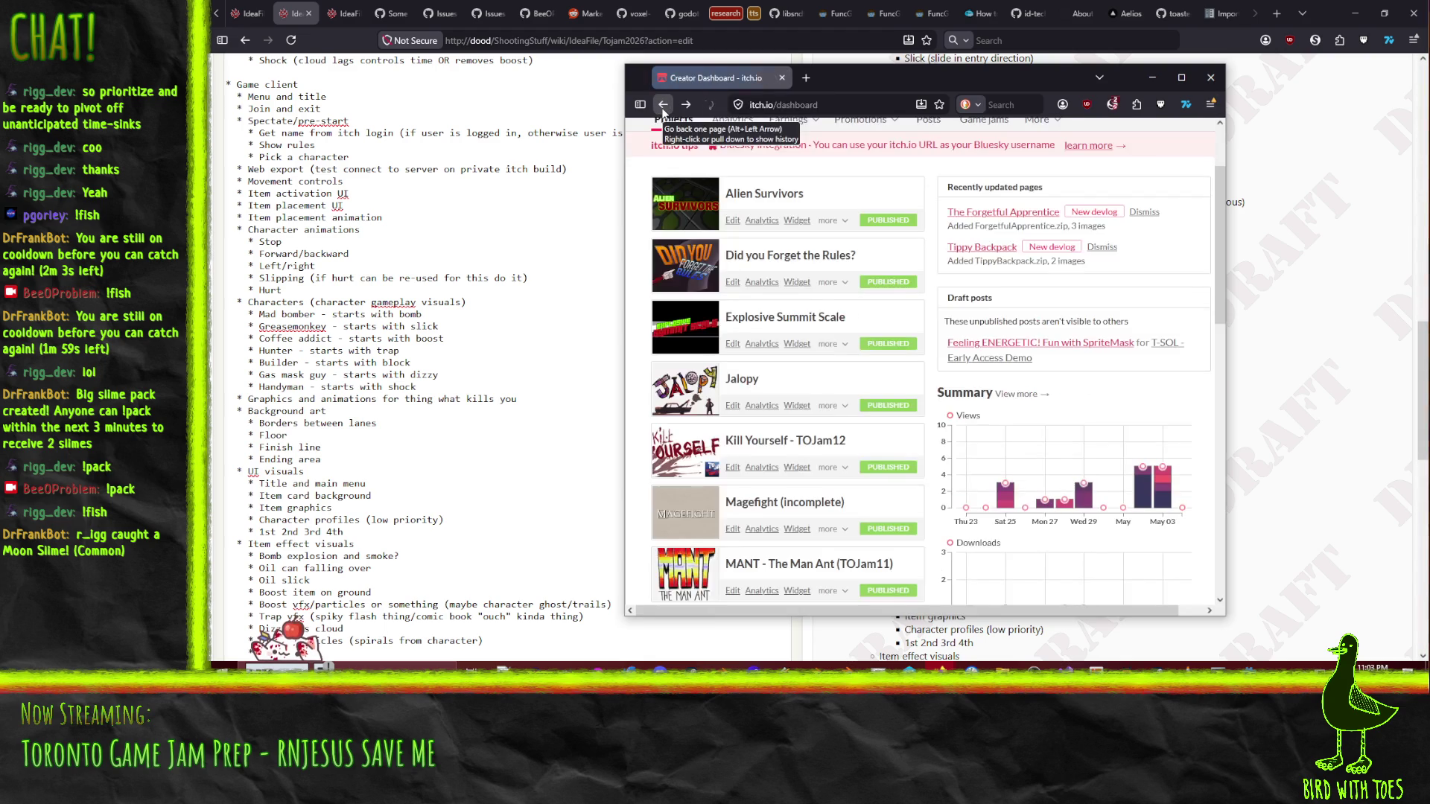
click(789, 318)
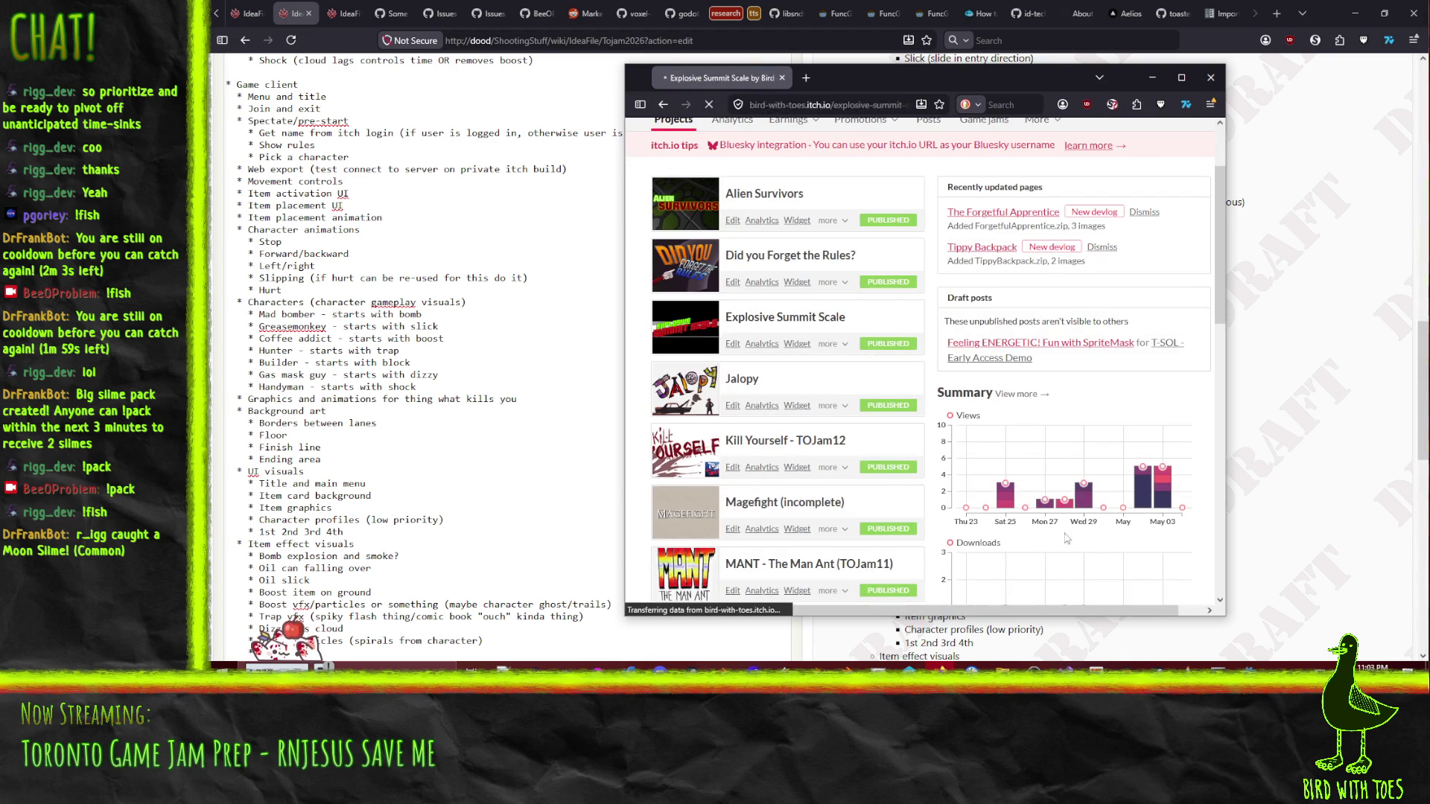
click(857, 361)
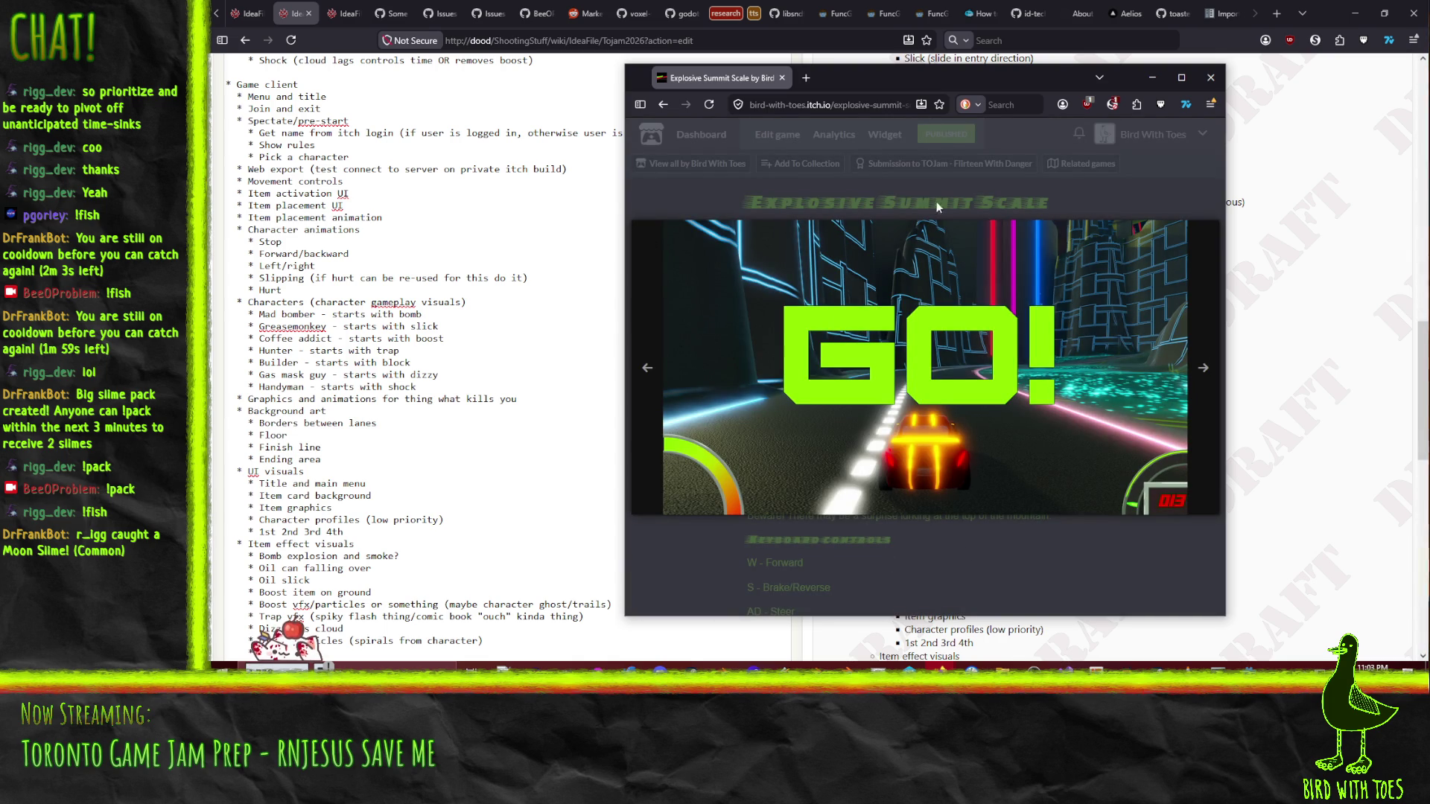
click(1210, 385)
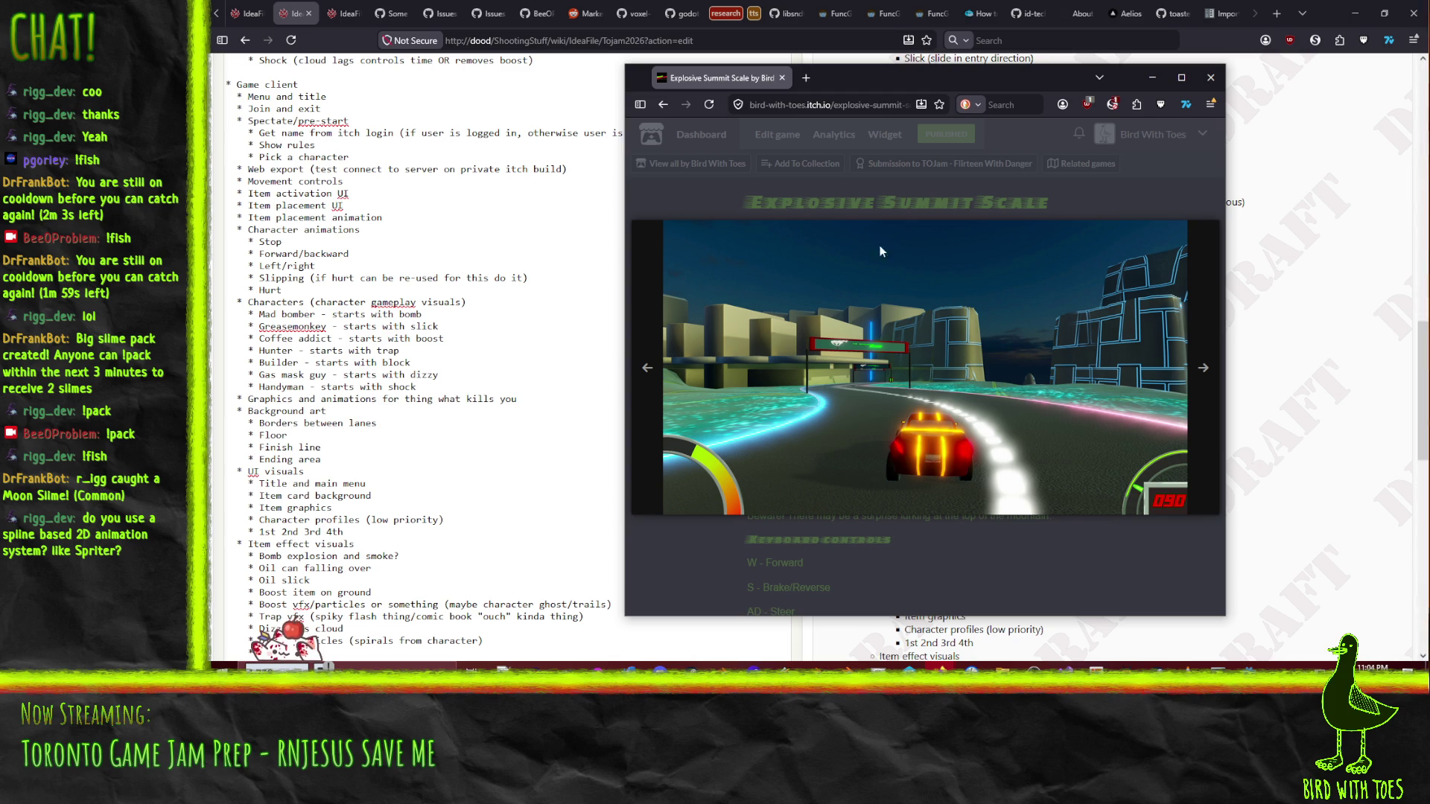
click(1218, 392)
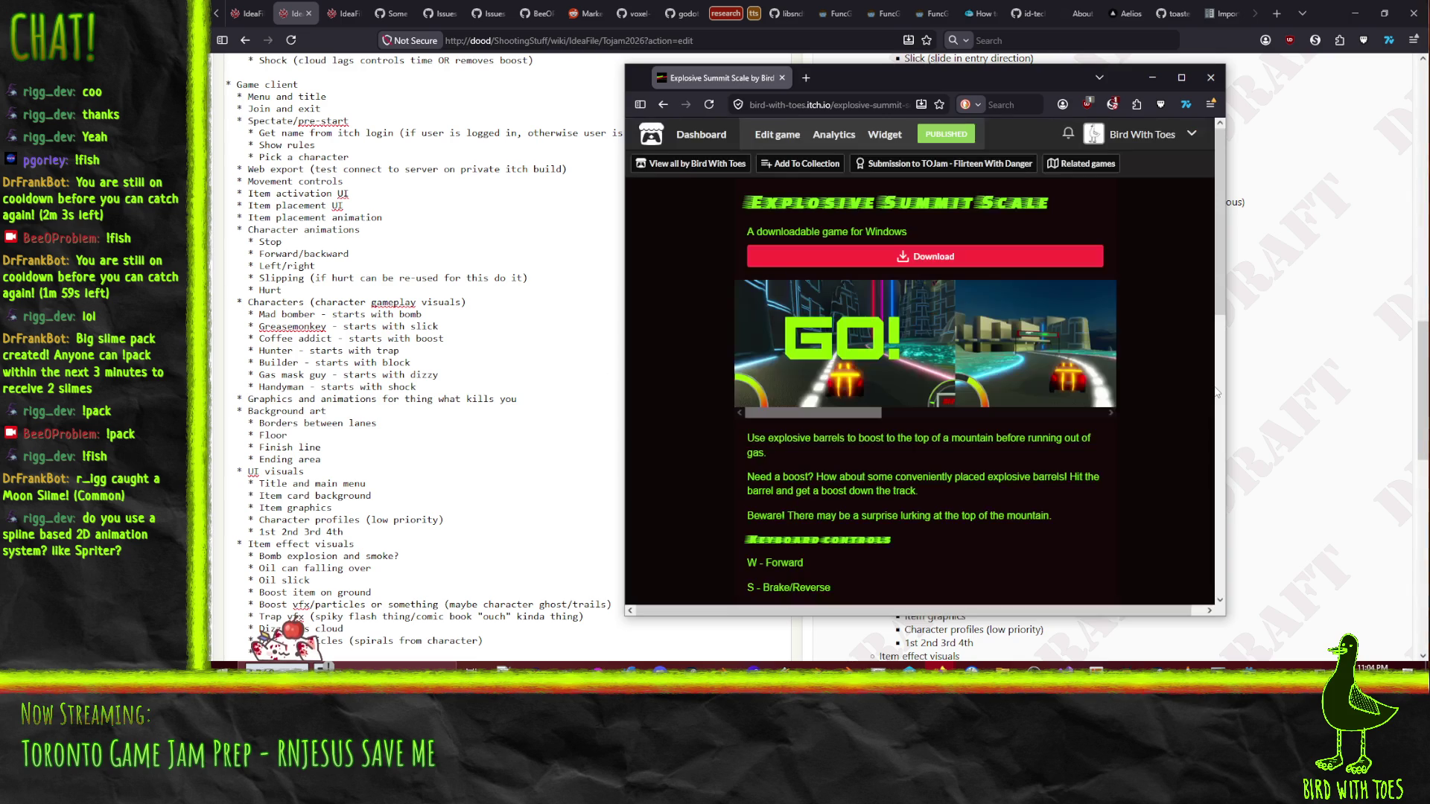
- Reopen the GO! screenshot and page on to the racing-track and FELL TO DOOM shots
scroll(670, 372, down, 3)
scroll(704, 419, down, 2)
scroll(696, 410, up, 5)
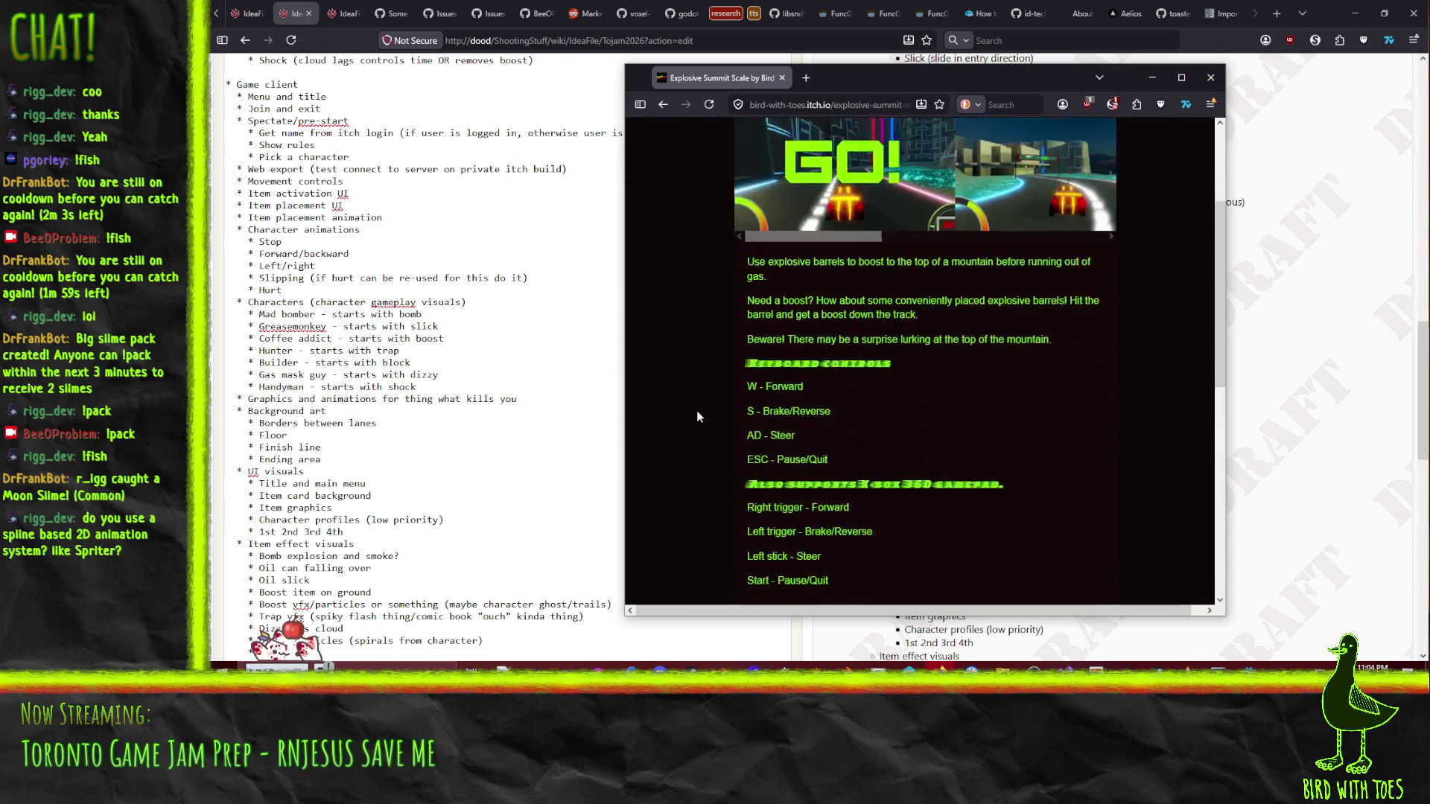
click(819, 387)
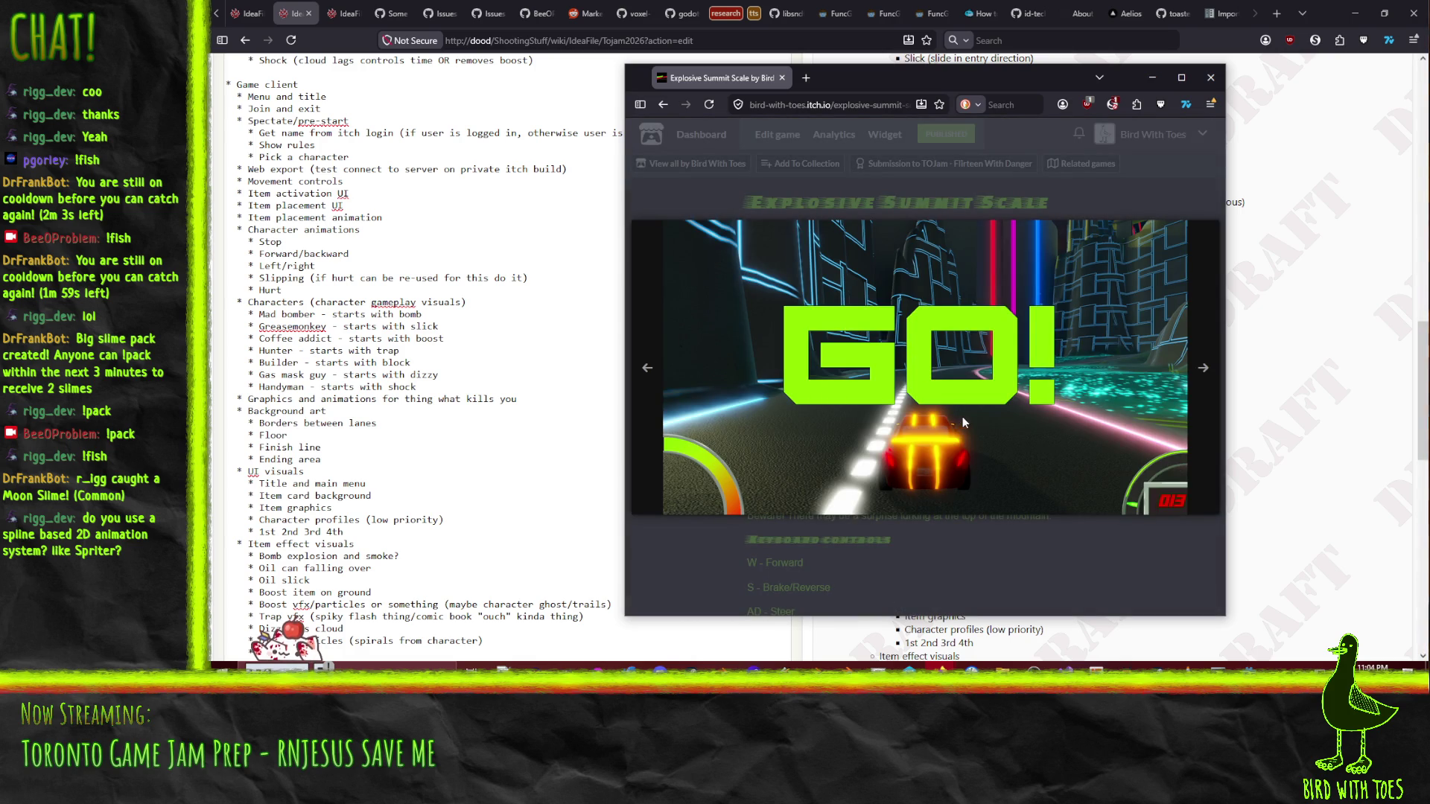
click(1203, 398)
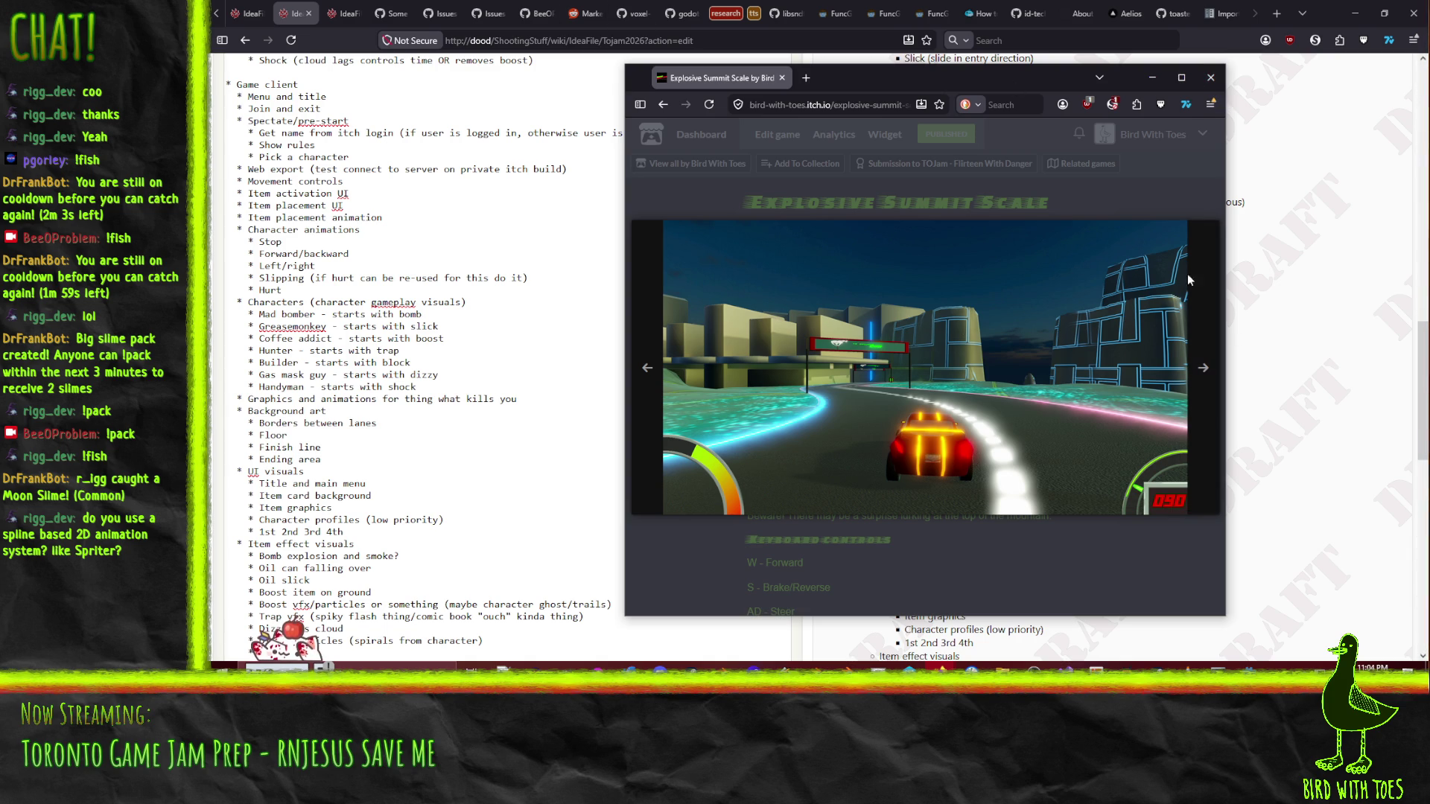
click(1204, 369)
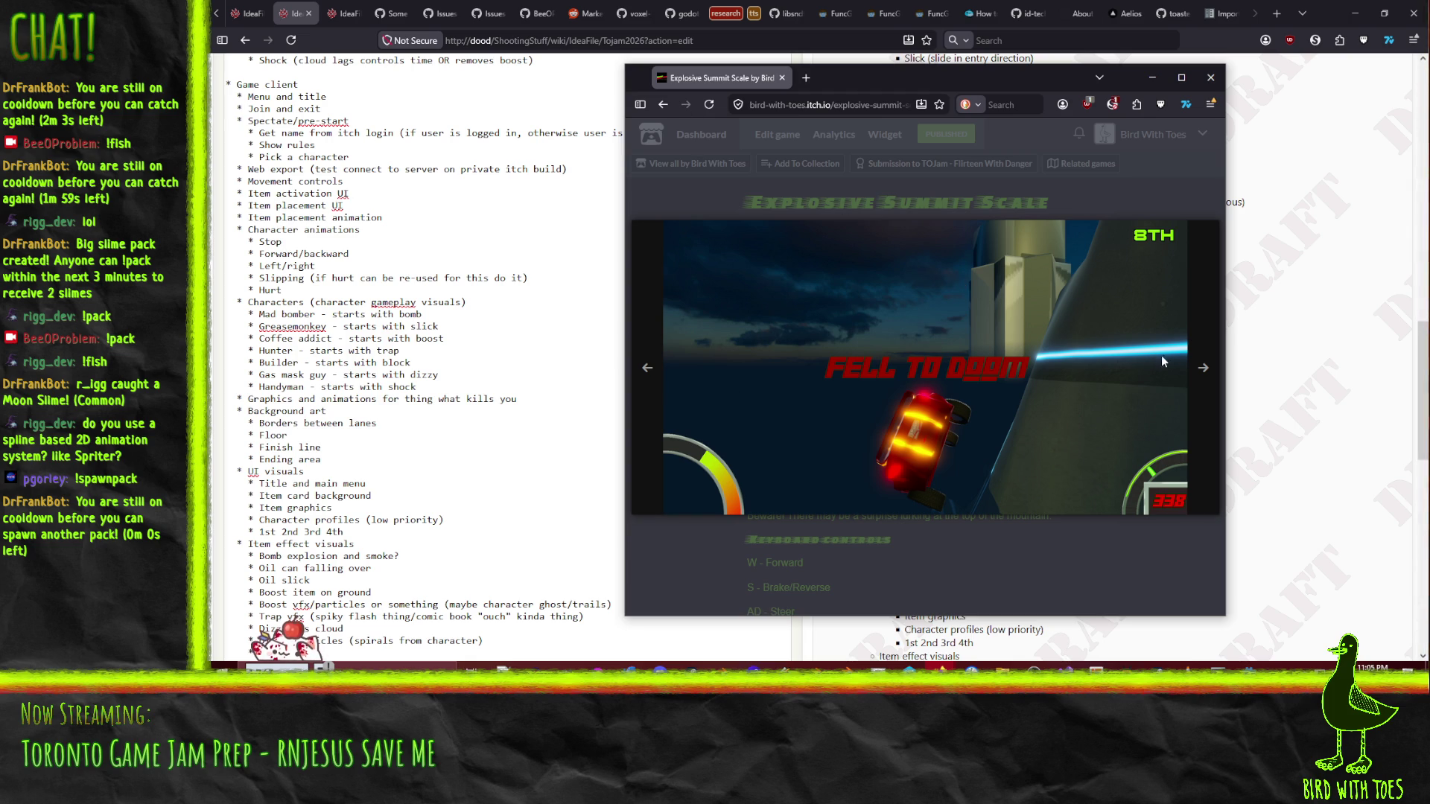
- View the tunnel-road and GO! race-start shots, step back one, and close the itch.io window
click(1203, 367)
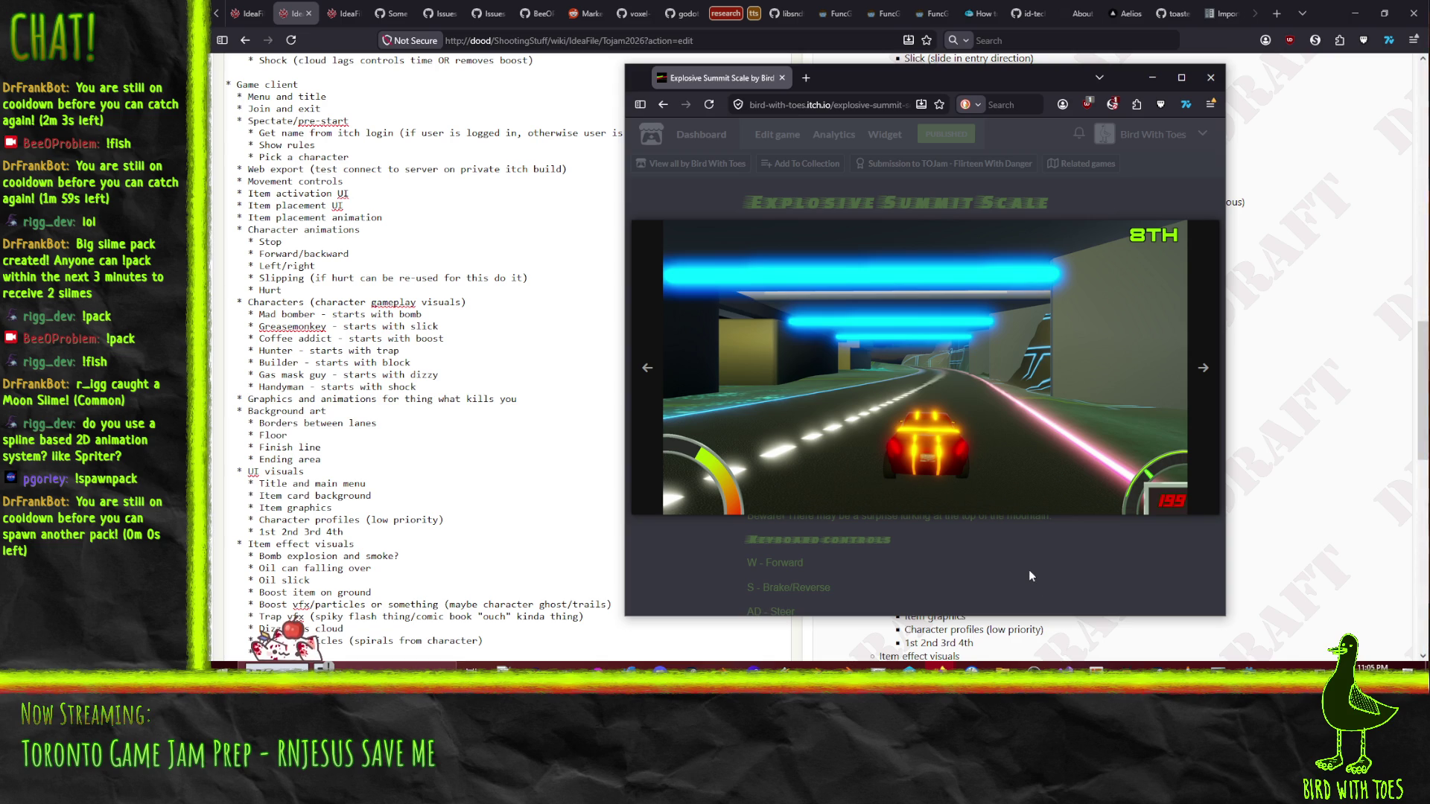
click(1203, 367)
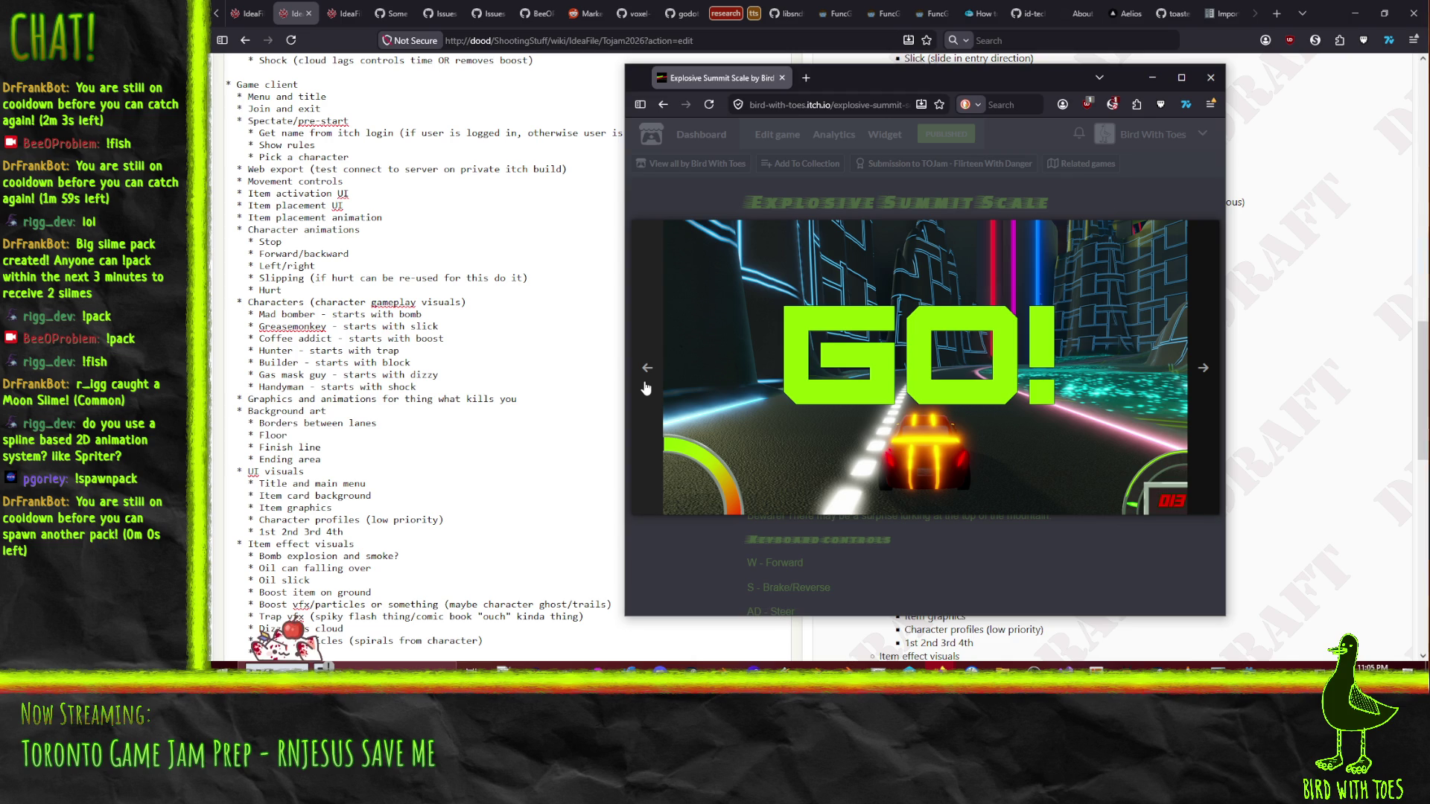
click(646, 388)
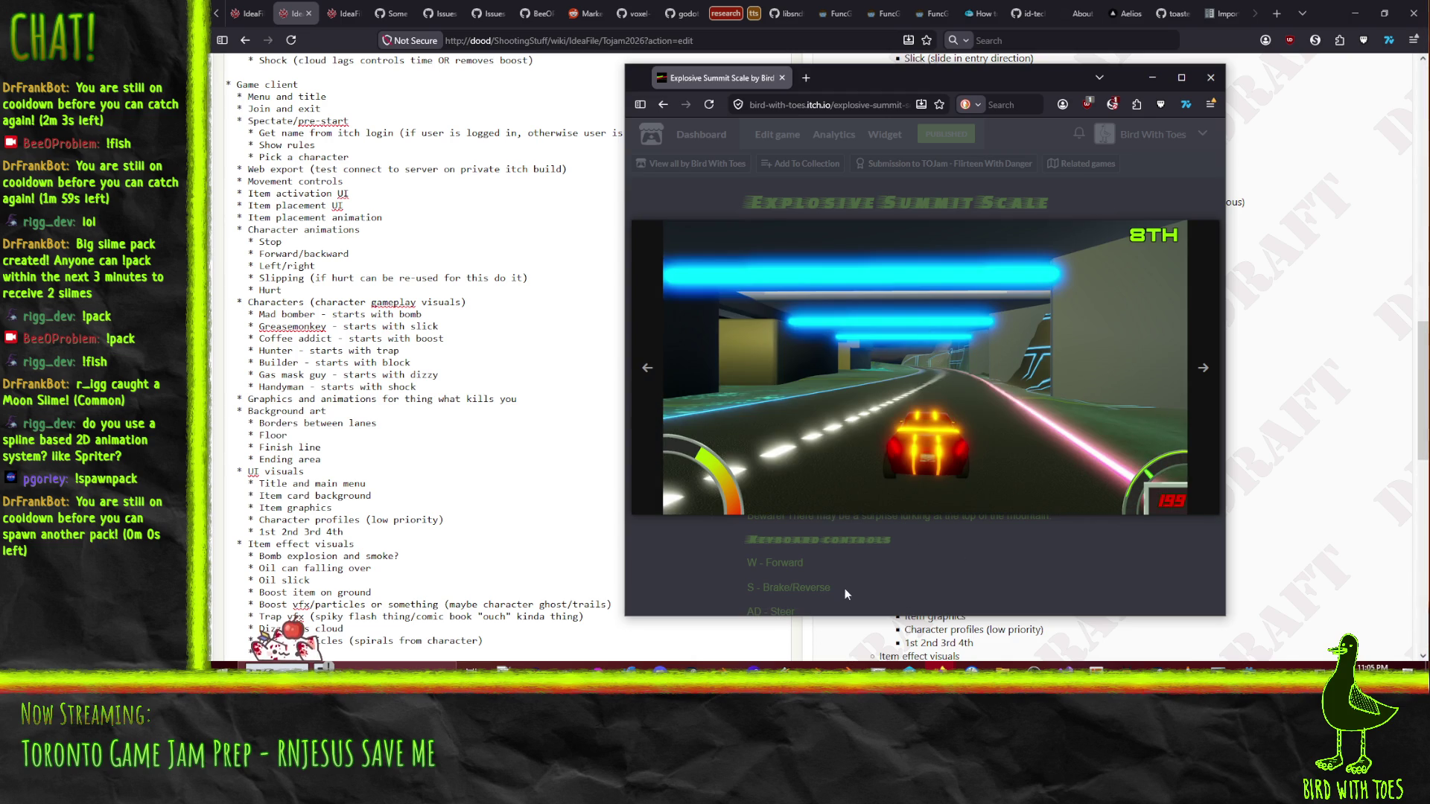
click(1214, 82)
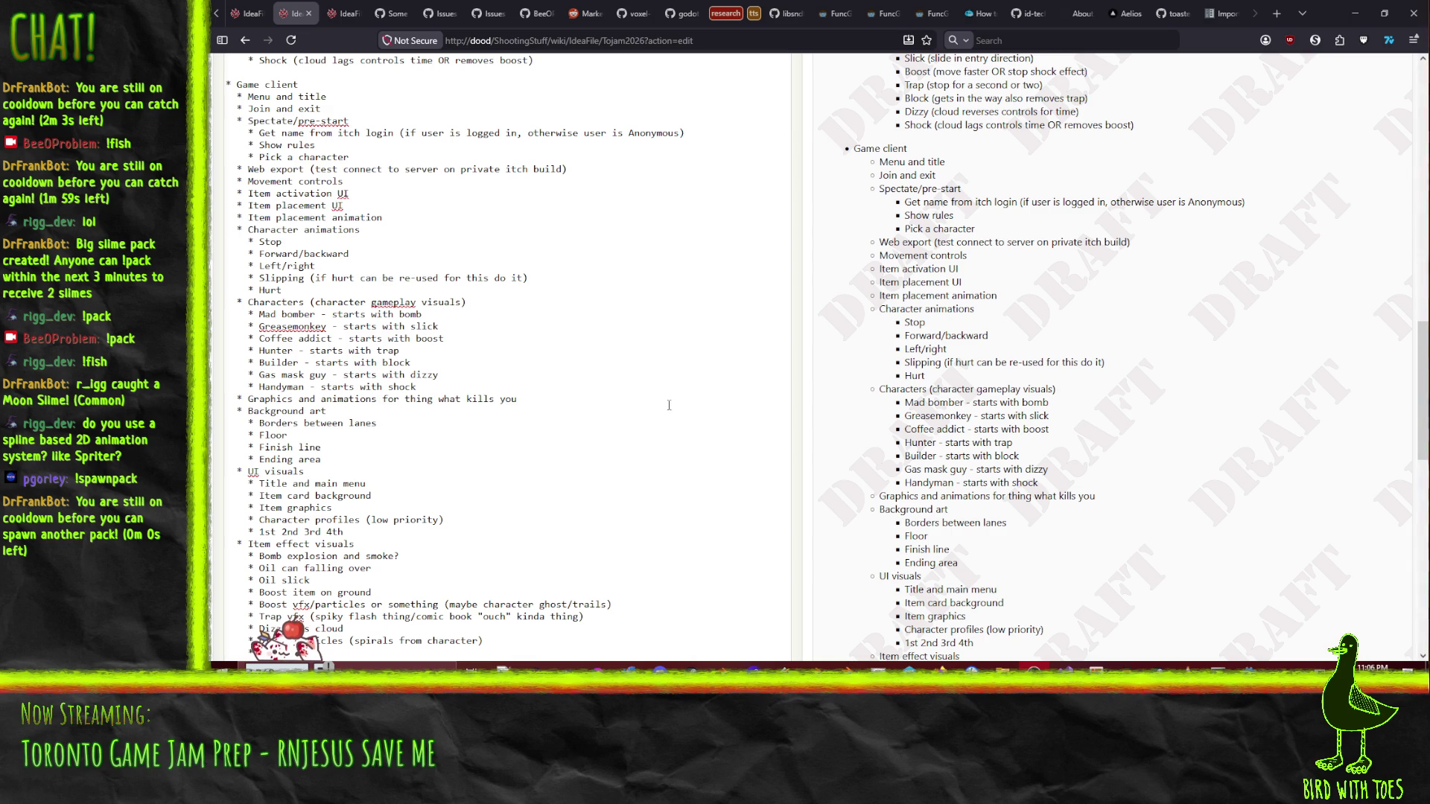
scroll(458, 520, down, 10)
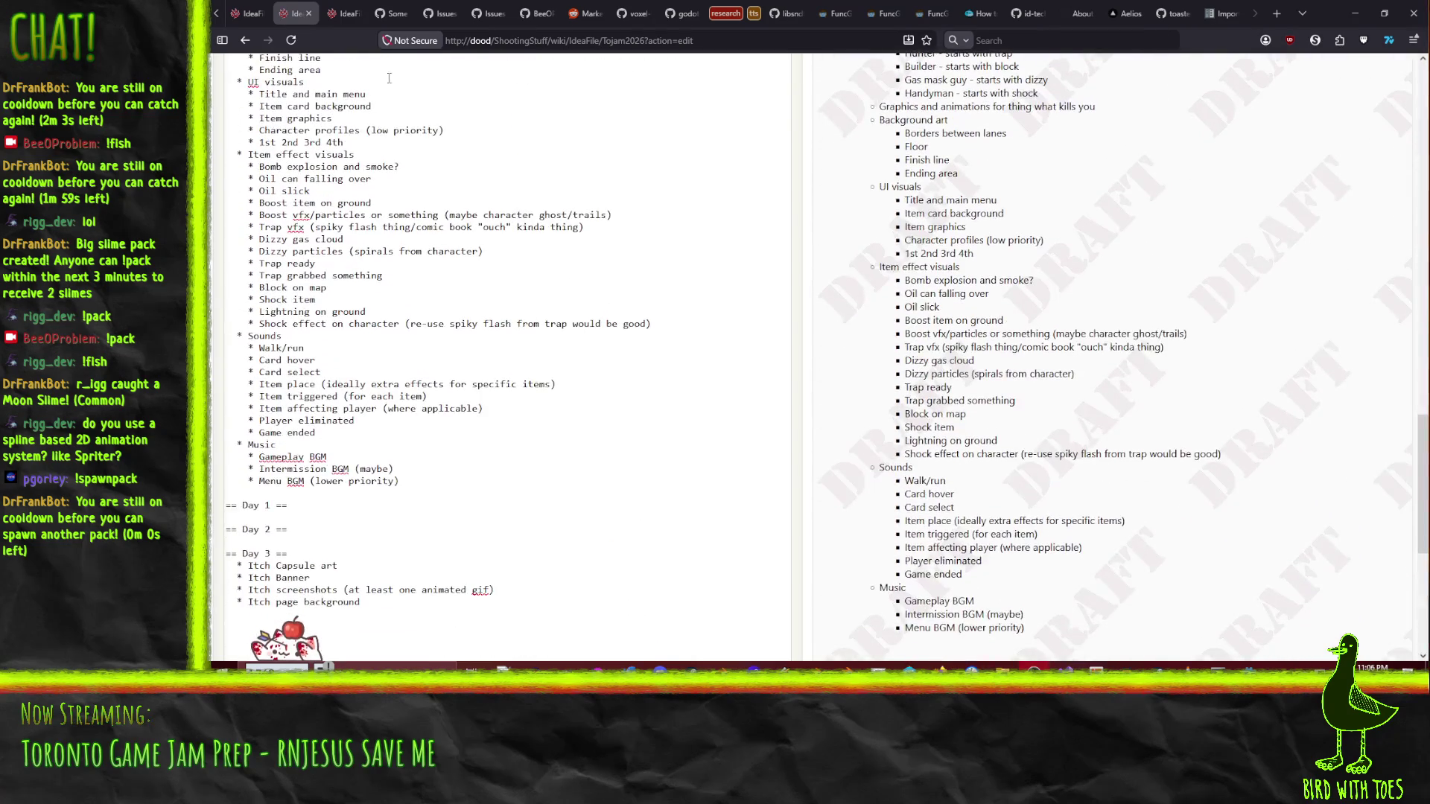
scroll(468, 481, up, 3)
scroll(473, 485, up, 10)
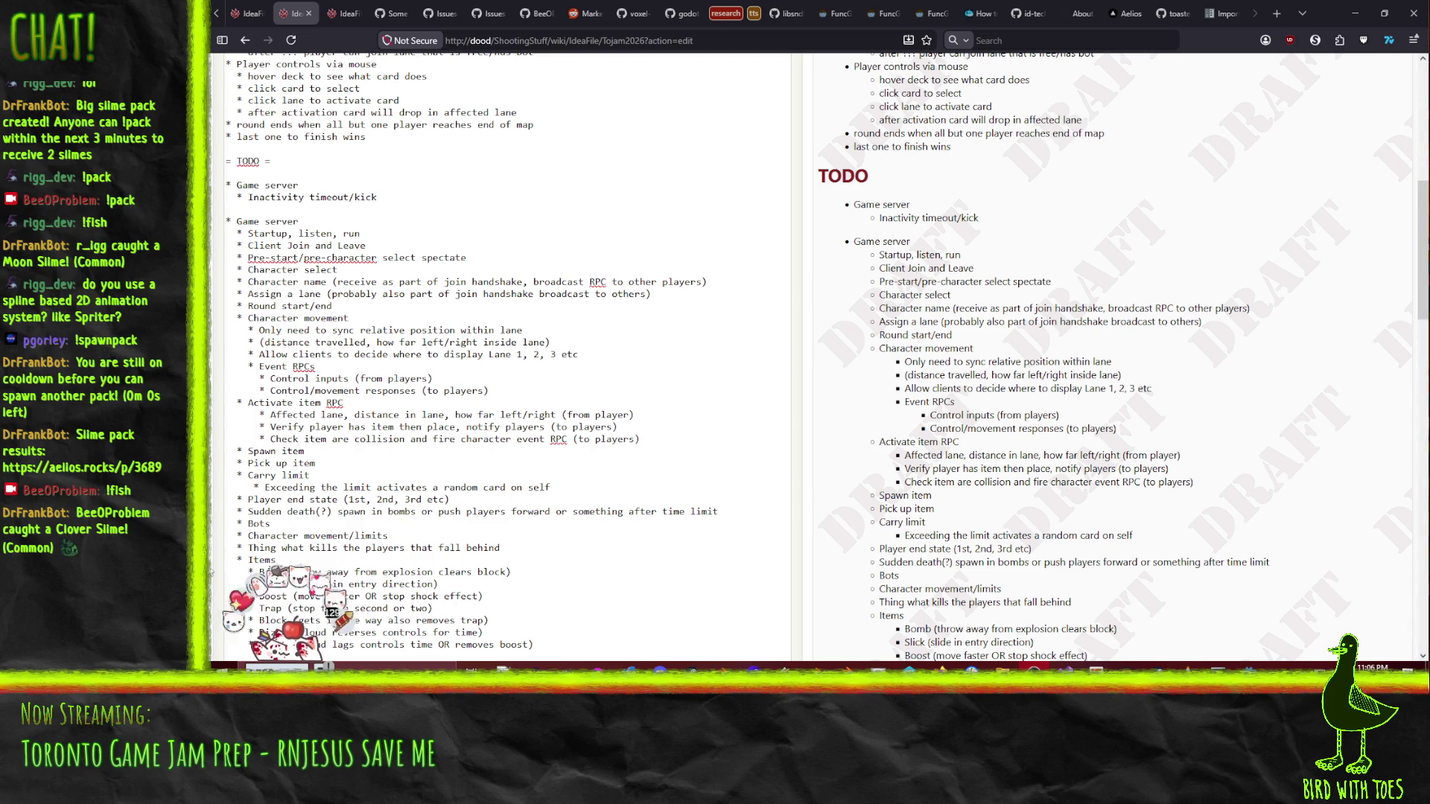
click(452, 197)
- Cut the Character name line and paste it directly under Inactivity timeout/kick
scroll(453, 221, up, 1)
scroll(270, 222, up, 2)
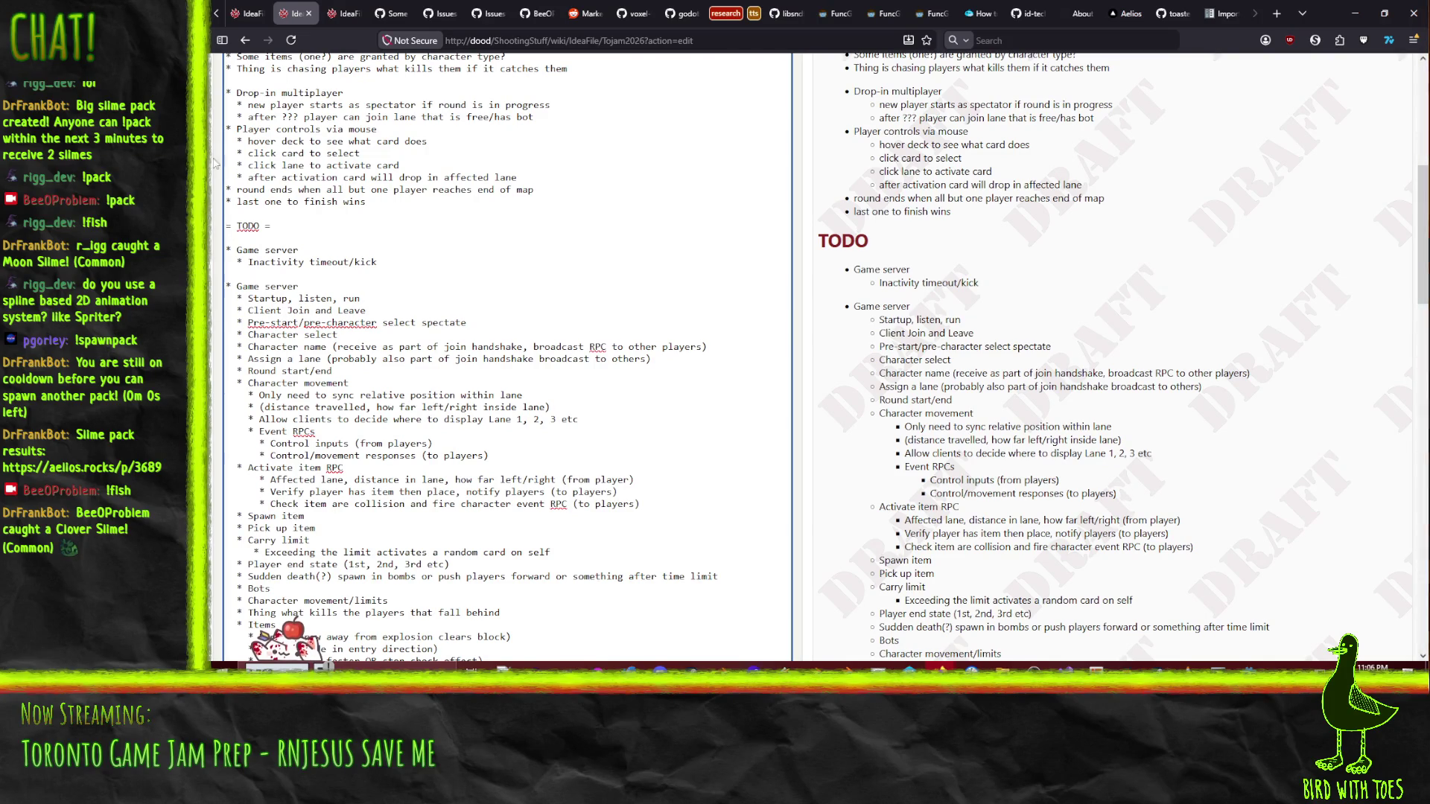
key(shift+Down)
key(ctrl+x)
key(Up)
key(Up)
key(Up)
key(ctrl+v)
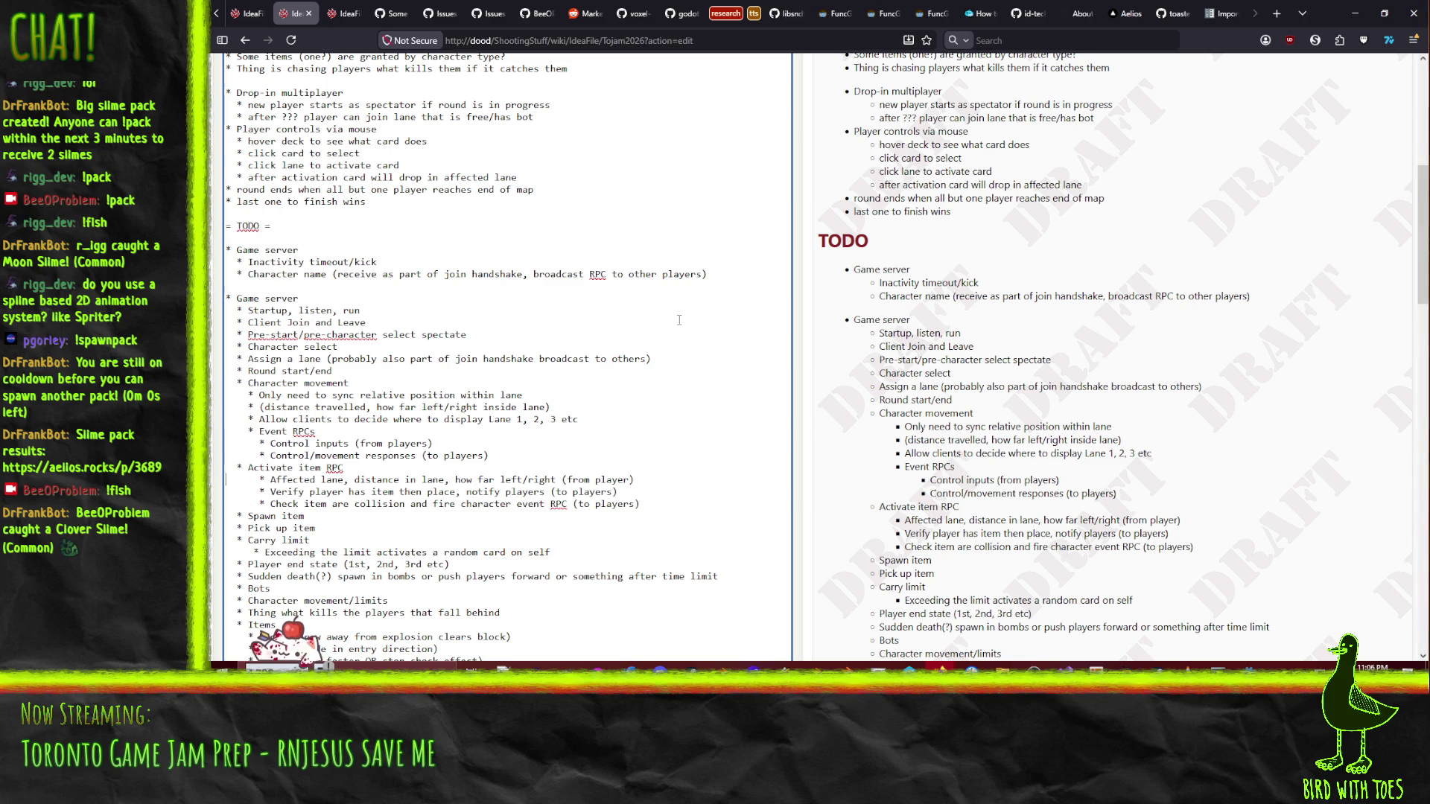
scroll(680, 320, down, 3)
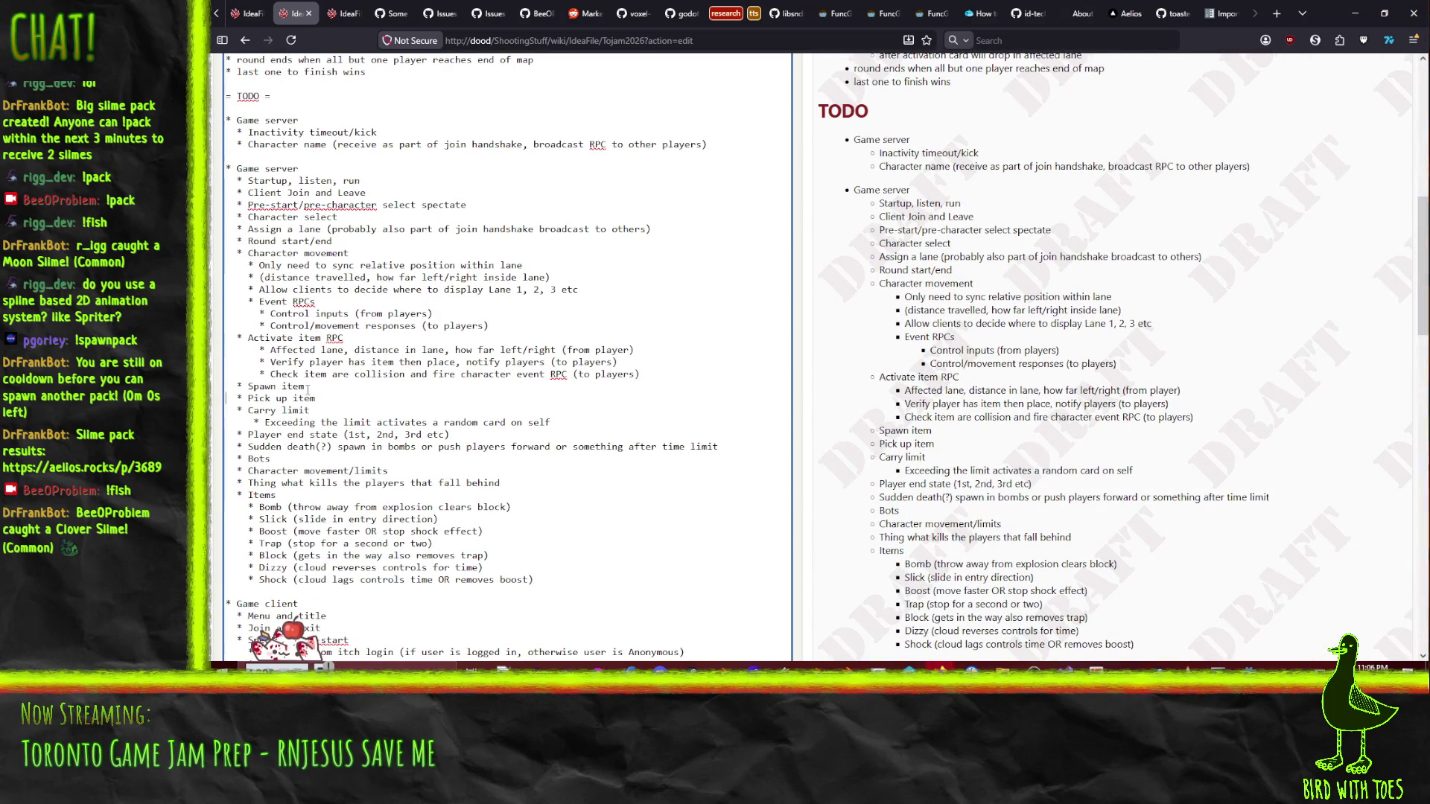
- Move the Carry limit block with its sub-item to just below Character name
click(344, 412)
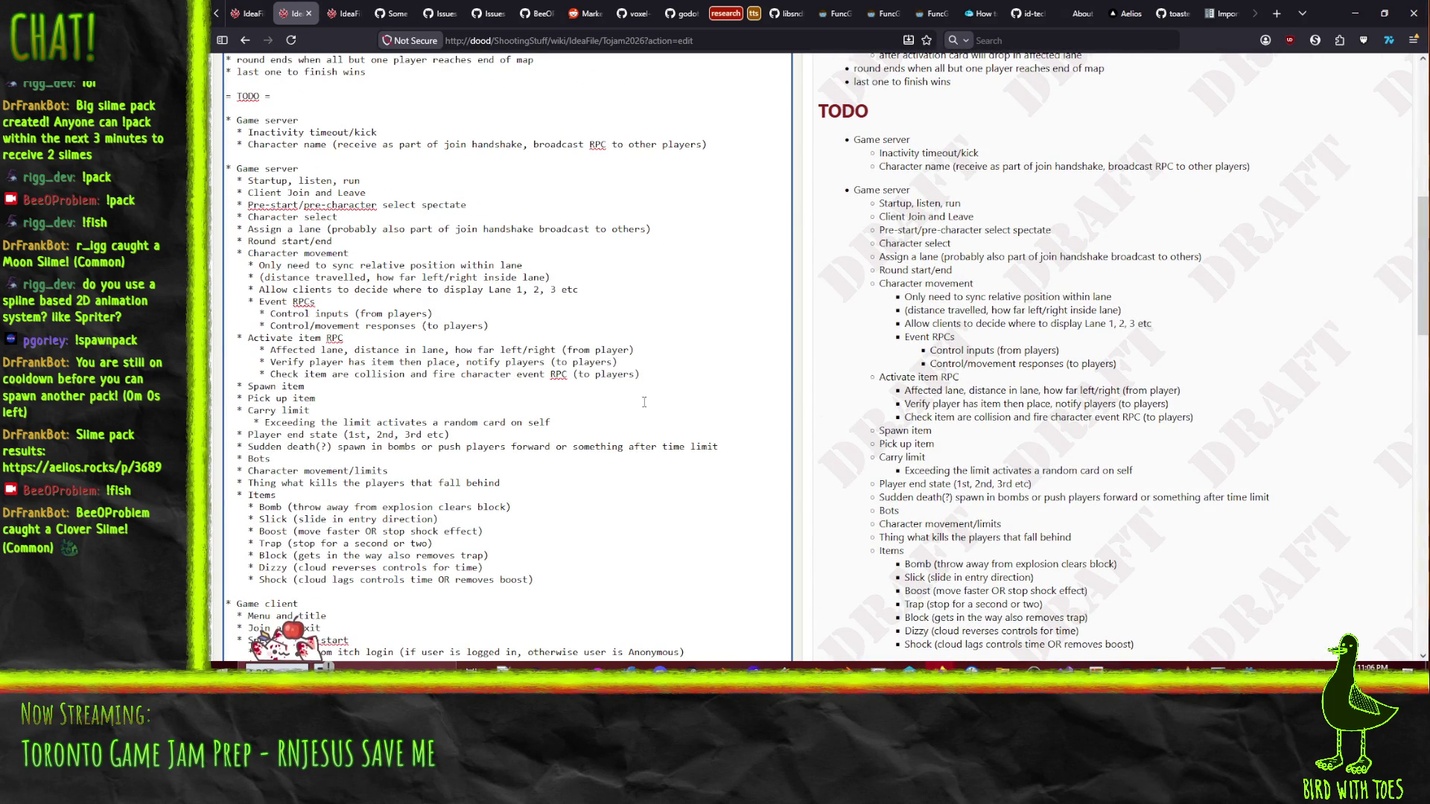
key(Home)
key(shift+Down)
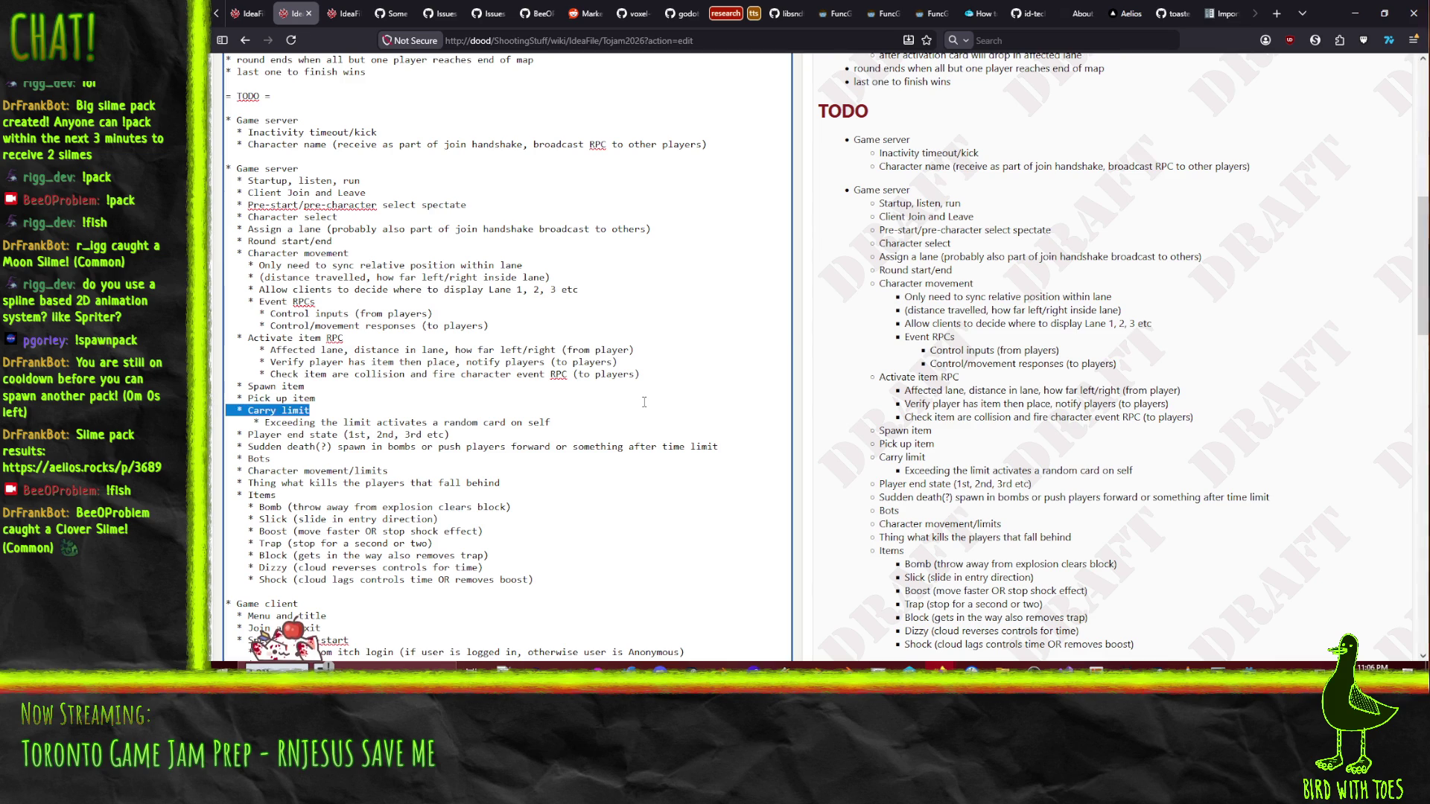
key(shift+Down)
key(Delete)
key(Up)
key(Up)
key(ctrl+v)
key(Down)
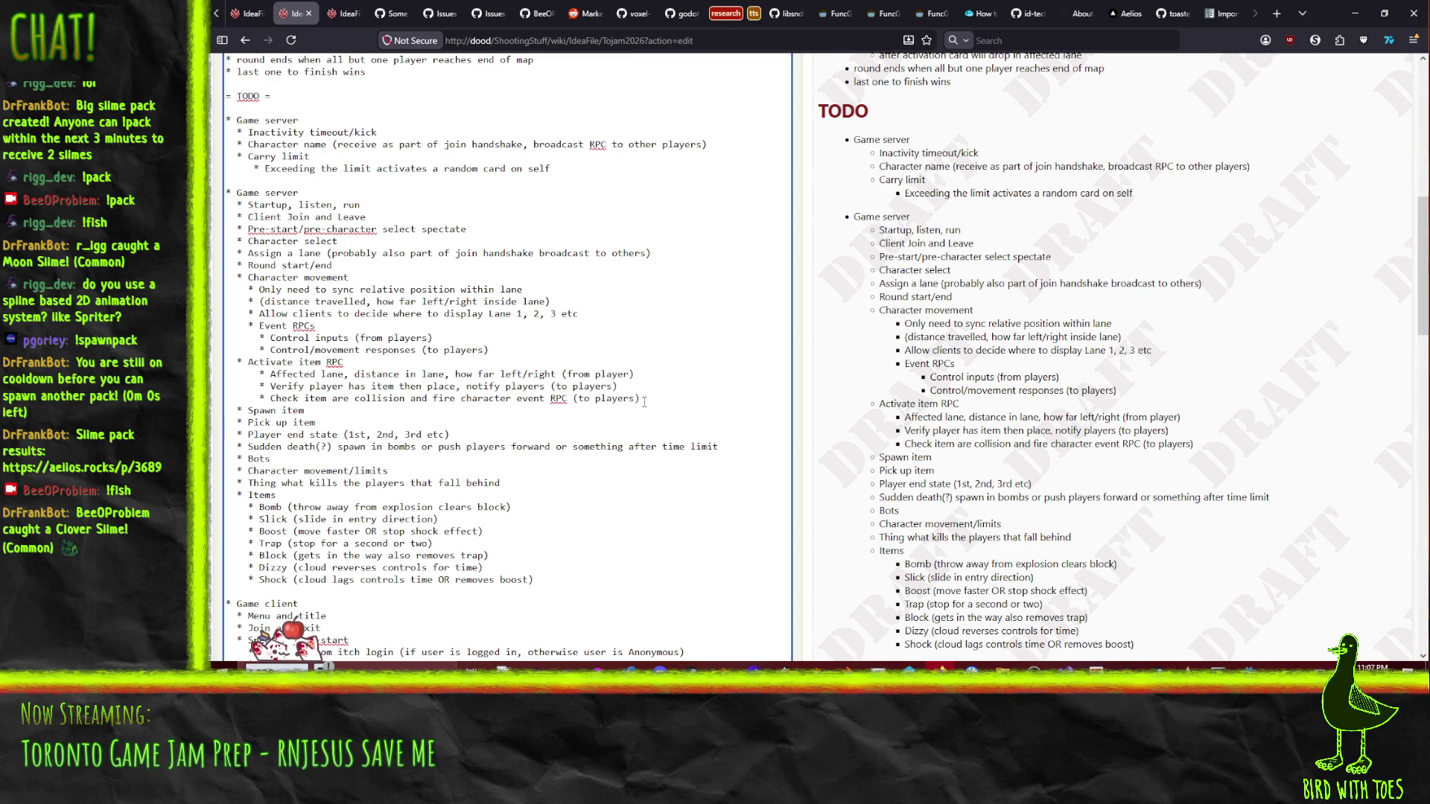
- Move the Sudden death and Bots lines in below the Carry limit block
key(Up)
key(Up)
key(shift+Down)
key(Delete)
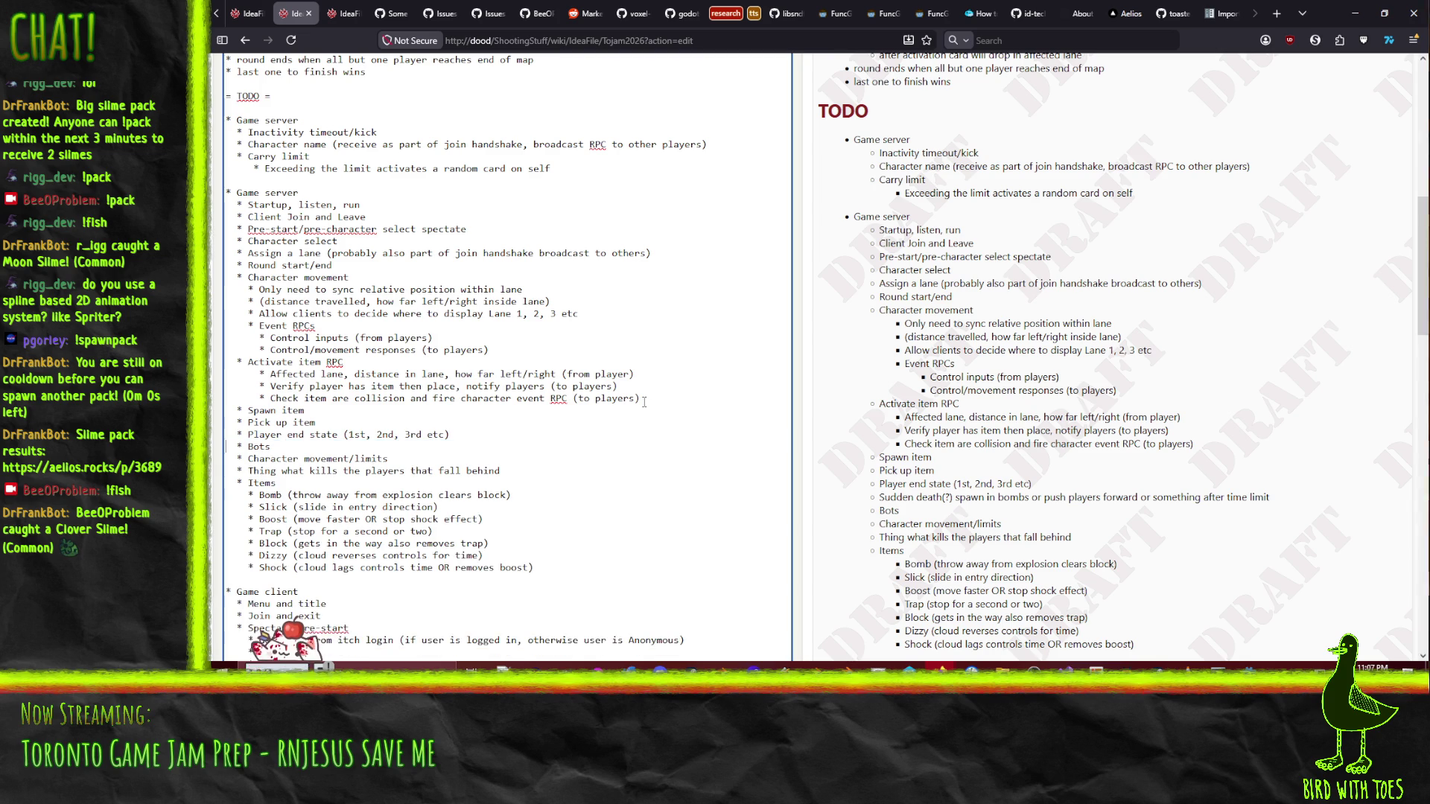
key(Down)
key(ctrl+v)
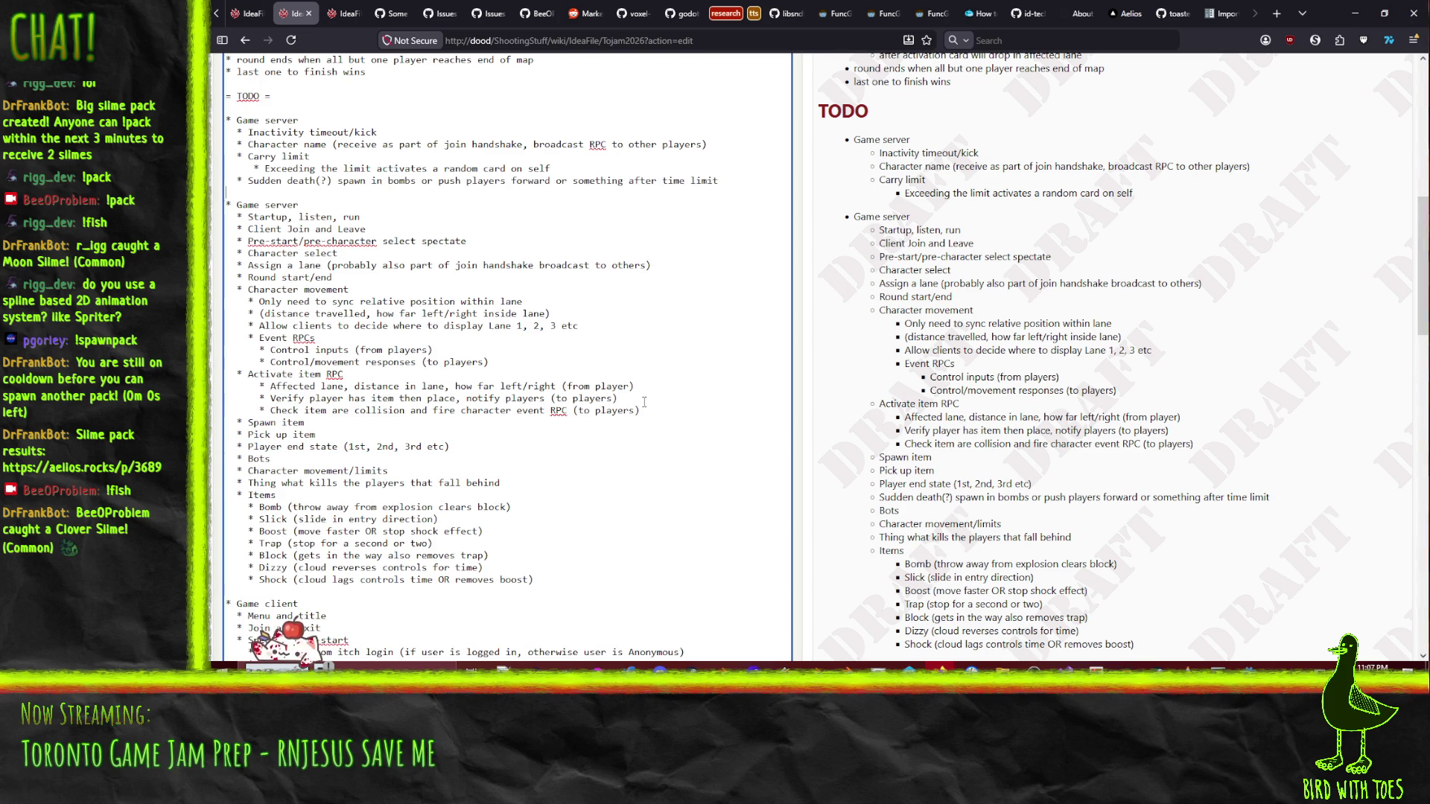
key(shift+Up)
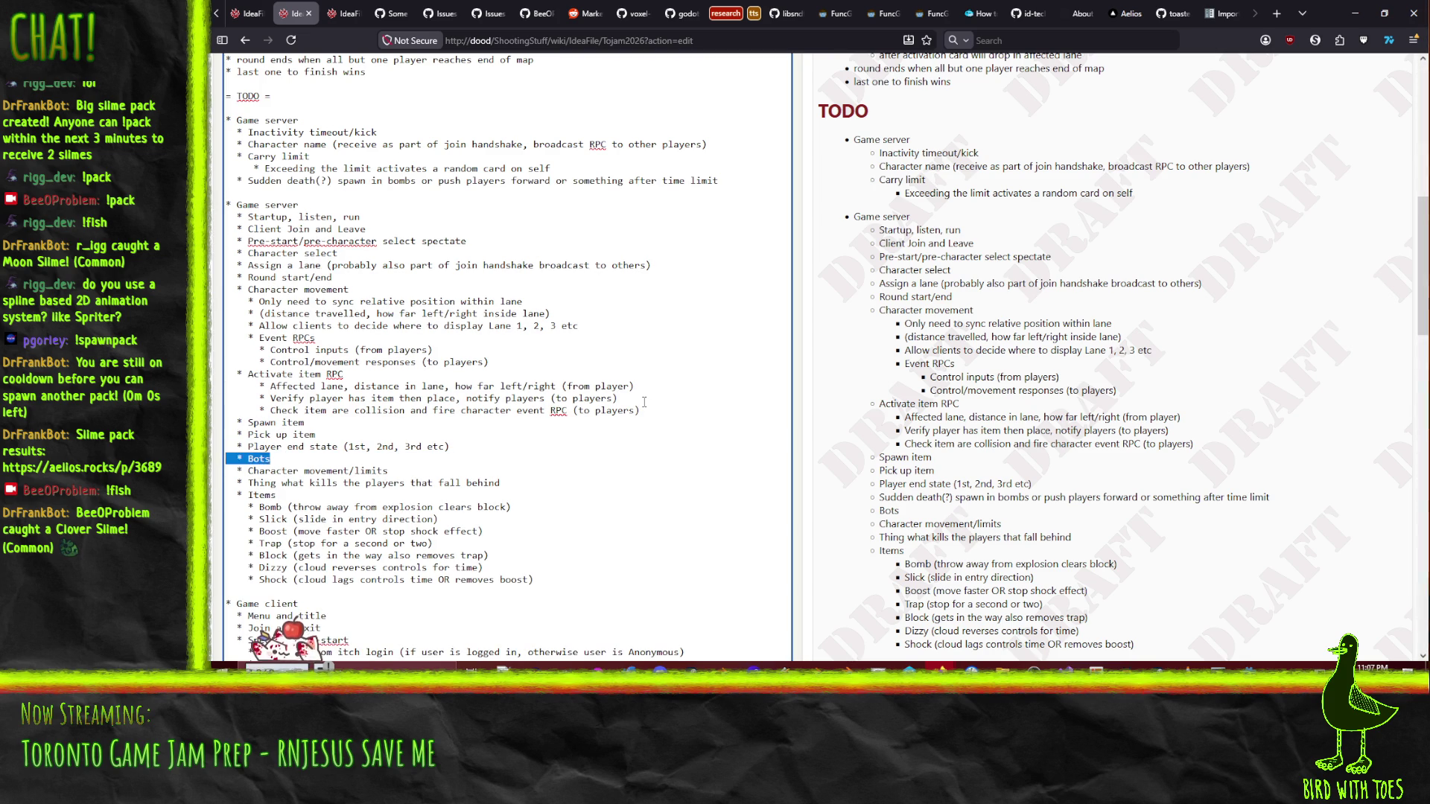
key(Delete)
key(Up)
key(Up)
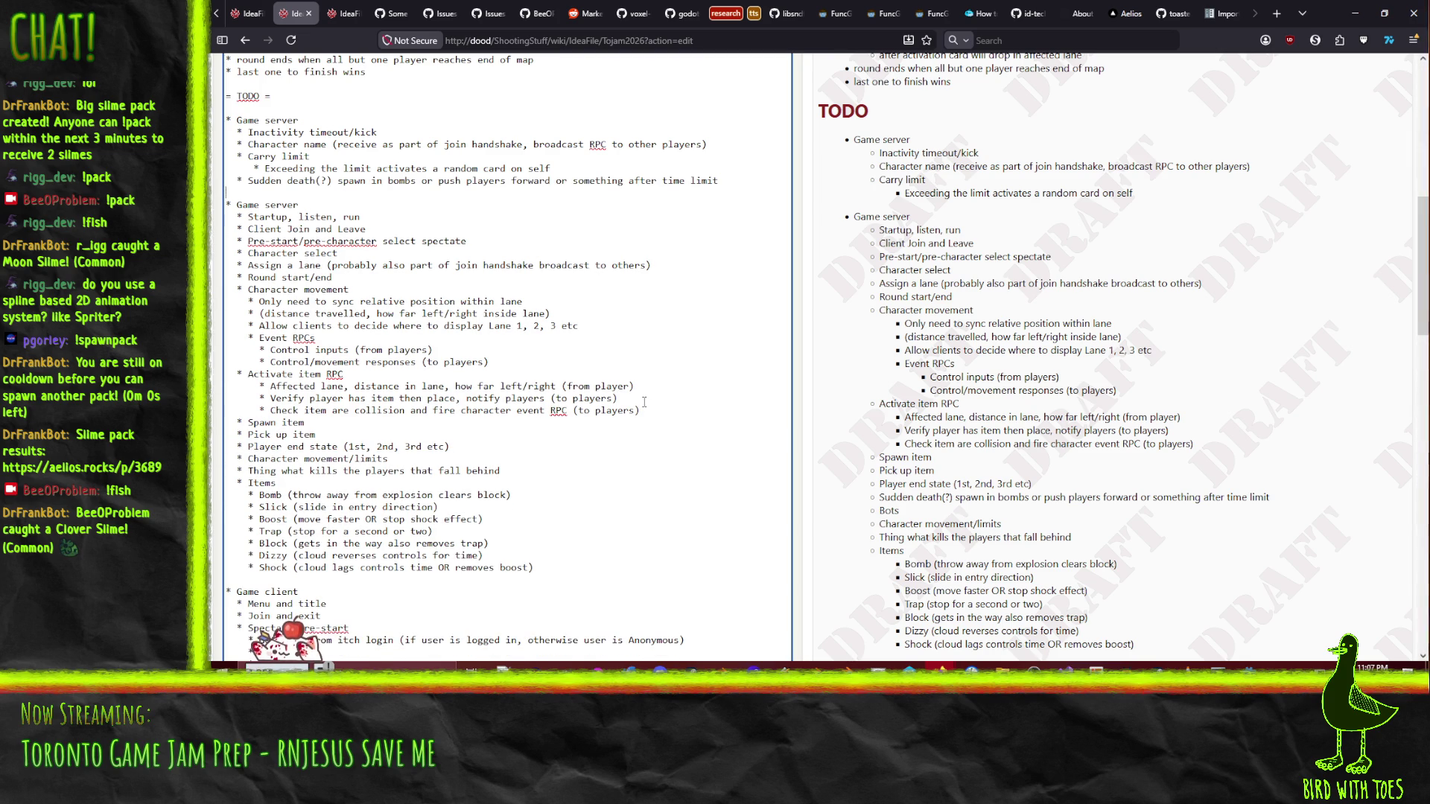
key(ctrl+v)
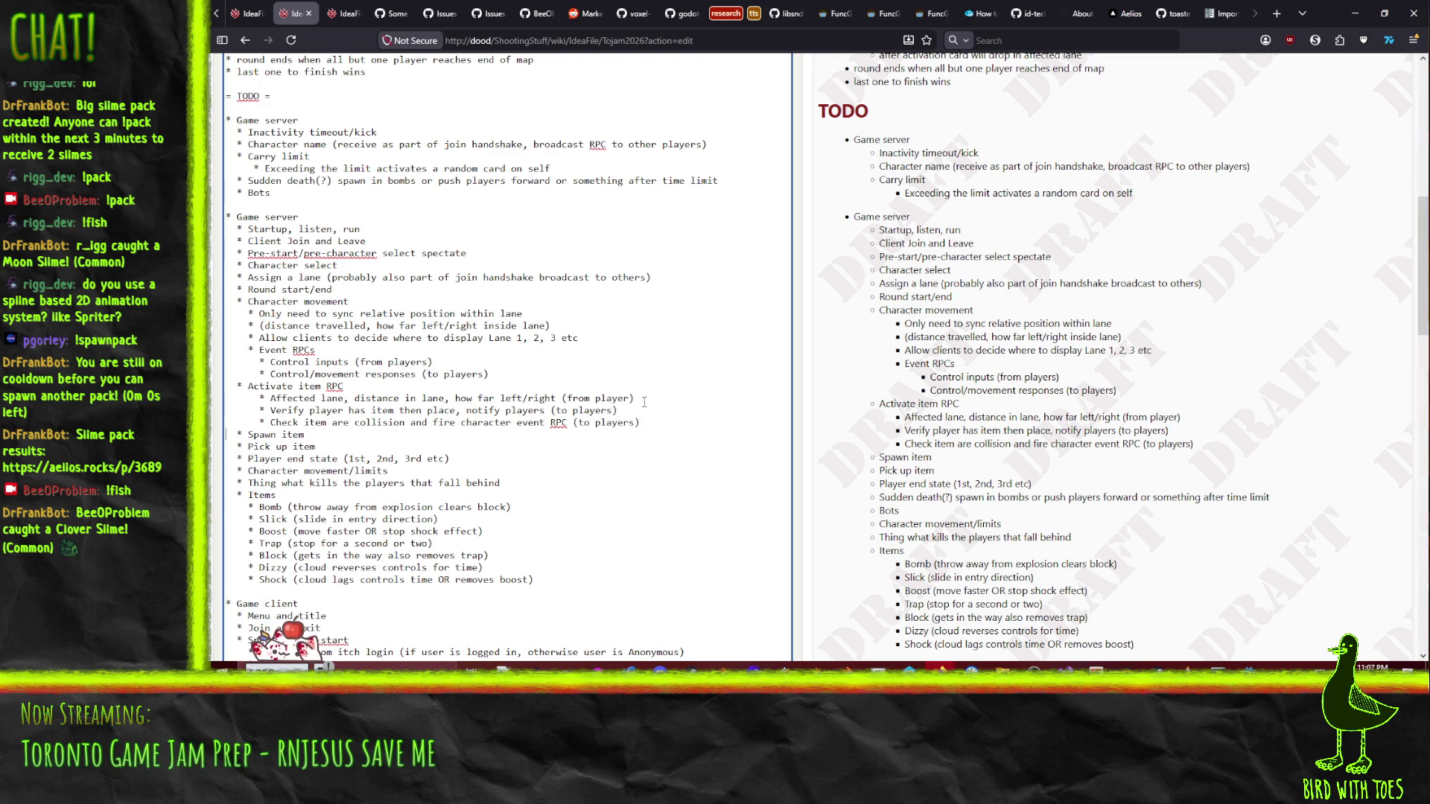
- Add a '* Player killed (at end of track)' item after Pick up item
key(Down)
key(Down)
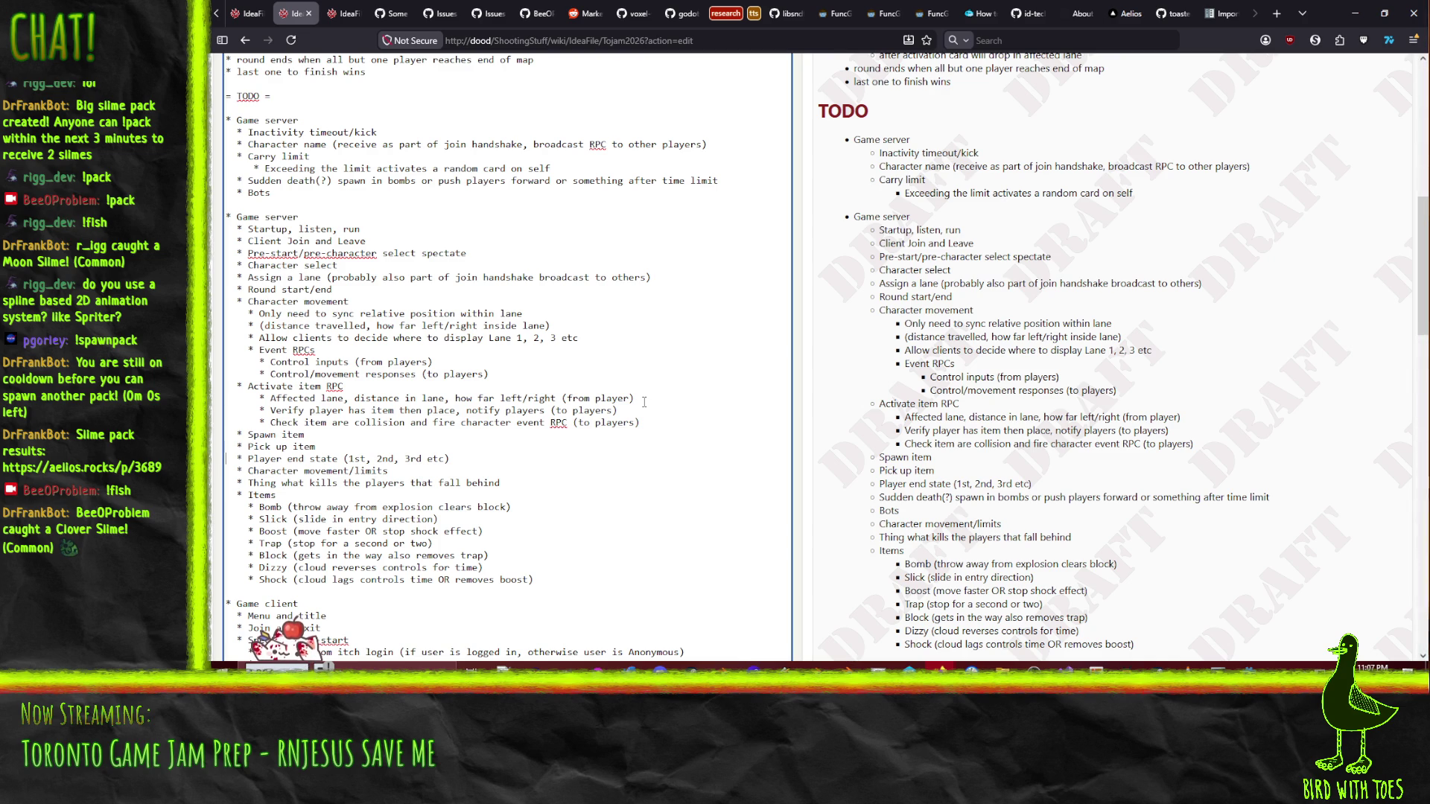
key(Return)
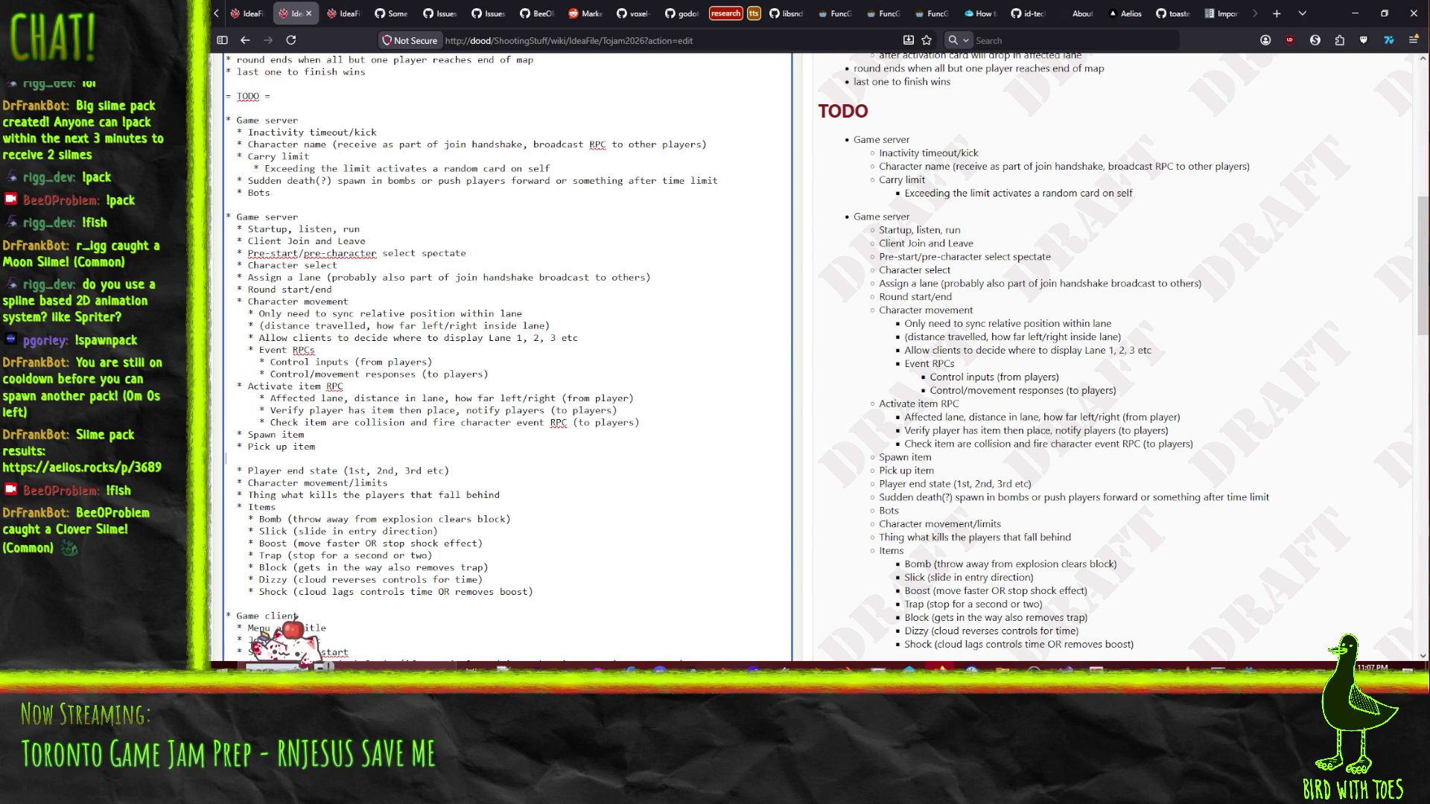
text(* Plater)
key(BackSpace)
key(BackSpace)
key(BackSpace)
text(yer killed (at )
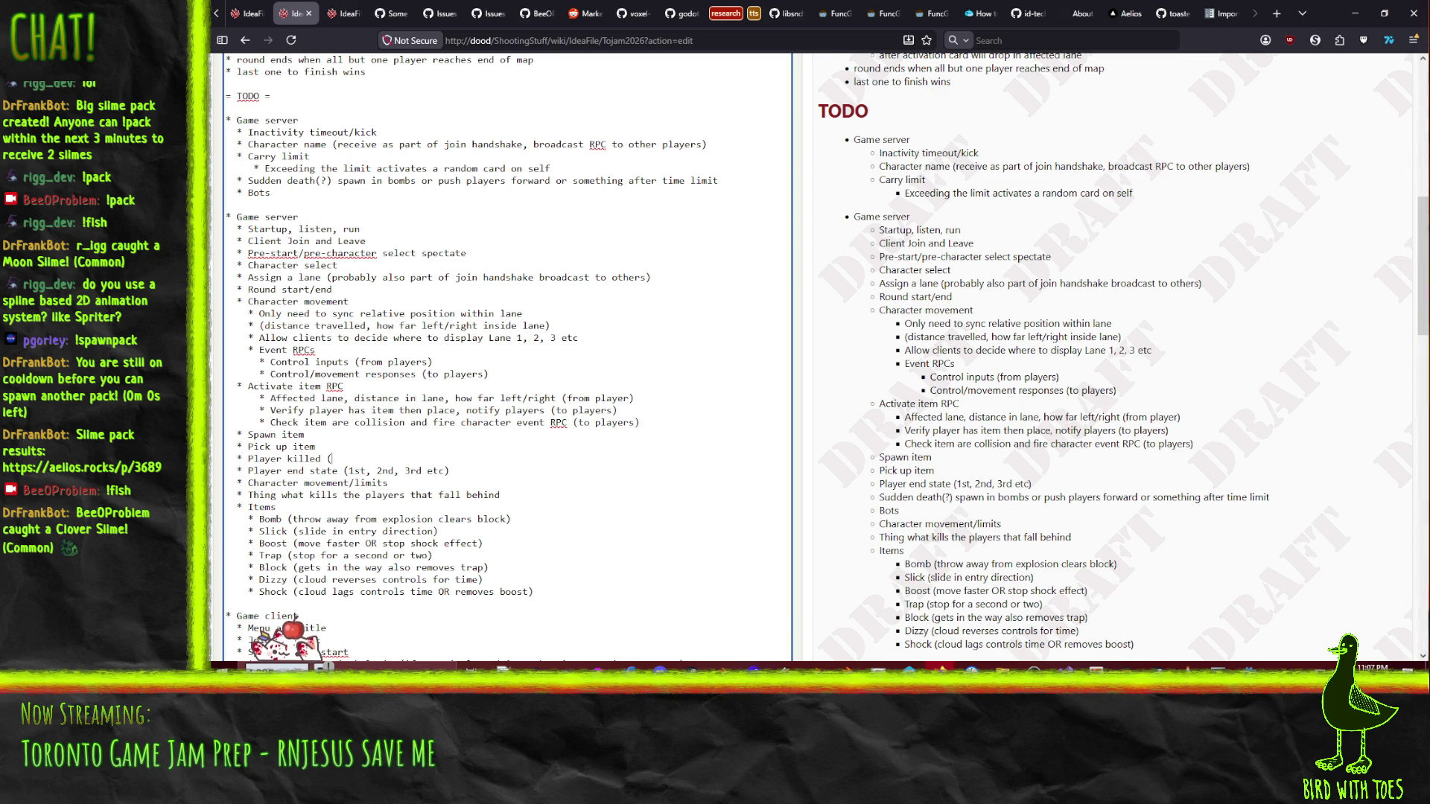
text(end of track)
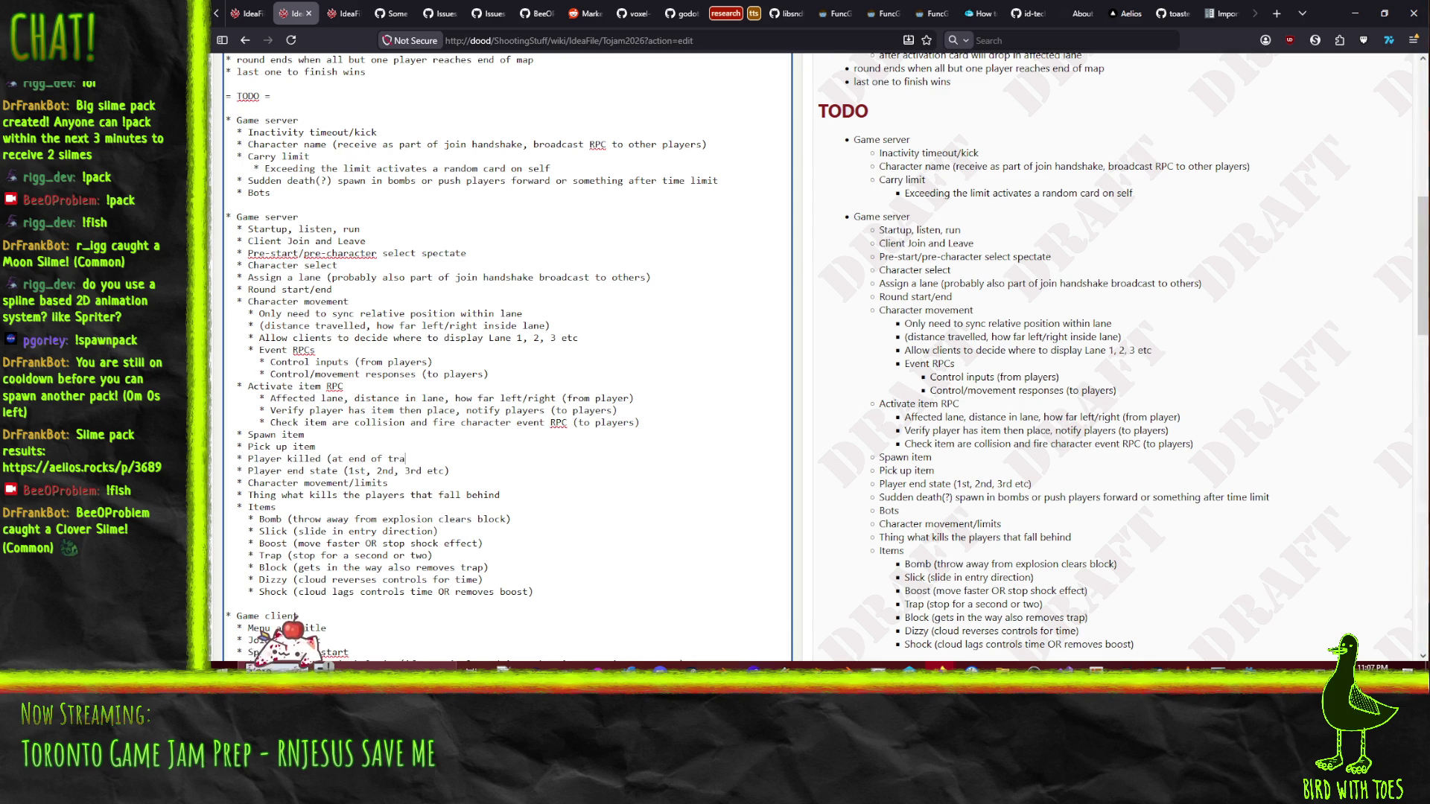
- Move the Player end state line to follow Bots in the Game server list
key(shift+Home)
key(ctrl+c)
key(BackSpace)
key(BackSpace)
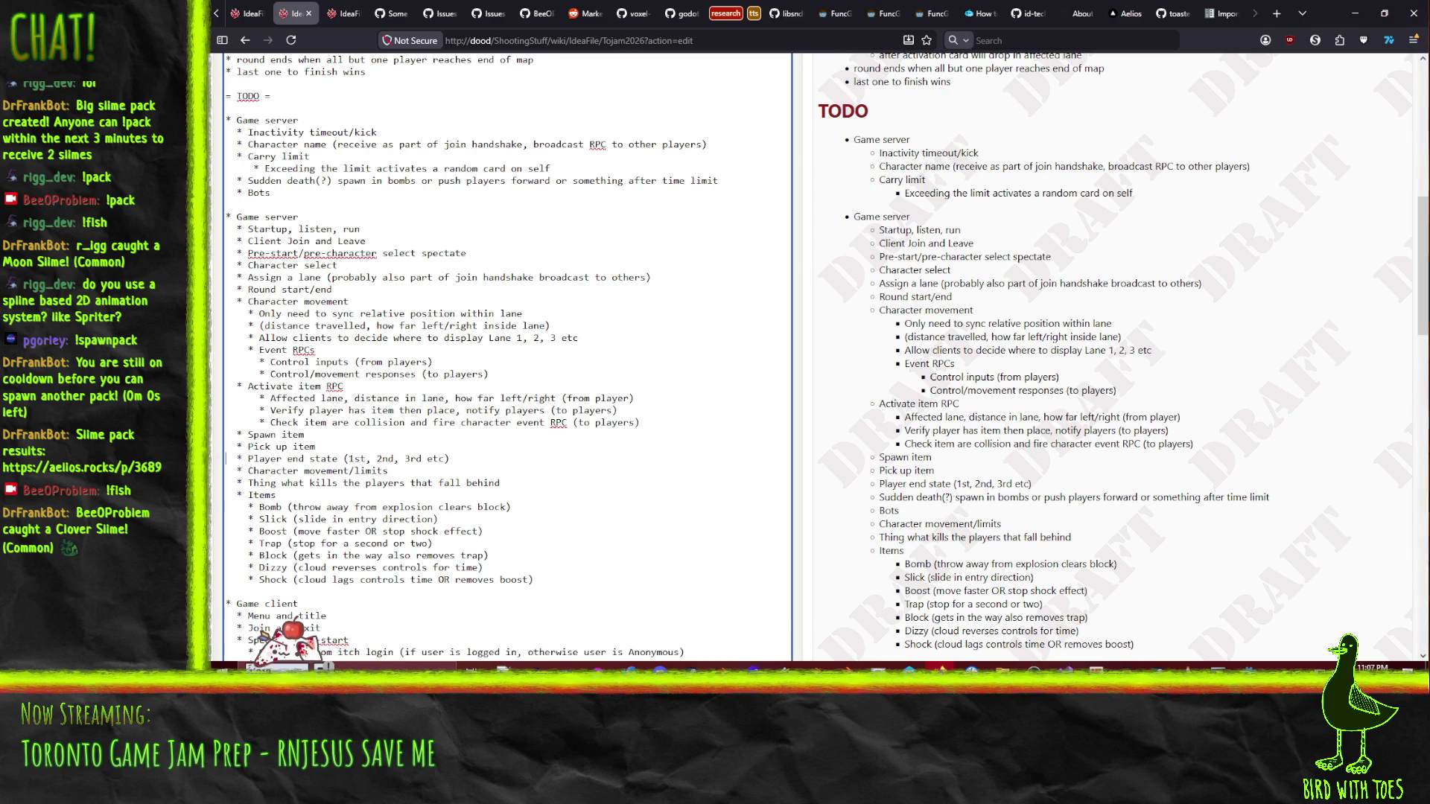
key(ctrl+v)
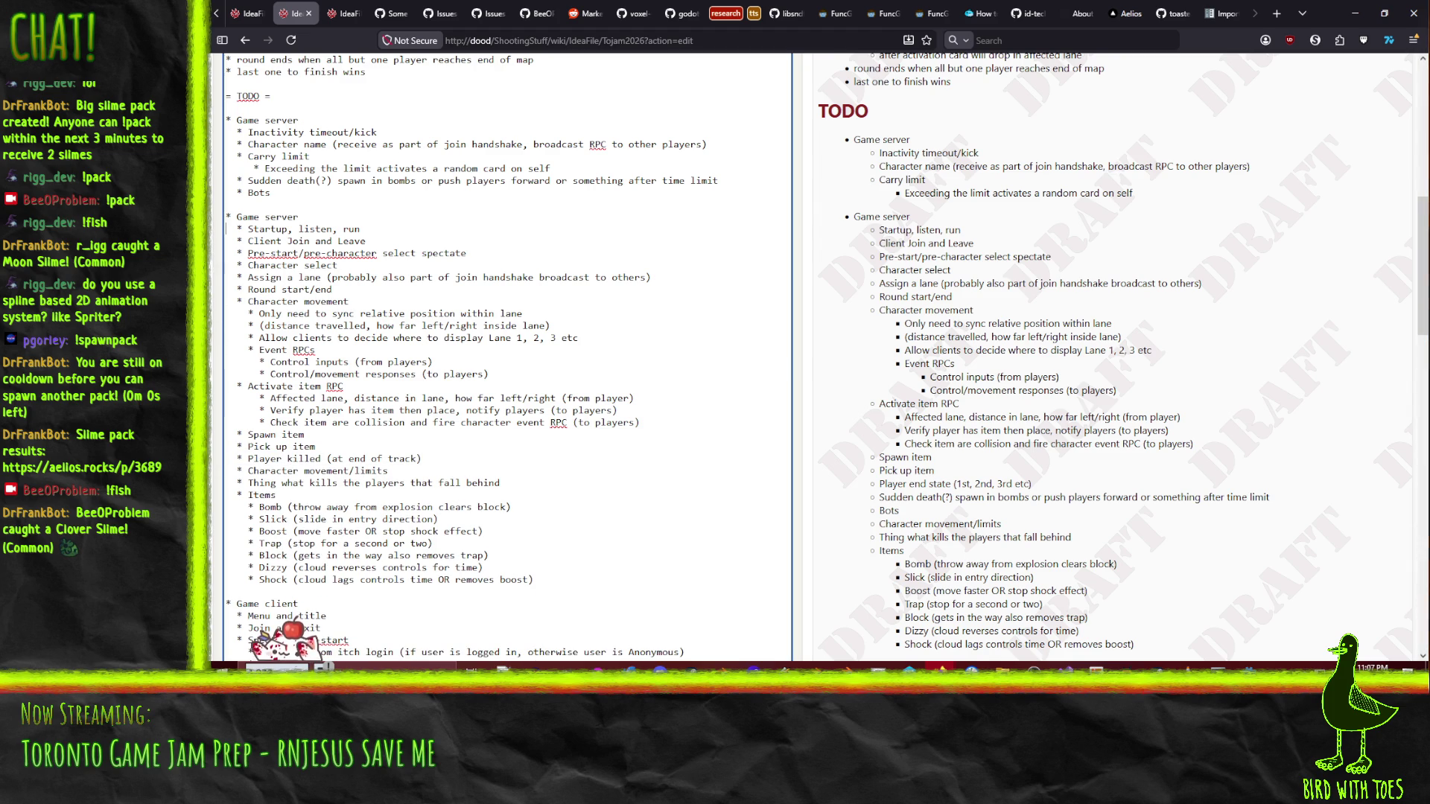
text(* Player end state (1st, 2nd, 3rd etc))
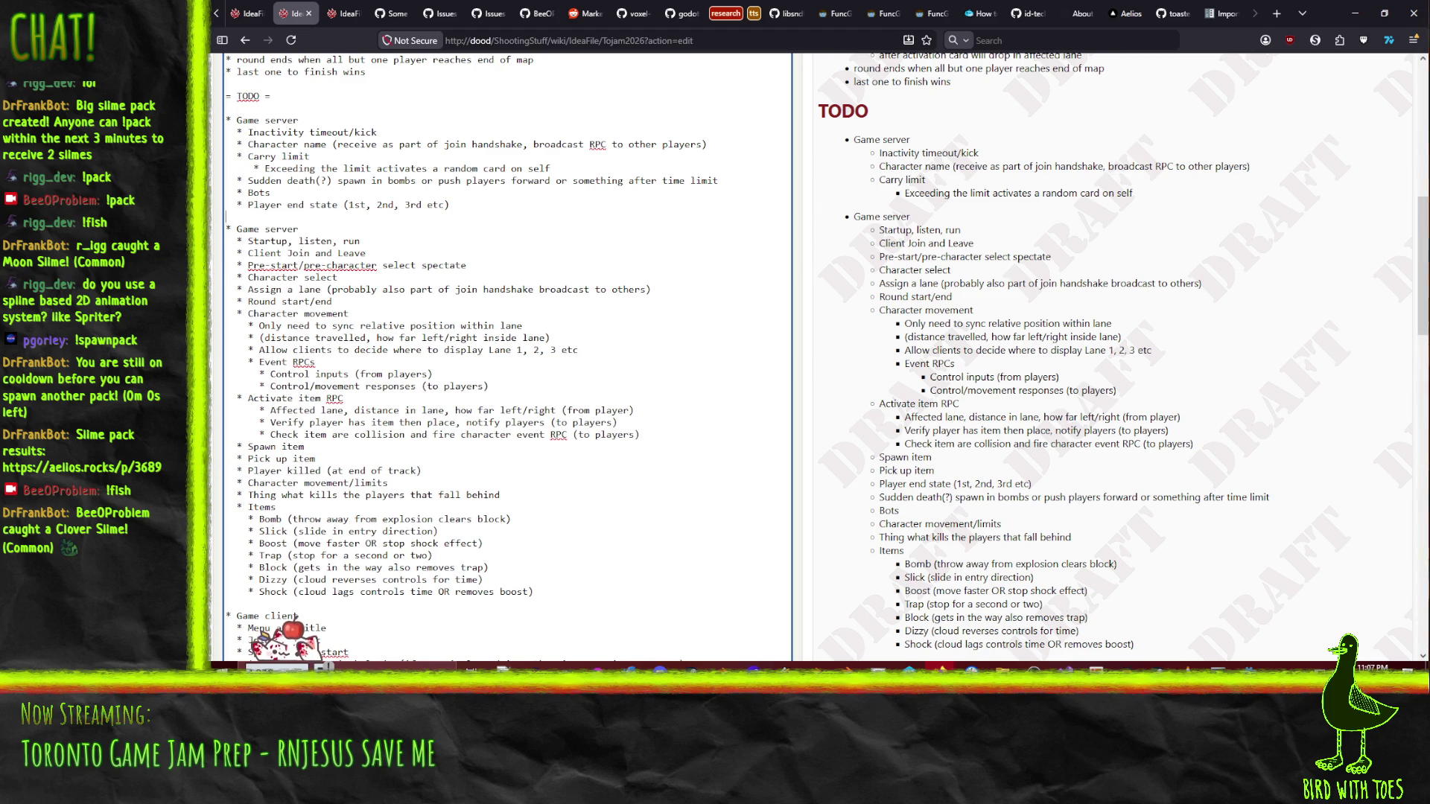
key(Up)
key(Up)
key(Up)
click(226, 313)
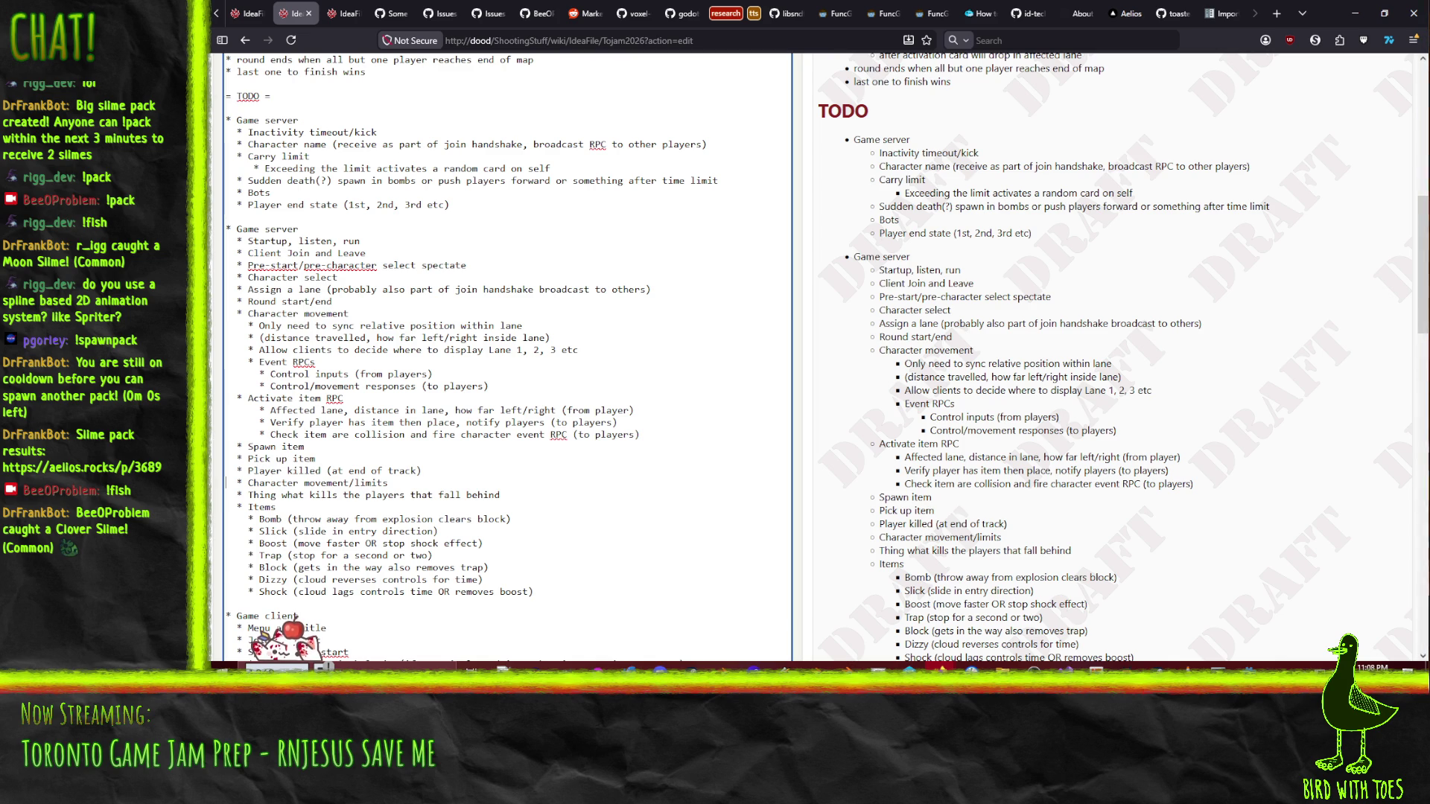
- Delete the Character movement/limits line and add a 'Sync distance in lane' sub-item
key(shift+Down)
key(Delete)
key(Up)
key(Up)
key(Up)
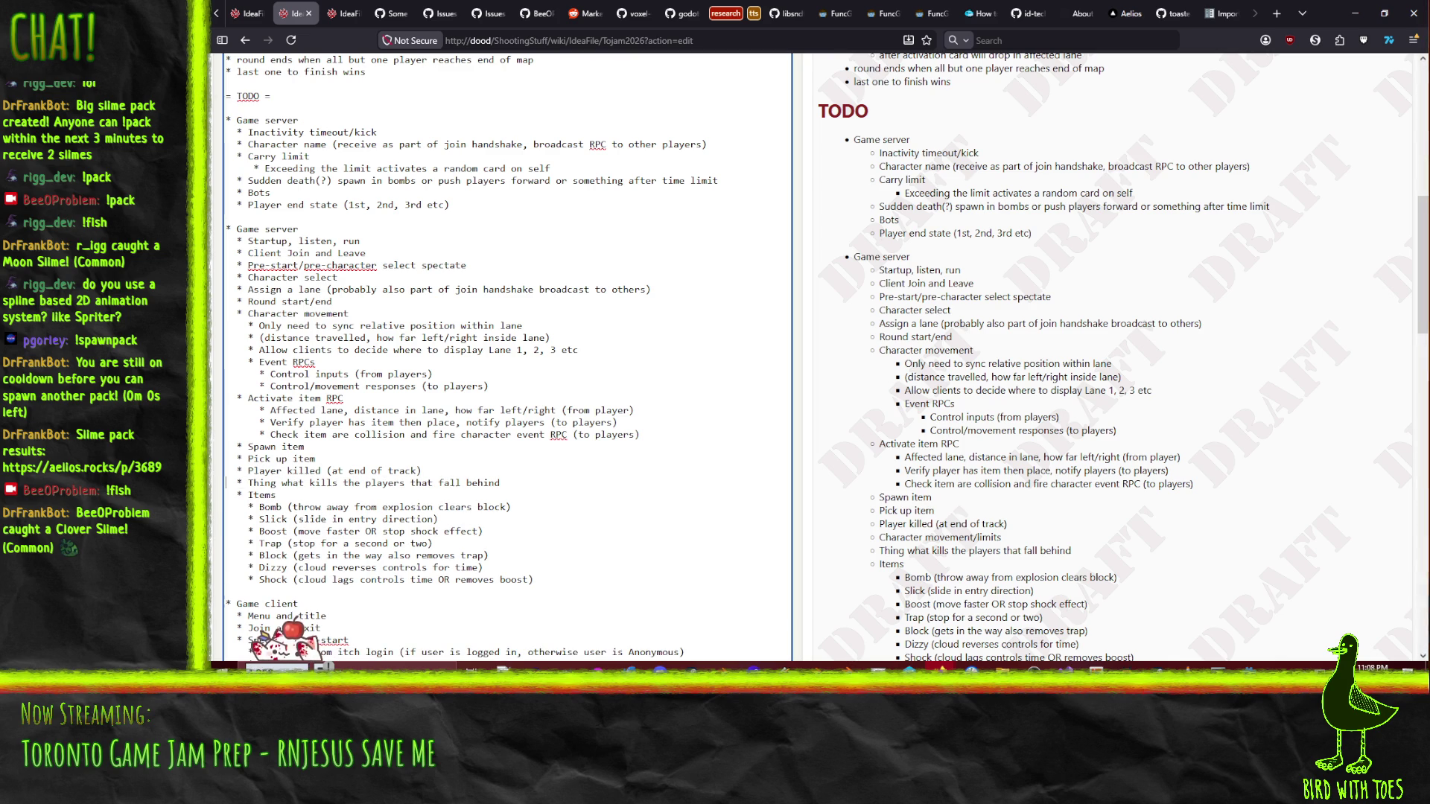
key(Return)
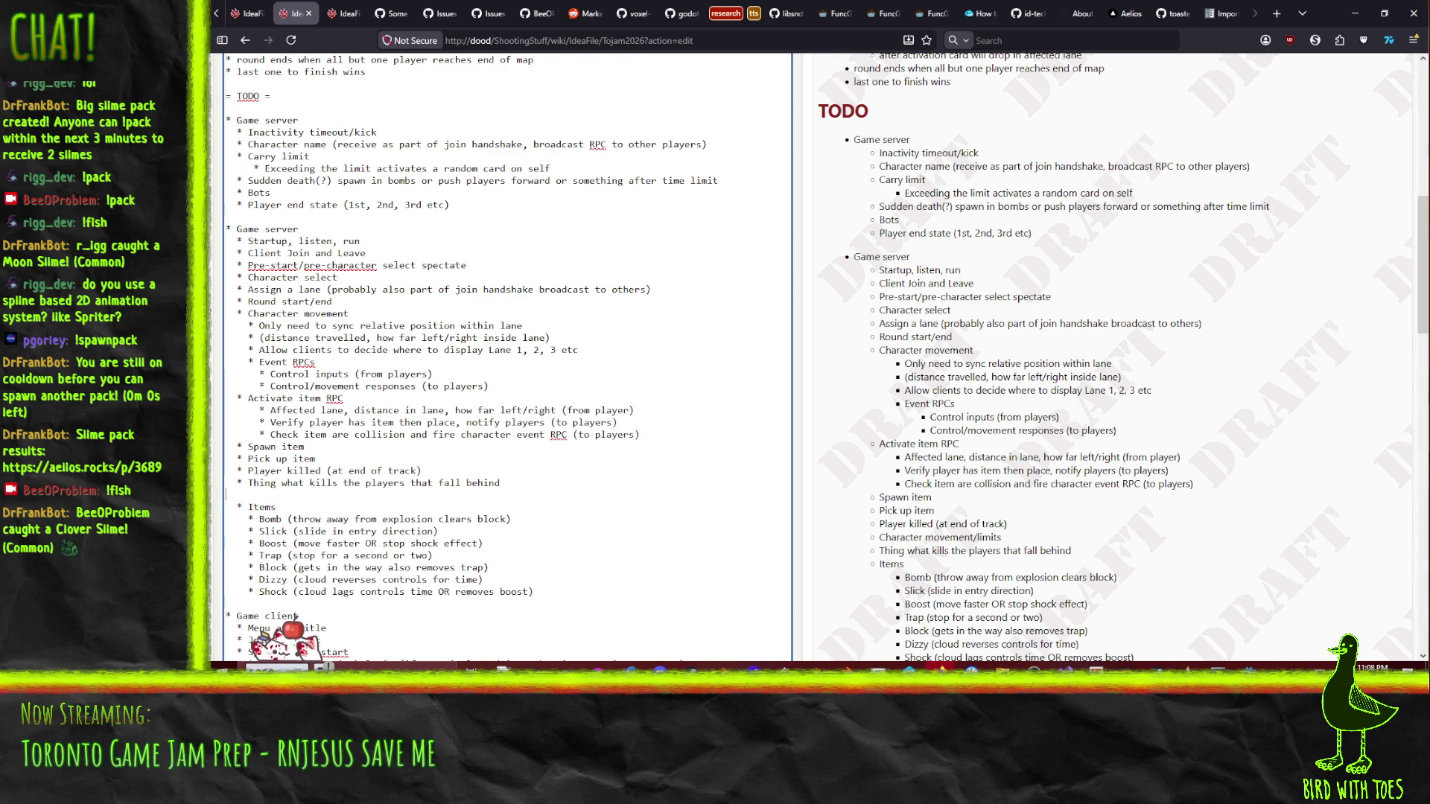
text(* Sync )
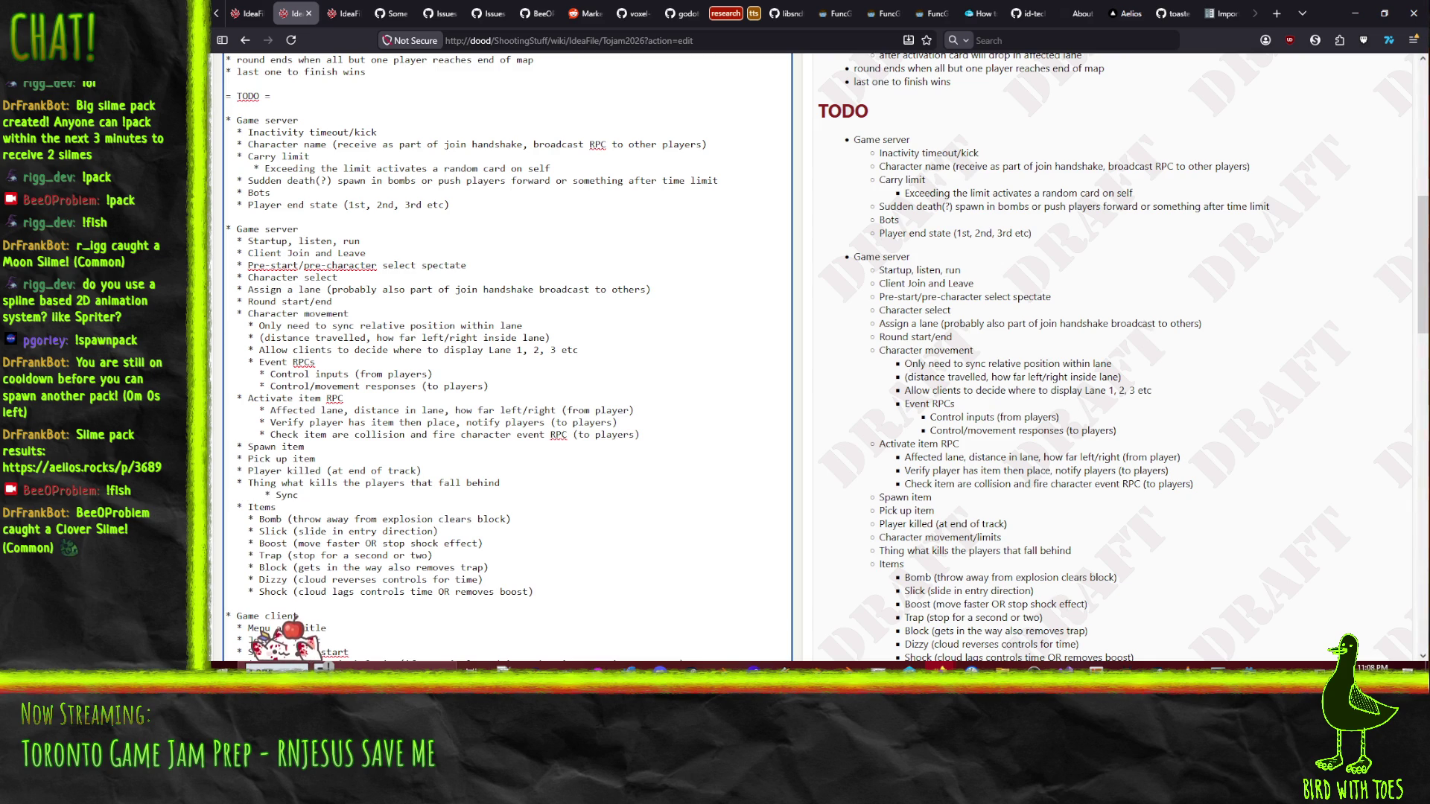
text(distance)
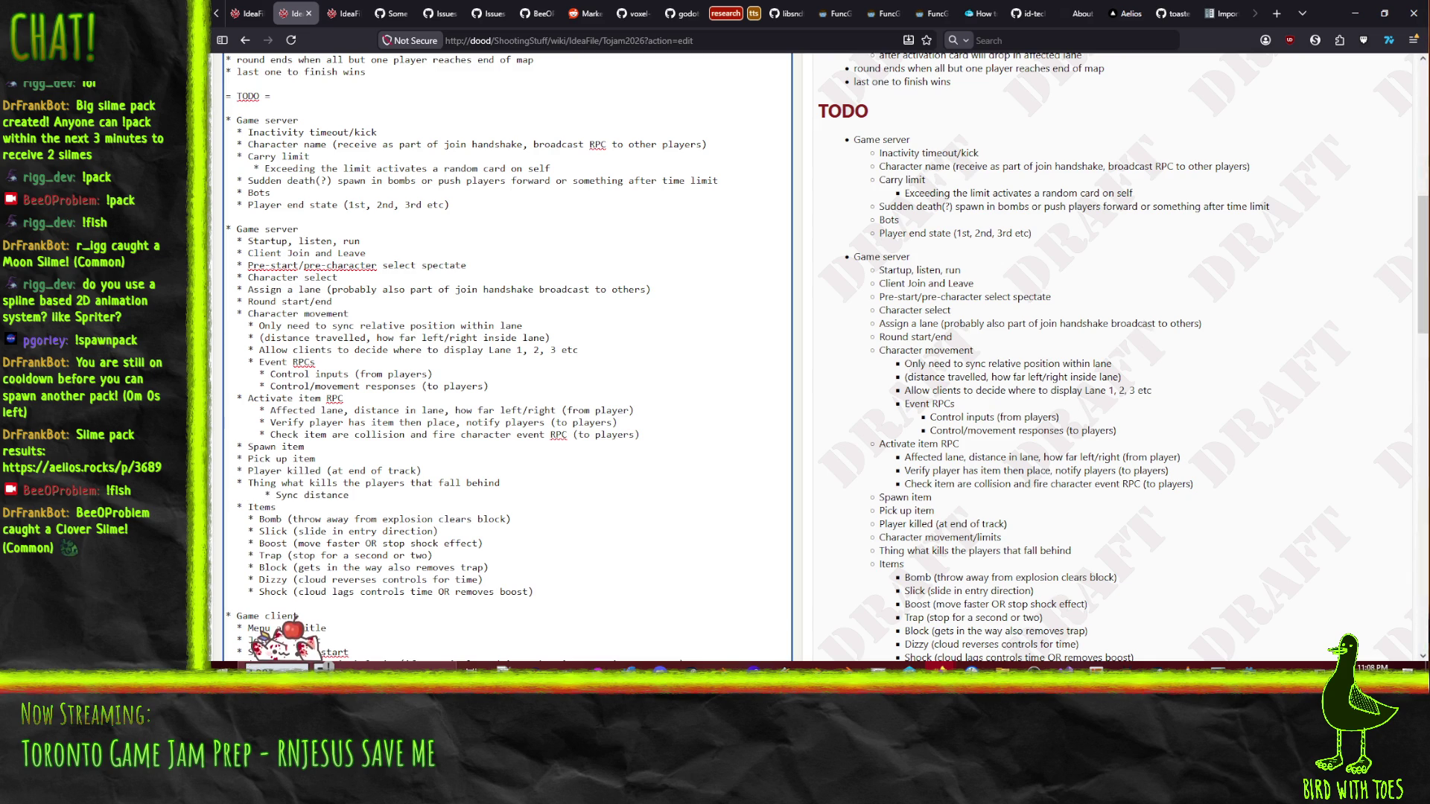
text( in lane)
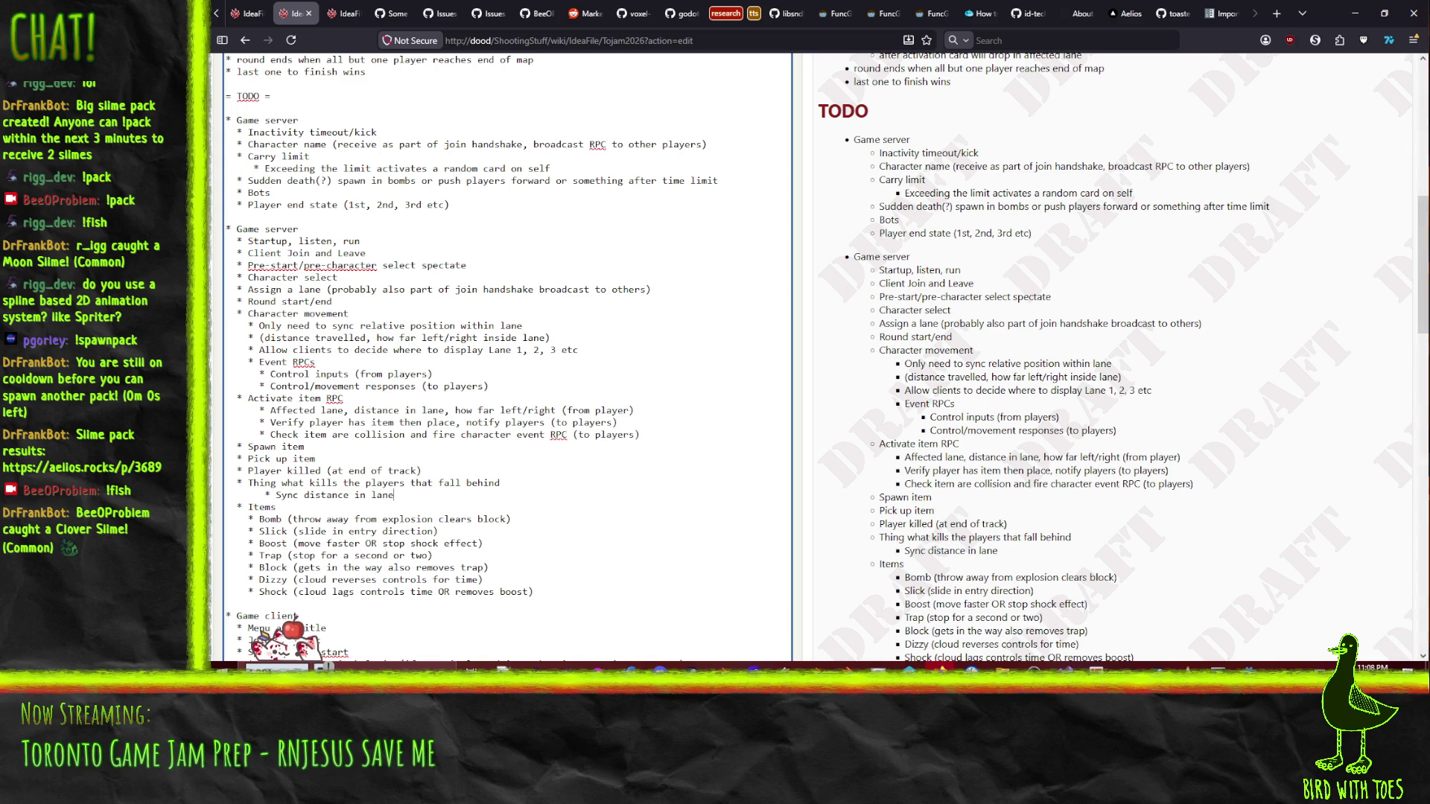
- Add a new item after Shock: 'Thing what kills taunt/speeder-upper (trap counters)'
click(560, 594)
key(Return)
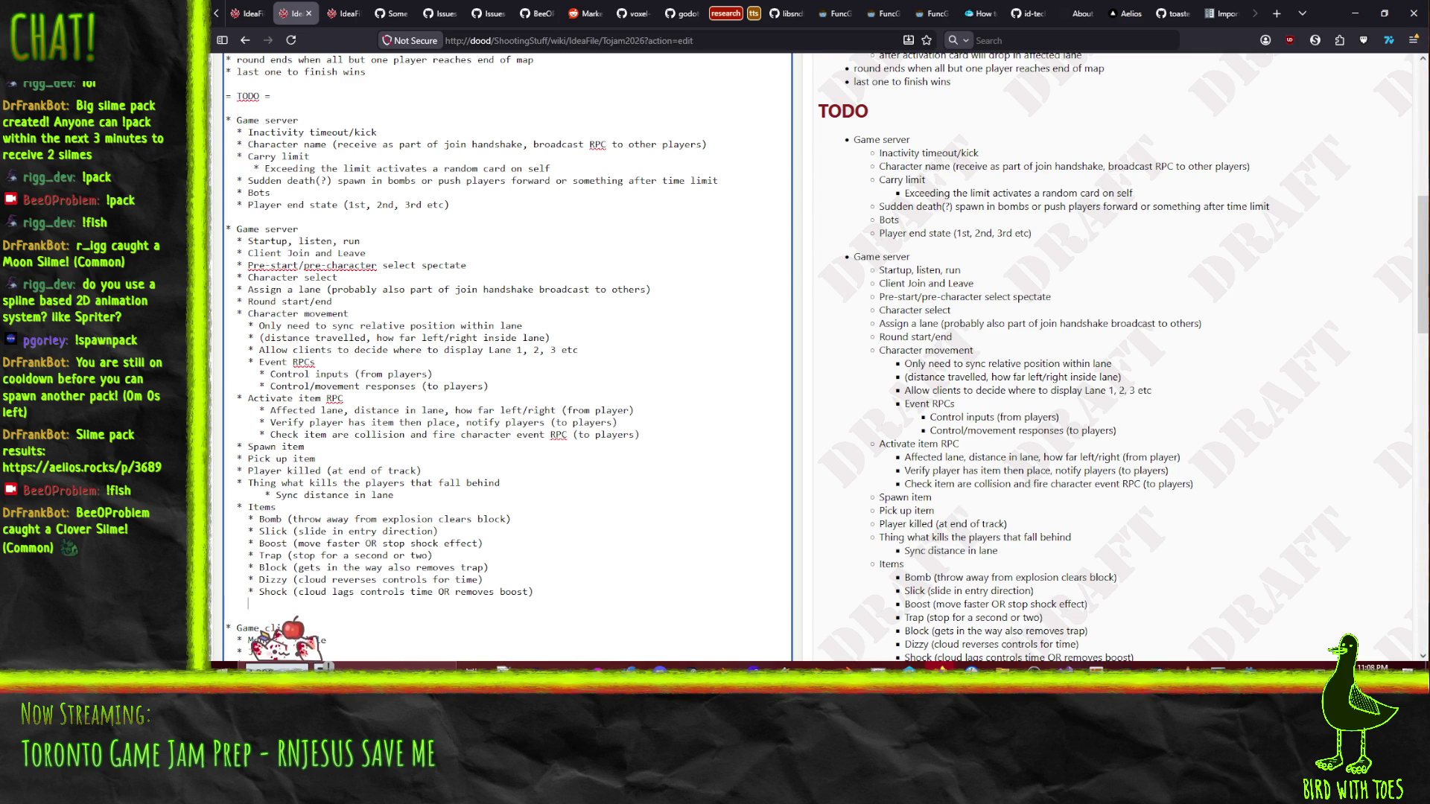
text(* Thing )
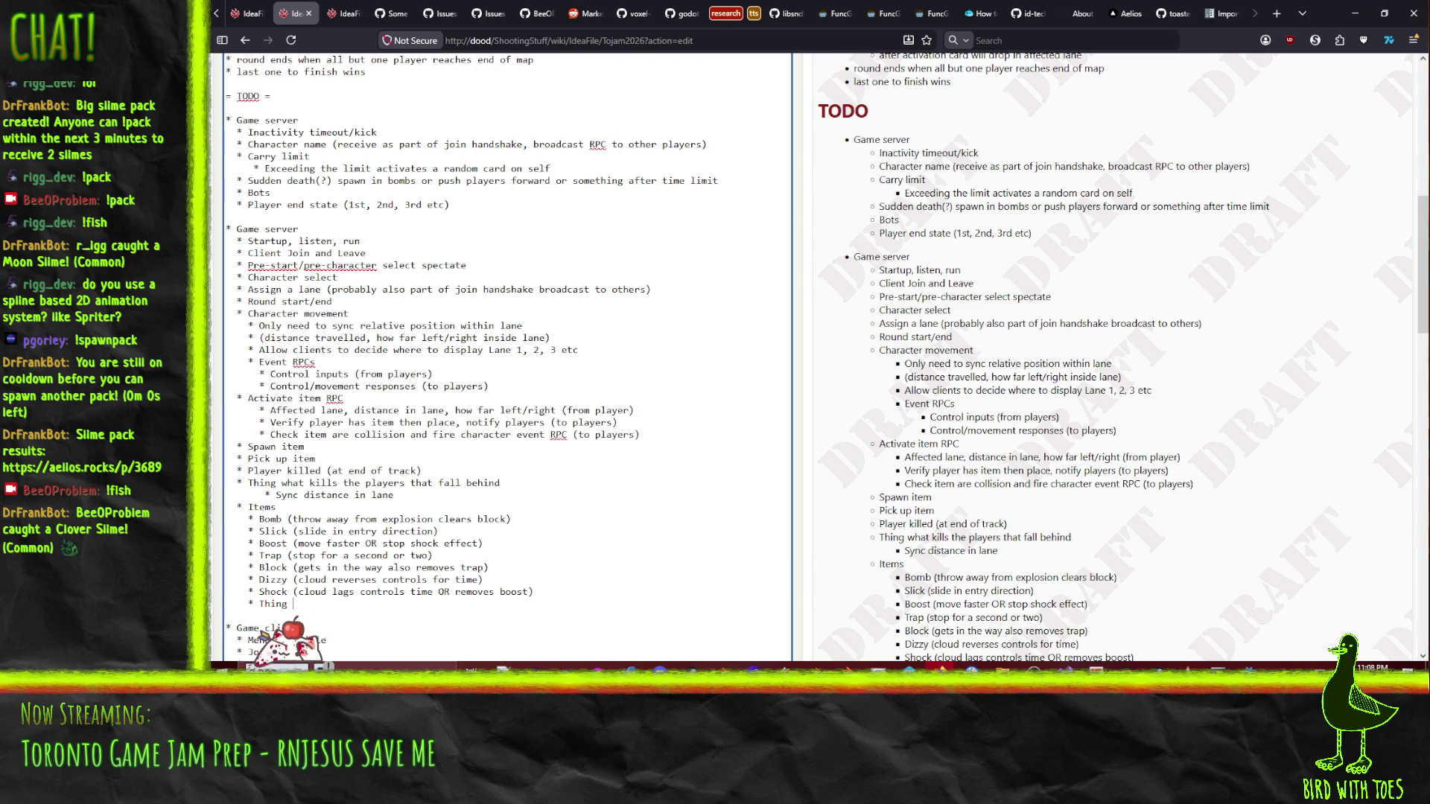
text(what kills )
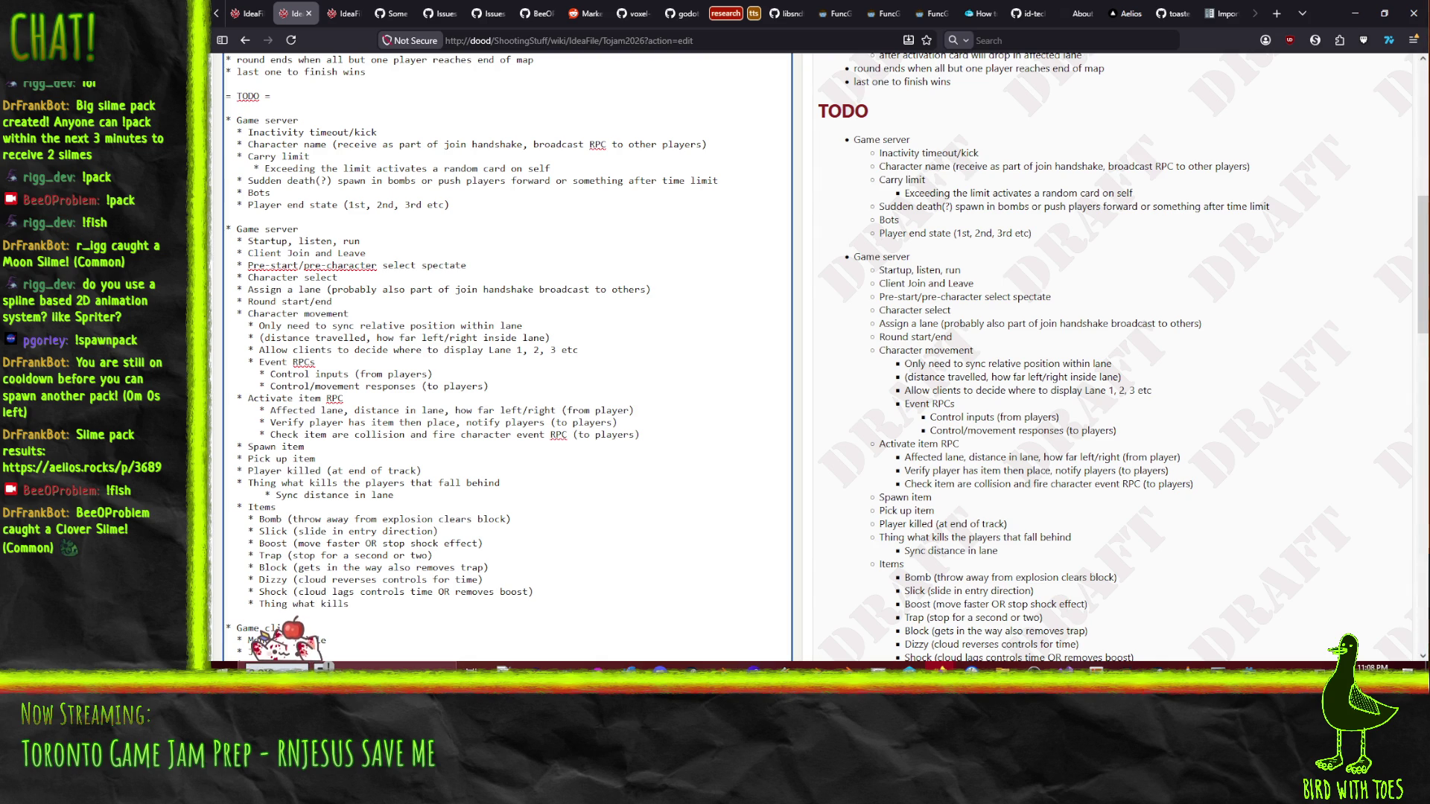
text(taunt )
text(()
text(di)
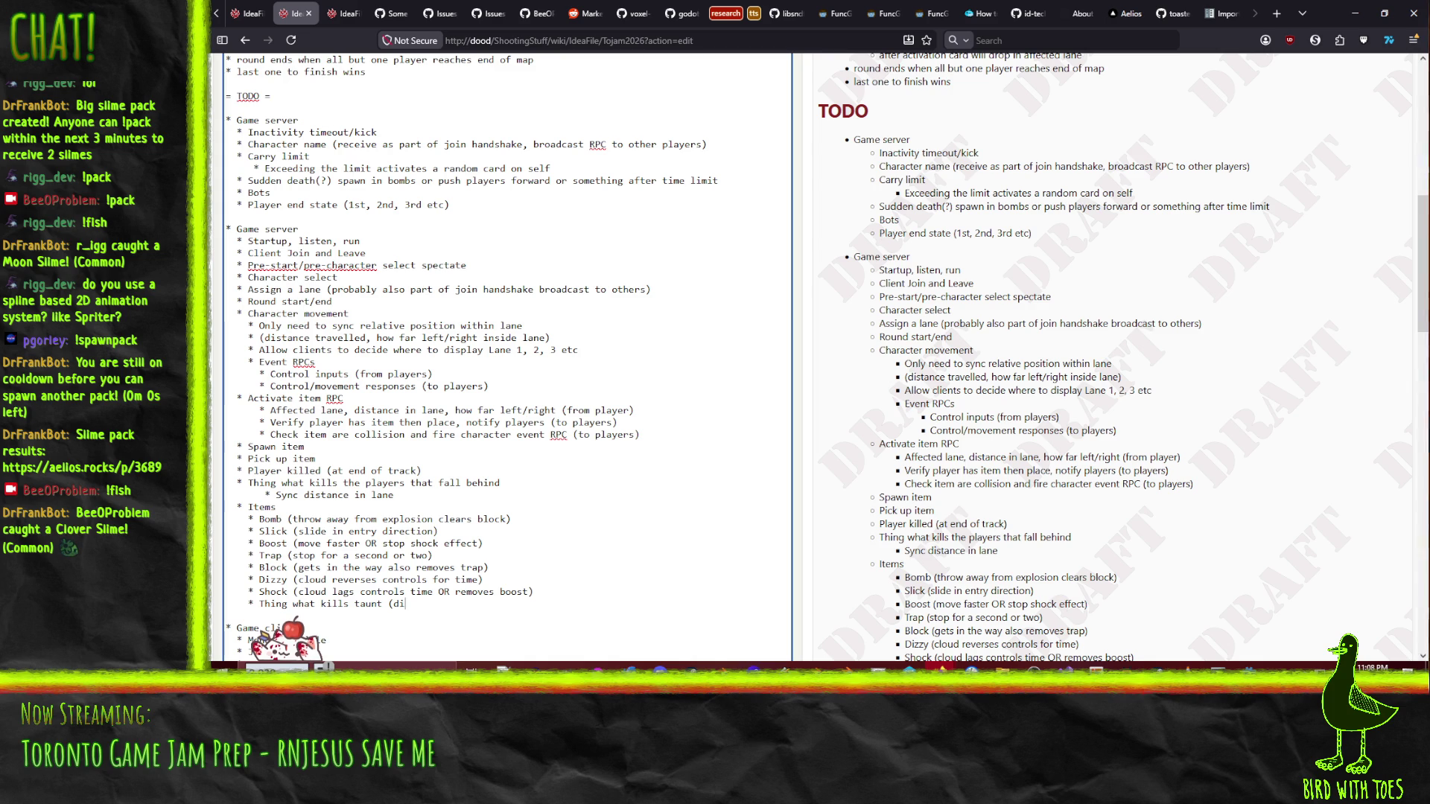
text(zzy)
key(BackSpace)
key(BackSpace)
key(BackSpace)
text((trap is counter))
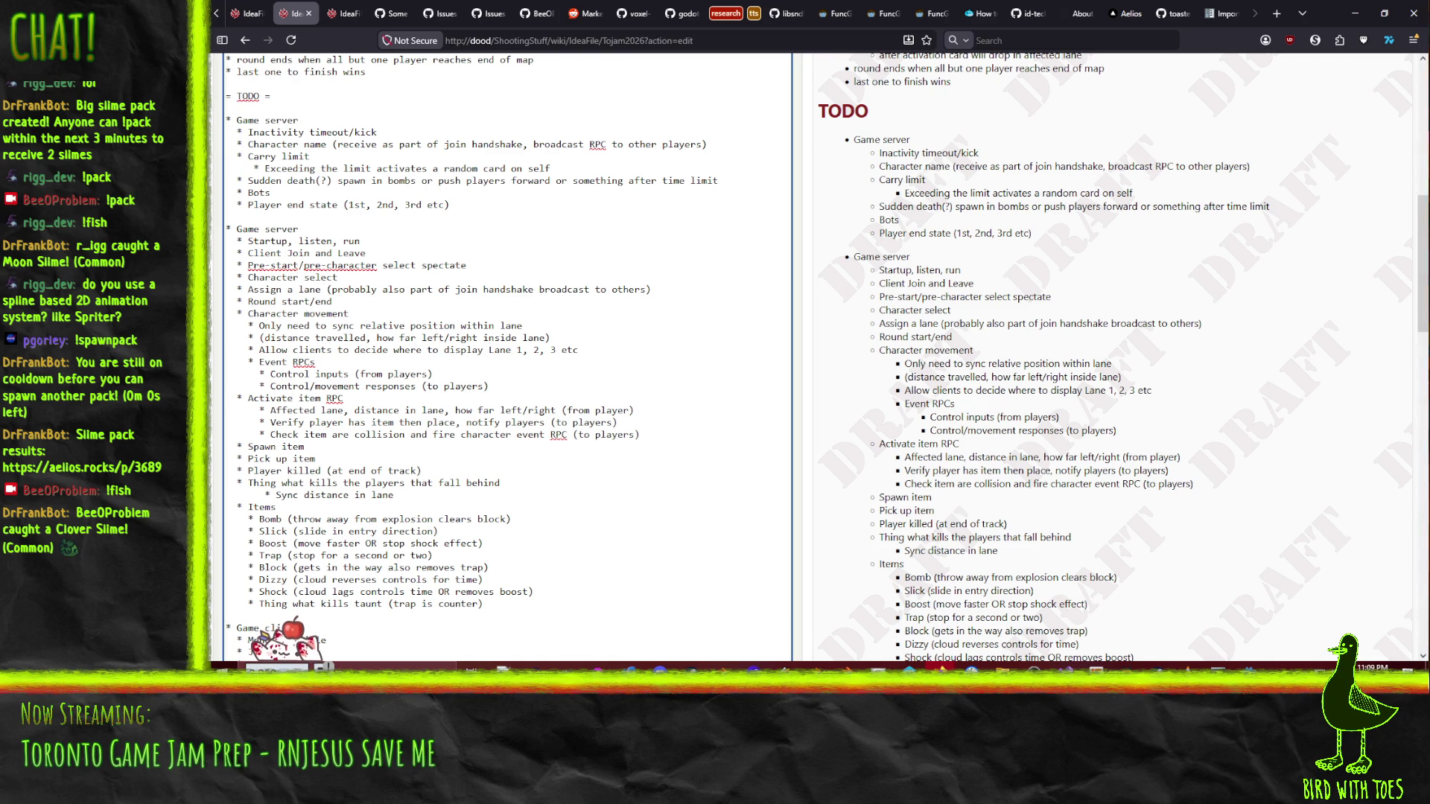
text(/speeder)
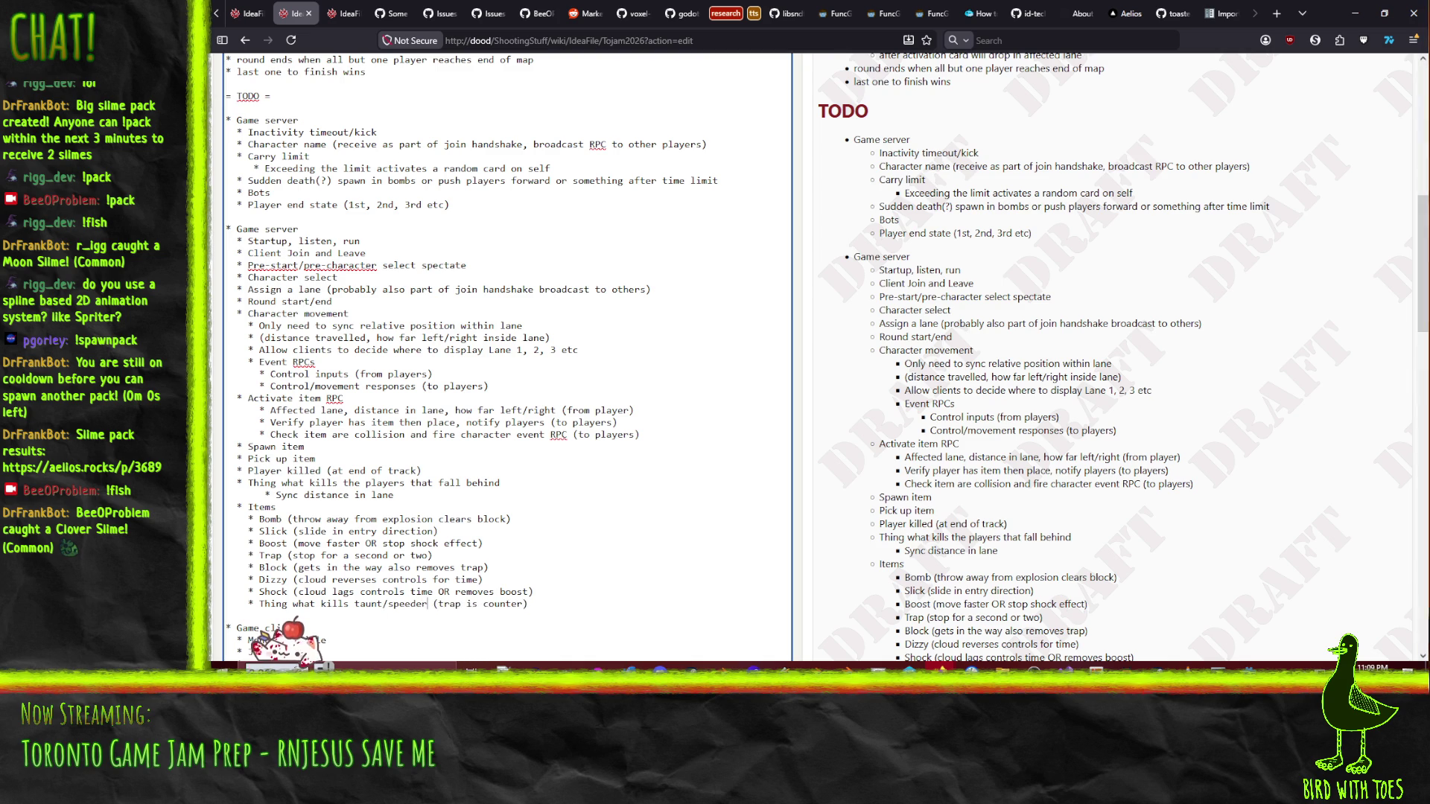
key(BackSpace)
text(-upper)
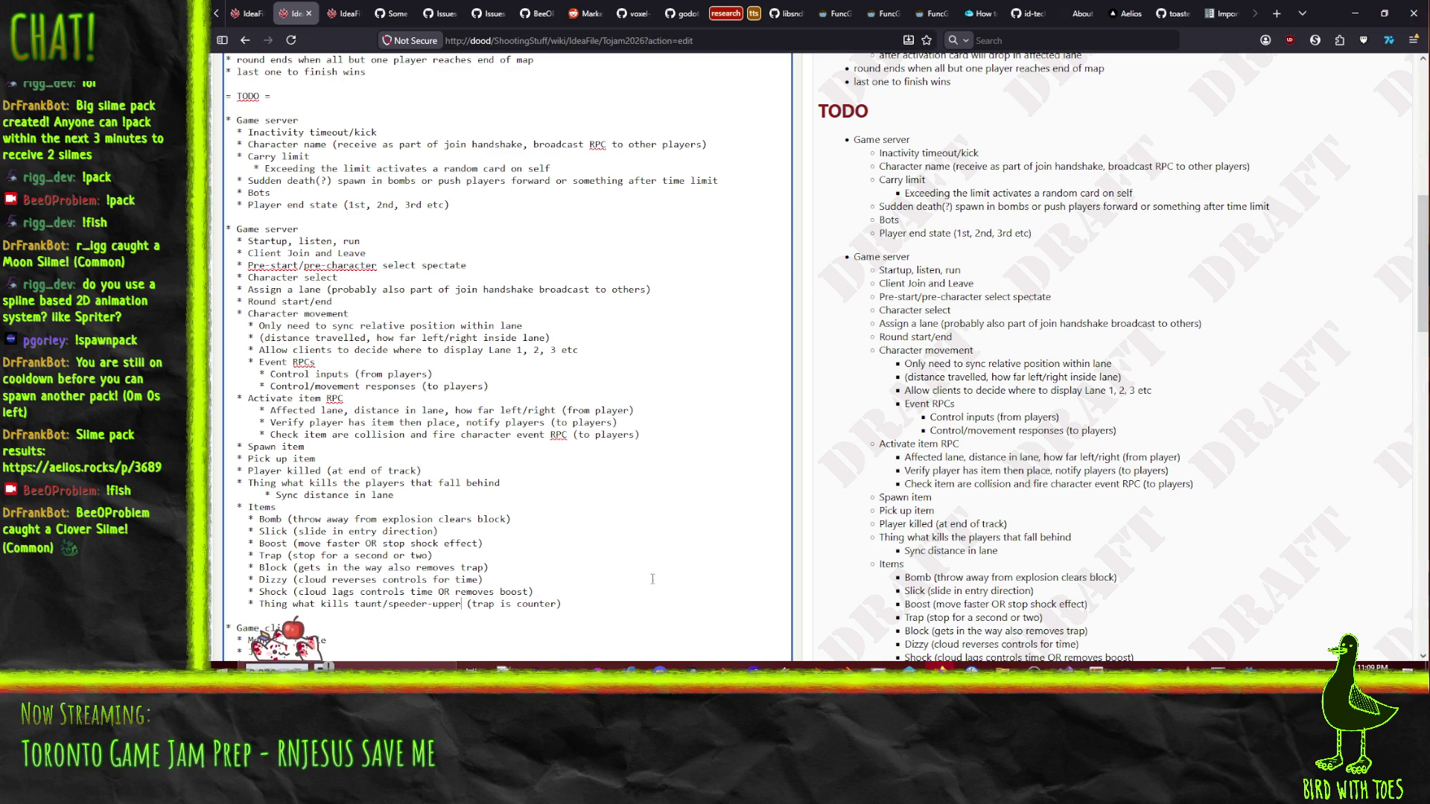
double_click(504, 605)
key(BackSpace)
text(s)
key(Up)
click(607, 605)
- Add an 'Item countering effect' item below Check item collision, with a 'Broadcast RPC to players to remote effect on lane' sub-item
scroll(612, 603, down, 3)
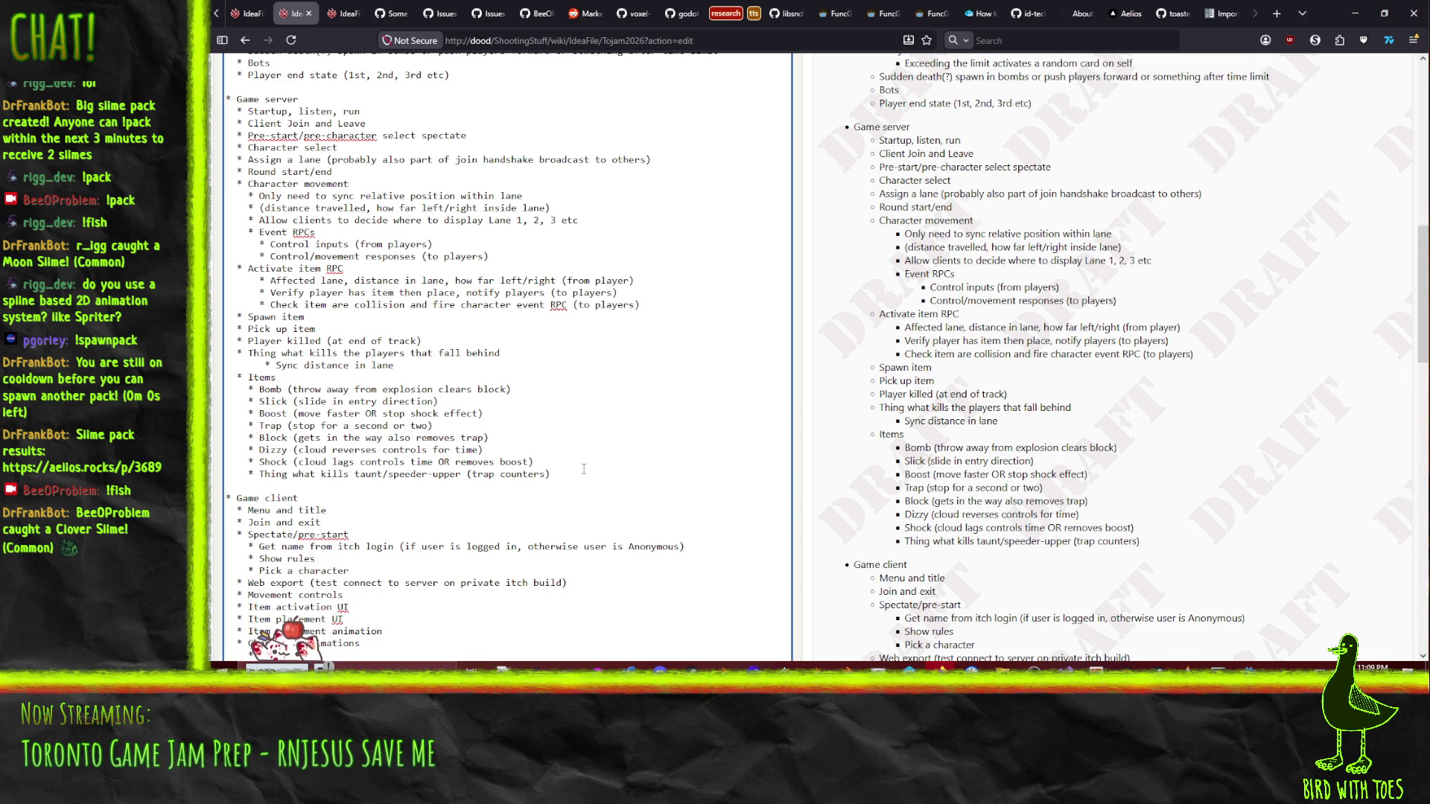
click(685, 297)
key(Return)
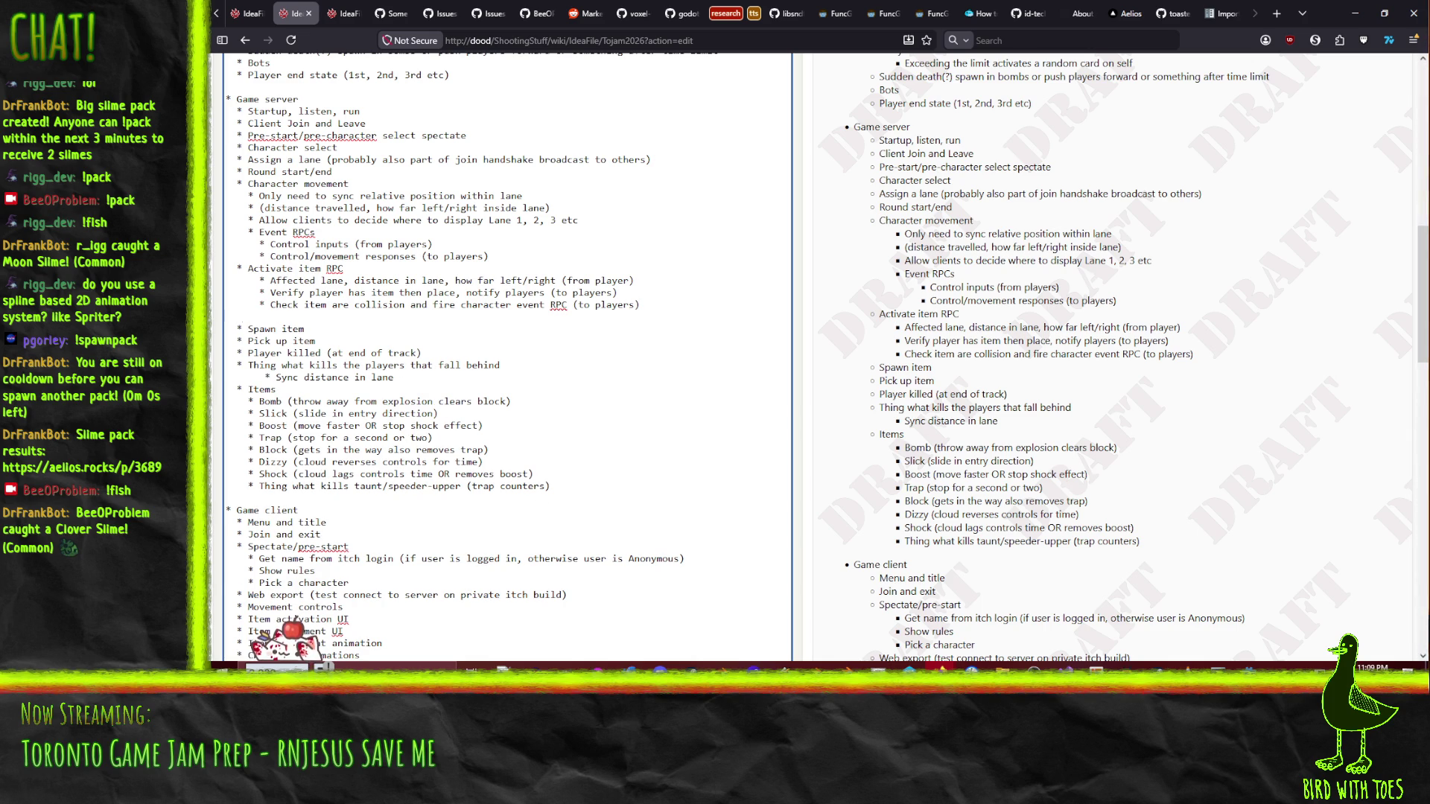
text(* Ite)
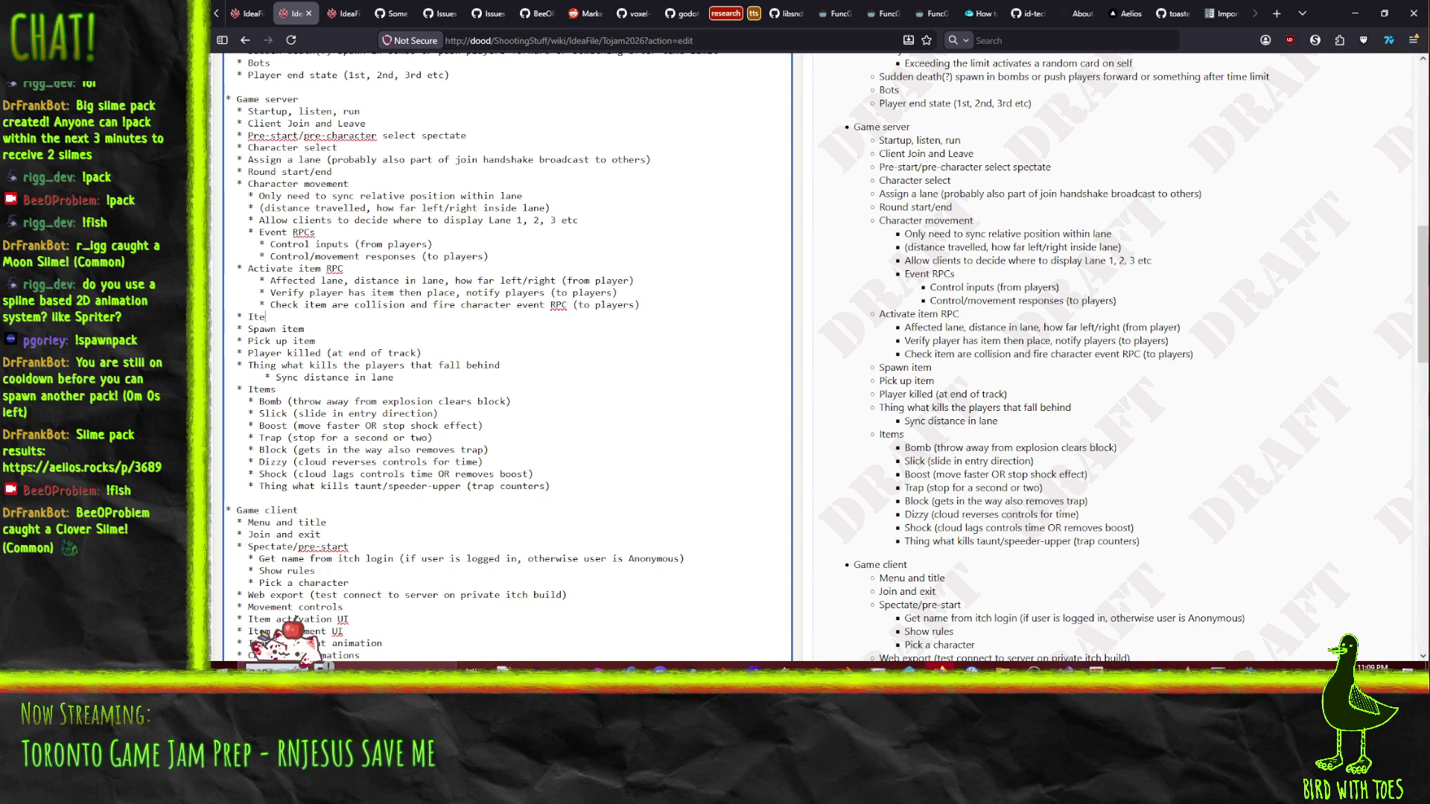
text(m countering )
text(effect)
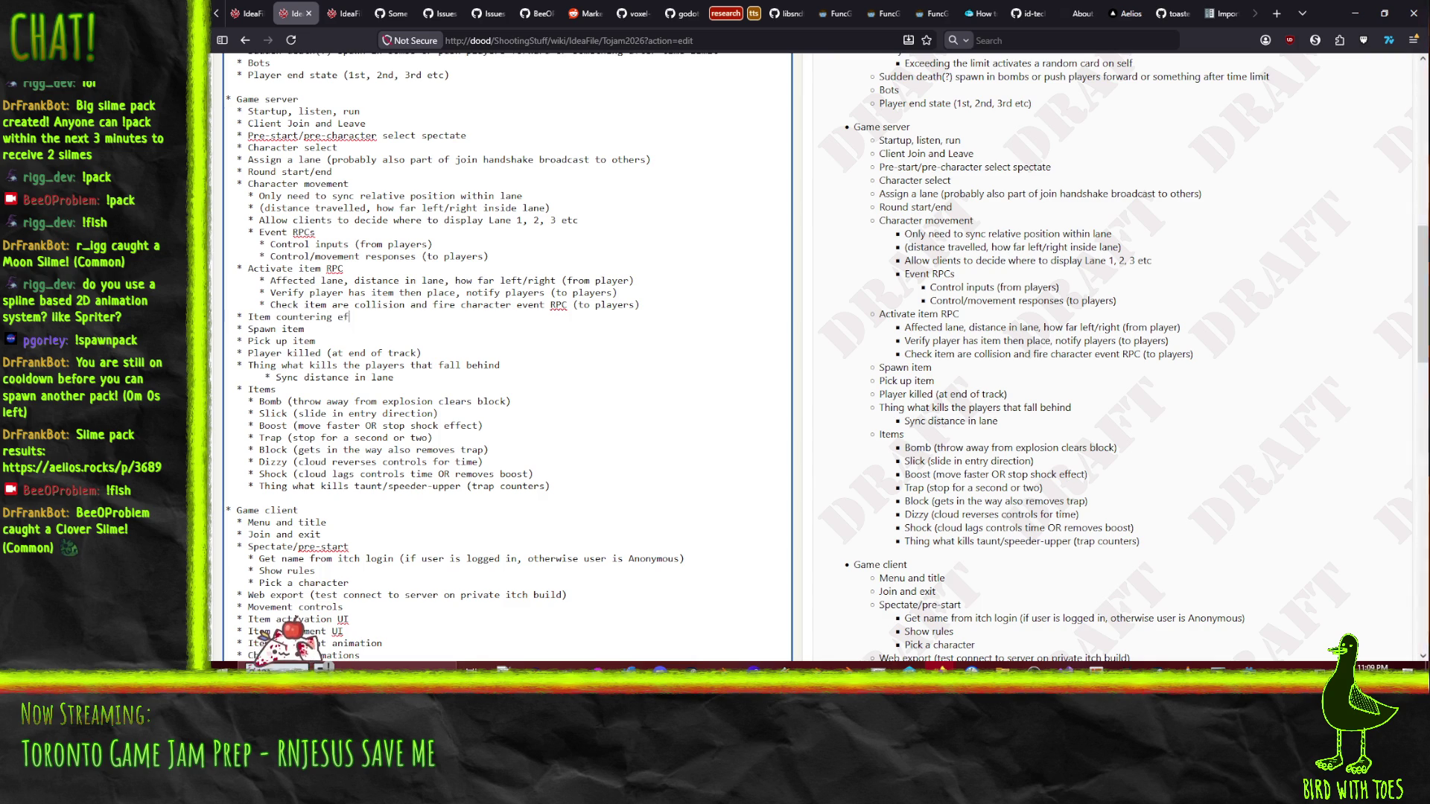
key(Return)
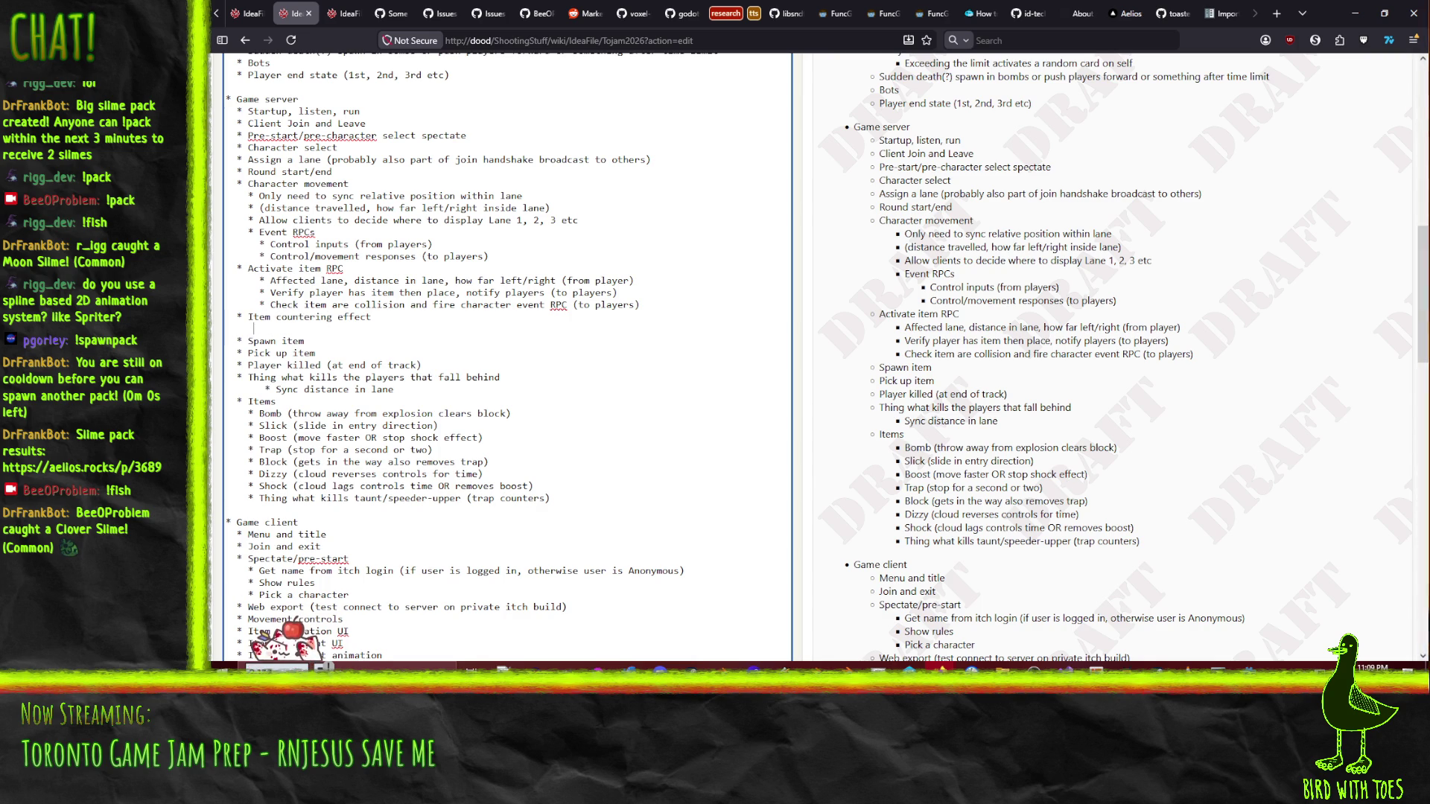
text(*)
text(Broadcast R)
text(PC)
text( to players f)
text(or the)
key(BackSpace)
key(BackSpace)
key(BackSpace)
key(BackSpace)
key(BackSpace)
key(BackSpace)
text(to remote )
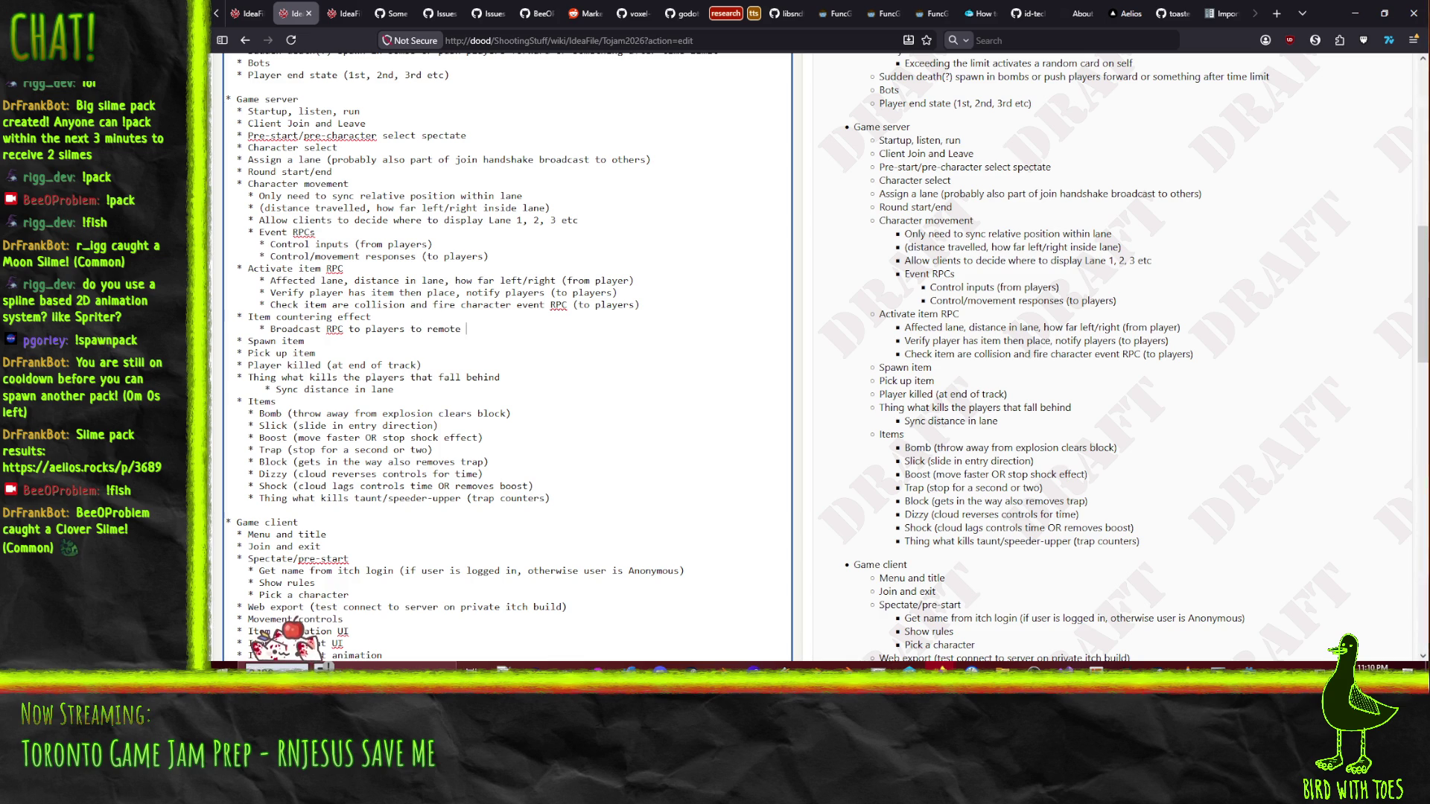
key(BackSpace)
key(BackSpace)
key(BackSpace)
text(ve effect)
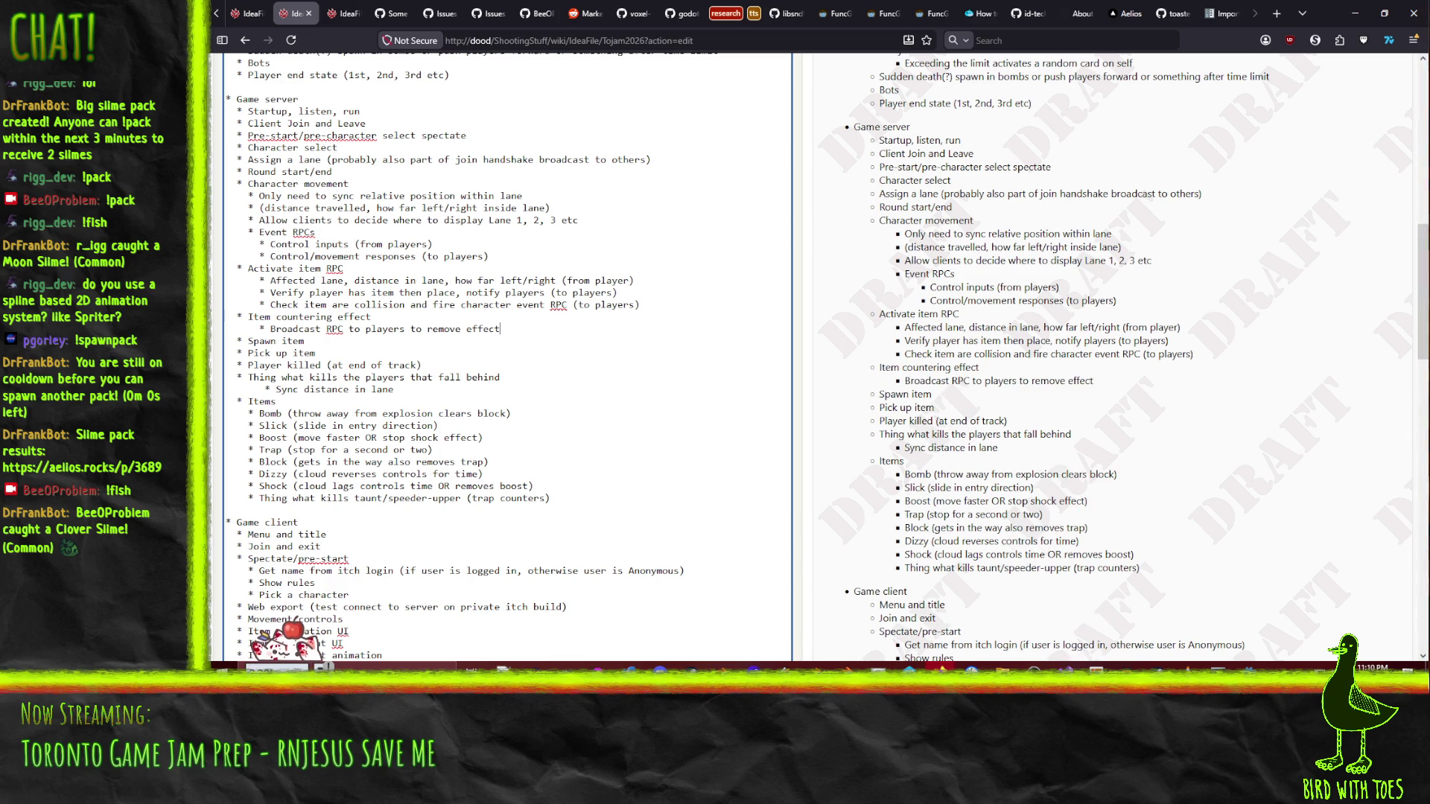
text( on lan)
key(Return)
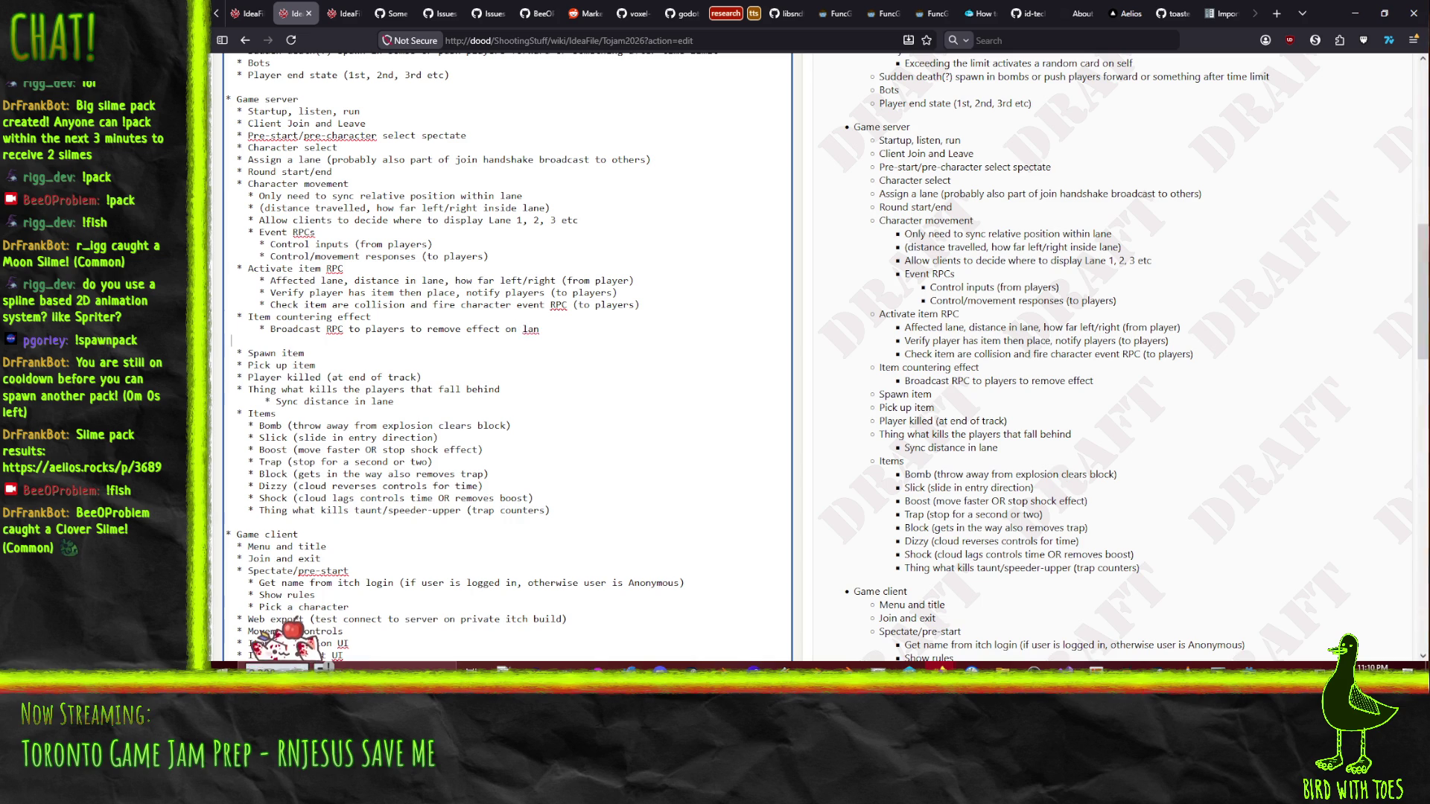
key(BackSpace)
text(e)
- Add a 'Broadcast RPC to players to remove status on affected player' sub-item, then cut the three-line block
key(Return)
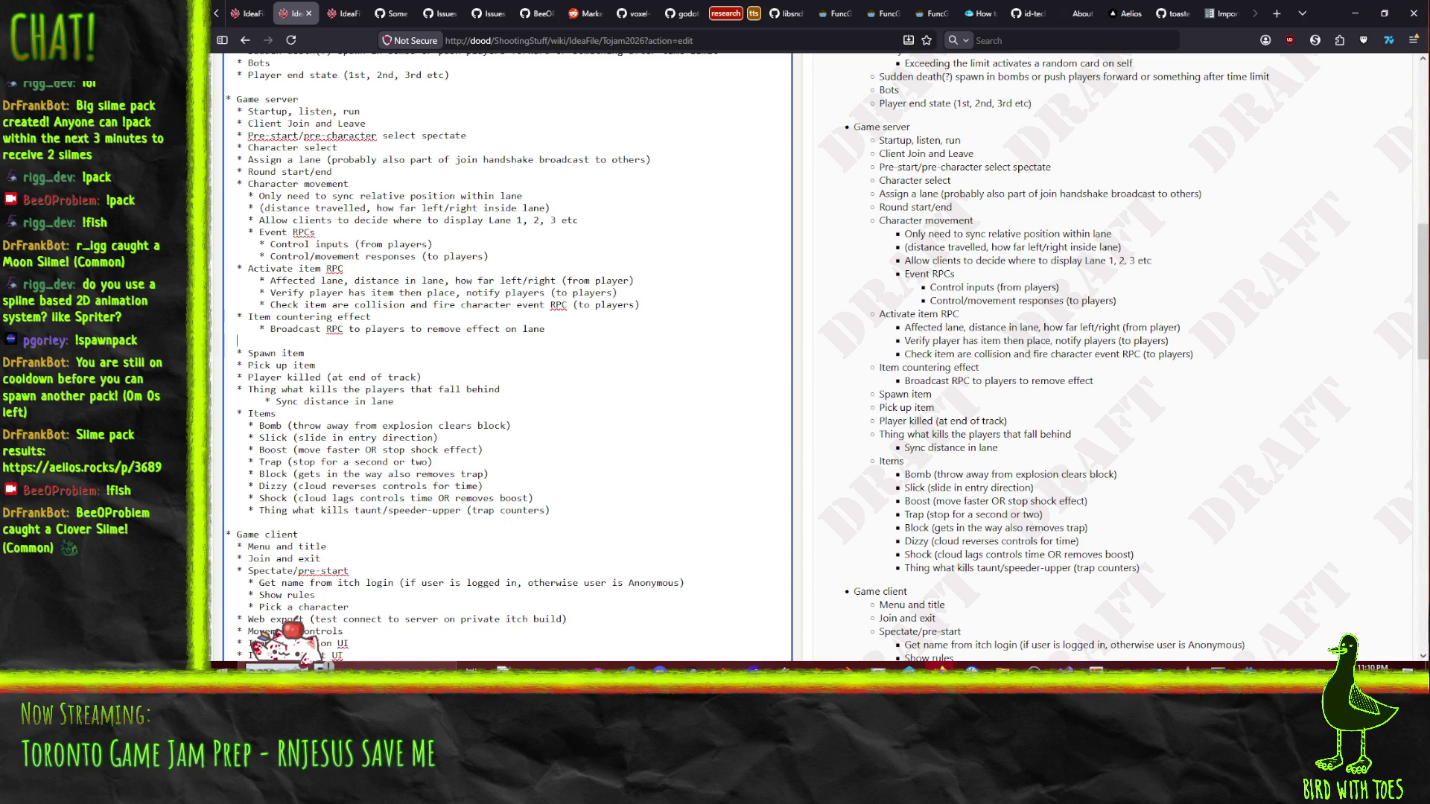
text(* Broadcast )
text(RPC to players fo)
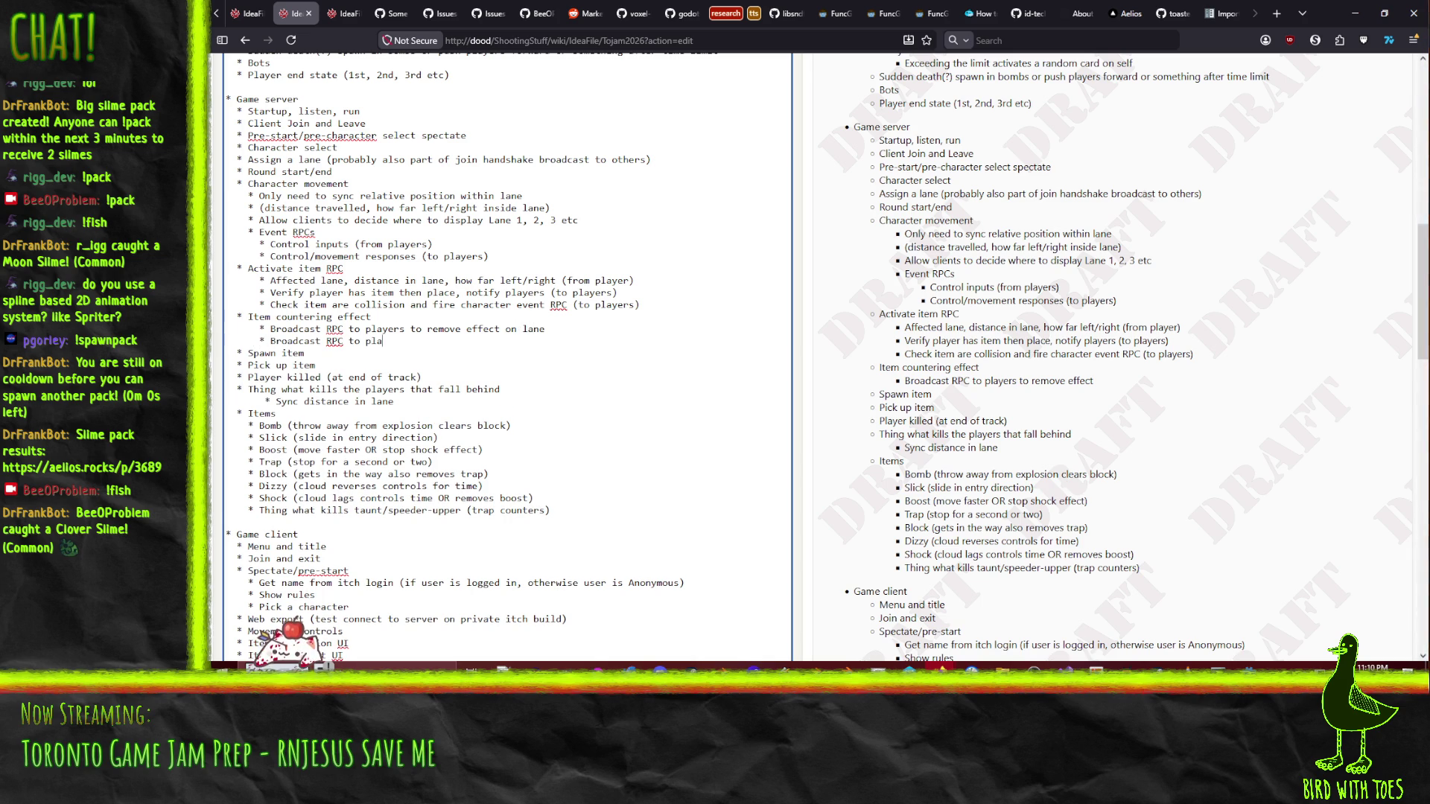
key(BackSpace)
key(BackSpace)
text(to remo)
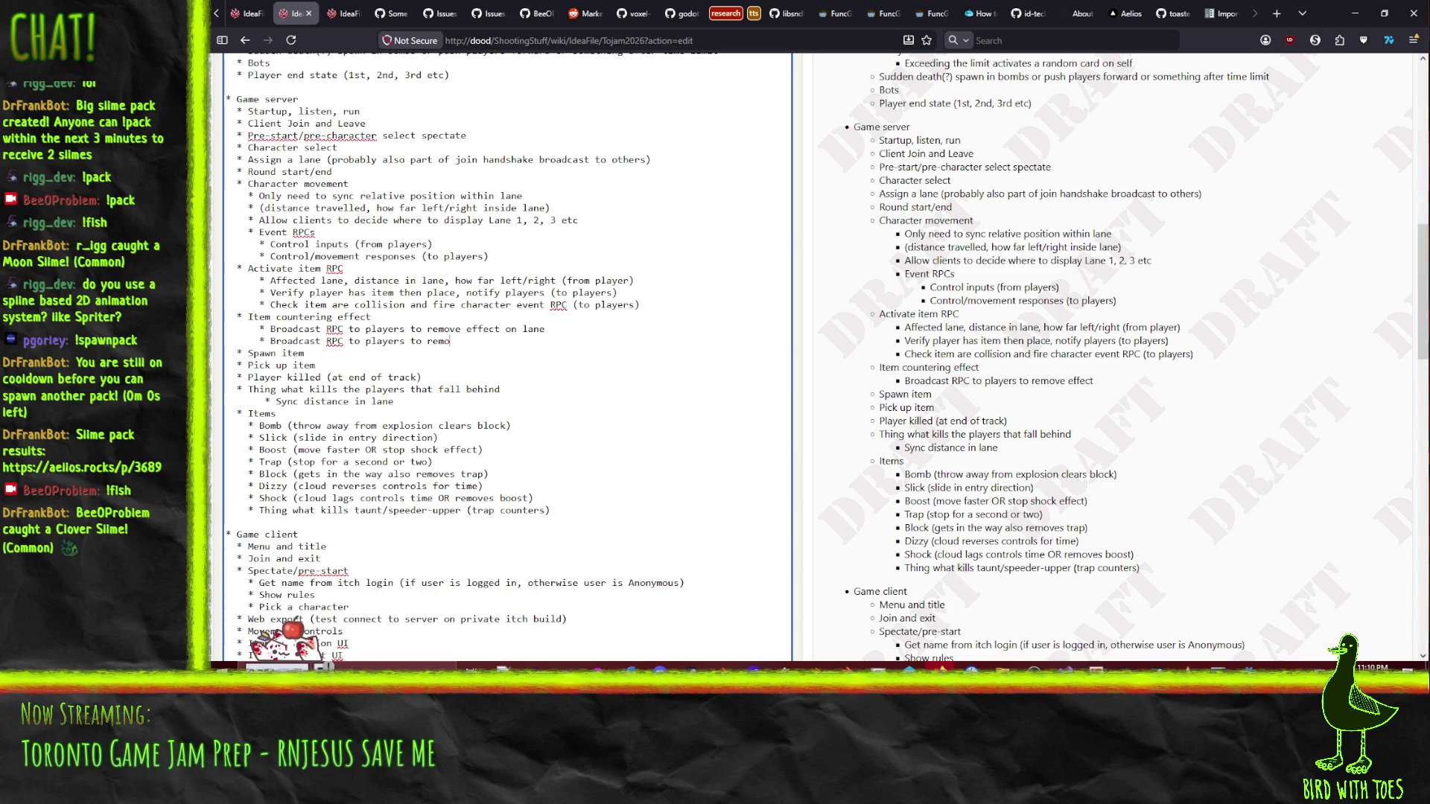
text(ve status)
key(BackSpace)
text(on affected play)
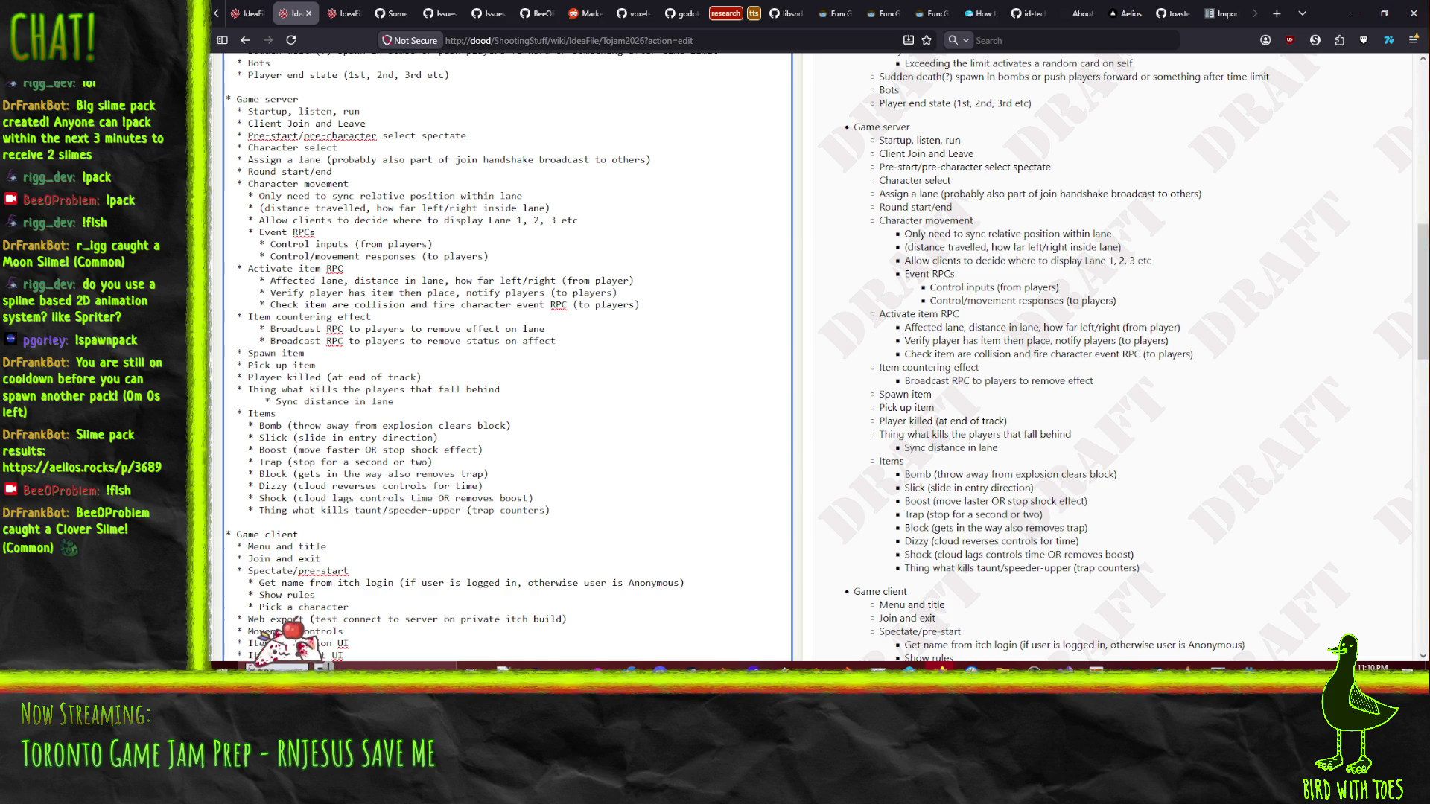
text(er)
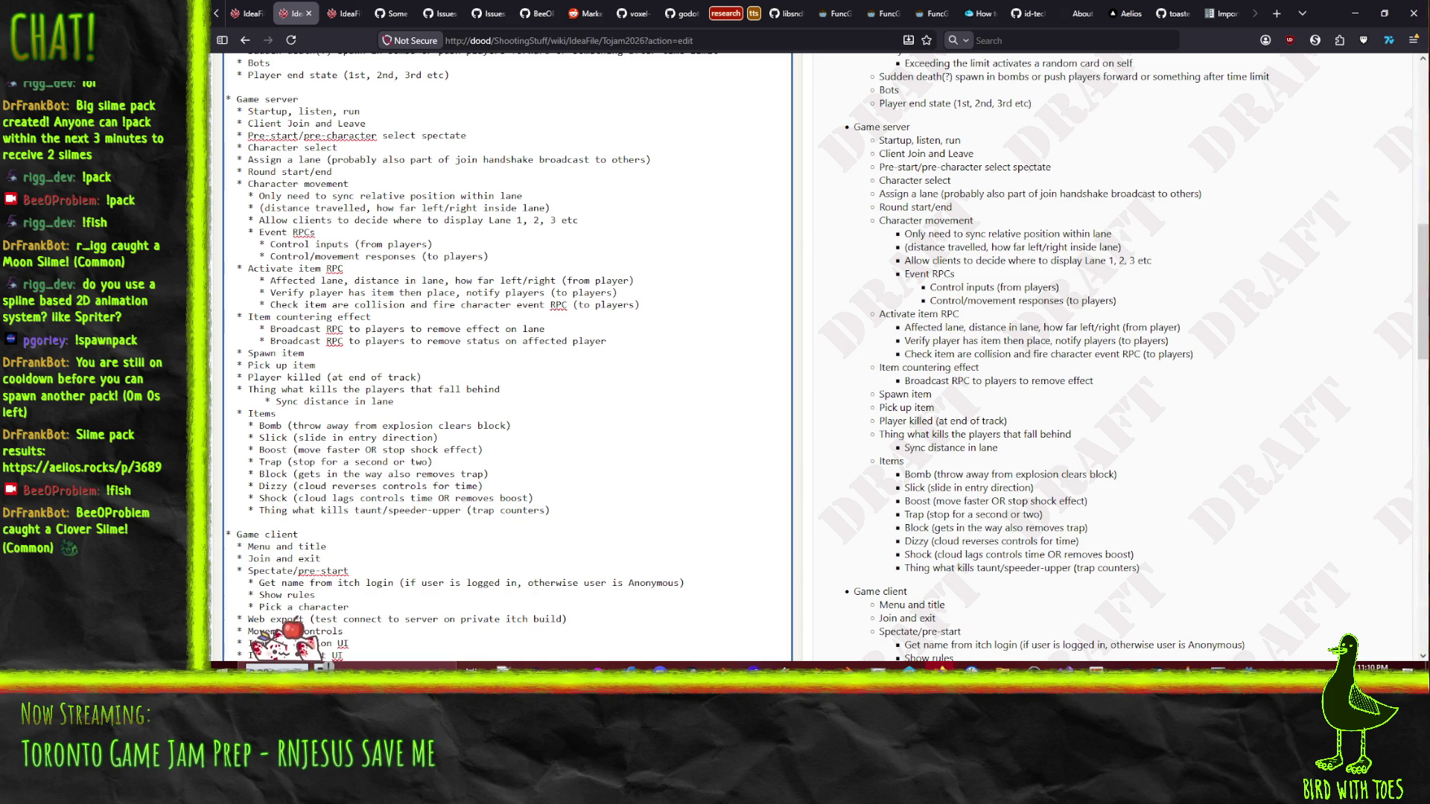
key(shift+Down)
key(shift+Down)
key(shift+Down)
key(Delete)
key(Up)
key(Up)
key(Up)
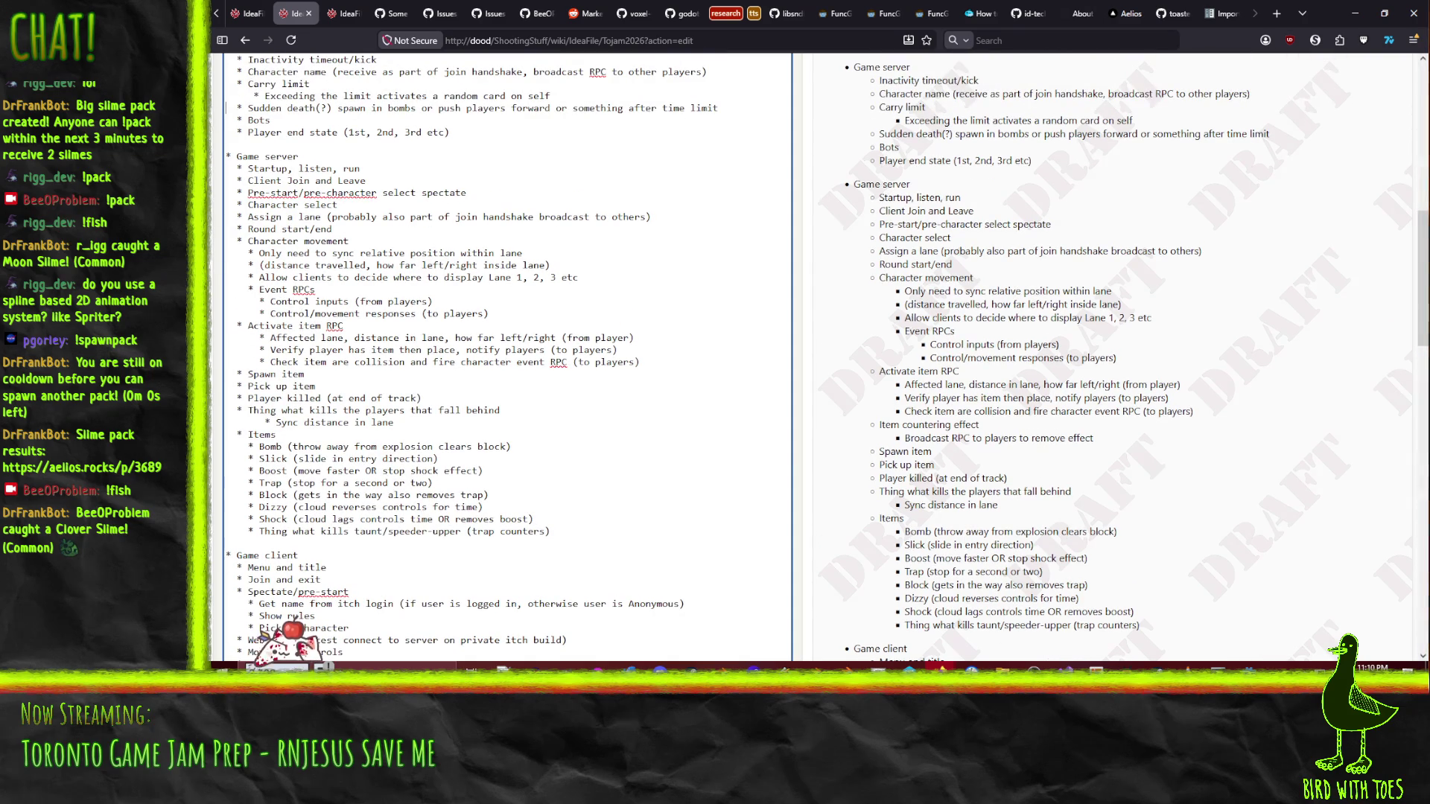
- Paste the Item countering effect block after Player end state, then make it 'Spawn item on map' and 'Pick up item from map'
key(ctrl+v)
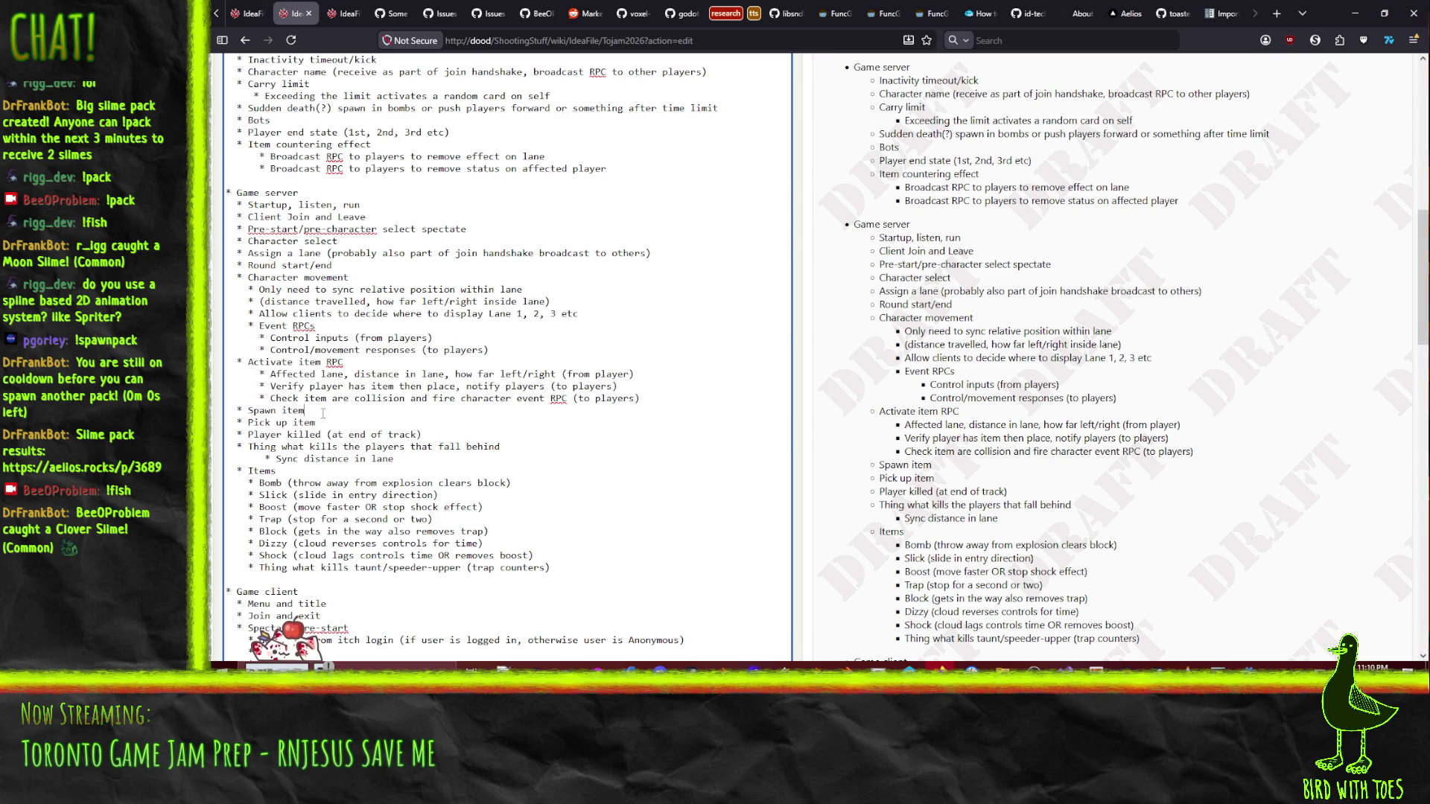
text( on map)
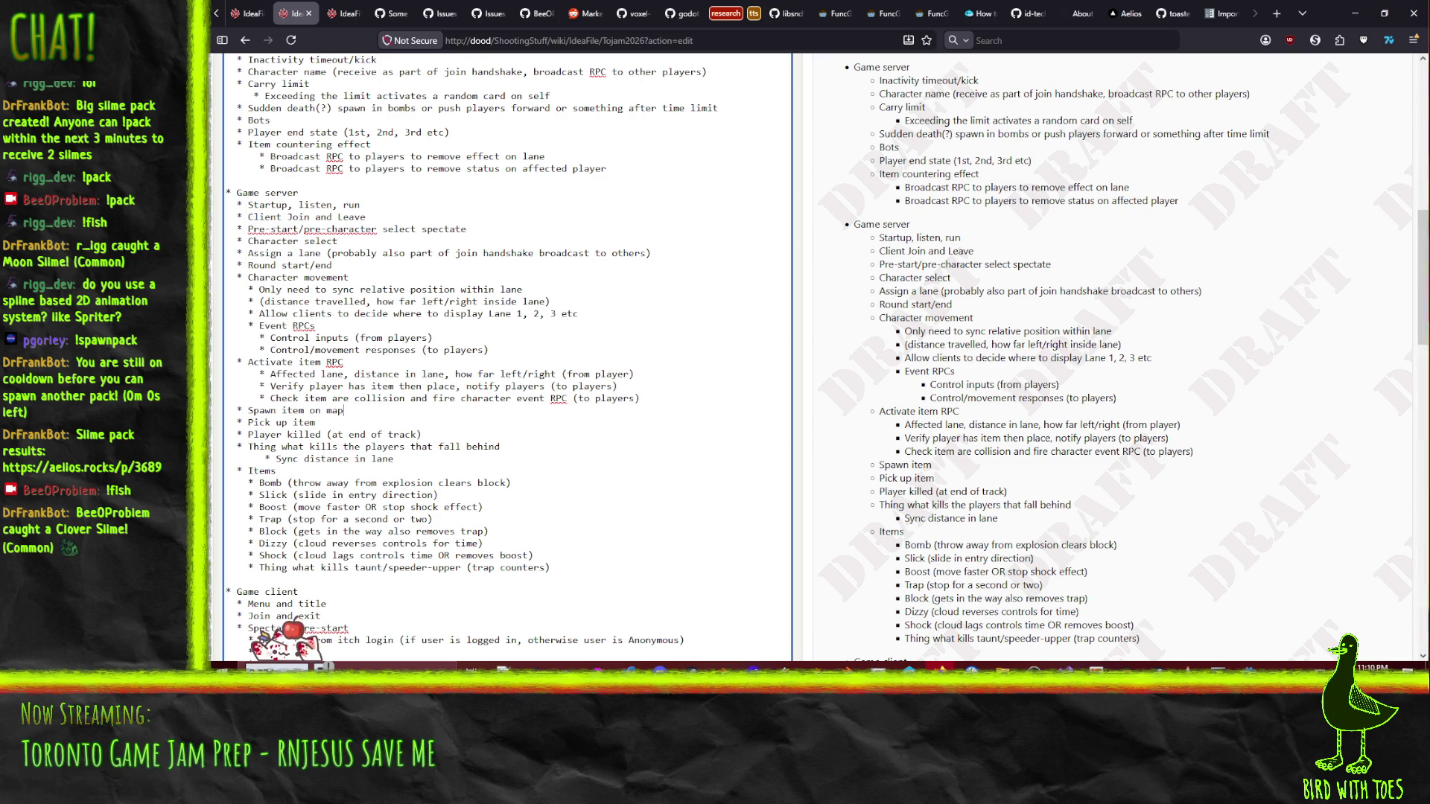
text( from map)
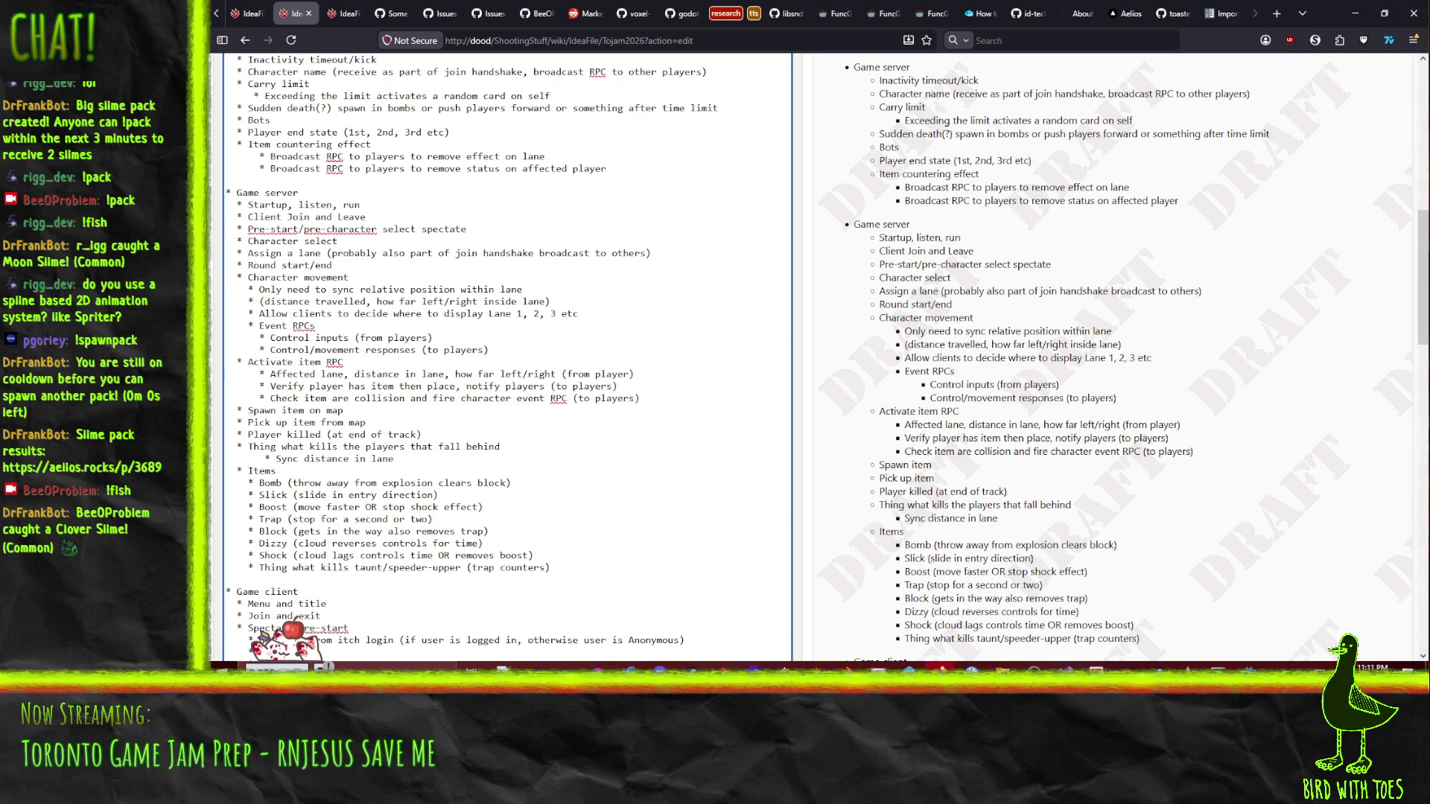
- Add a '** Detect hit' sub-item under Sync distance in lane
click(366, 434)
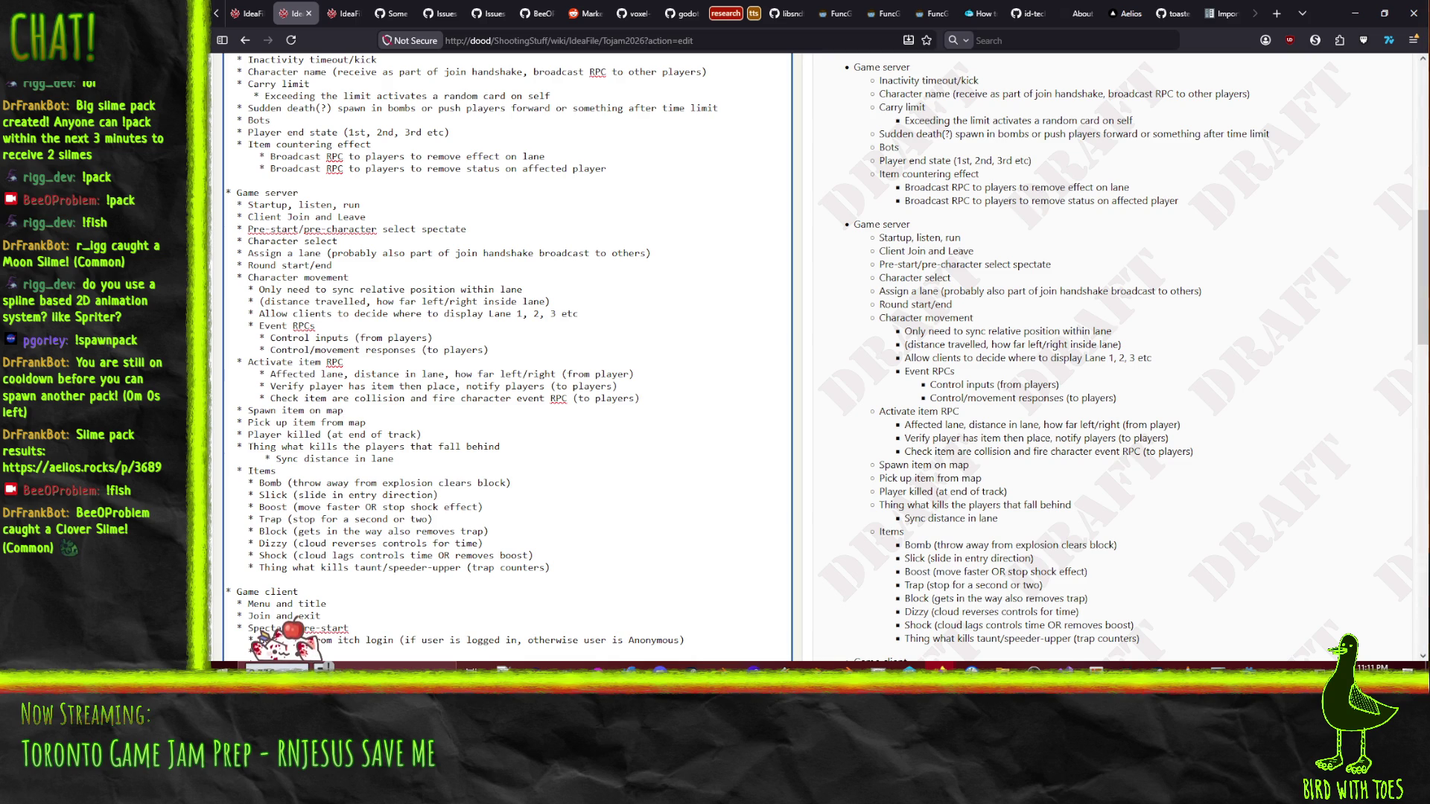
key(End)
key(Return)
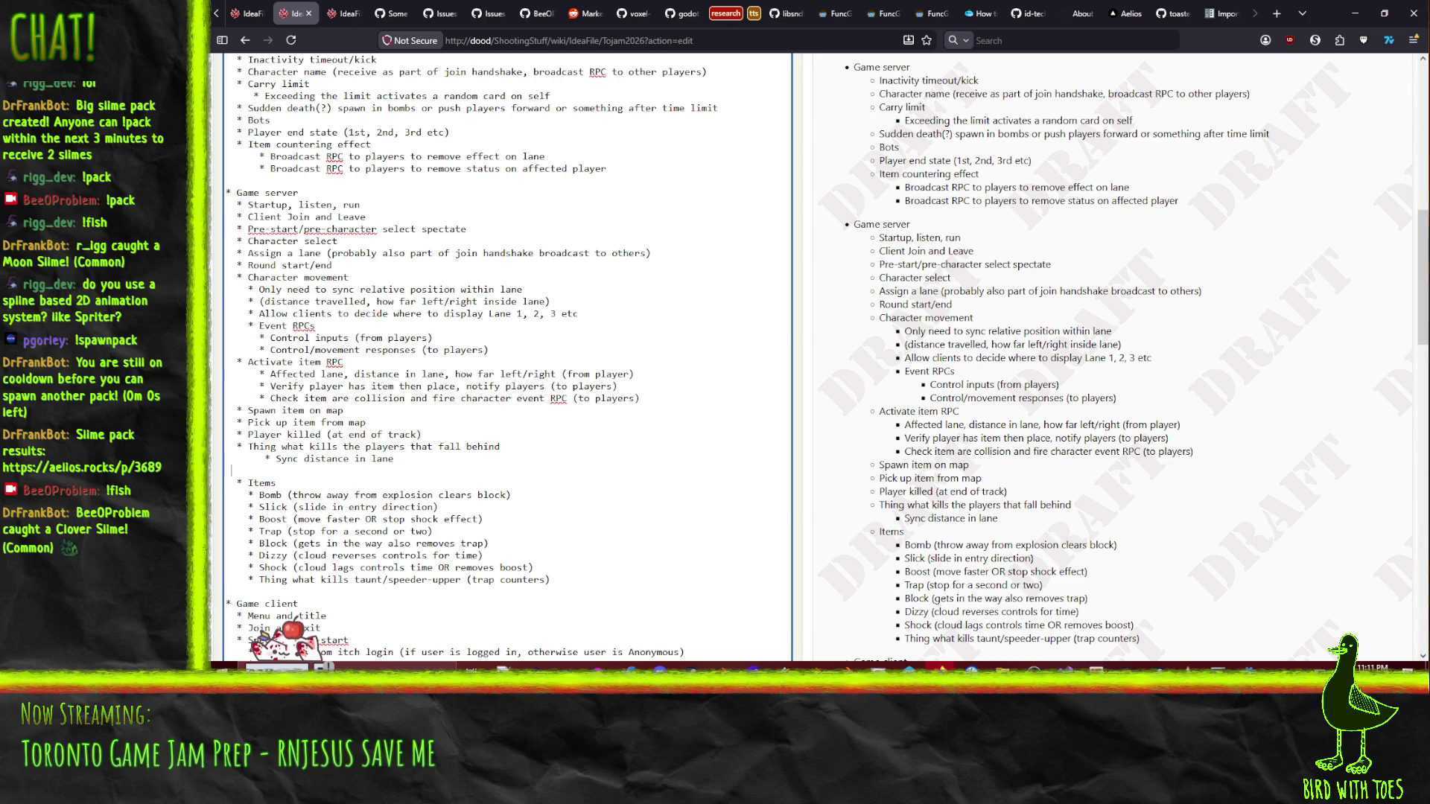
text(* Detect hit)
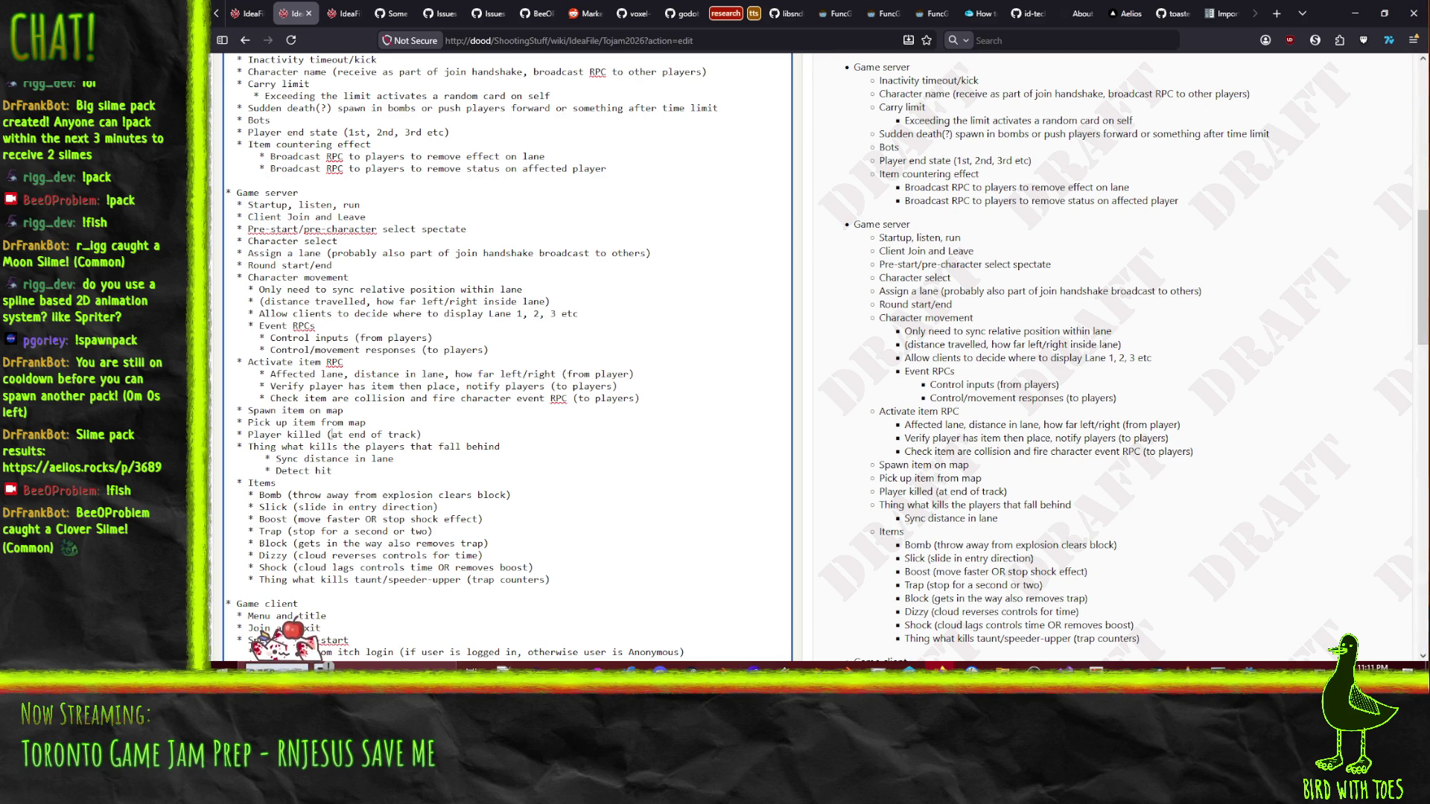
key(Up)
key(End)
key(Return)
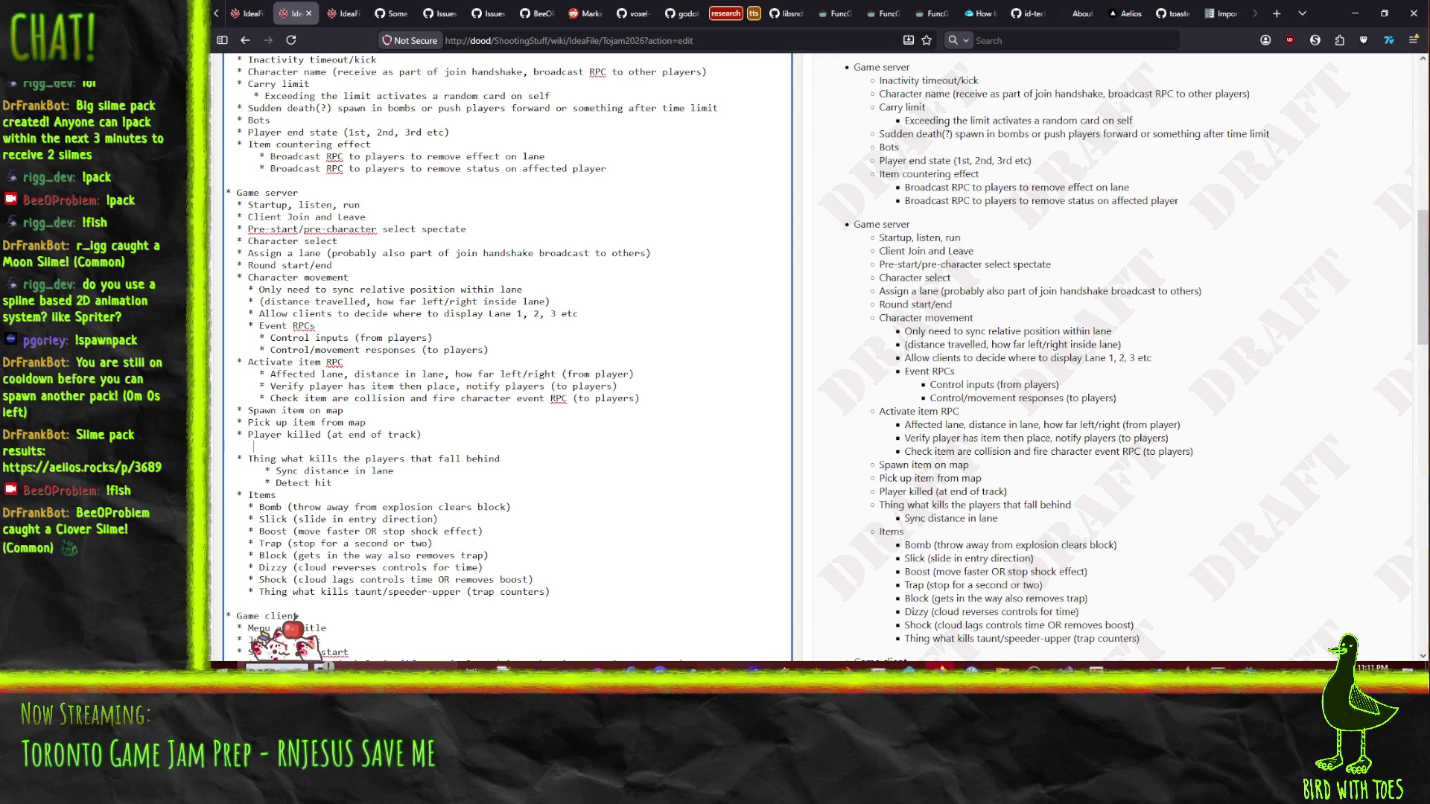
- Add '** Broadcast RPC player killed (and place)' under Player killed, dropping the question mark
text(* B)
text(roadc)
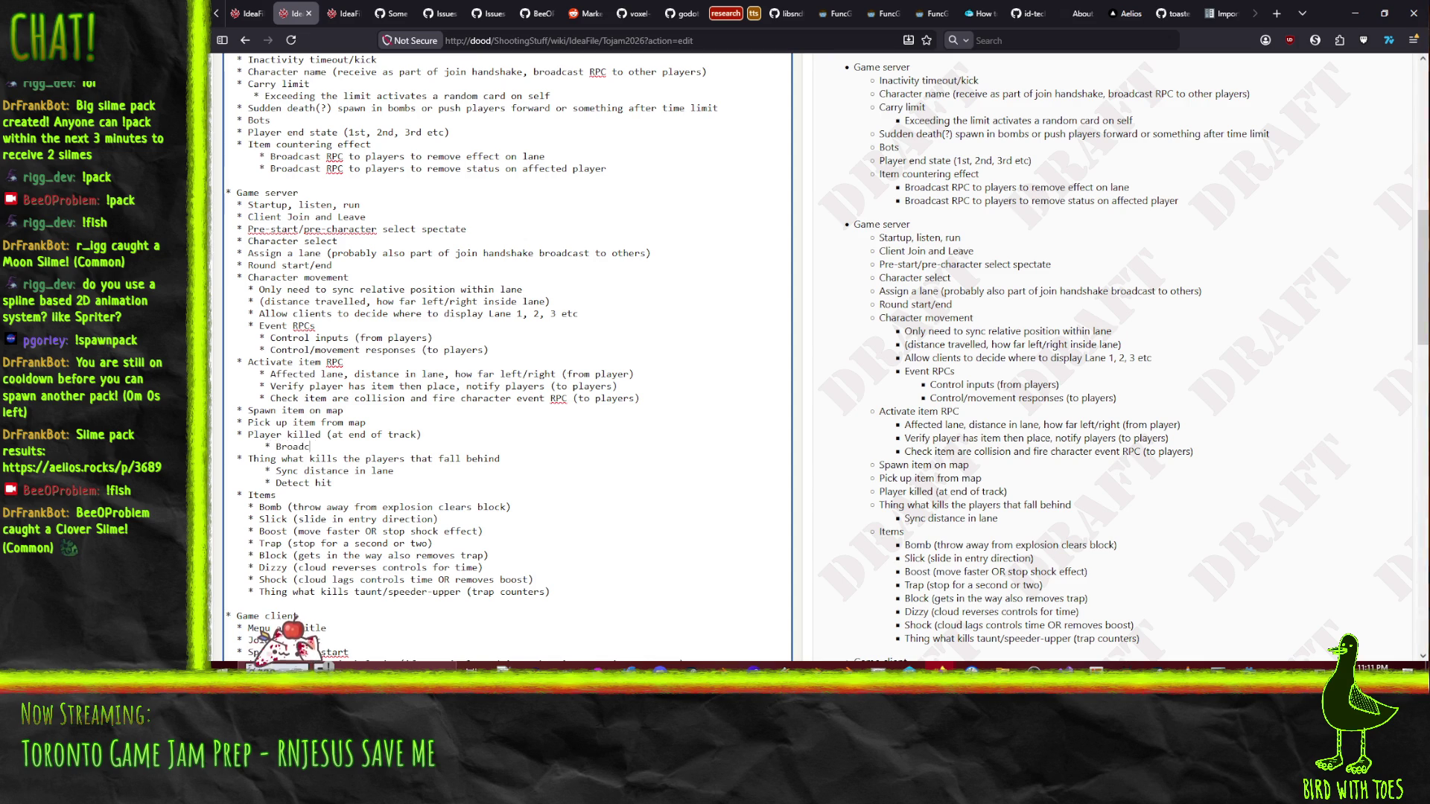
text(ast RPC )
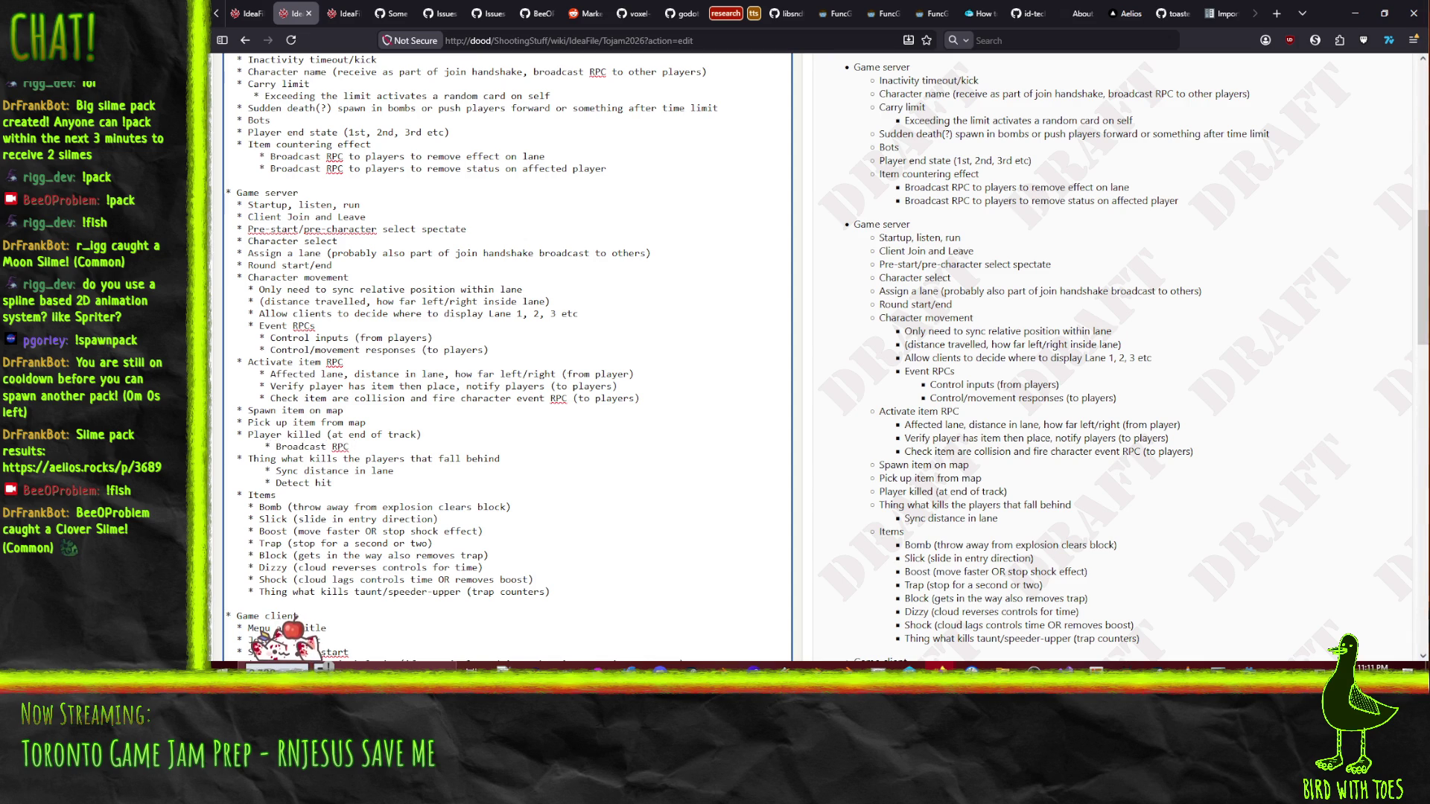
text(player kille)
text(d (and pla)
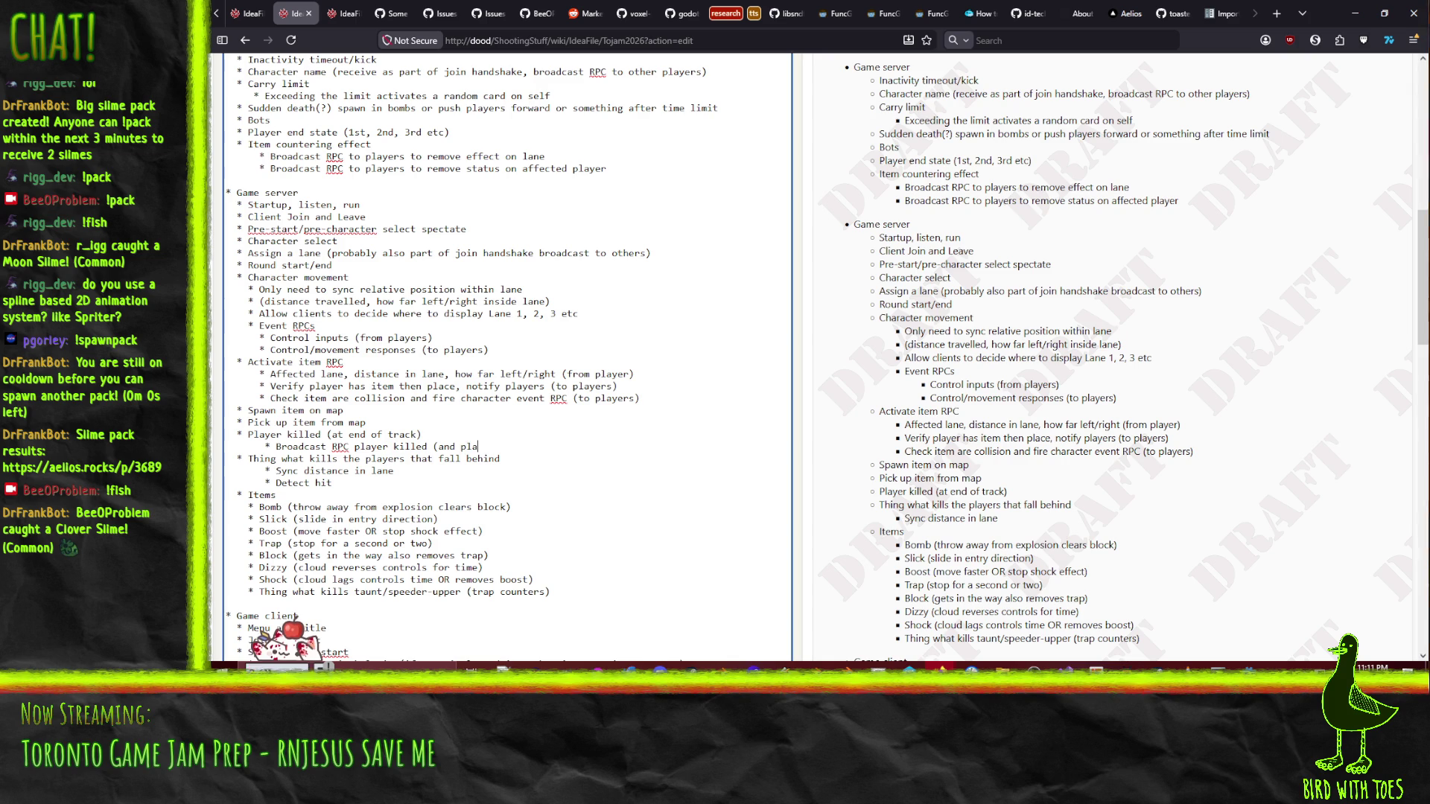
text(ce?))
key(Left)
key(BackSpace)
scroll(322, 395, down, 3)
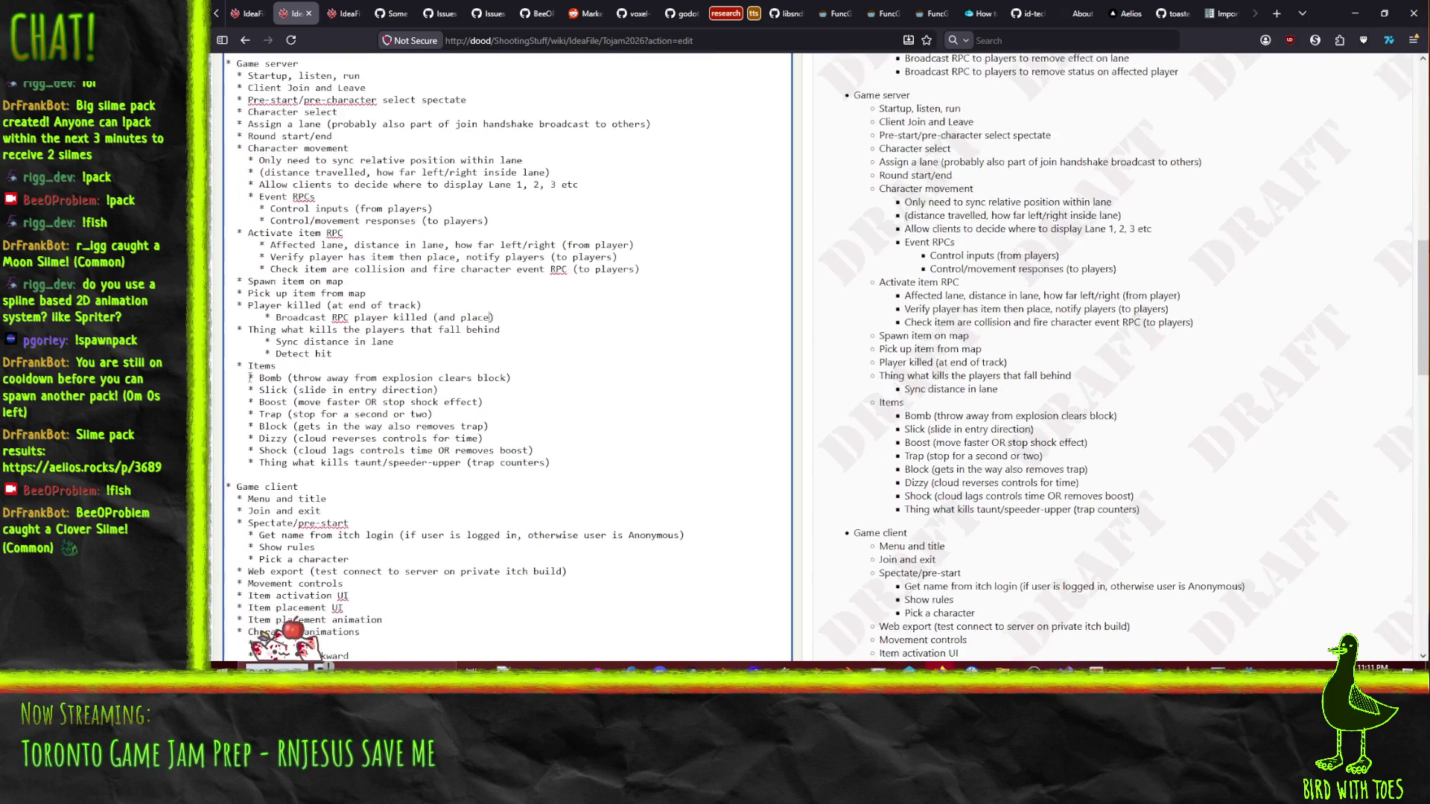
scroll(472, 363, up, 10)
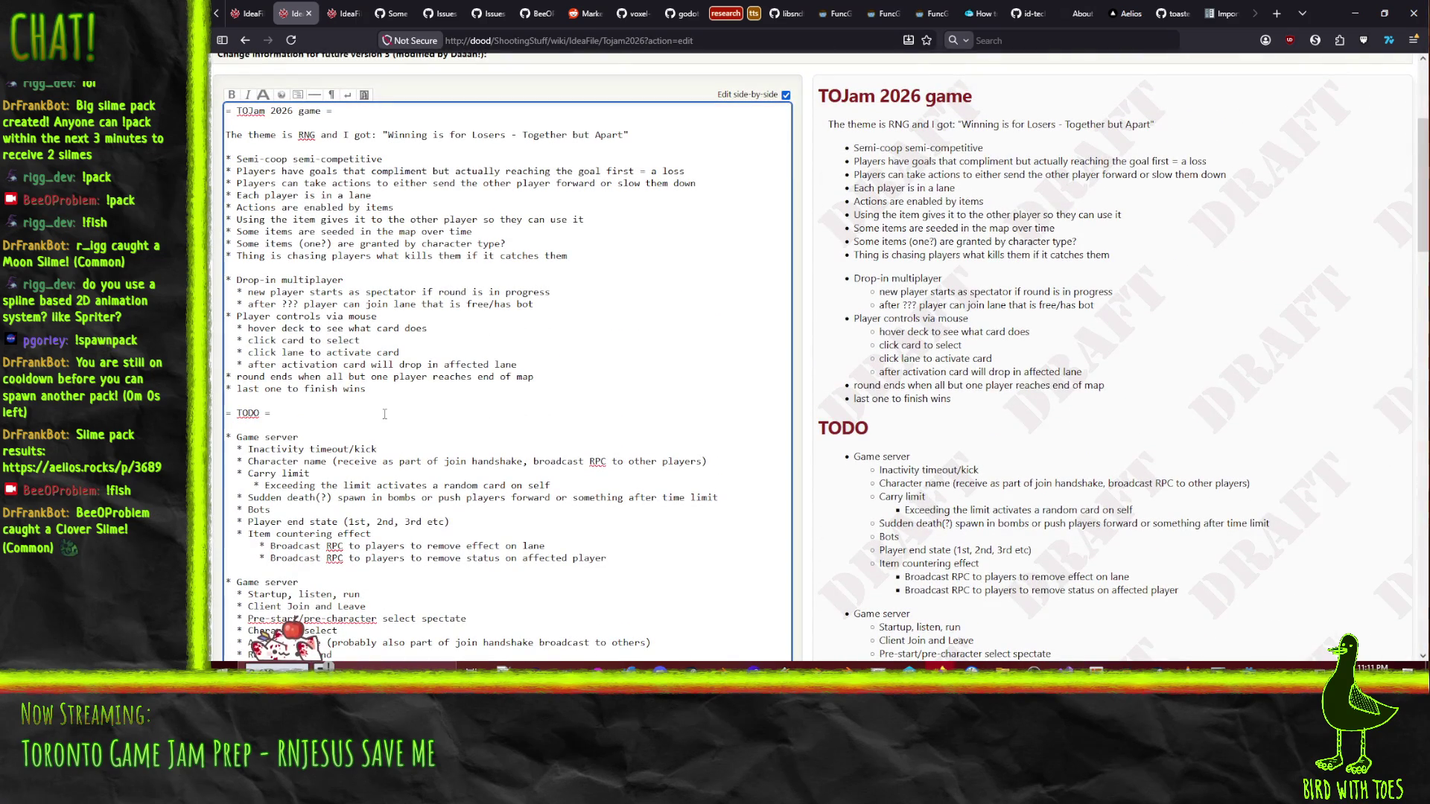
scroll(246, 119, down, 9)
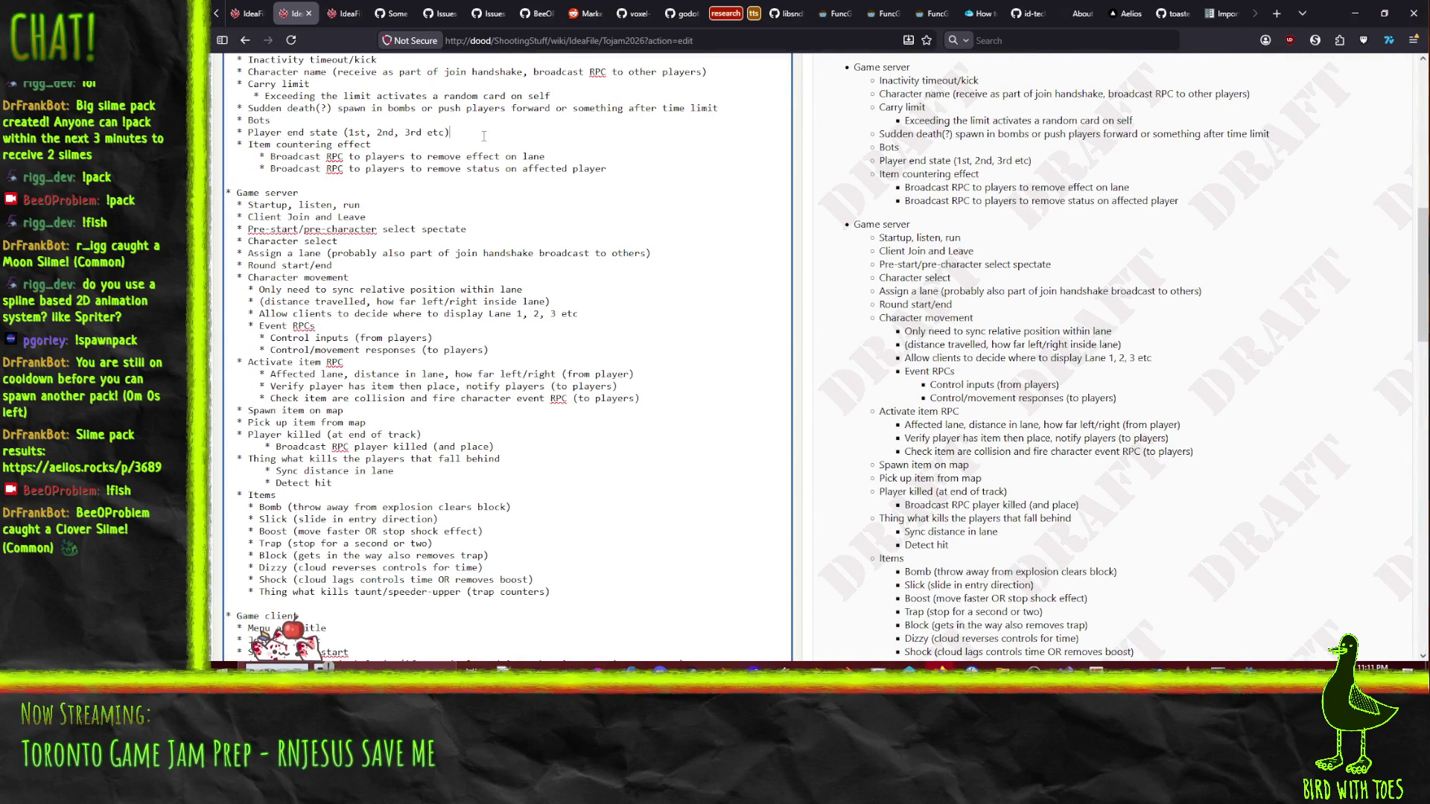
click(395, 507)
key(shift+Down)
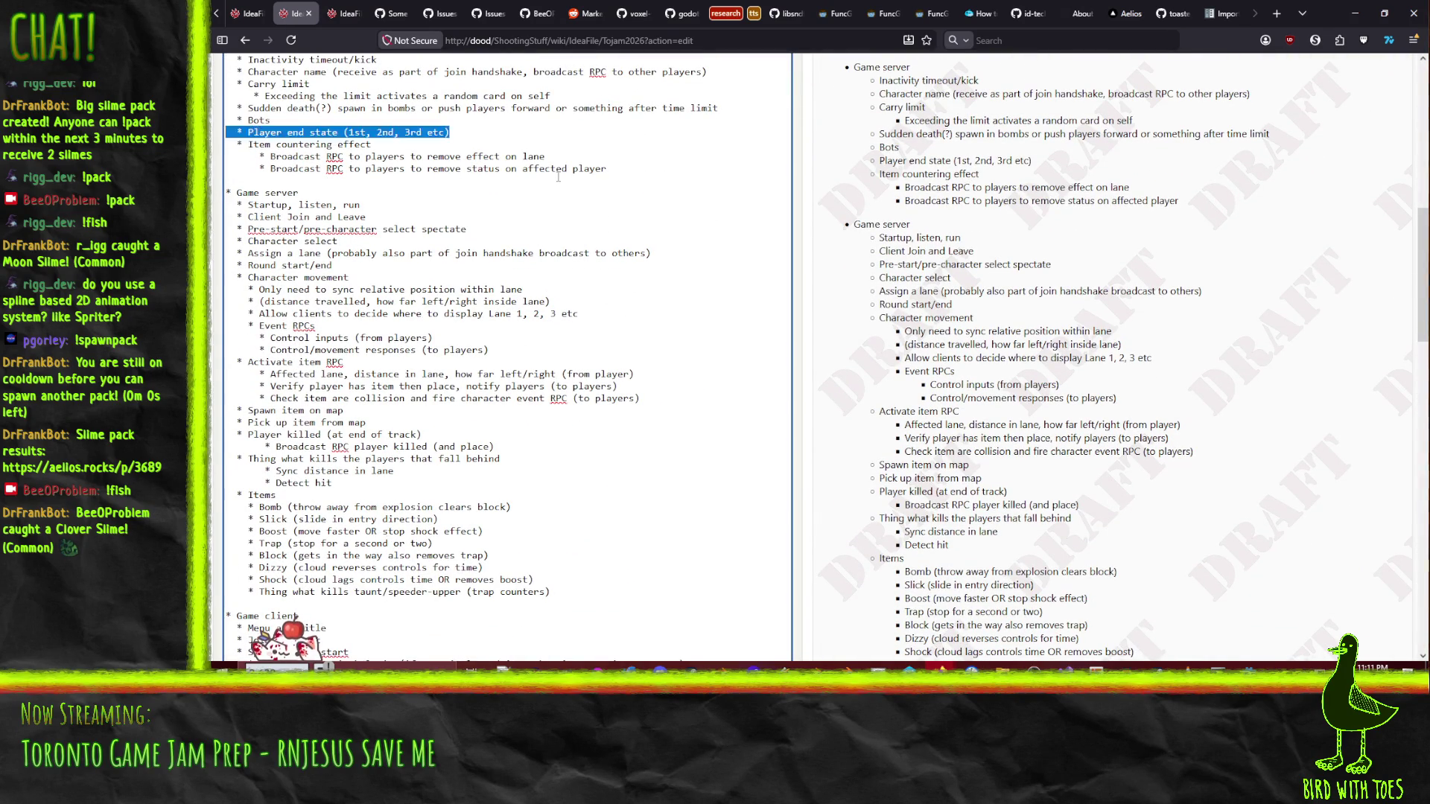
key(Delete)
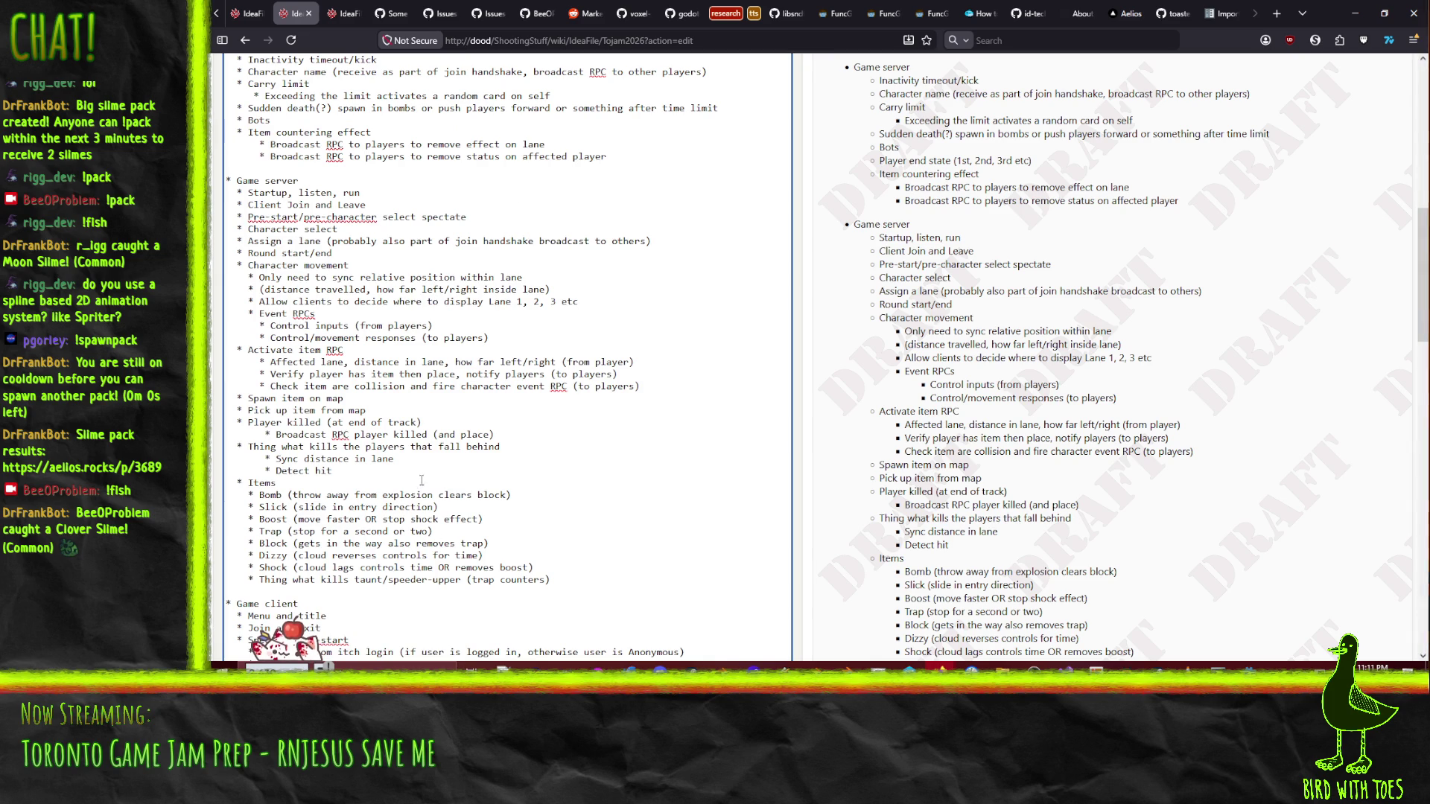
key(ctrl+z)
click(295, 143)
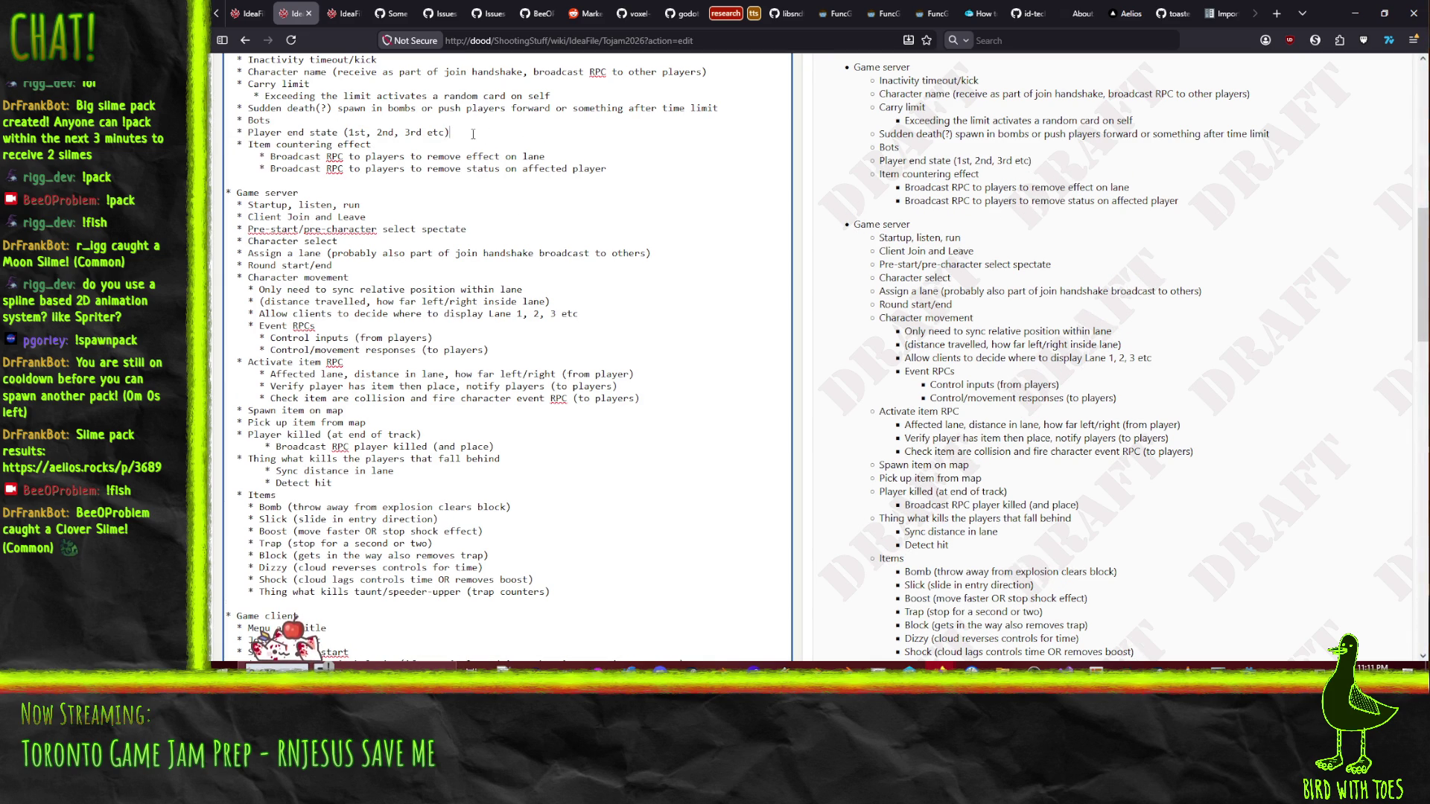
click(338, 132)
- Reword the TODO item to 'Player end state/post round', fixing the typos
text(/post game)
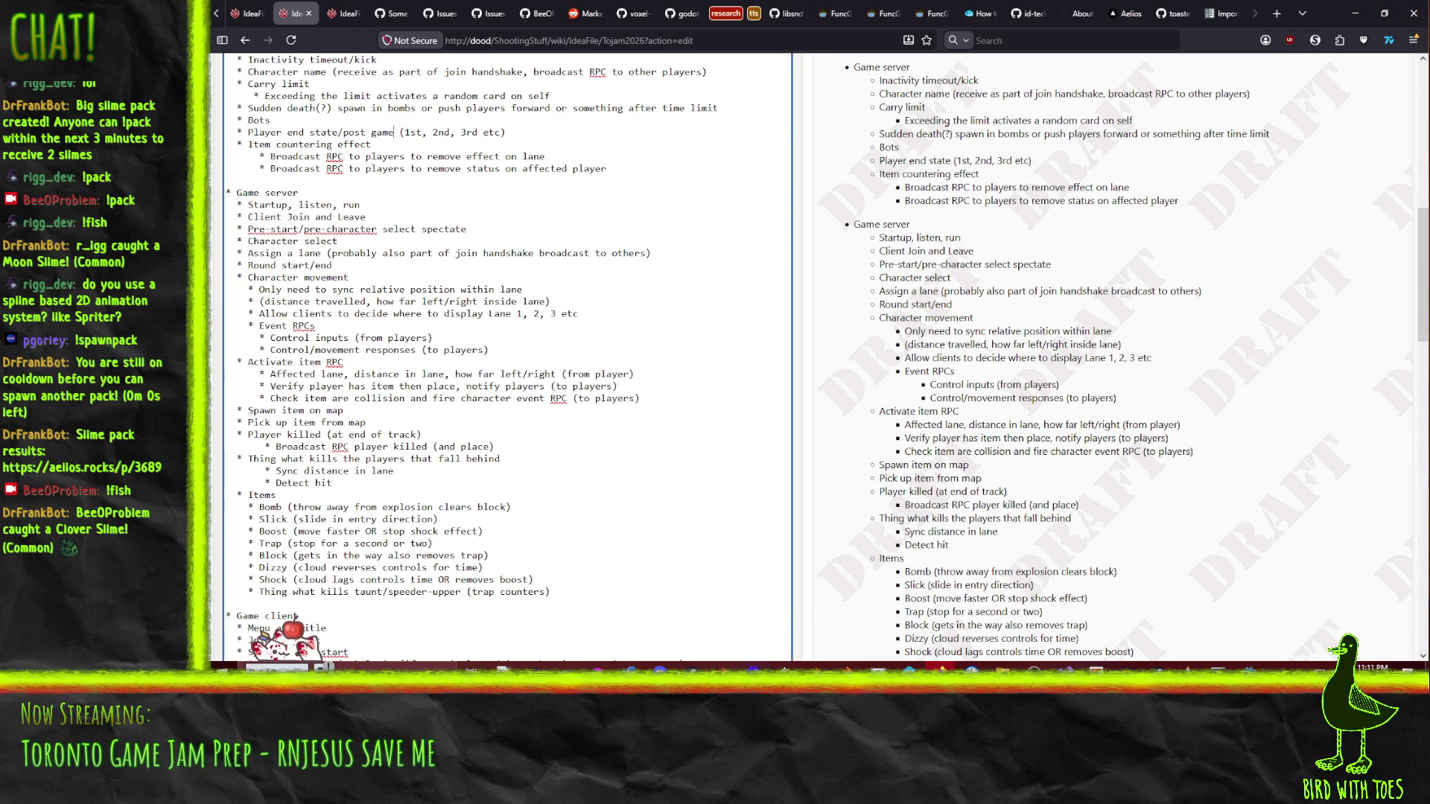
double_click(383, 132)
text(ri)
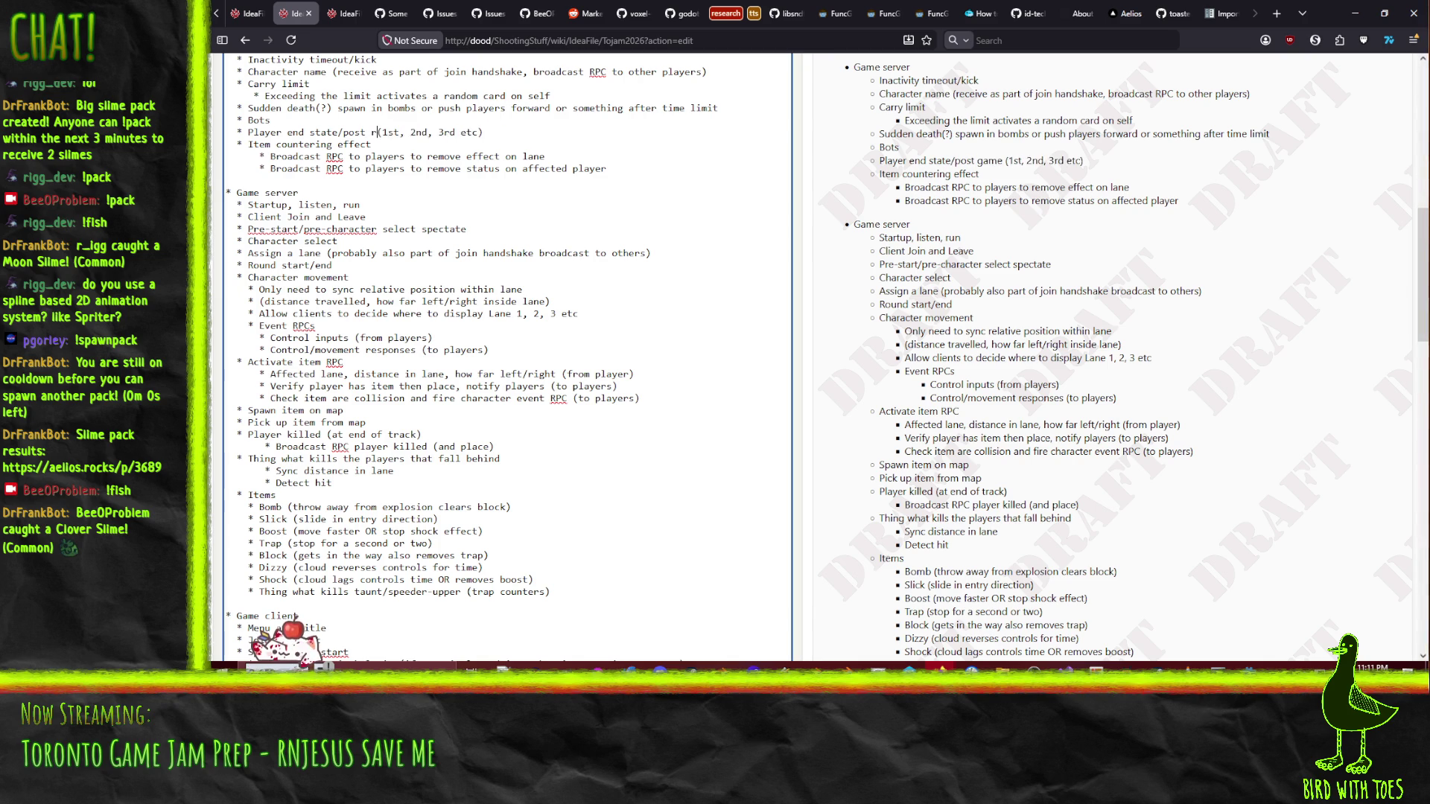
key(BackSpace)
text(ouind)
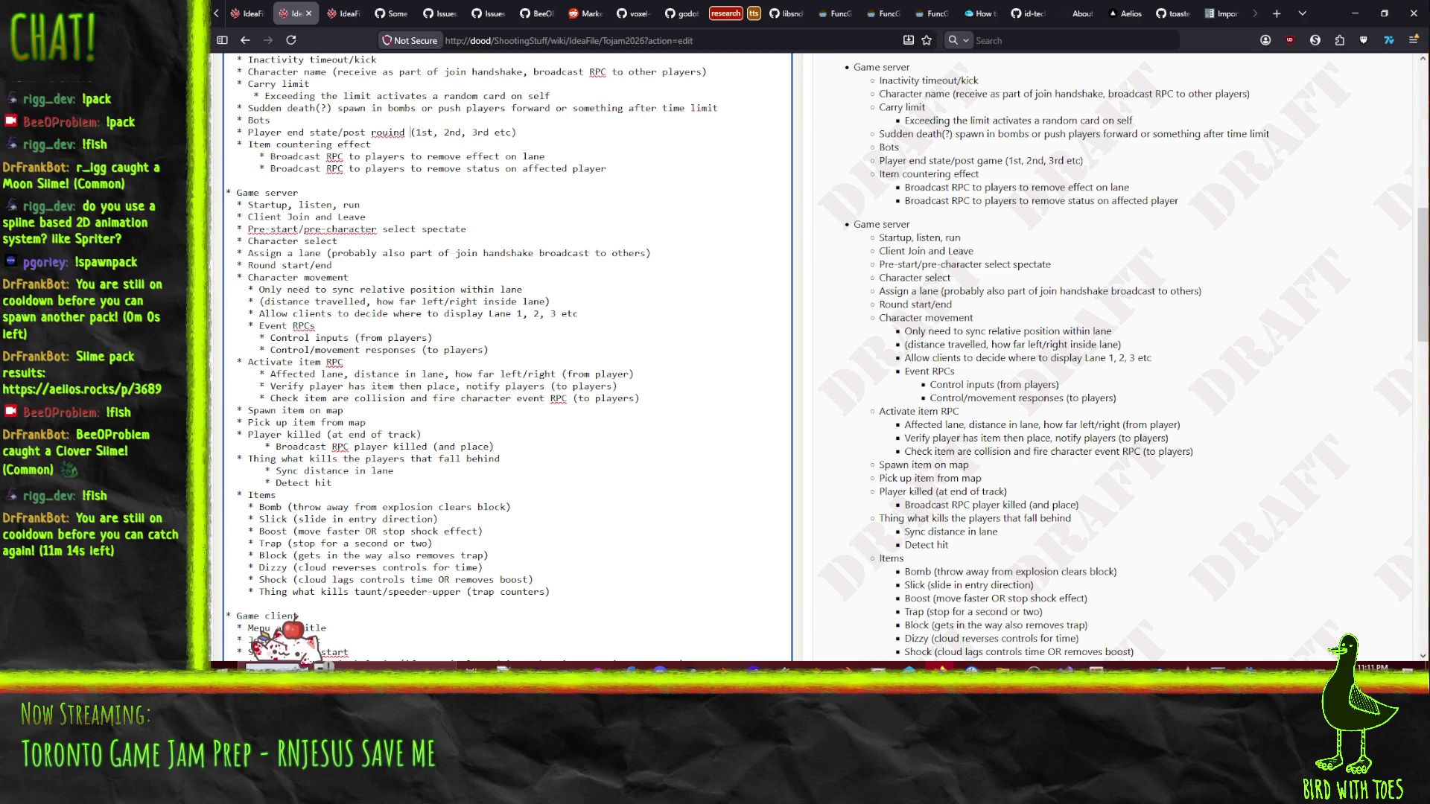
key(Left)
key(Left)
key(Left)
key(BackSpace)
key(Down)
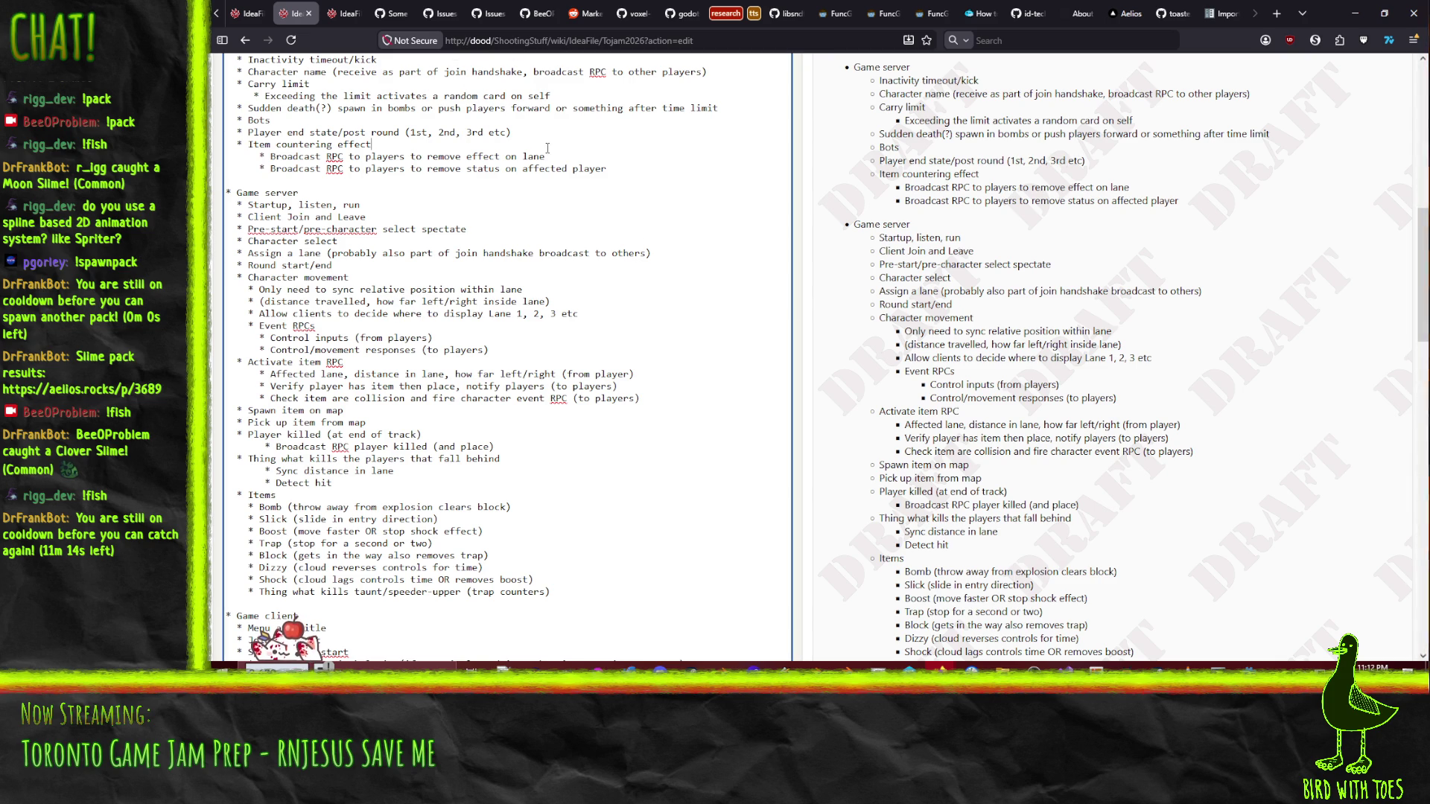
- Start a new line under Player end state with 'Ready RPC (from players)'
click(512, 133)
key(Return)
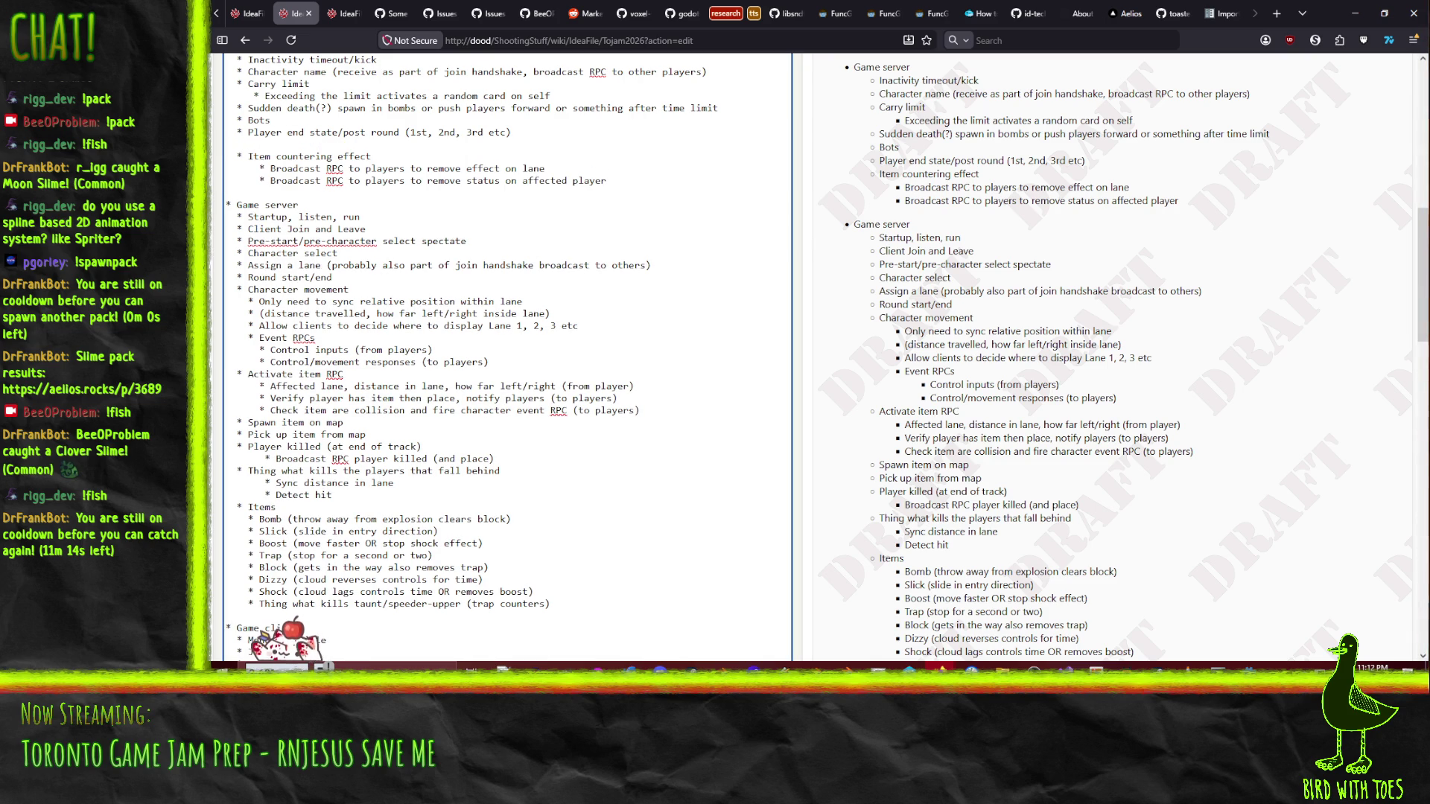
text(Ready RPC ()
text(from players))
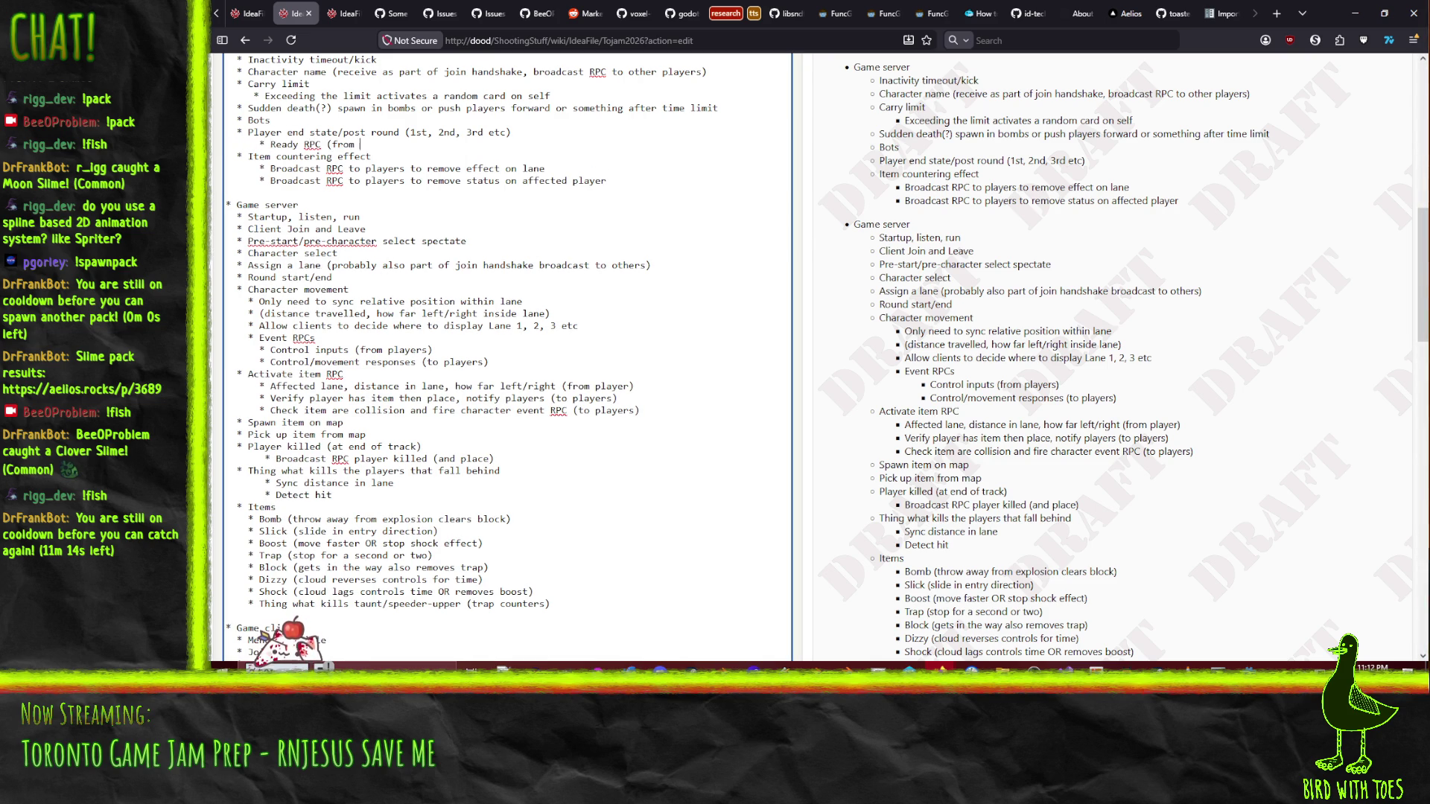
- Add sub-items 'Next round RPC (to players)' and 'Reset done RPC (to player)' under Player end state/post round
key(Return)
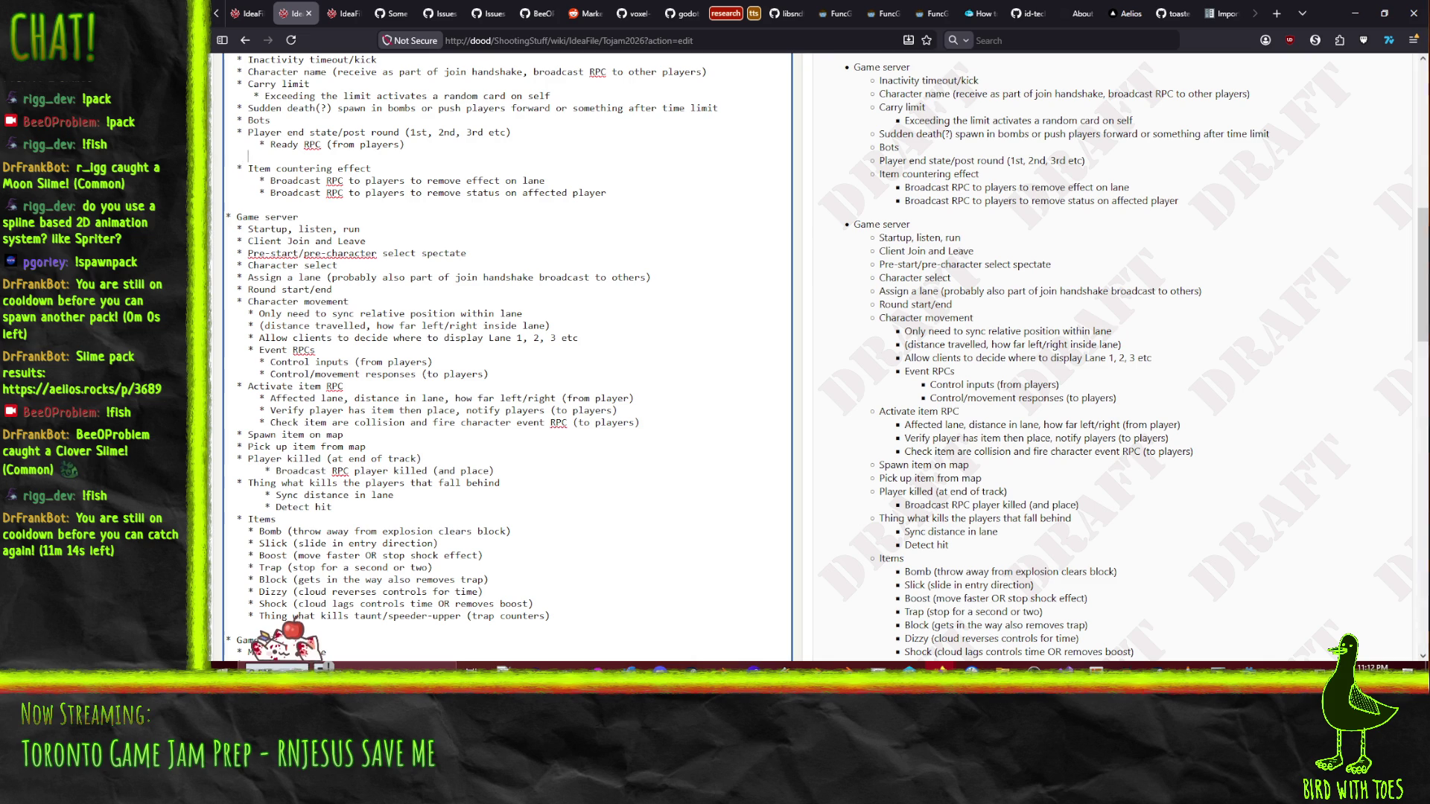
text(* )
text(Start)
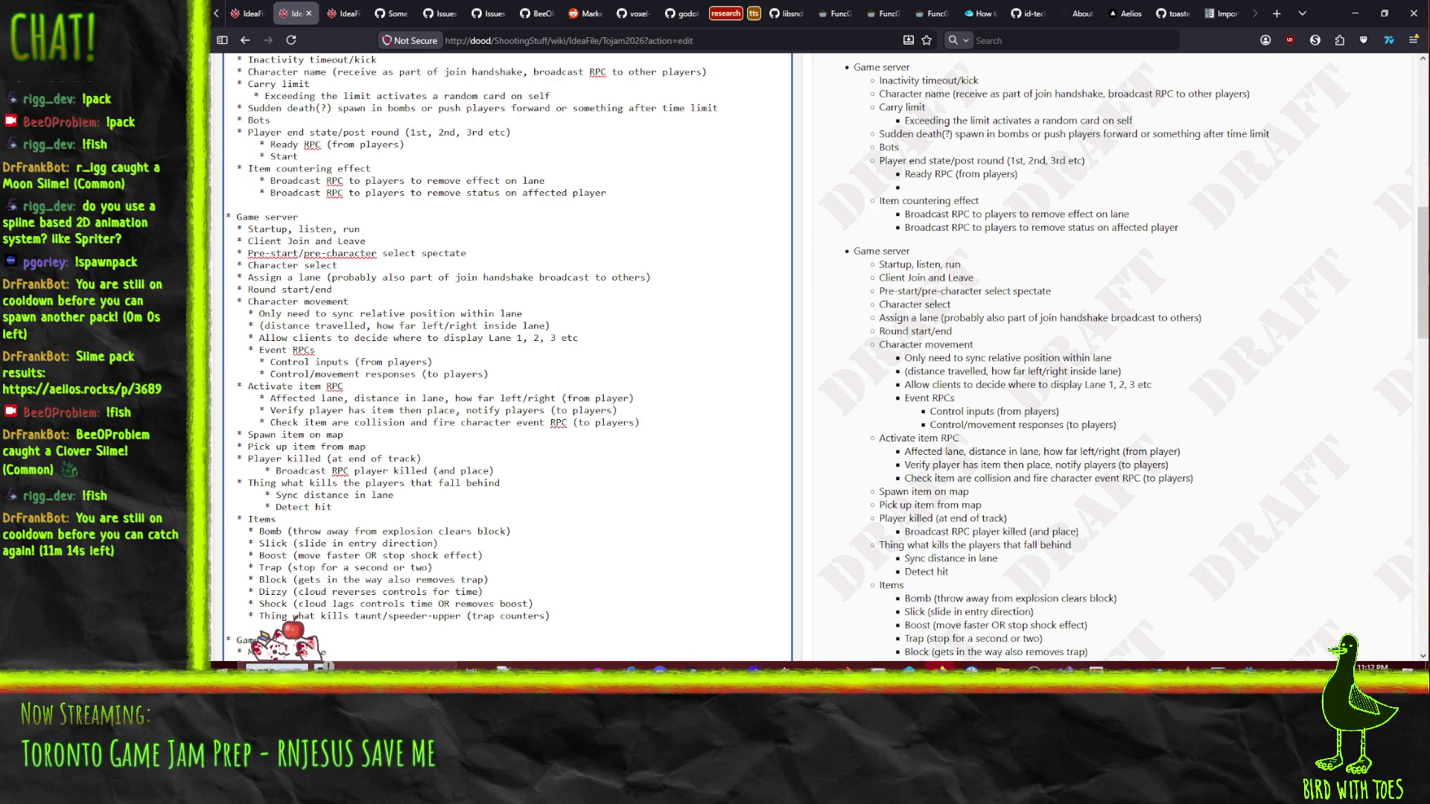
key(BackSpace)
key(BackSpace)
key(BackSpace)
text(Next)
text( round RPC ()
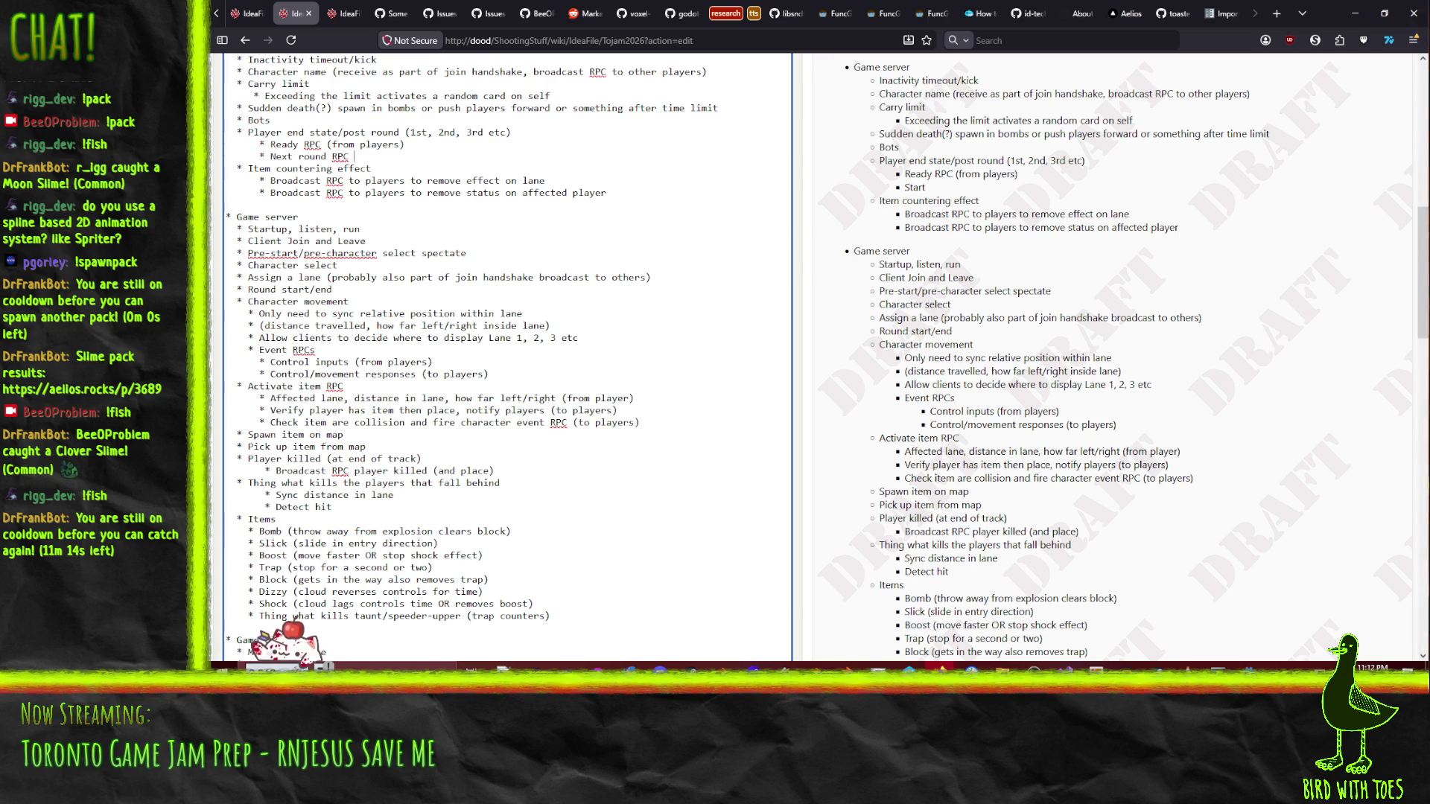
text(from)
key(BackSpace)
key(BackSpace)
key(BackSpace)
text(to players))
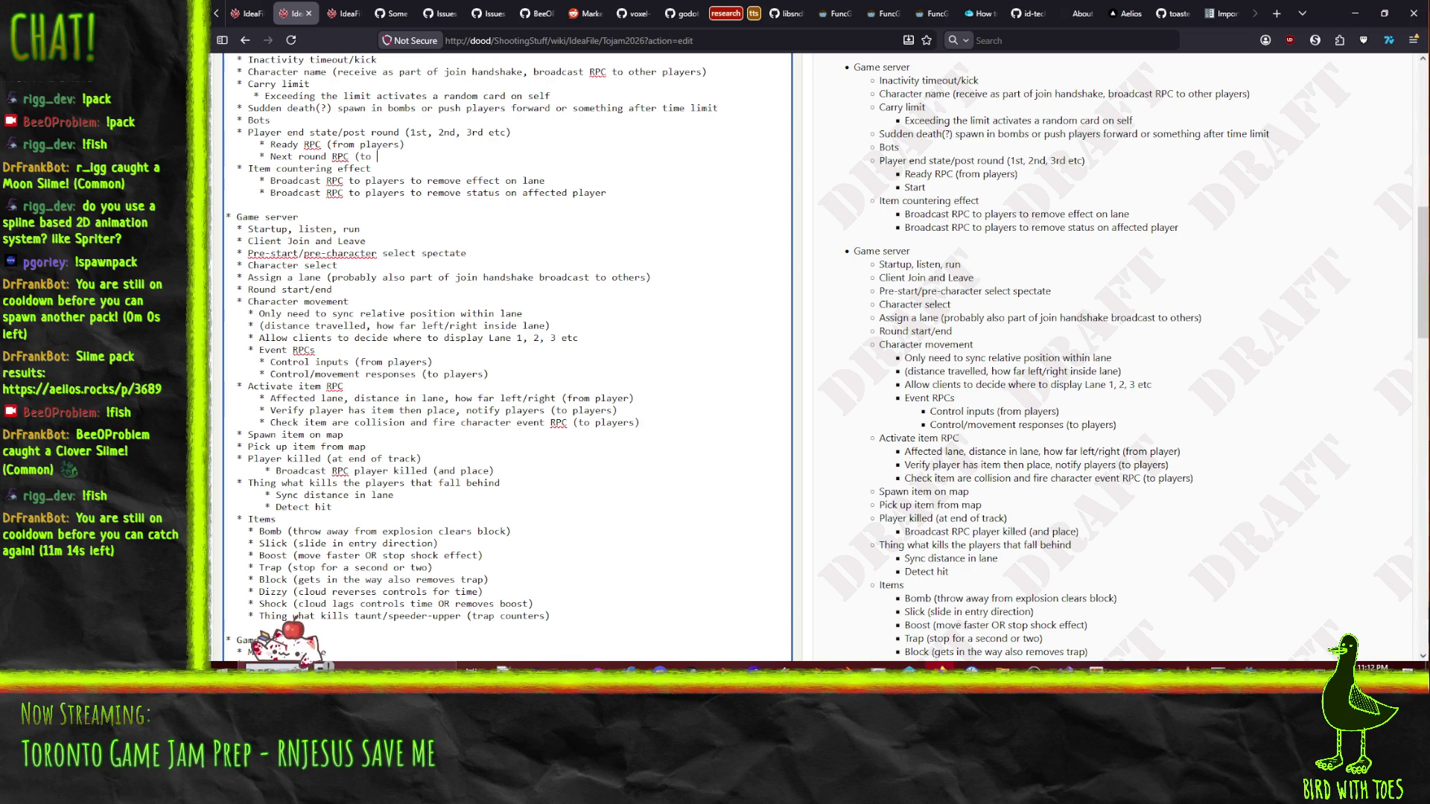
key(Return)
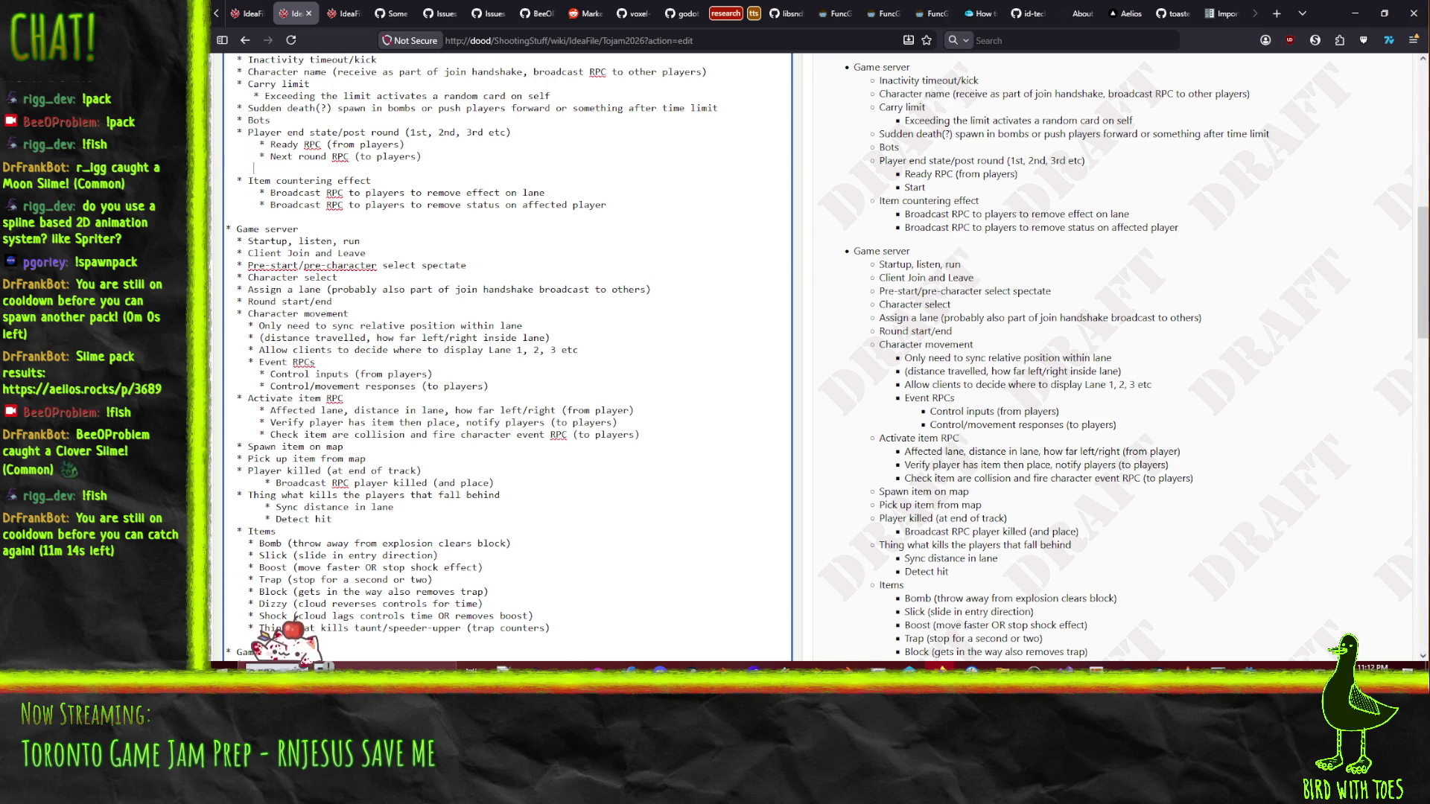
text(*)
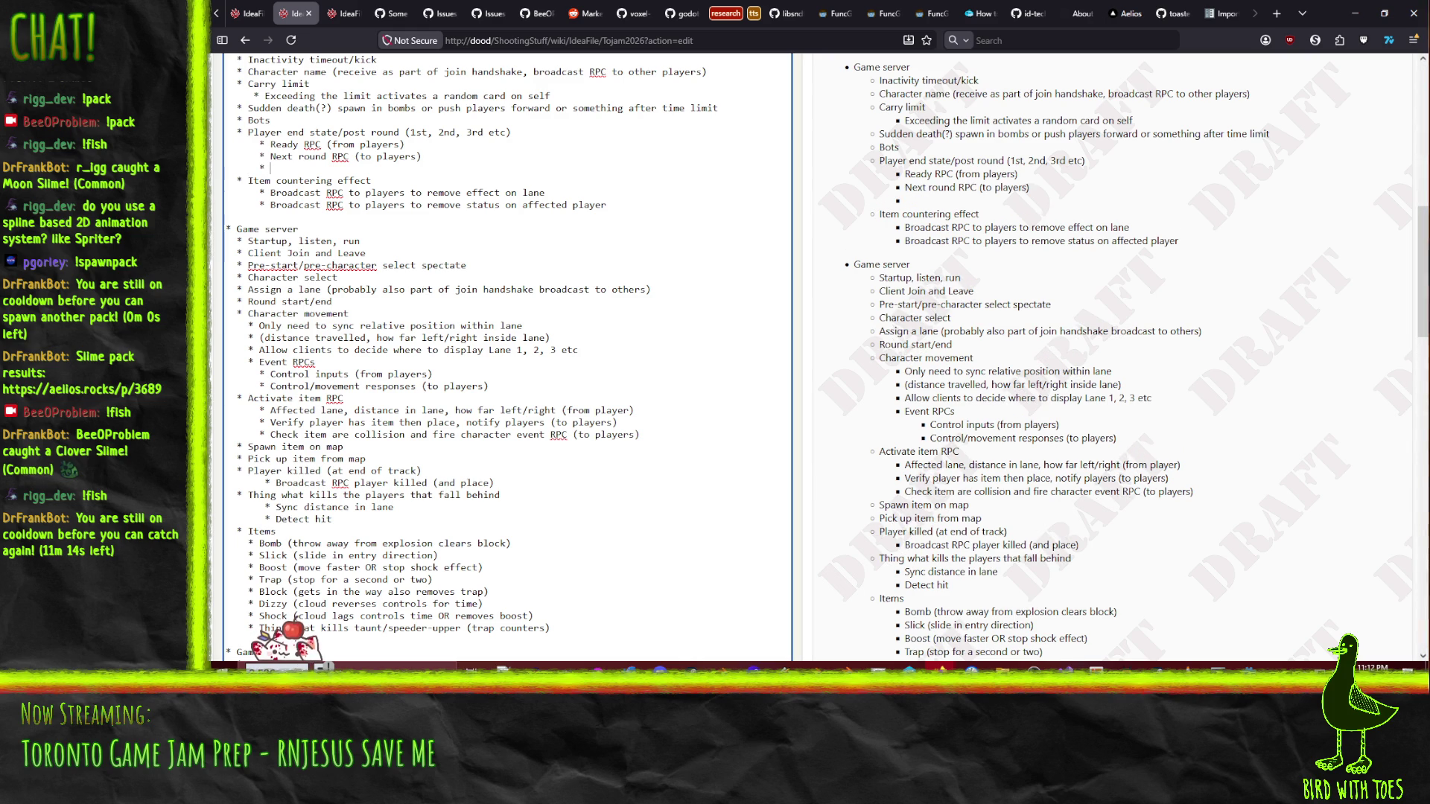
text(Reset d)
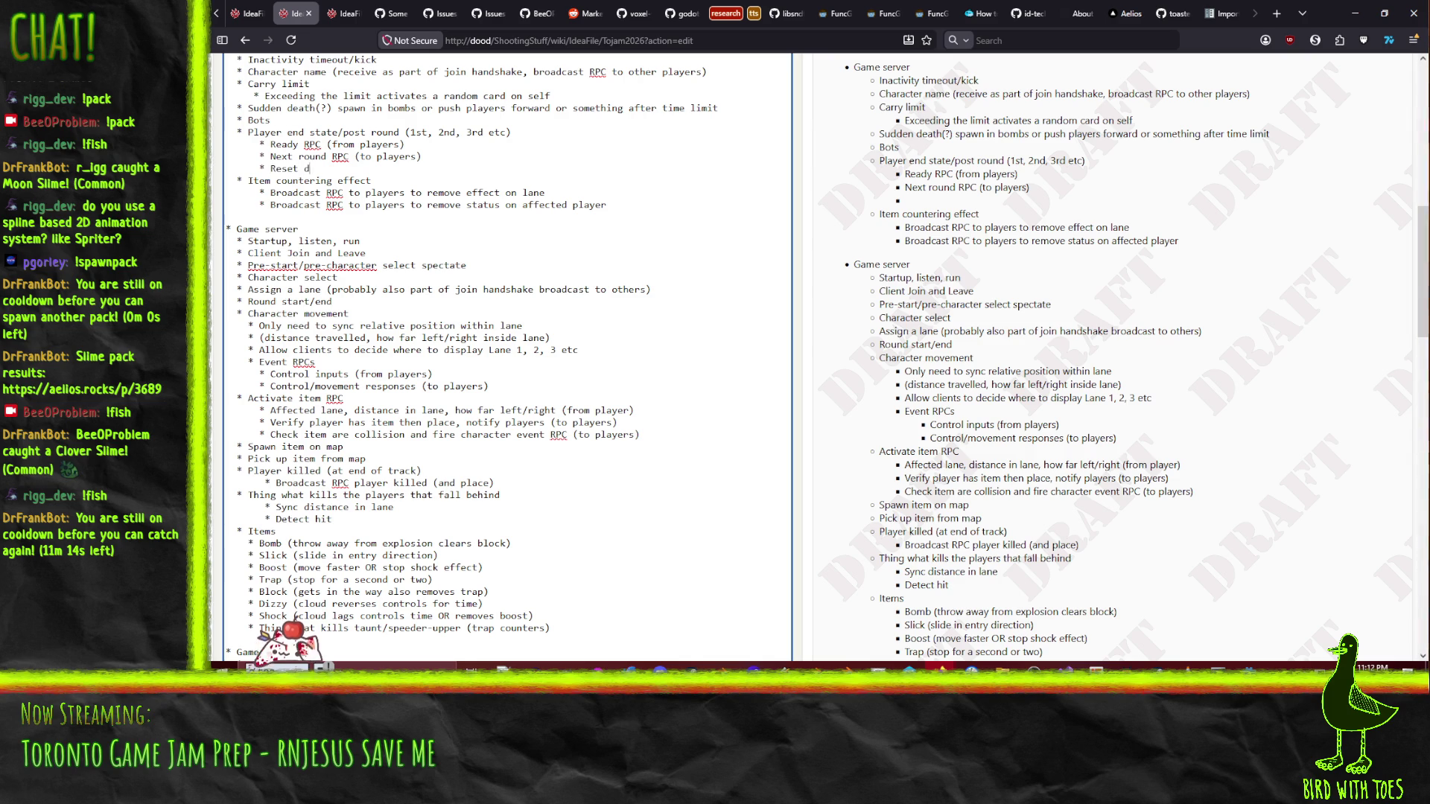
text(one RPC (to players)
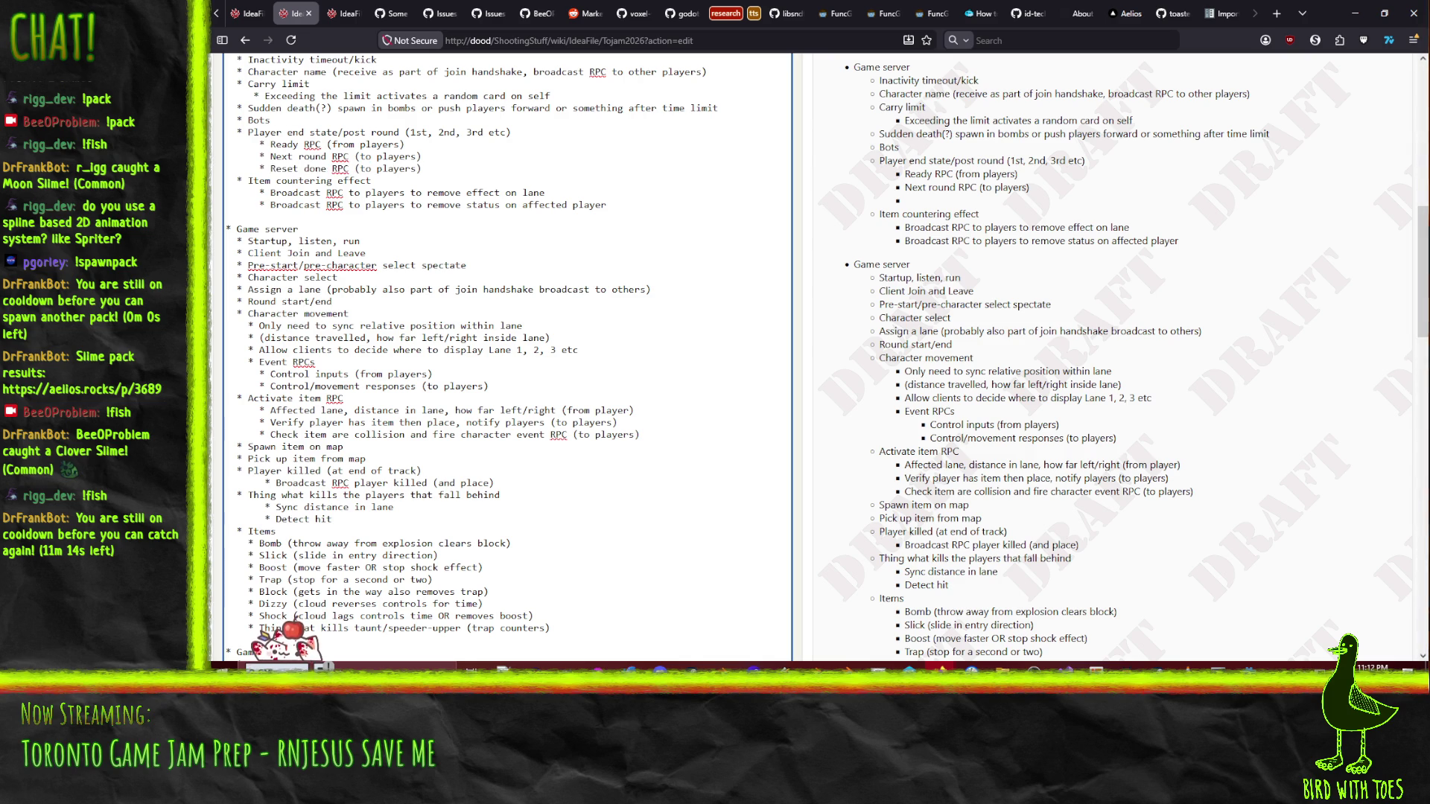
scroll(502, 233, up, 3)
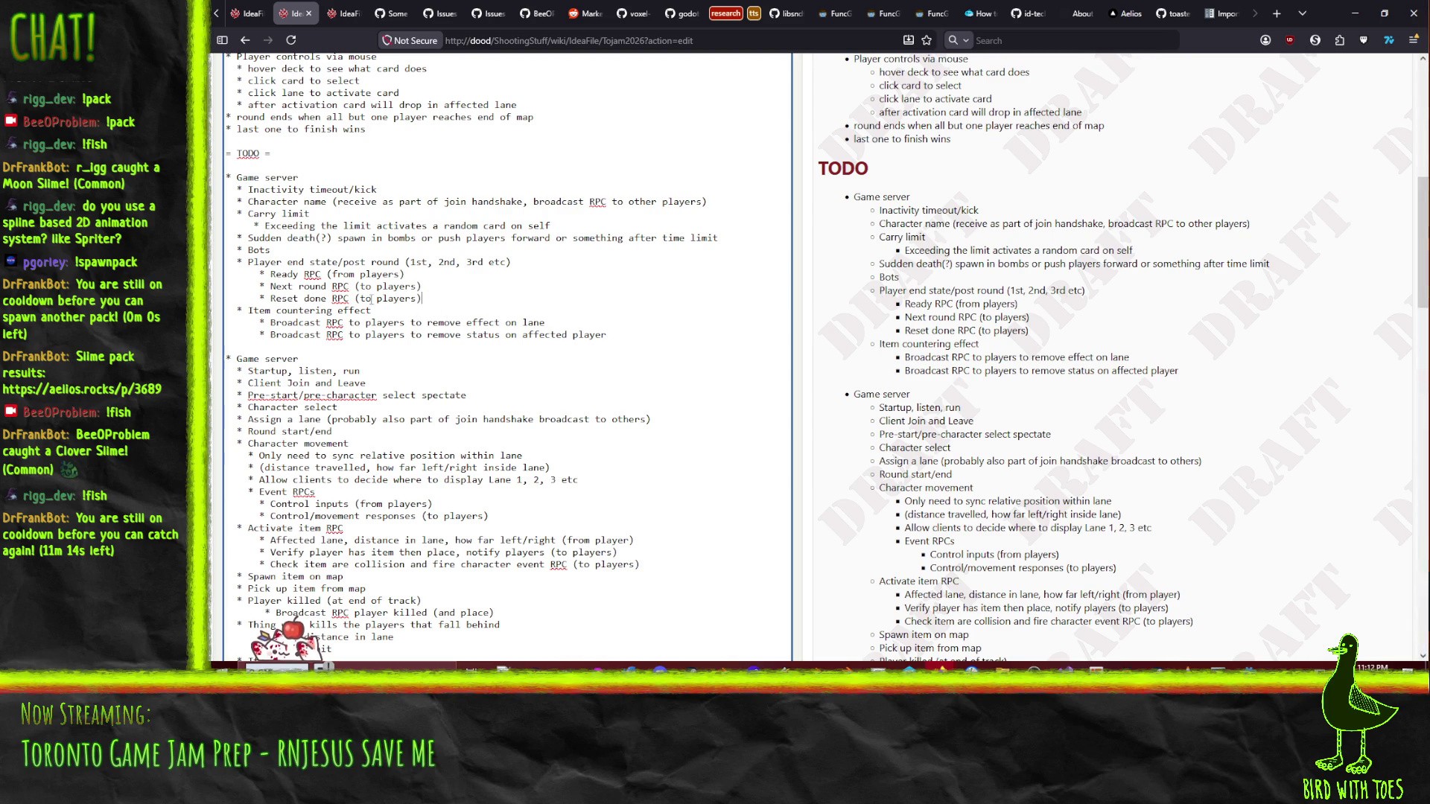
scroll(460, 281, down, 2)
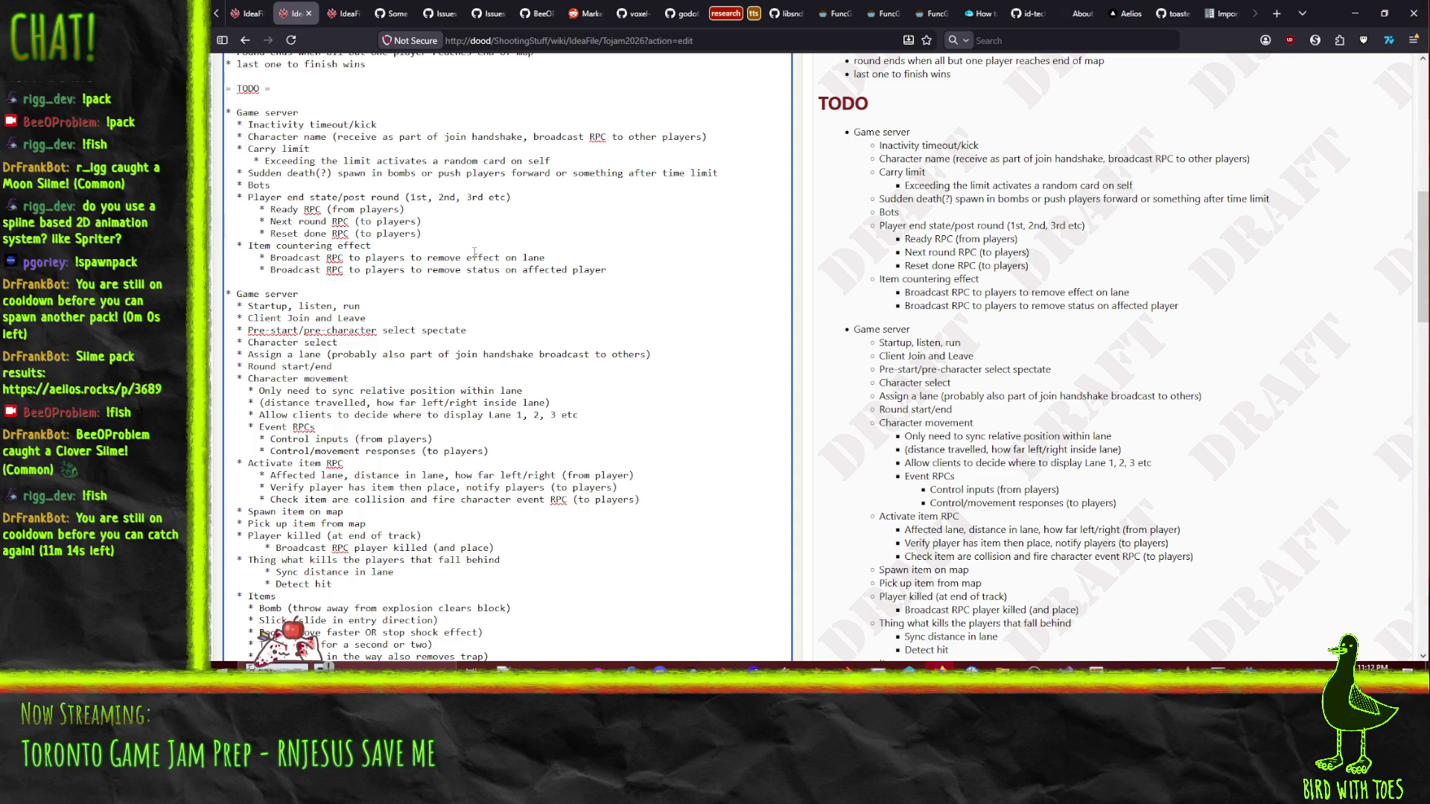
- Move the Next round and Reset done RPC lines under Round start/end and delete Player end state
key(shift+Down)
key(shift+Down)
key(Delete)
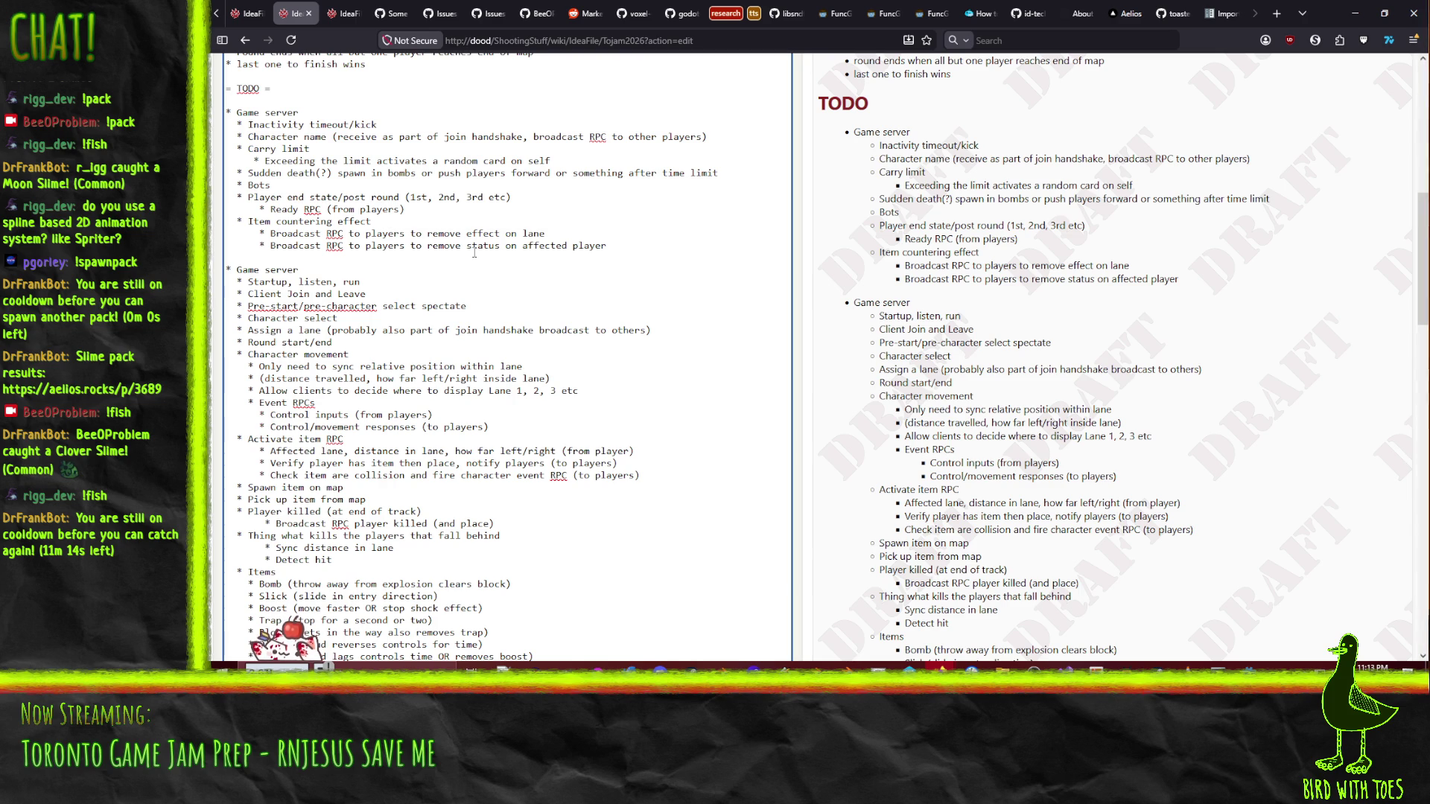
key(ctrl+z)
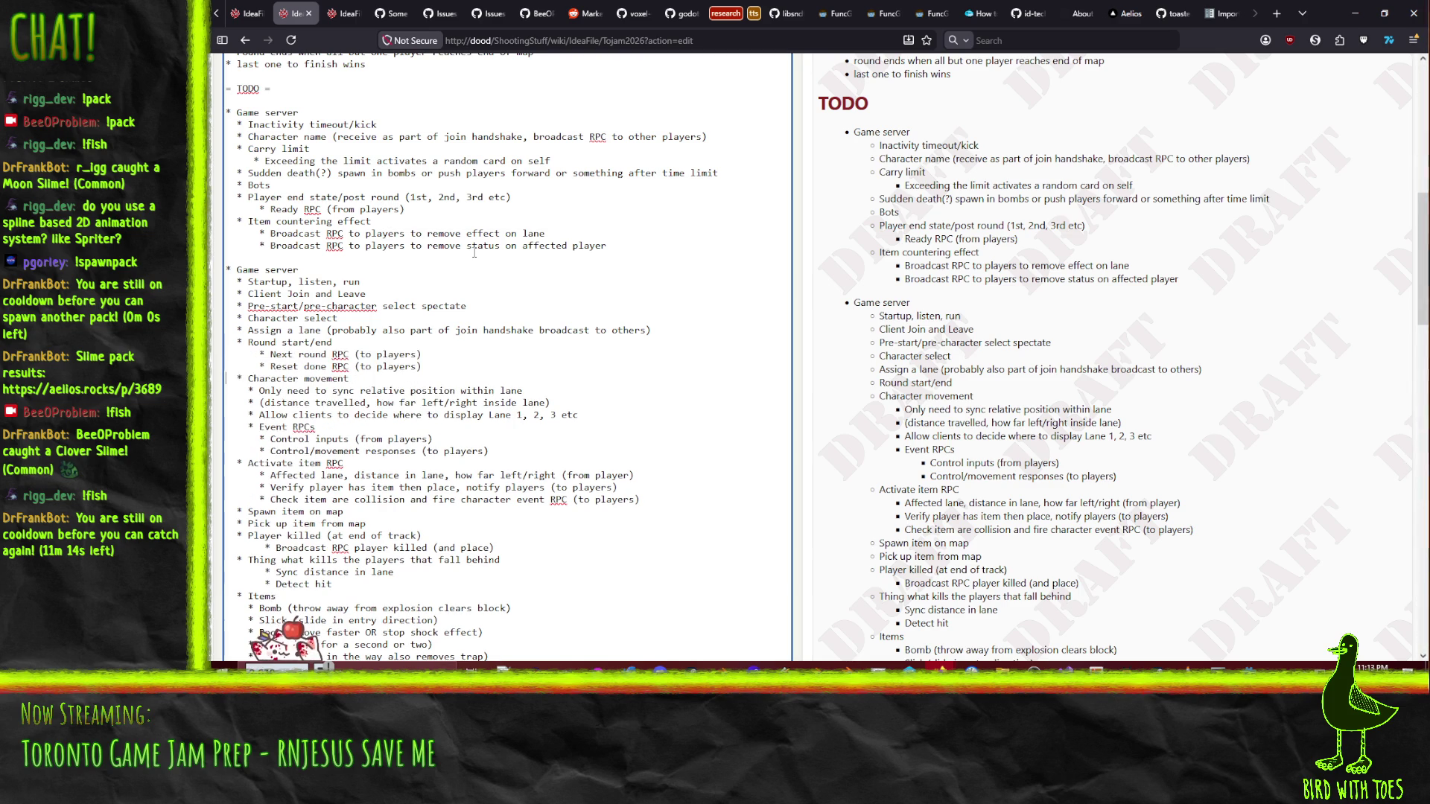
key(Up)
key(Up)
key(Up)
key(shift+Up)
key(BackSpace)
- Move the Ready RPC line under Round start/end as well
key(shift+Down)
key(BackSpace)
key(Down)
key(Down)
key(Down)
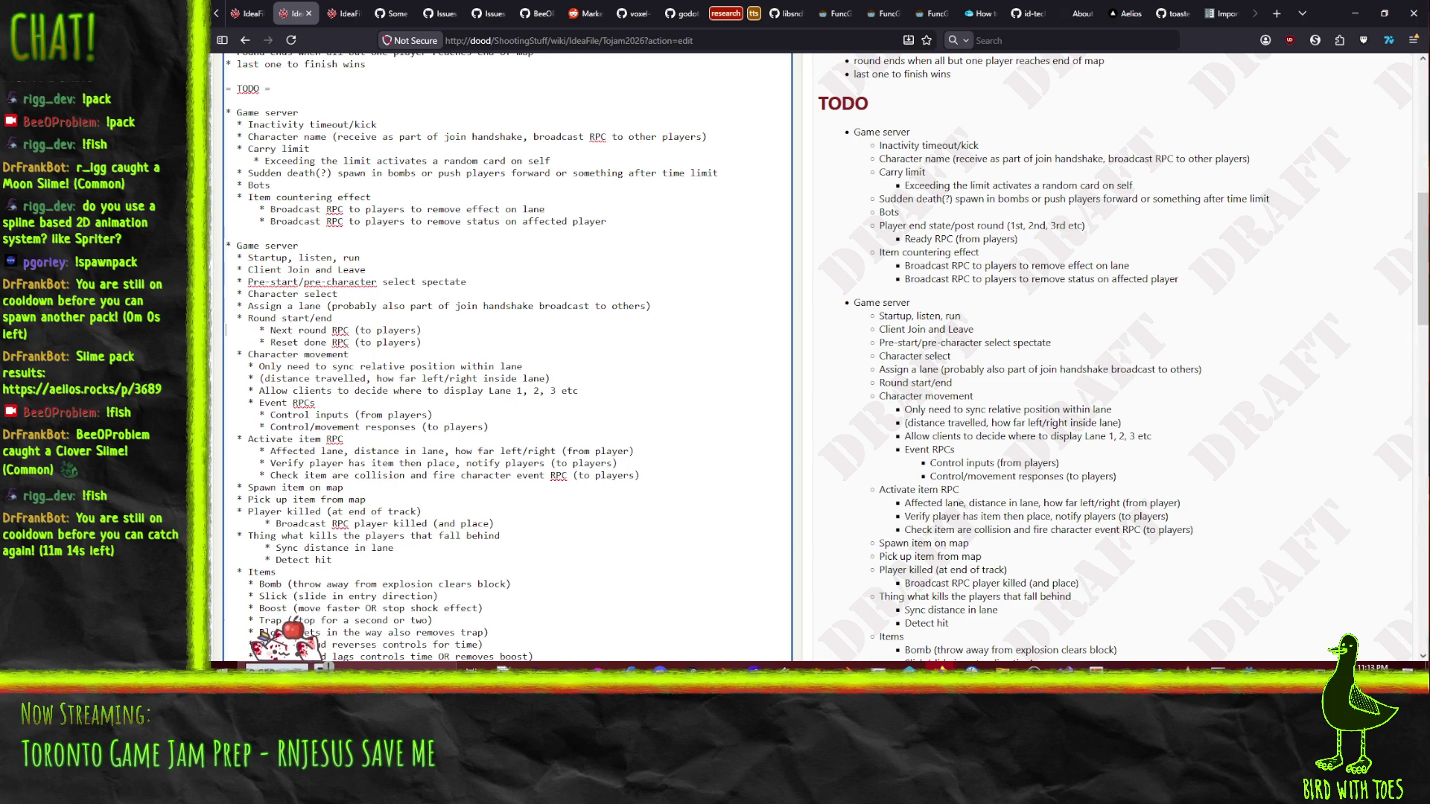
text(* Ready RPC (from players))
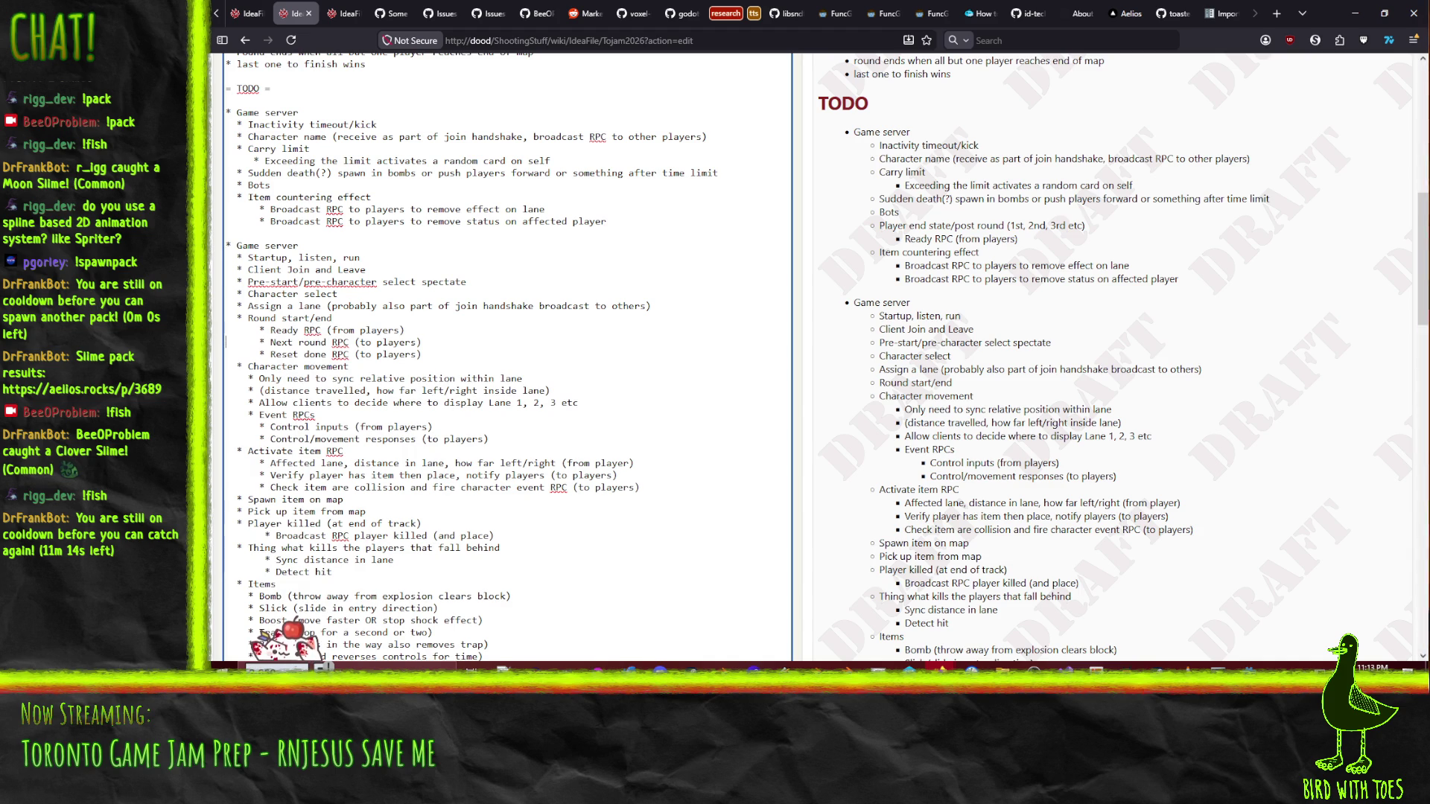
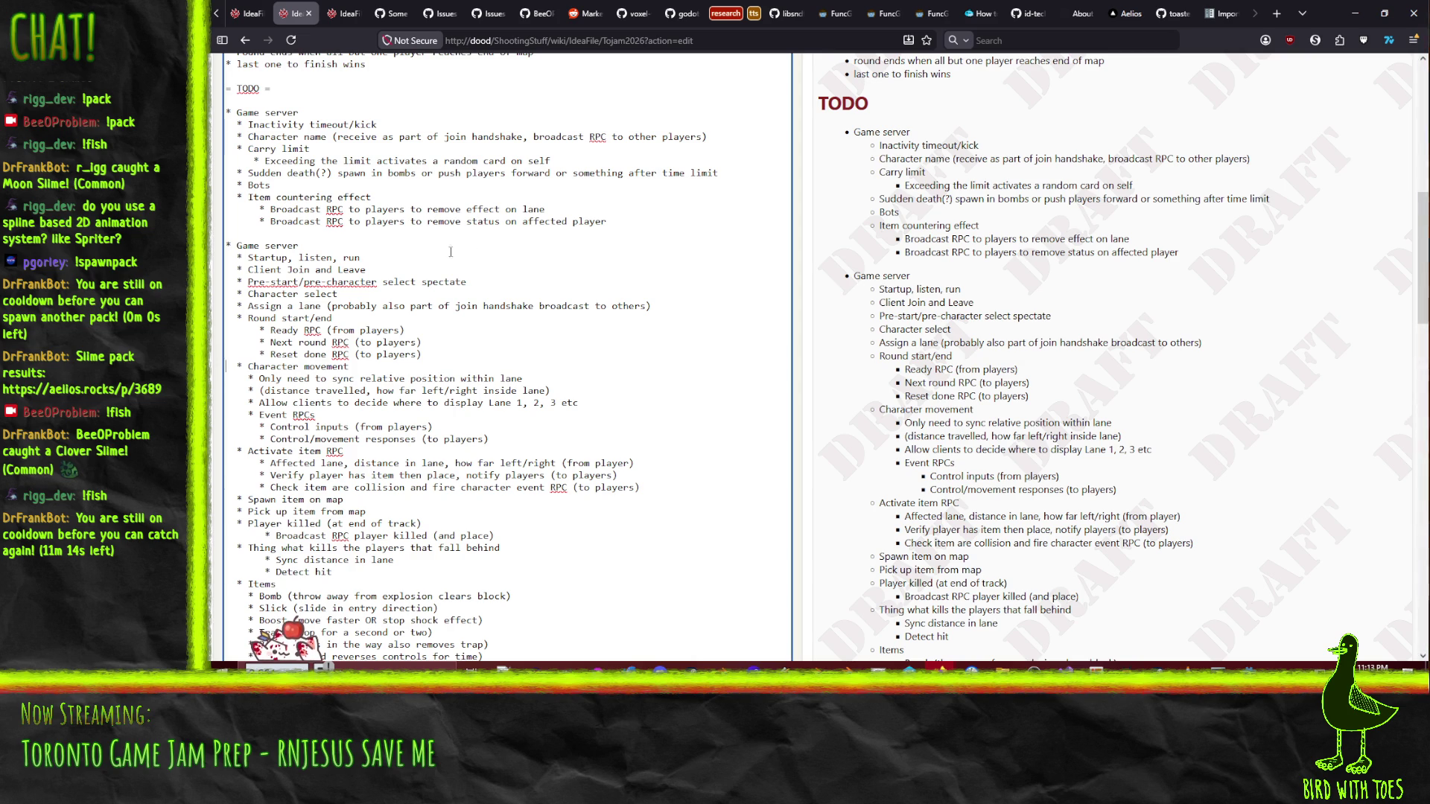
- Cut the Slick line from the Items list and paste it back below Bomb
scroll(382, 262, down, 3)
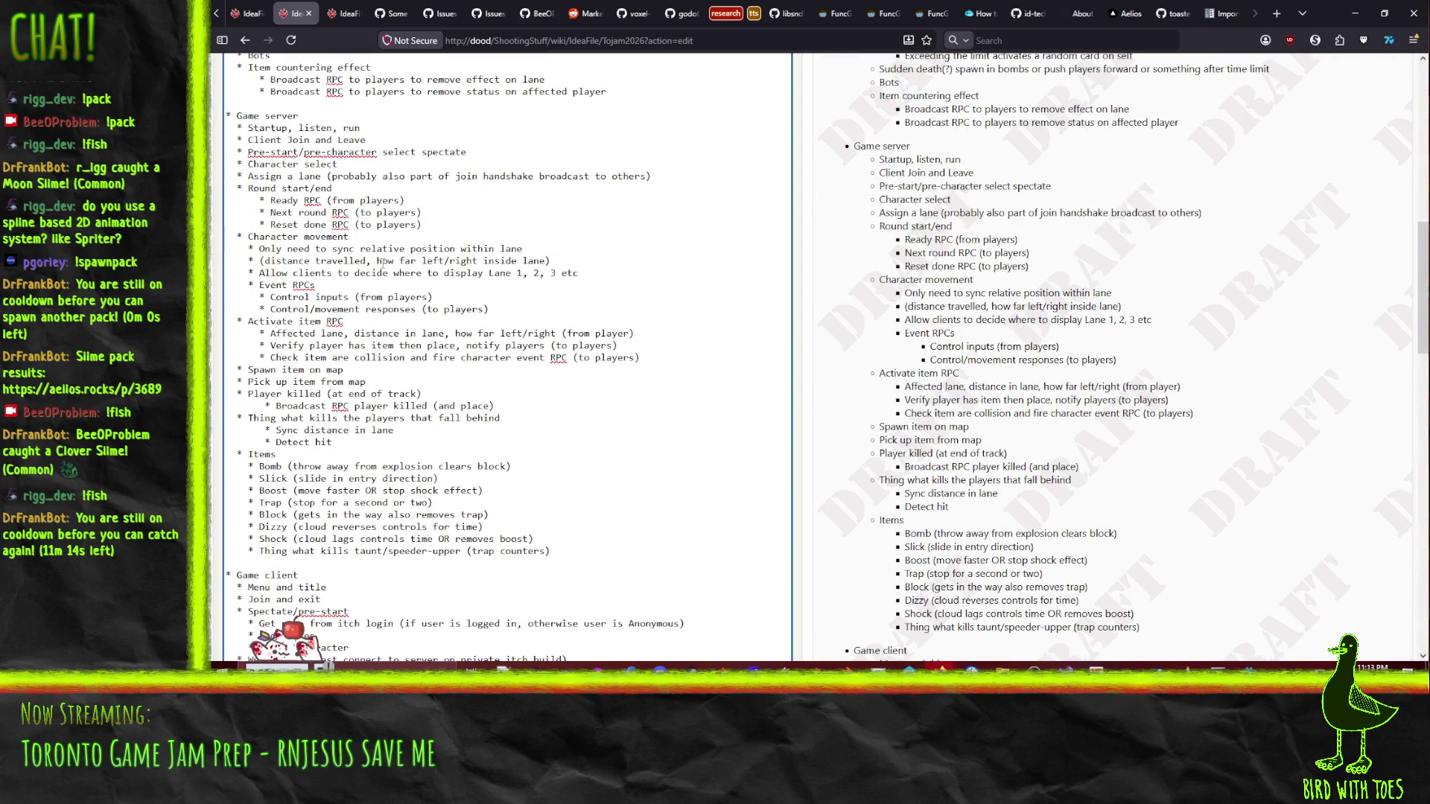
scroll(580, 342, down, 1)
scroll(298, 224, up, 1)
scroll(312, 329, down, 1)
click(309, 394)
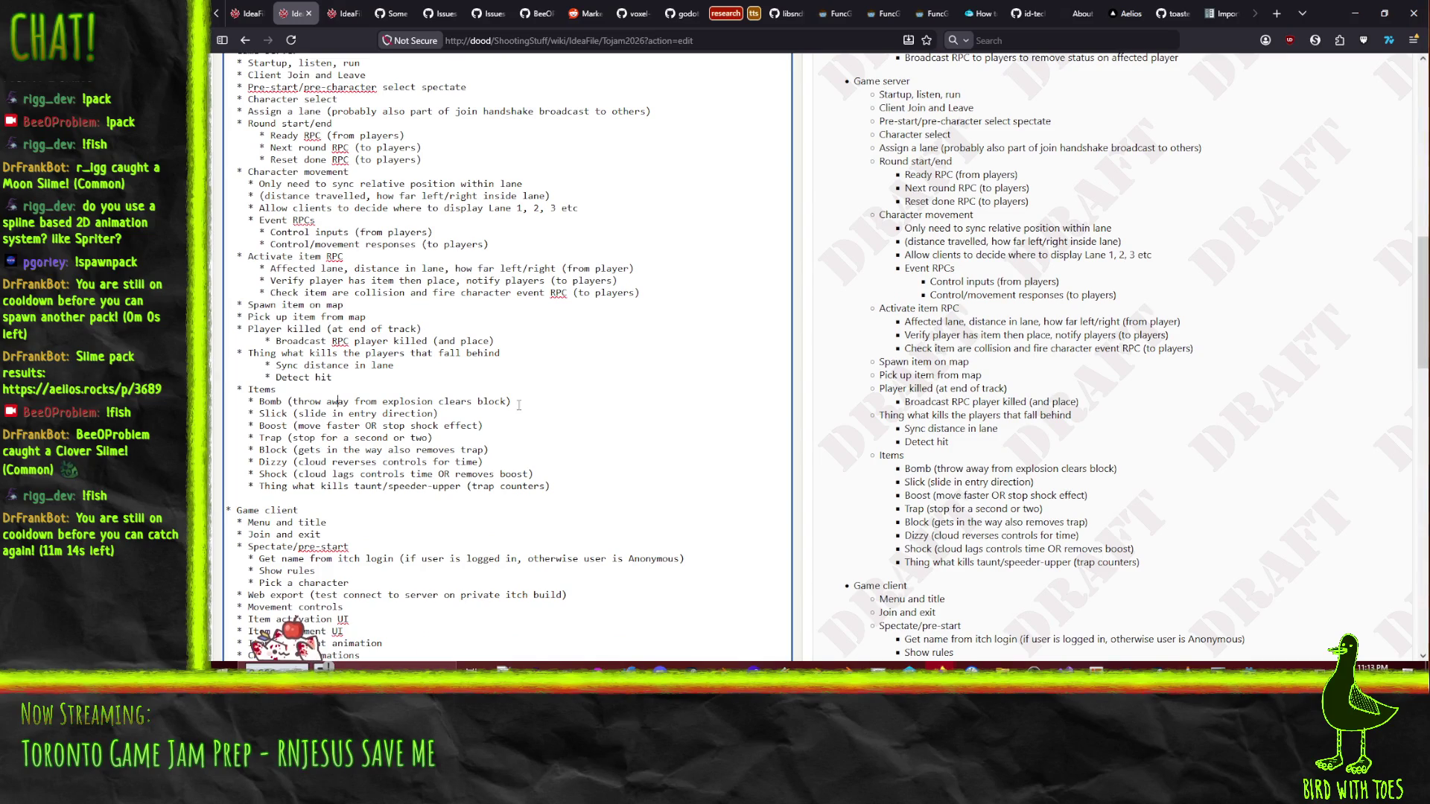
key(Down)
key(Up)
key(Up)
key(Up)
key(Up)
key(shift+End)
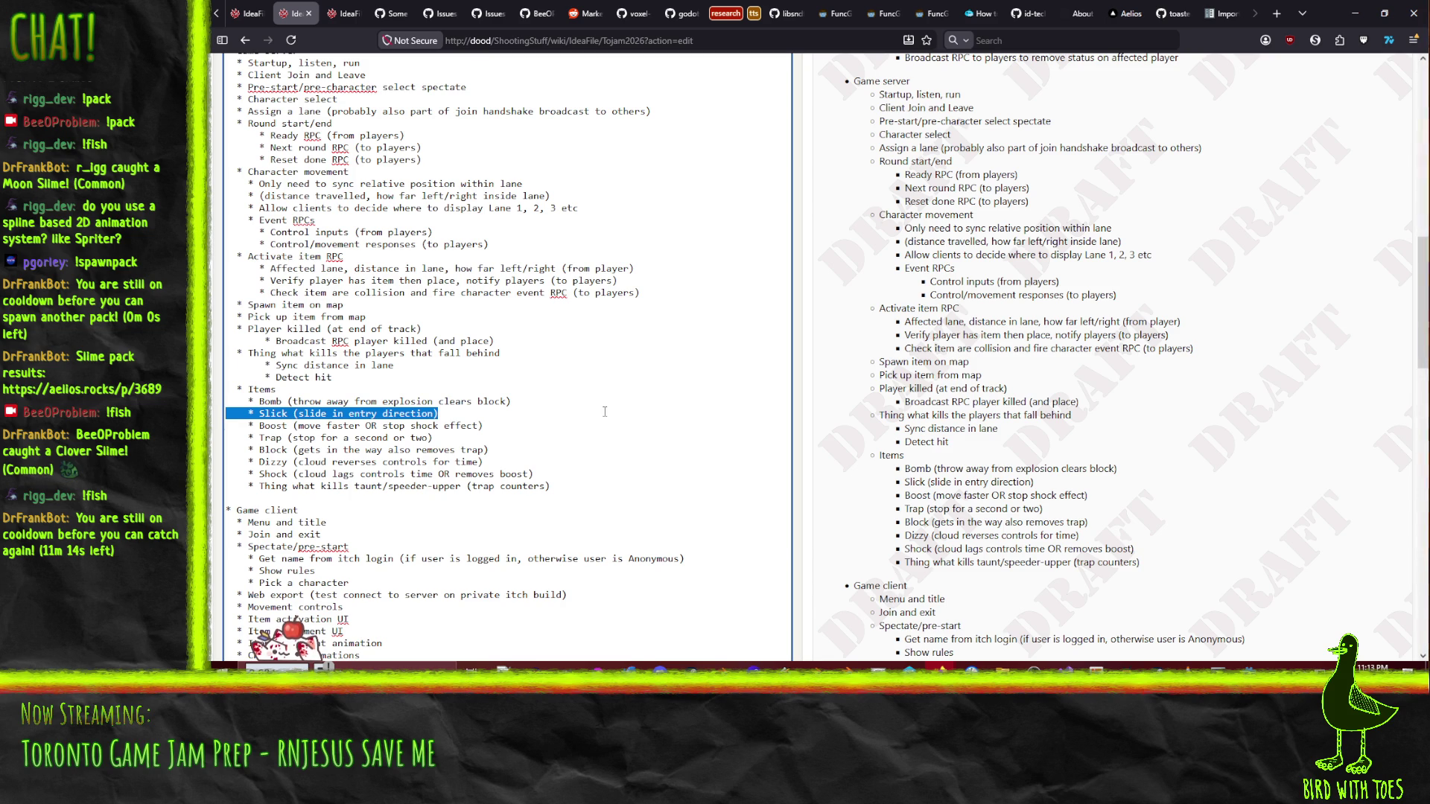
key(ctrl+x)
key(Delete)
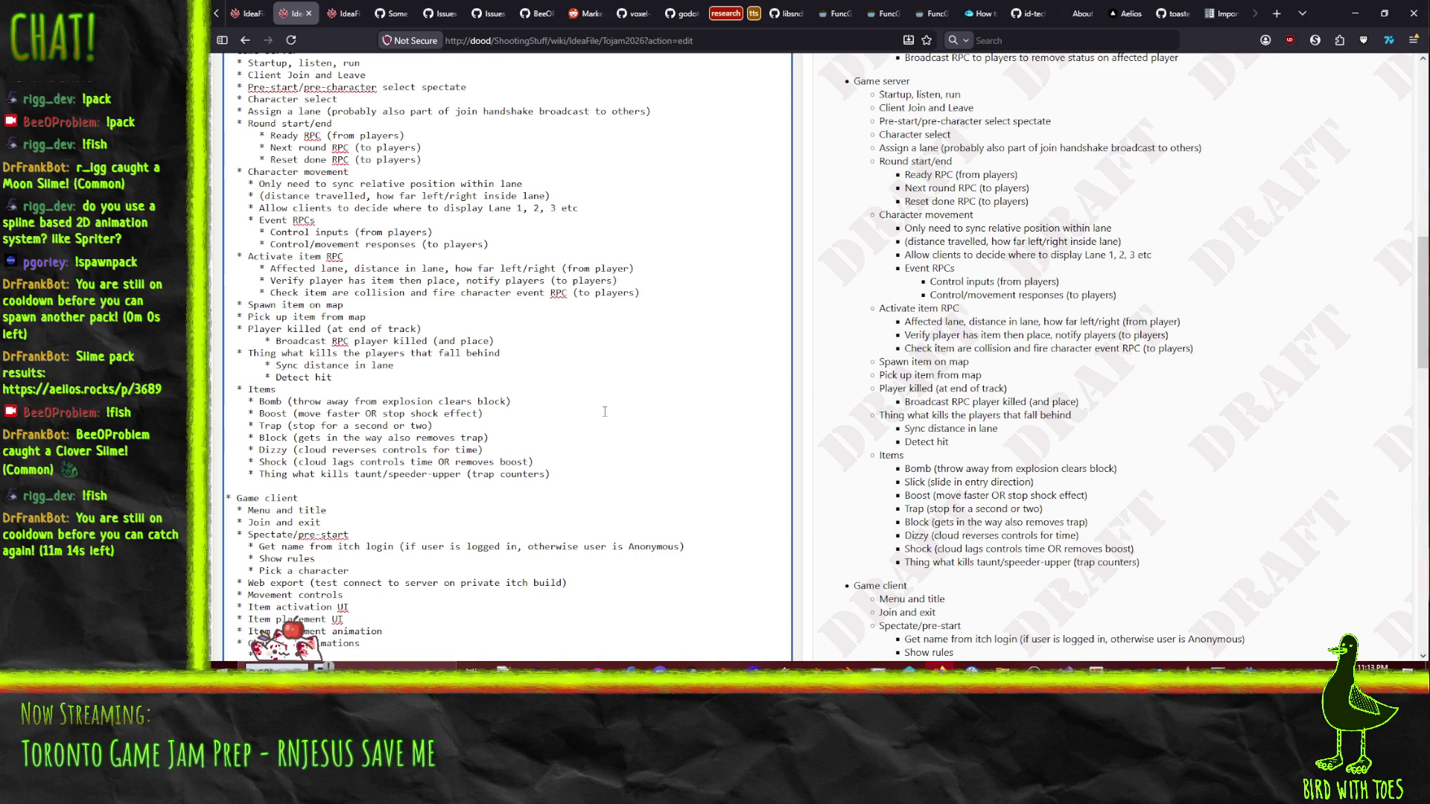
key(ctrl+v)
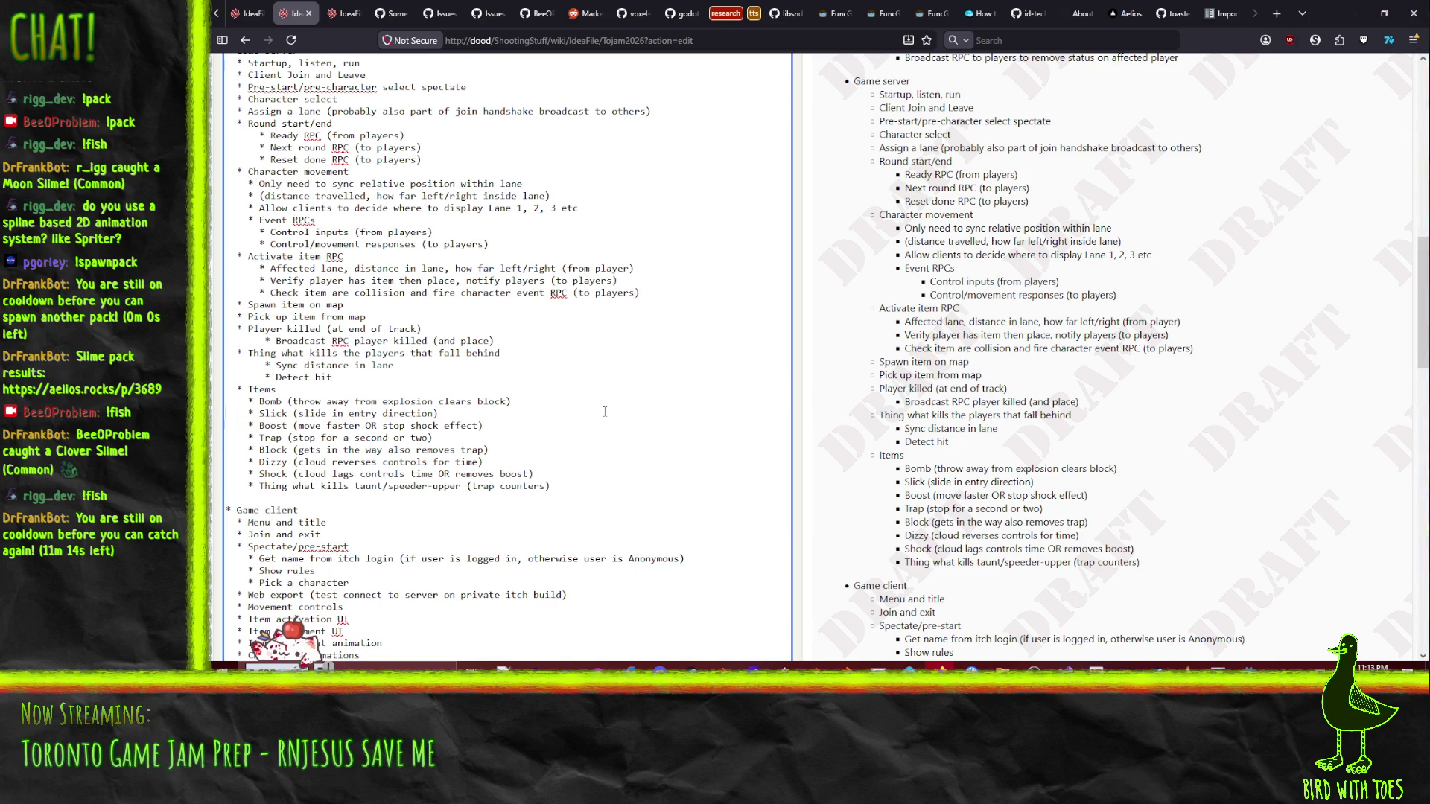
- Reorder the Items list, moving Slick below Boost, then Slick and Trap below Block
key(Up)
key(Up)
key(shift+Down)
key(shift+Down)
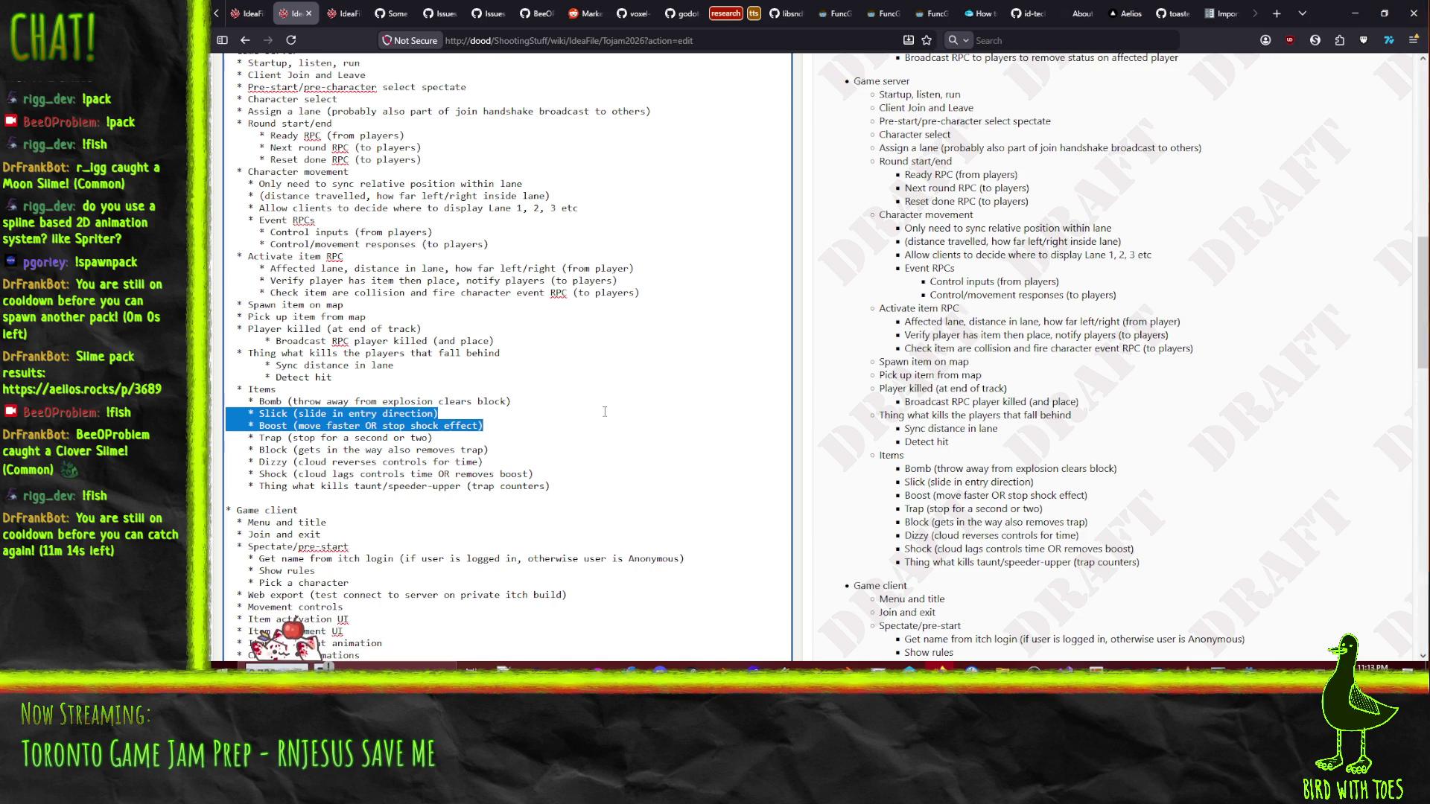
key(Up)
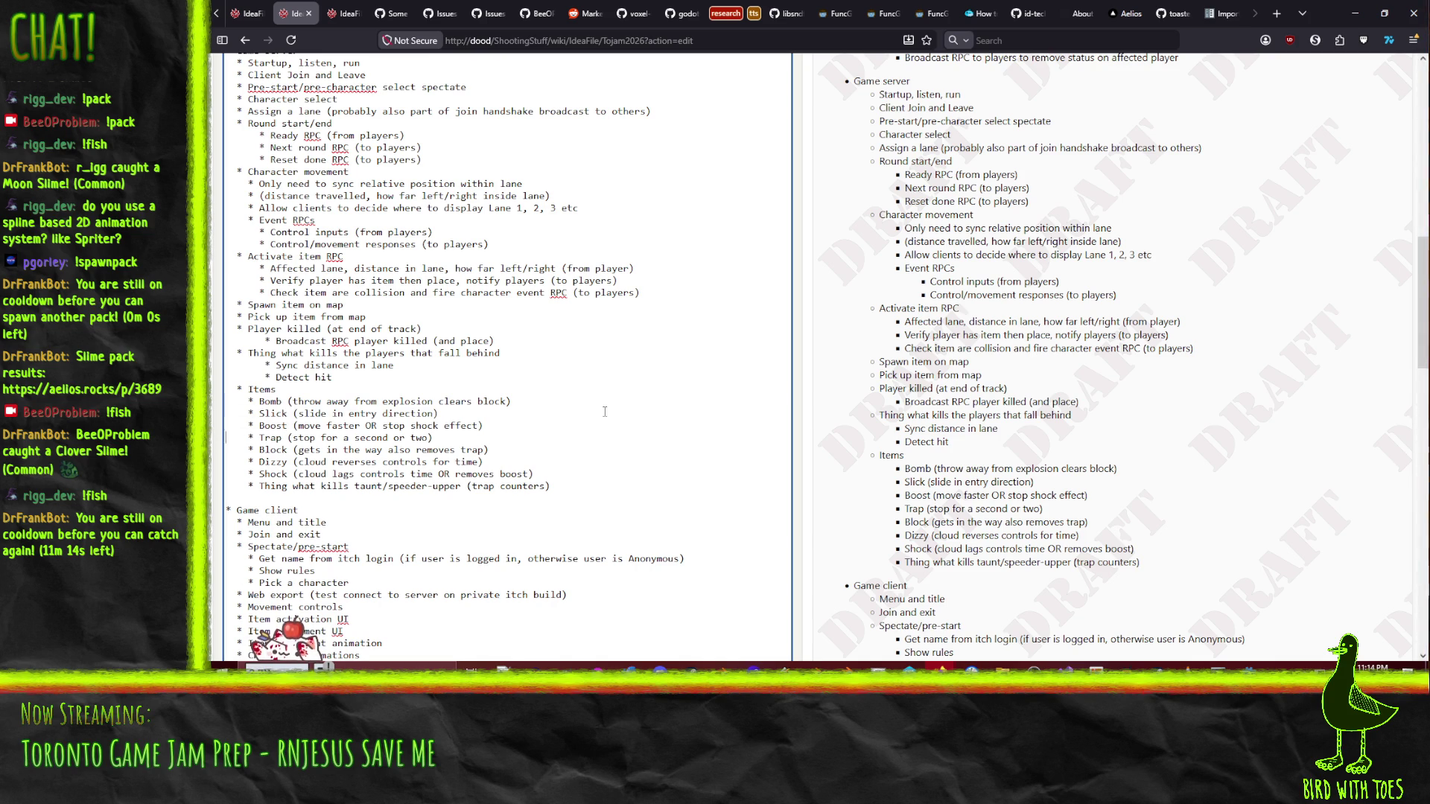
key(shift+Down)
key(Up)
key(Up)
key(shift+Down)
key(ctrl+x)
key(Down)
key(ctrl+v)
key(shift+Down)
key(shift+Down)
key(ctrl+x)
key(Down)
key(ctrl+v)
key(Up)
key(Up)
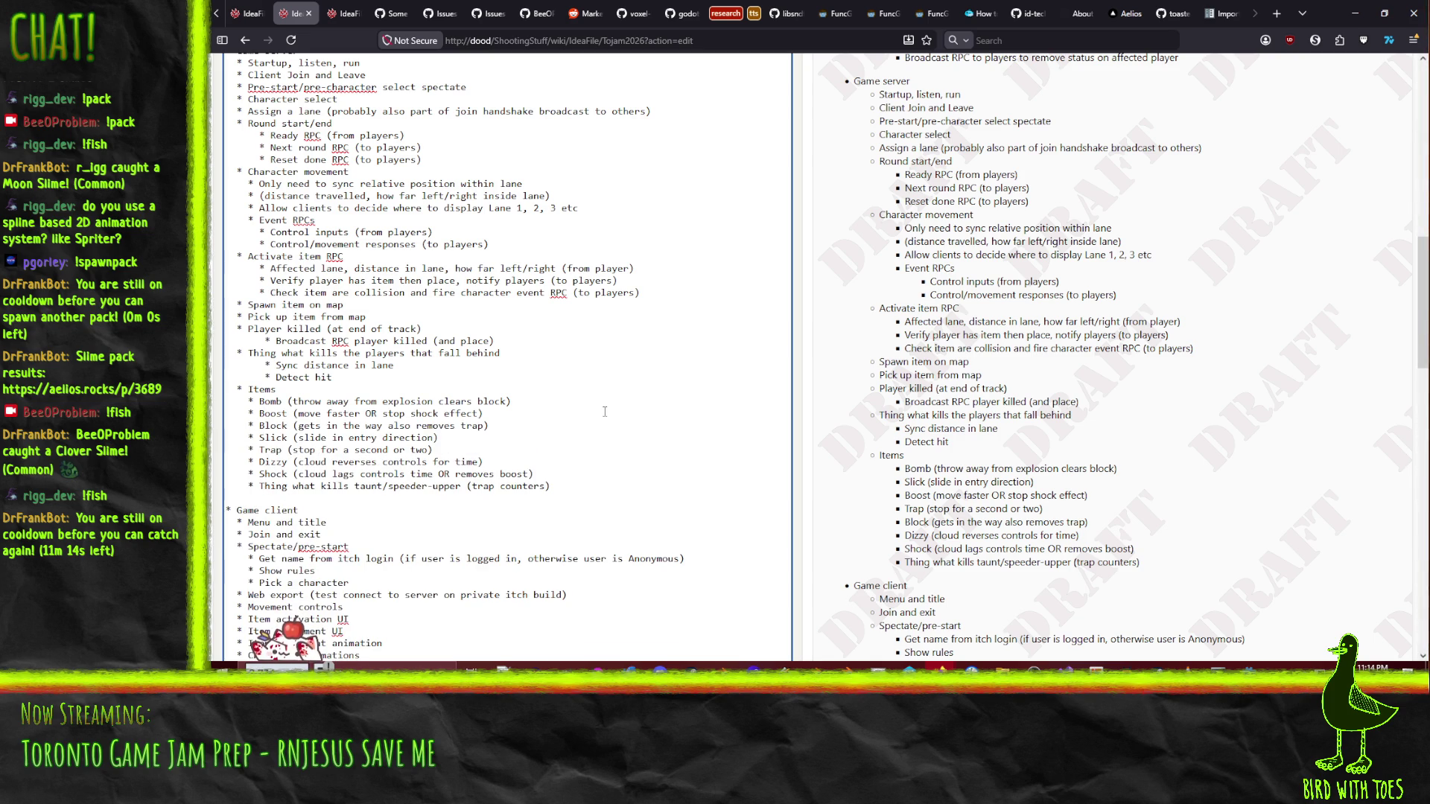
- Cut the Slick, Dizzy, Shock and taunt-counter lines, leaving Bomb, Boost, Block and Trap
key(shift+Down)
key(shift+Down)
key(shift+Down)
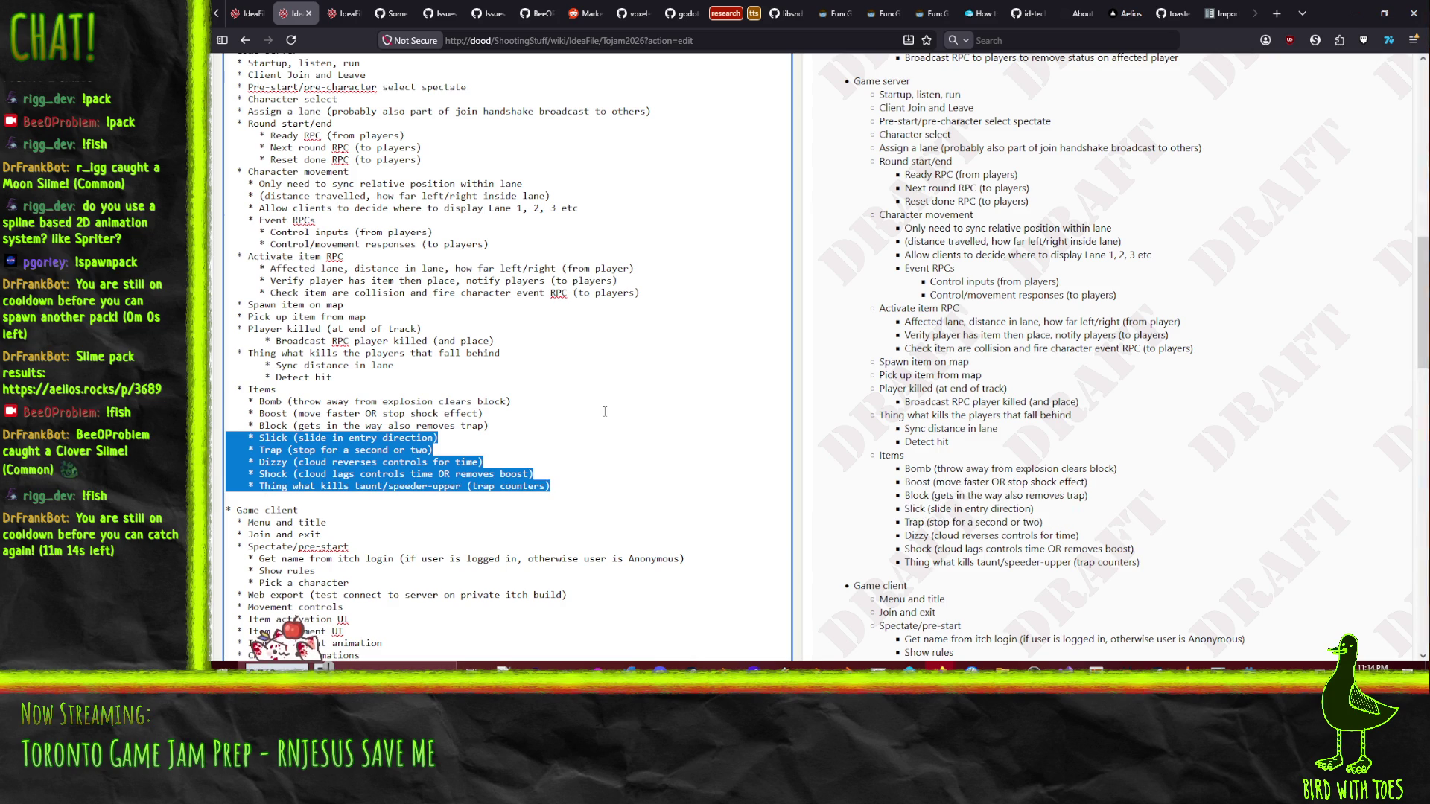
key(Left)
key(Down)
key(shift+Down)
key(Up)
key(shift+Down)
key(Delete)
key(Down)
key(shift+Down)
key(shift+Down)
key(shift+Down)
key(Delete)
key(Up)
key(Up)
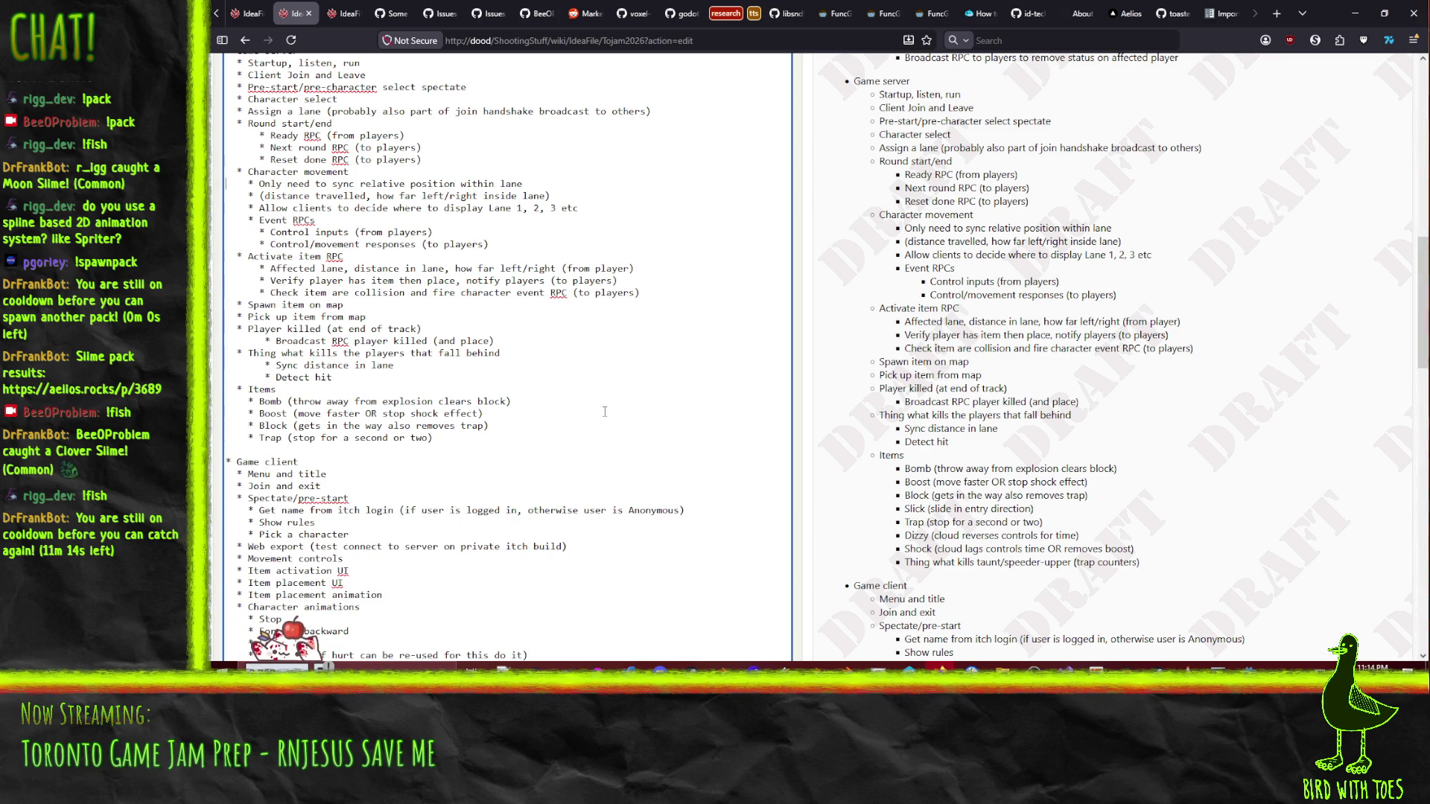
scroll(605, 412, up, 5)
- Add a 'Priority 2 items' bullet after the item countering entries
key(Down)
key(Down)
key(Down)
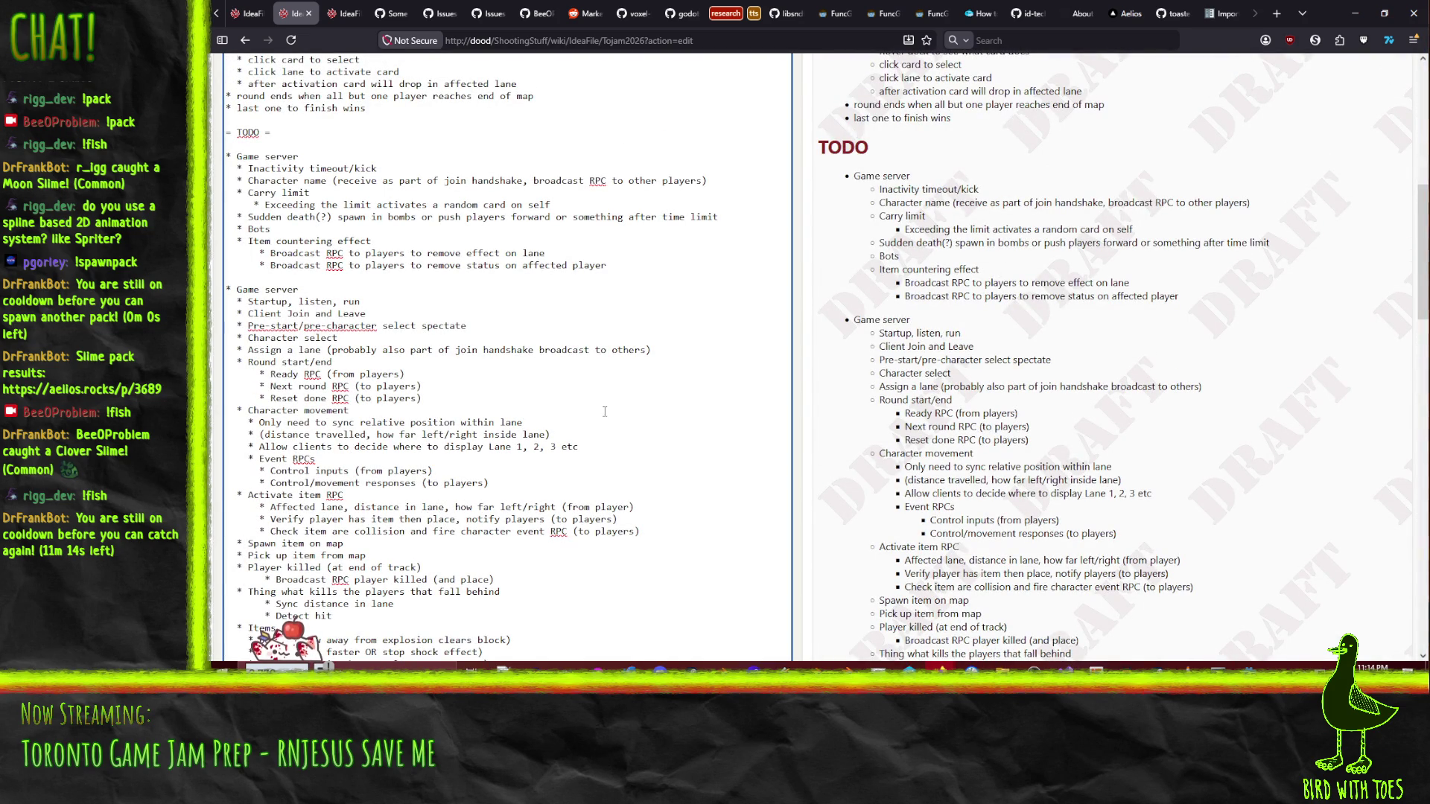
key(Return)
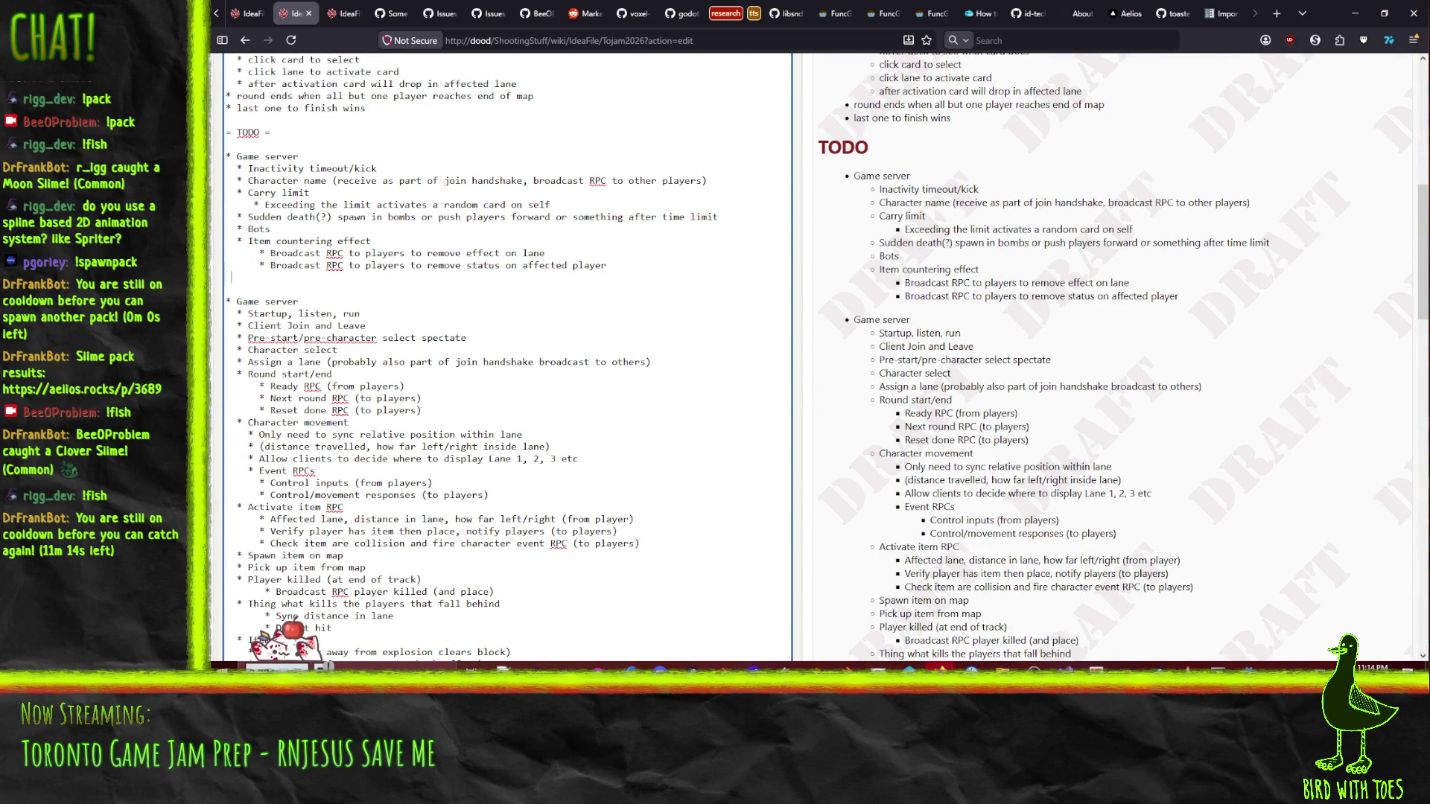
text(* pr)
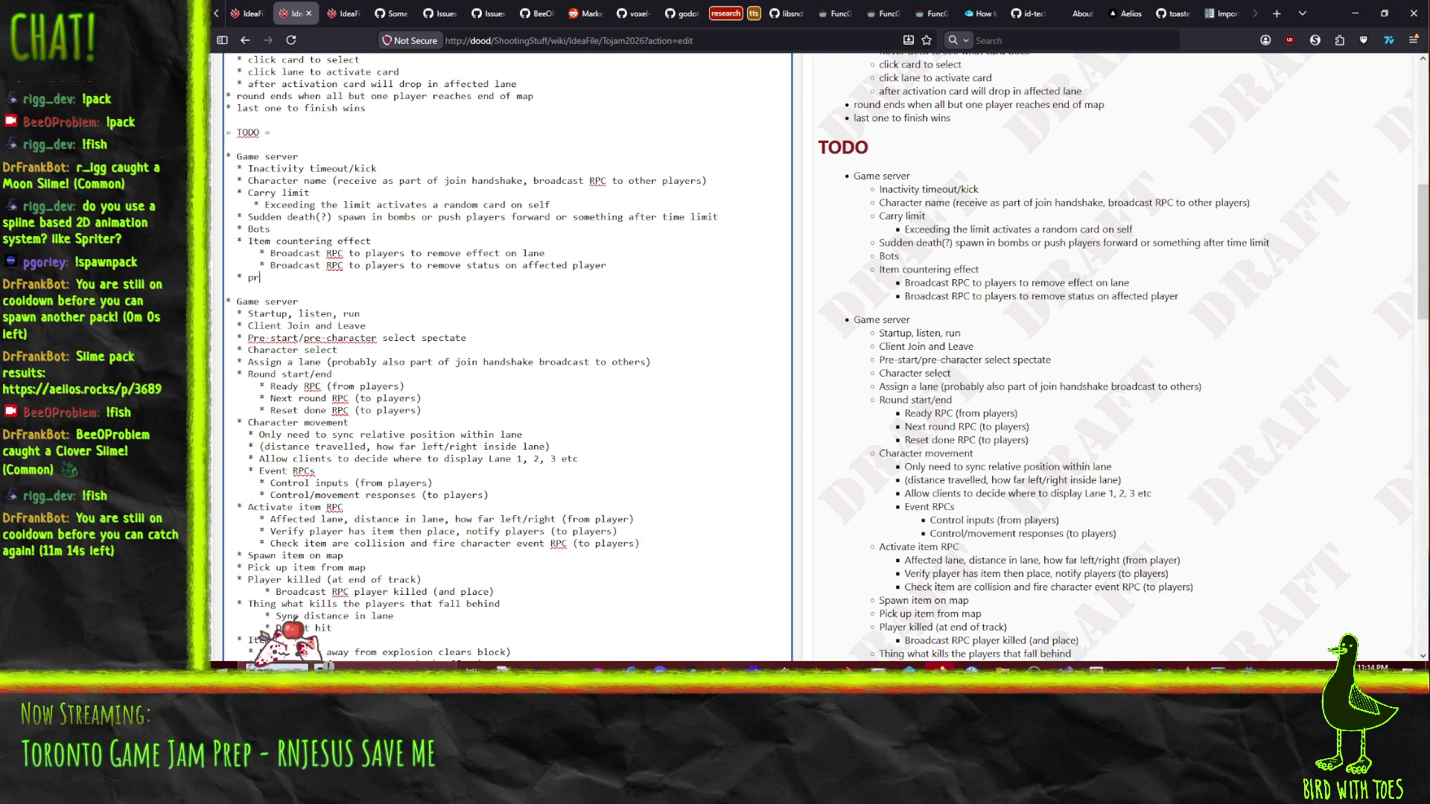
text(iority 2 items)
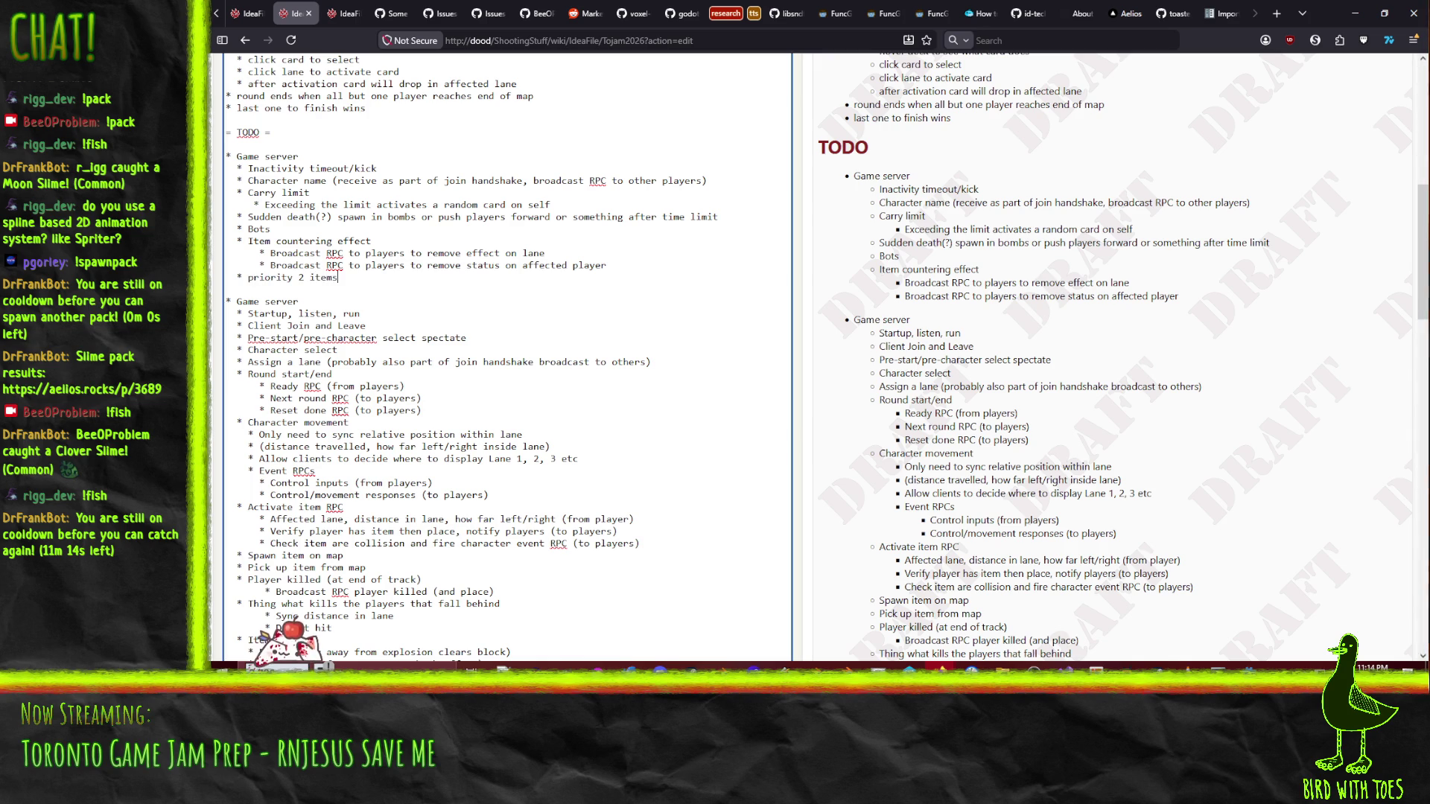
key(Right)
key(Delete)
text(P)
scroll(280, 375, down, 8)
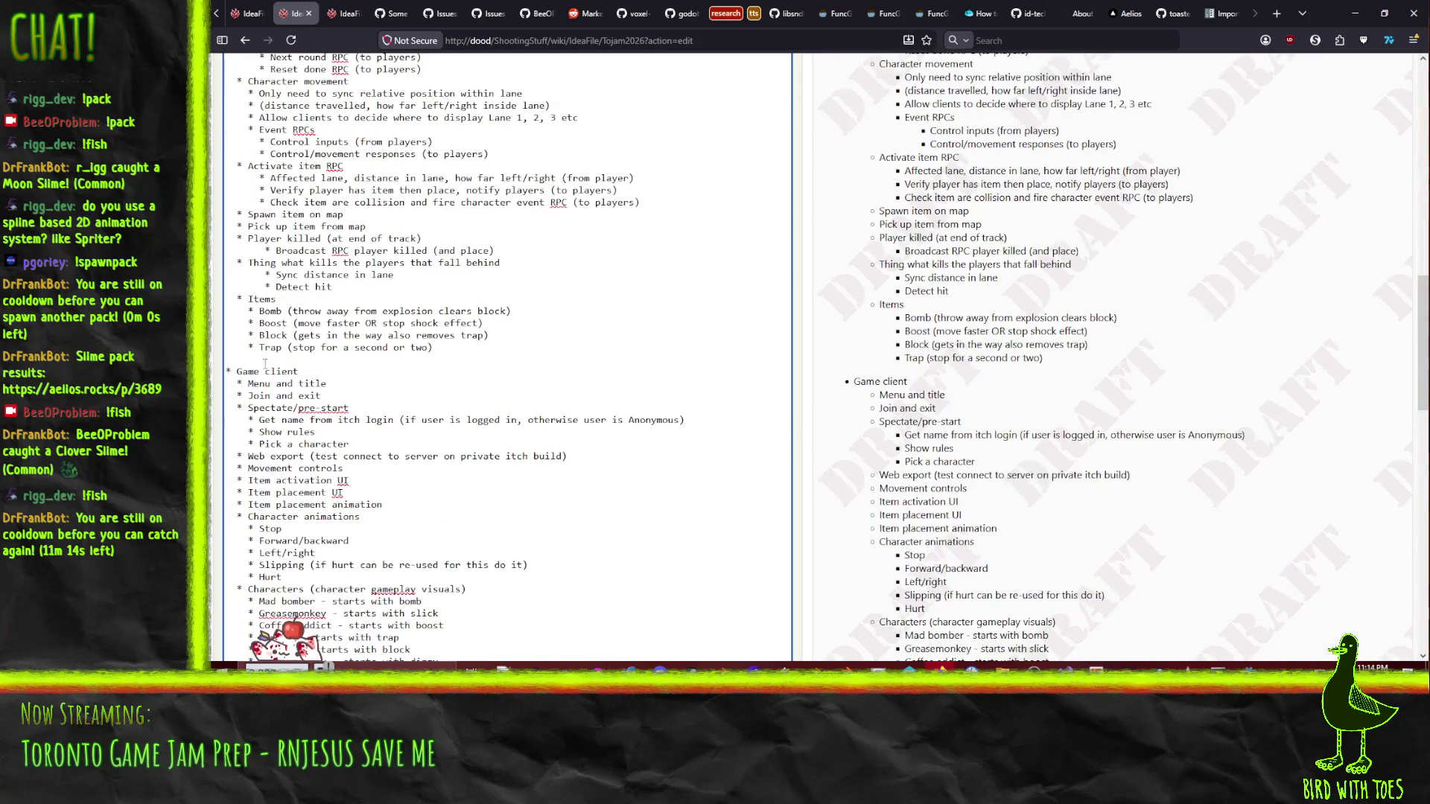
- Rename the Items line to 'Priority 1 Items'
text(Priority 1)
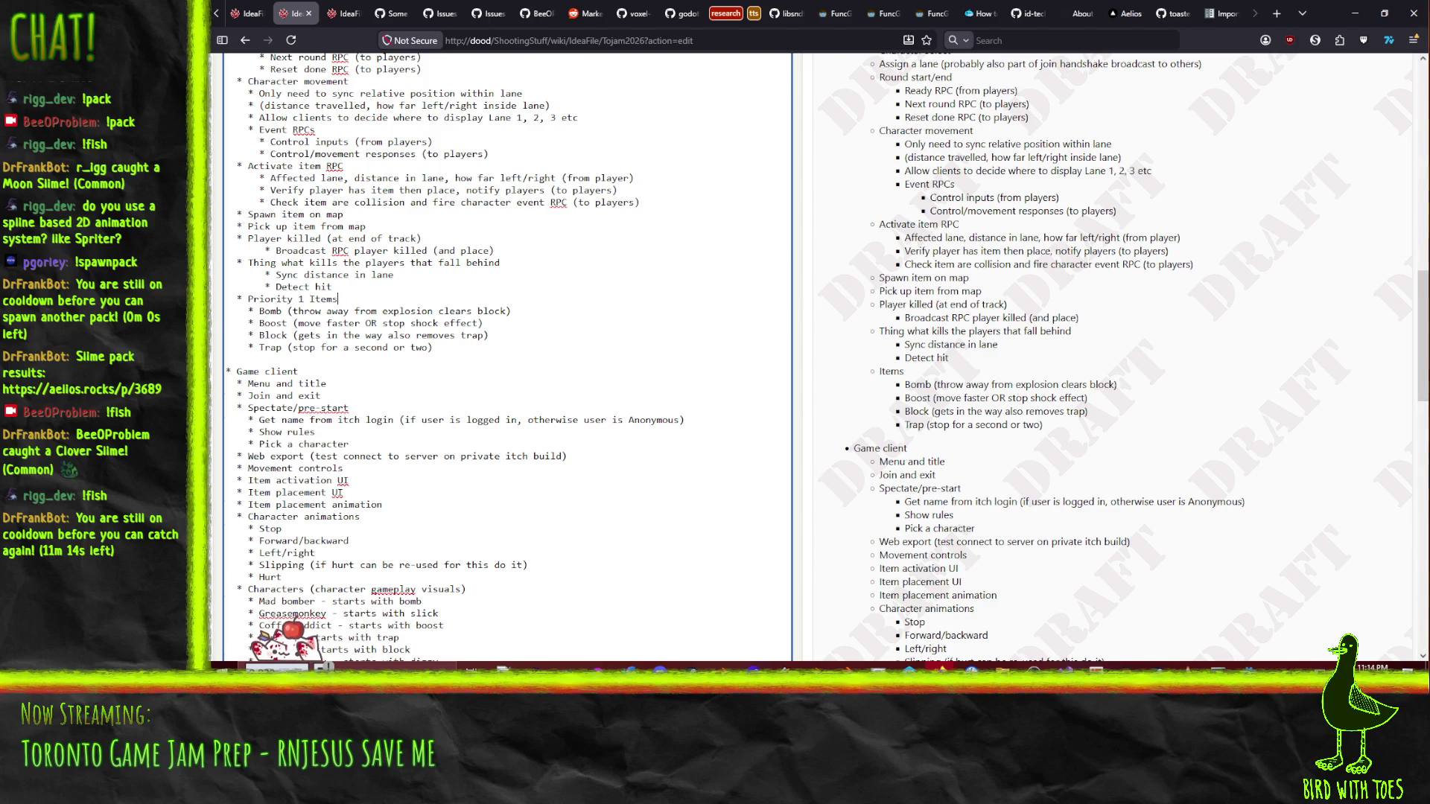
scroll(416, 360, up, 9)
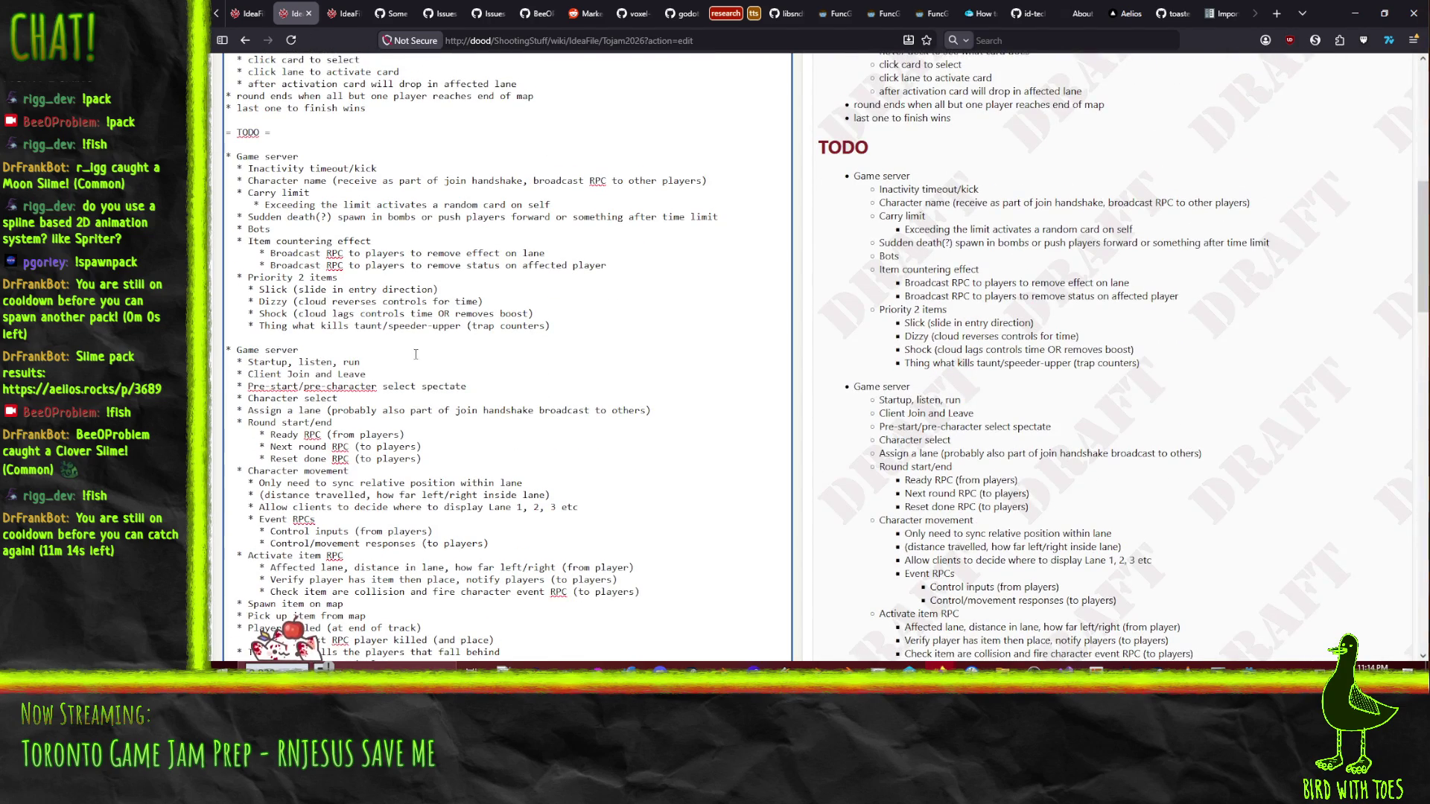
scroll(417, 360, down, 8)
click(402, 363)
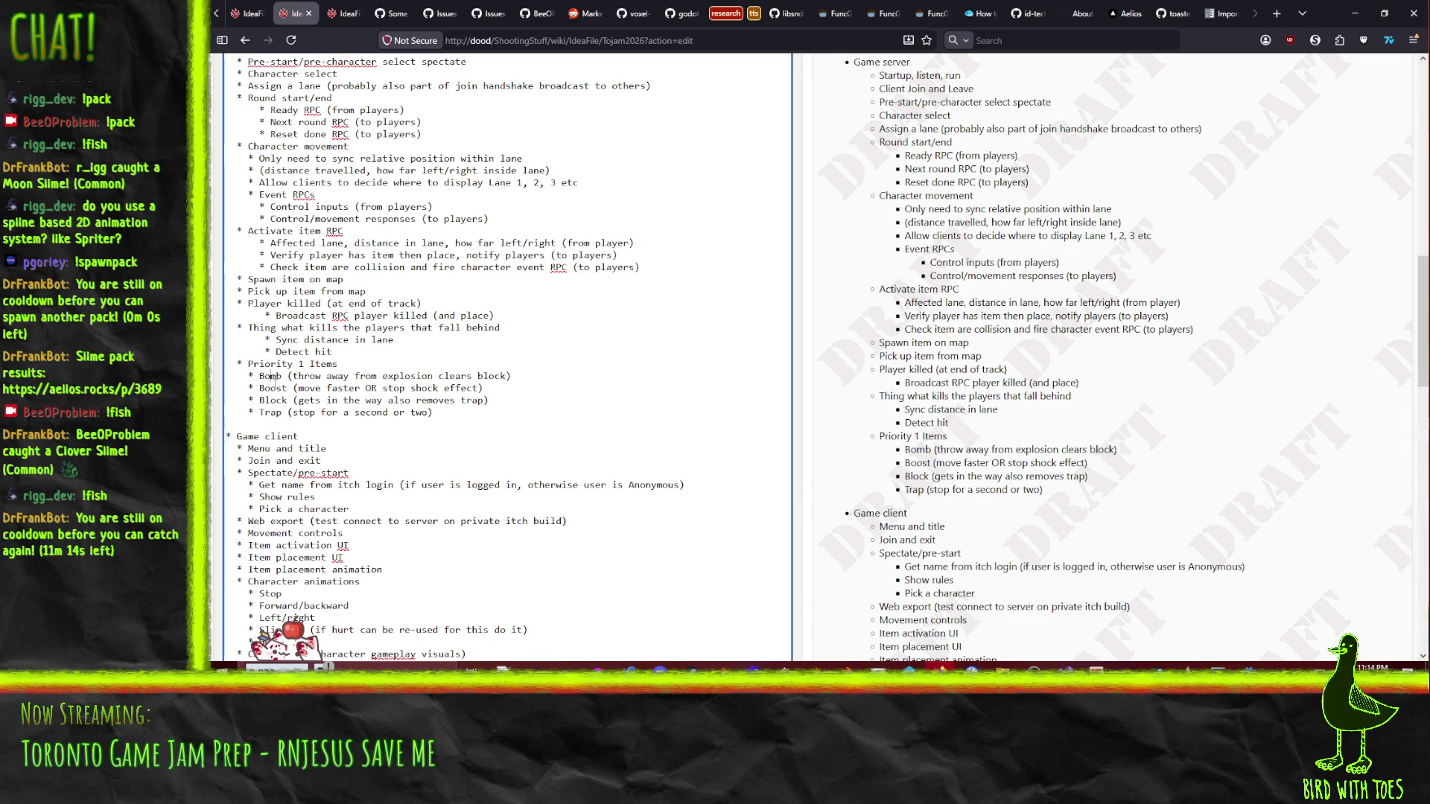
scroll(390, 406, up, 5)
scroll(390, 406, up, 10)
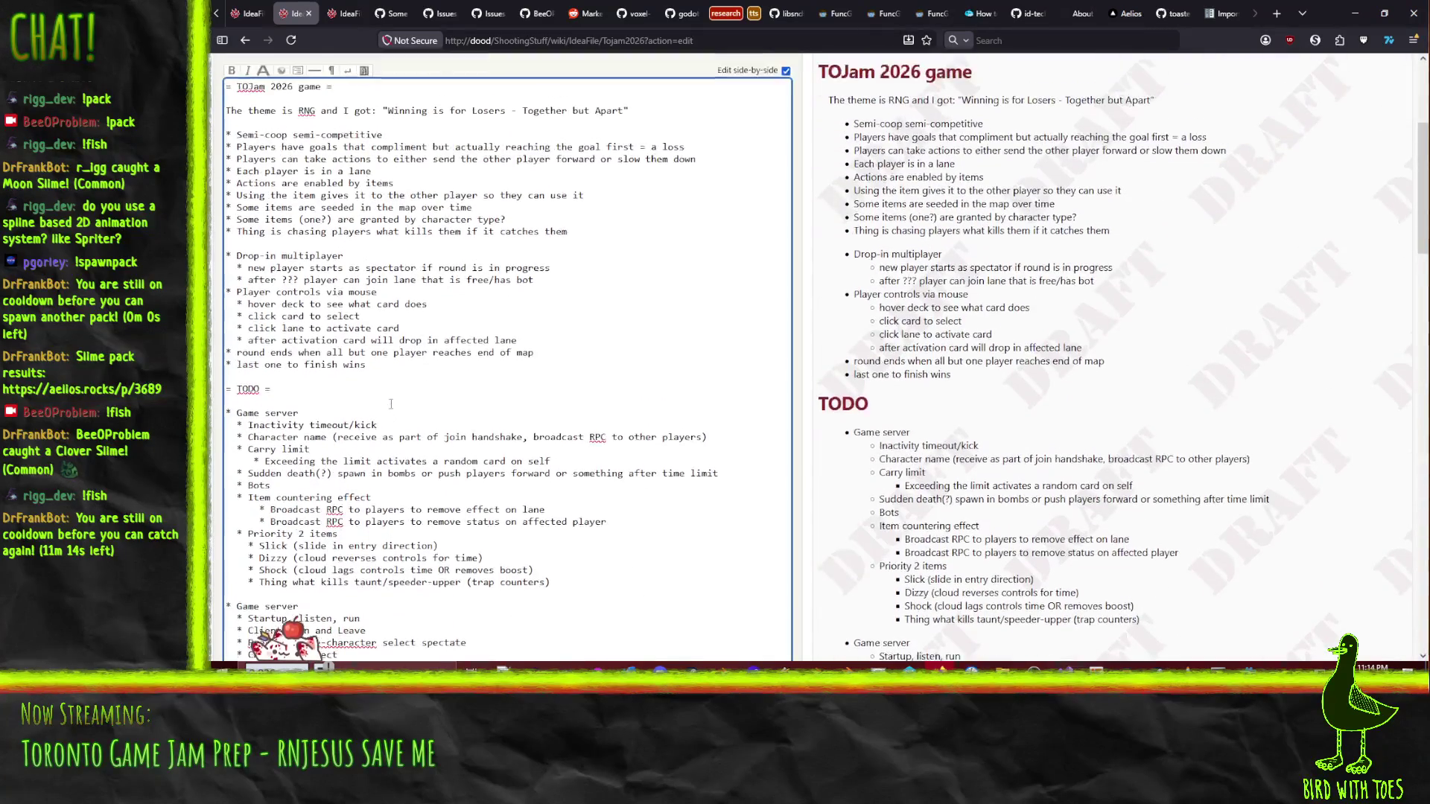
scroll(330, 393, down, 3)
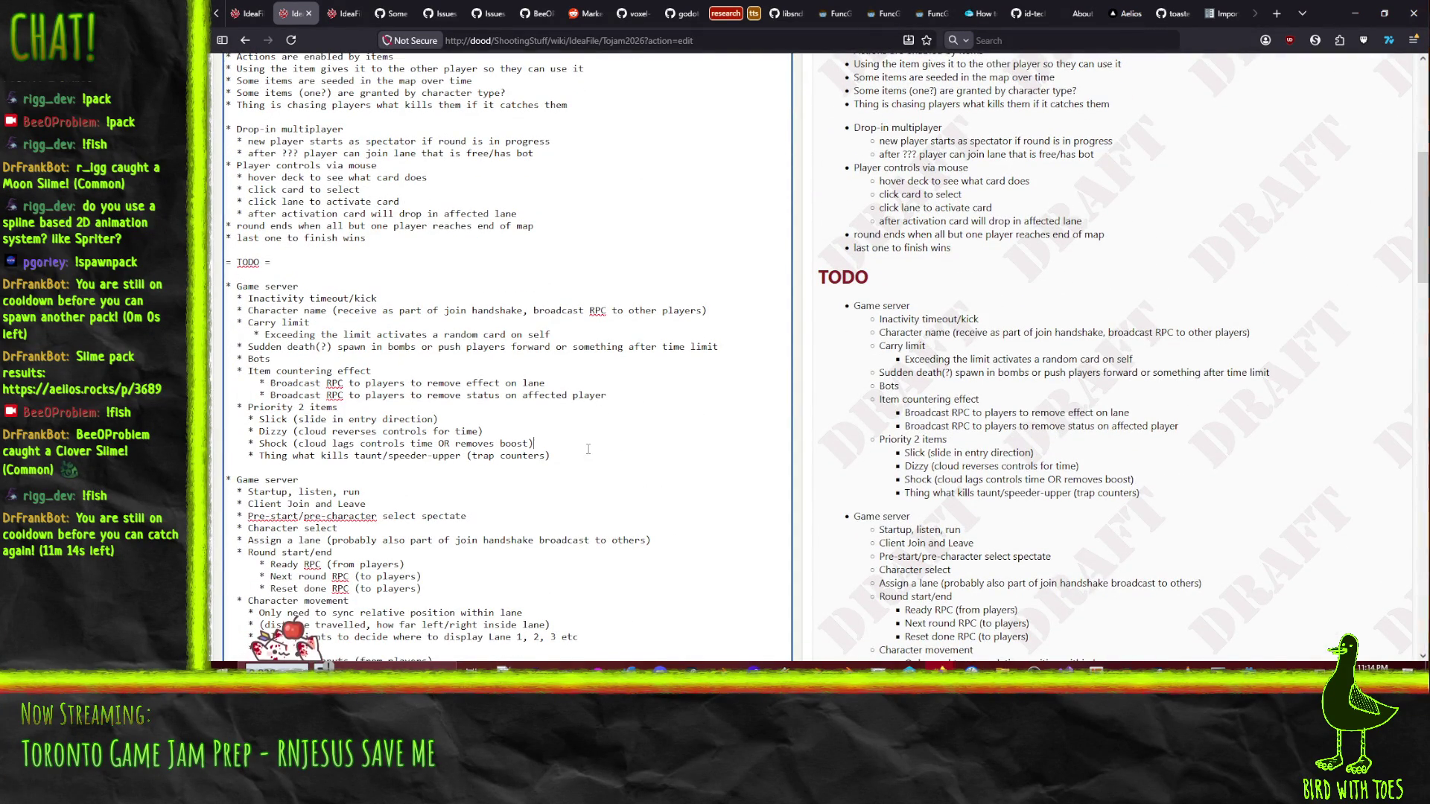
- Add a 'Priority 3 items' line below the Shock item
click(557, 447)
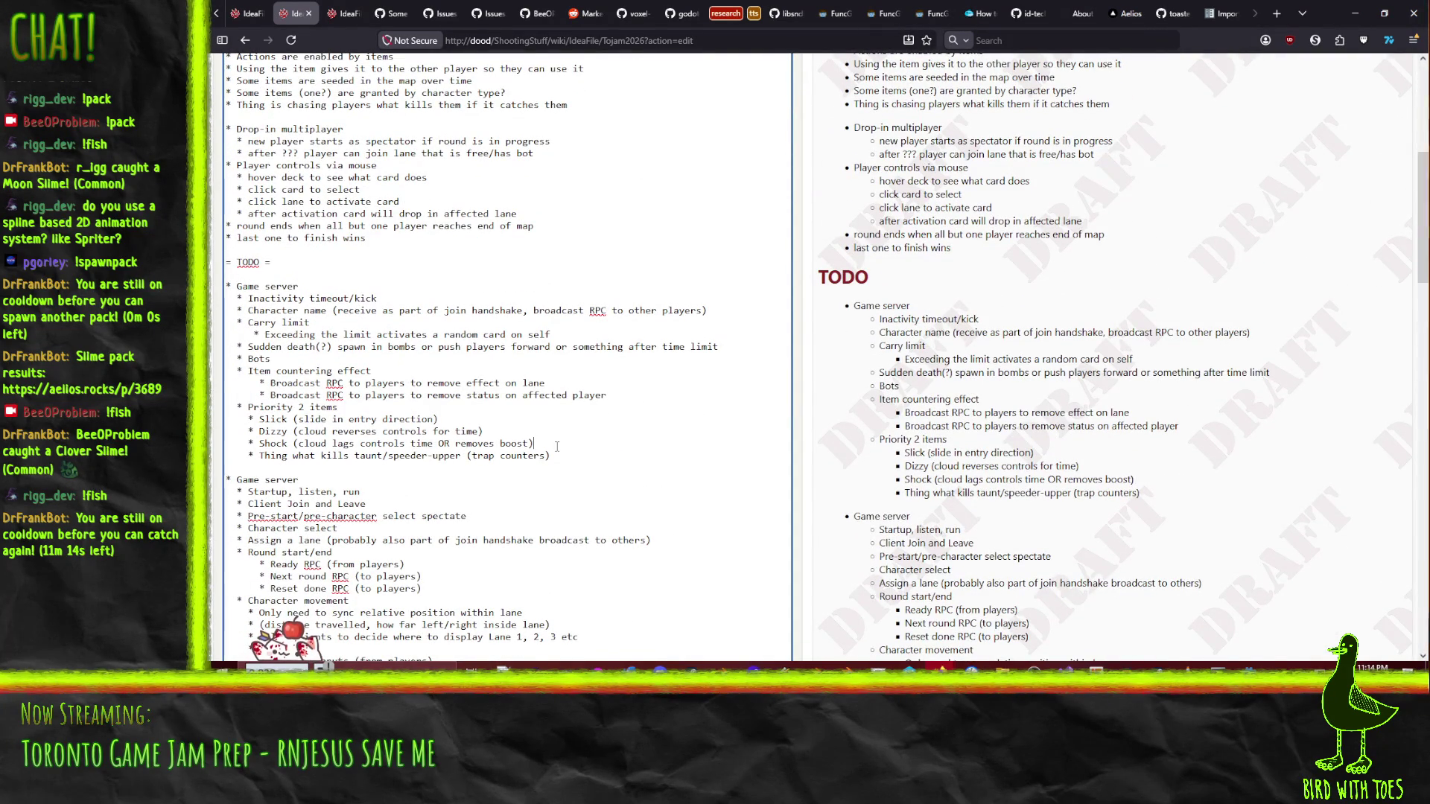
key(Return)
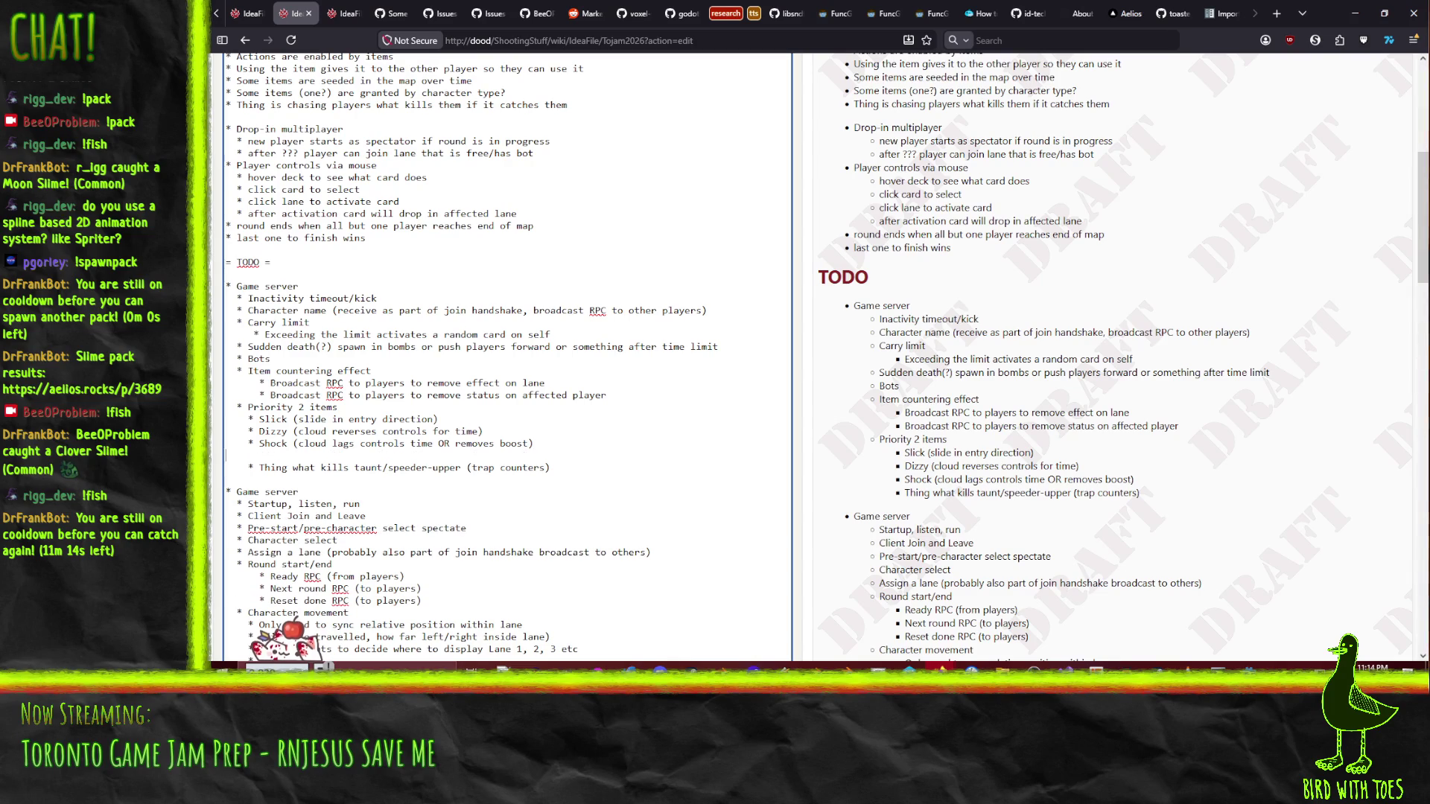
text(* Pri)
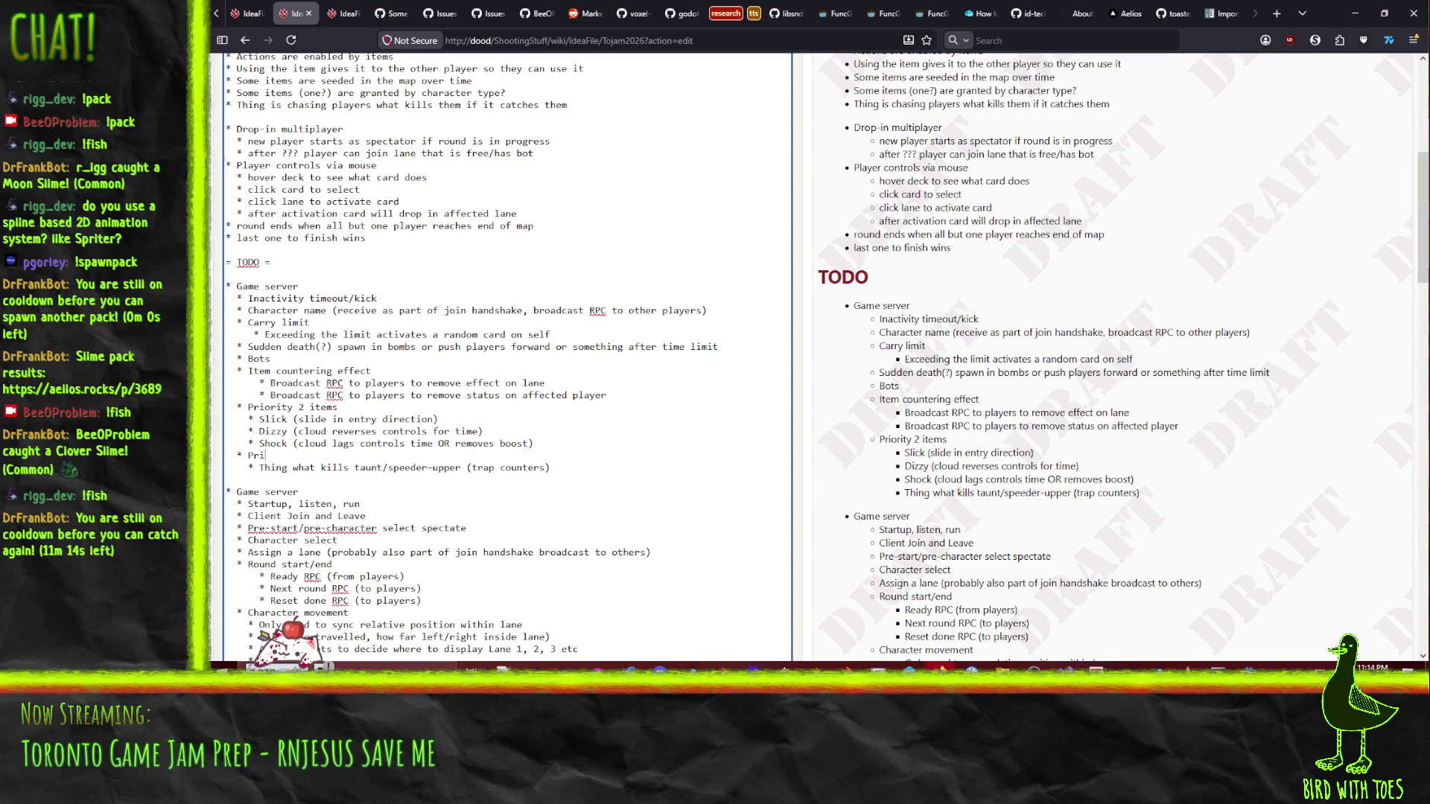
text(ority 3 items)
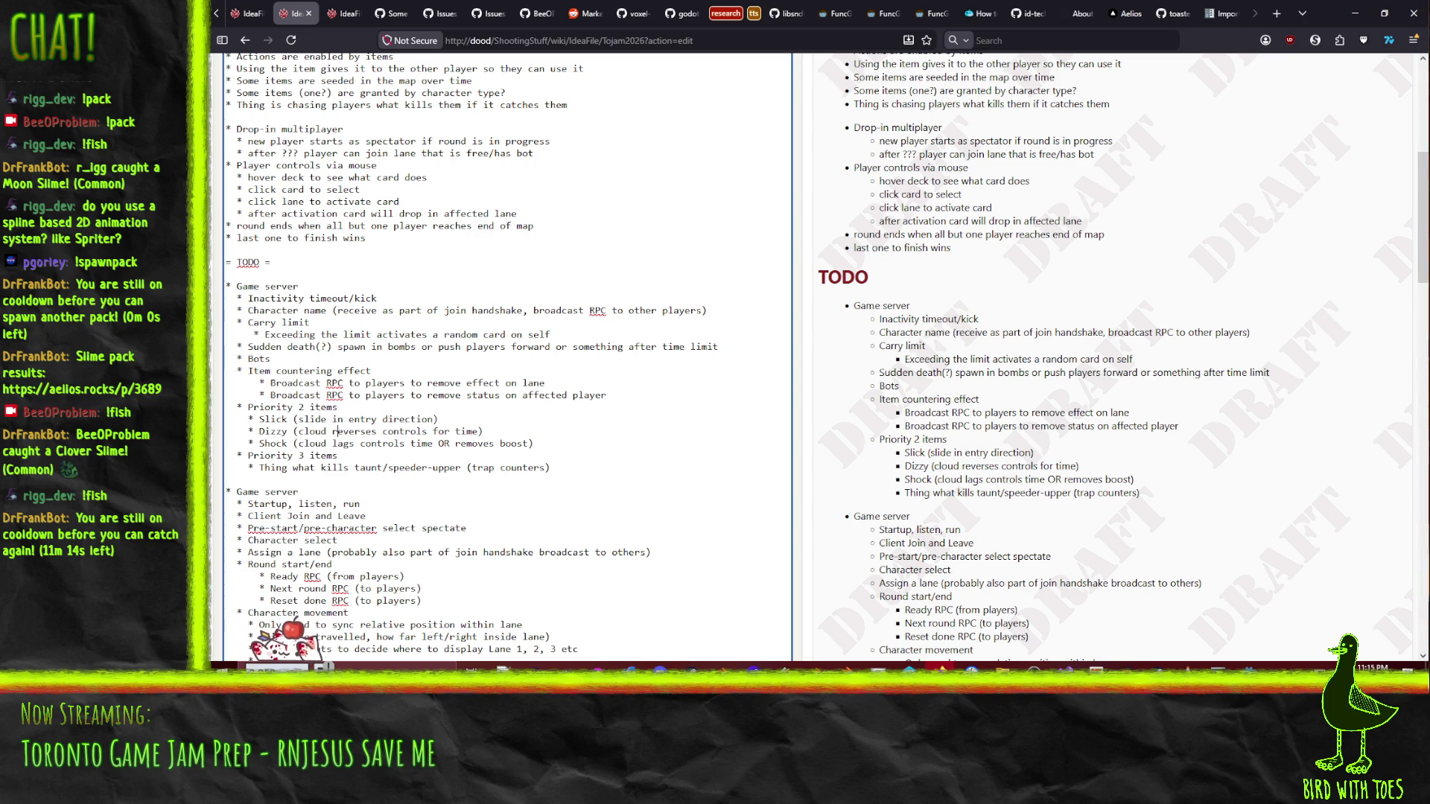
scroll(543, 436, down, 9)
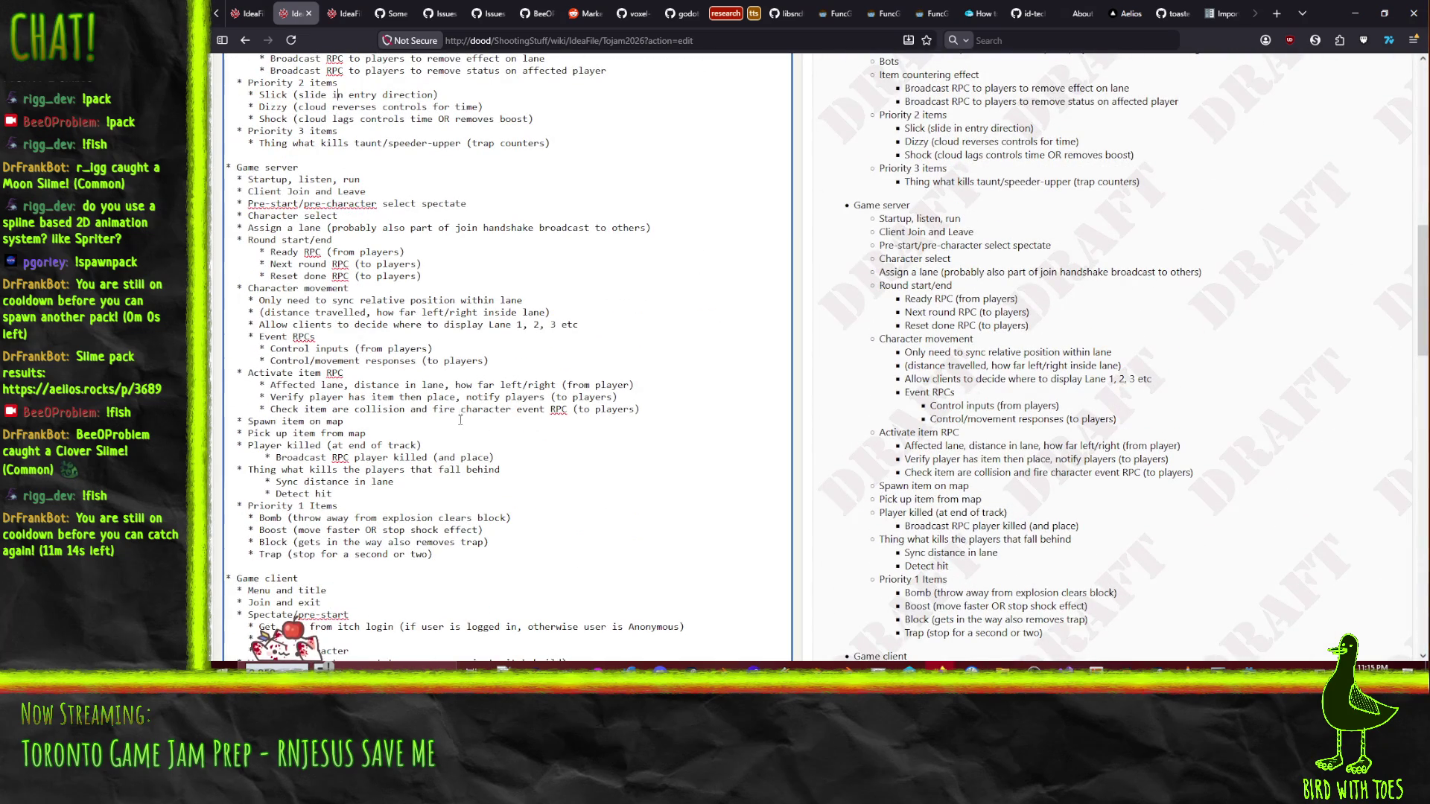
- Move the first Game server task block out of TODO and under == Day 2 ==
scroll(465, 417, down, 9)
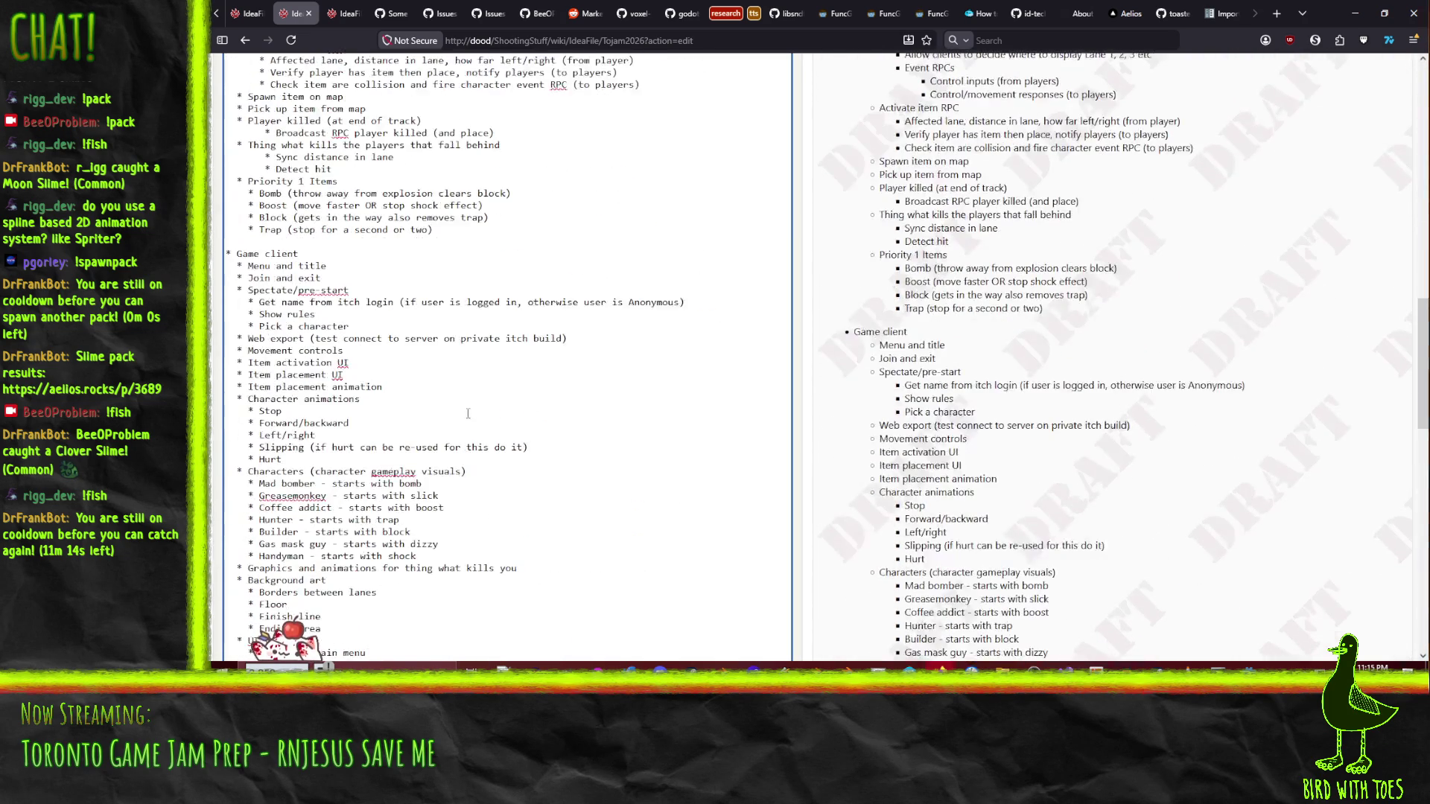
scroll(475, 418, down, 5)
scroll(474, 422, up, 4)
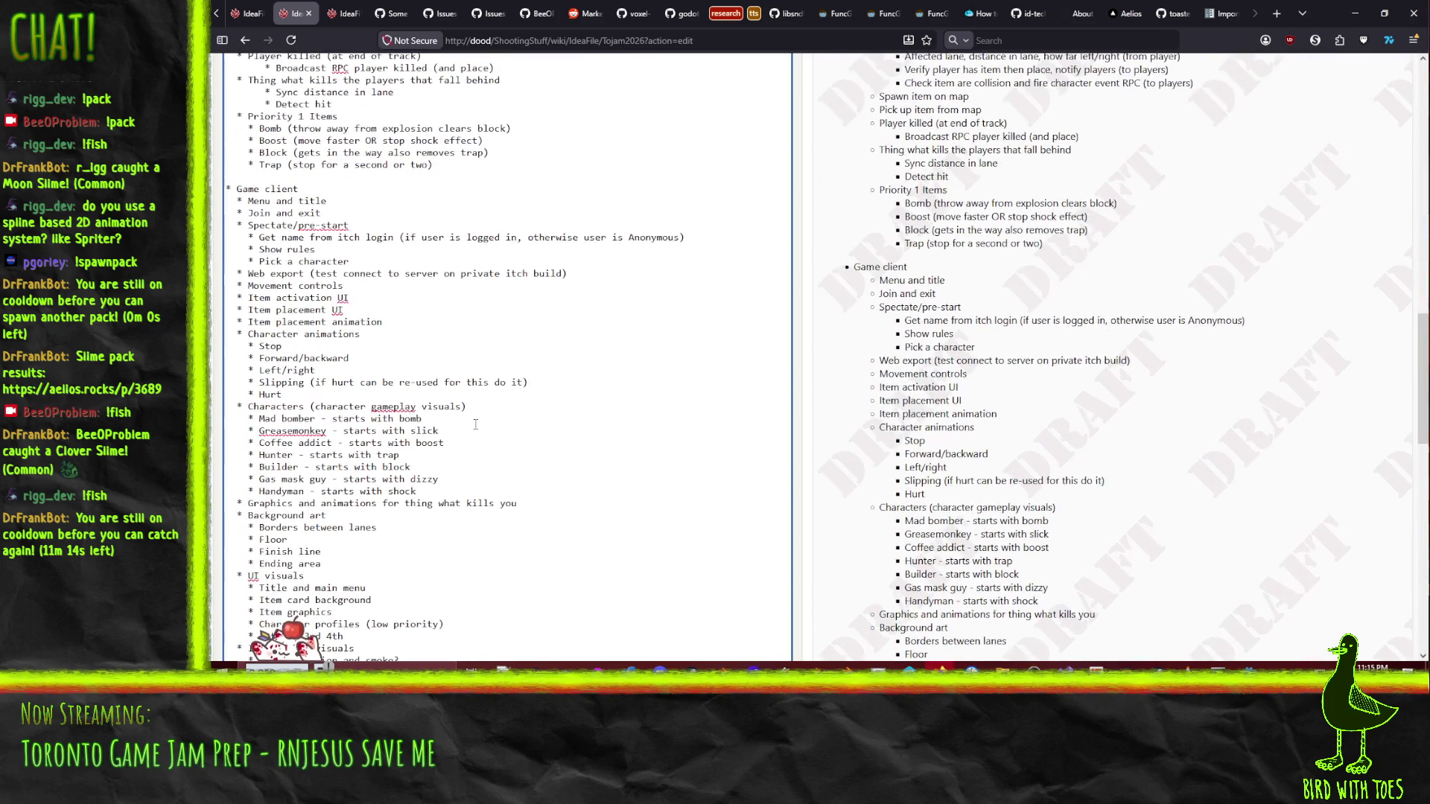
click(461, 431)
scroll(484, 436, up, 2)
scroll(504, 441, up, 14)
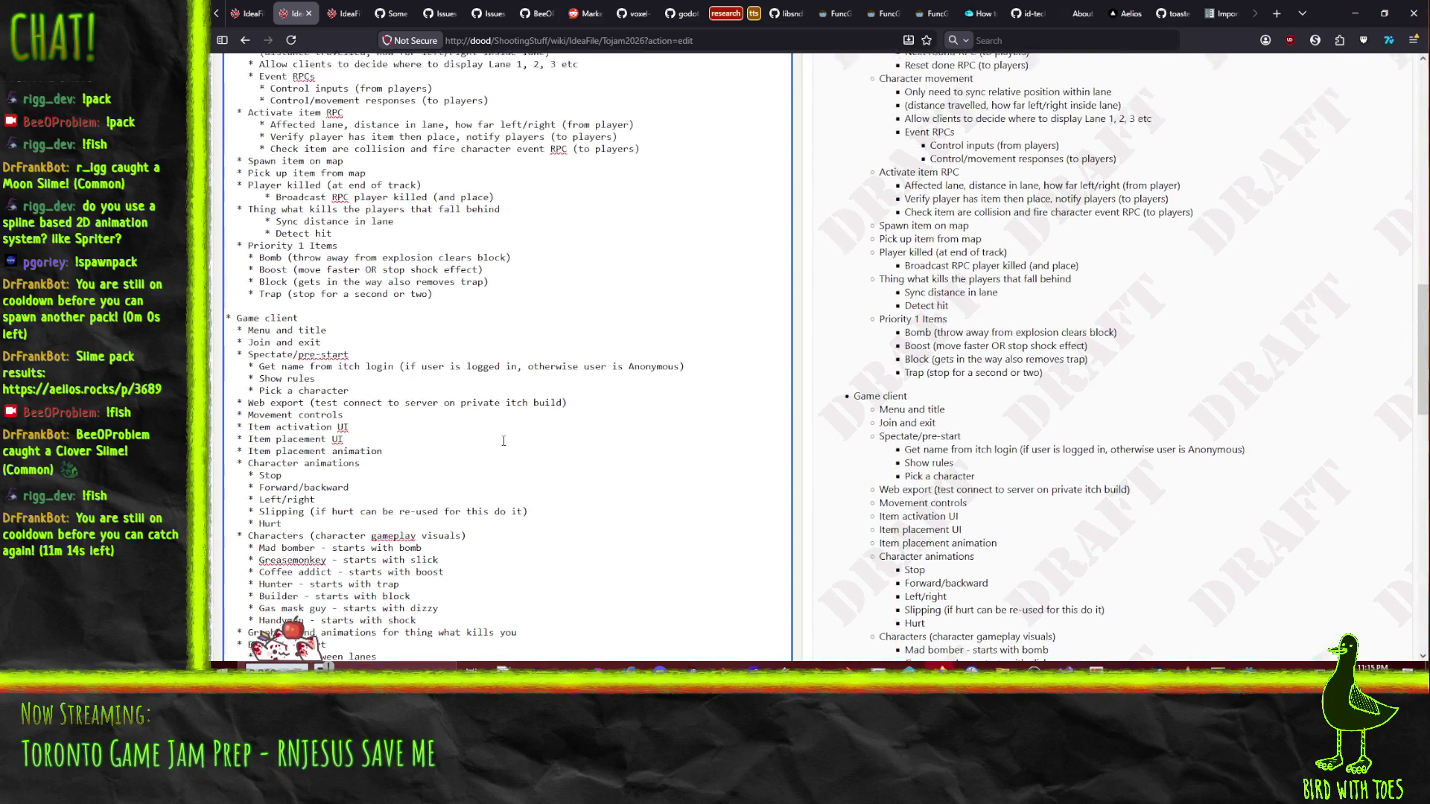
scroll(504, 442, up, 2)
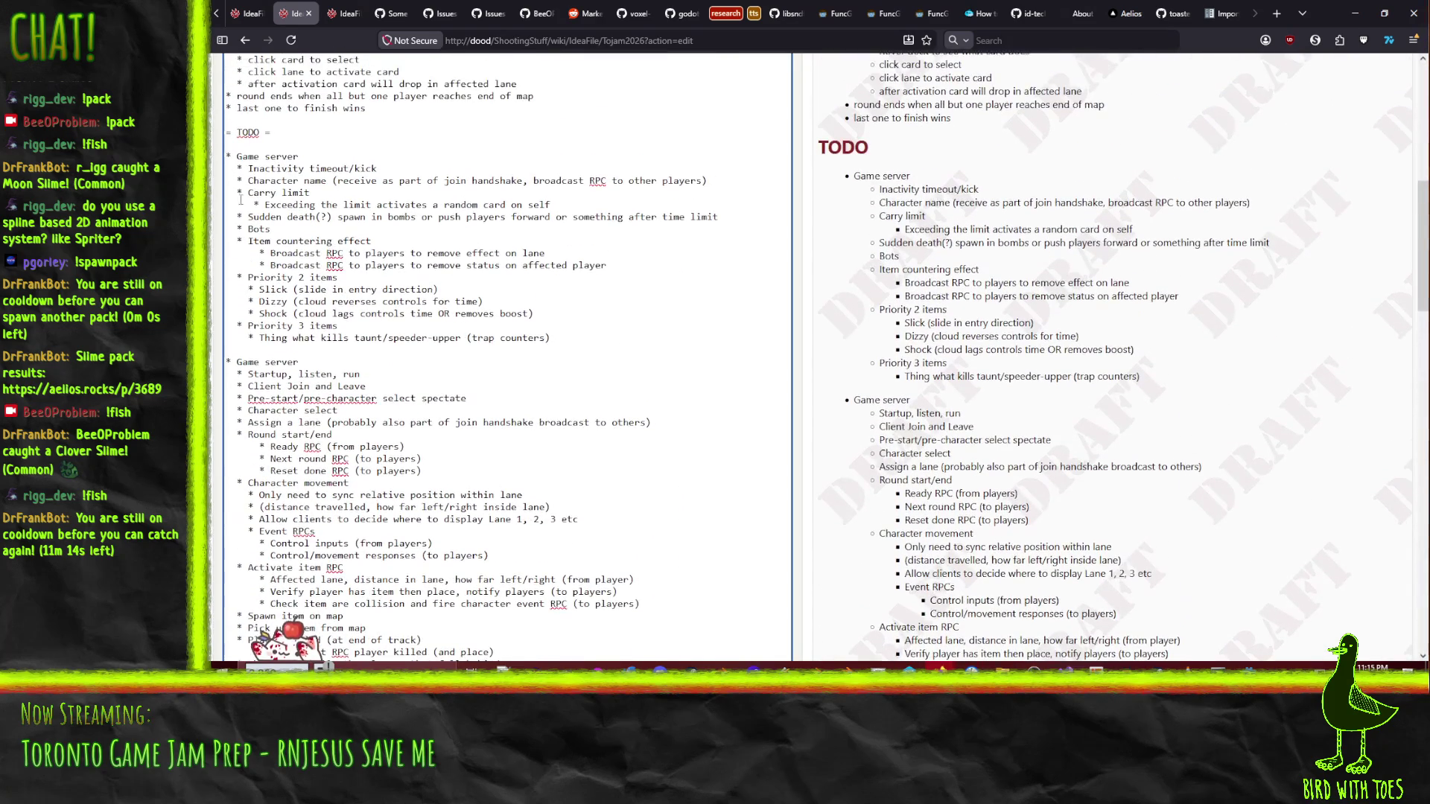
key(shift+Down)
key(shift+Down)
key(shift+Down)
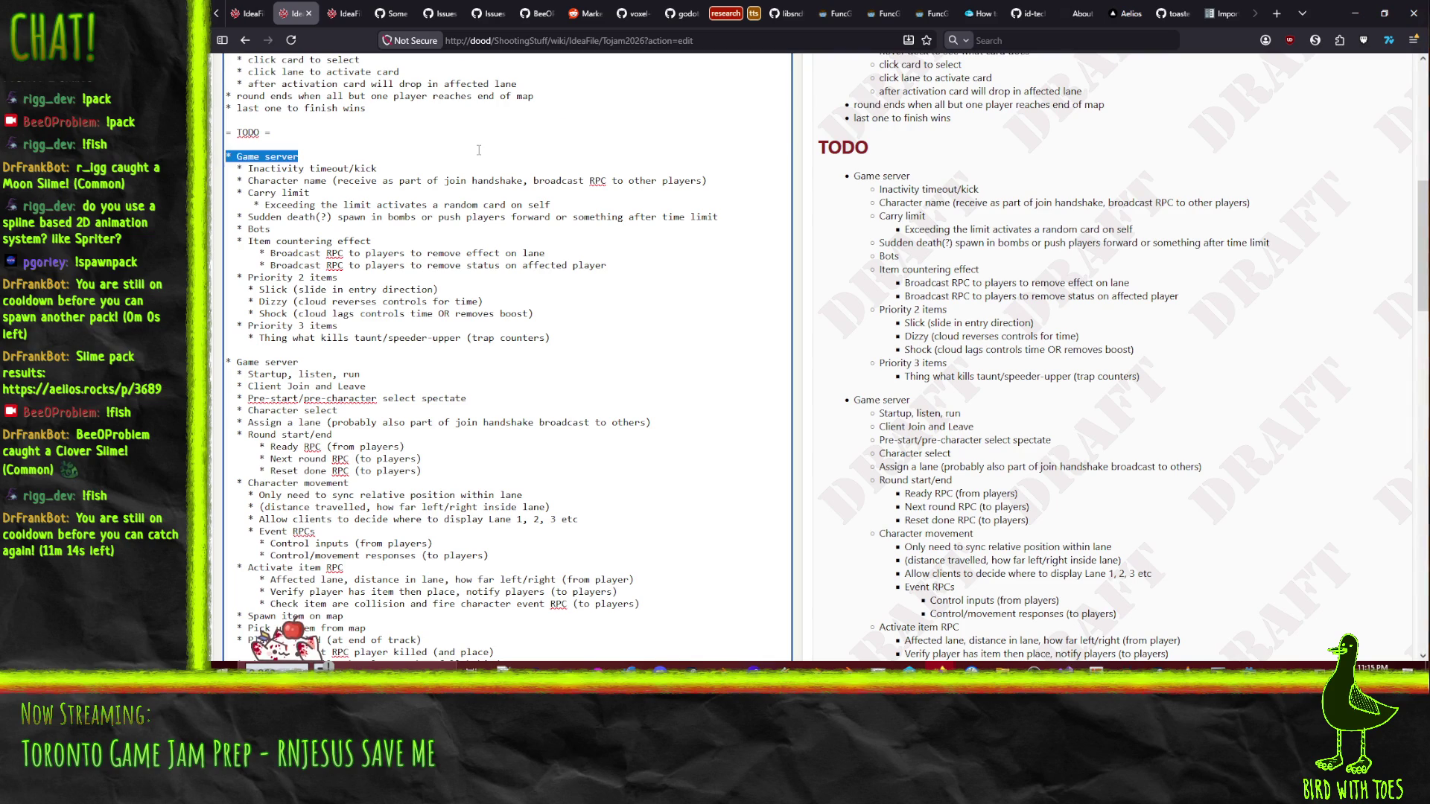
key(shift+Down)
key(shift+Down)
key(shift+Down)
key(ctrl+c)
key(Delete)
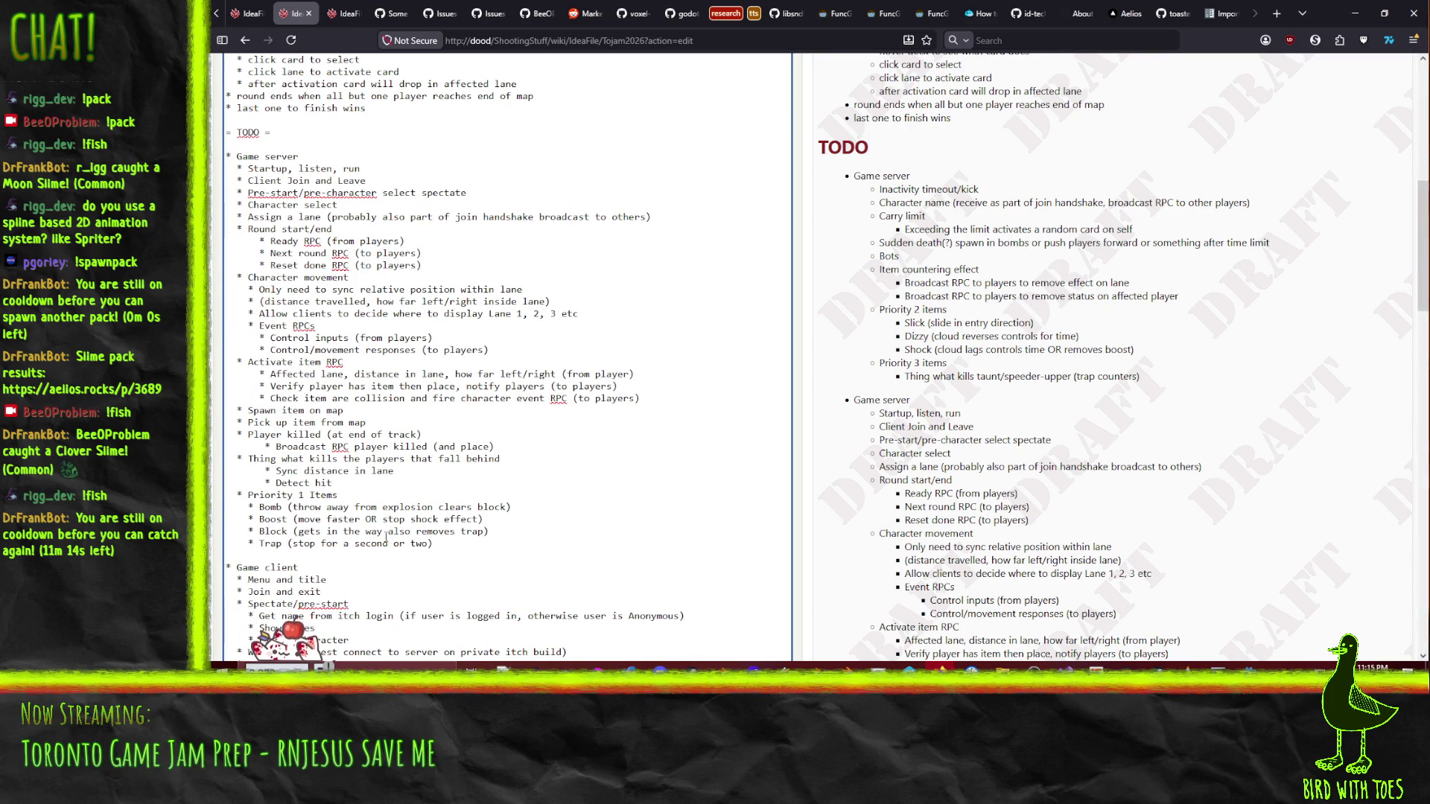
scroll(387, 564, down, 15)
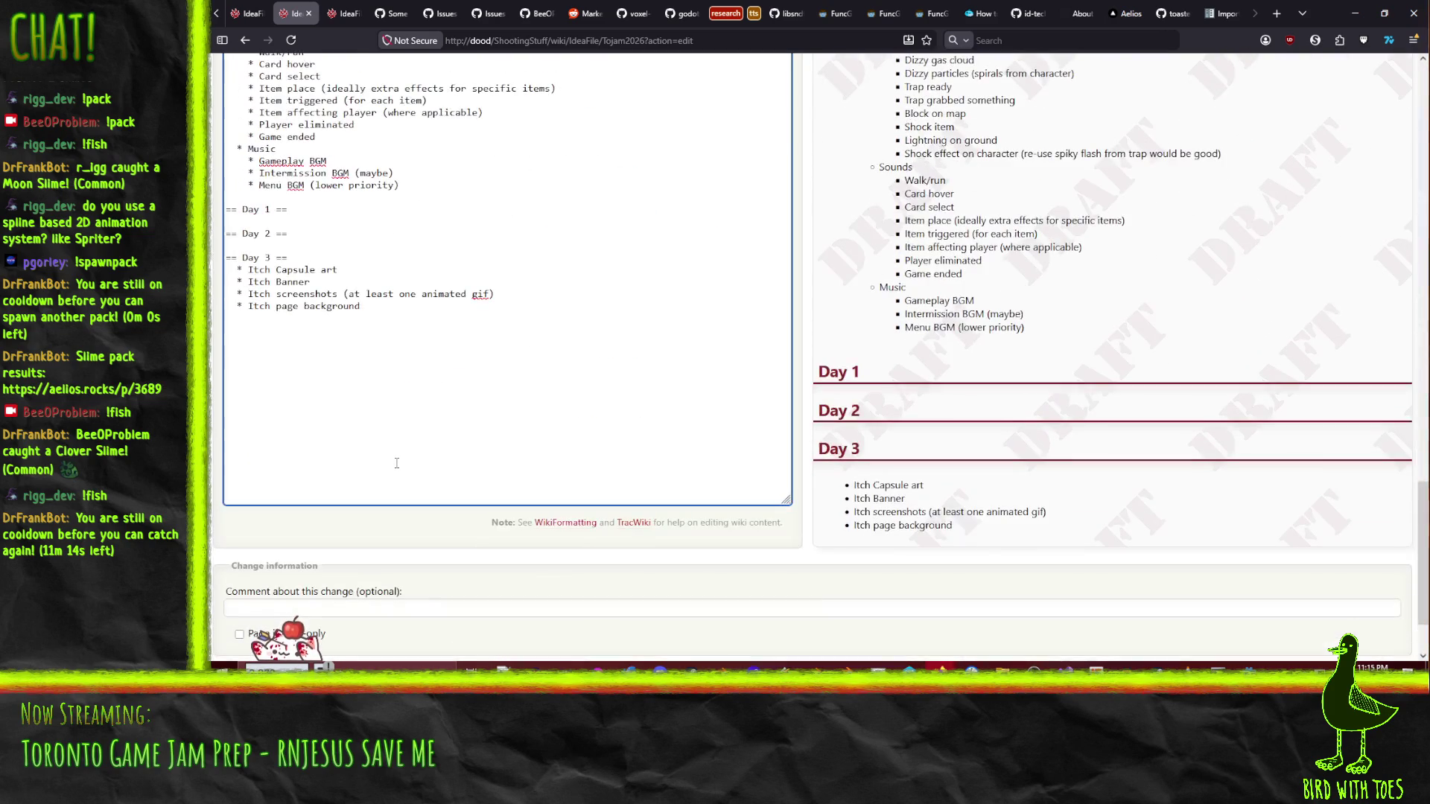
key(ctrl+v)
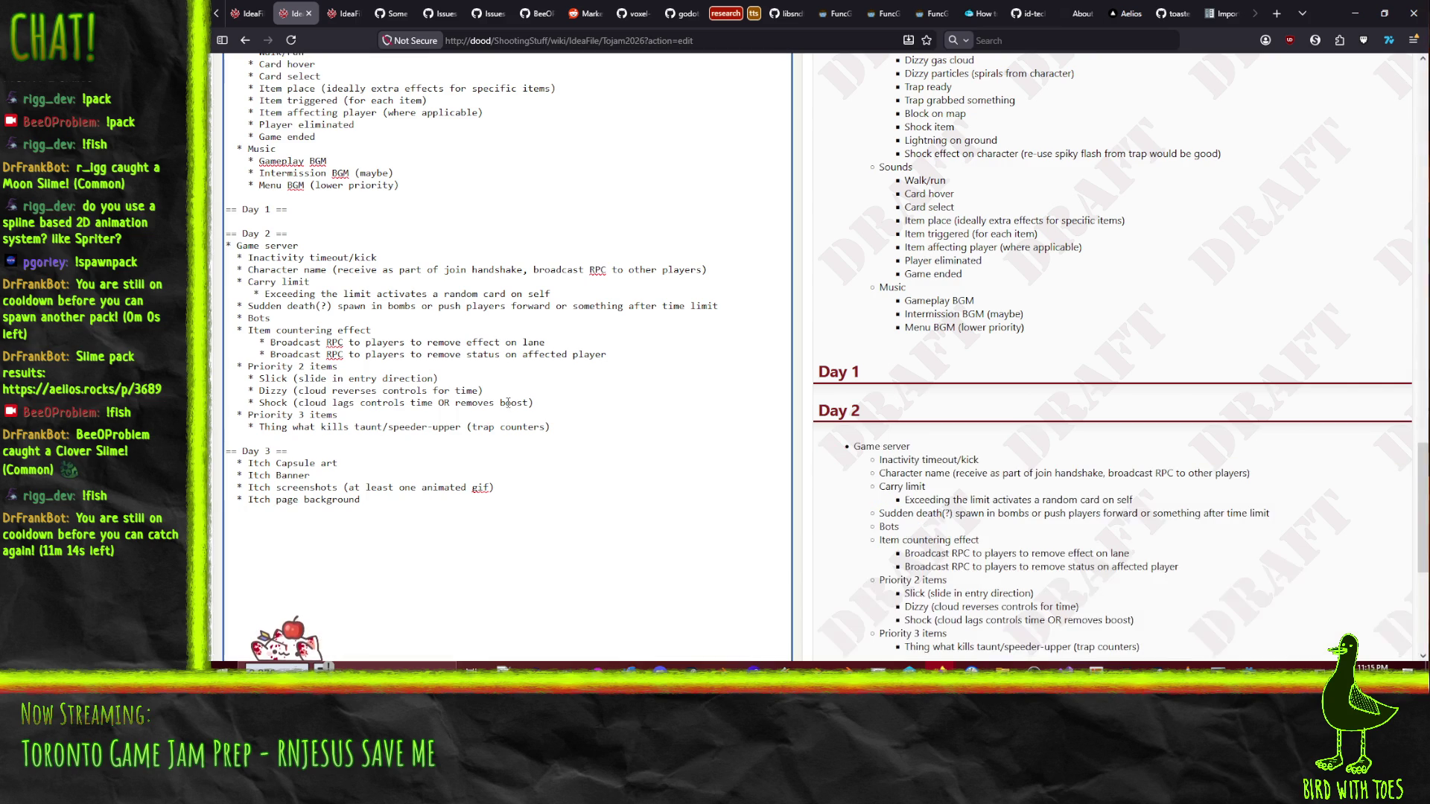
- Move the Priority 3 lines under Day 3 beneath a copied Game server heading
key(shift+Down)
key(shift+Down)
key(ctrl+x)
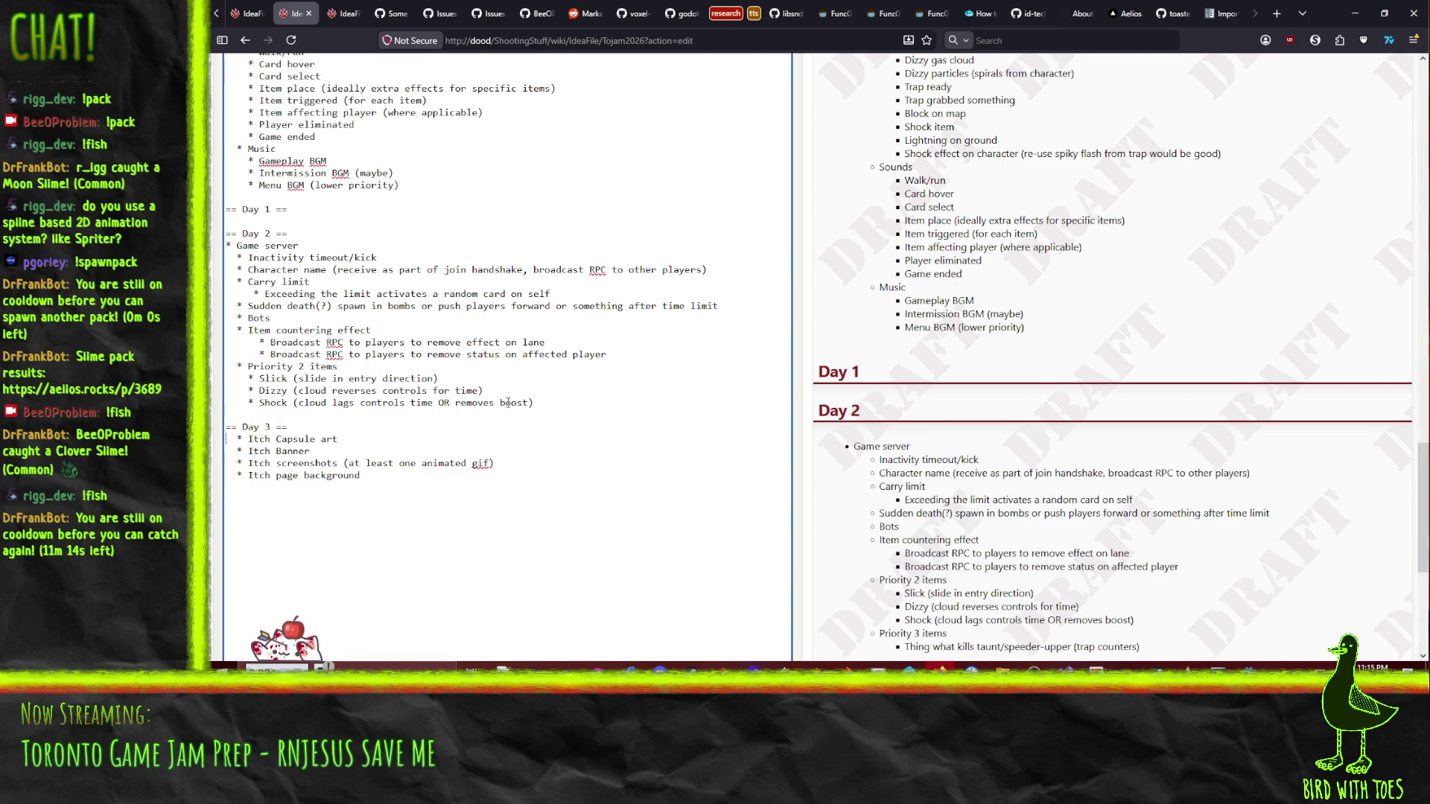
key(ctrl+v)
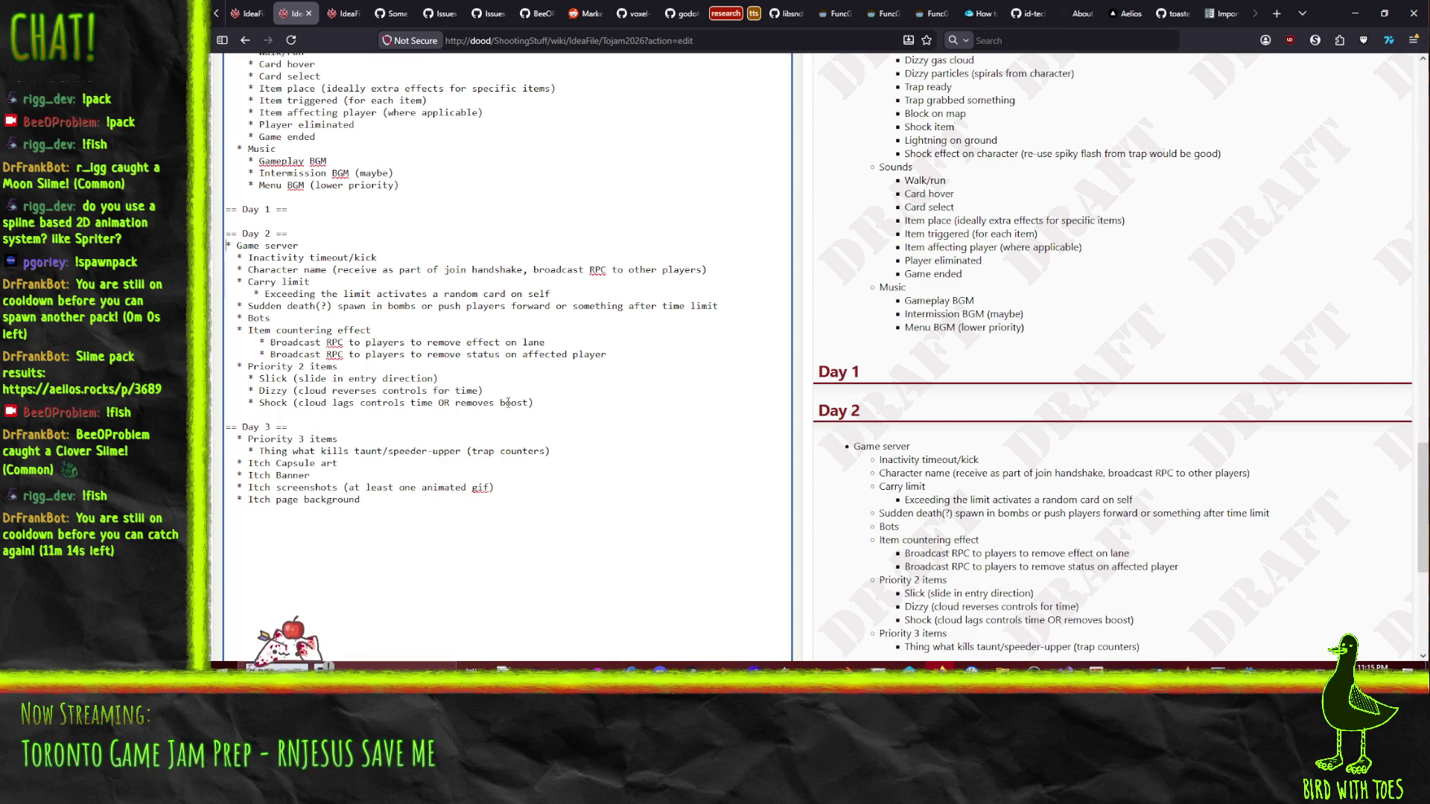
key(Down)
key(Down)
key(Down)
key(ctrl+v)
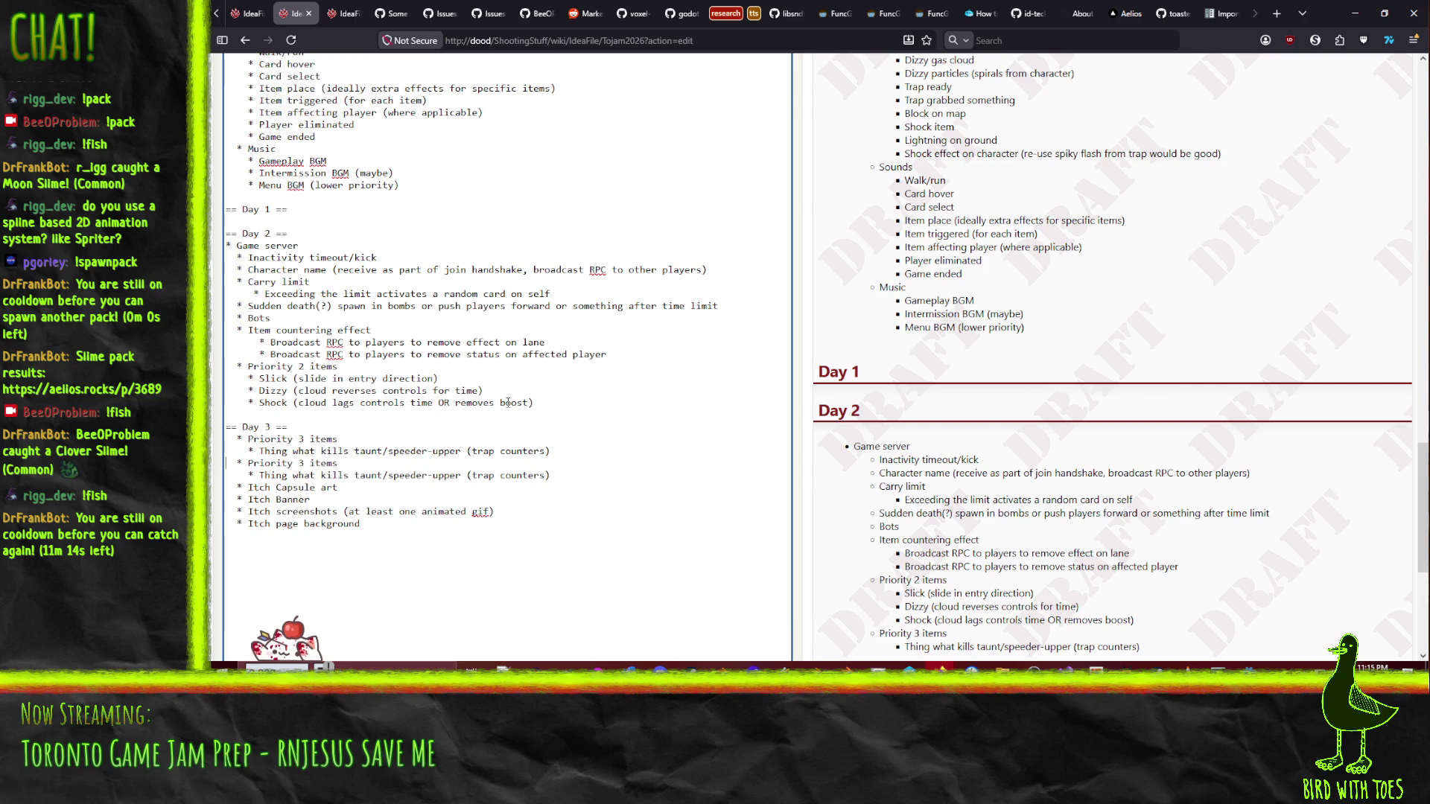
key(ctrl+z)
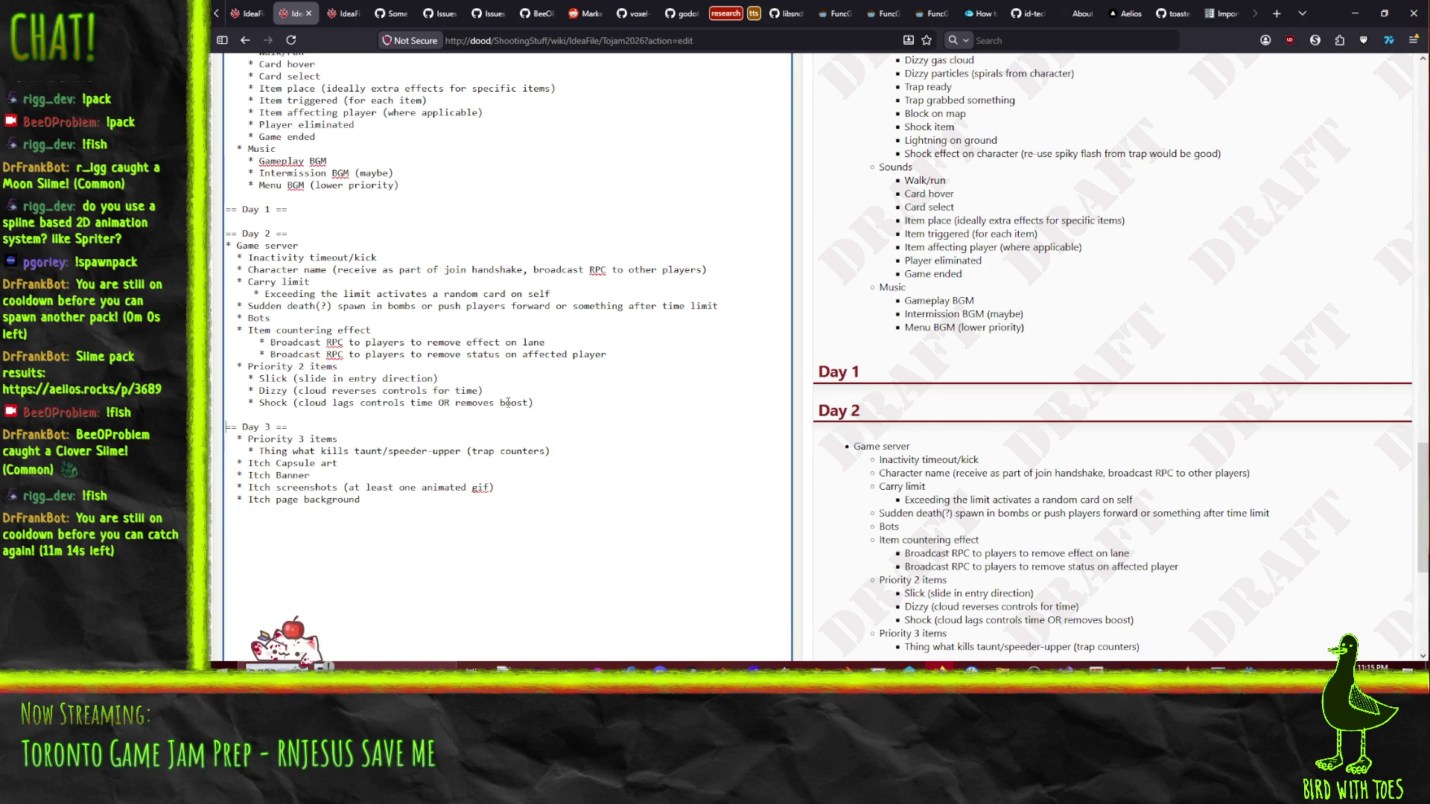
key(shift+Down)
key(Down)
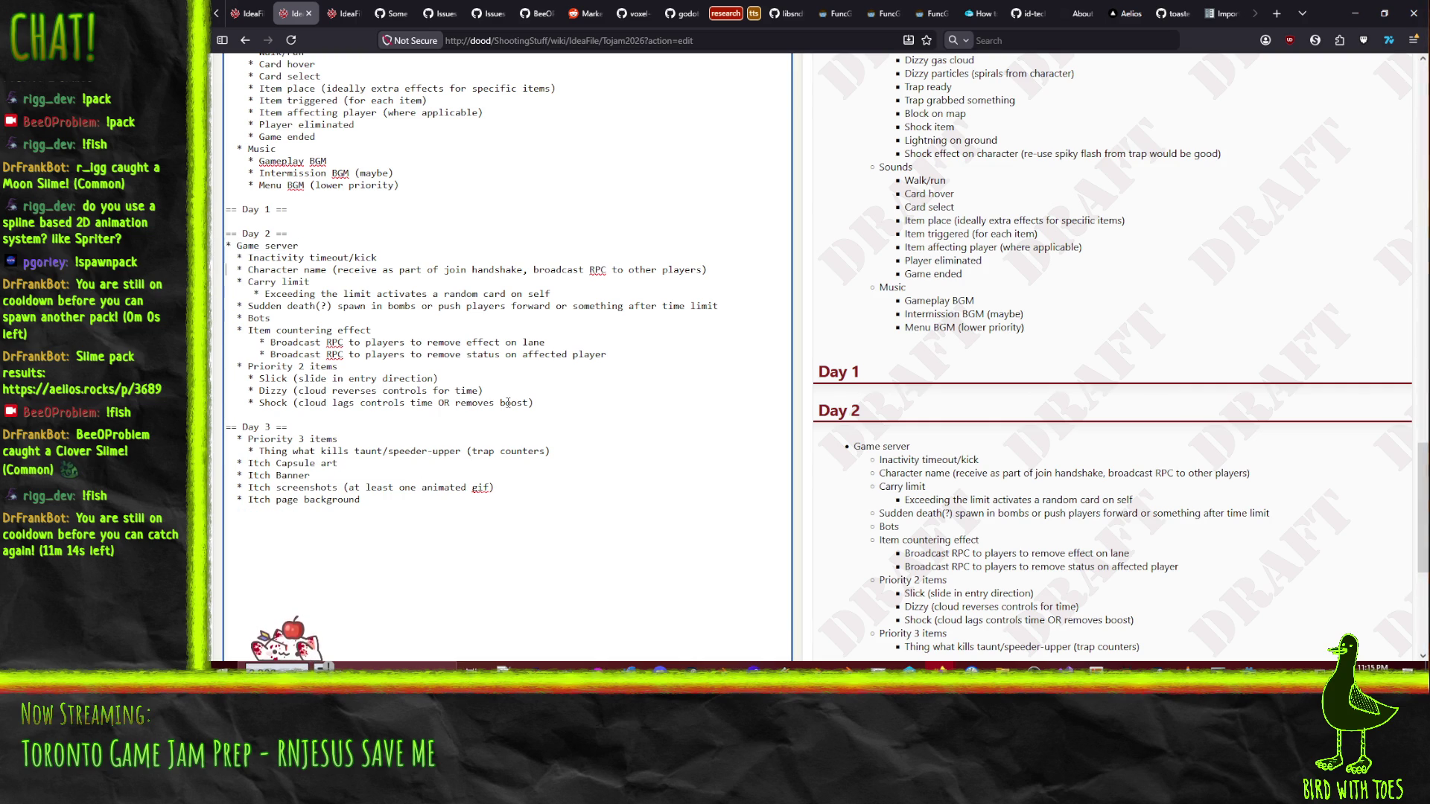
key(ctrl+v)
key(Down)
key(Down)
- Remove the leading space from the Itch page lines
key(Delete)
key(Down)
key(Delete)
key(Down)
key(Delete)
key(Down)
key(Delete)
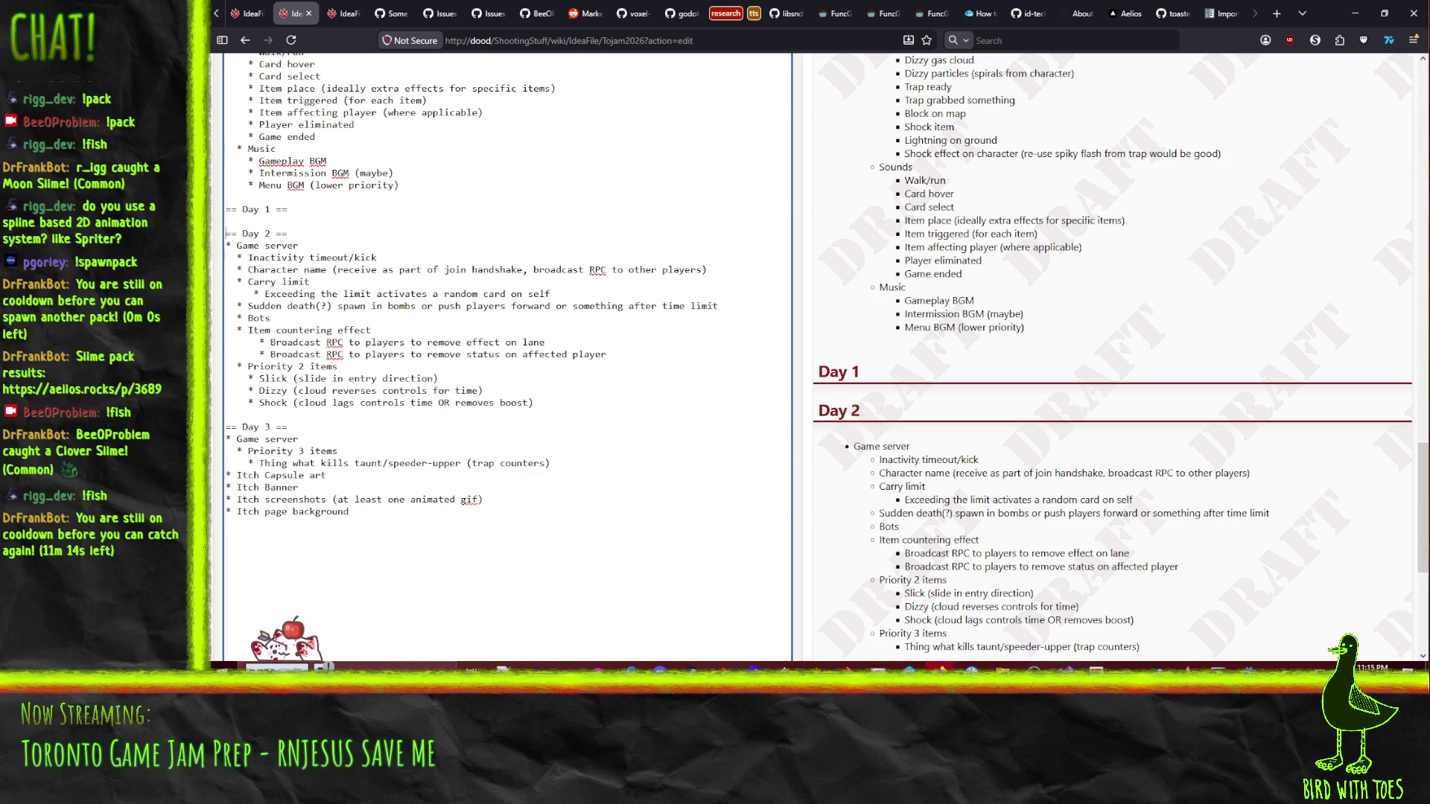
key(Up)
key(Up)
key(Up)
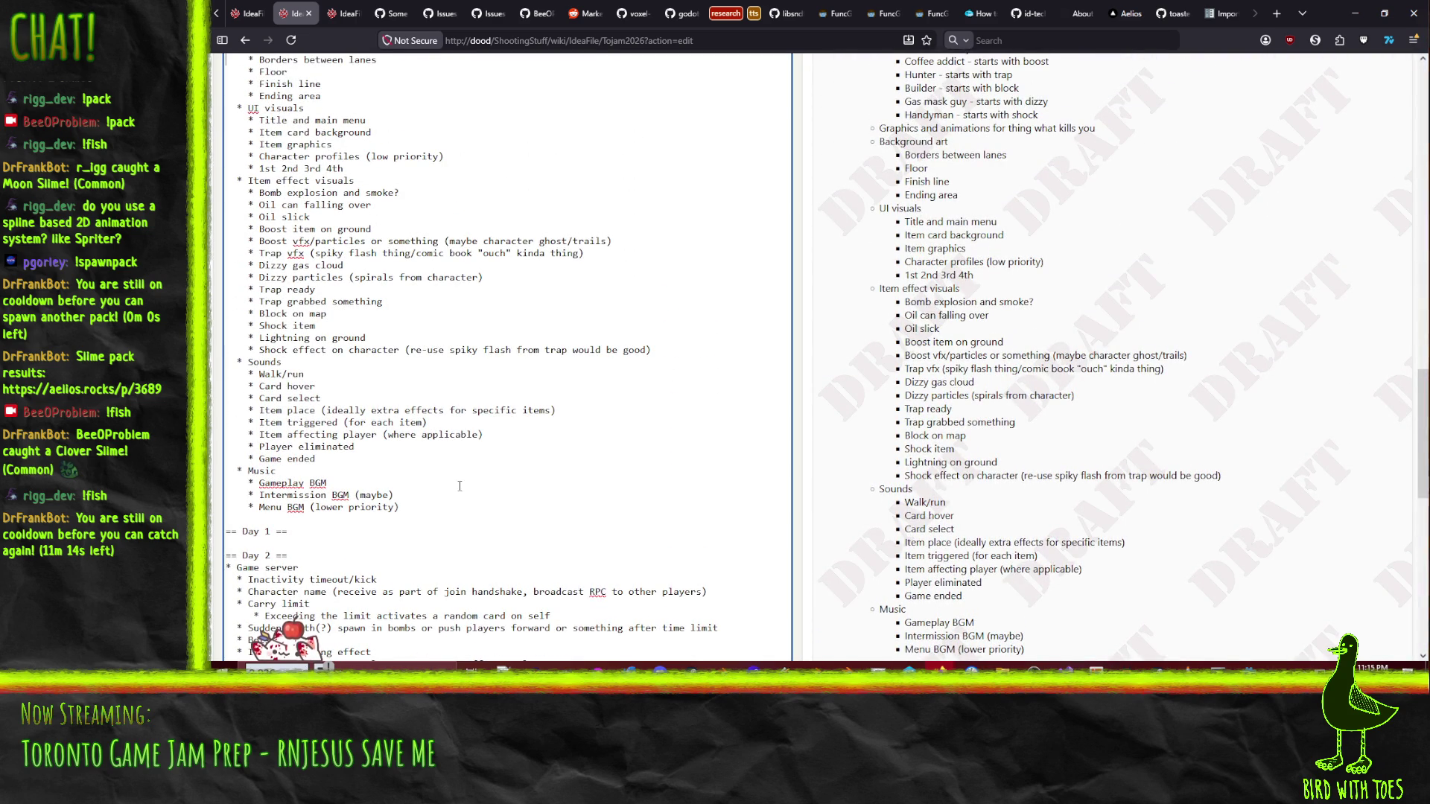
- Cut the Sounds and Music lists and paste them under Day 3
scroll(357, 363, down, 2)
click(550, 311)
key(shift+Down)
key(shift+Down)
key(shift+Down)
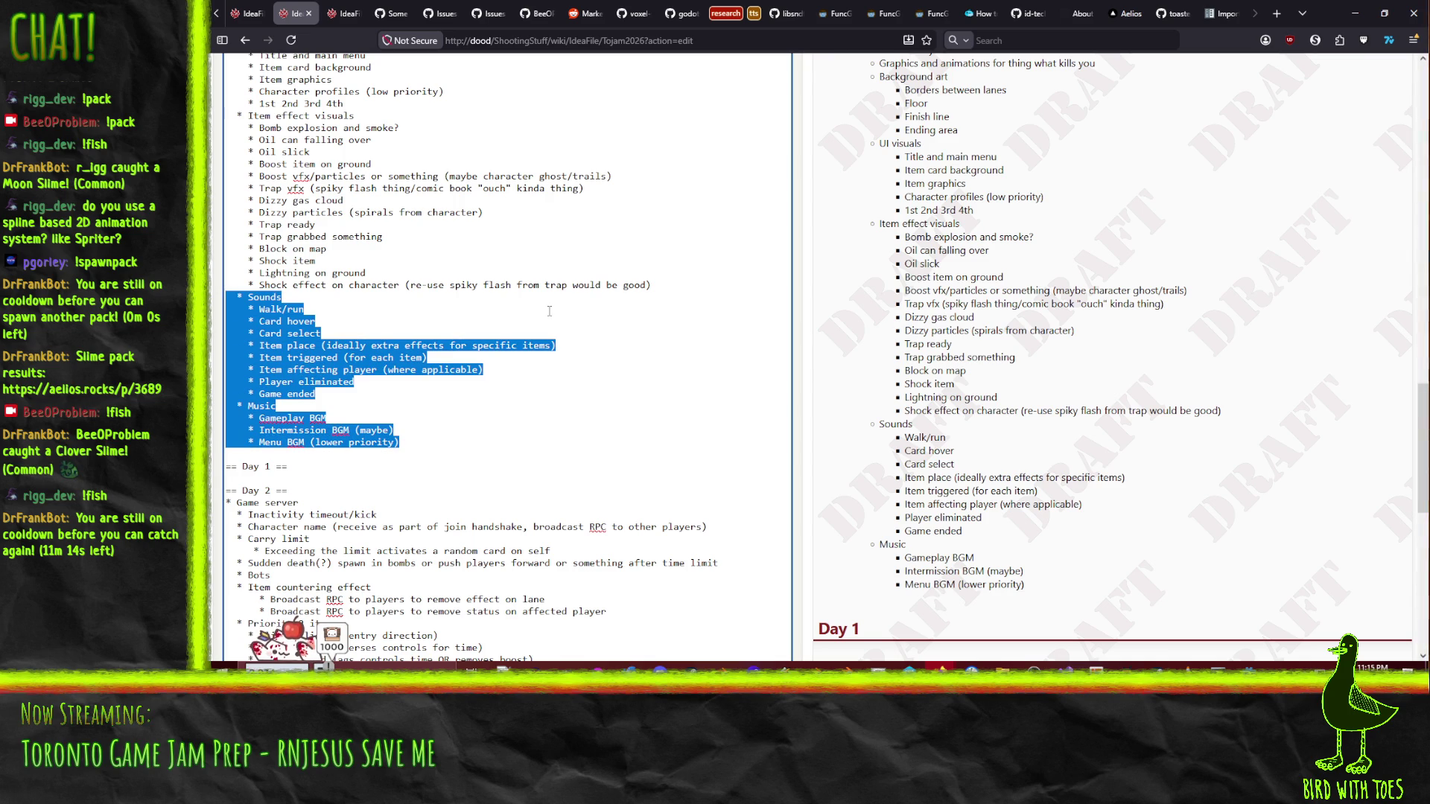
key(ctrl+x)
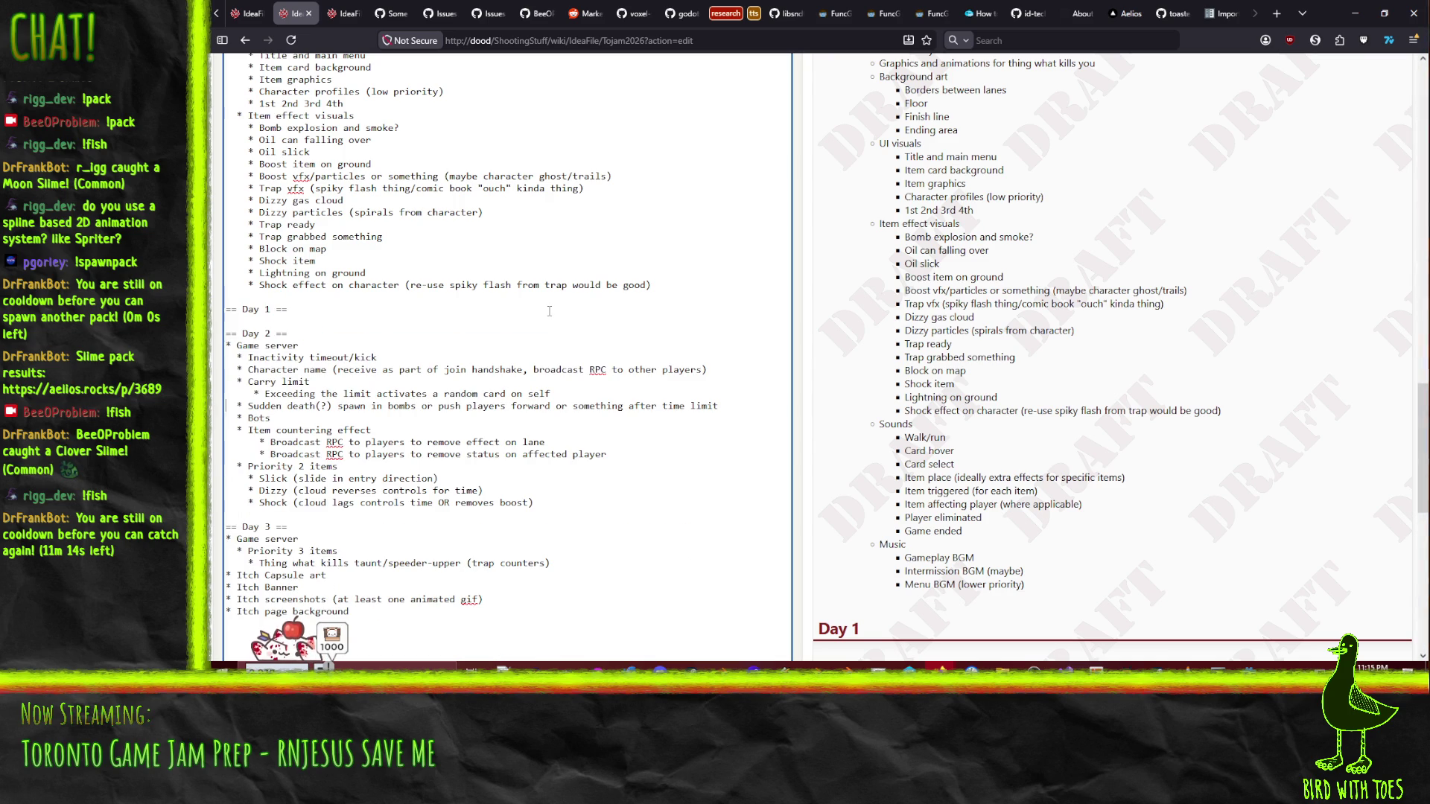
key(ctrl+v)
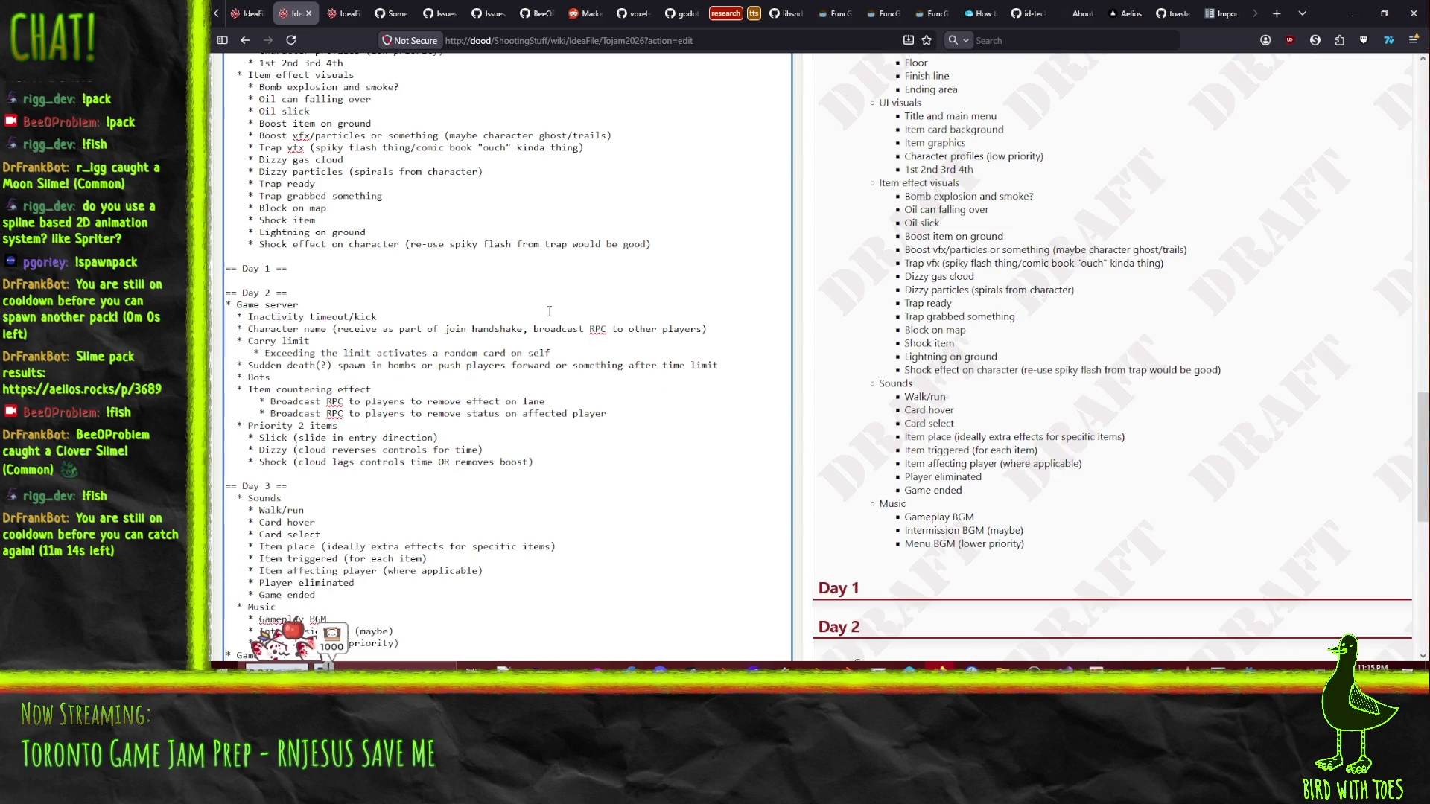
- Outdent the Music heading and its Menu, Intermission and Gameplay BGM entries
key(Up)
key(Up)
key(Up)
key(Delete)
key(Delete)
key(Up)
key(Delete)
key(Delete)
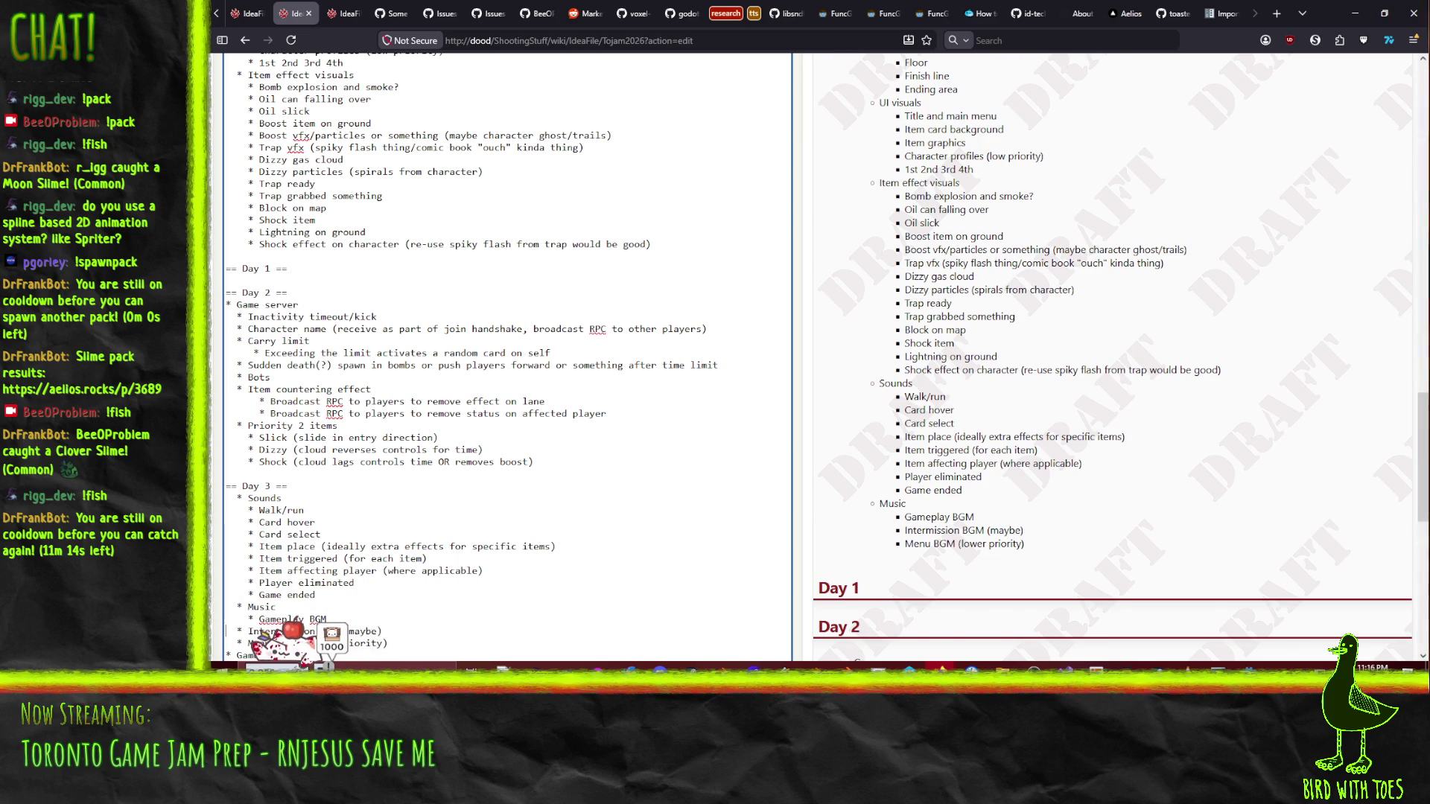
key(Delete)
key(Up)
key(Delete)
- Outdent the Sounds heading and its entries, from Walk/run through Game ended
key(Delete)
key(Up)
key(Delete)
key(Up)
key(Delete)
key(Up)
key(Delete)
key(Up)
key(Delete)
key(Up)
key(Delete)
key(Up)
key(Delete)
key(Up)
key(Delete)
key(Up)
key(Delete)
key(Delete)
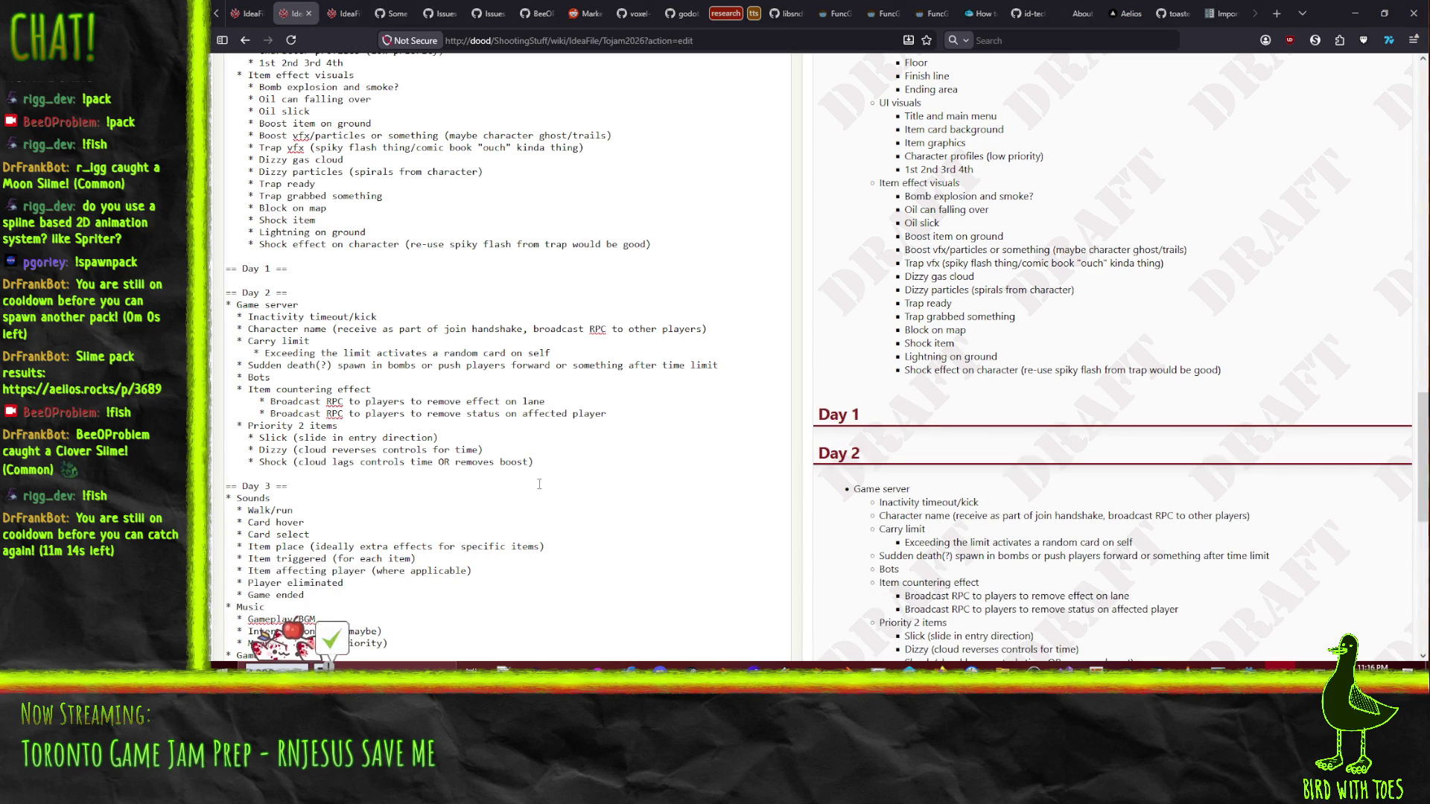
scroll(984, 466, down, 3)
- Move the Background art block above the Item effect visuals list
scroll(983, 465, down, 5)
scroll(383, 401, up, 8)
scroll(487, 342, up, 10)
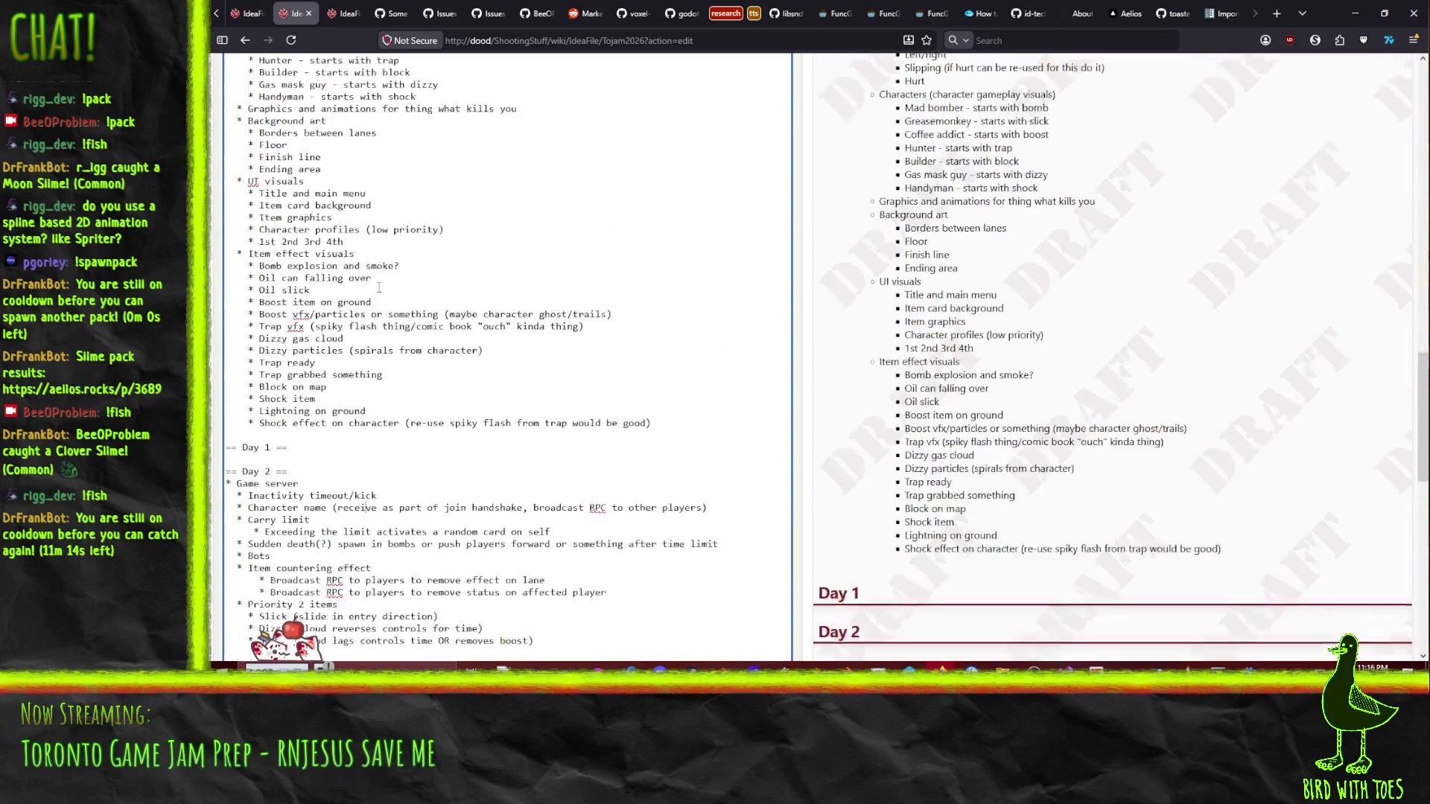
scroll(486, 342, down, 5)
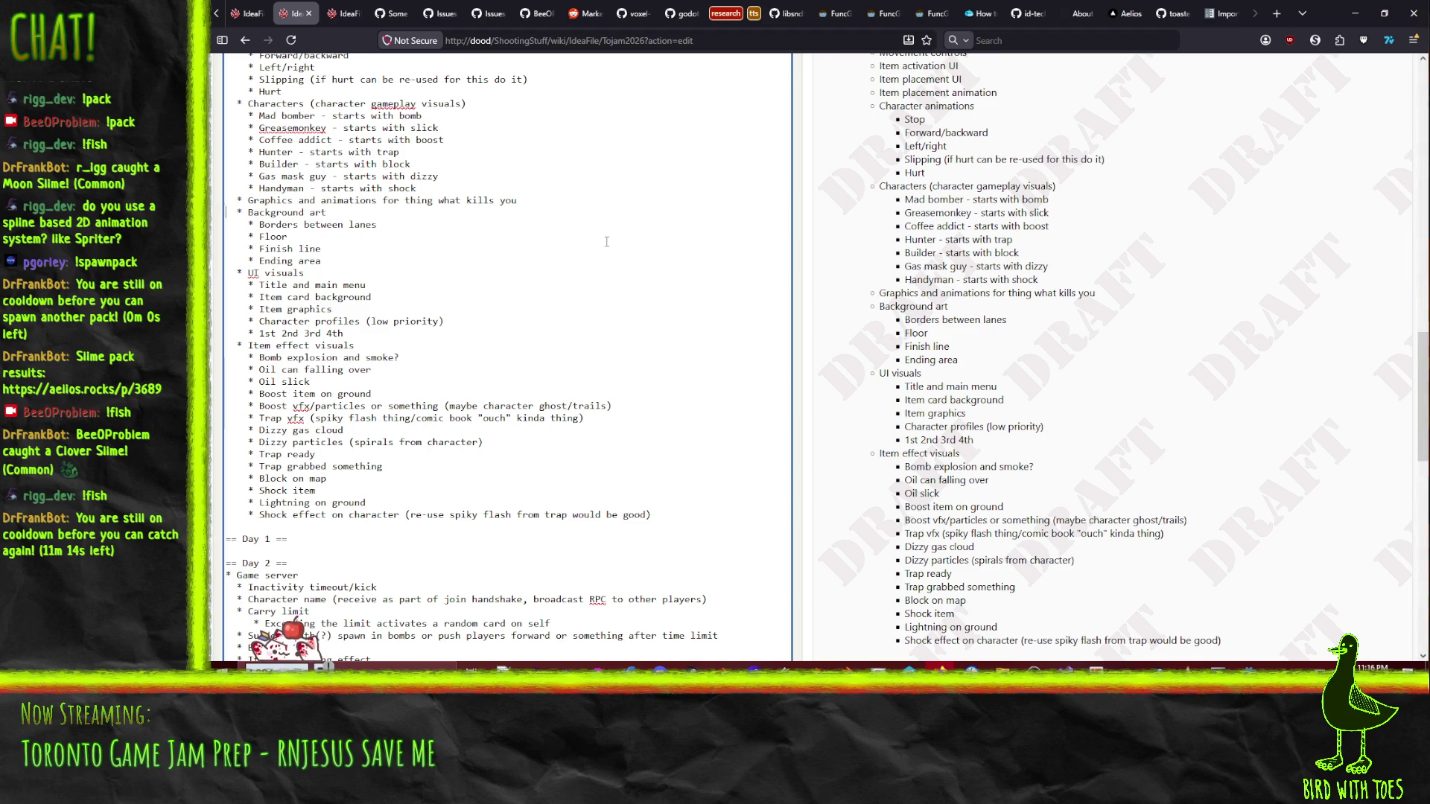
key(Up)
key(Up)
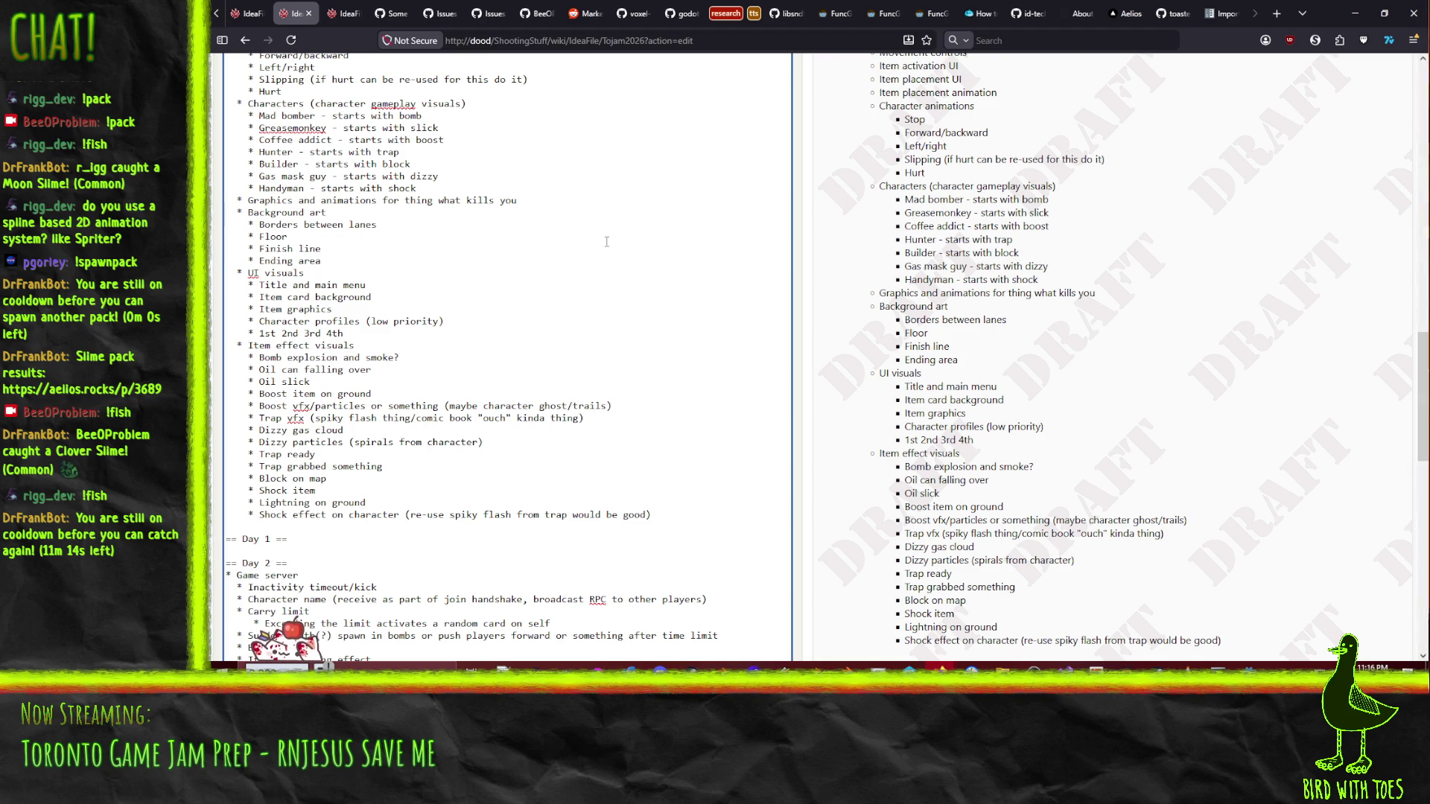
key(shift+Down)
key(shift+Down)
key(shift+Down)
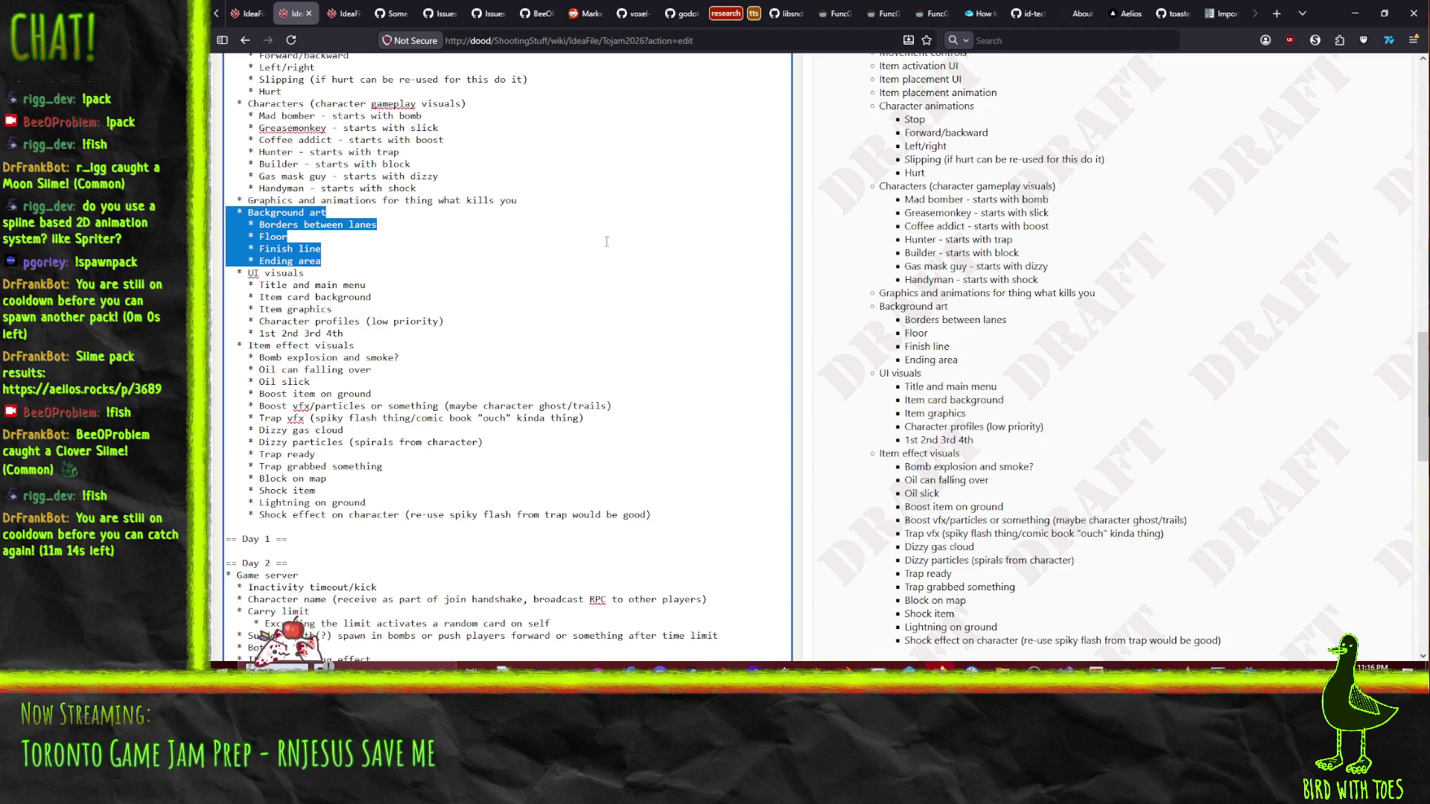
key(ctrl+x)
key(ctrl+v)
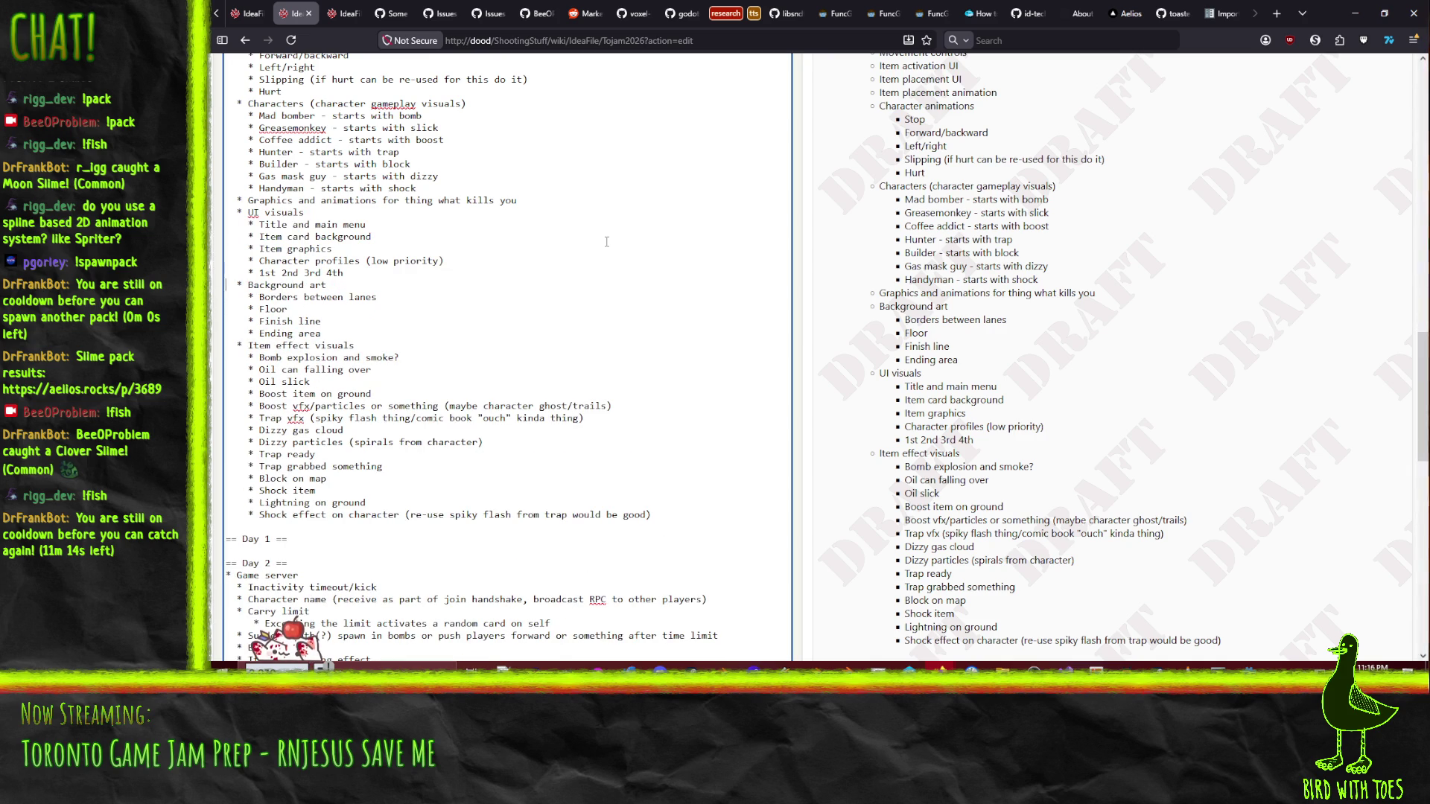
- Cut the Background art and Item effect visuals lists and paste them under Day 2, above Game server
key(shift+Down)
key(shift+Down)
key(shift+Down)
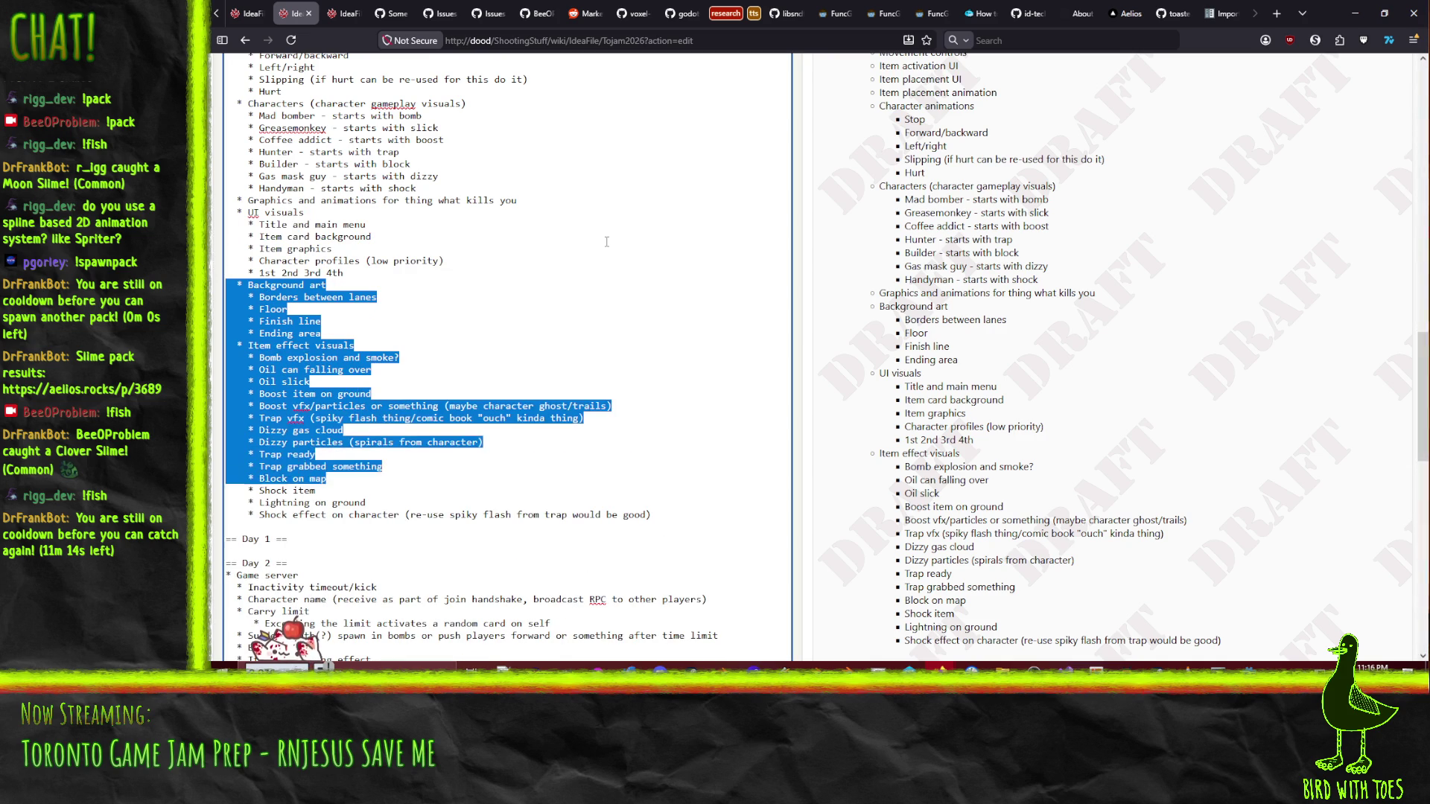
key(shift+Down)
key(shift+Down)
key(shift+Down)
key(ctrl+x)
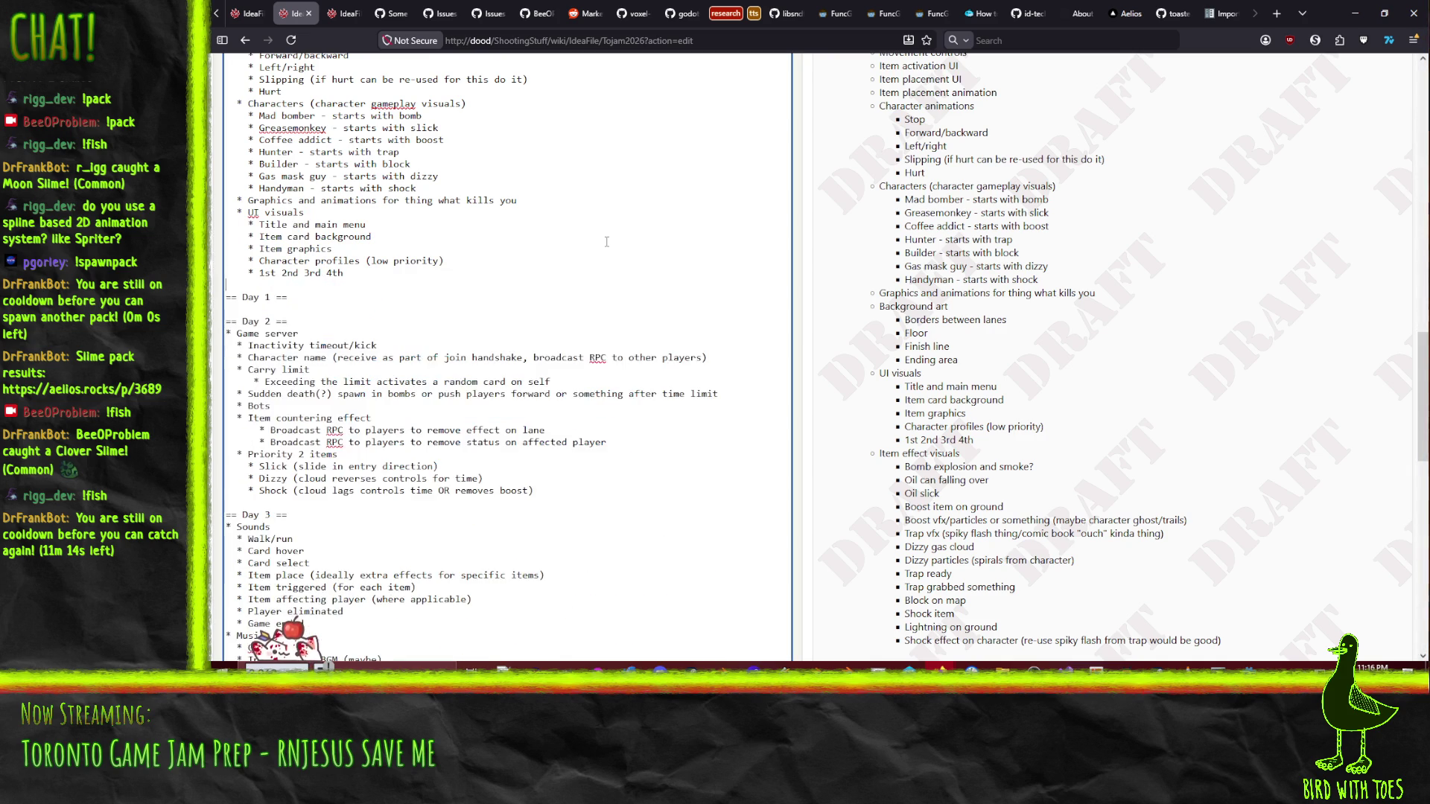
key(Down)
key(Down)
key(Down)
key(ctrl+v)
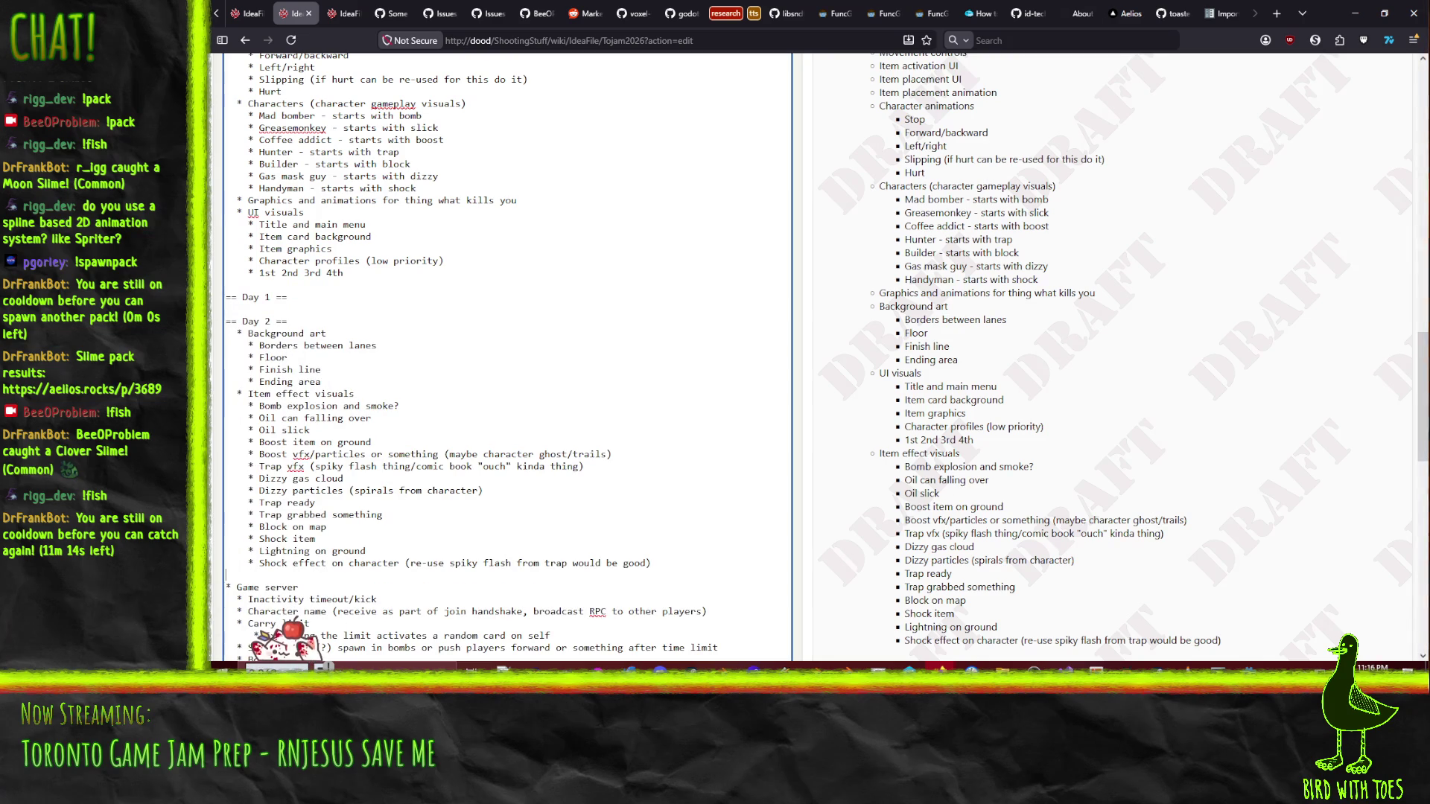
- Remove the extra leading spaces so both lists become top-level bullets with nested entries
key(Delete)
key(Delete)
key(Up)
key(Delete)
key(Delete)
key(Up)
key(Delete)
key(Delete)
key(Up)
key(Delete)
key(Delete)
key(Up)
key(Delete)
key(Delete)
key(Up)
key(Delete)
key(Delete)
key(Up)
key(Delete)
key(Delete)
key(Up)
key(Delete)
key(Delete)
key(Up)
key(Delete)
key(Delete)
key(Up)
key(Delete)
key(Delete)
key(Up)
key(Delete)
key(Delete)
key(Up)
key(Delete)
key(Delete)
key(Up)
key(Delete)
key(Delete)
key(Up)
key(Delete)
key(Delete)
key(Up)
key(Delete)
key(Delete)
key(Up)
key(Delete)
key(Delete)
key(Up)
key(Delete)
key(Delete)
key(Up)
key(Delete)
key(Delete)
key(Up)
key(Delete)
key(Delete)
key(Up)
key(Delete)
key(Delete)
key(Up)
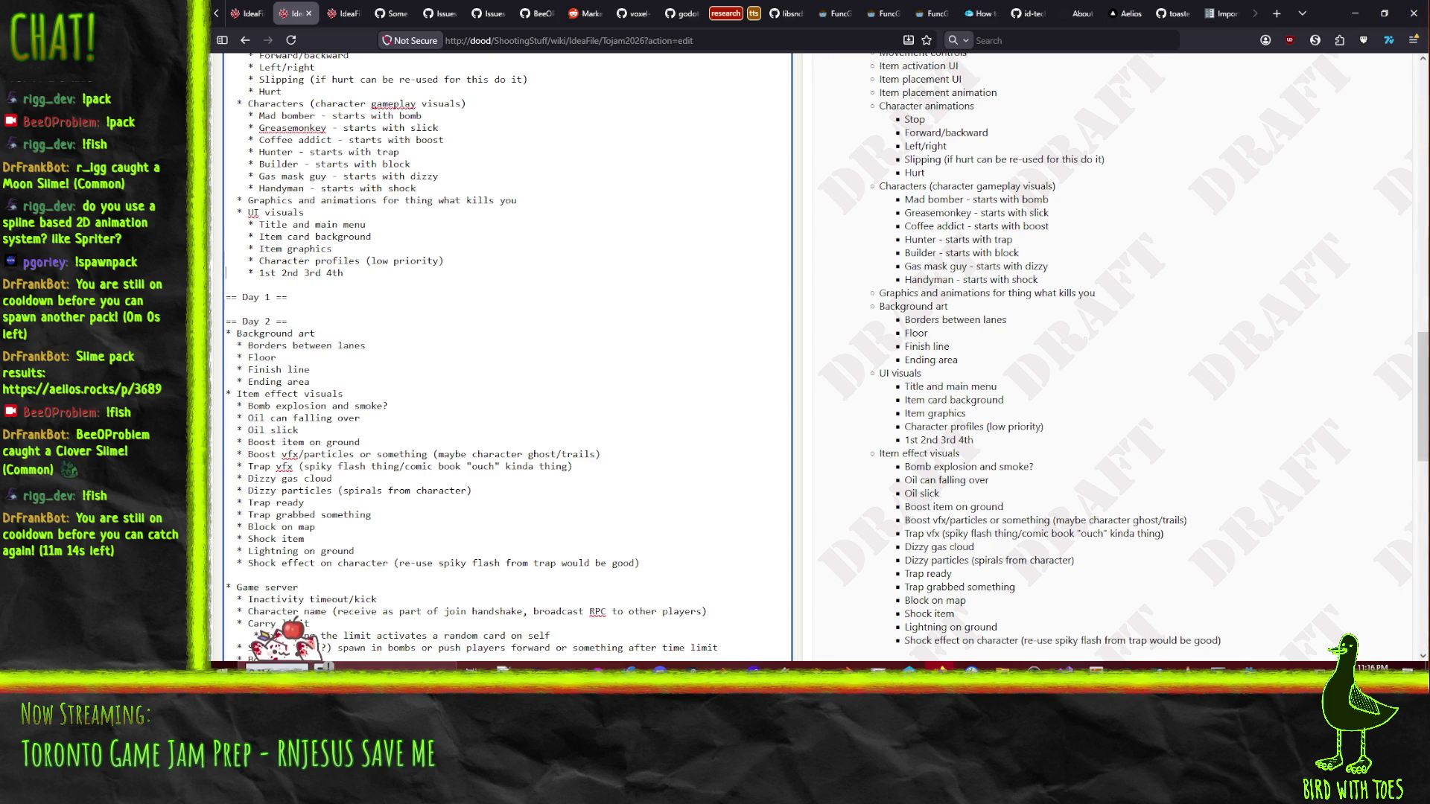
key(Down)
scroll(551, 246, down, 5)
scroll(512, 262, up, 7)
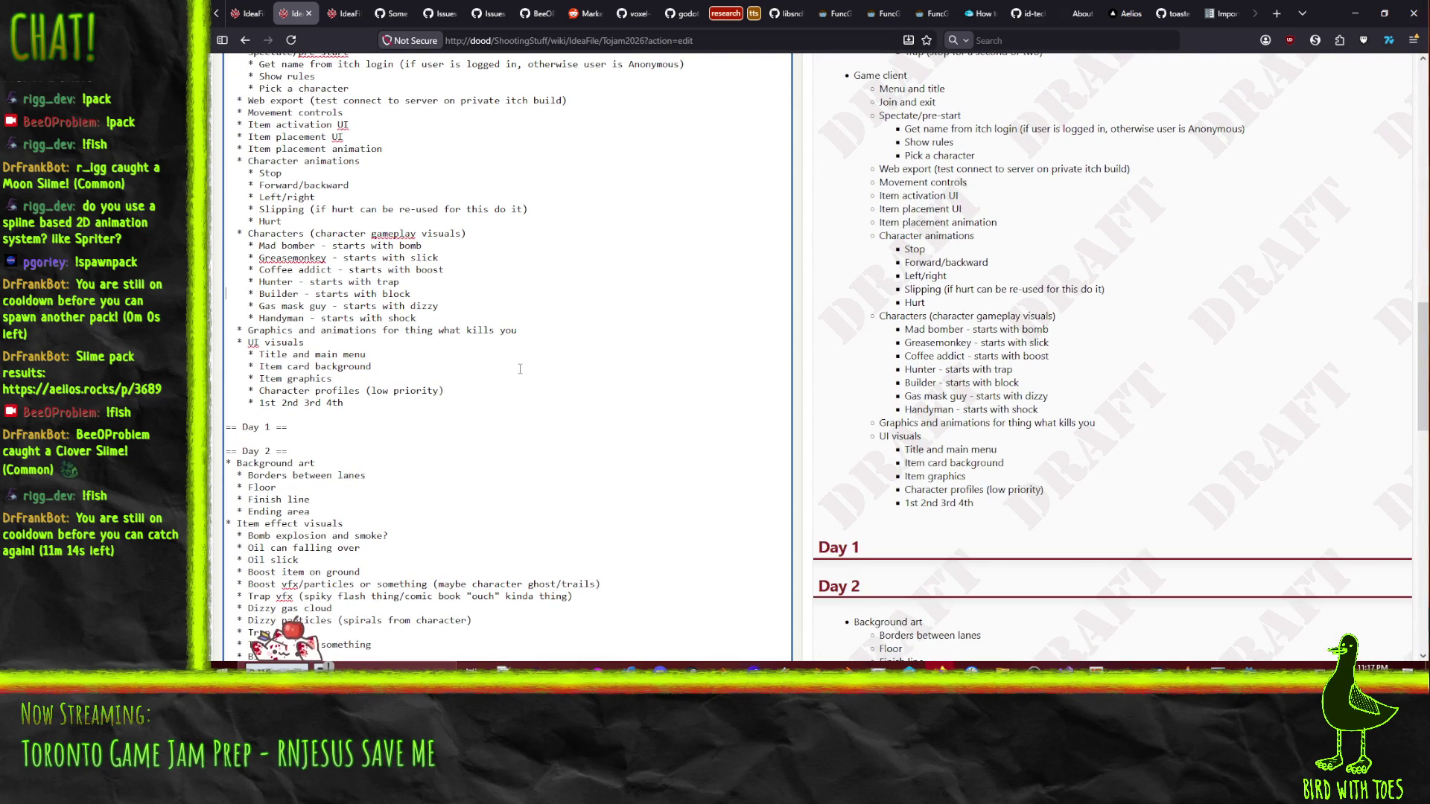
scroll(520, 368, down, 7)
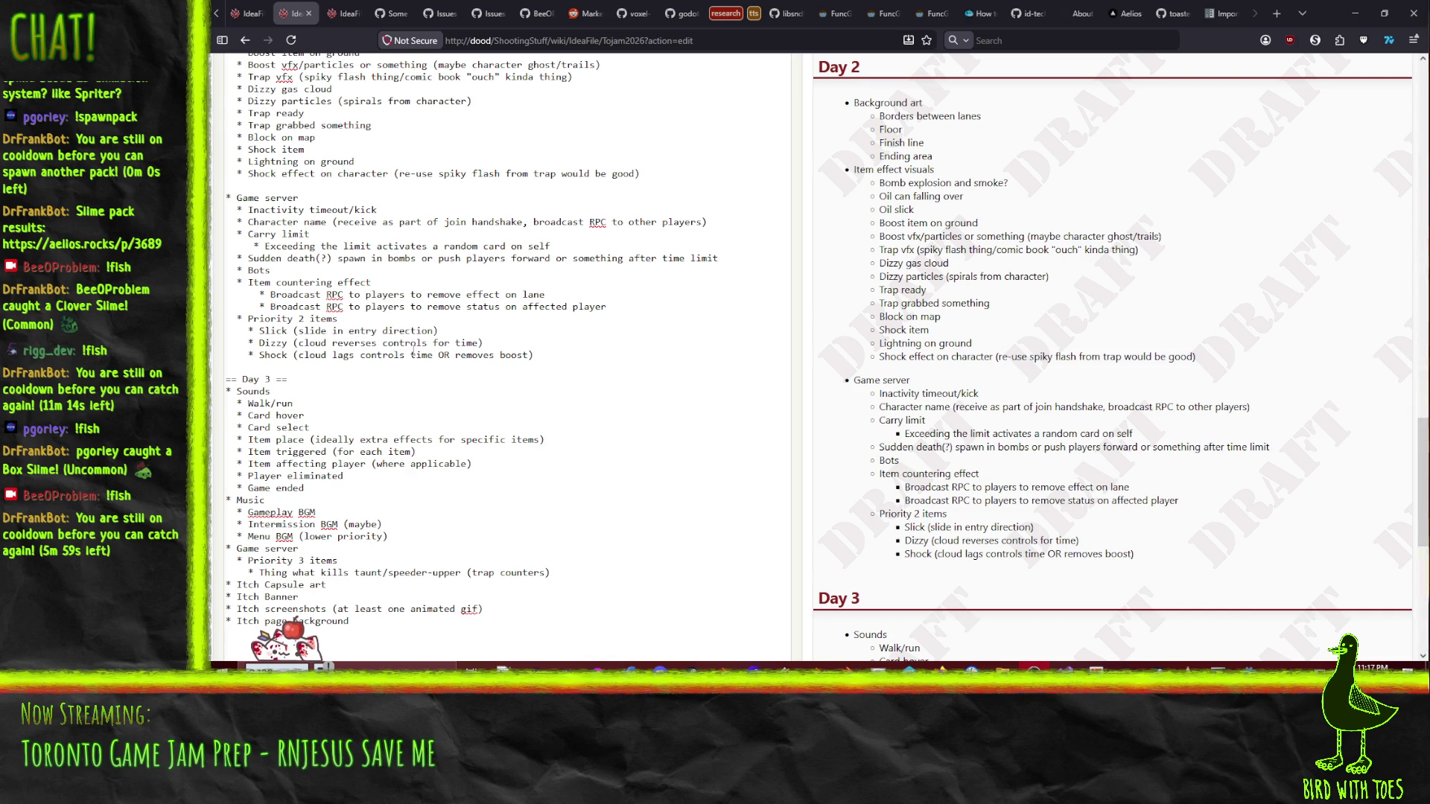
scroll(415, 350, up, 5)
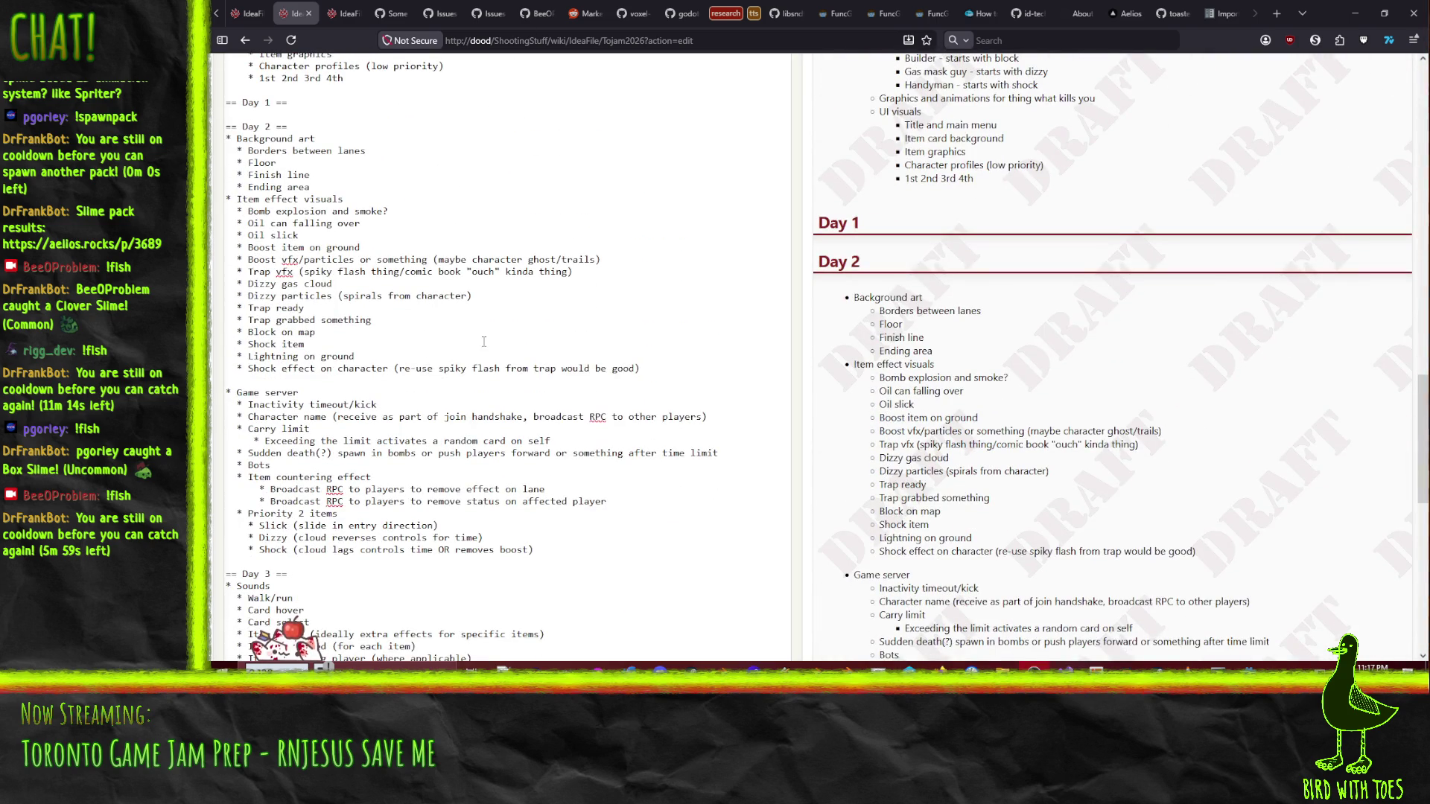
scroll(484, 342, up, 10)
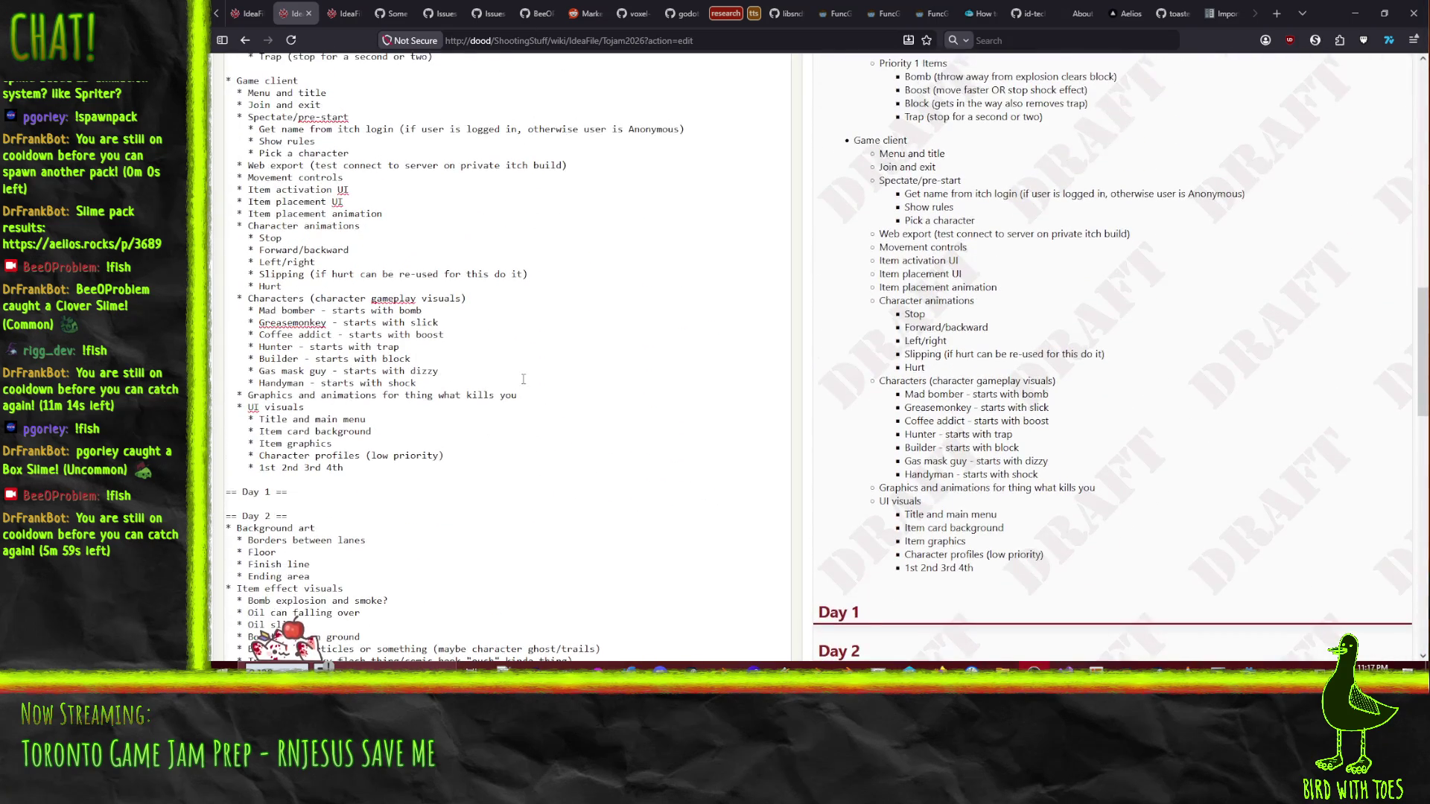
- Move the Coffee addict line above Greasemonkey
click(338, 333)
key(shift+Down)
key(ctrl+x)
key(Up)
key(ctrl+v)
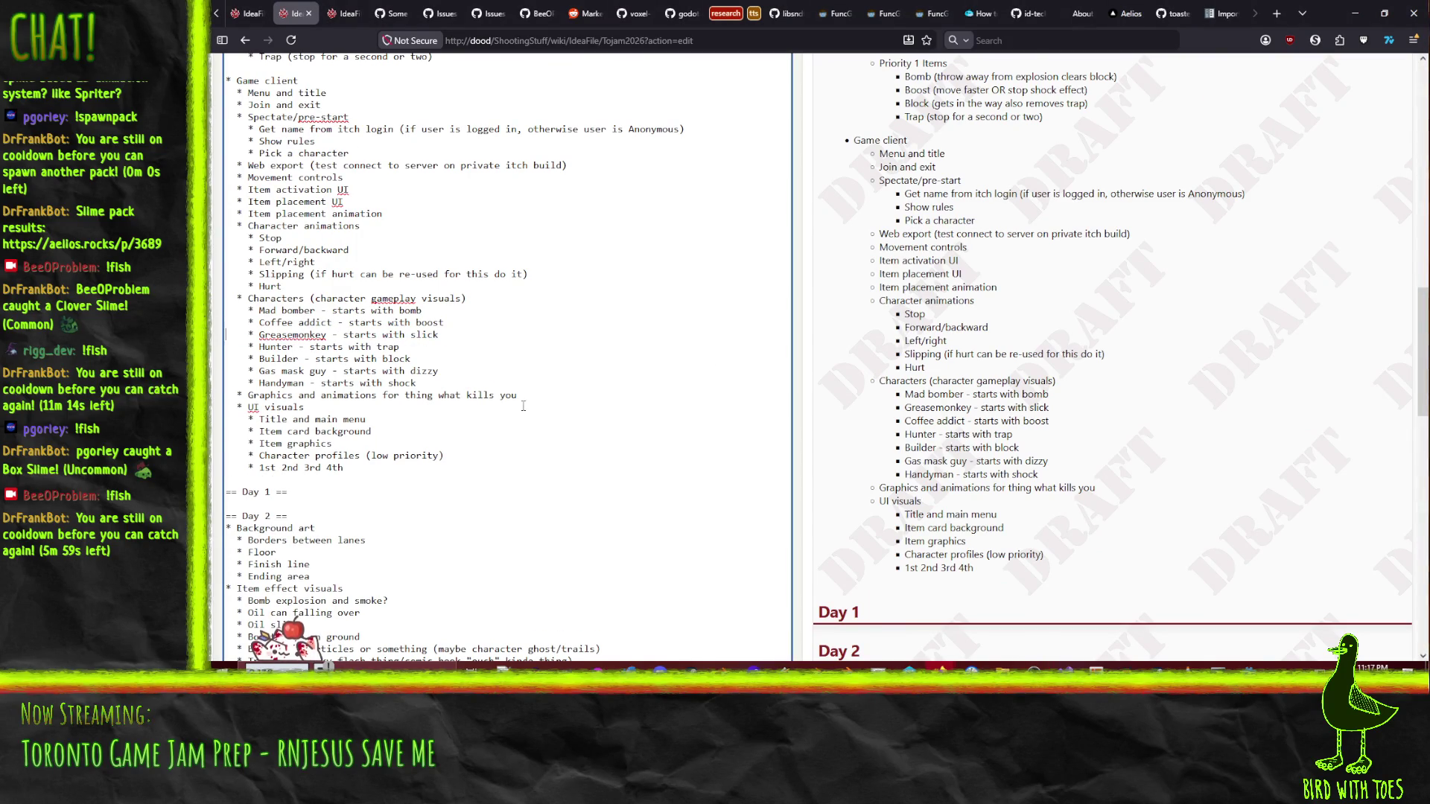
scroll(500, 383, up, 8)
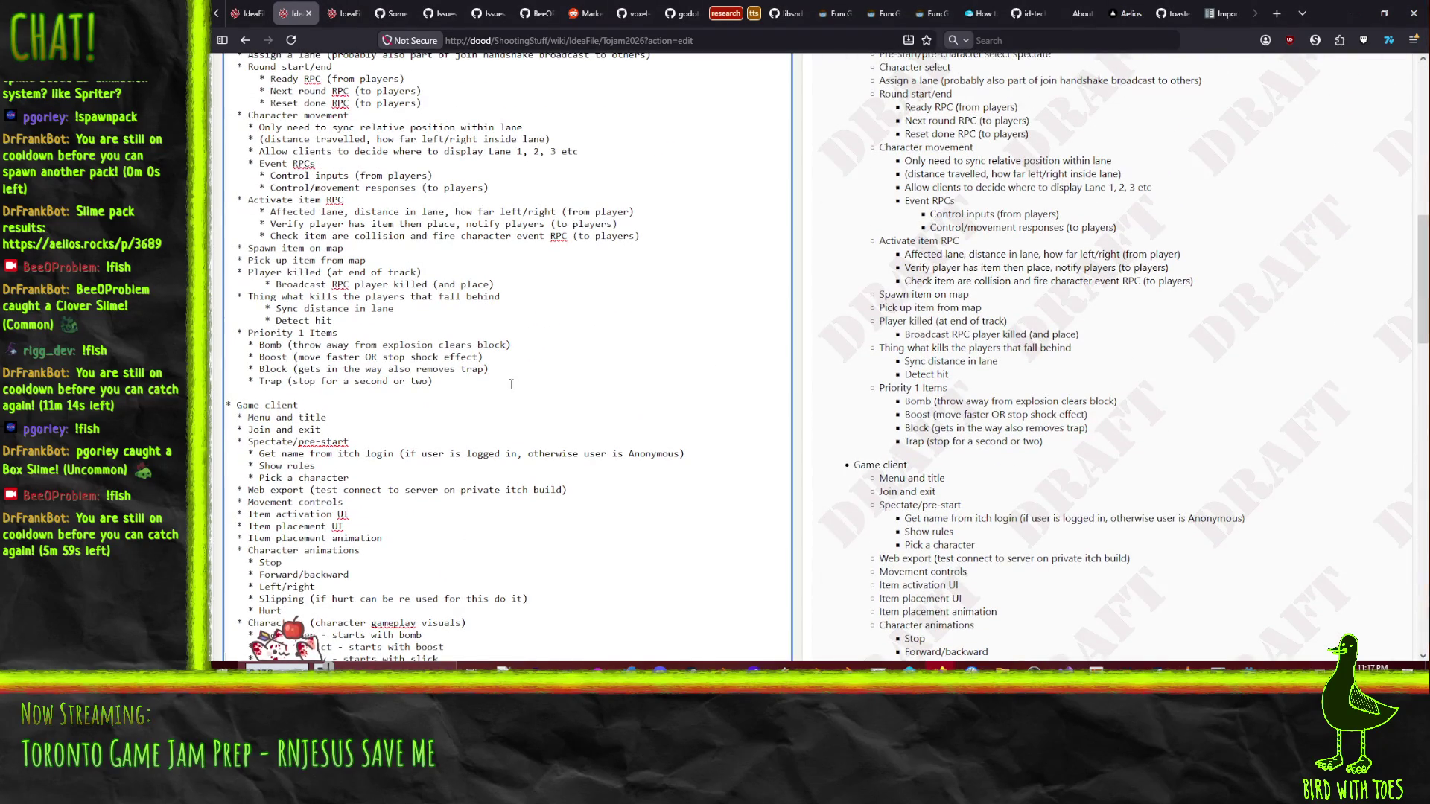
scroll(452, 391, down, 8)
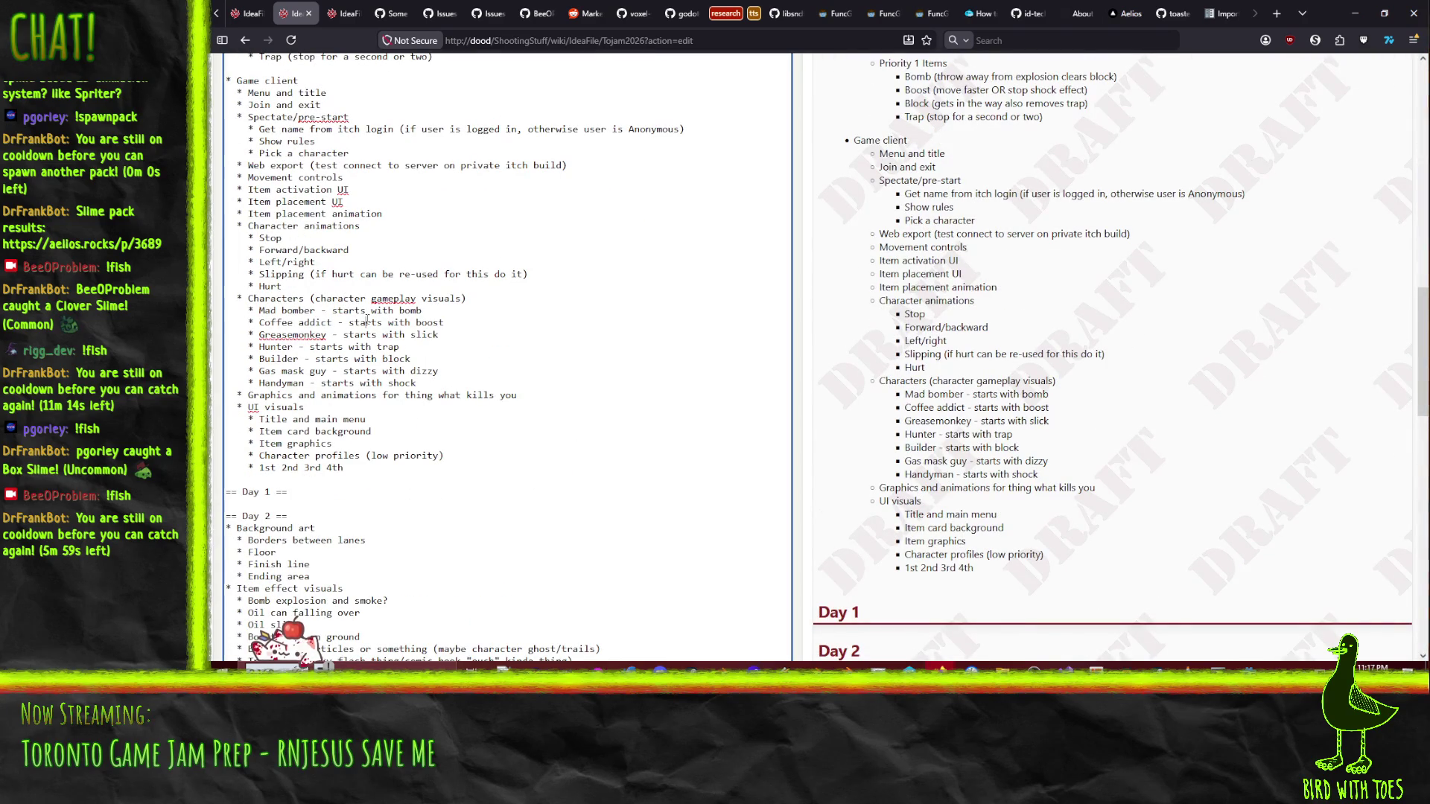
- Move the Hunter and Builder lines above Greasemonkey
key(shift+Down)
key(shift+Down)
key(Delete)
key(Up)
key(ctrl+v)
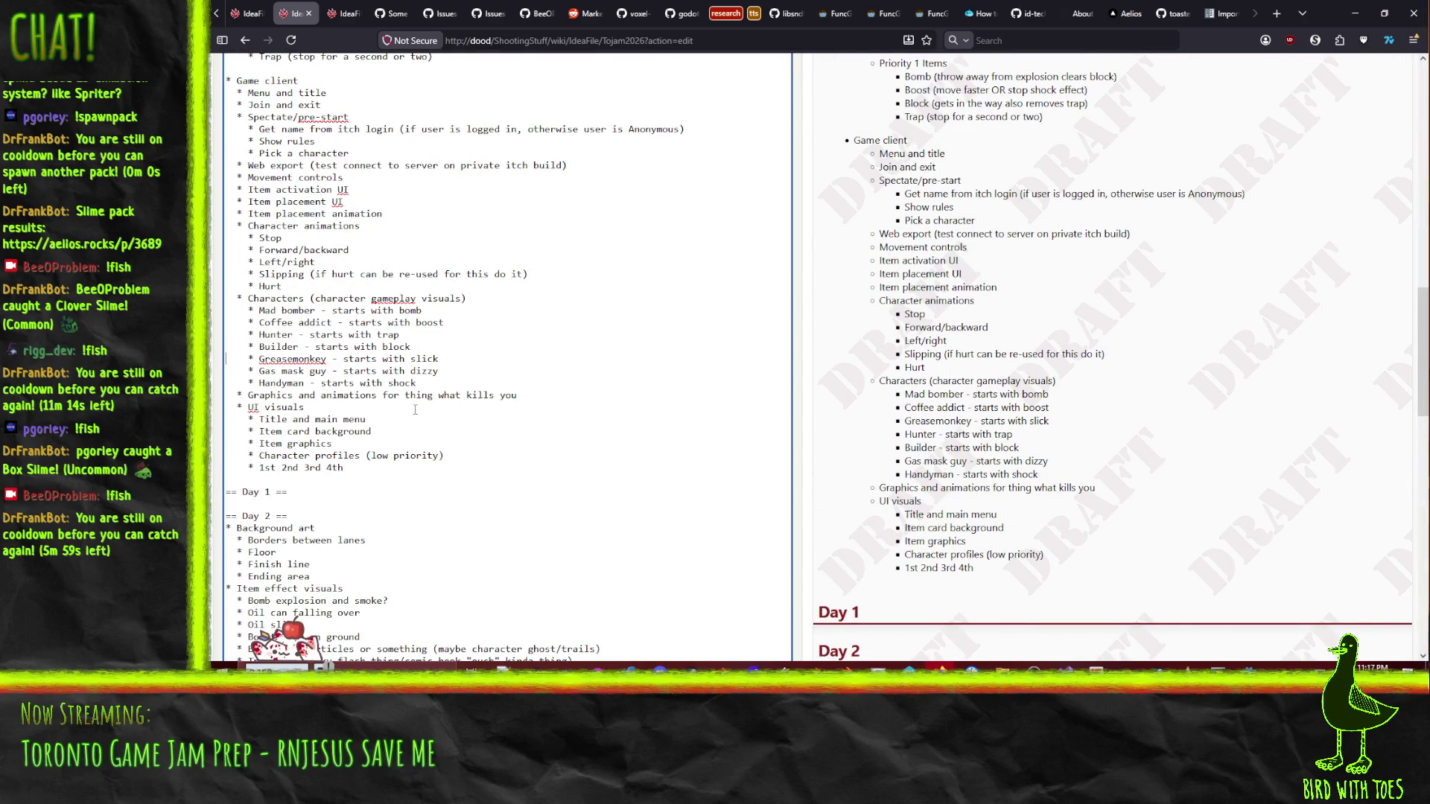
key(Up)
key(Up)
key(Up)
- Add a 'Characters (gameplay visuals lower priority)' bullet after Builder, correcting the 'prioirty' typo
key(End)
key(Return)
text(Ch)
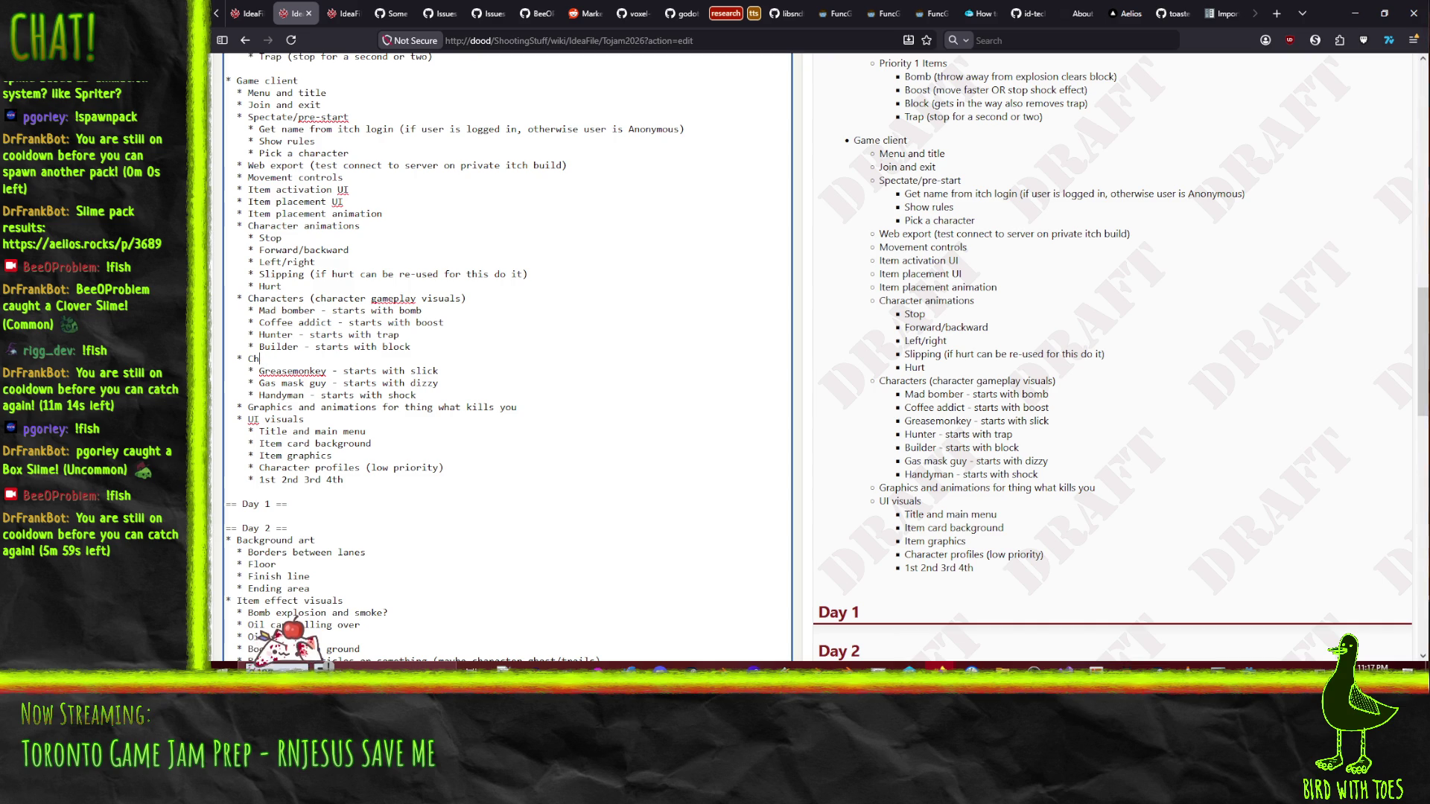
text(aracters)
text( (lower)
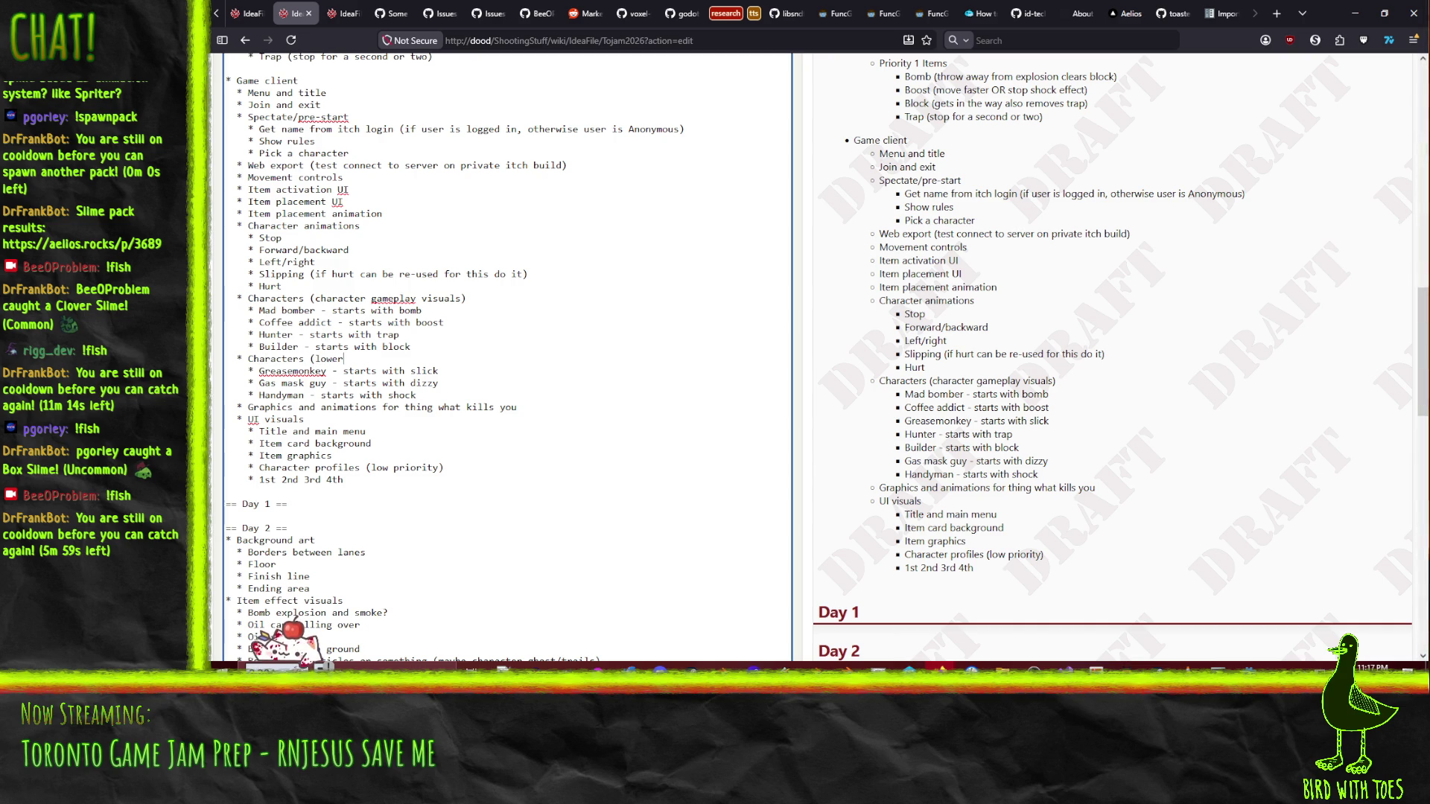
text( prioirty))
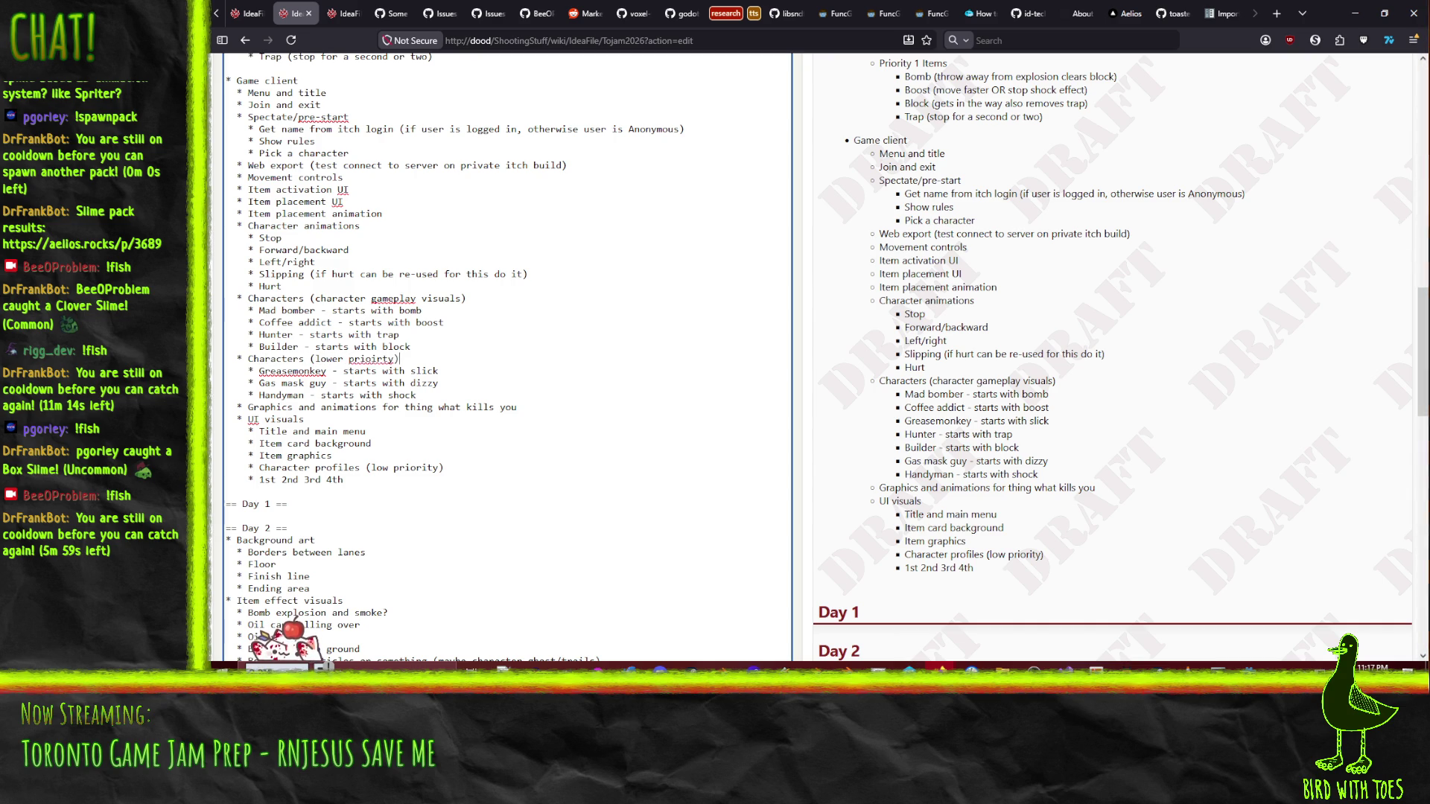
click(377, 359)
key(BackSpace)
text(i)
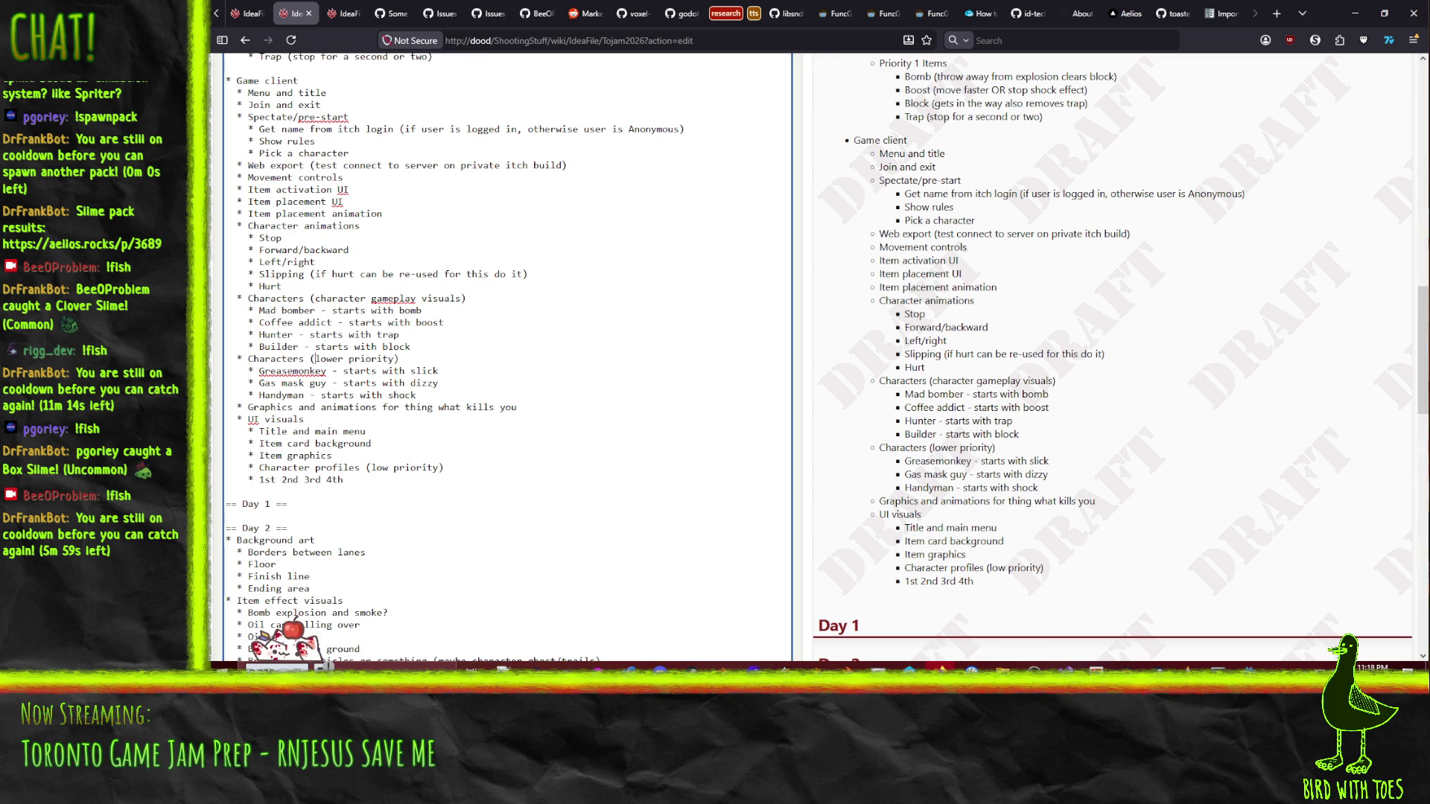
text(gameplay visuals)
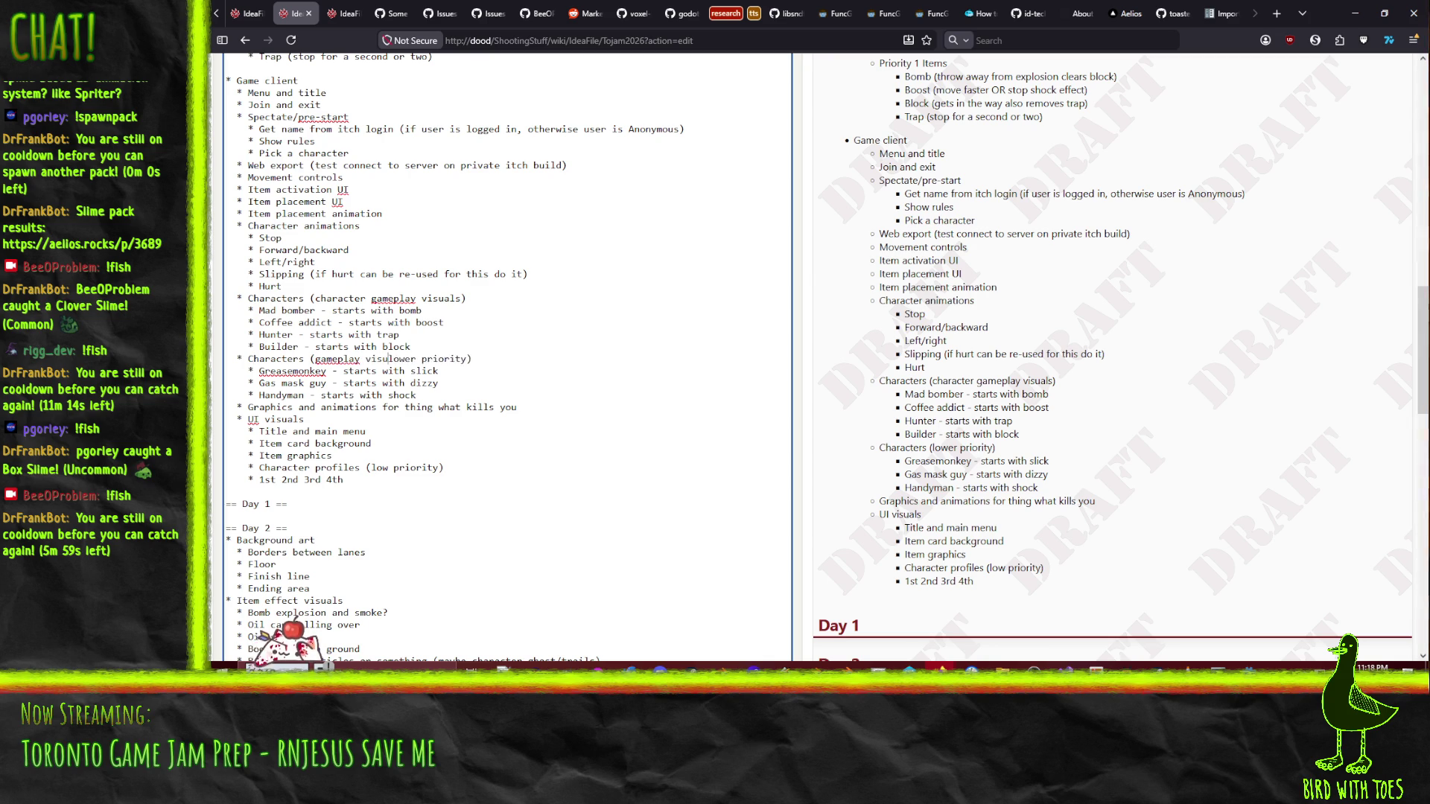
- Rename the first heading to 'Characters (gameplay visuals)'
key(Up)
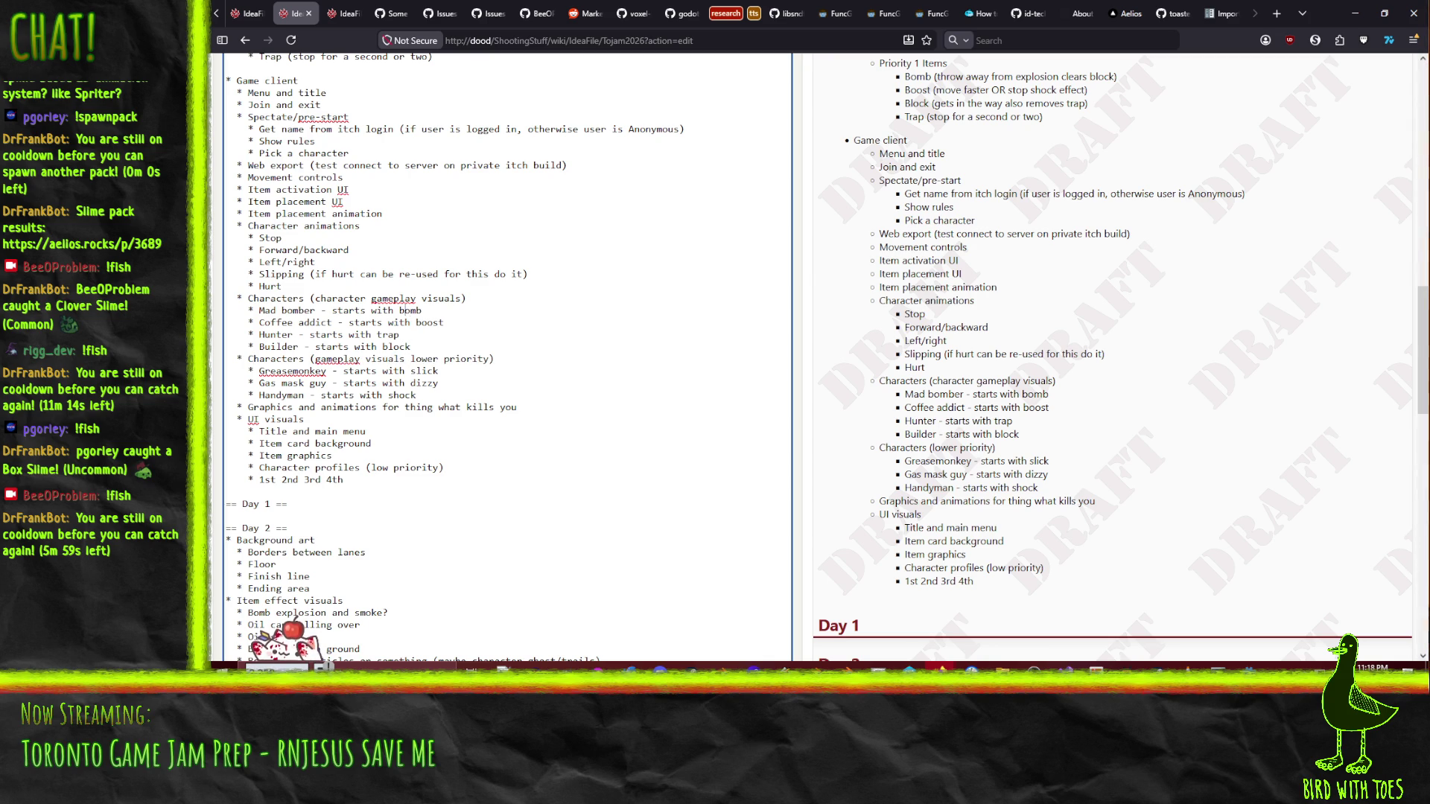
key(BackSpace)
key(BackSpace)
key(BackSpace)
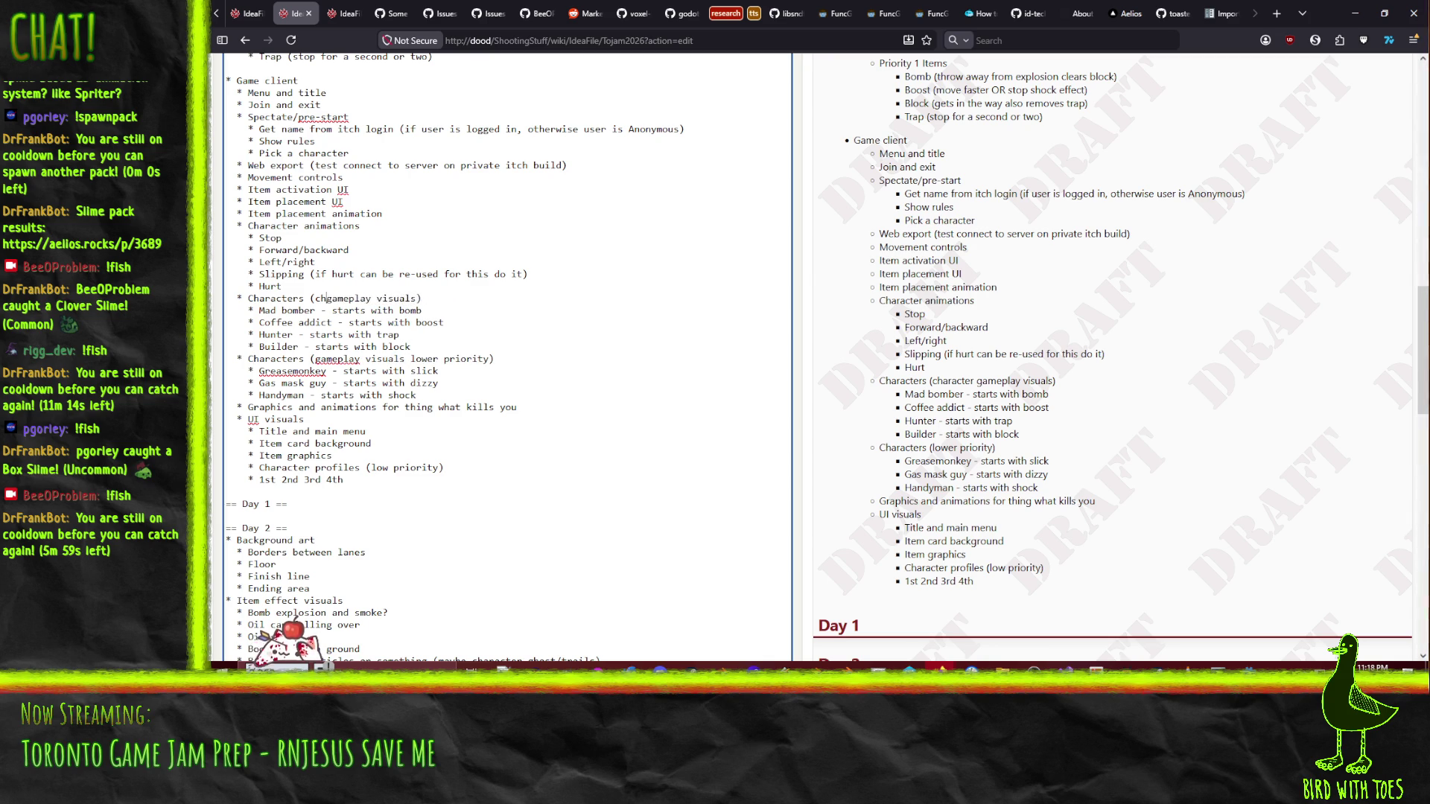
click(226, 286)
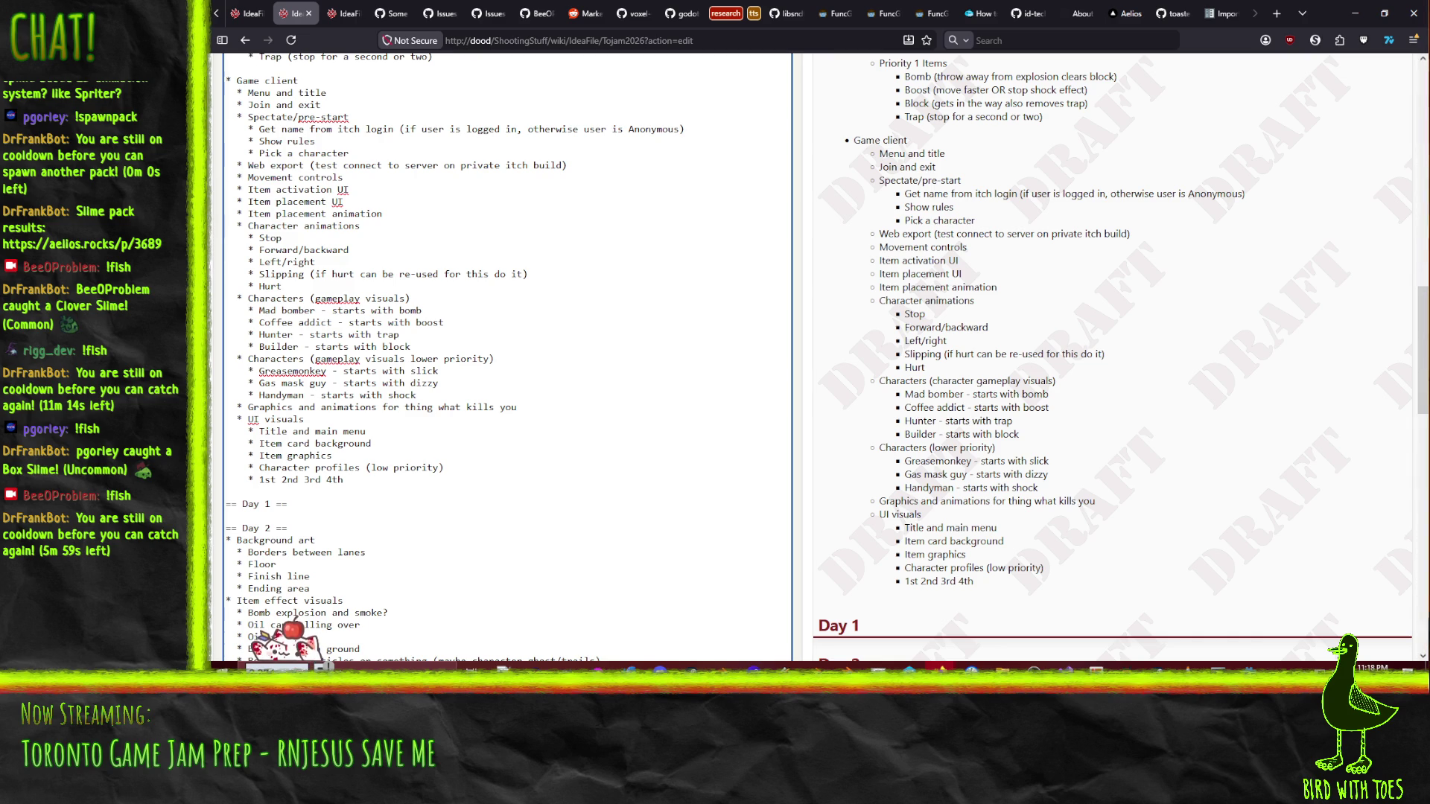
key(Up)
key(Up)
key(Up)
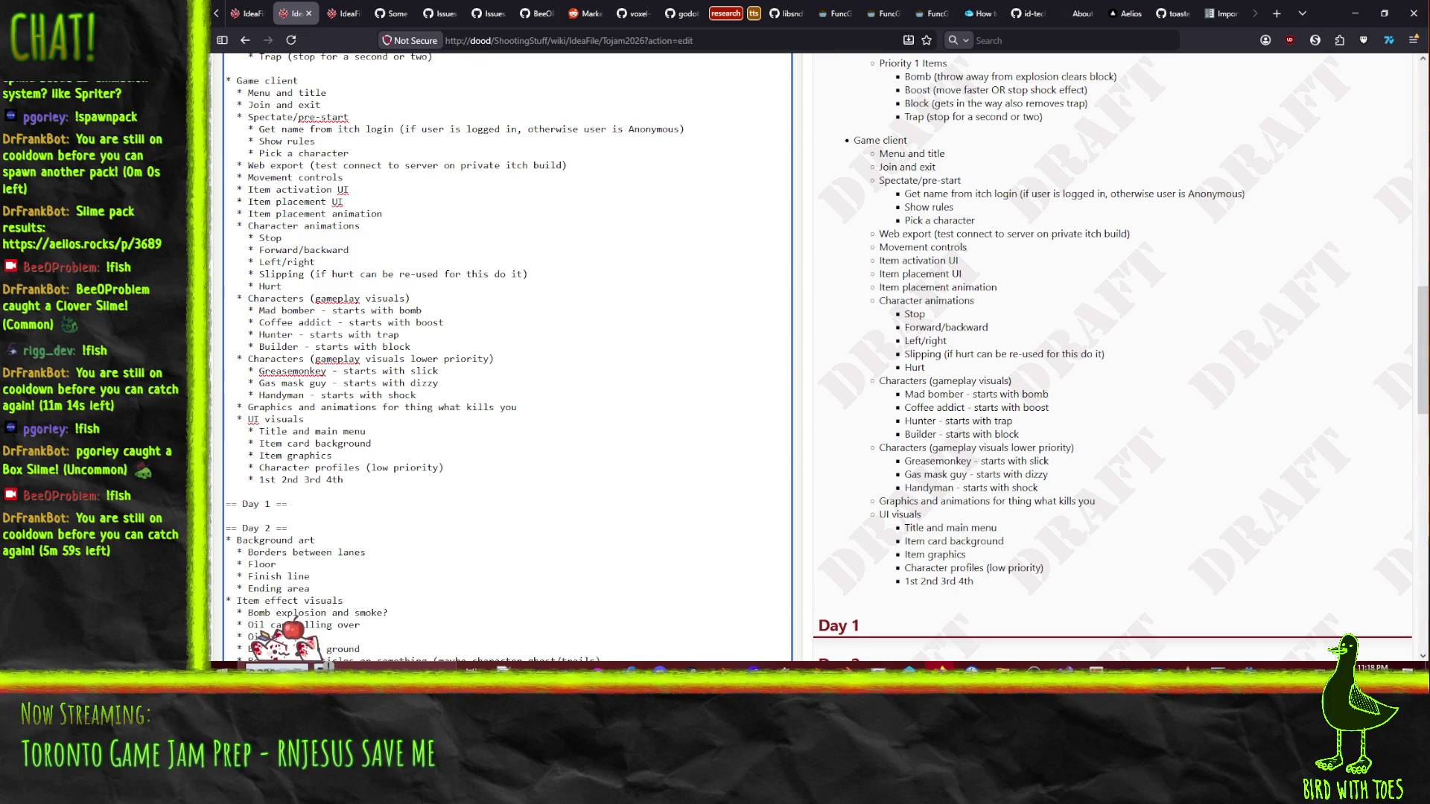
- Paste a duplicate of the Character animations block below the original
text(()
key(BackSpace)
key(Home)
key(shift+Down)
key(shift+Down)
key(shift+Down)
key(Right)
text(* Character animations   * Stop   * Forward/backward   * Left/right   * Slipping (if hurt can be re-used for this do it)   * Hurt)
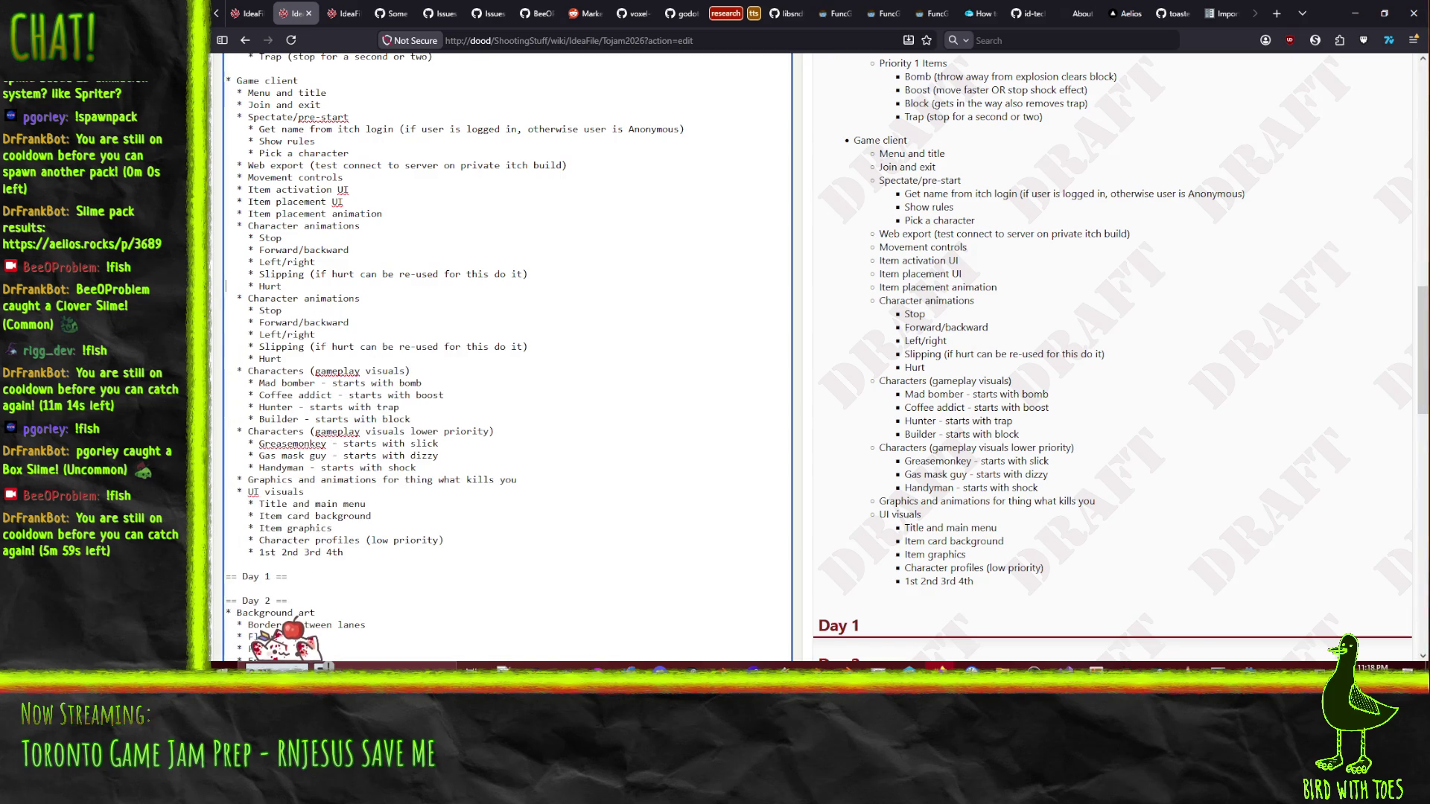
- Label the two Character animations headings '(triggering)' and '(final)'
text((triggering))
key(Down)
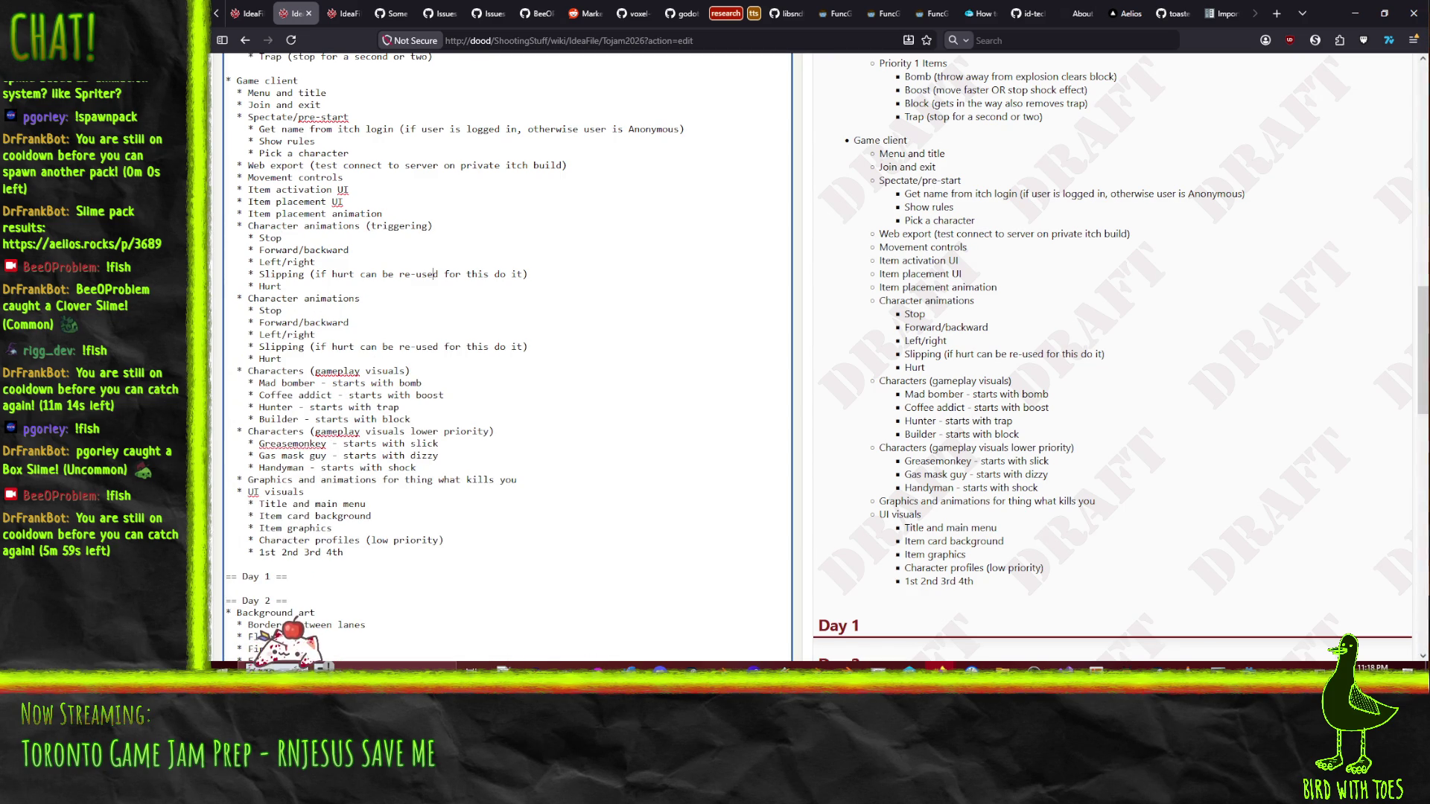
text( (final)
text())
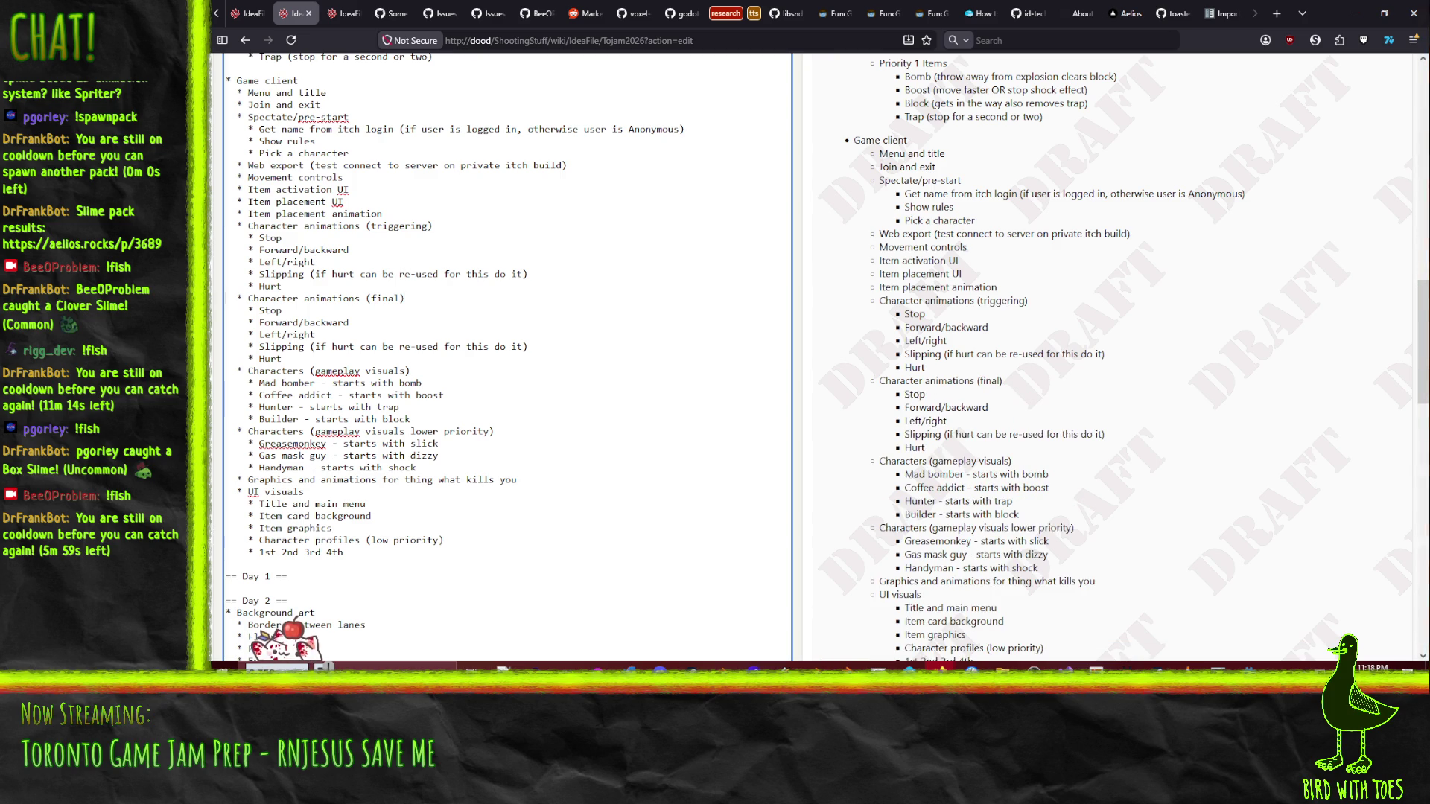
click(225, 274)
click(226, 214)
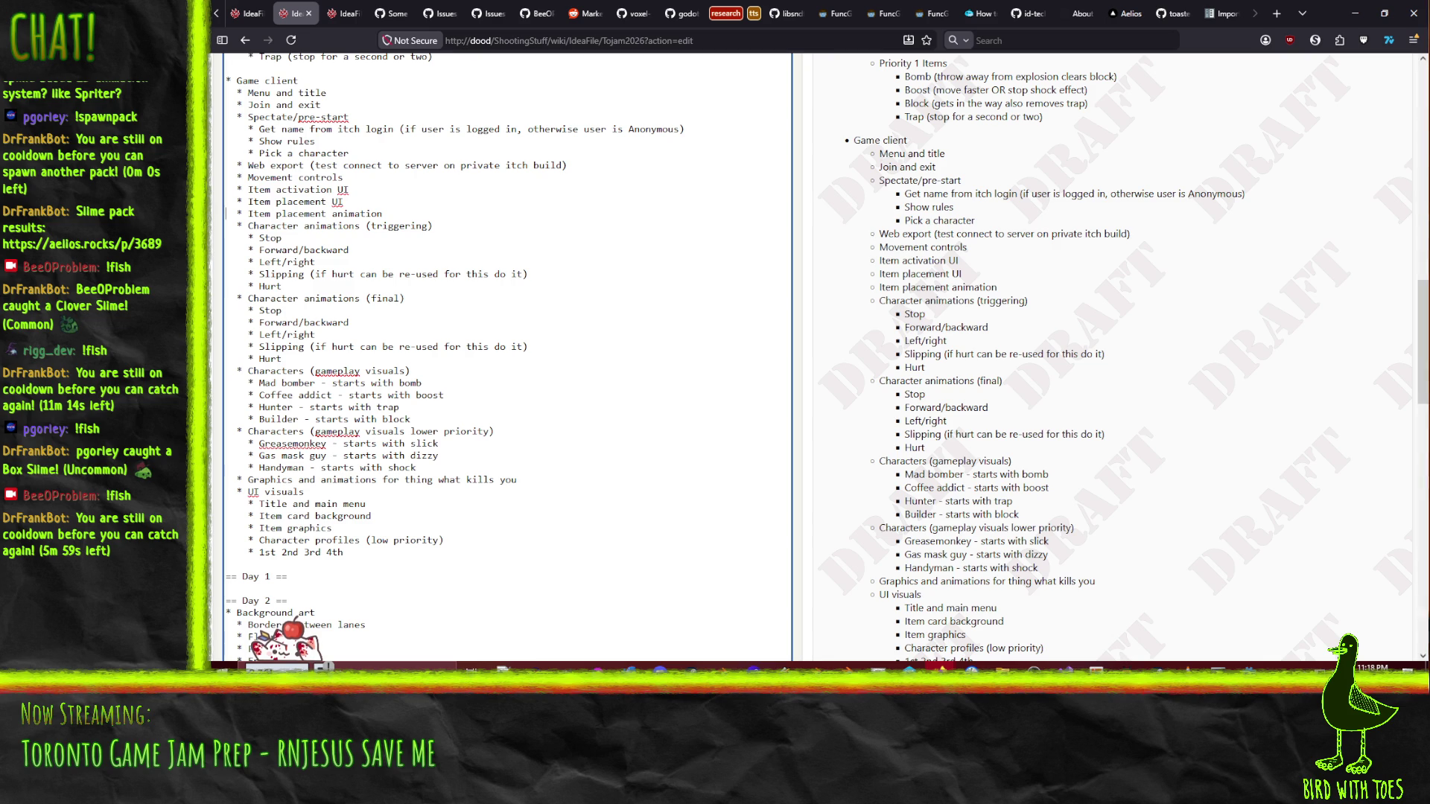
click(227, 92)
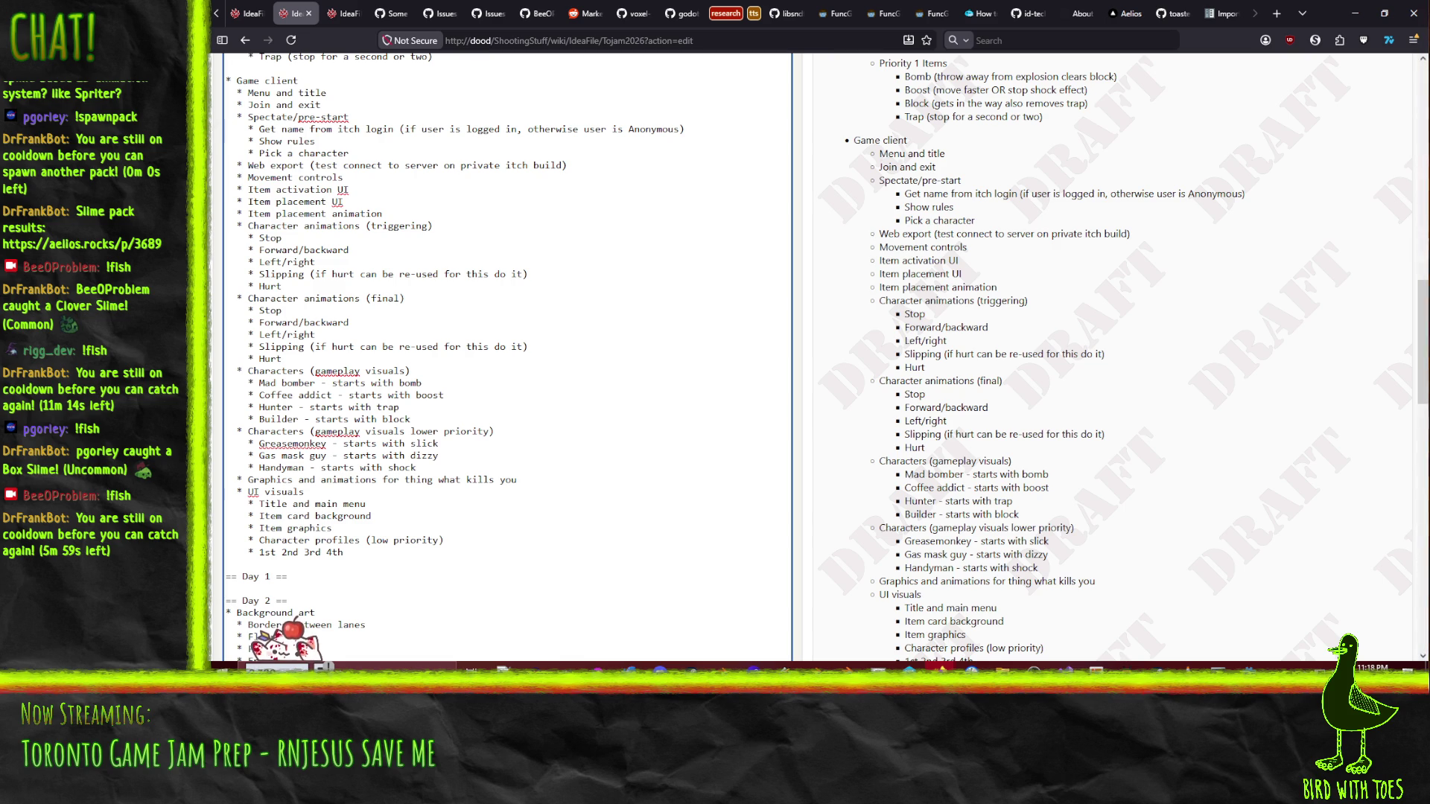
scroll(330, 385, up, 14)
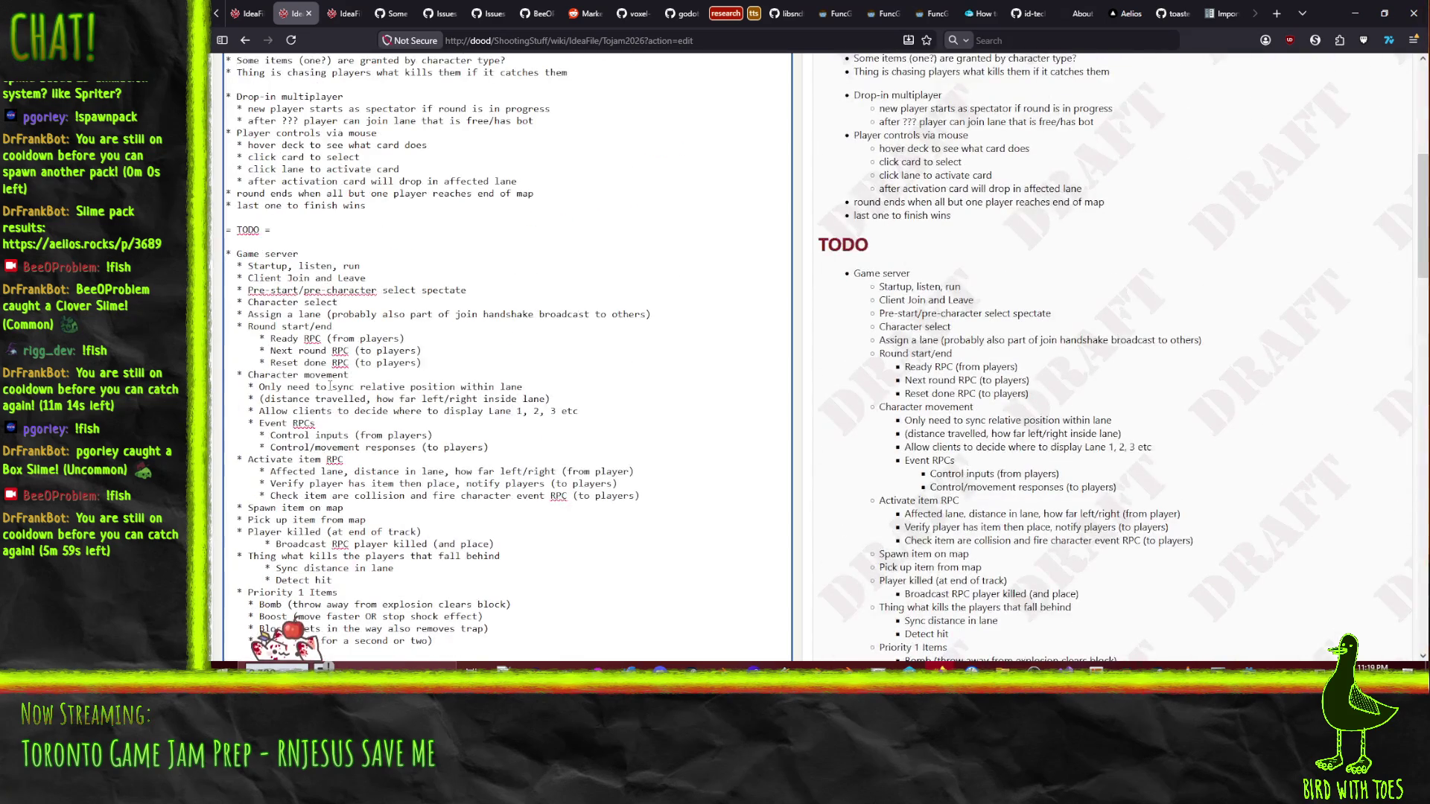
- Move the Game server section from TODO to under the Day 1 heading
scroll(330, 386, down, 3)
scroll(231, 180, up, 2)
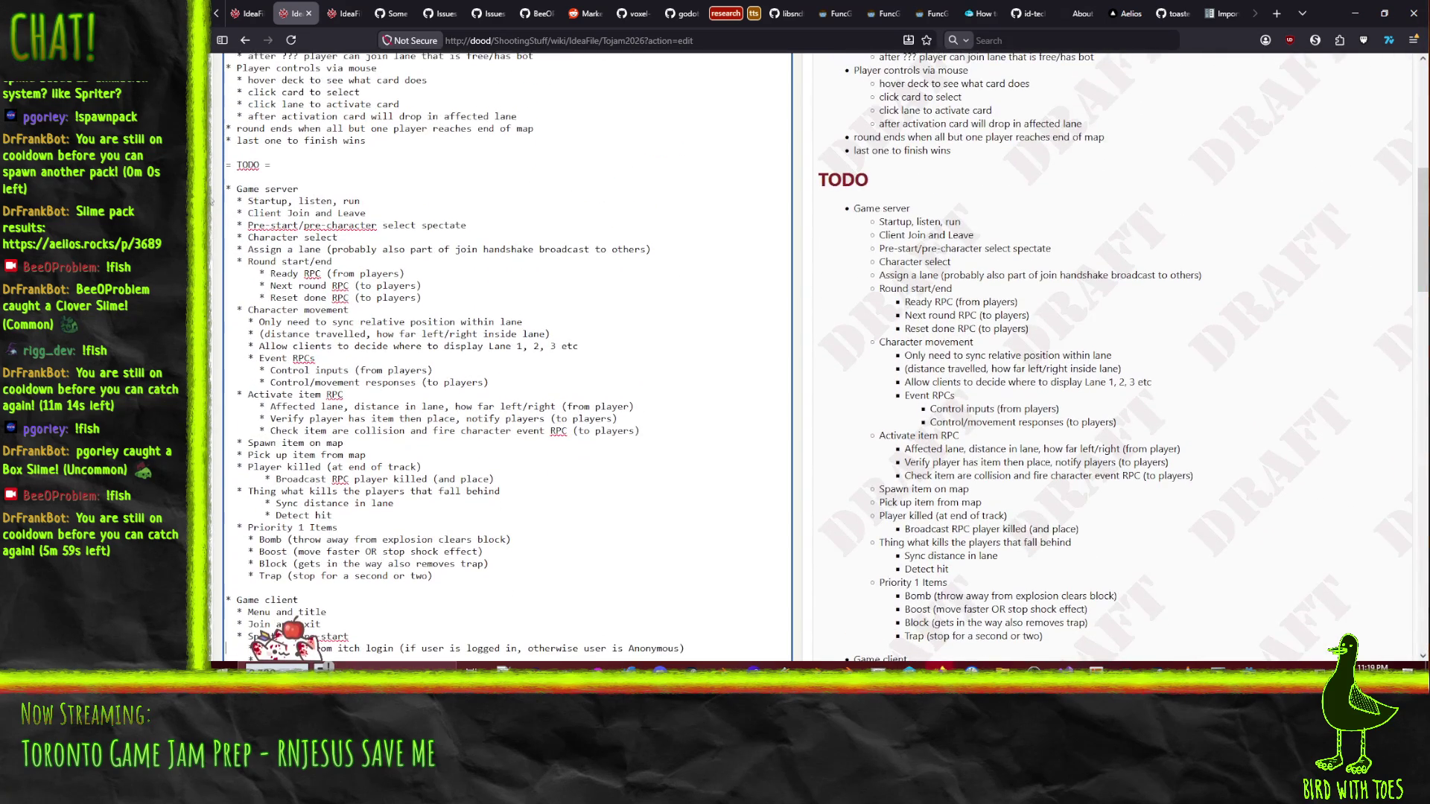
click(231, 181)
key(shift+Down)
key(shift+Down)
key(shift+Down)
key(ctrl+c)
key(Delete)
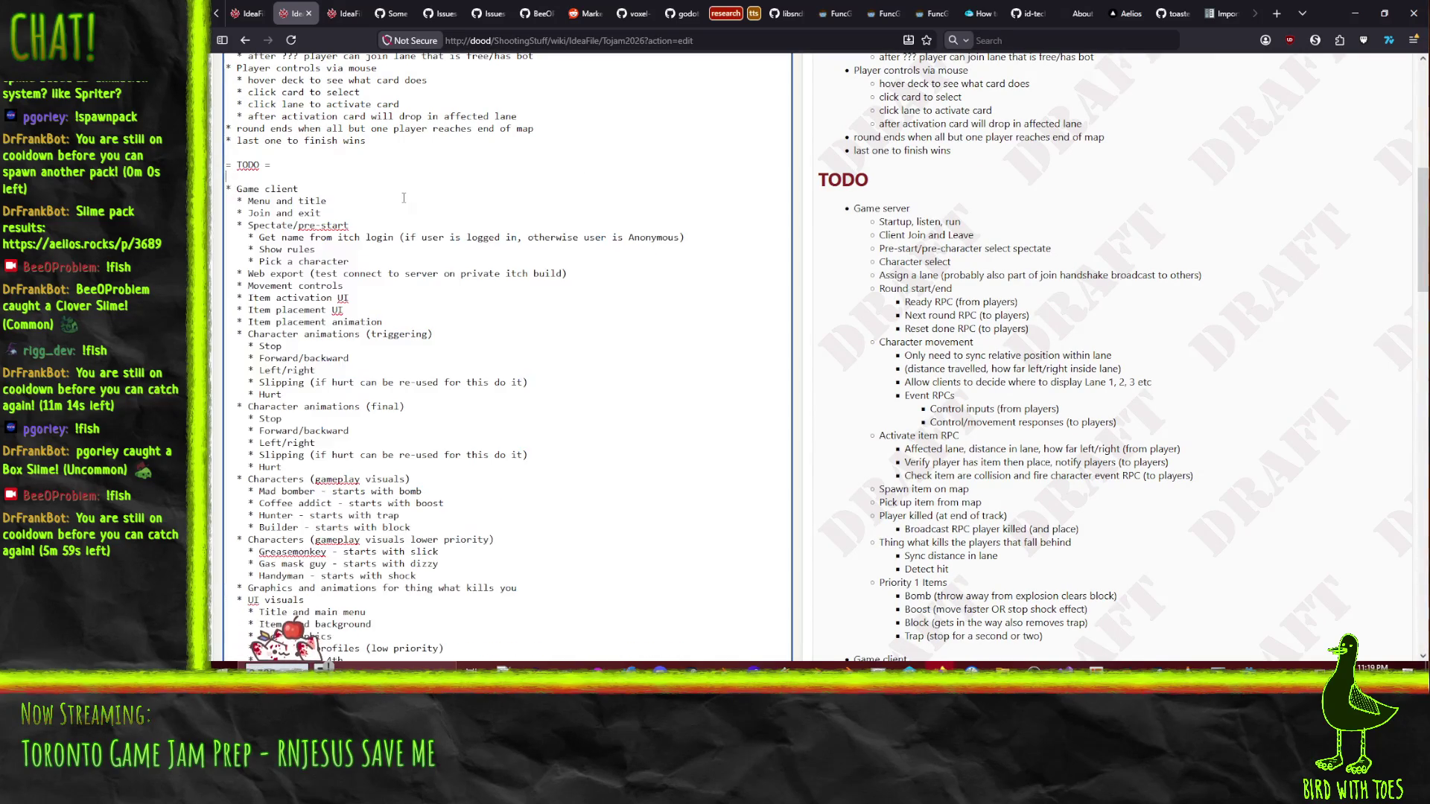
scroll(404, 197, down, 10)
click(312, 122)
key(ctrl+v)
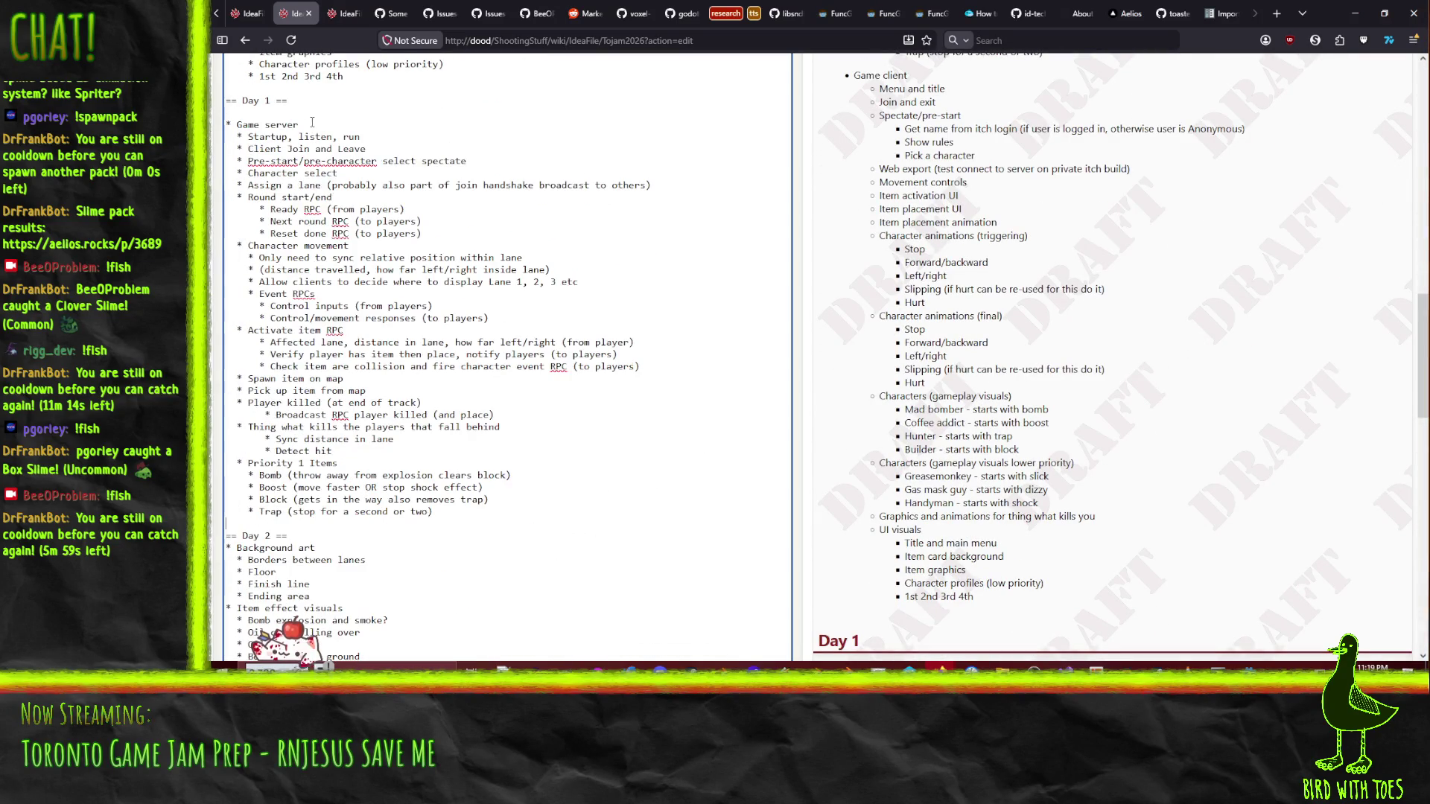
- Move the UI visuals block to the end of Day 1, after the Trap item
scroll(504, 414, down, 5)
scroll(404, 426, down, 3)
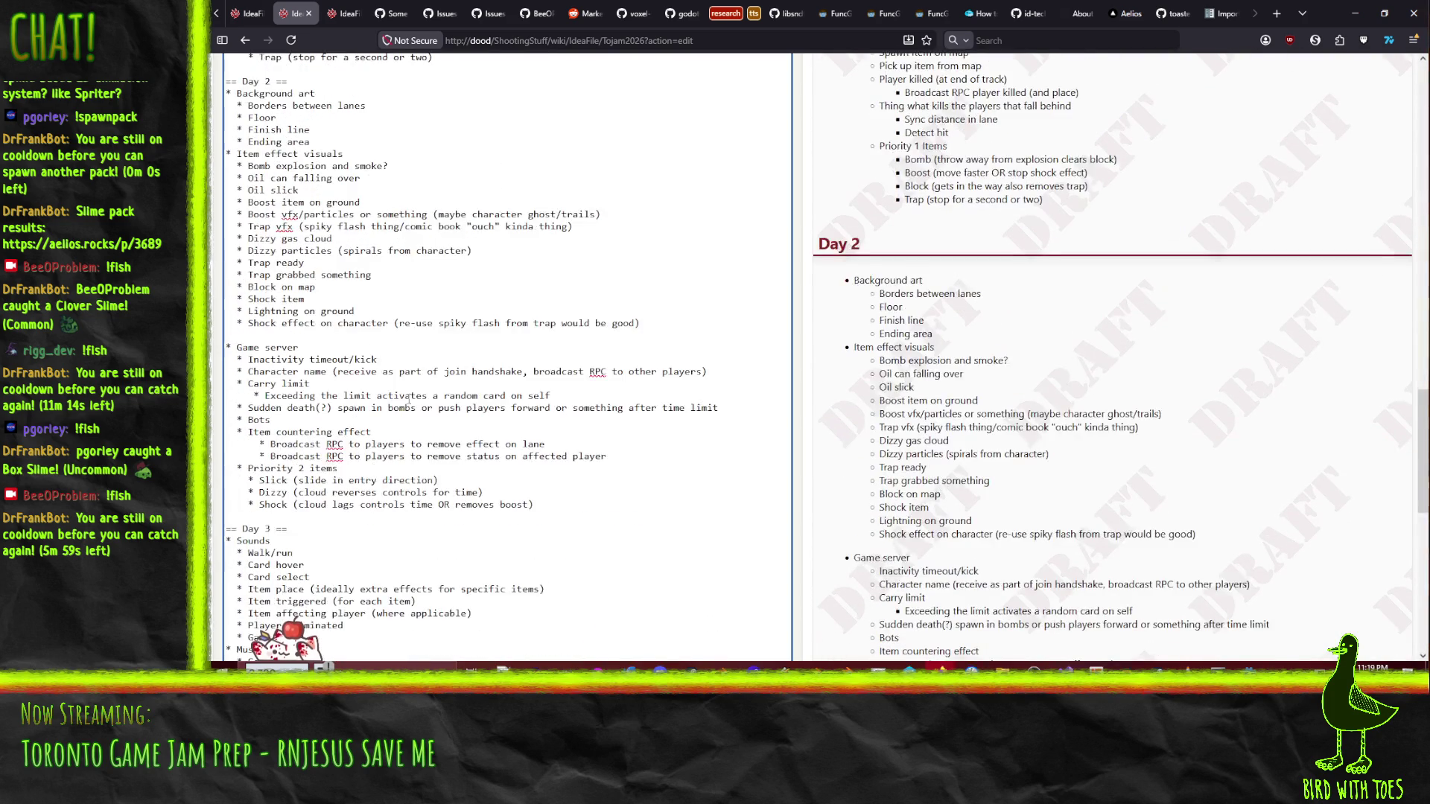
scroll(434, 432, up, 20)
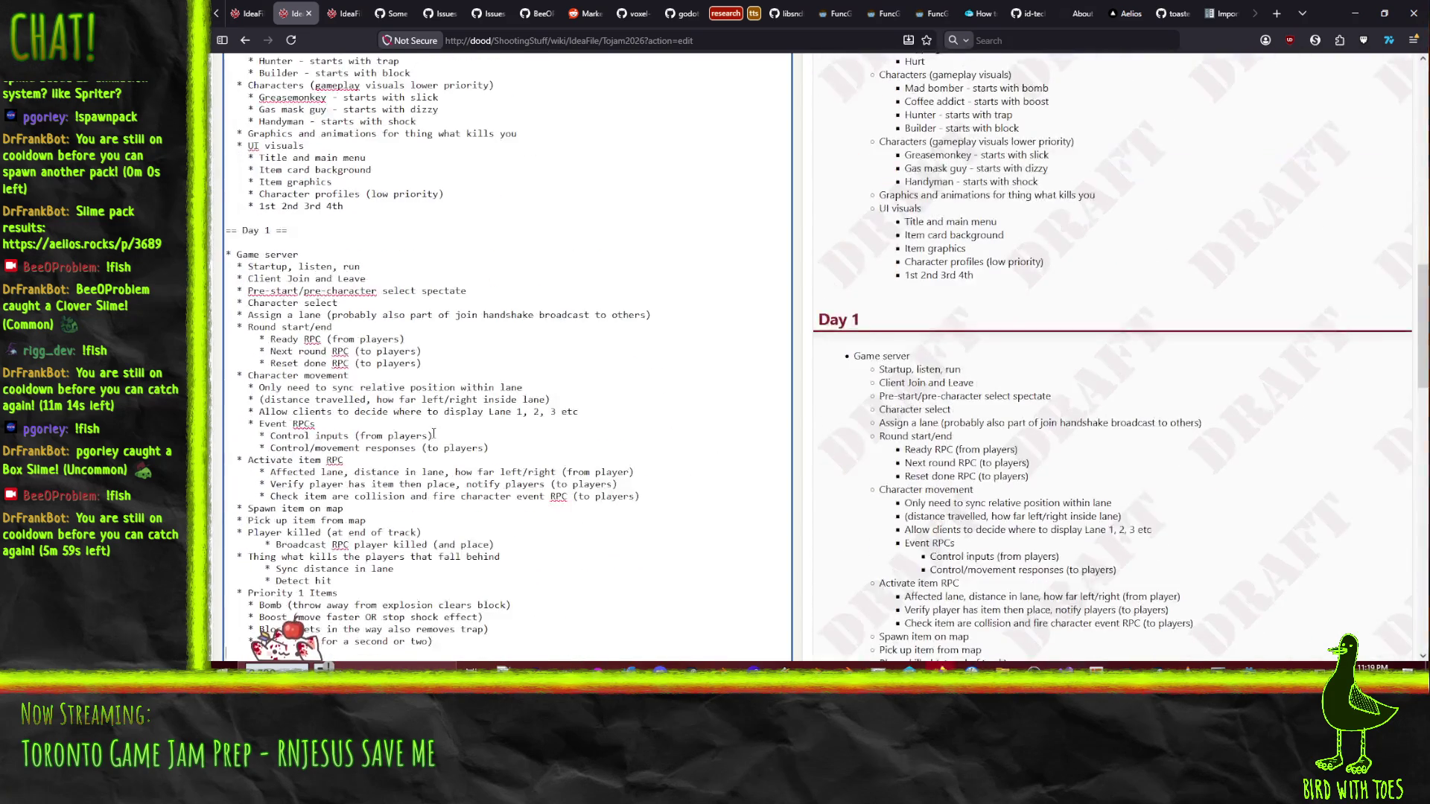
scroll(434, 430, up, 2)
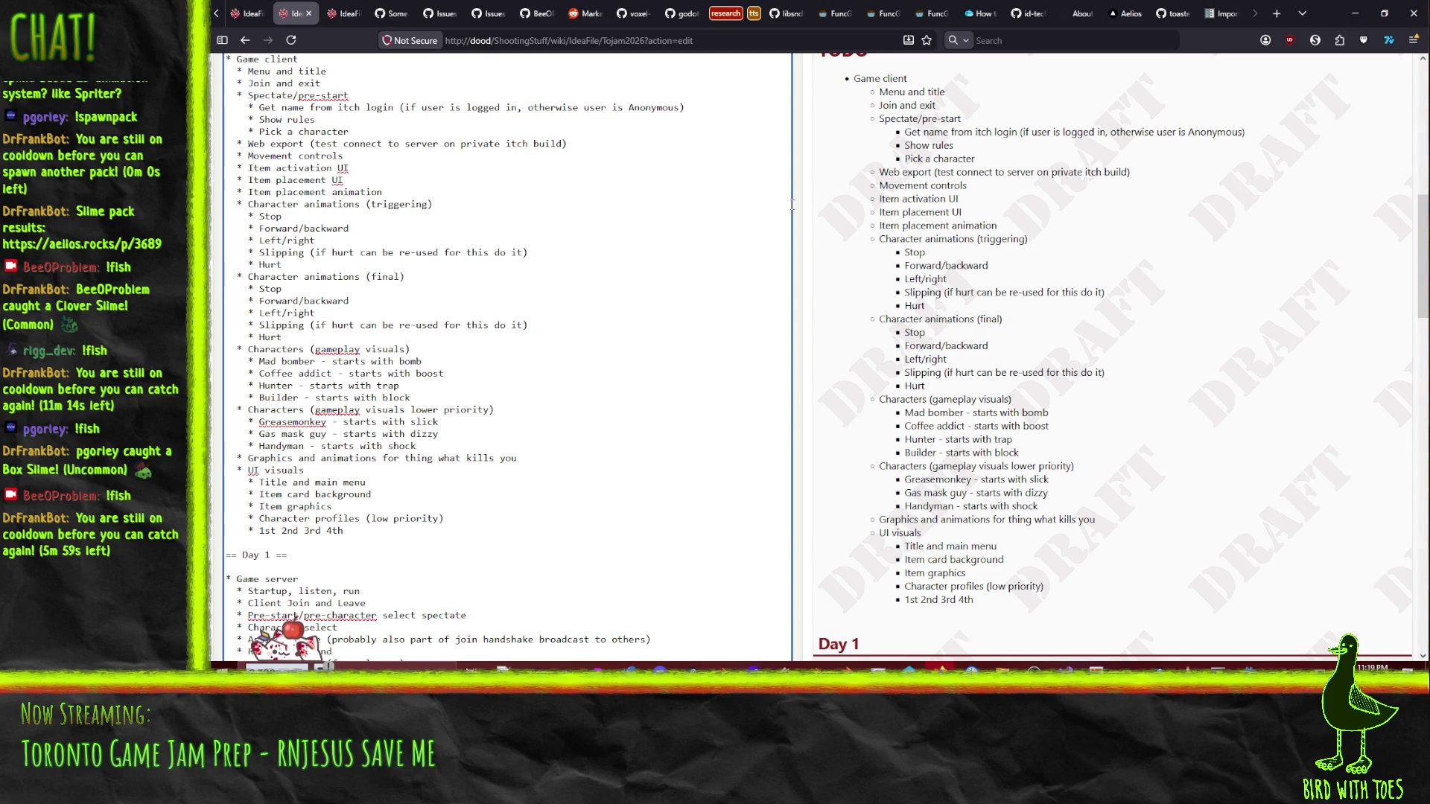
drag(225, 276, 227, 368)
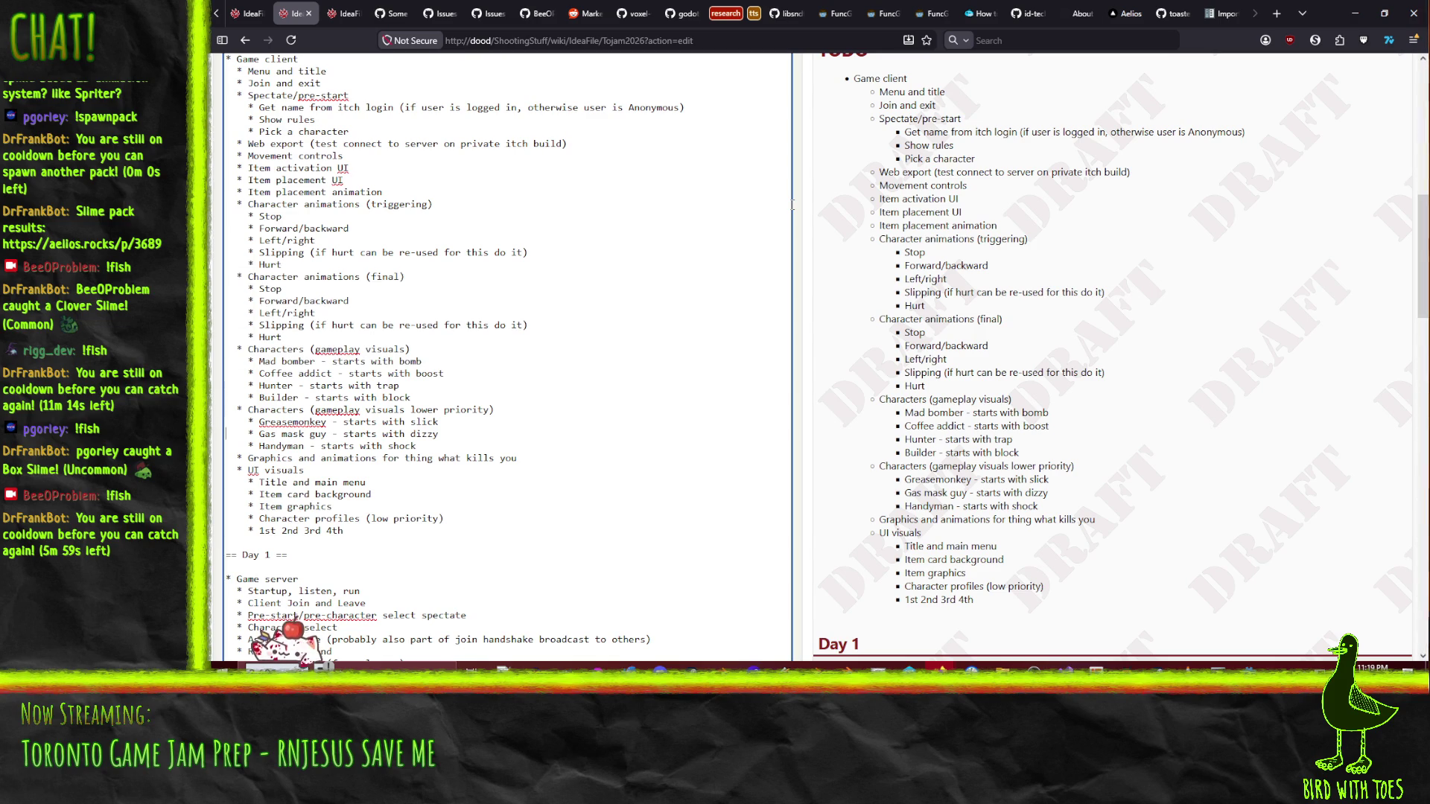
key(Down)
key(shift+Down)
key(shift+Down)
key(shift+Down)
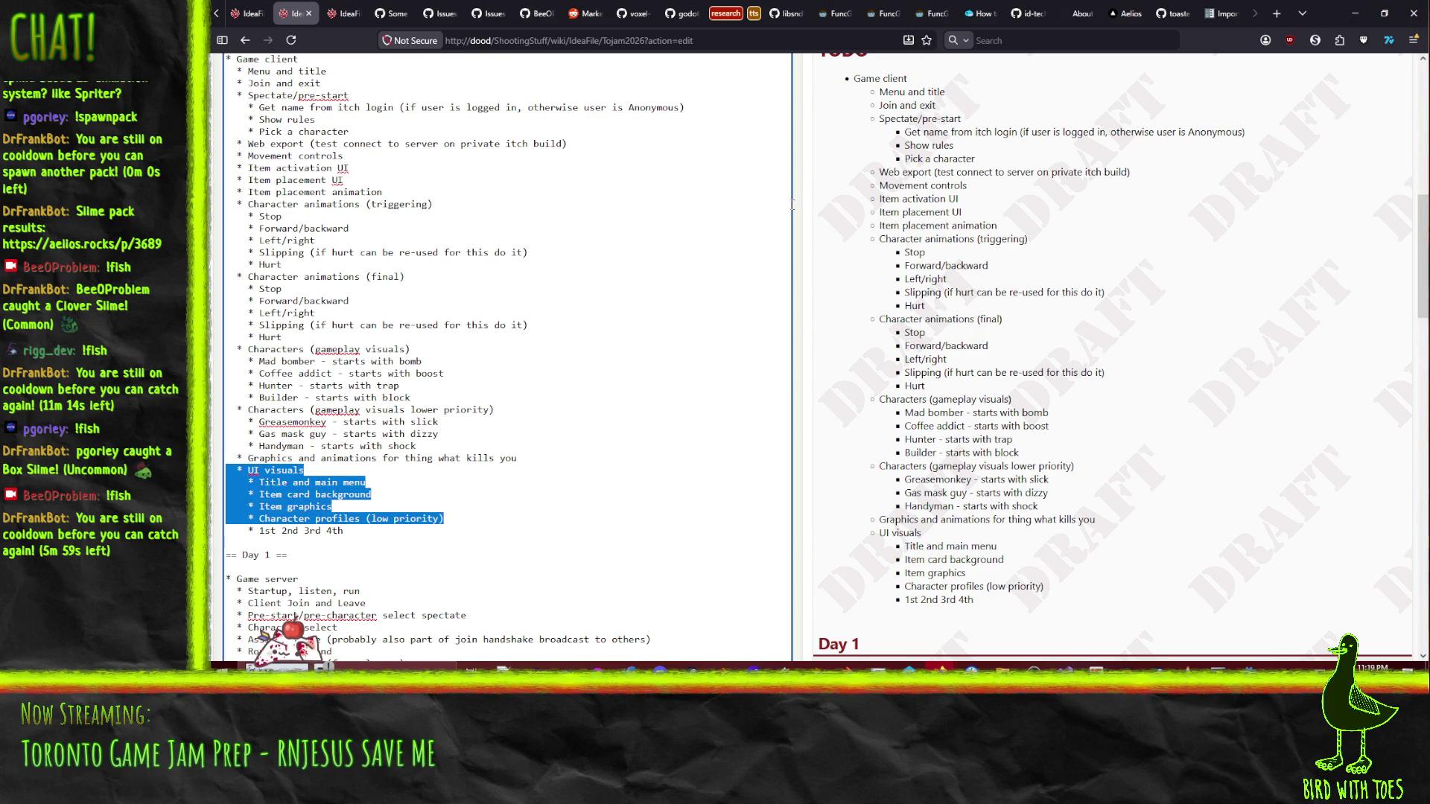
click(792, 205)
scroll(802, 155, down, 15)
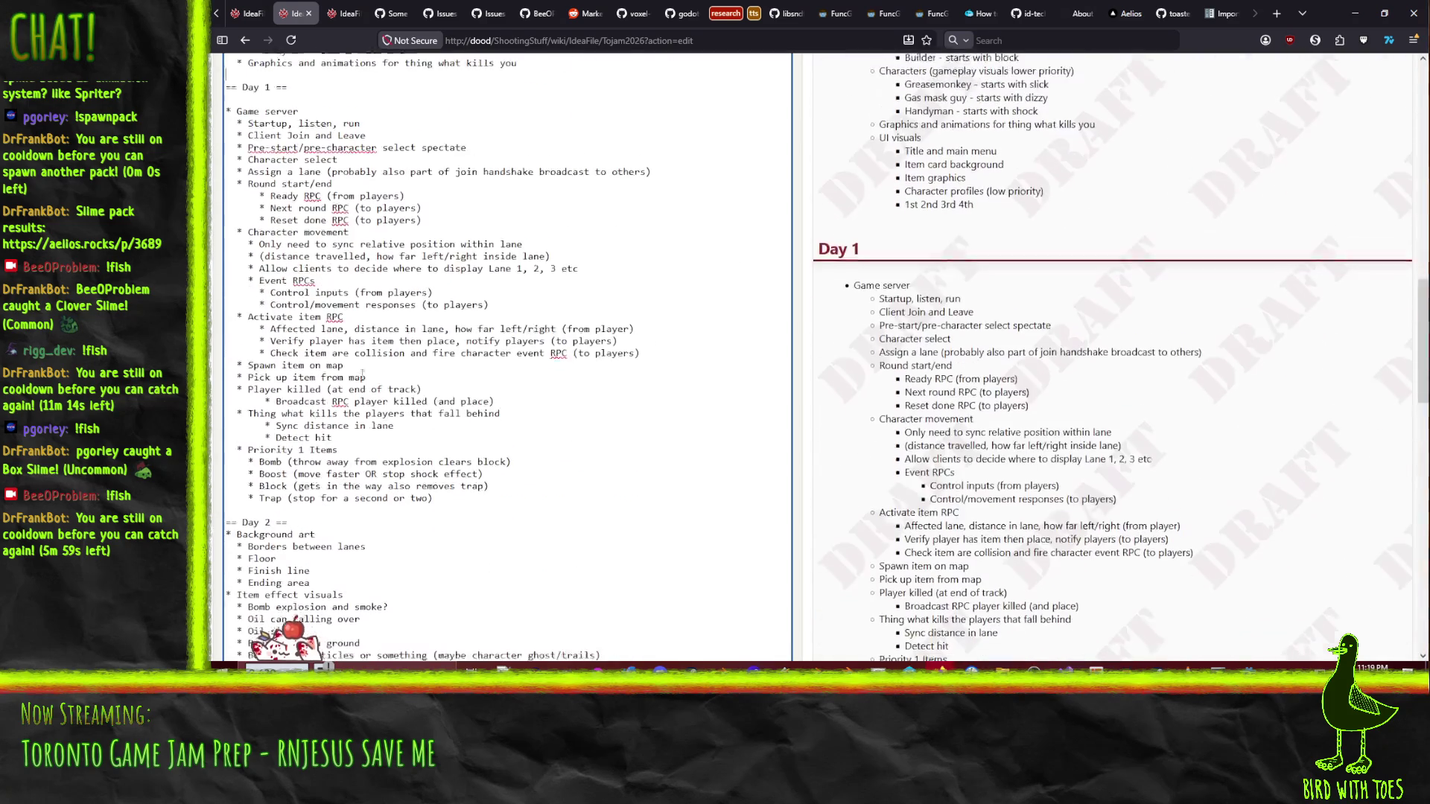
scroll(308, 334, down, 2)
key(Return)
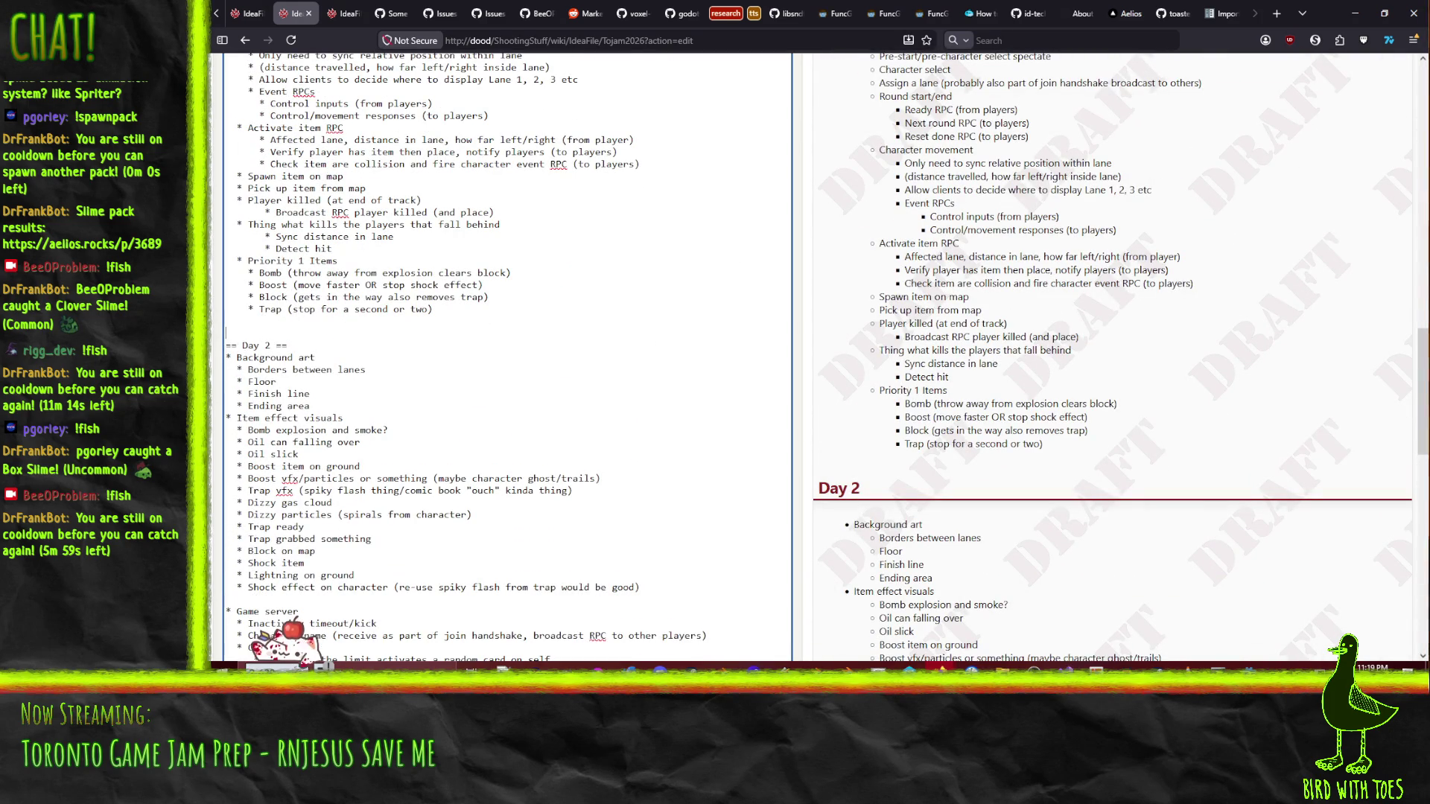
text(* UI visuals   * Title and main menu   * Item card background   * Item graphics   * Character profiles (low priority)   * 1st 2nd 3rd 4th)
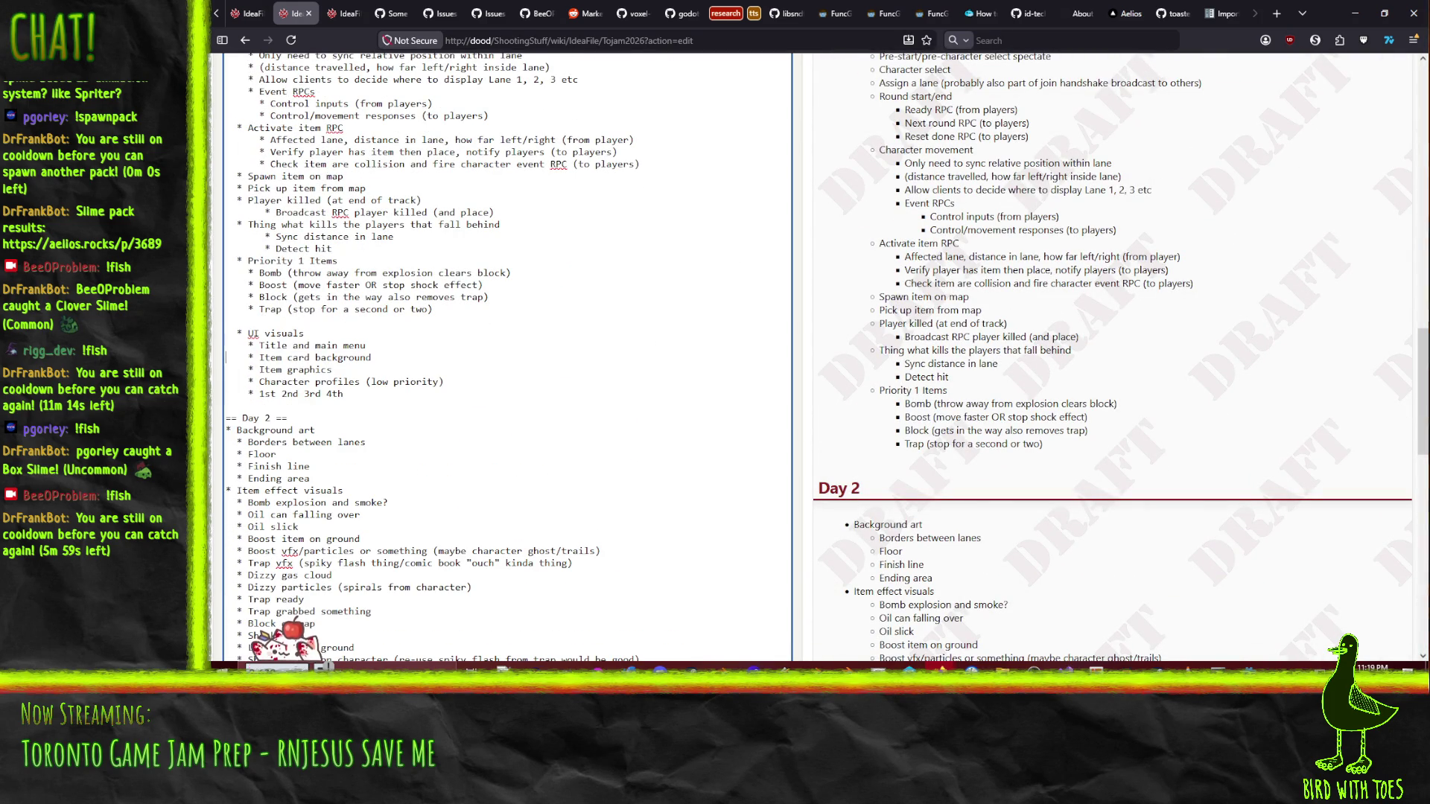
scroll(345, 320, down, 10)
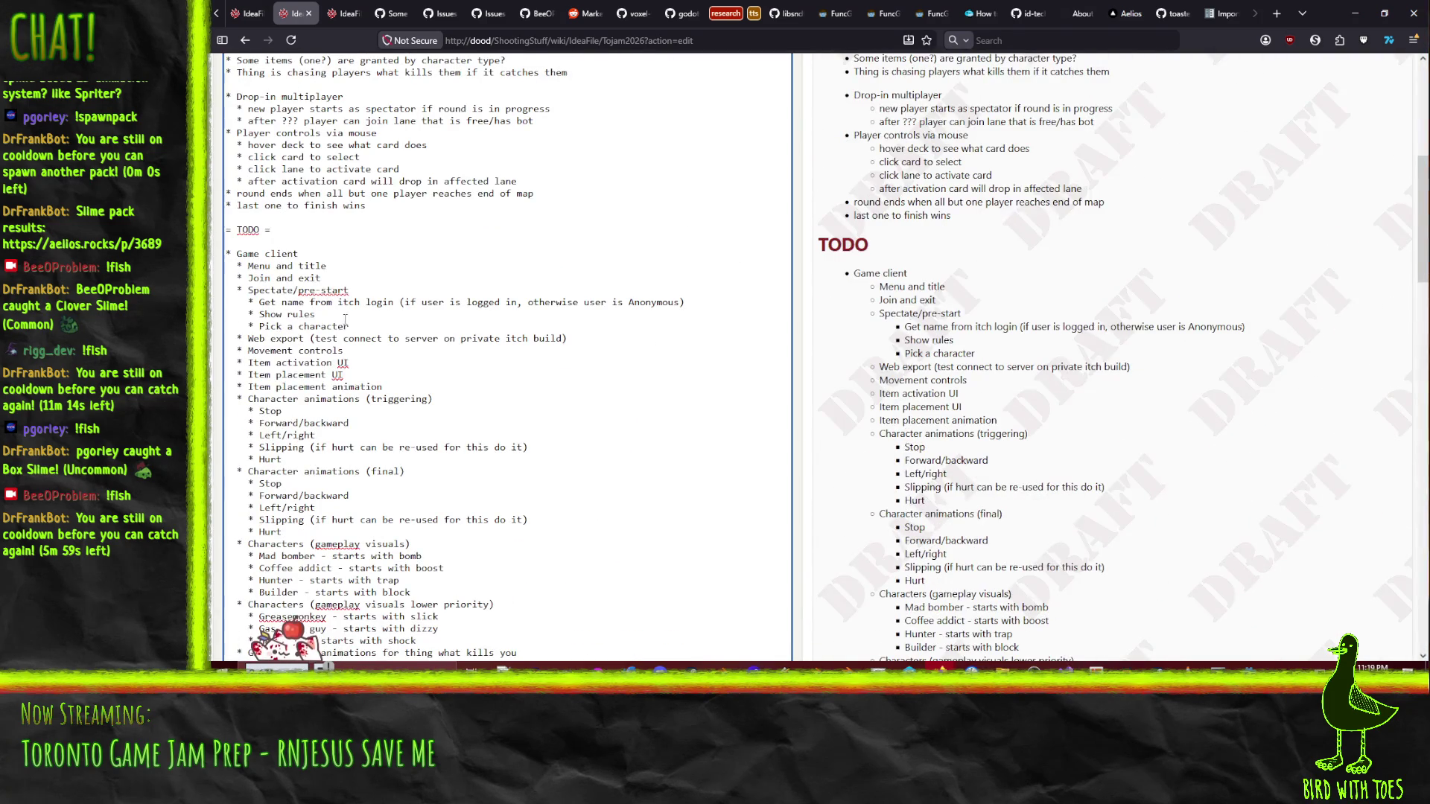
- Move Character animations (final), both Characters lists and the kill-thing graphics line below Shock effect in Day 2
scroll(266, 251, down, 2)
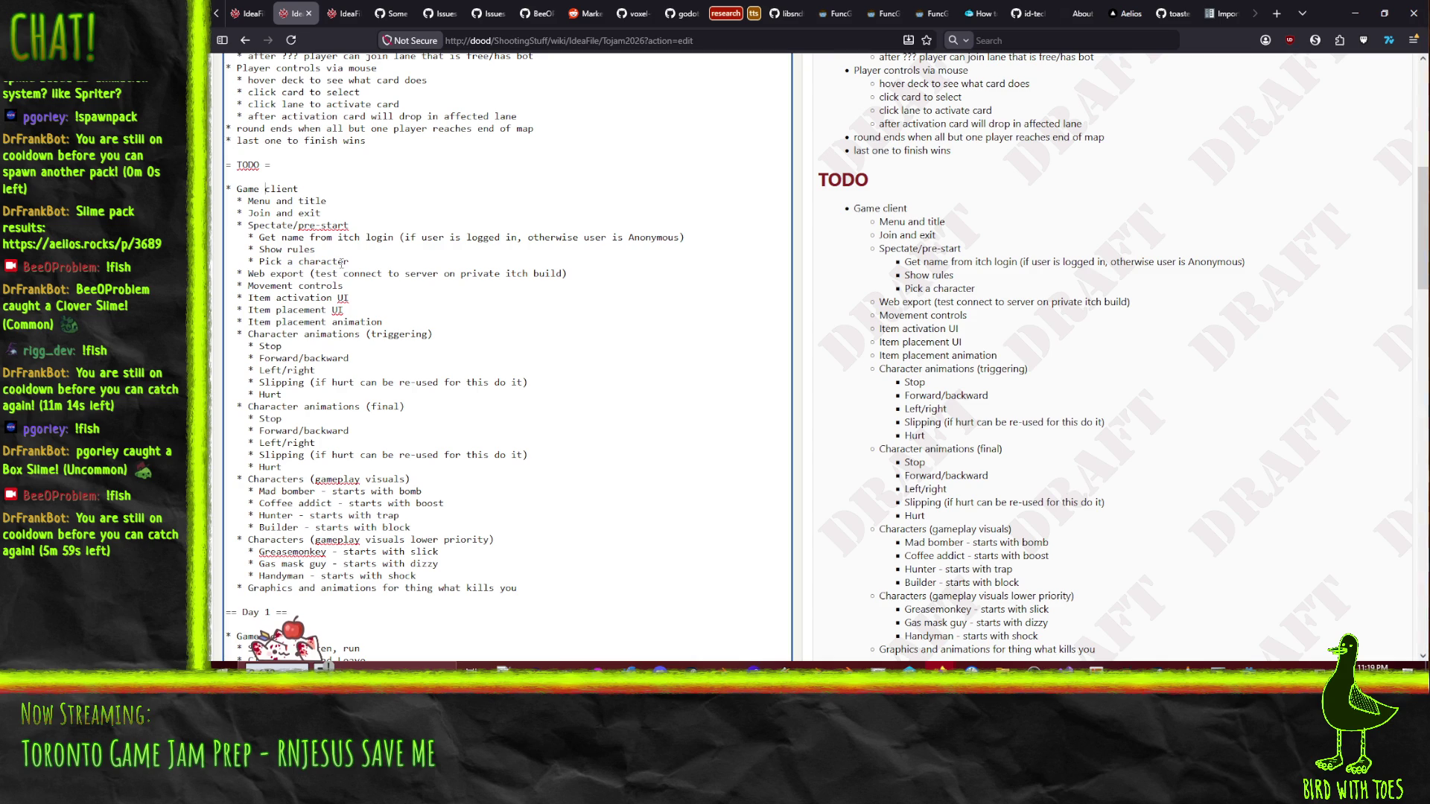
key(Down)
key(Down)
key(Down)
key(shift+Down)
key(shift+Down)
key(shift+Down)
key(ctrl+c)
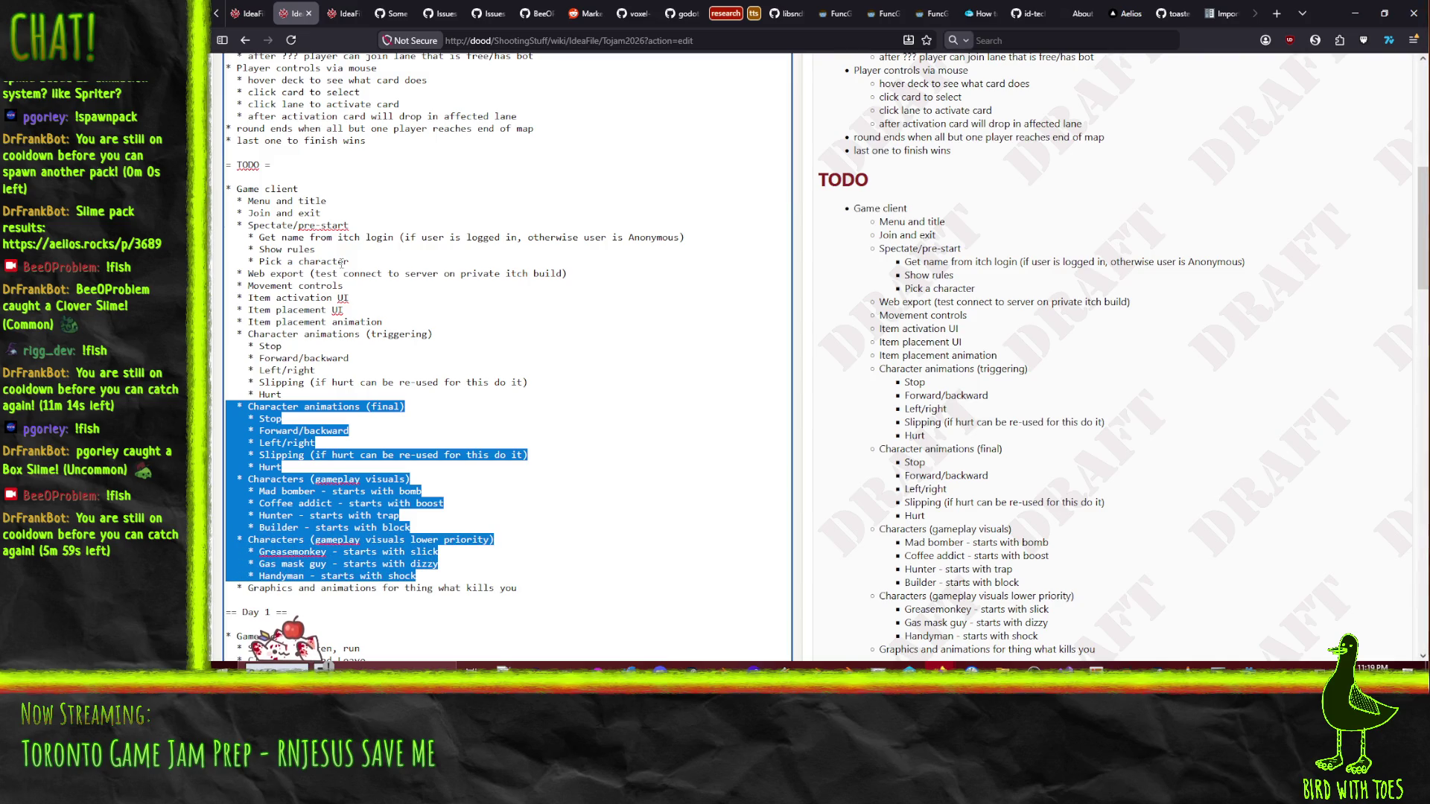
key(shift+Down)
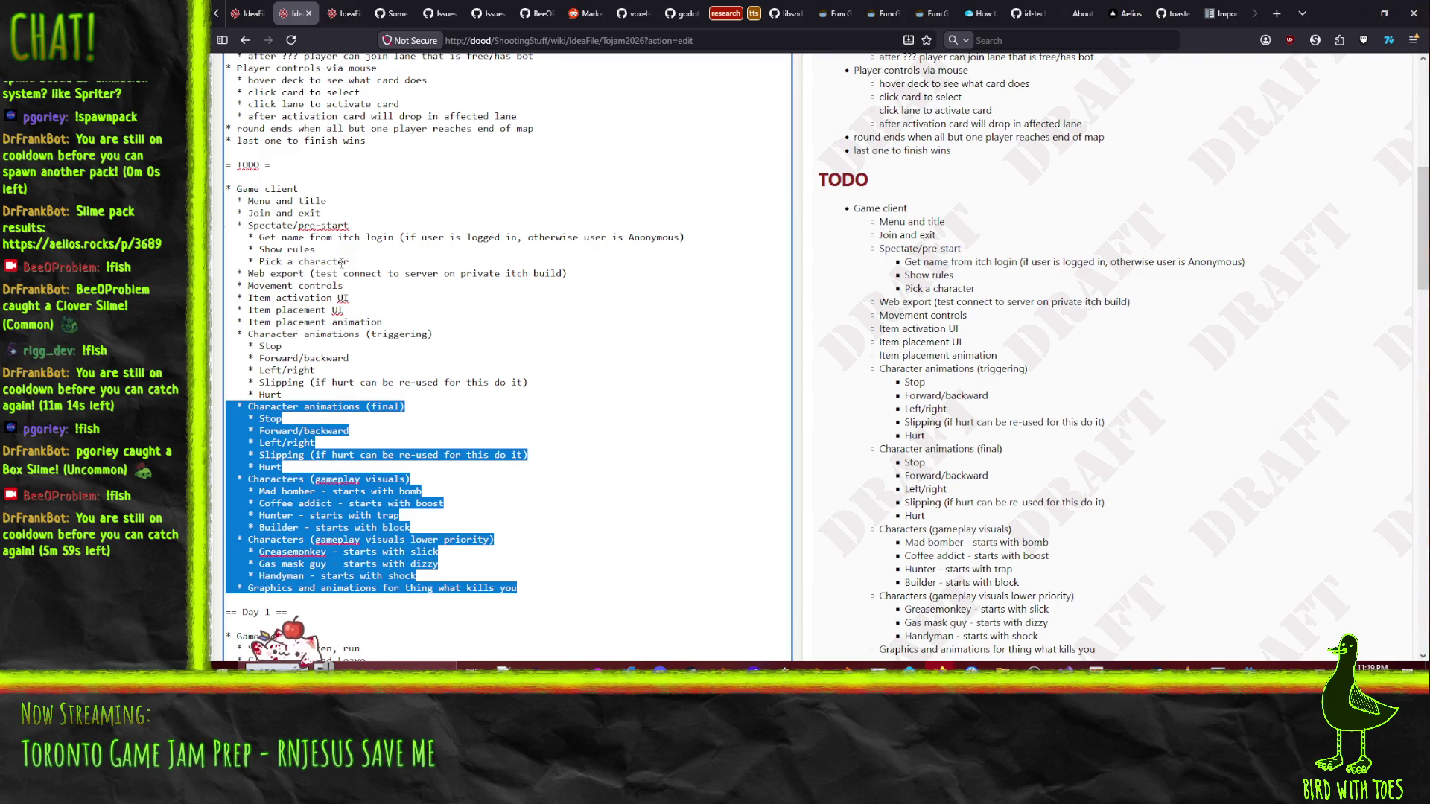
click(342, 262)
scroll(345, 249, down, 10)
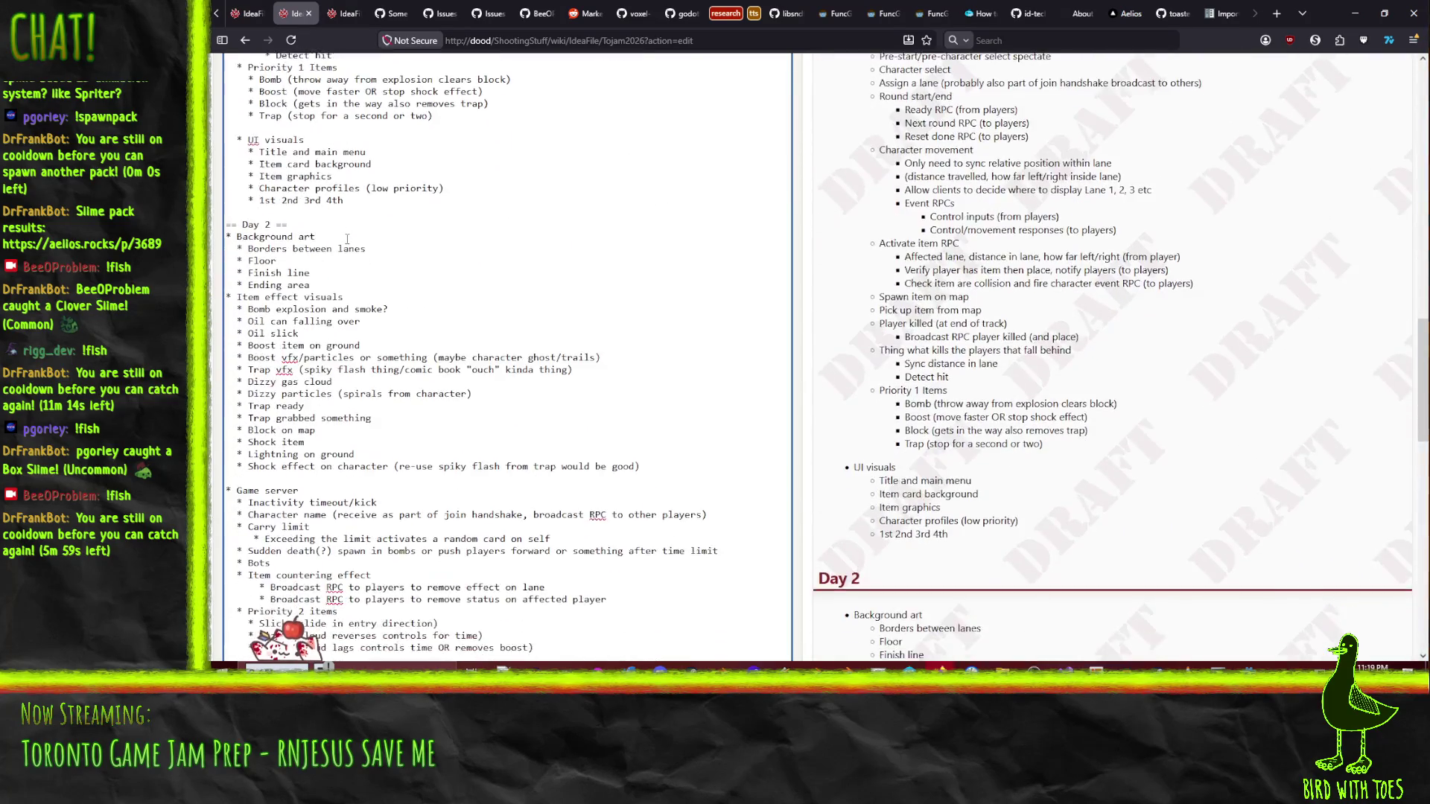
scroll(347, 238, down, 4)
scroll(381, 269, up, 4)
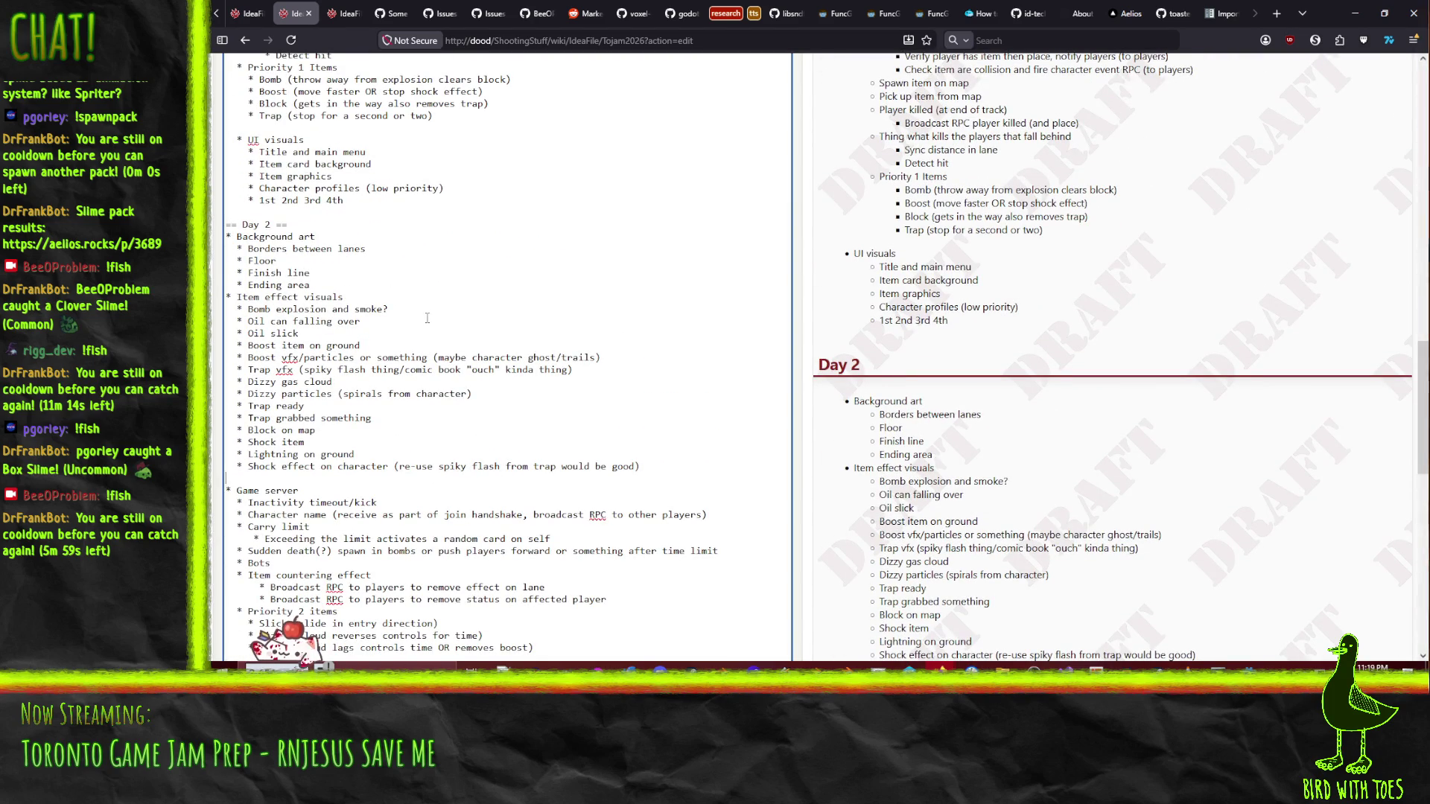
key(ctrl+v)
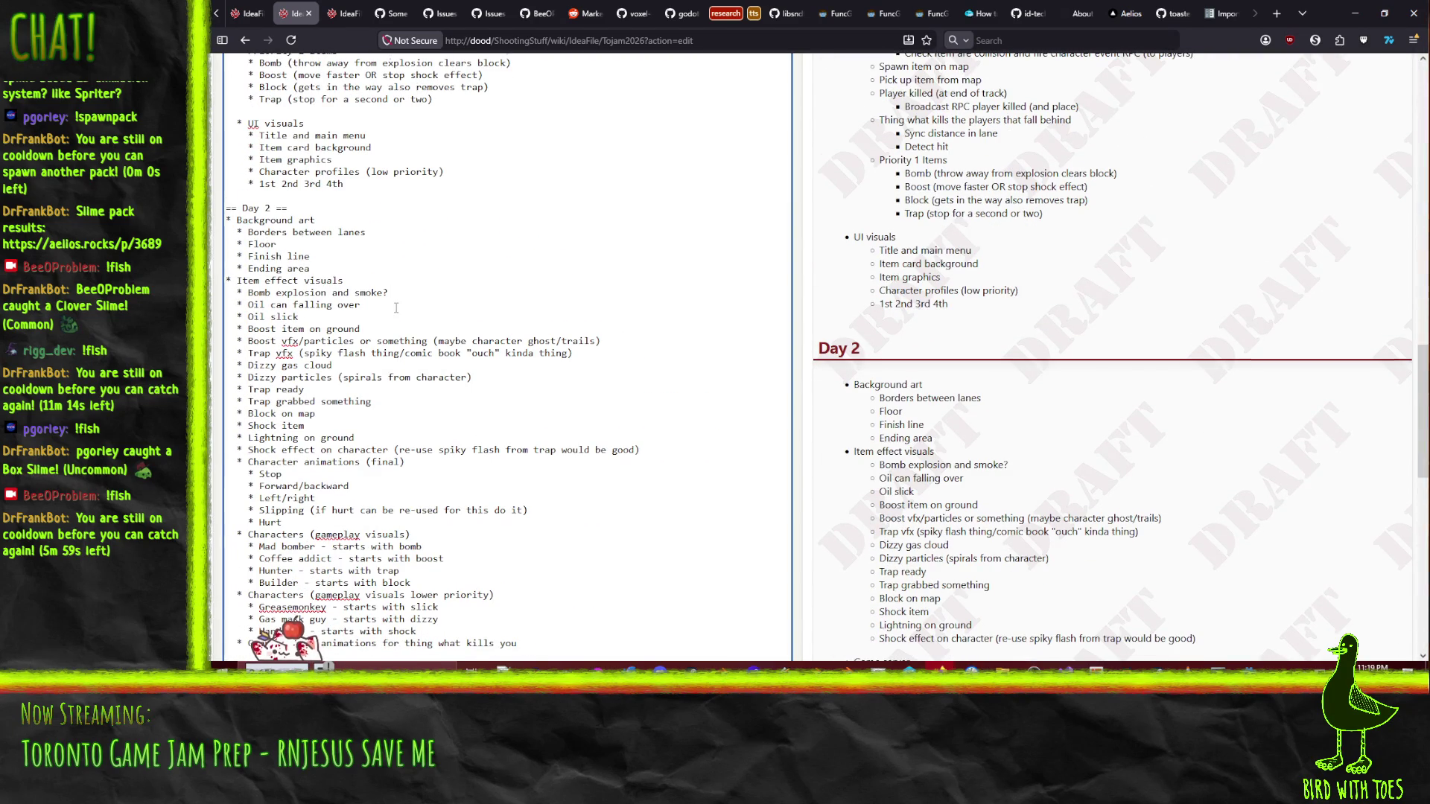
scroll(417, 313, down, 5)
- Outdent the pasted lines so they sit as top-level bullets outside Item effect visuals
key(Delete)
key(Delete)
key(Up)
key(Delete)
key(Delete)
key(Up)
key(Delete)
key(Delete)
key(Up)
key(Delete)
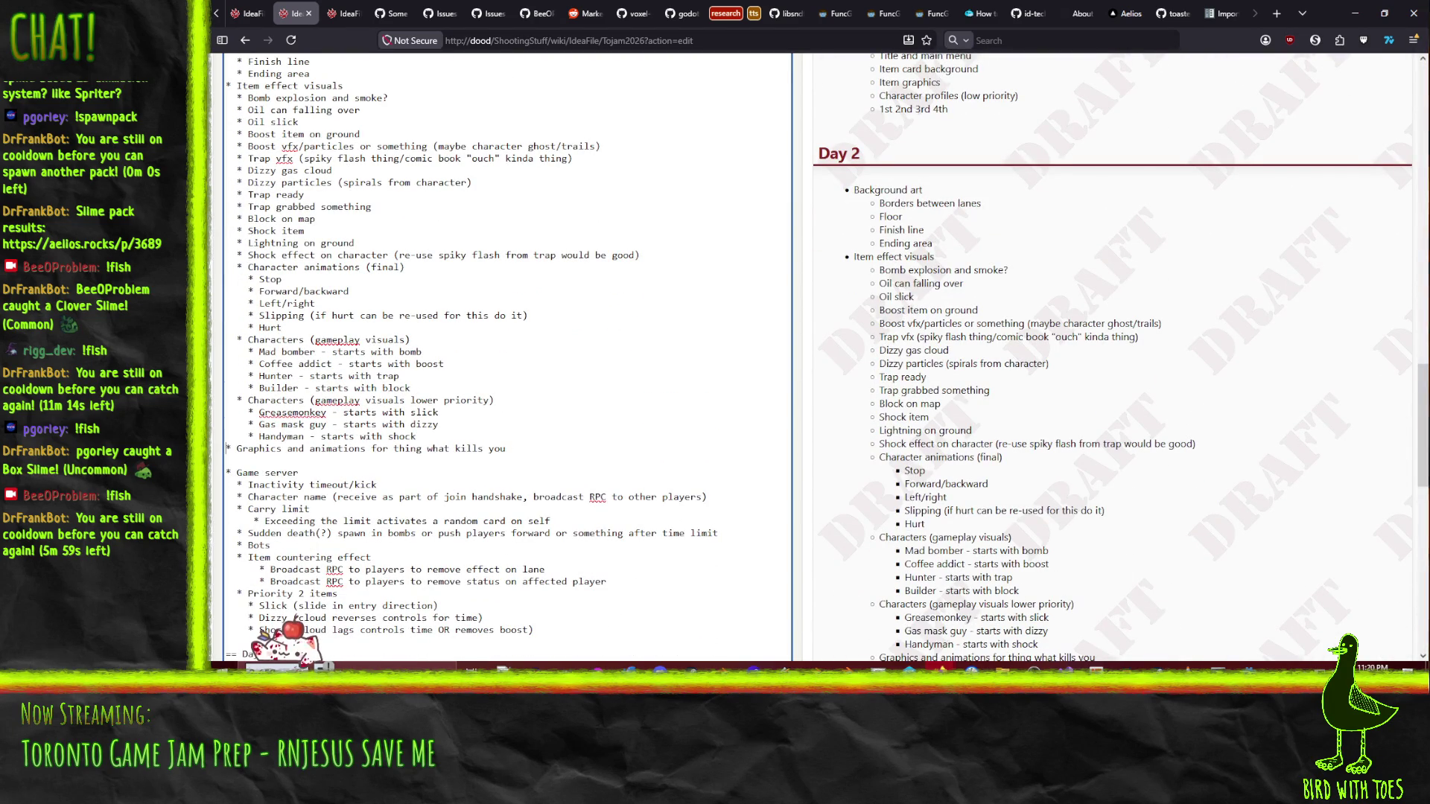
key(Delete)
key(Up)
key(Delete)
key(Delete)
key(Up)
key(Delete)
key(Delete)
key(Up)
key(Delete)
key(Delete)
key(Up)
key(Delete)
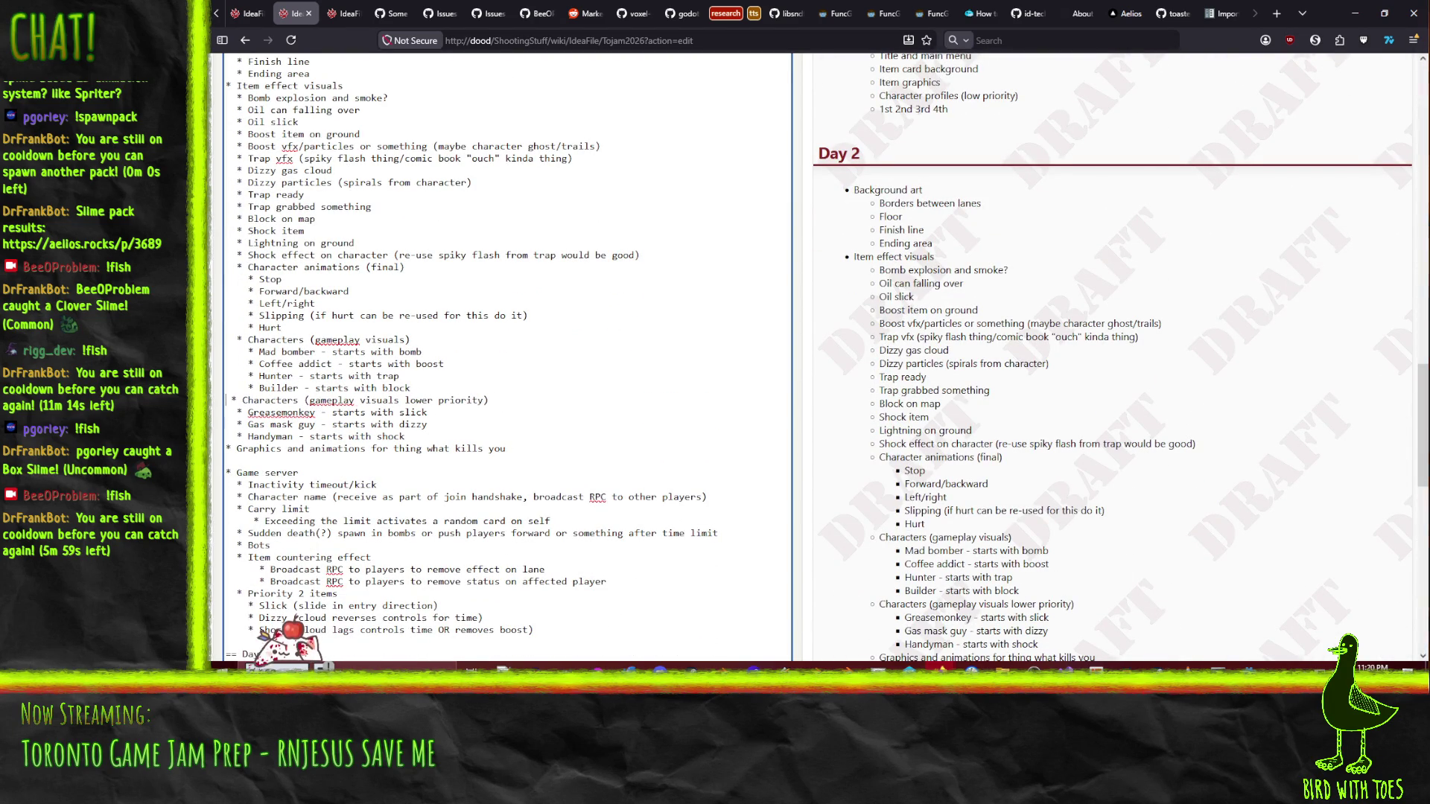
key(Delete)
key(Up)
key(Delete)
key(Delete)
key(Up)
key(Delete)
key(Delete)
key(Up)
key(Delete)
key(Delete)
key(Up)
key(Delete)
key(Delete)
key(Up)
key(Delete)
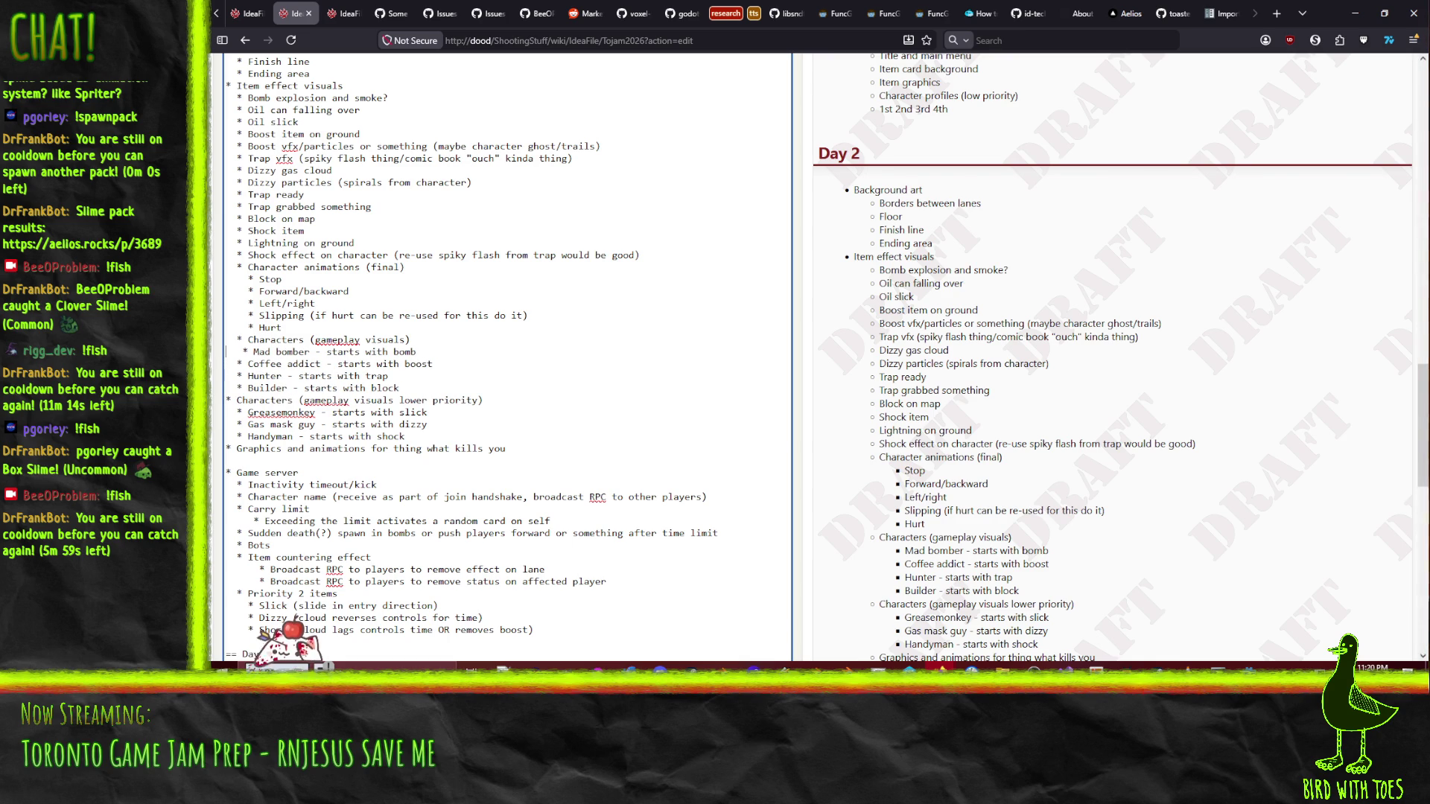
key(Up)
key(Delete)
key(Up)
key(Delete)
key(Up)
key(Delete)
key(Delete)
key(Up)
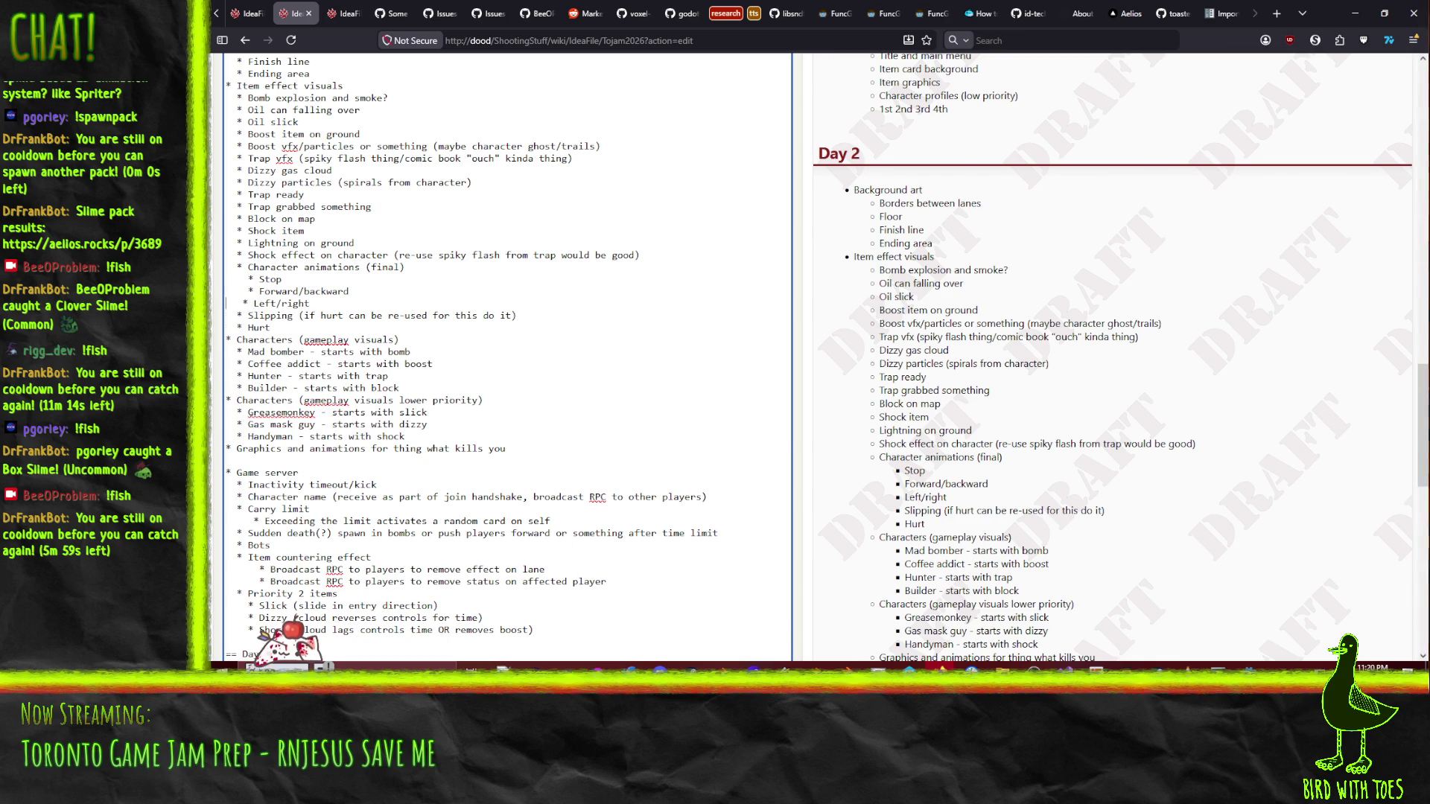
key(Delete)
key(Delete)
key(Up)
key(Delete)
key(Delete)
key(Up)
key(Delete)
key(Delete)
key(Up)
key(Delete)
key(Delete)
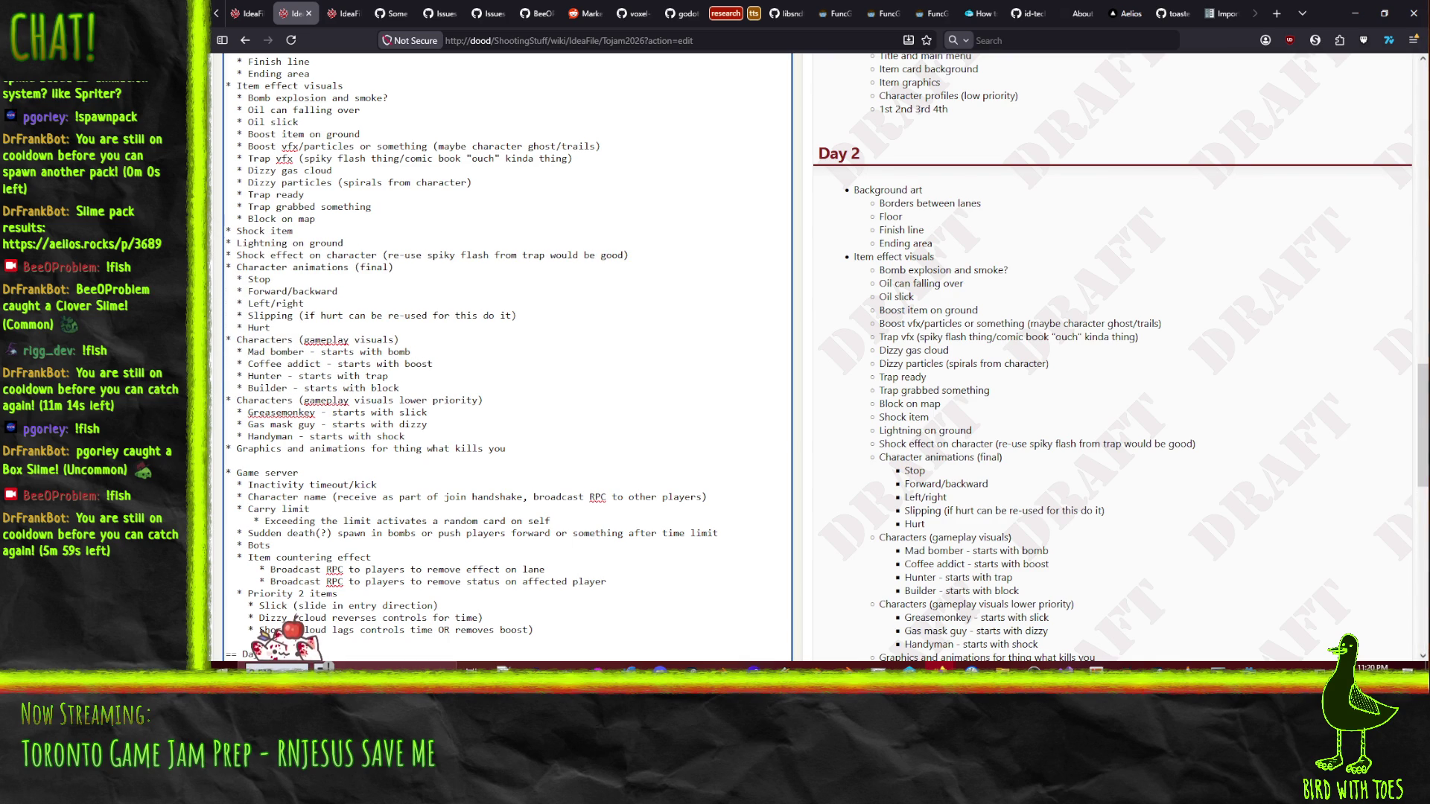
key(Down)
key(Home)
scroll(306, 425, down, 5)
scroll(304, 412, up, 3)
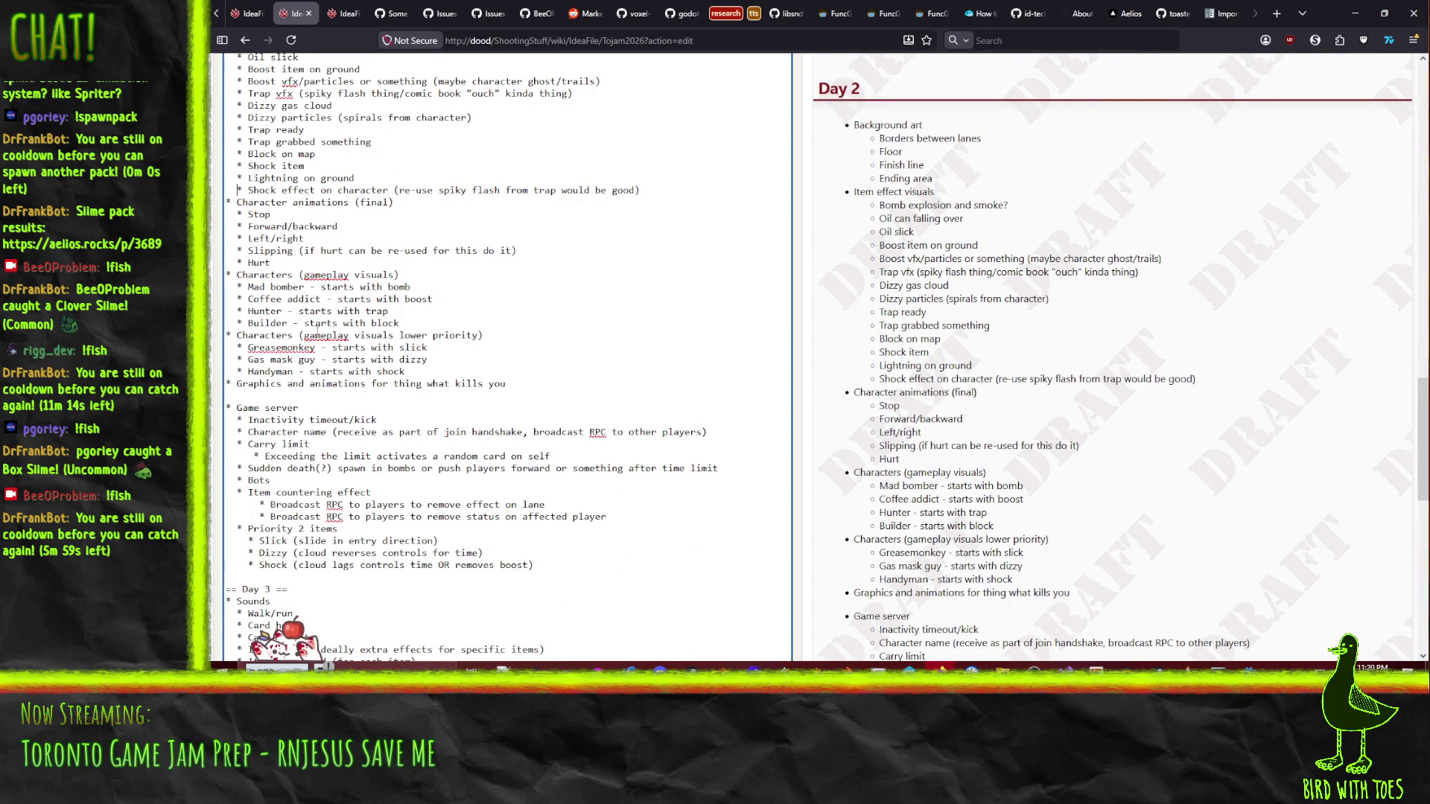
- Add the sub-item 'RPC to server for input' under the TODO Movement controls task
scroll(357, 313, down, 8)
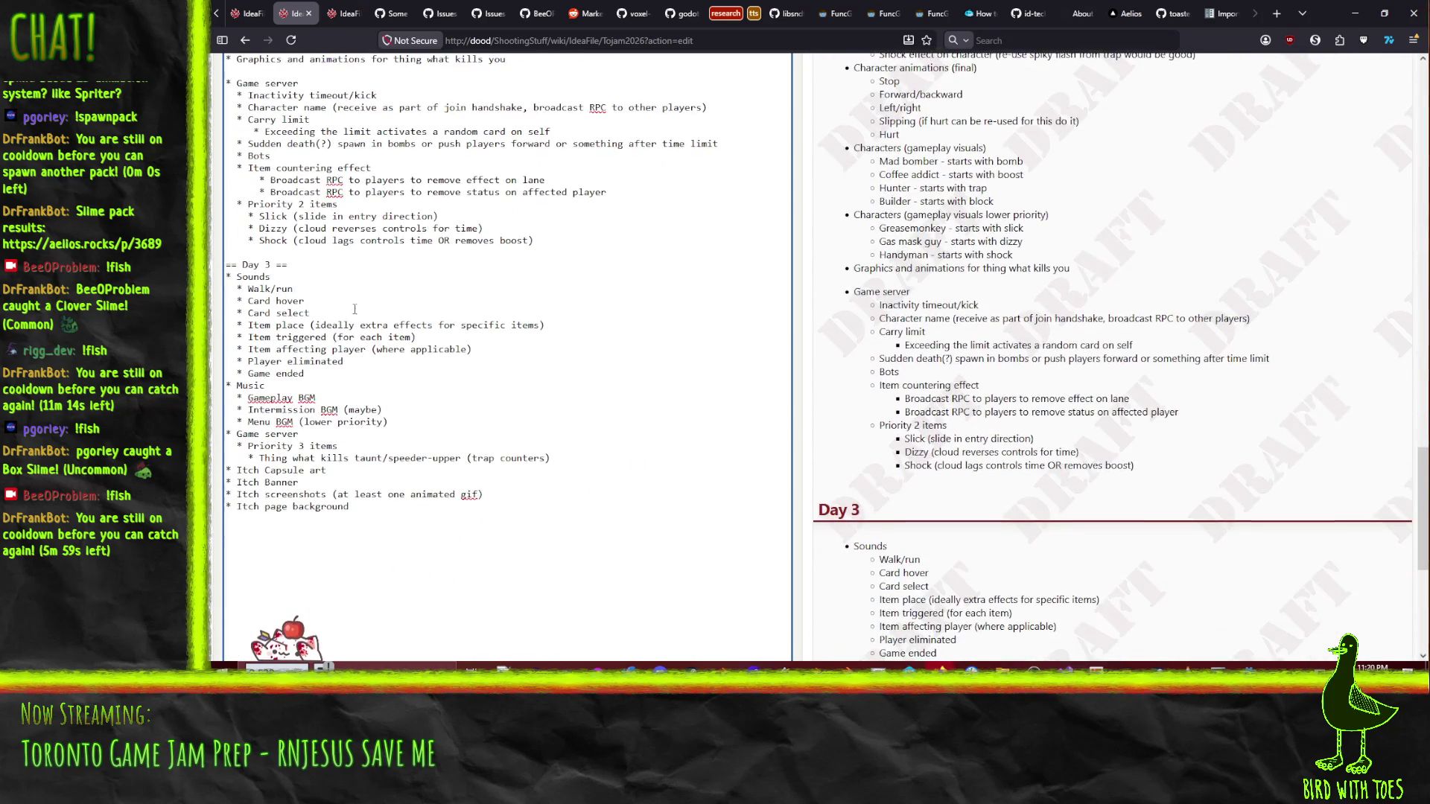
scroll(357, 313, up, 10)
scroll(358, 313, up, 10)
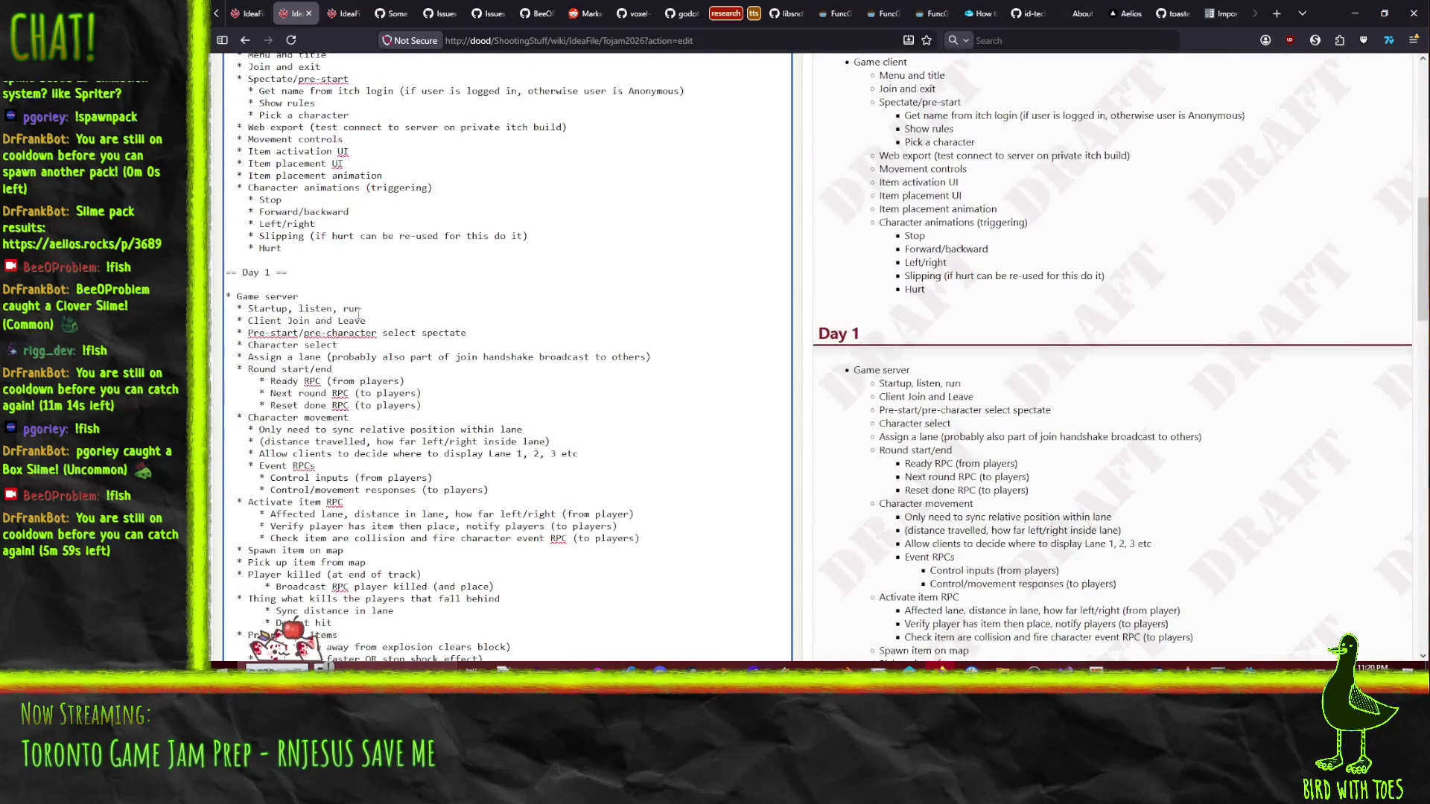
scroll(359, 320, down, 2)
scroll(357, 322, down, 5)
scroll(356, 335, up, 12)
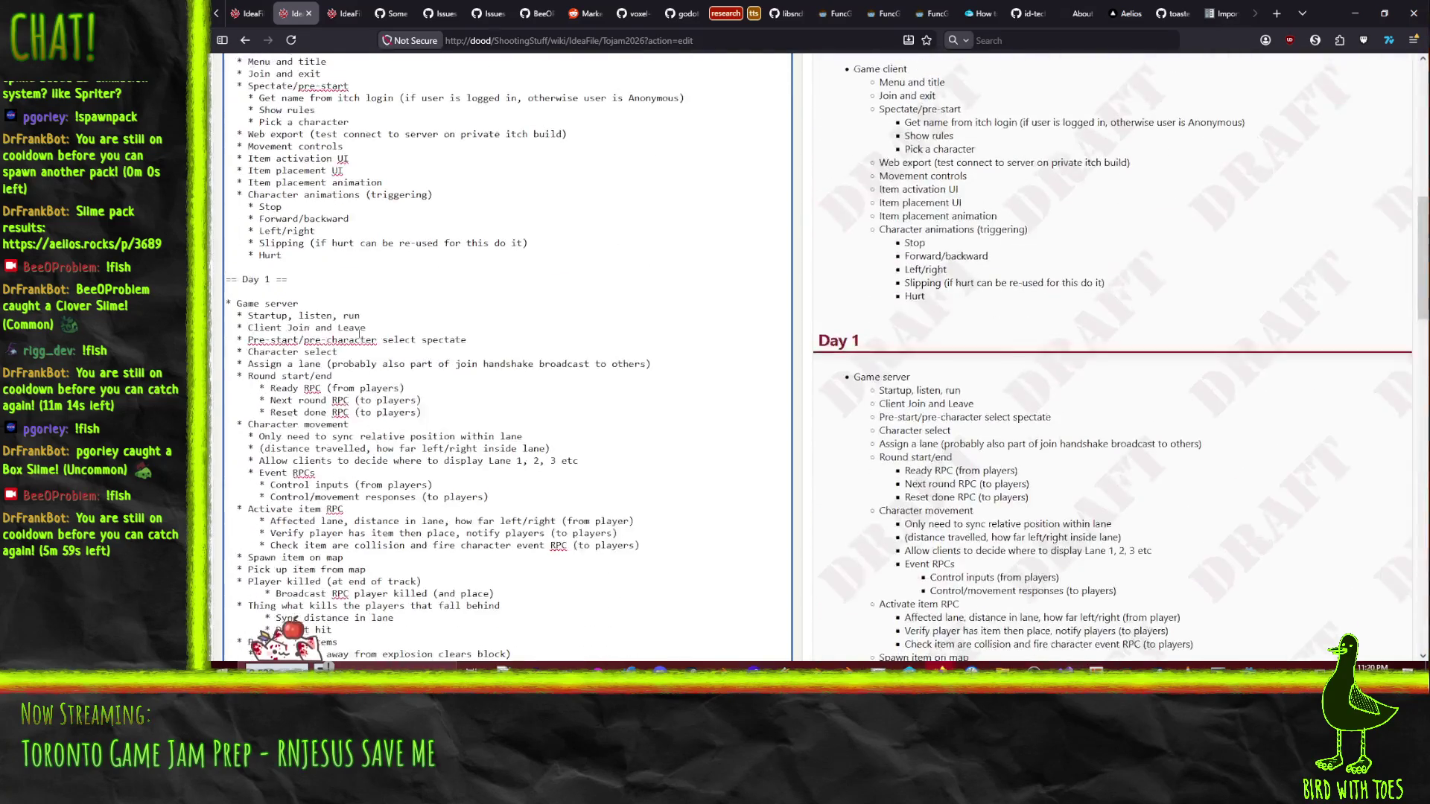
scroll(356, 344, down, 6)
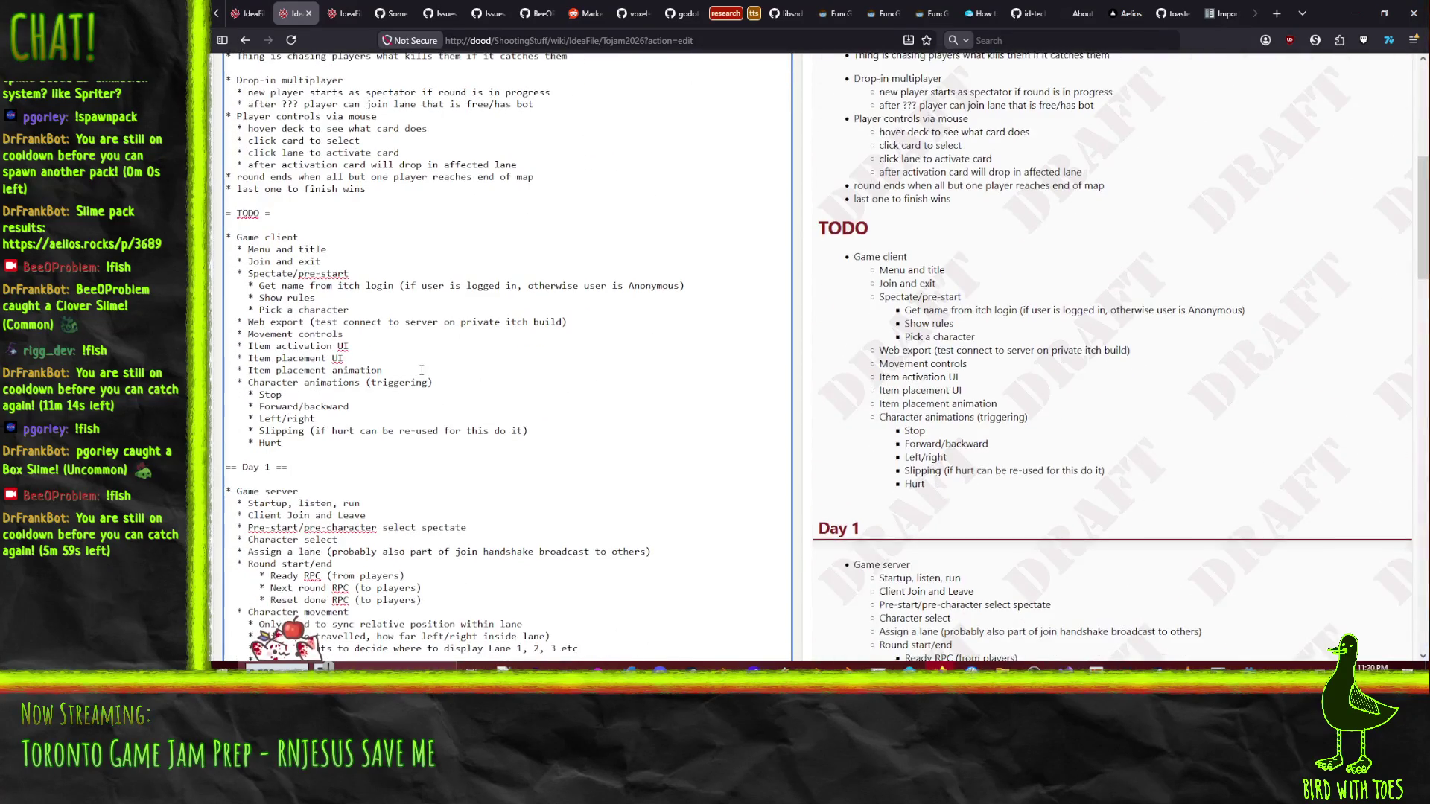
click(234, 163)
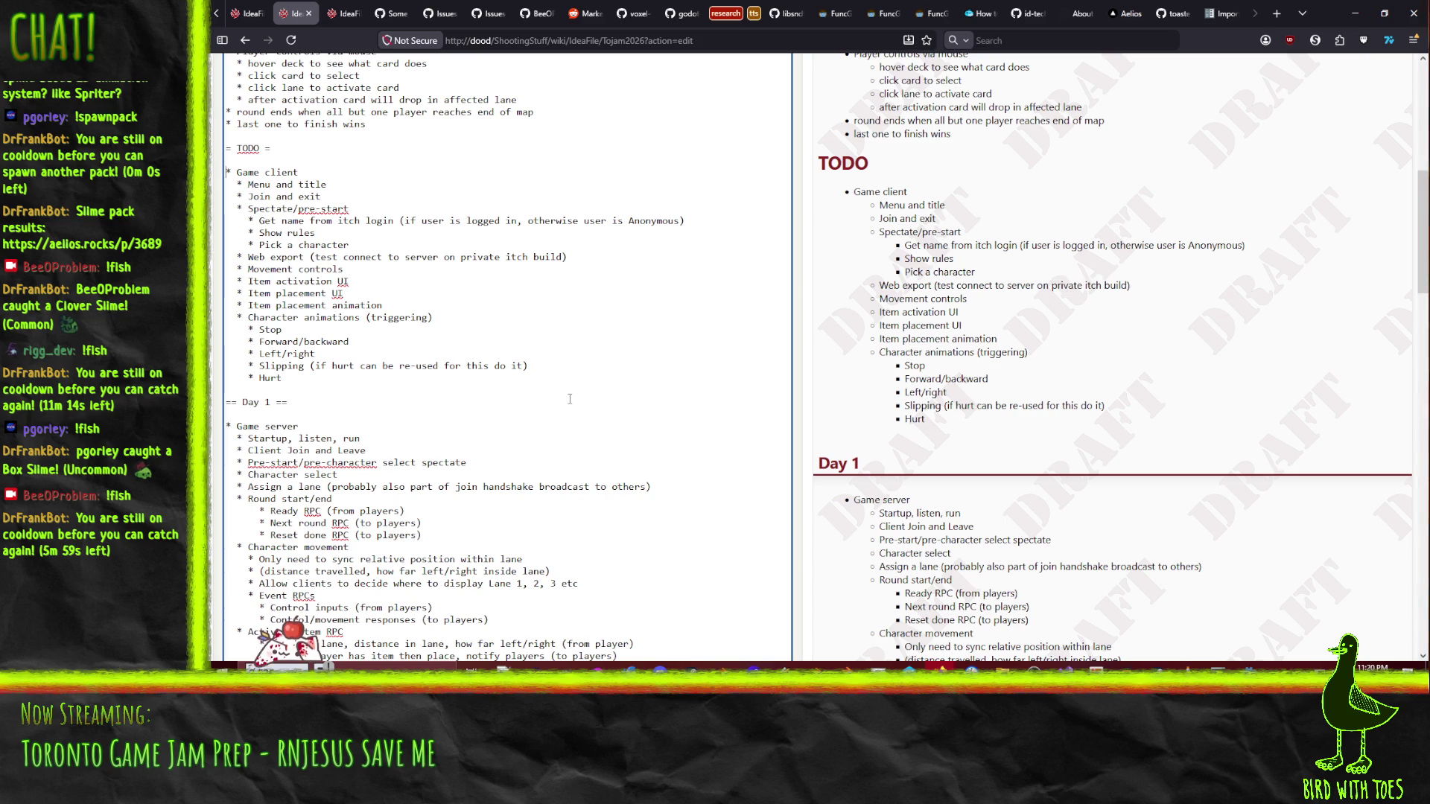
key(shift+Down)
key(shift+Down)
key(shift+Down)
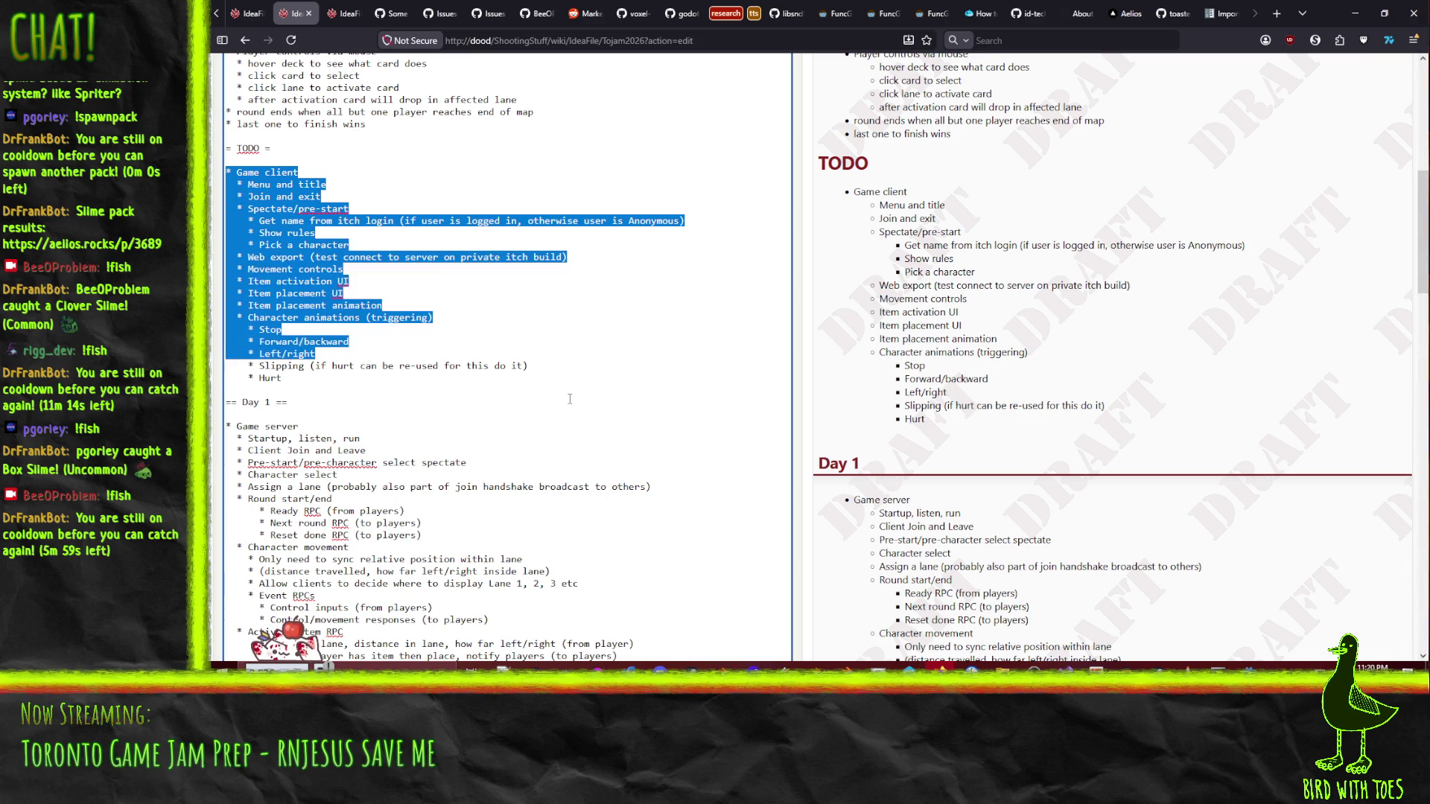
key(shift+Down)
key(shift+Down)
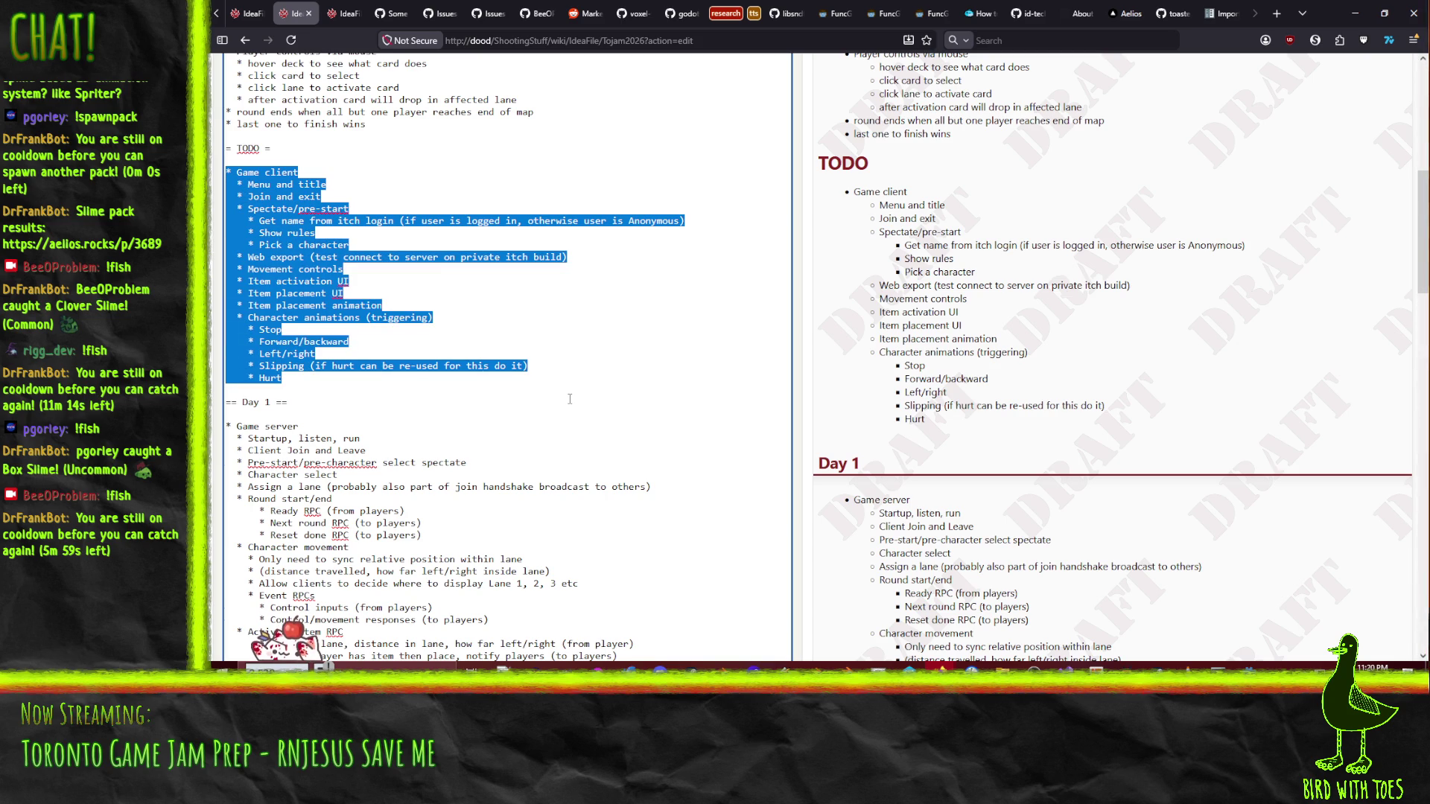
key(Right)
key(Up)
key(Up)
key(Up)
key(Return)
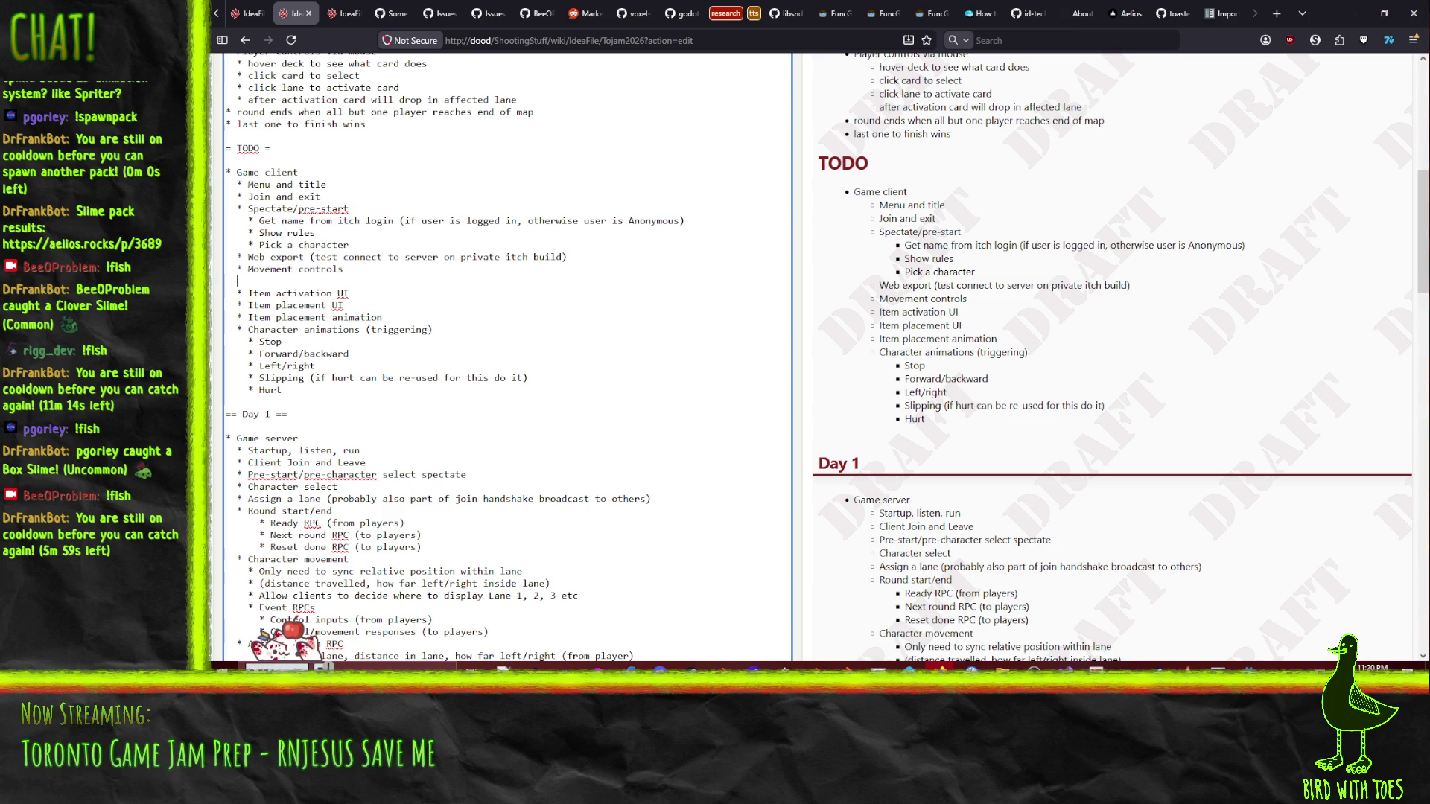
text(RPC to server for input)
- Add the second sub-item 'RPC from server for movement' and delete the blank line under = TODO =
key(Return)
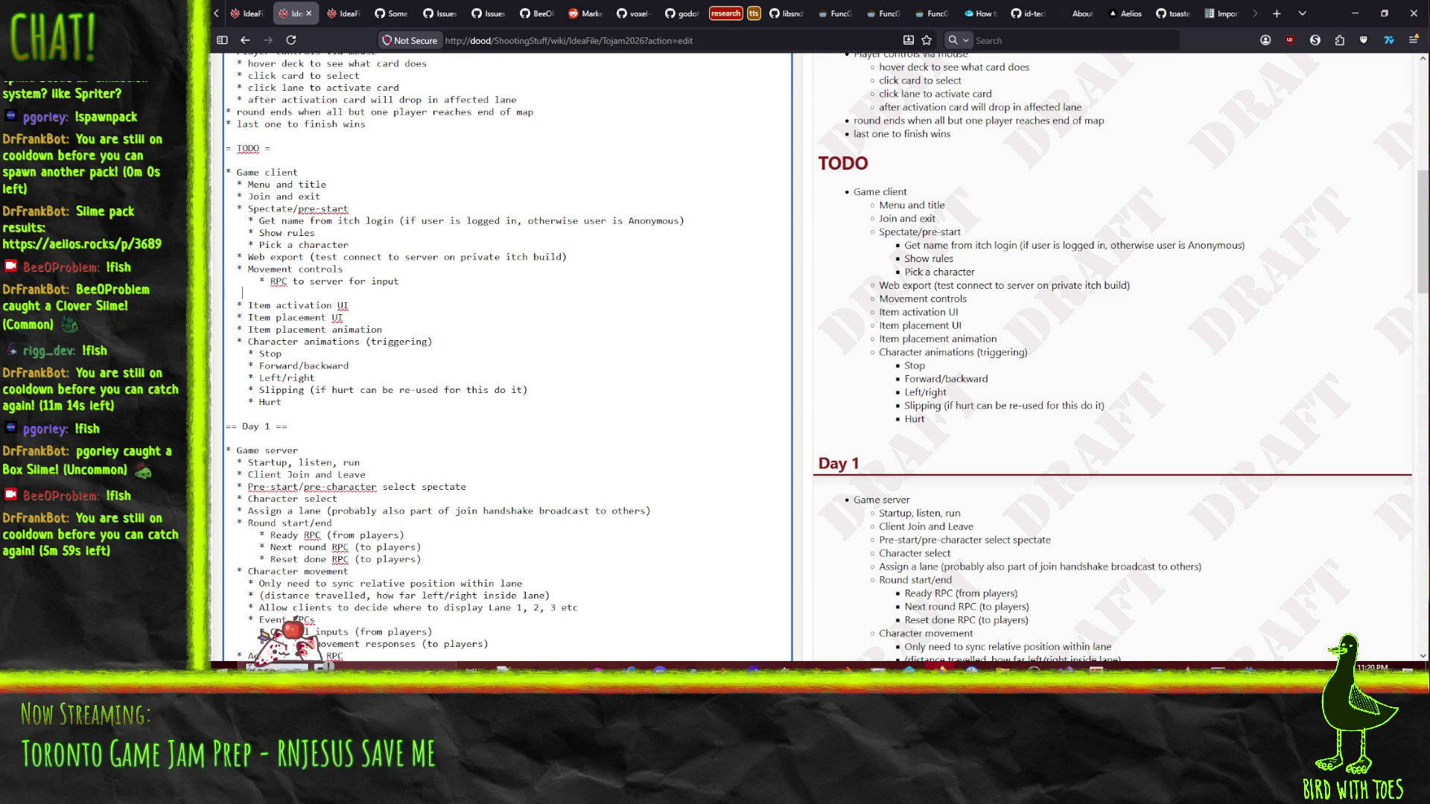
text(RPC from player f)
key(BackSpace)
key(BackSpace)
key(BackSpace)
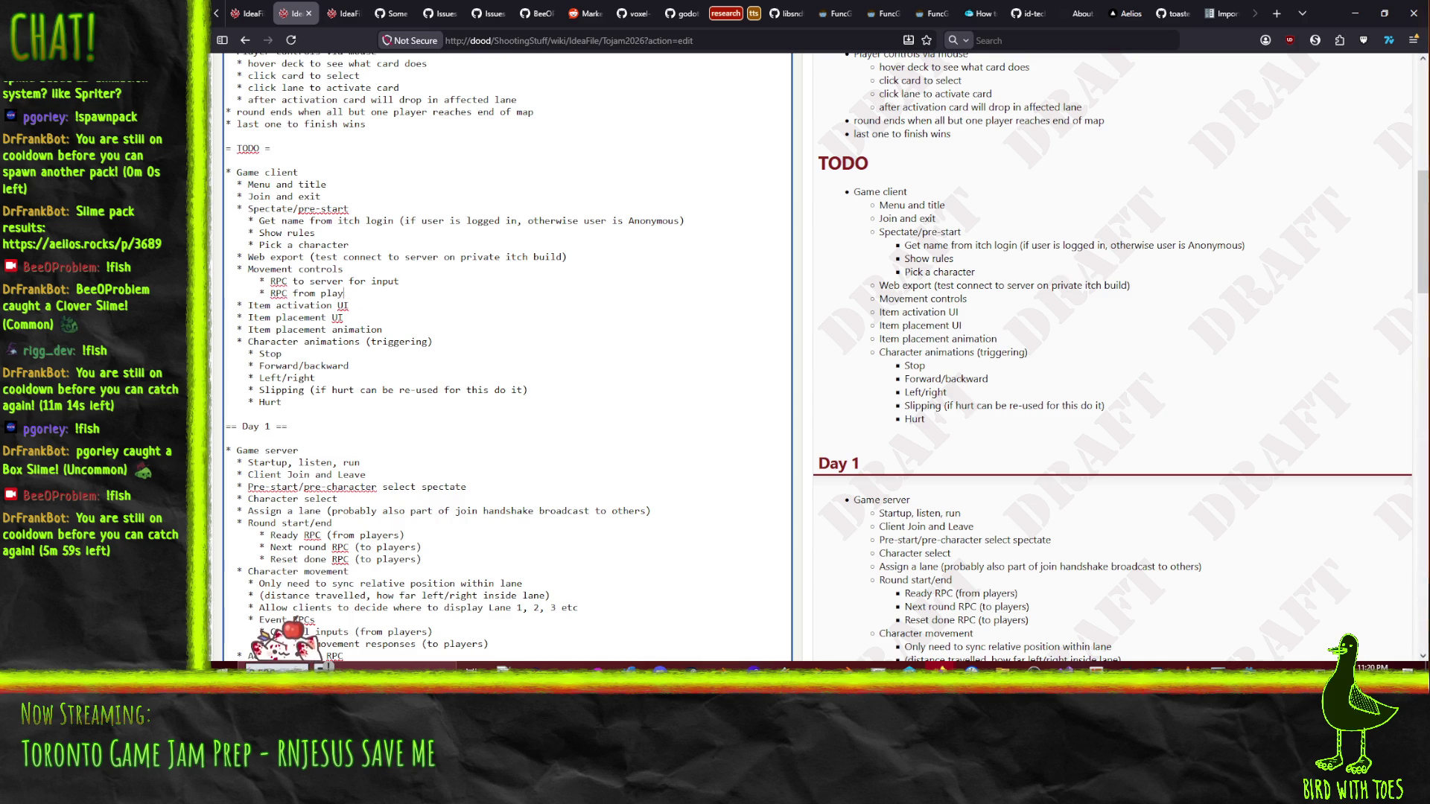
text(server for movement)
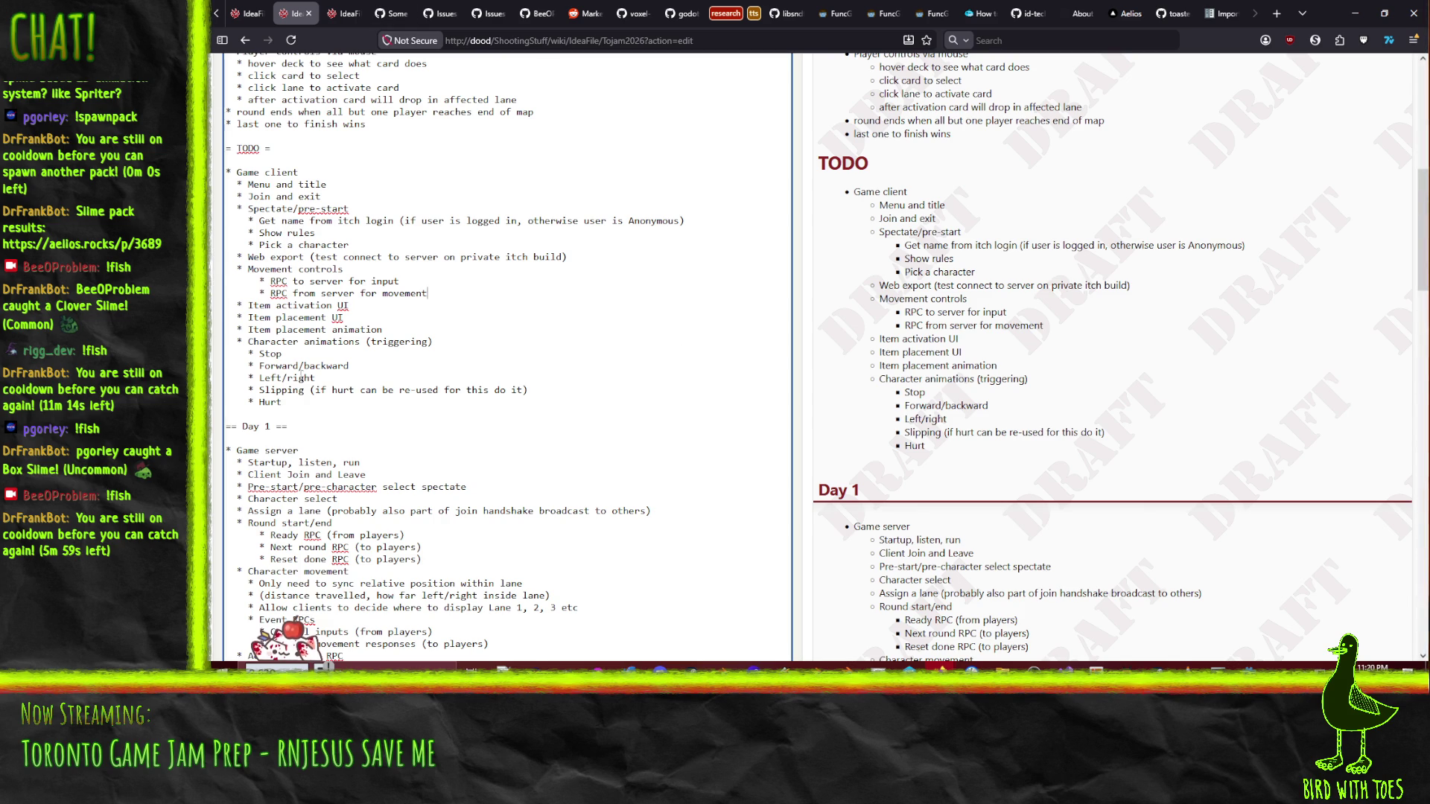
click(300, 167)
key(Delete)
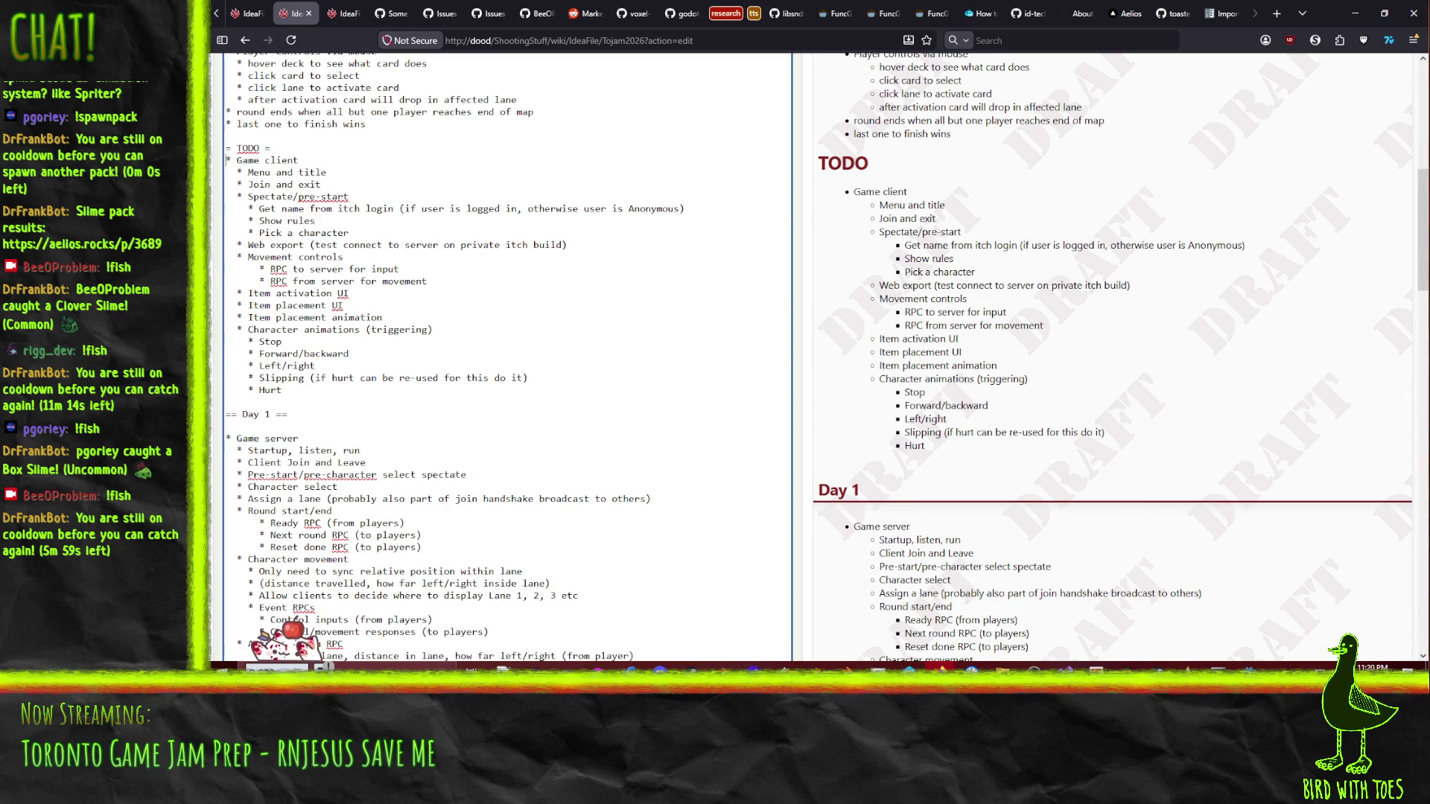
- Move the Game client task list into Day 1 above UI visuals, outdenting Character profiles
key(shift+Down)
key(shift+Down)
key(shift+Down)
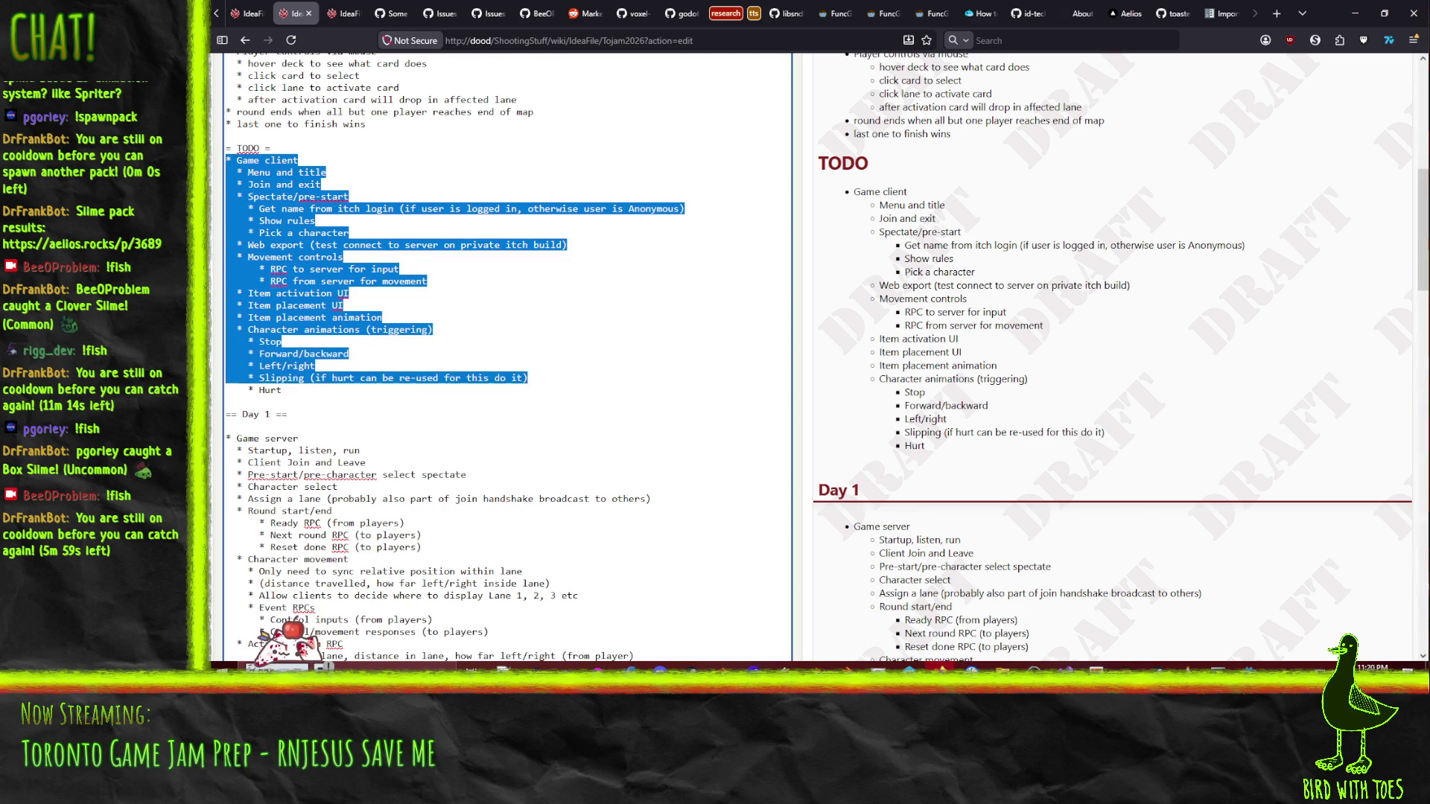
key(Delete)
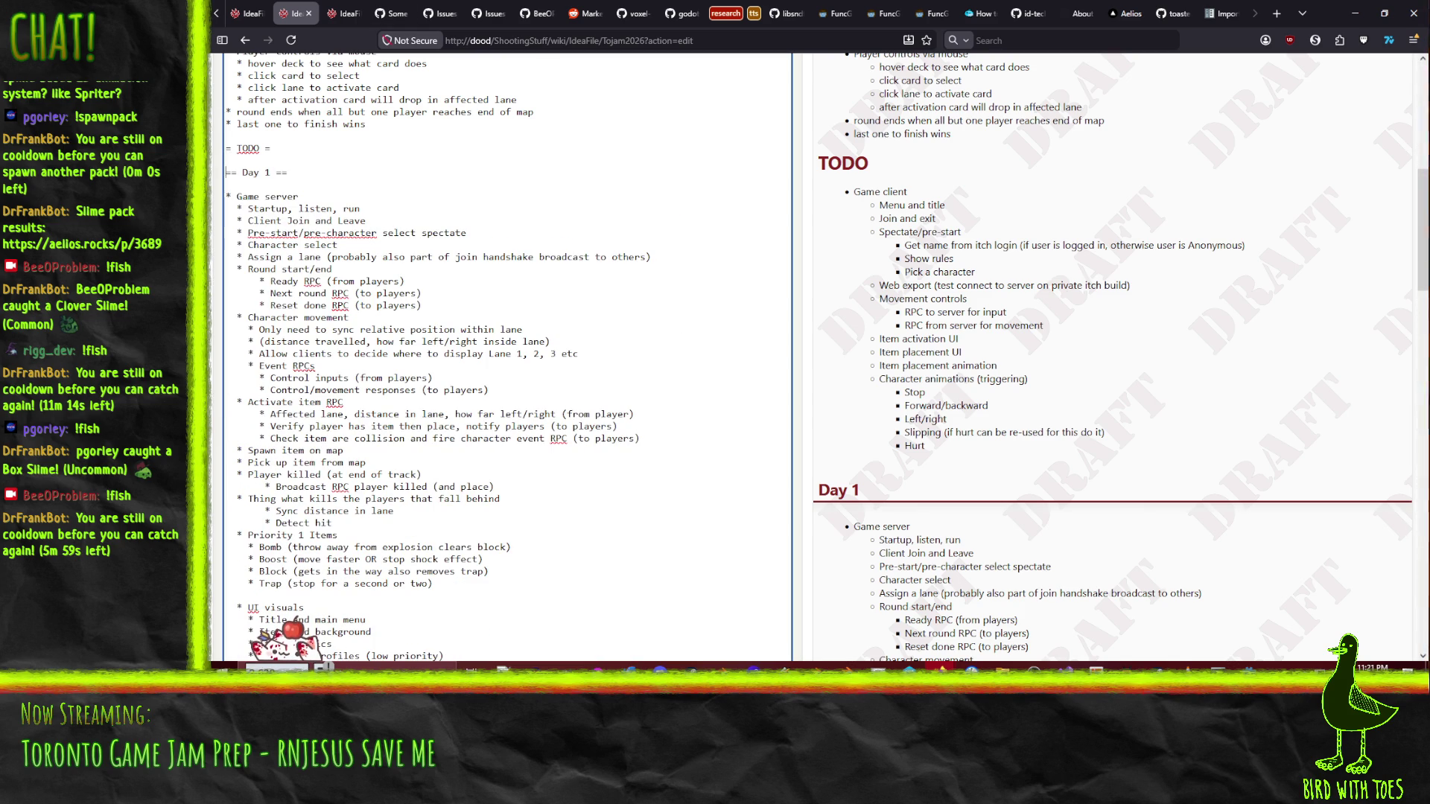
key(Down)
key(Down)
key(Down)
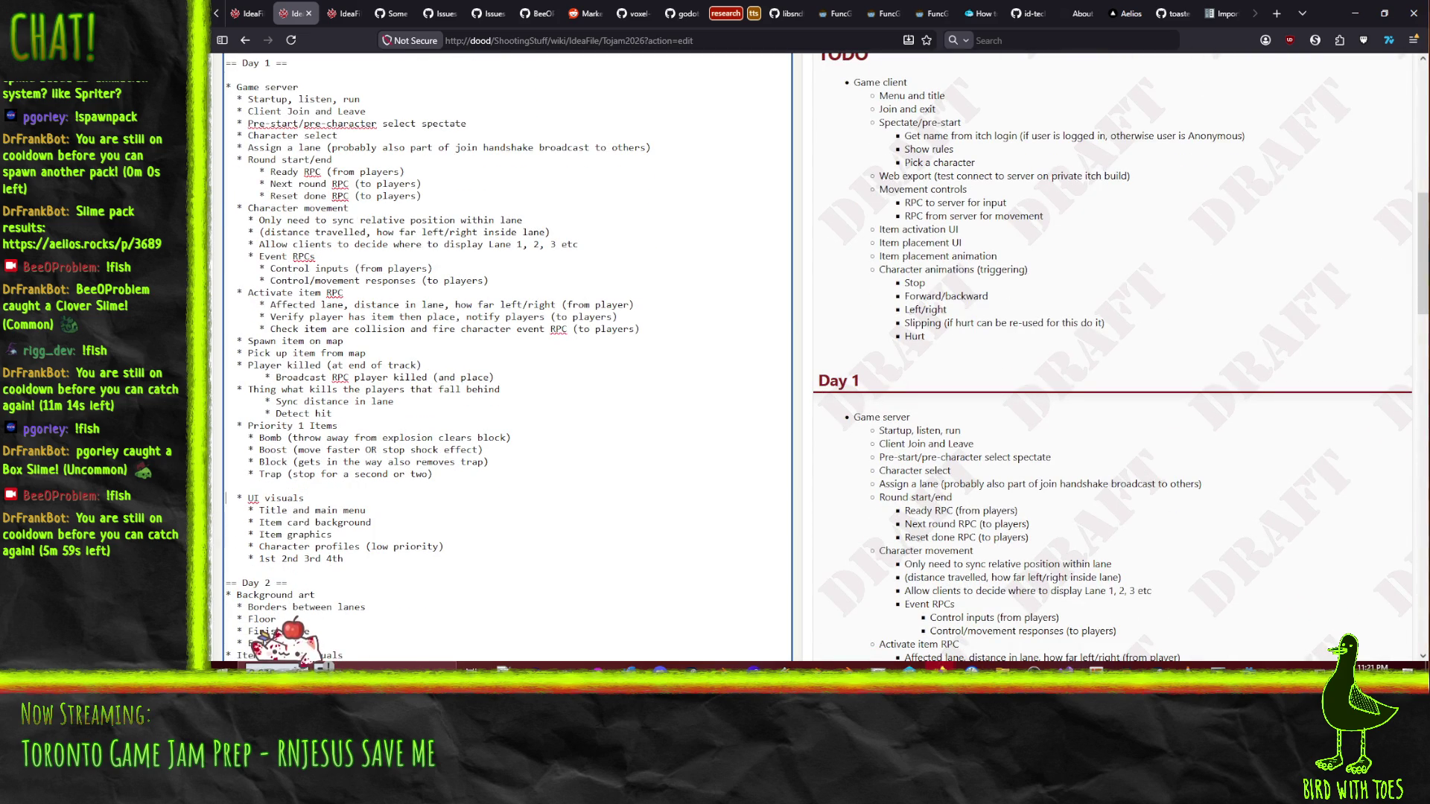
key(Down)
key(Down)
key(Down)
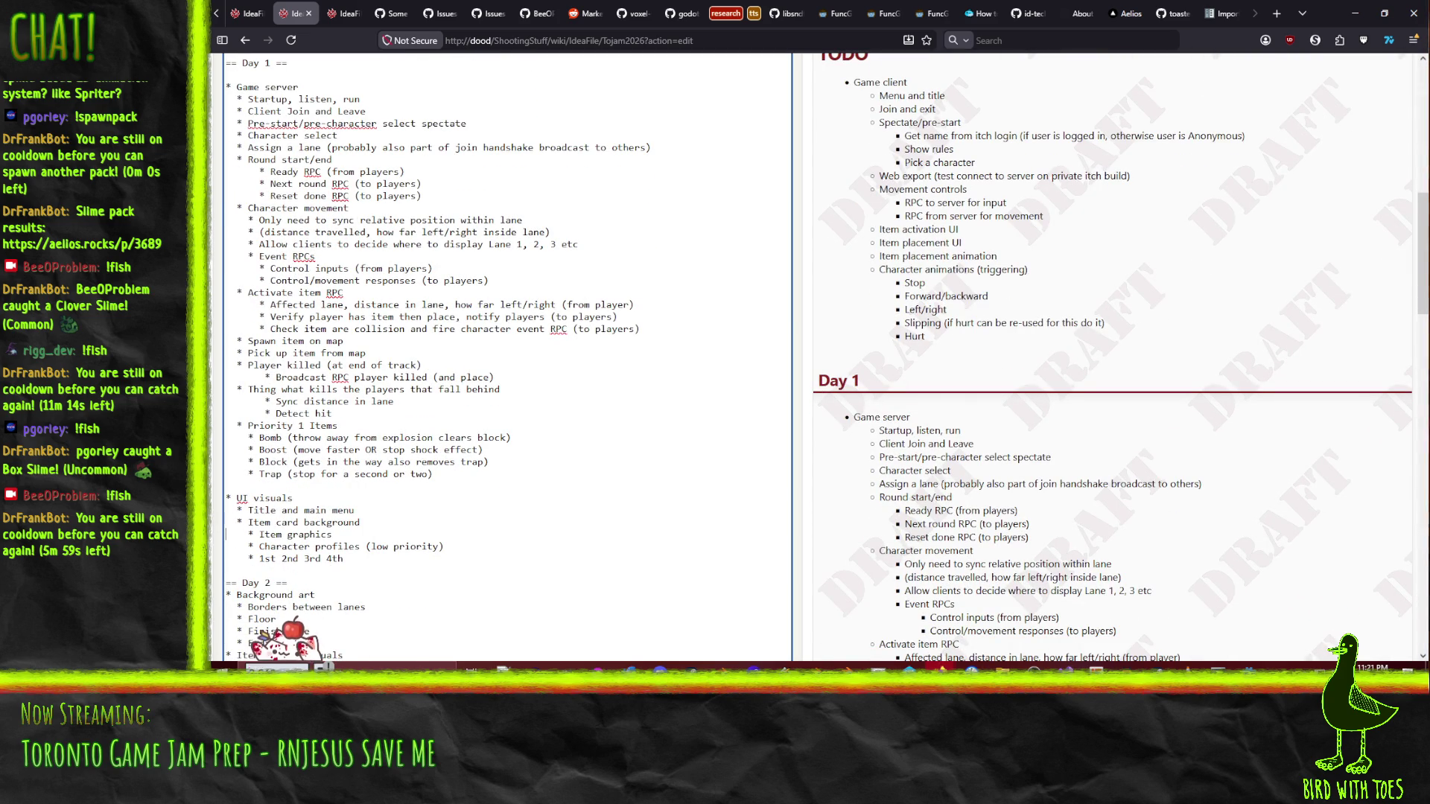
key(Delete)
key(Delete)
key(Down)
key(Delete)
key(Delete)
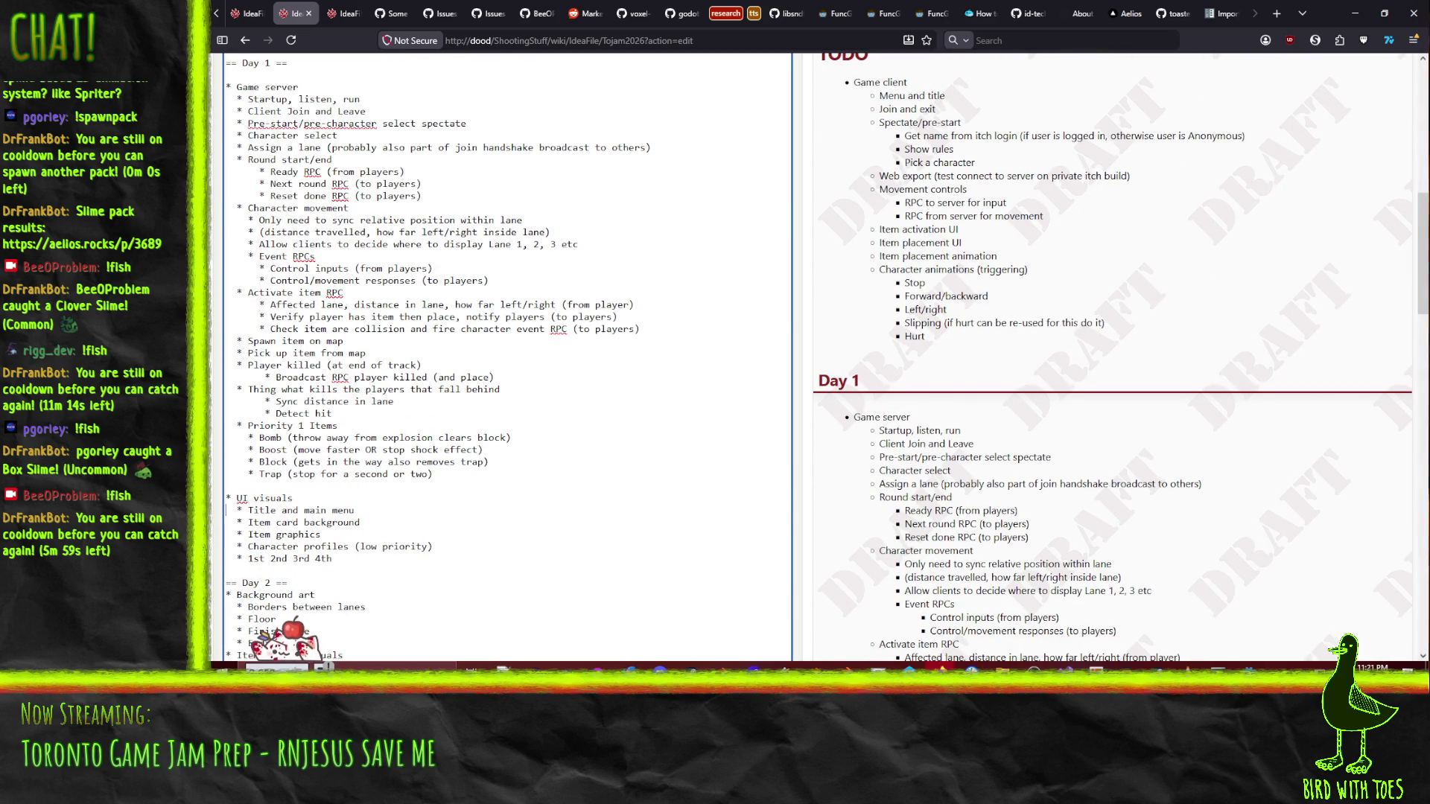
key(Return)
key(Up)
key(ctrl+v)
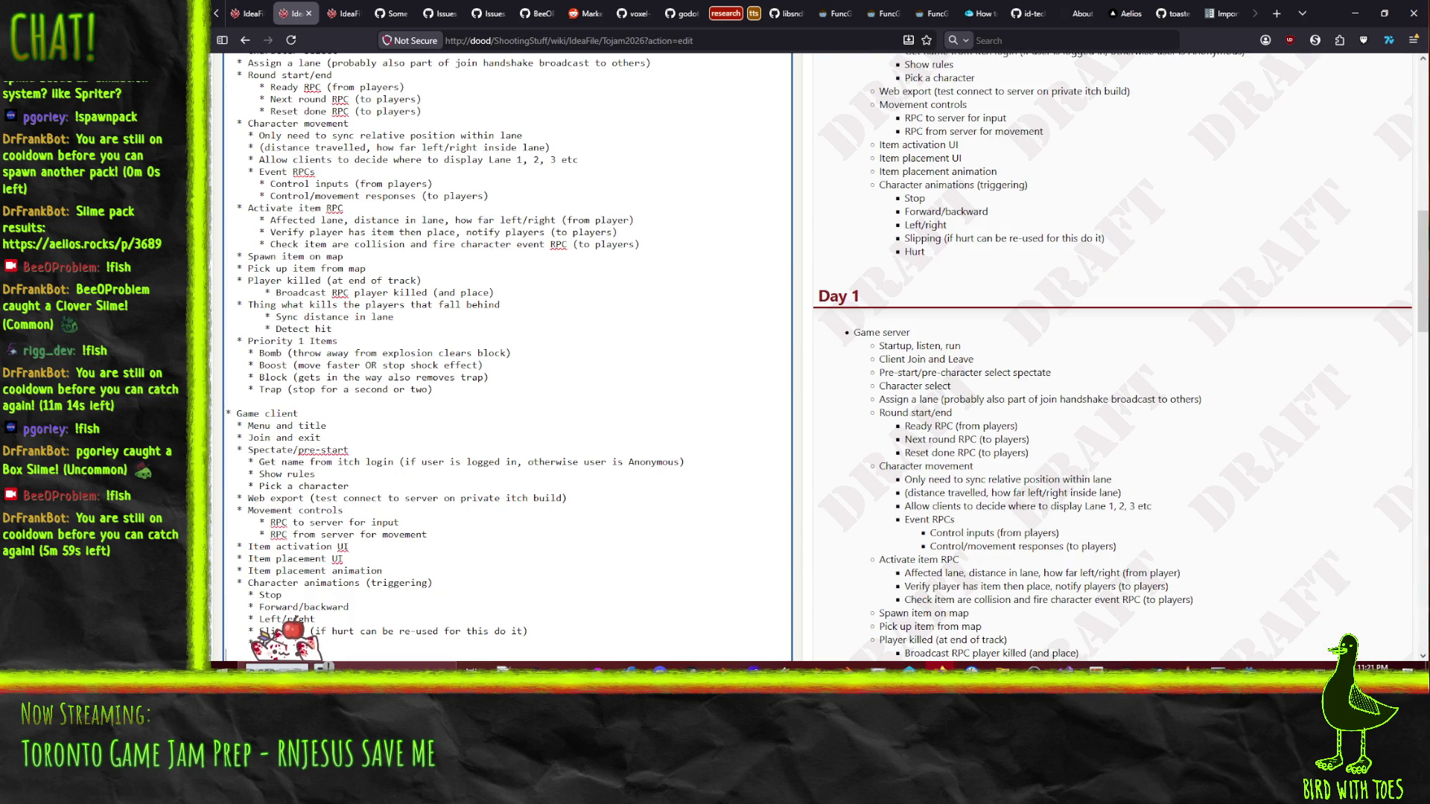
- Delete the '= TODO =' heading line and the blank line after it
scroll(430, 176, down, 5)
scroll(414, 391, up, 4)
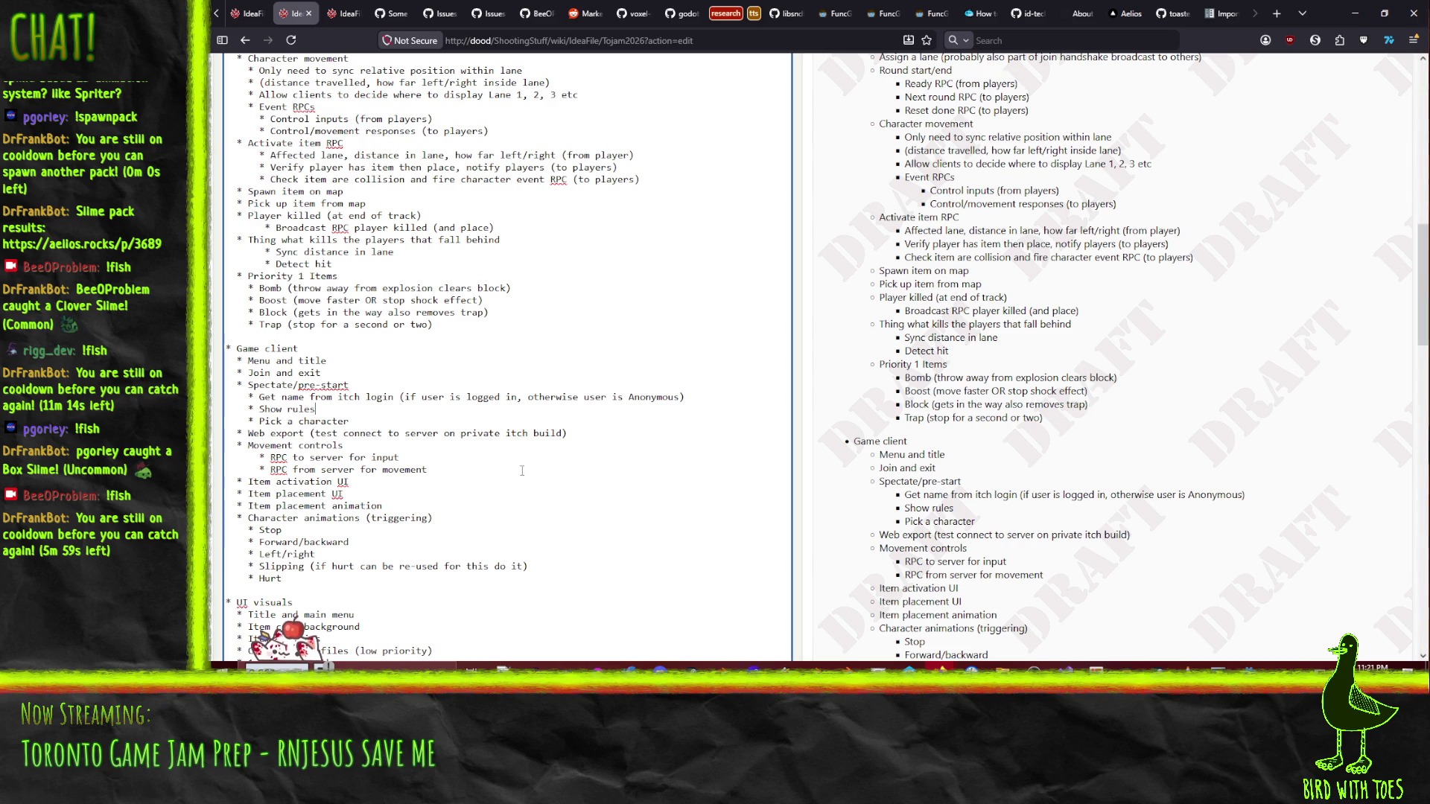
scroll(528, 467, up, 8)
scroll(532, 502, up, 4)
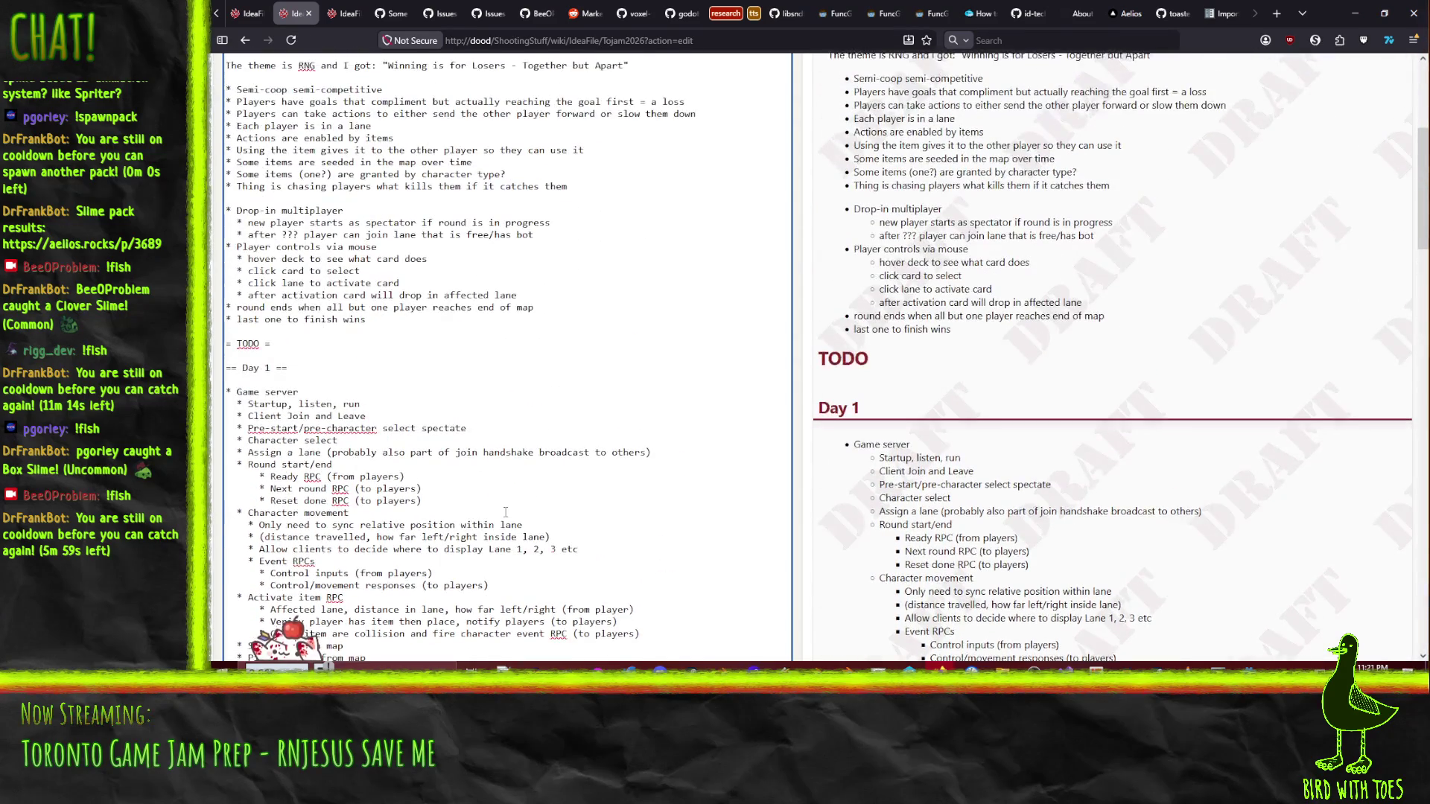
key(Home)
key(shift+Down)
key(shift+Down)
key(Delete)
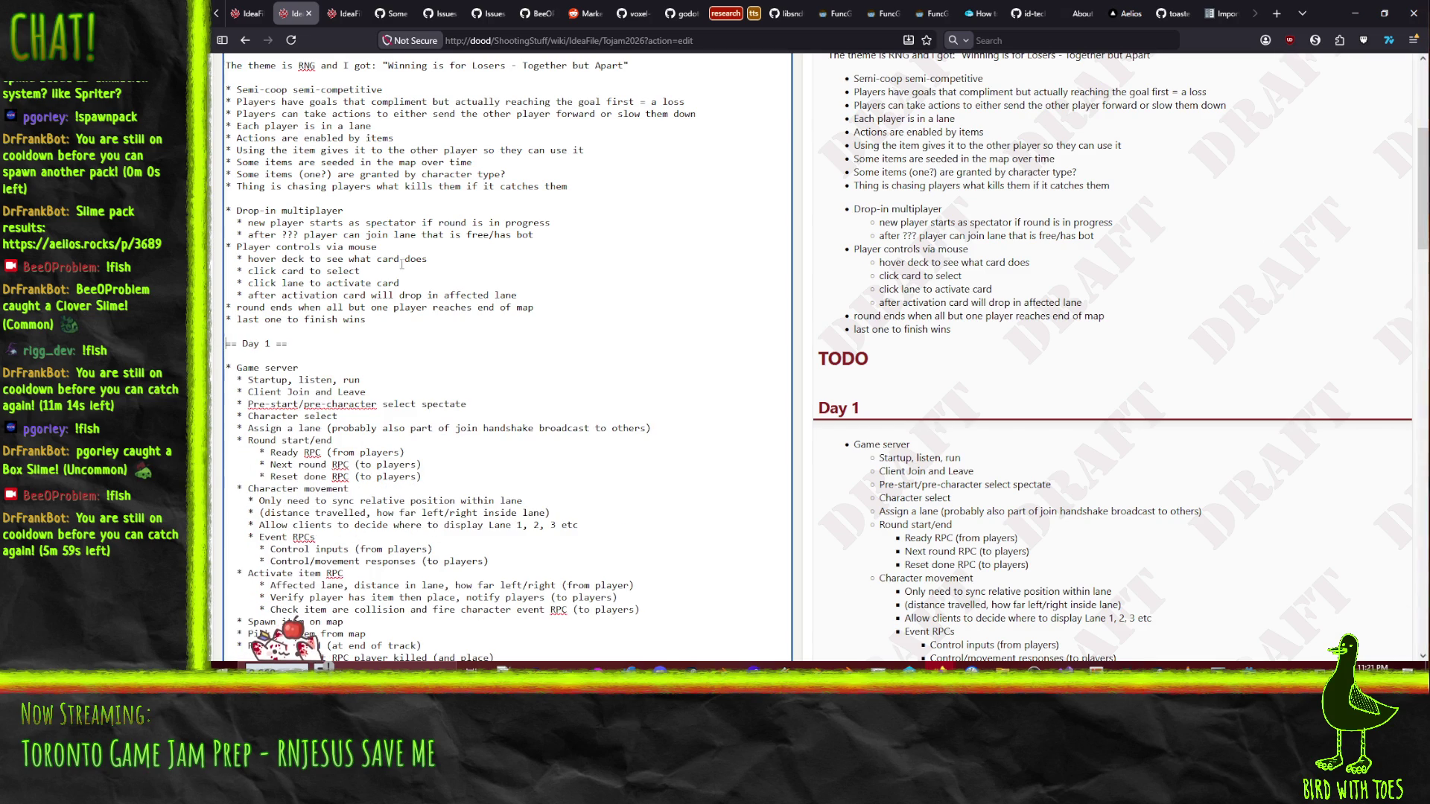
scroll(619, 285, down, 5)
scroll(619, 285, down, 10)
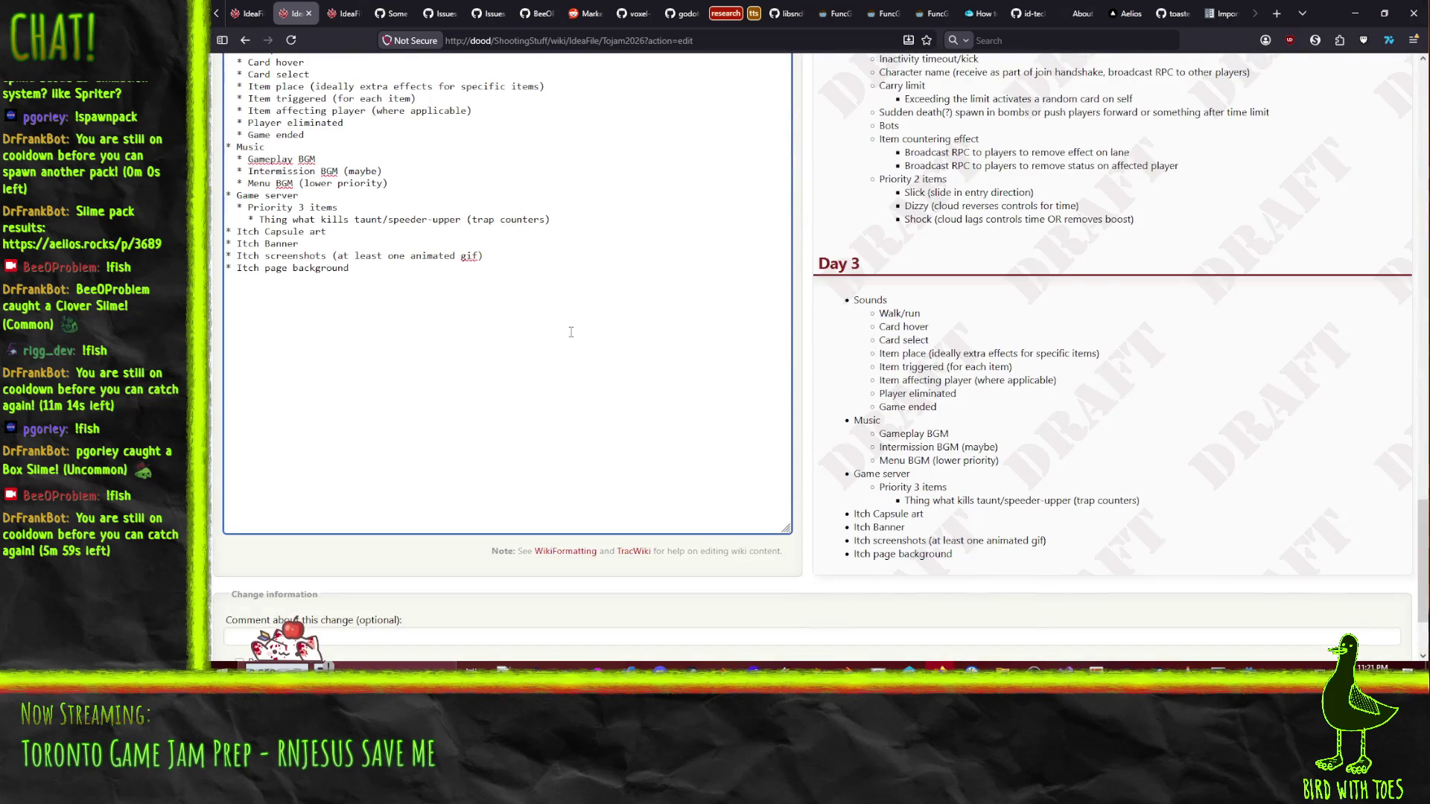
scroll(572, 332, down, 3)
click(447, 585)
- Submit the changes, saving the TOJam 2026 page as version 3
click(447, 585)
scroll(445, 328, down, 5)
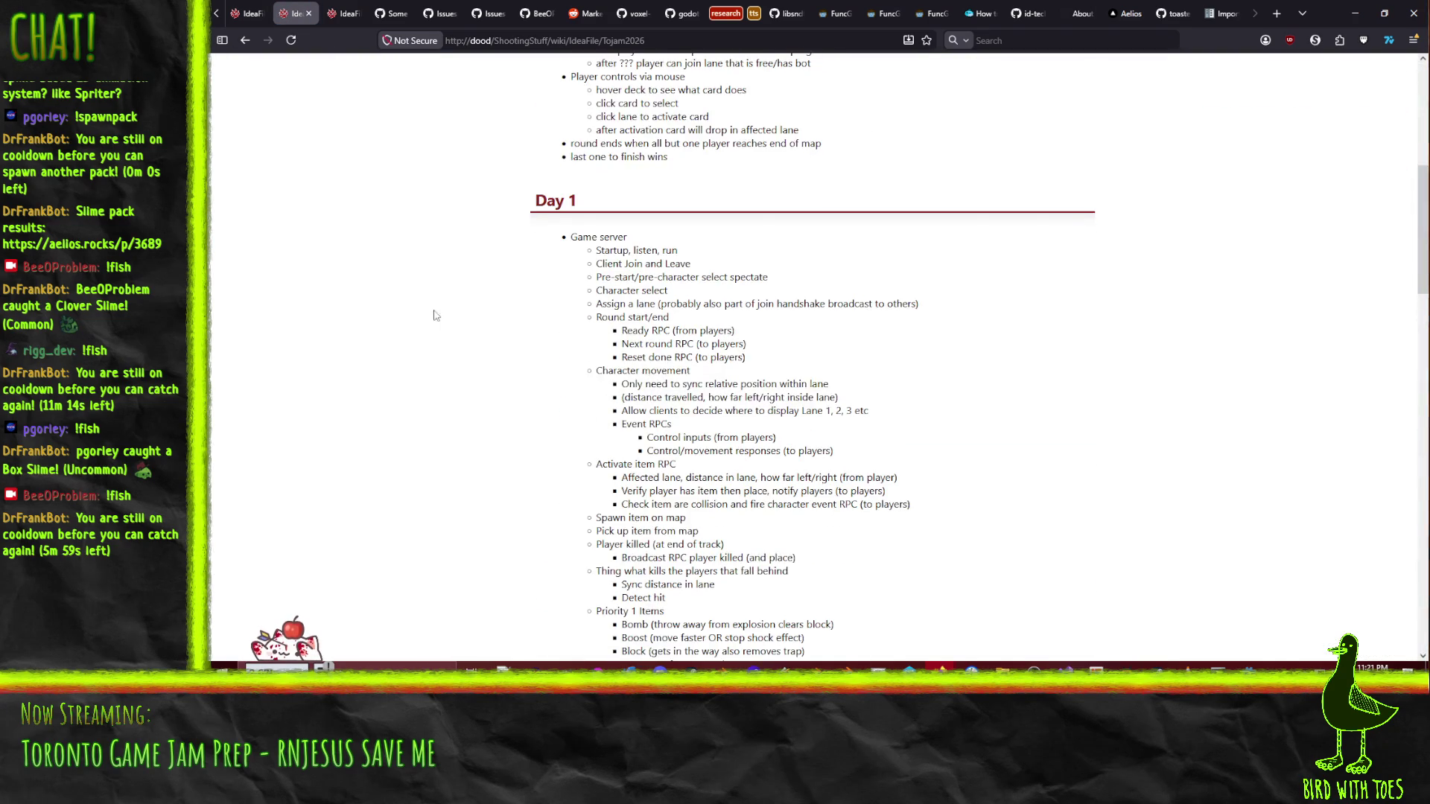
scroll(445, 327, down, 3)
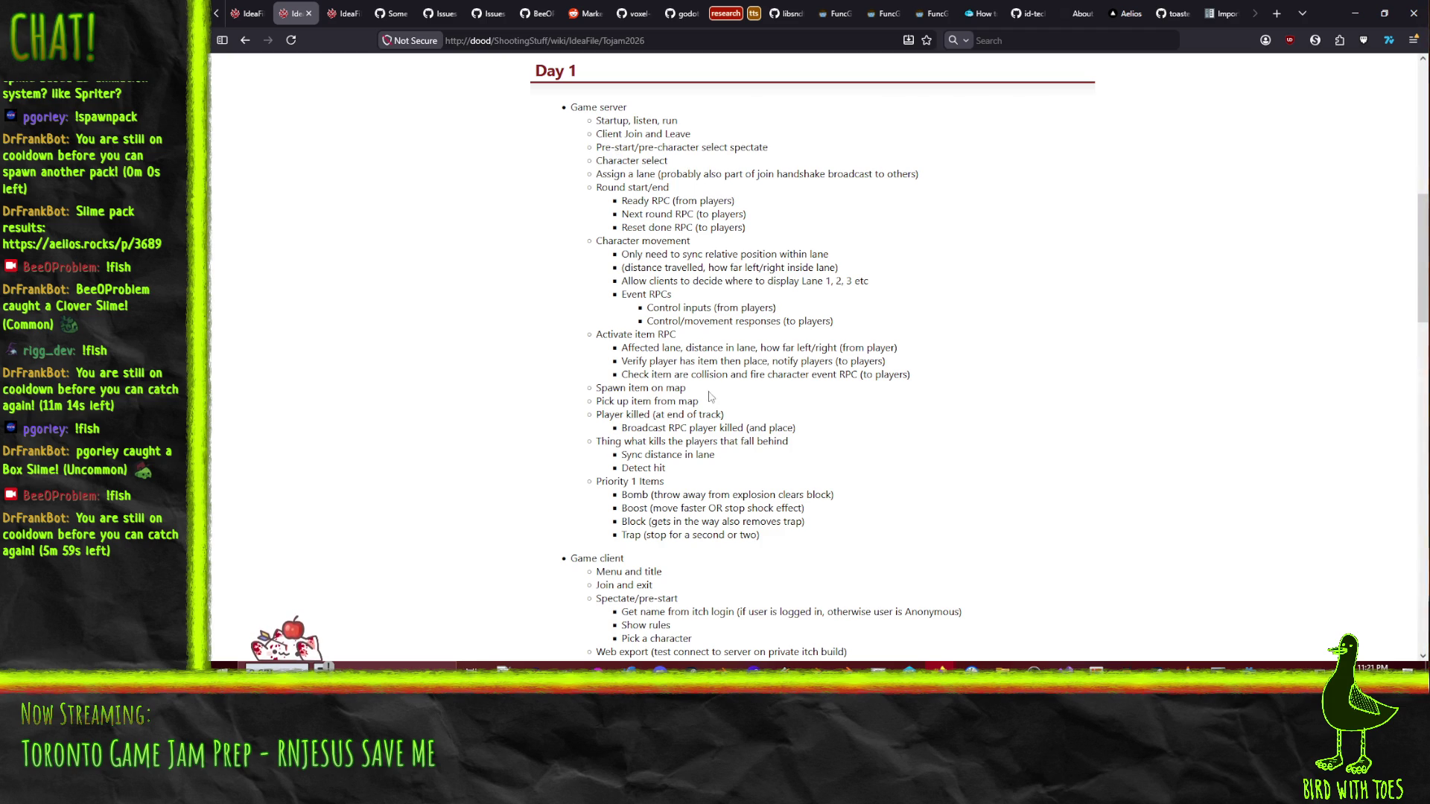
- Review the saved Day 1, Day 2 and Day 3 plans, then move to the RobotShooter page
scroll(688, 257, down, 3)
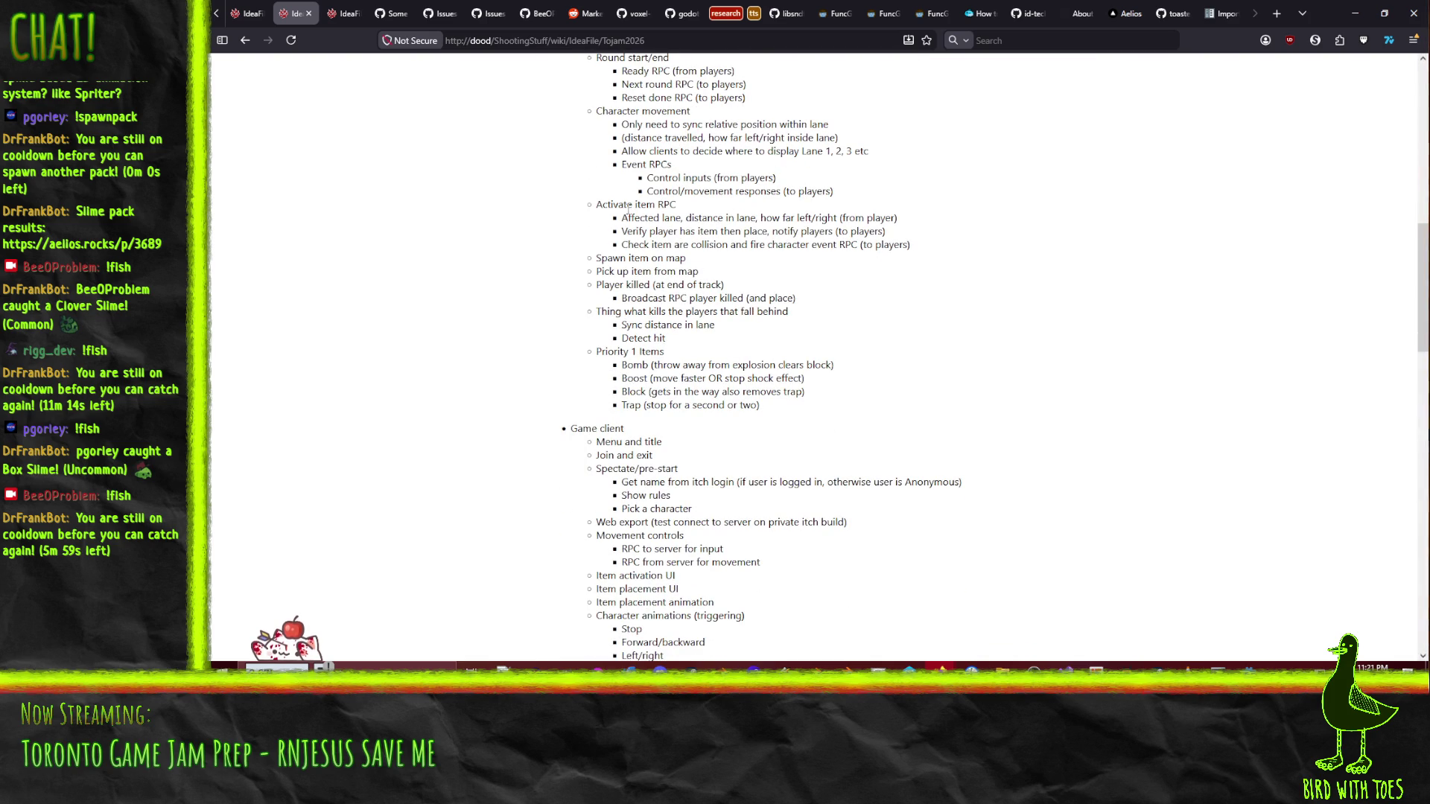
scroll(688, 271, down, 3)
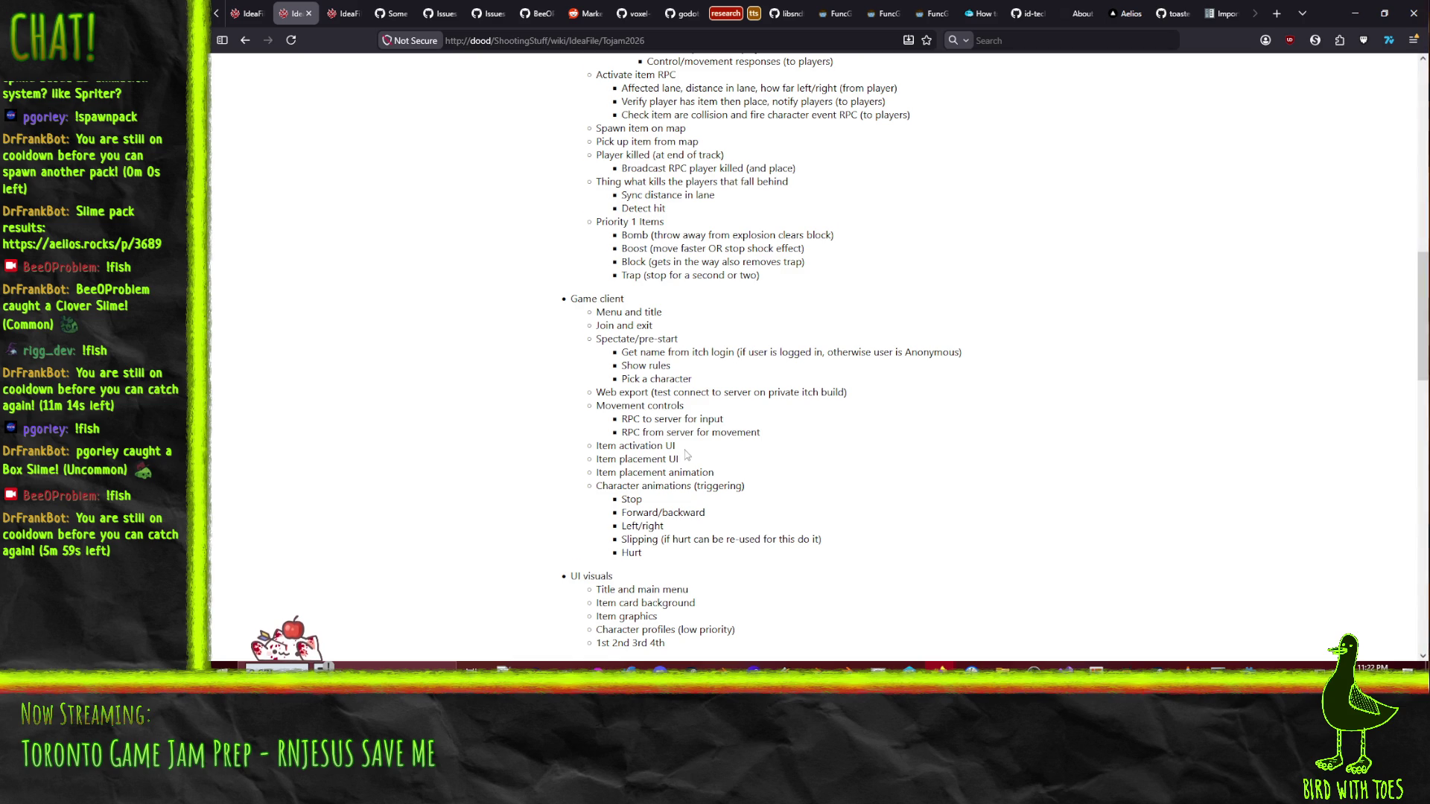
scroll(686, 456, down, 1)
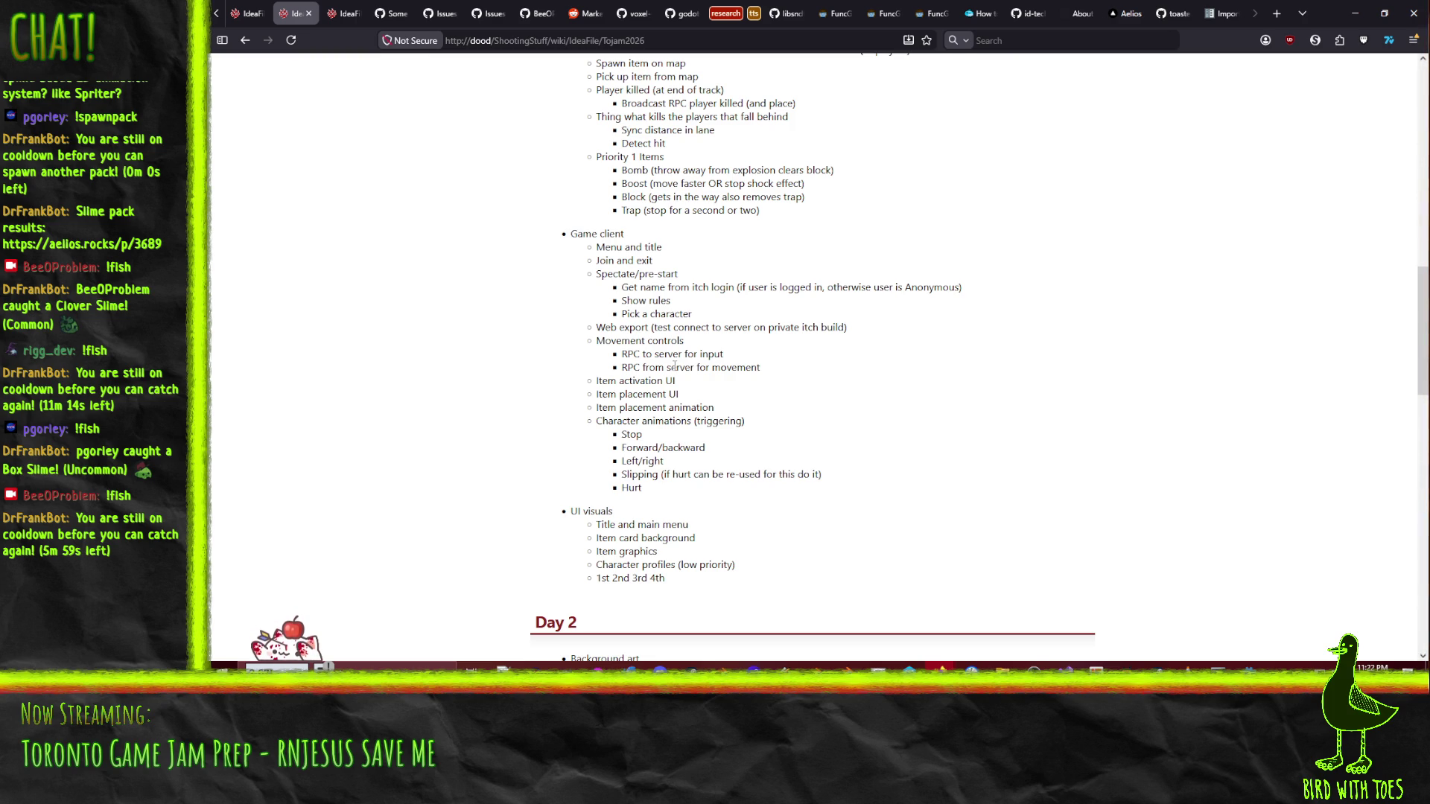
scroll(675, 365, down, 3)
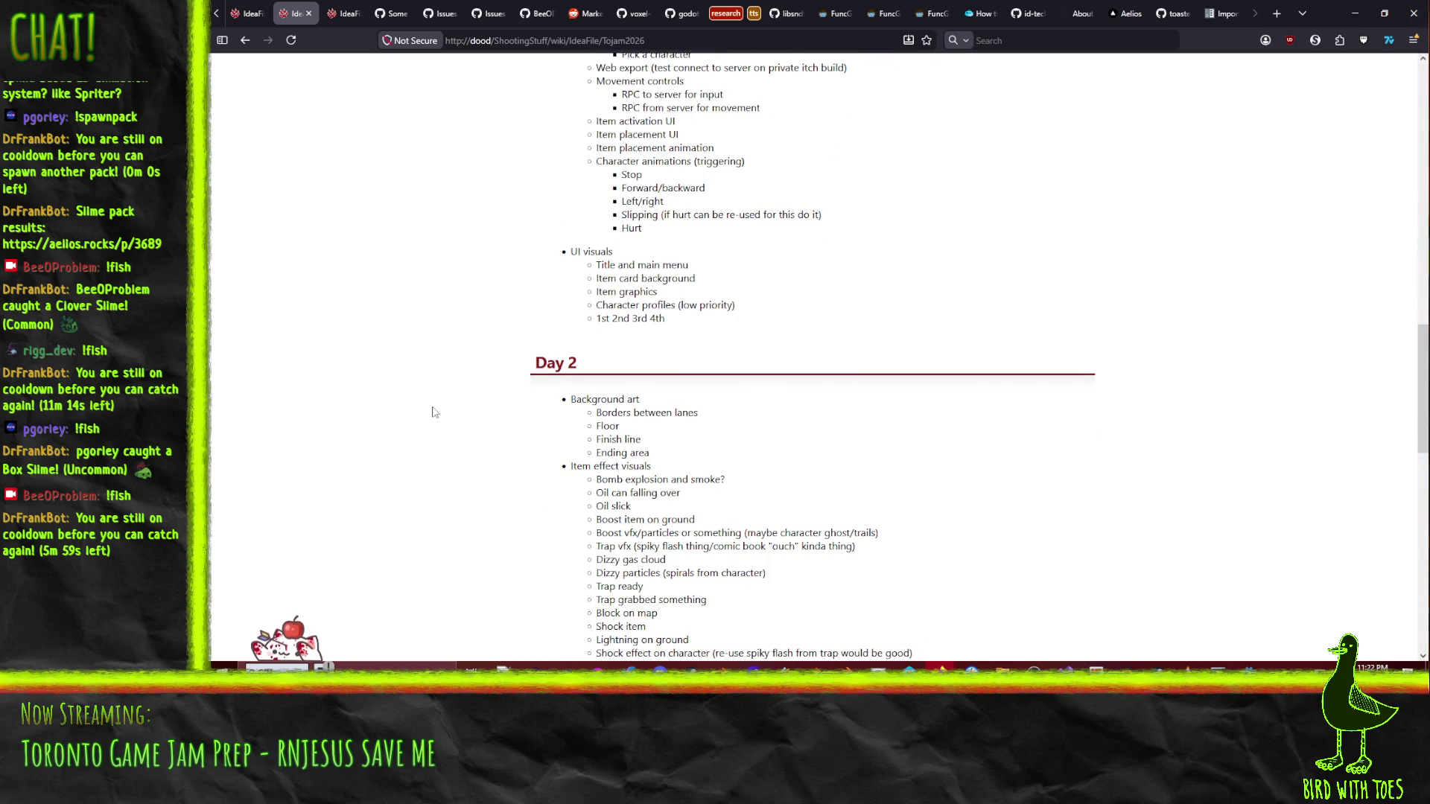
scroll(435, 420, down, 2)
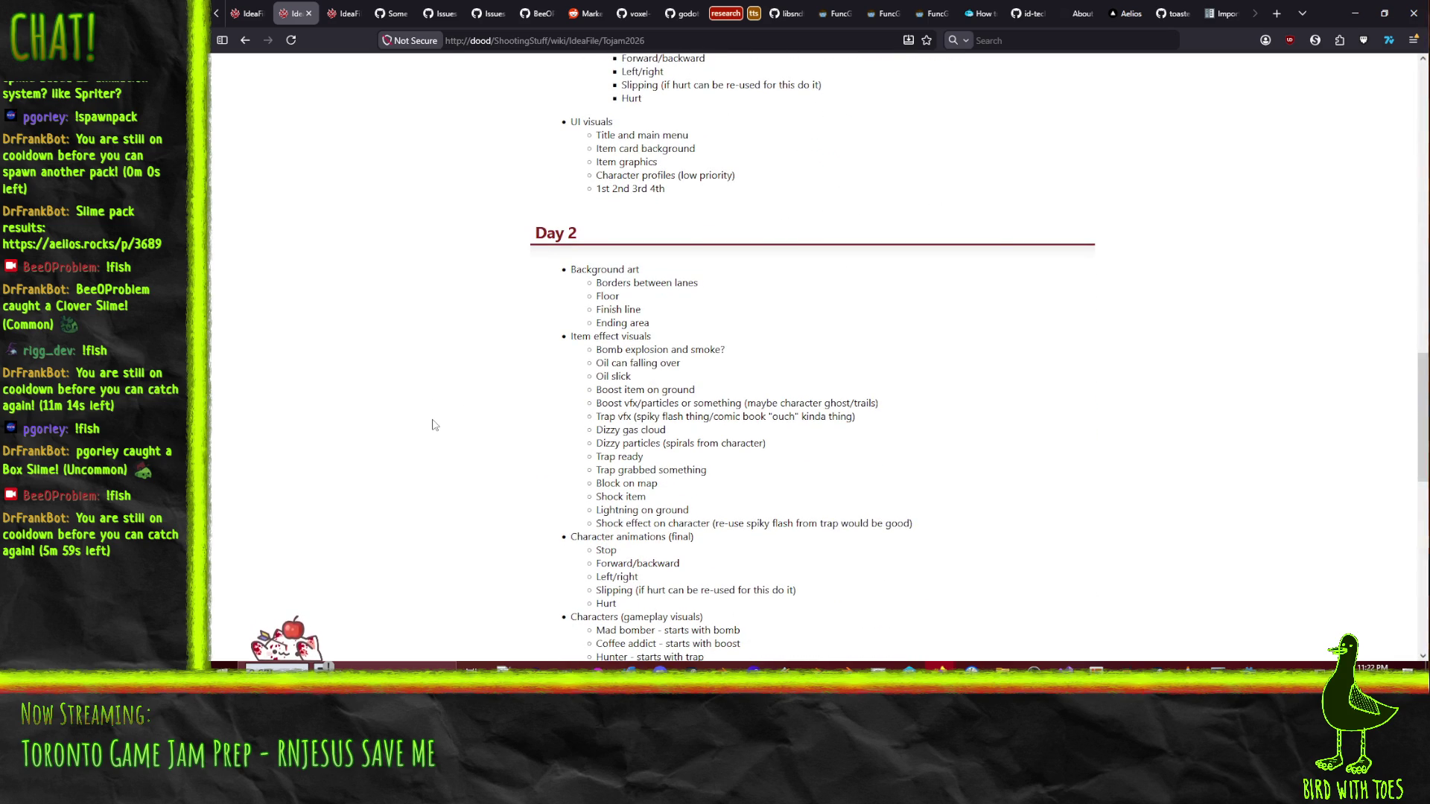
scroll(435, 426, up, 7)
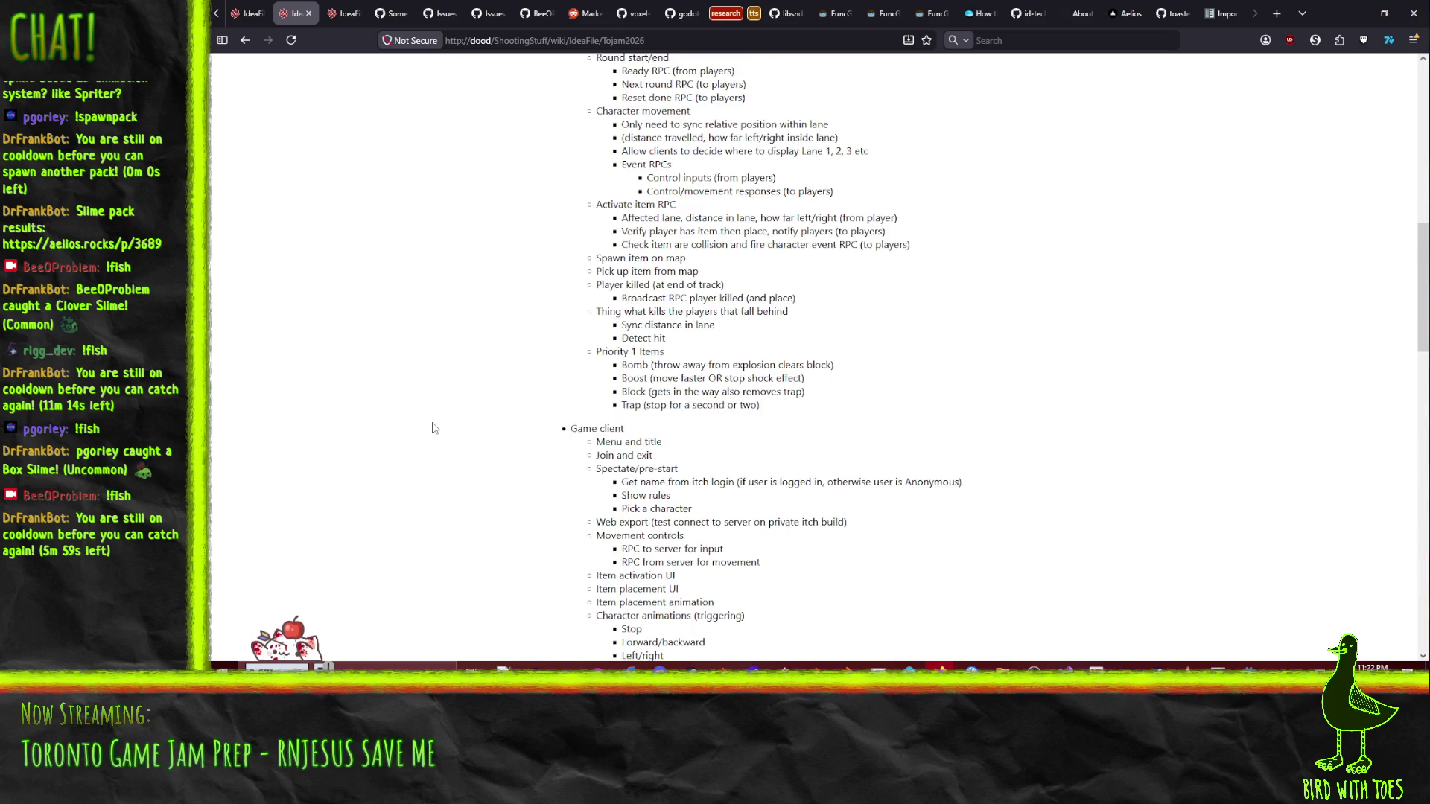
scroll(435, 428, up, 2)
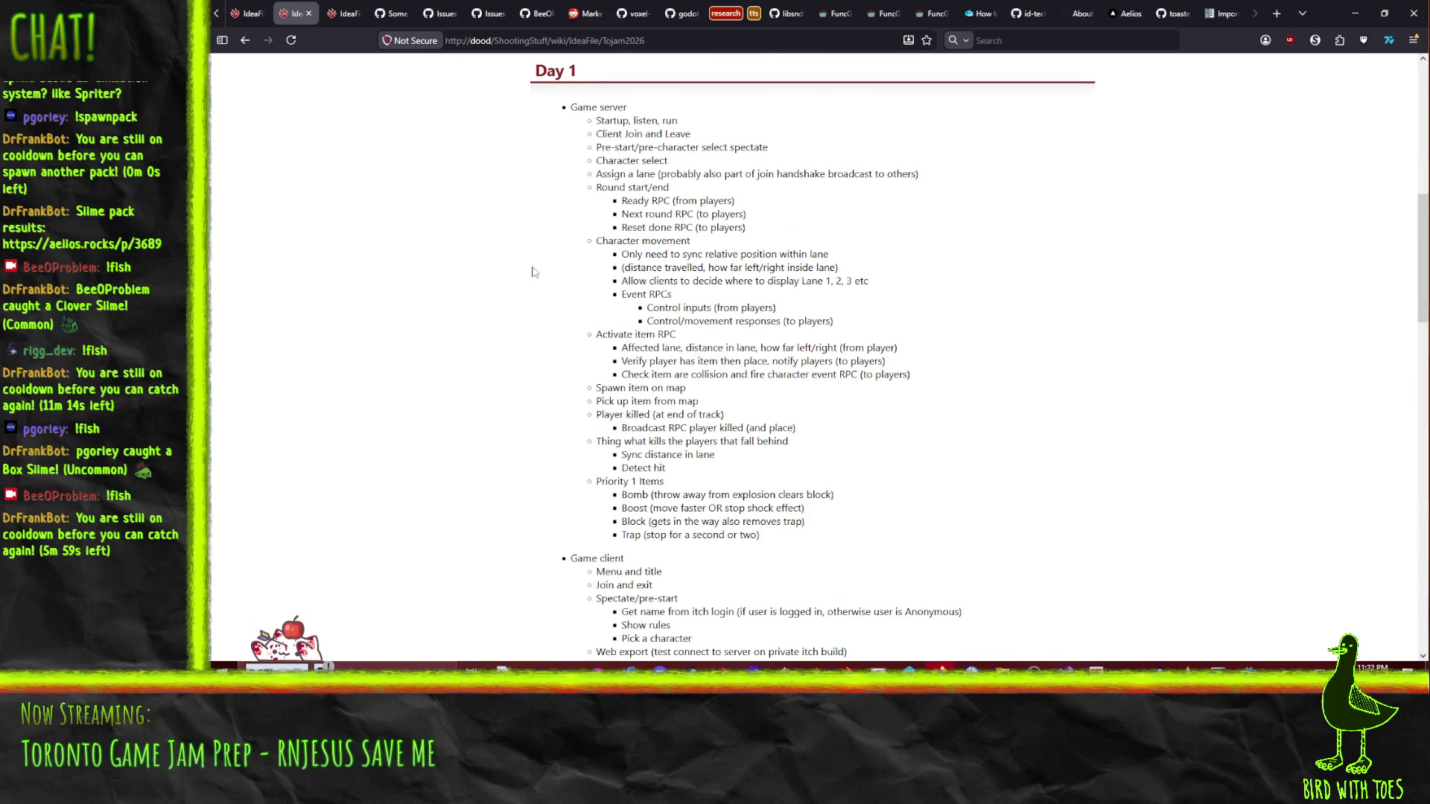
scroll(578, 432, down, 3)
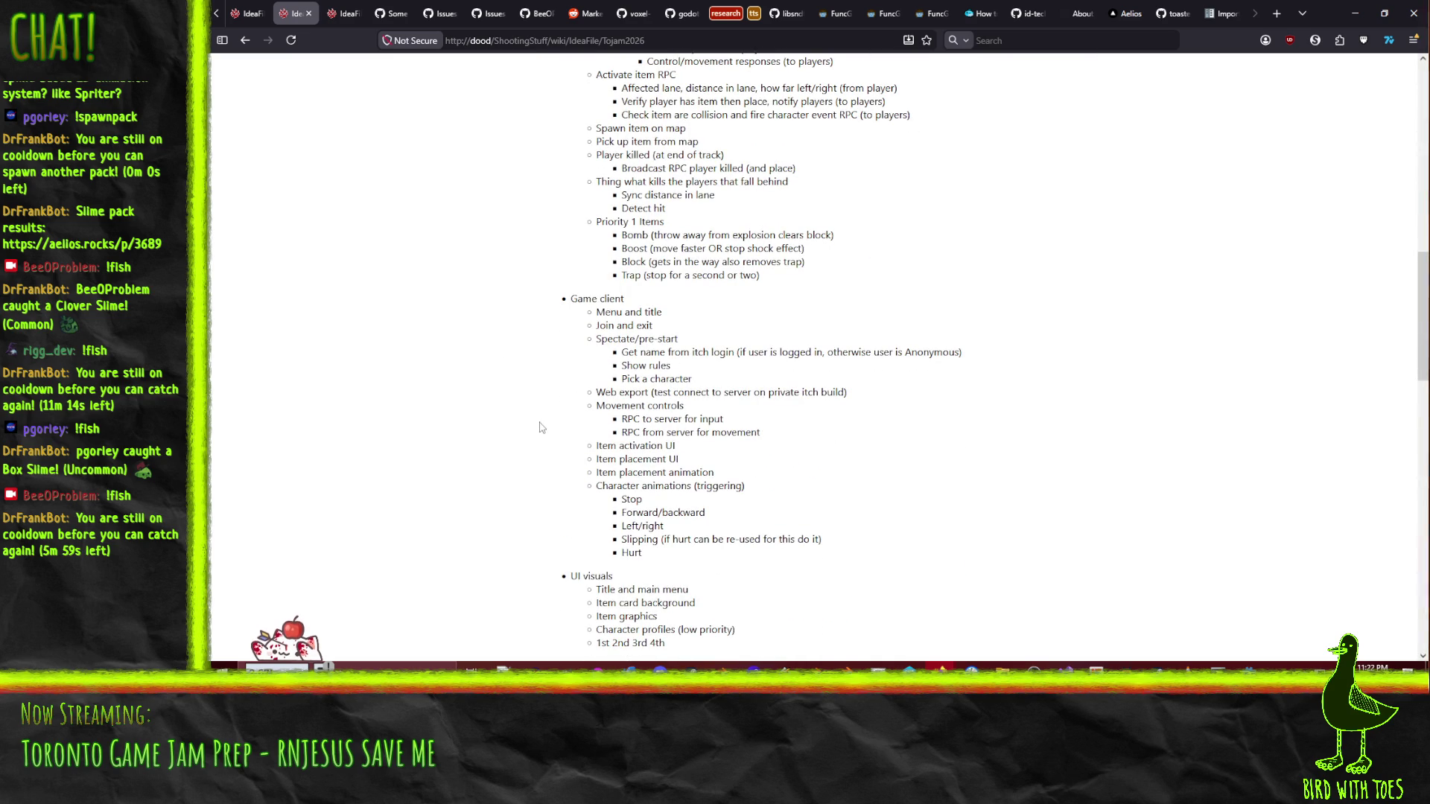
scroll(538, 421, down, 2)
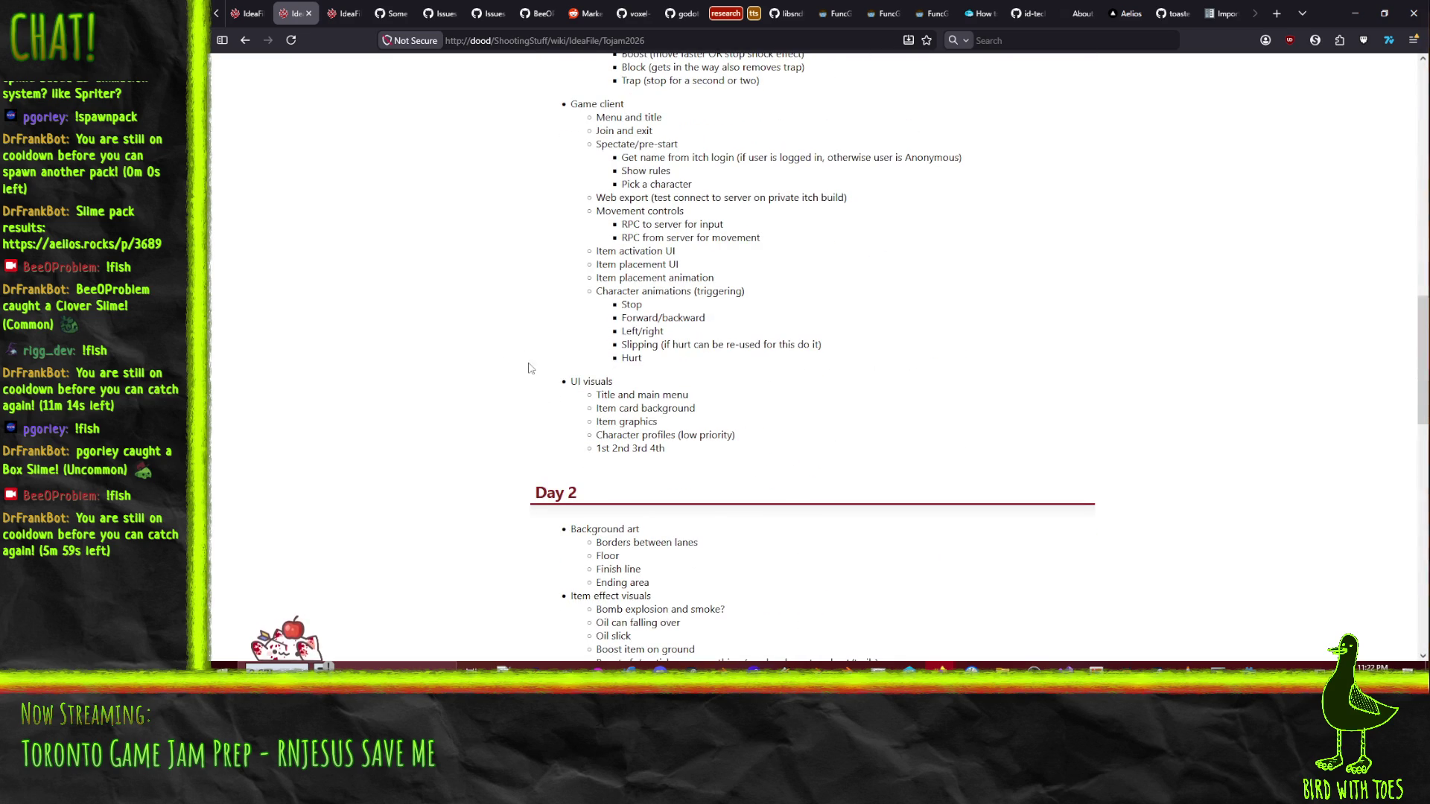
scroll(508, 321, down, 3)
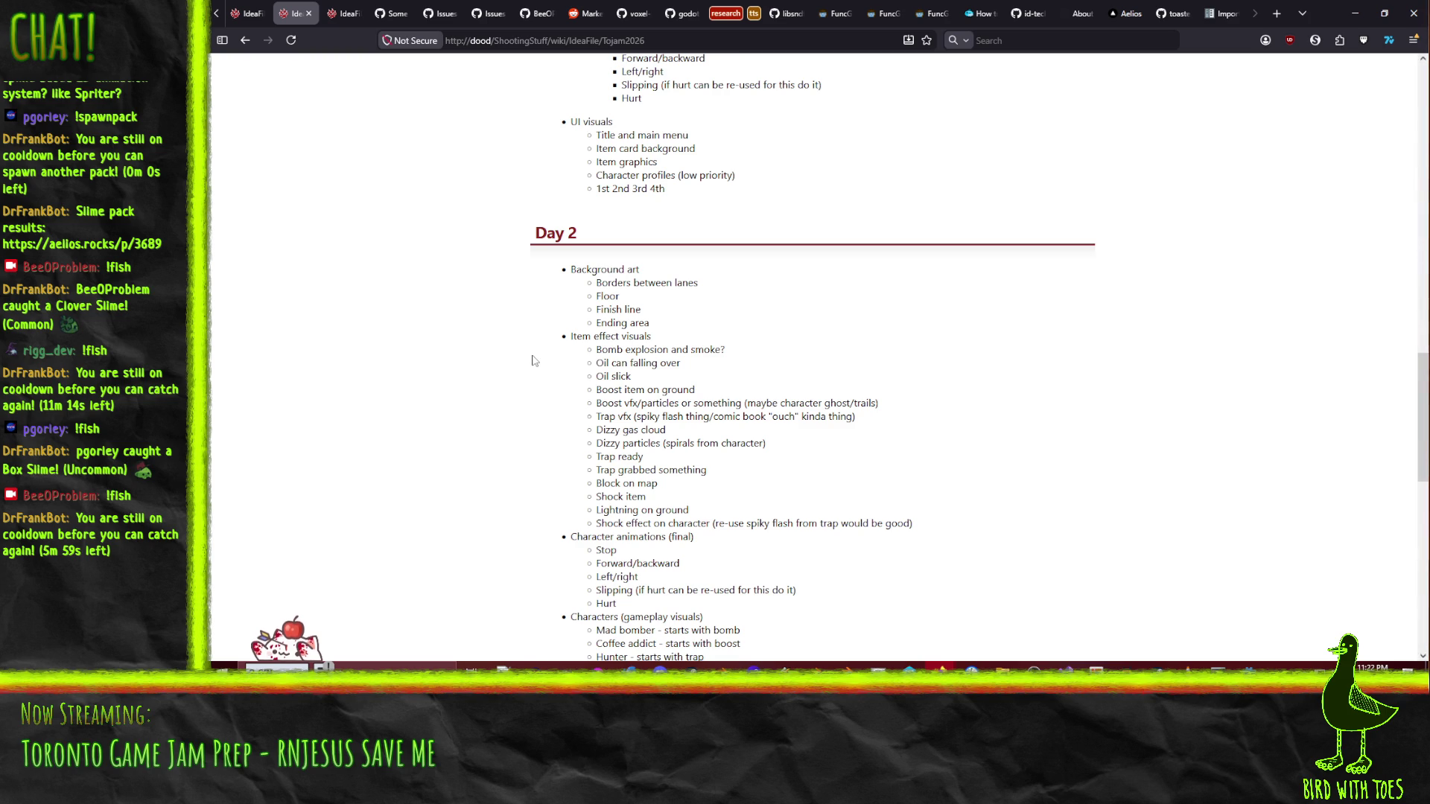
scroll(533, 358, down, 2)
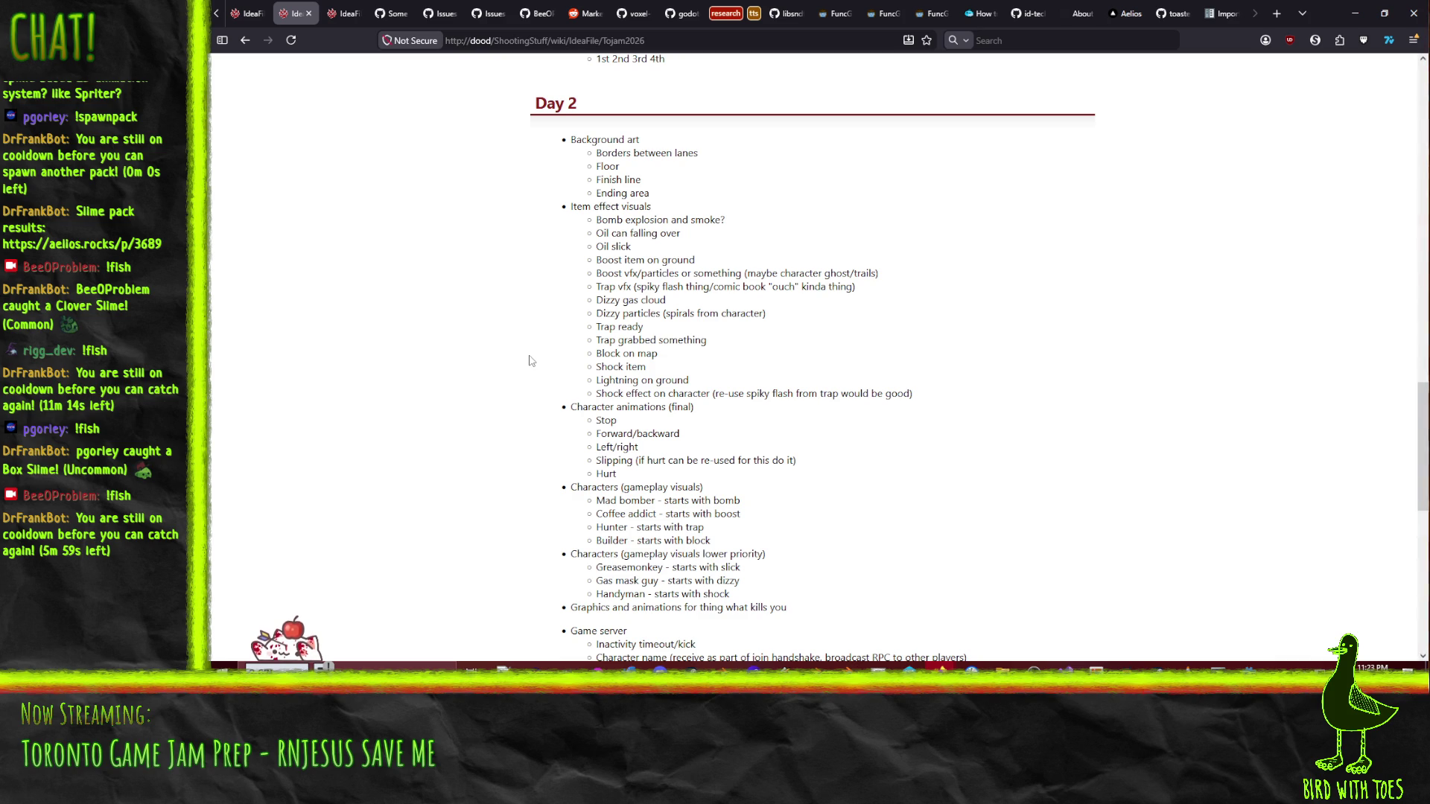
scroll(537, 359, down, 3)
scroll(537, 360, down, 1)
scroll(537, 360, up, 1)
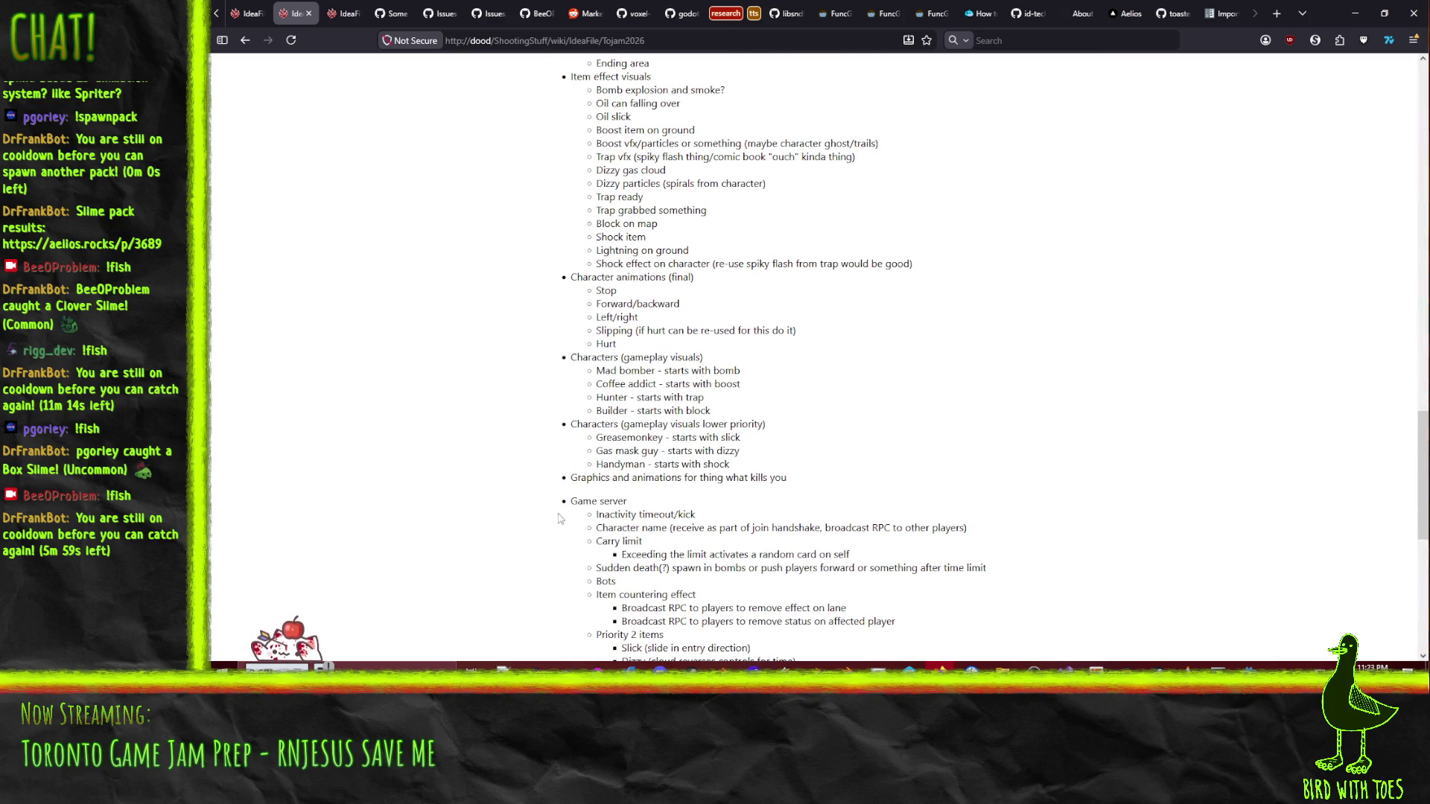
scroll(562, 502, up, 3)
scroll(701, 611, down, 10)
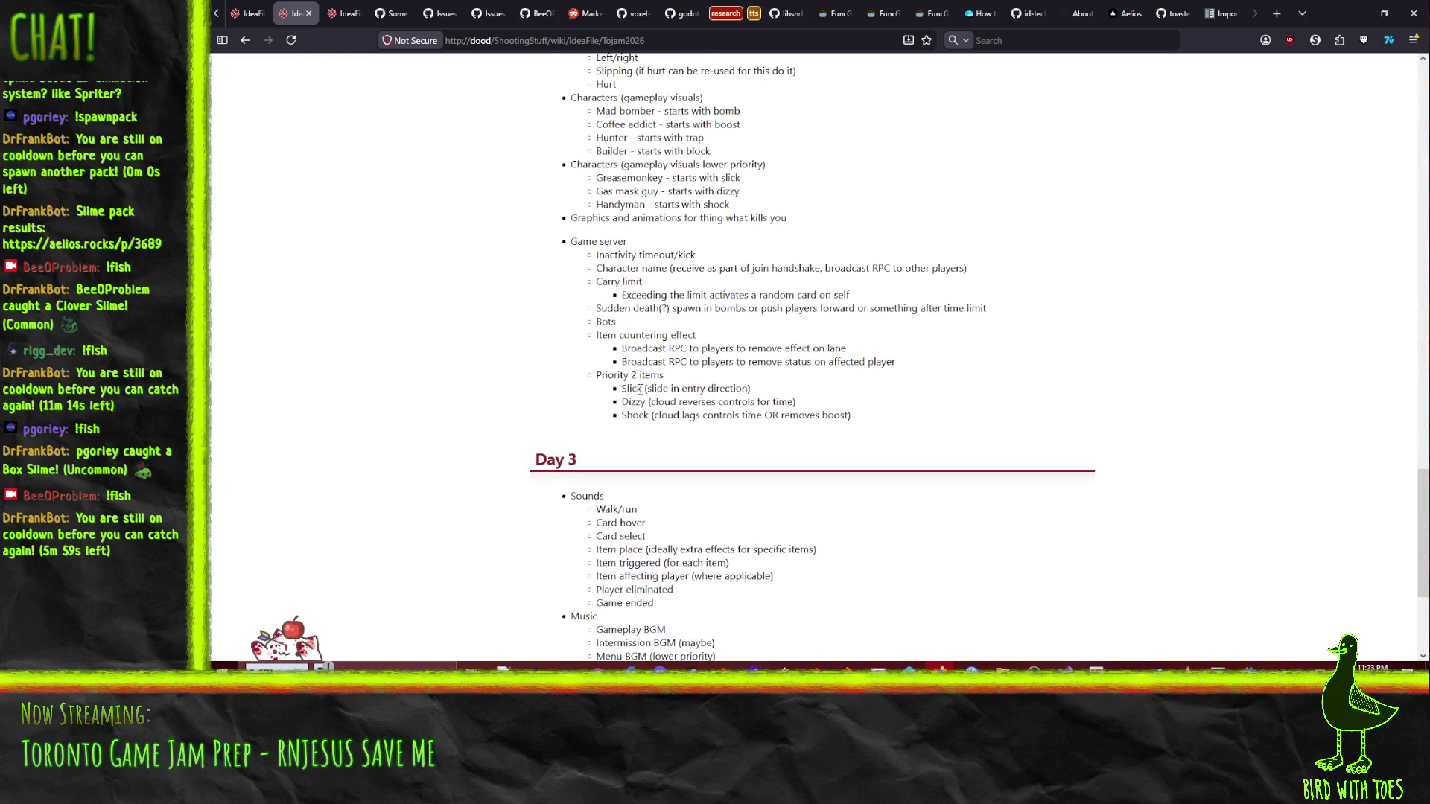
scroll(677, 383, down, 5)
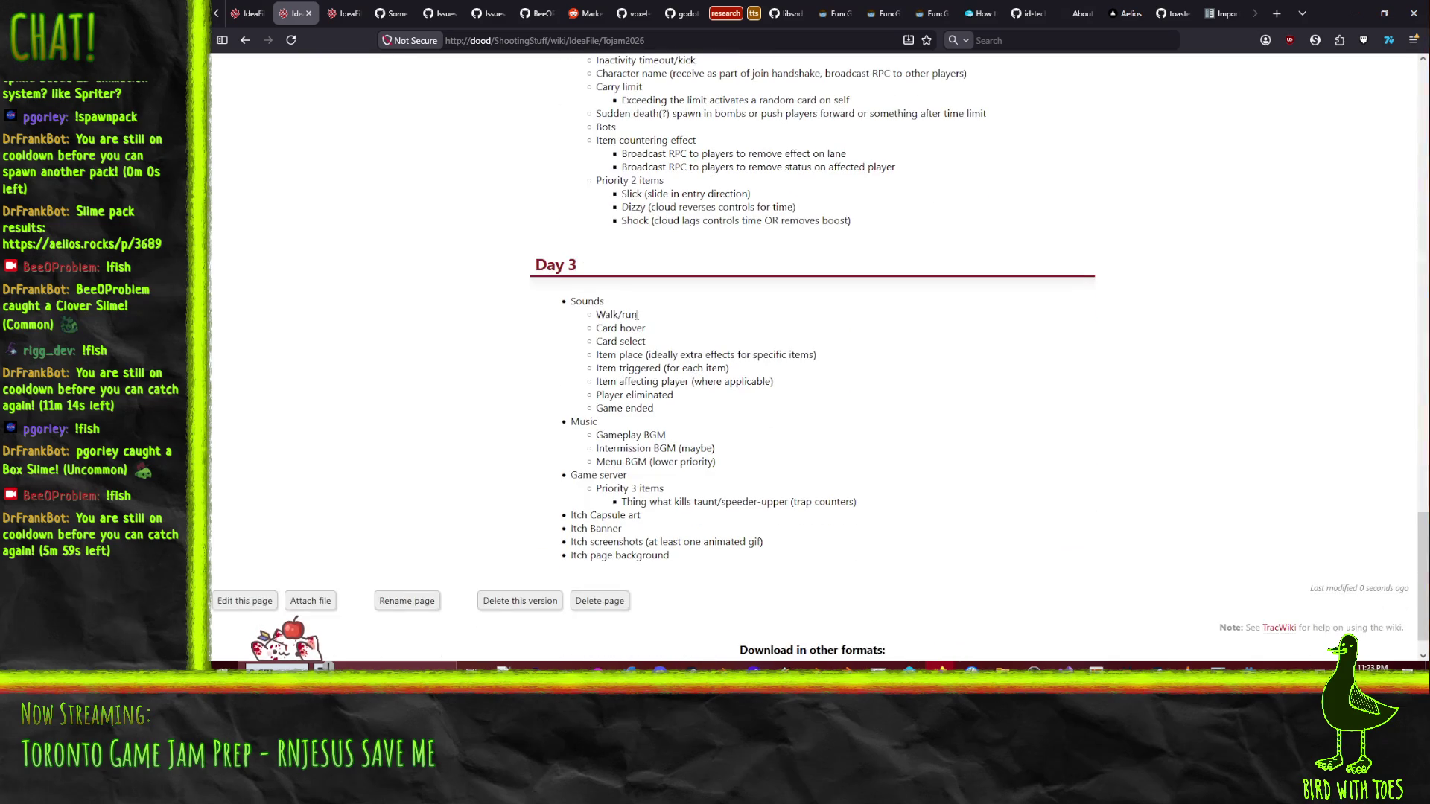
scroll(642, 480, up, 12)
scroll(643, 480, up, 20)
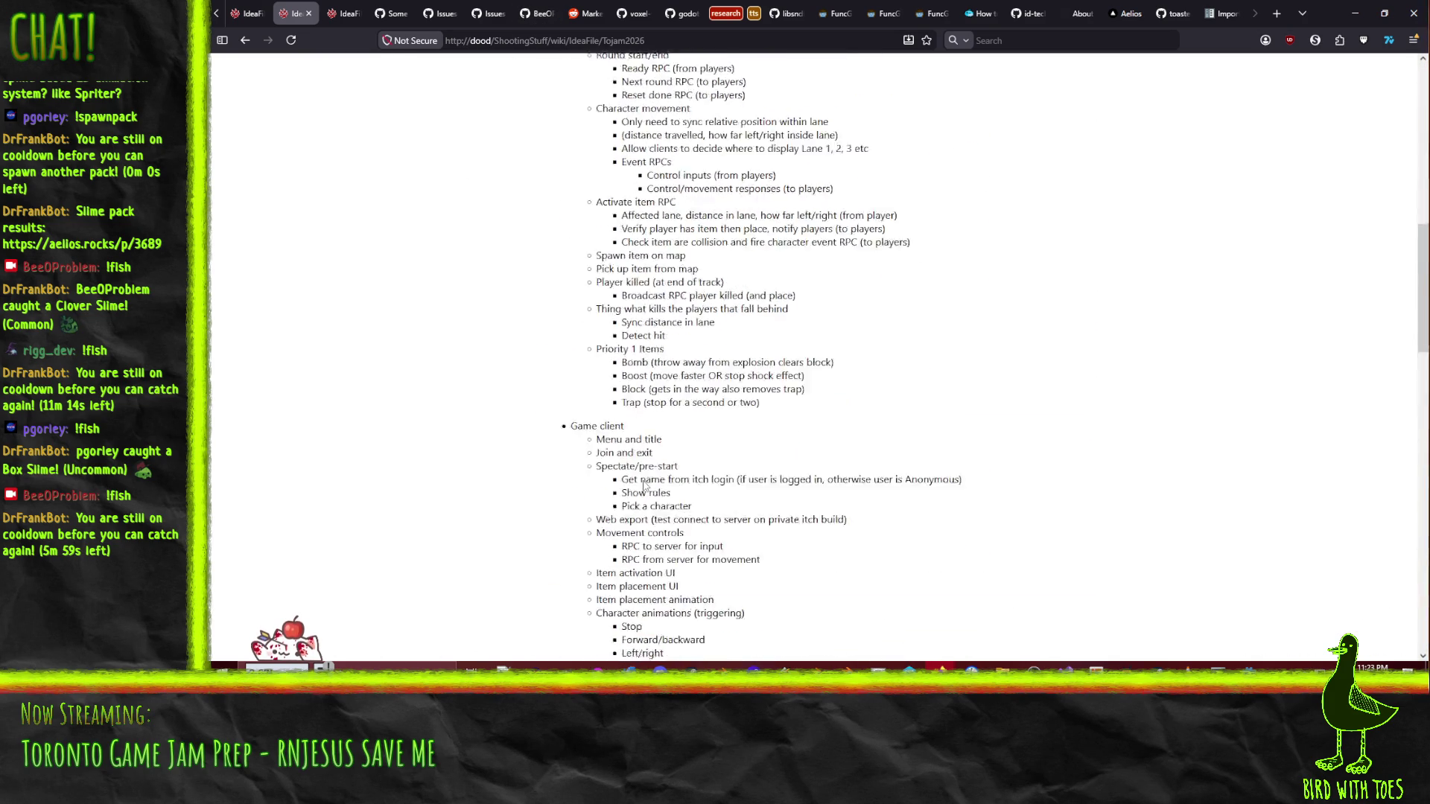
scroll(646, 485, down, 12)
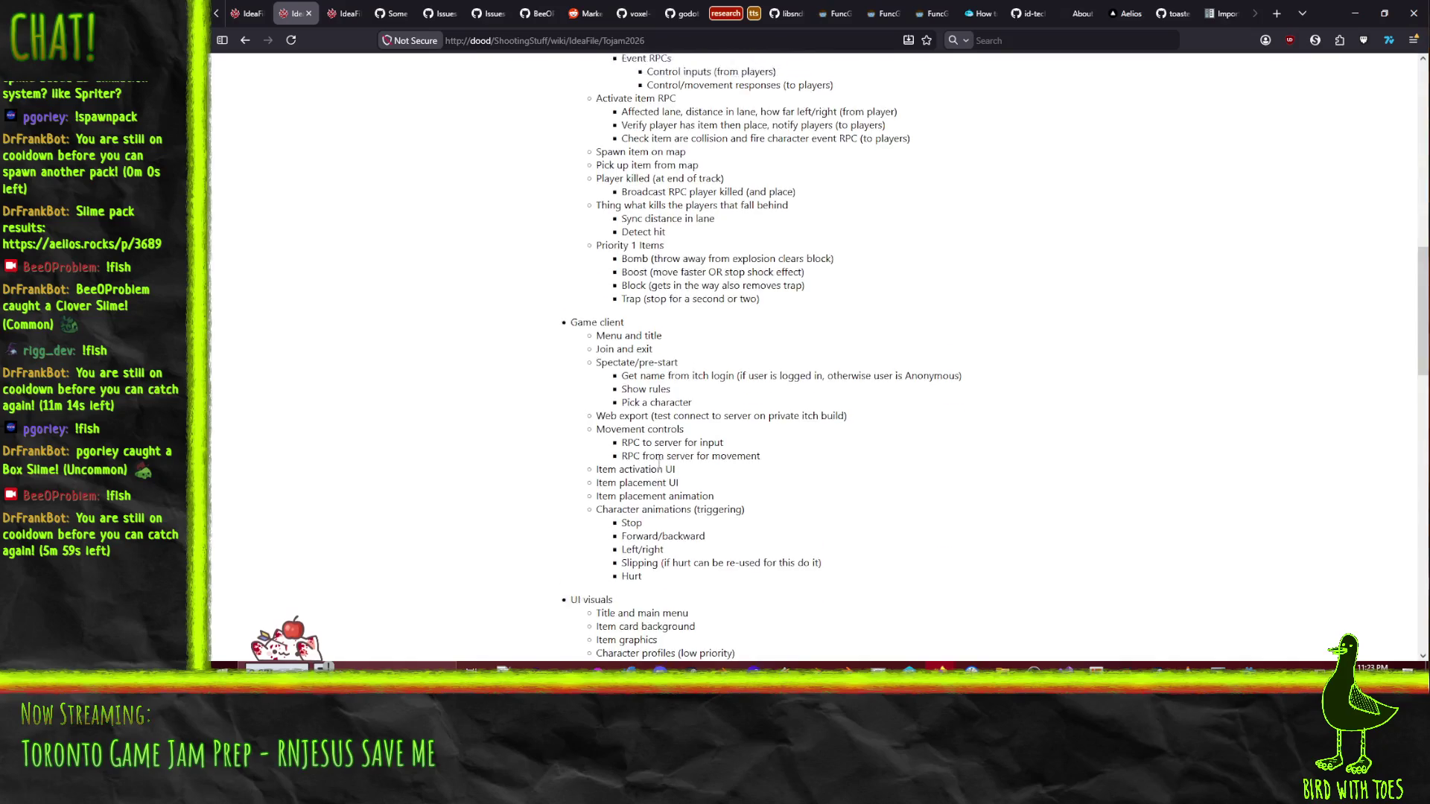
scroll(516, 235, up, 14)
scroll(659, 441, down, 12)
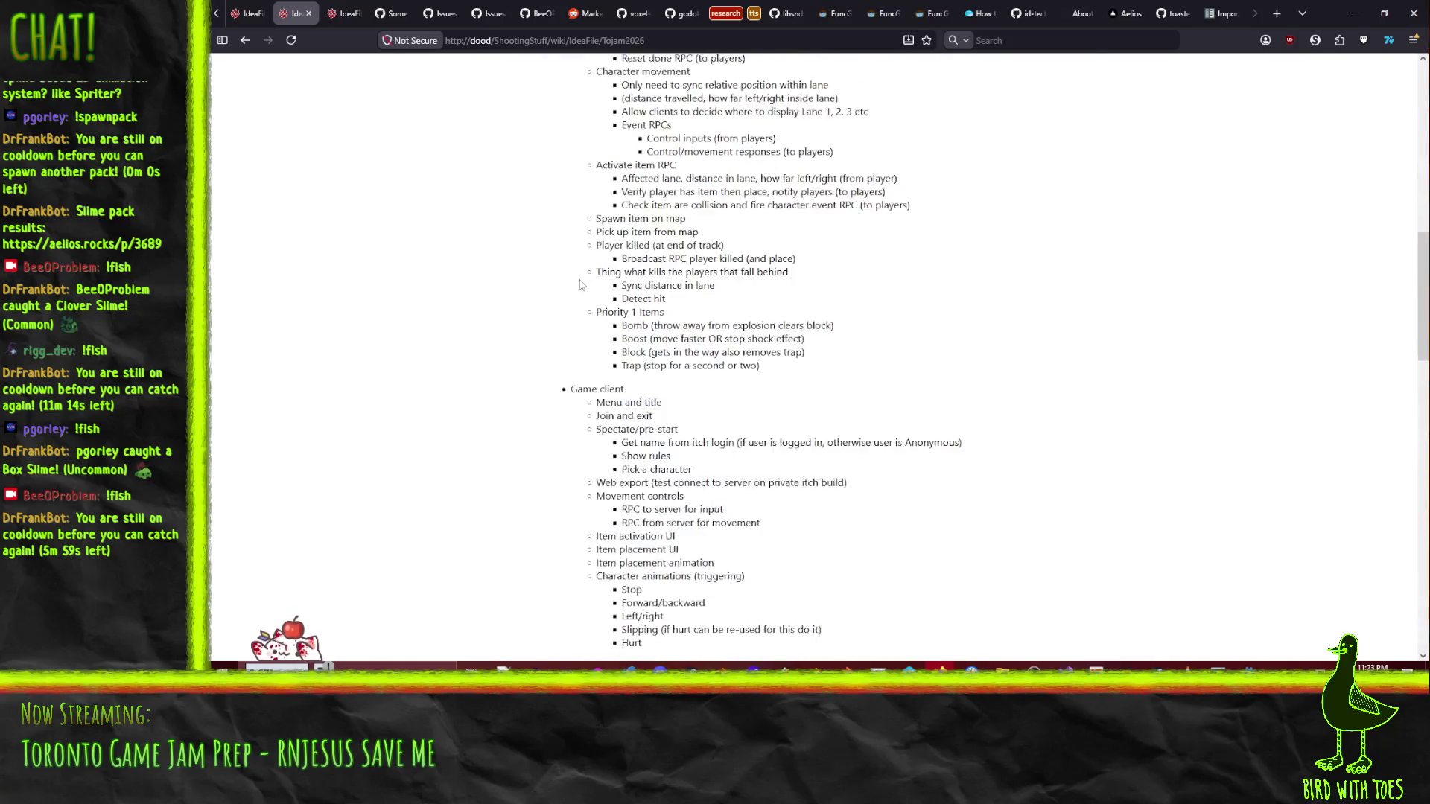
scroll(659, 441, down, 4)
scroll(641, 417, up, 20)
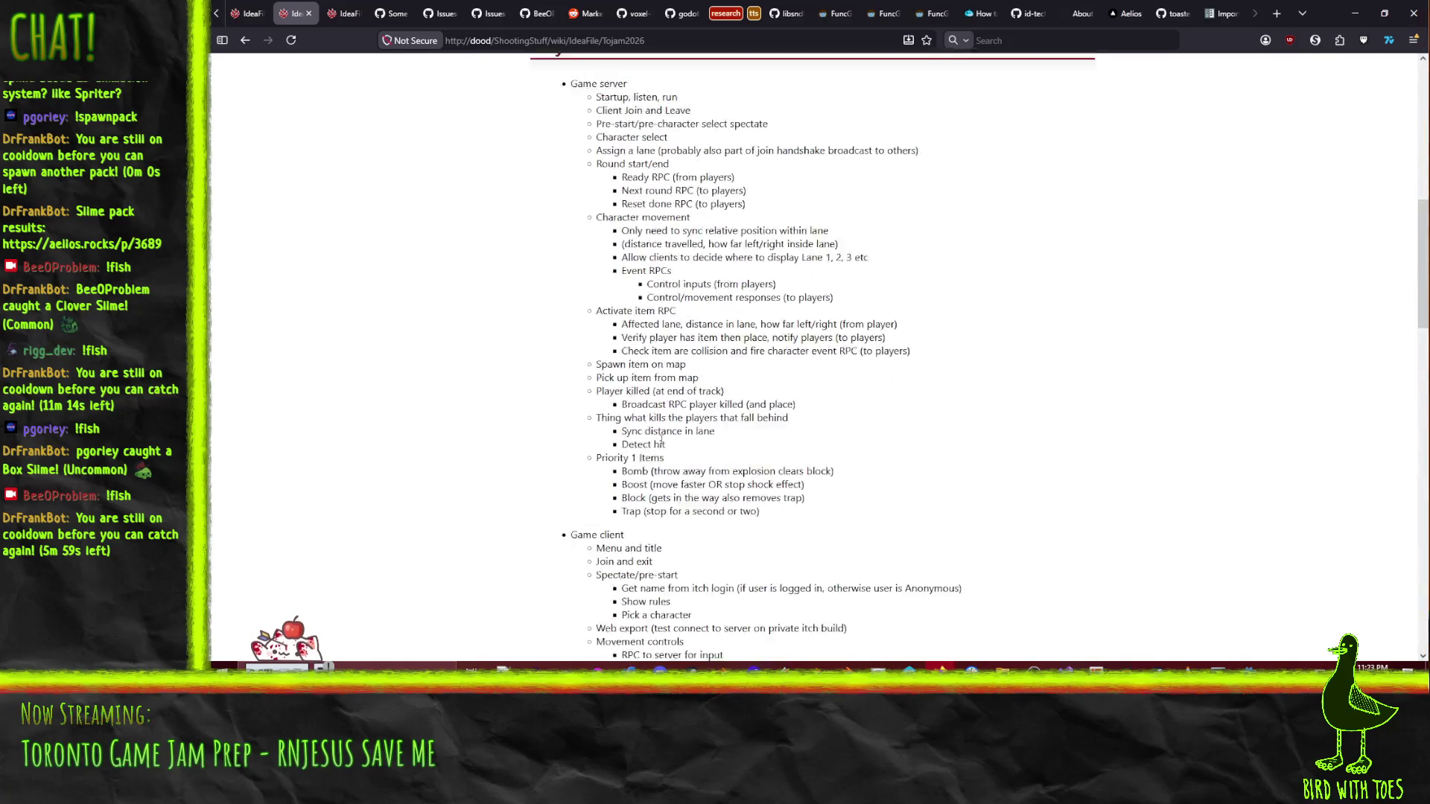
scroll(605, 372, down, 10)
scroll(468, 275, down, 18)
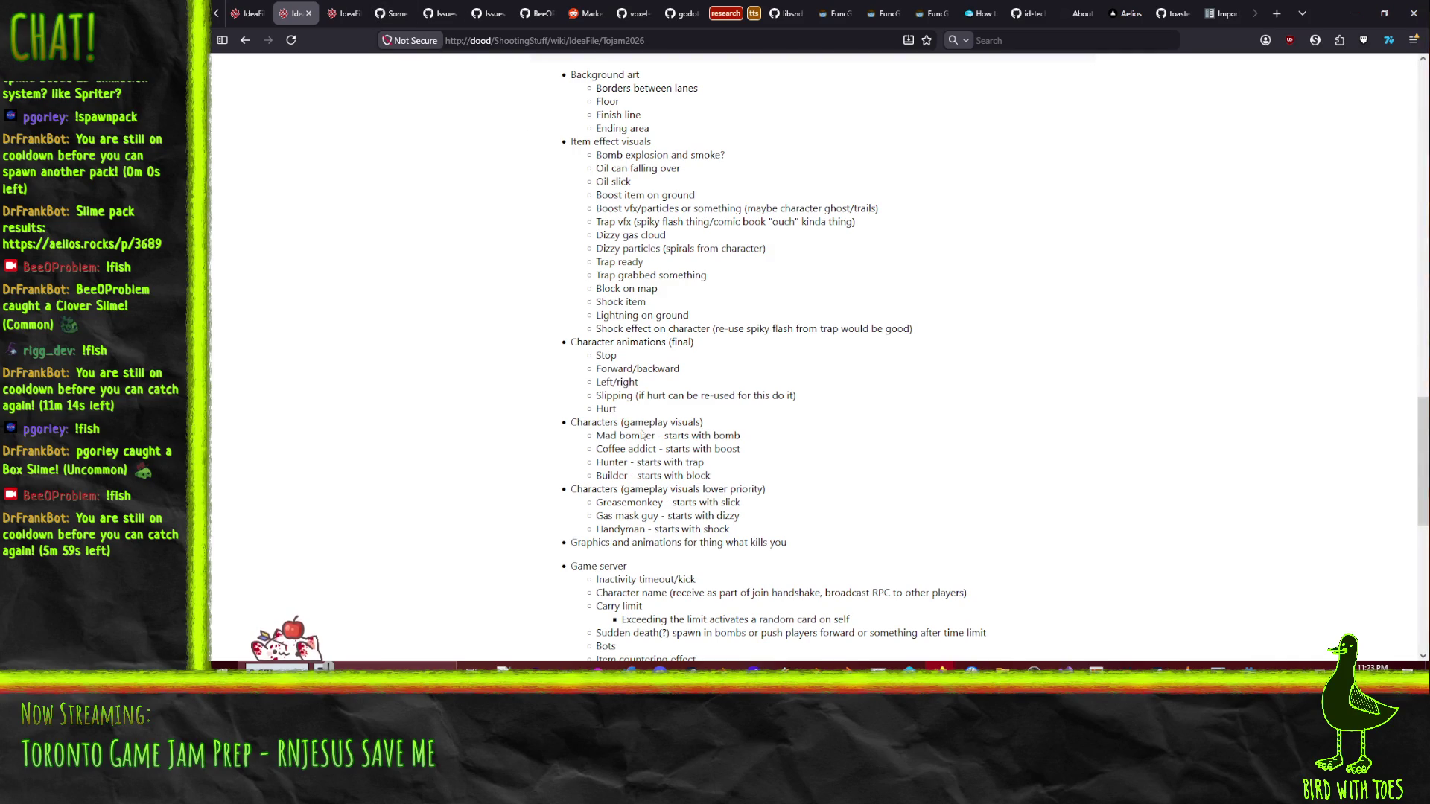
scroll(666, 421, down, 1)
scroll(609, 309, up, 1)
scroll(603, 440, down, 2)
scroll(607, 466, up, 2)
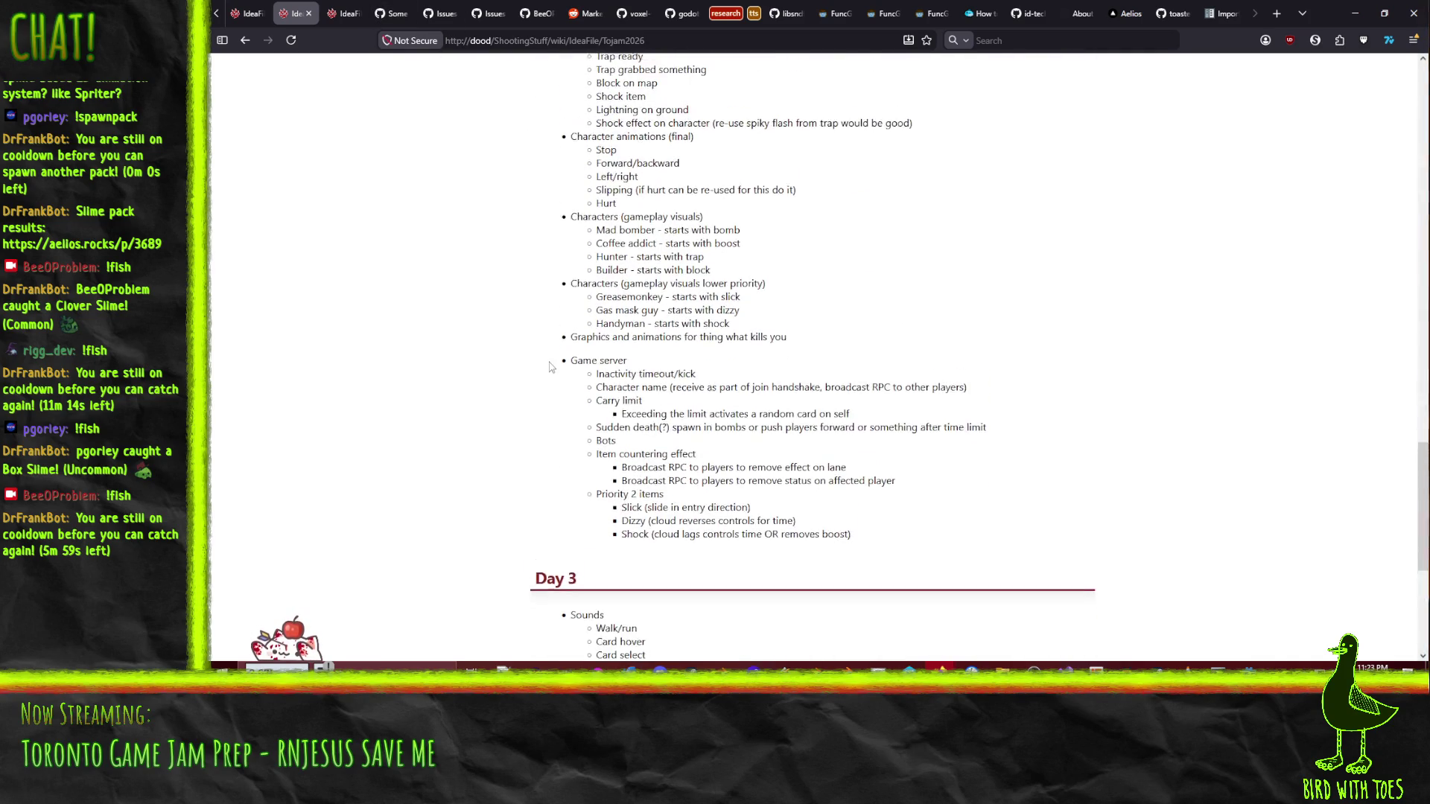
scroll(692, 527, down, 6)
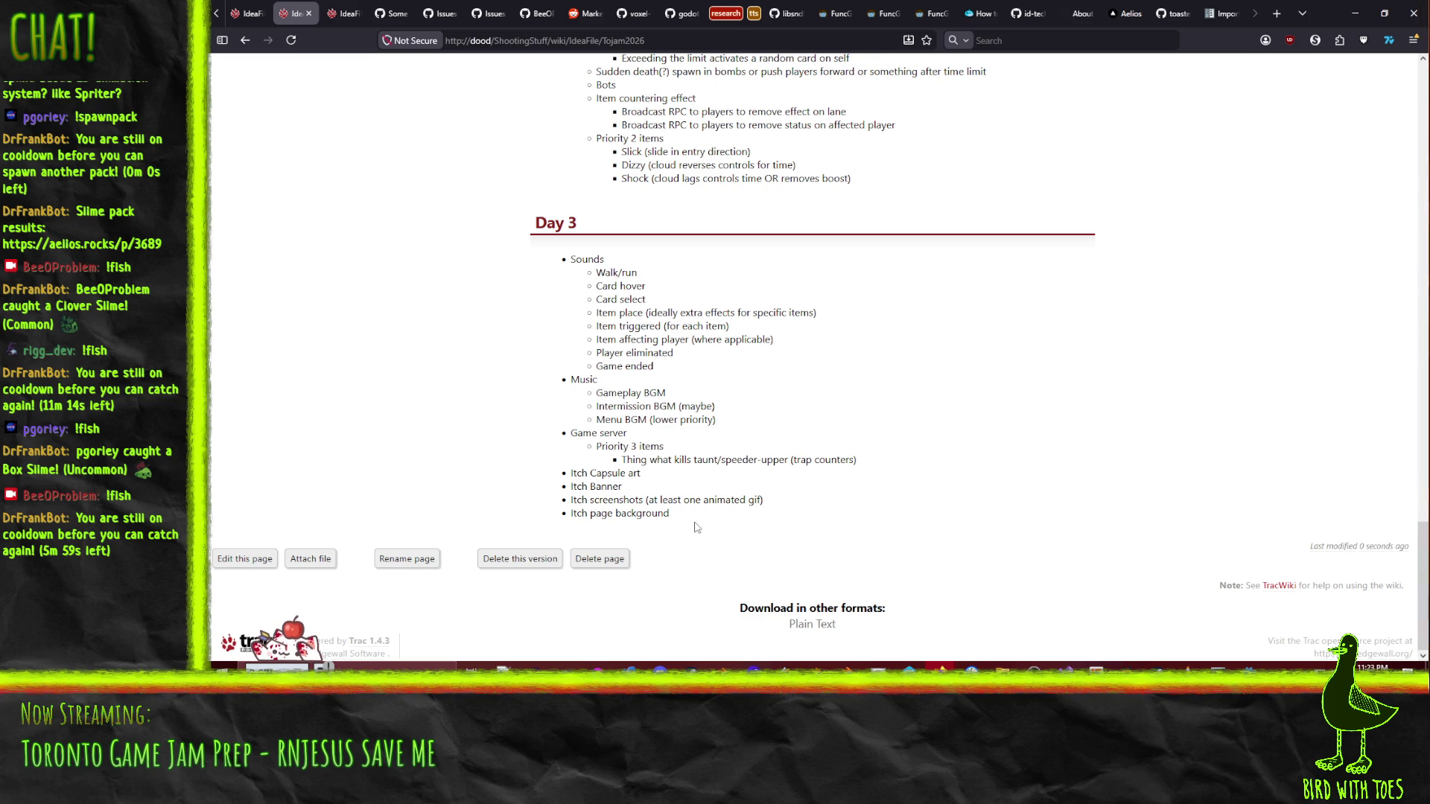
scroll(821, 515, up, 5)
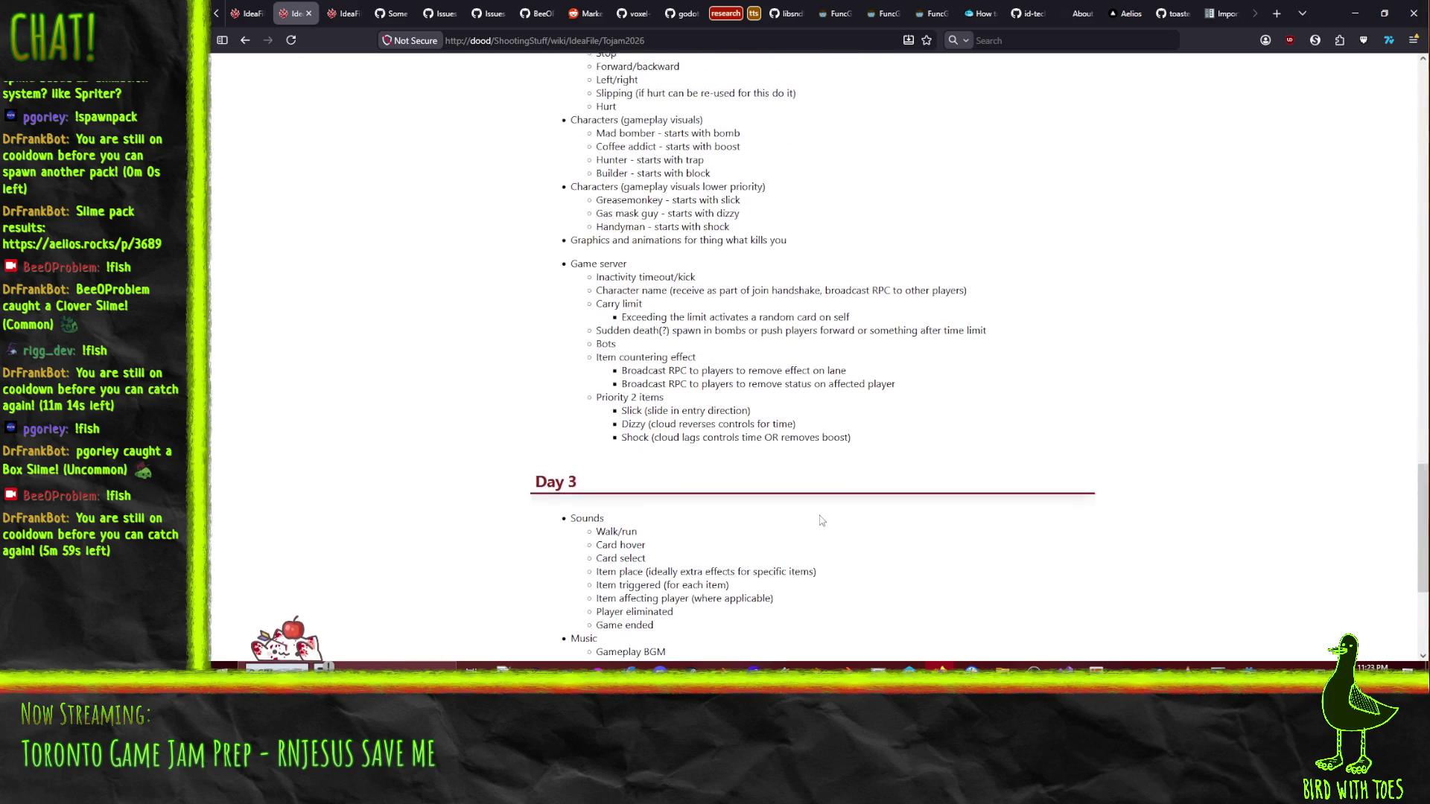
scroll(887, 510, up, 7)
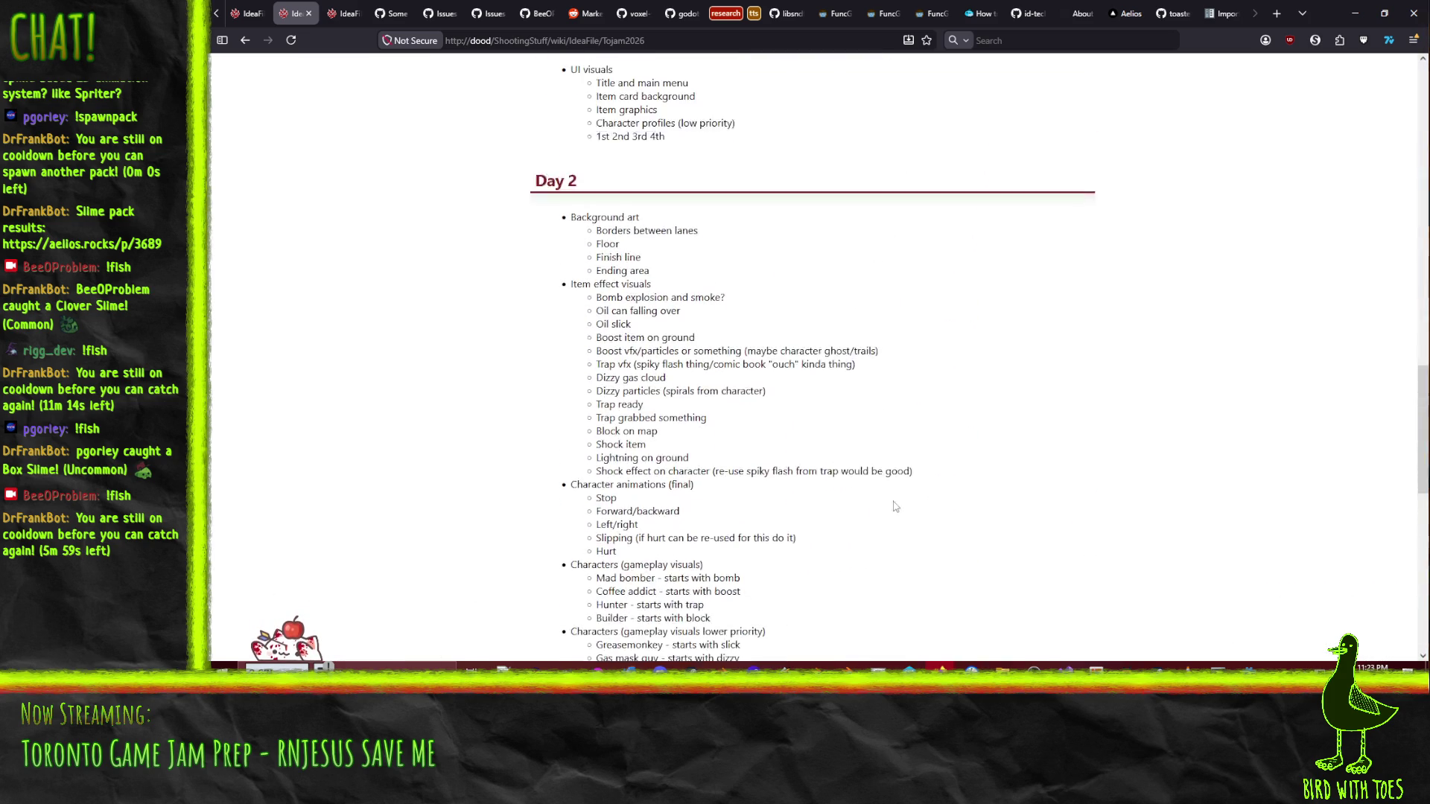
scroll(907, 516, up, 10)
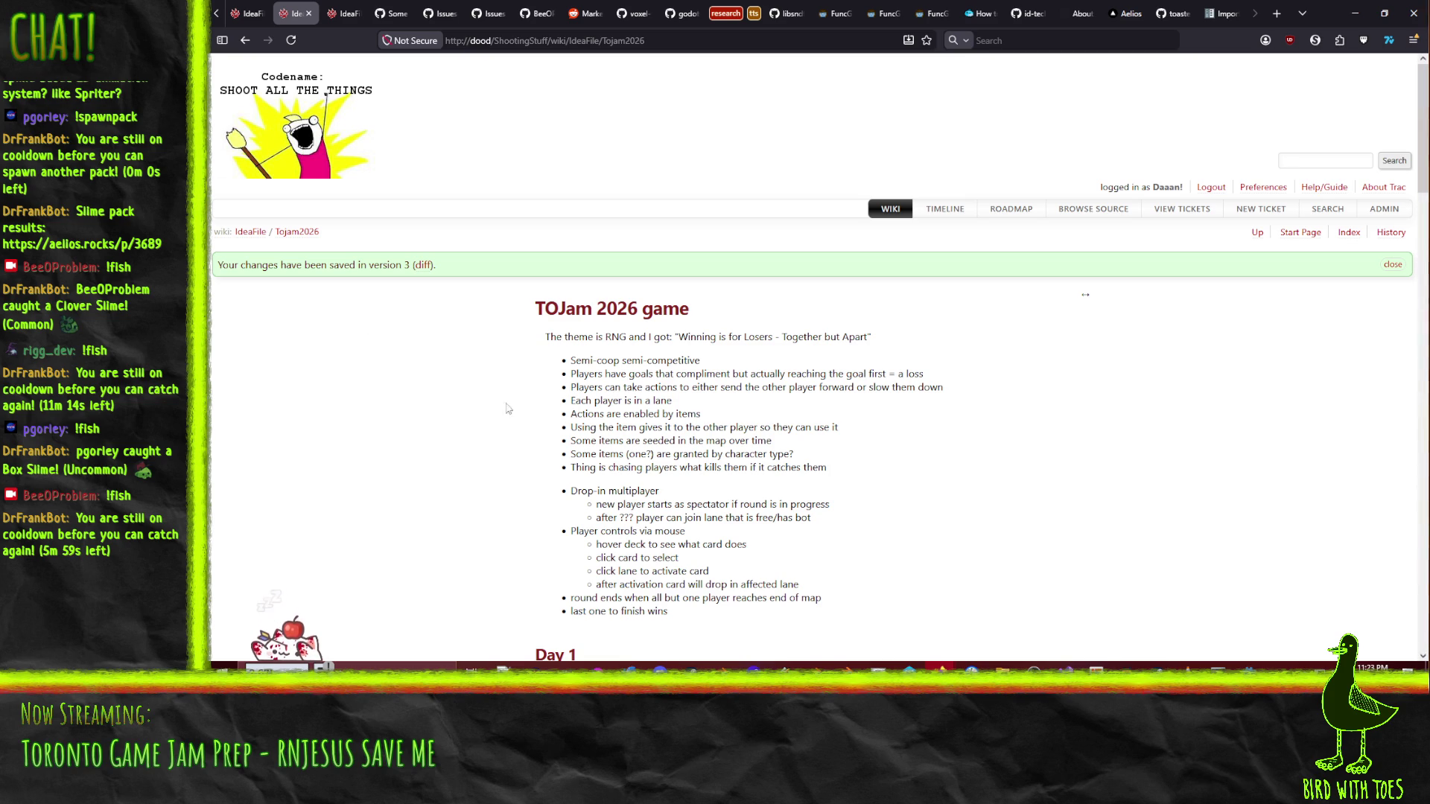
key(ctrl+Tab)
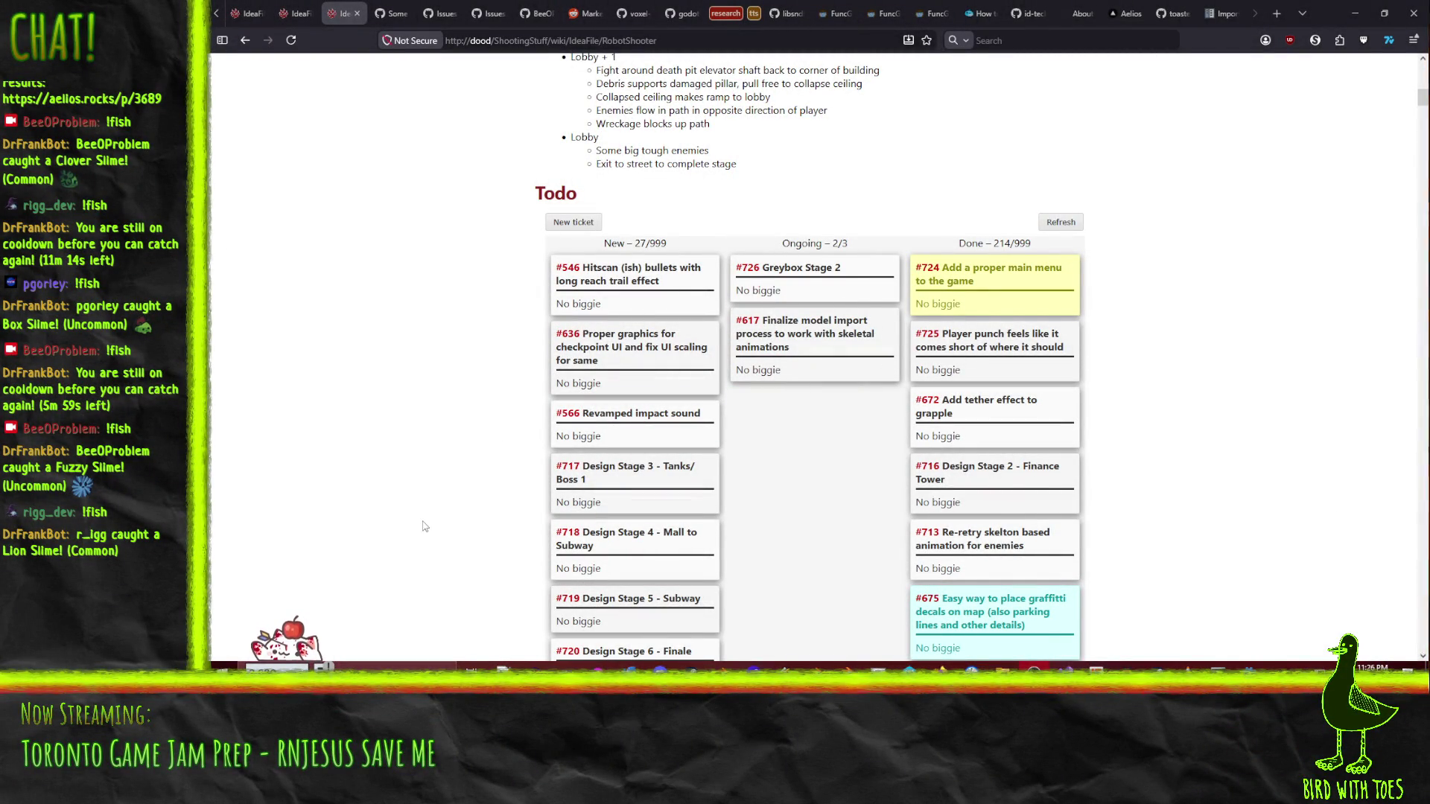
- Switch from the browser back to the Godot editor showing EnemyPostprocess.gd
click(1251, 668)
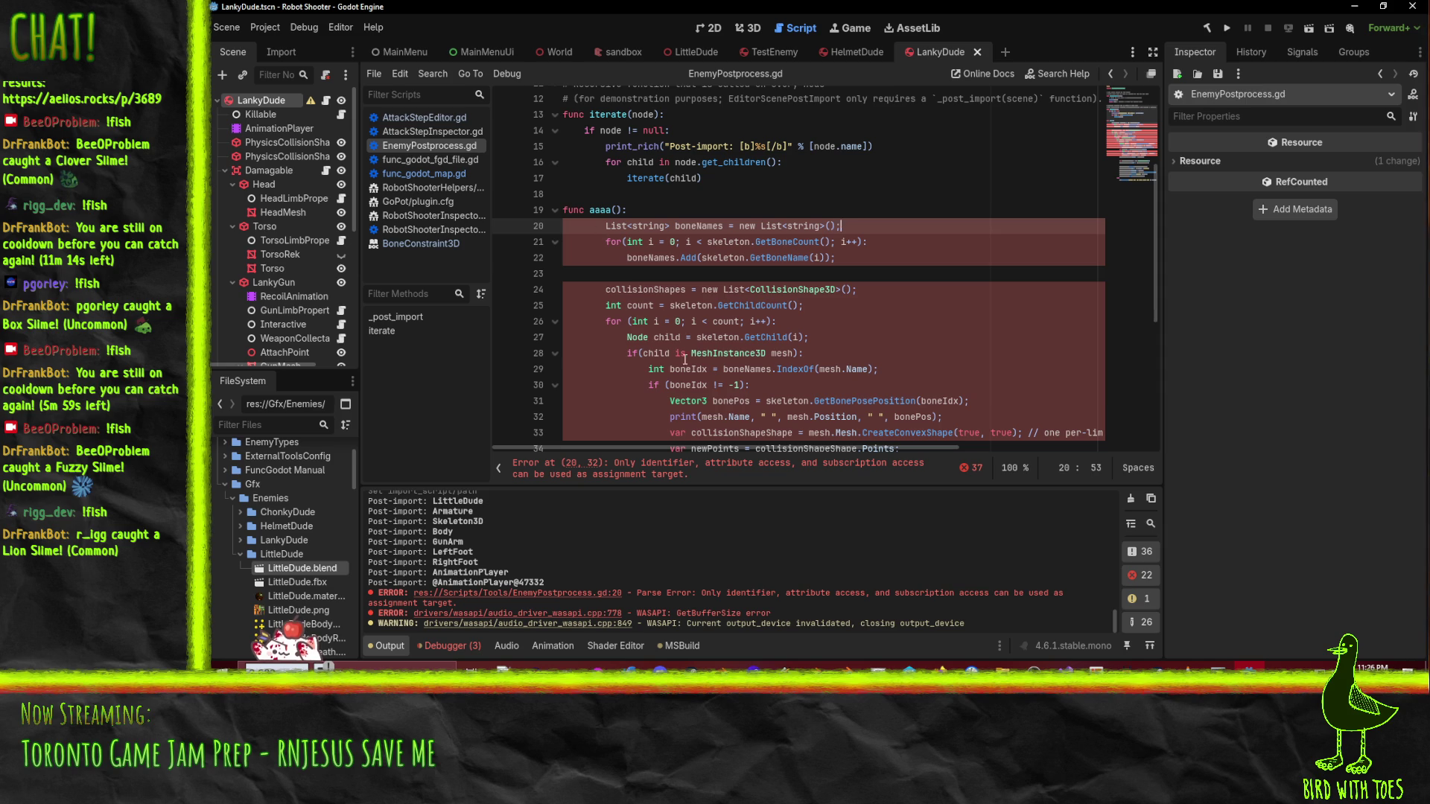
- Rewrite the C# List<string> declaration on line 20 as 'var boneNames : Array'
scroll(780, 388, up, 3)
scroll(702, 365, down, 2)
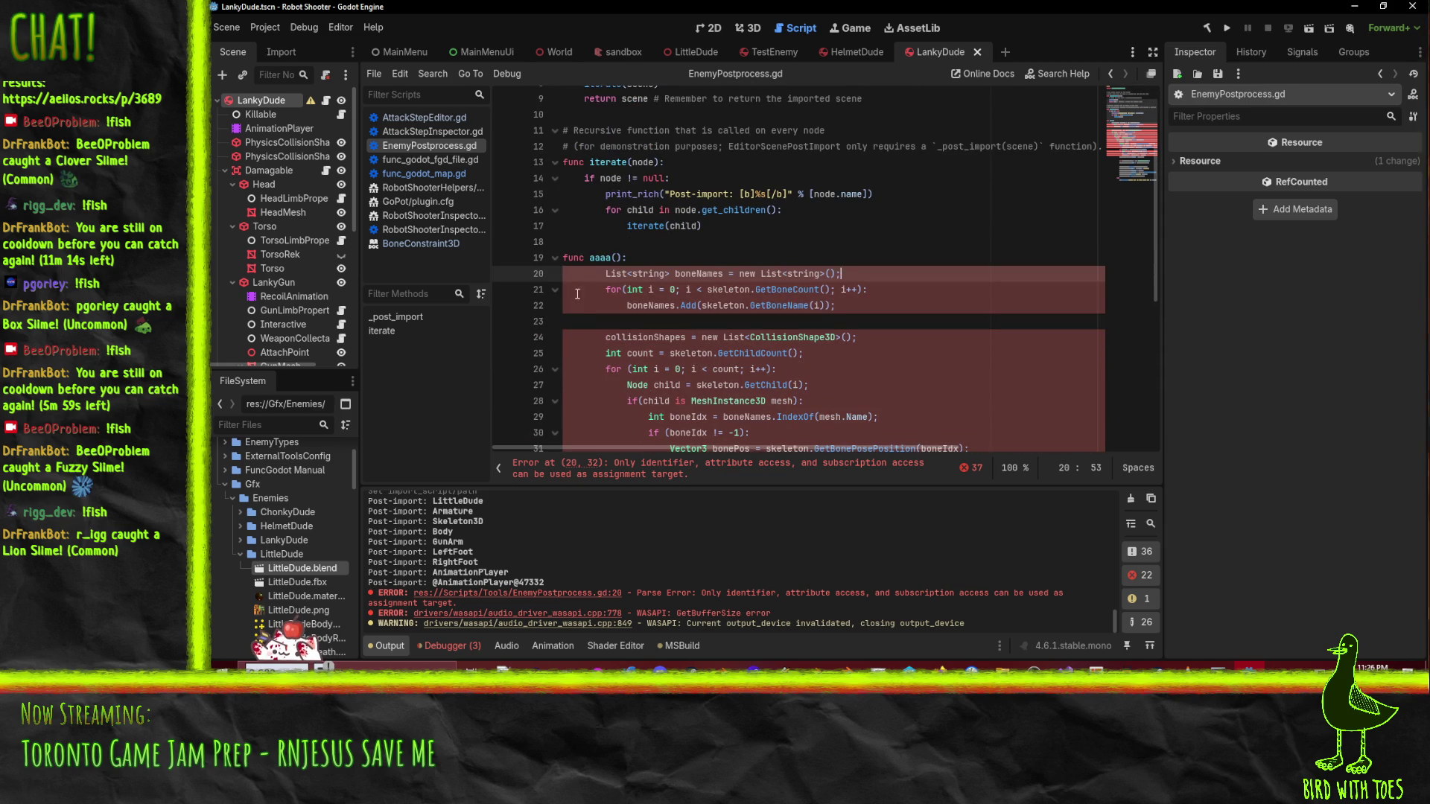
click(607, 274)
scroll(786, 294, up, 1)
click(686, 321)
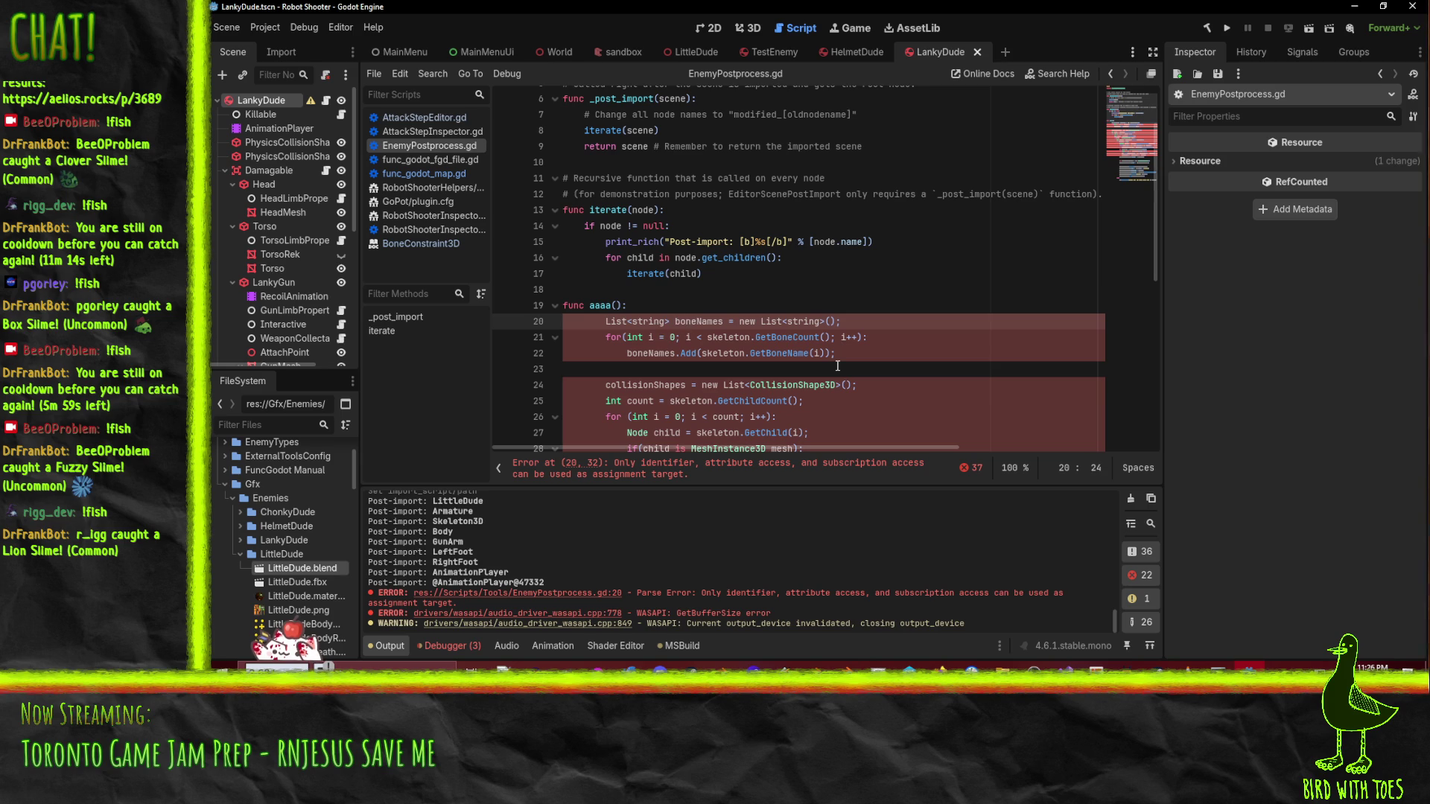
key(shift+Home)
key(BackSpace)
text(var)
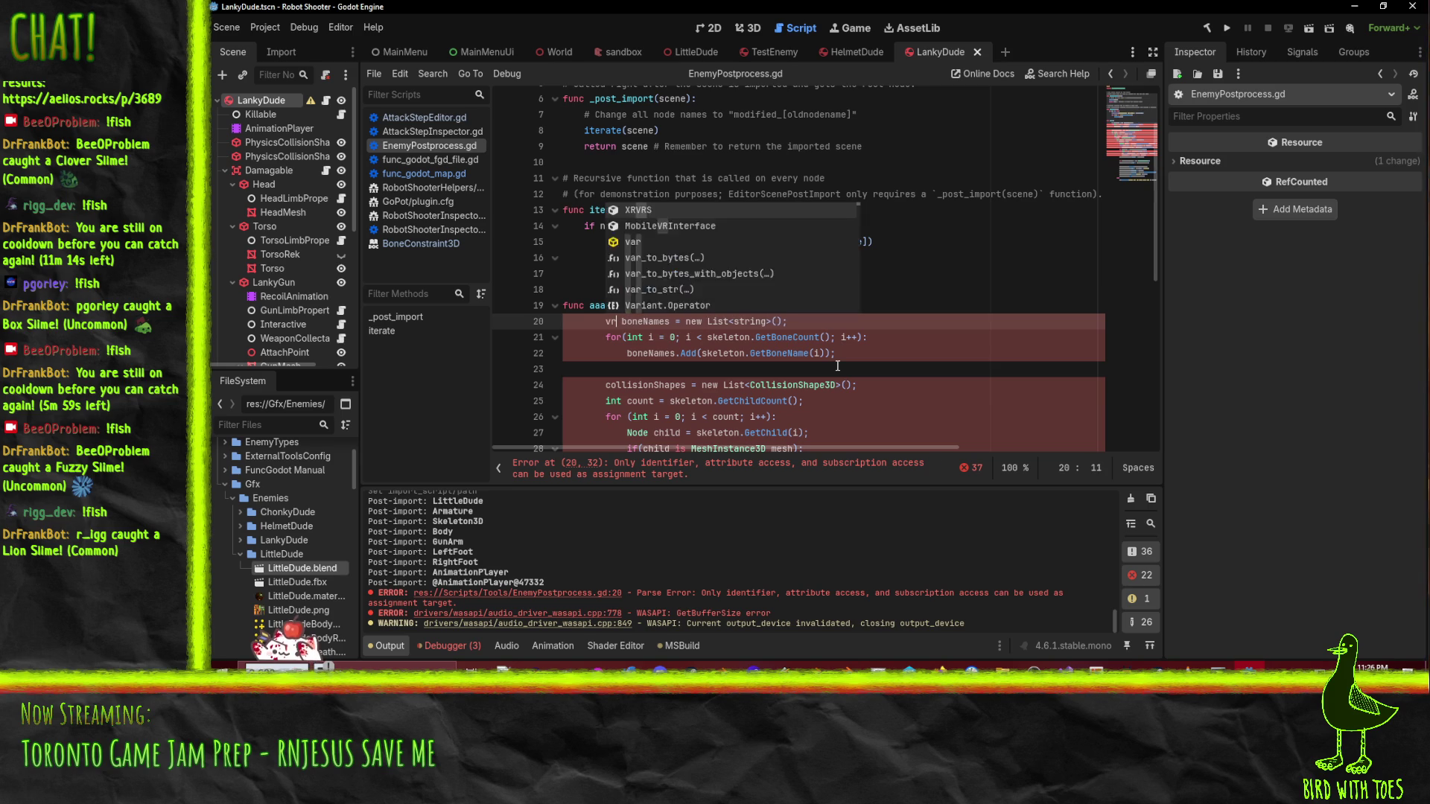
key(ctrl+Right)
text(: Array;)
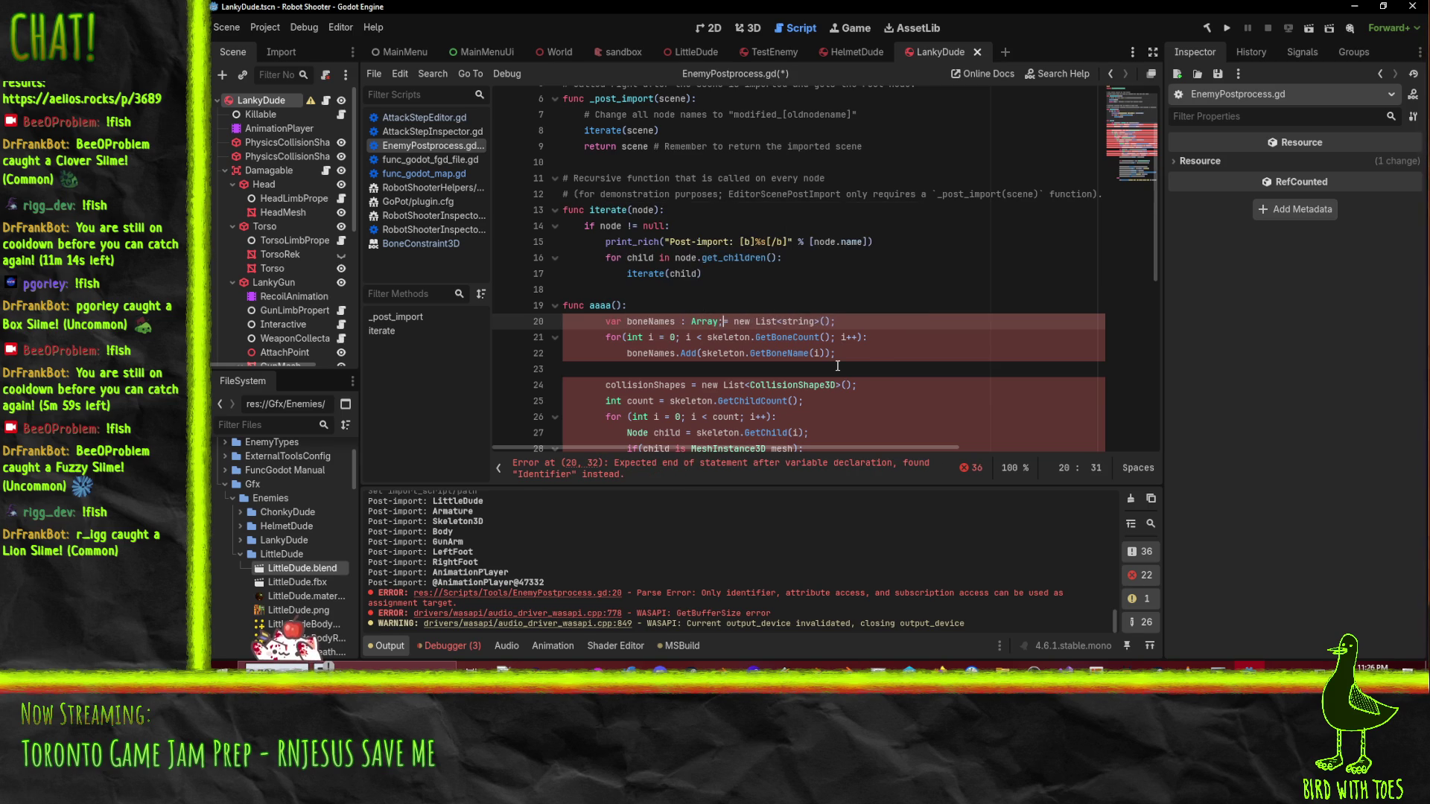
key(shift+End)
key(Delete)
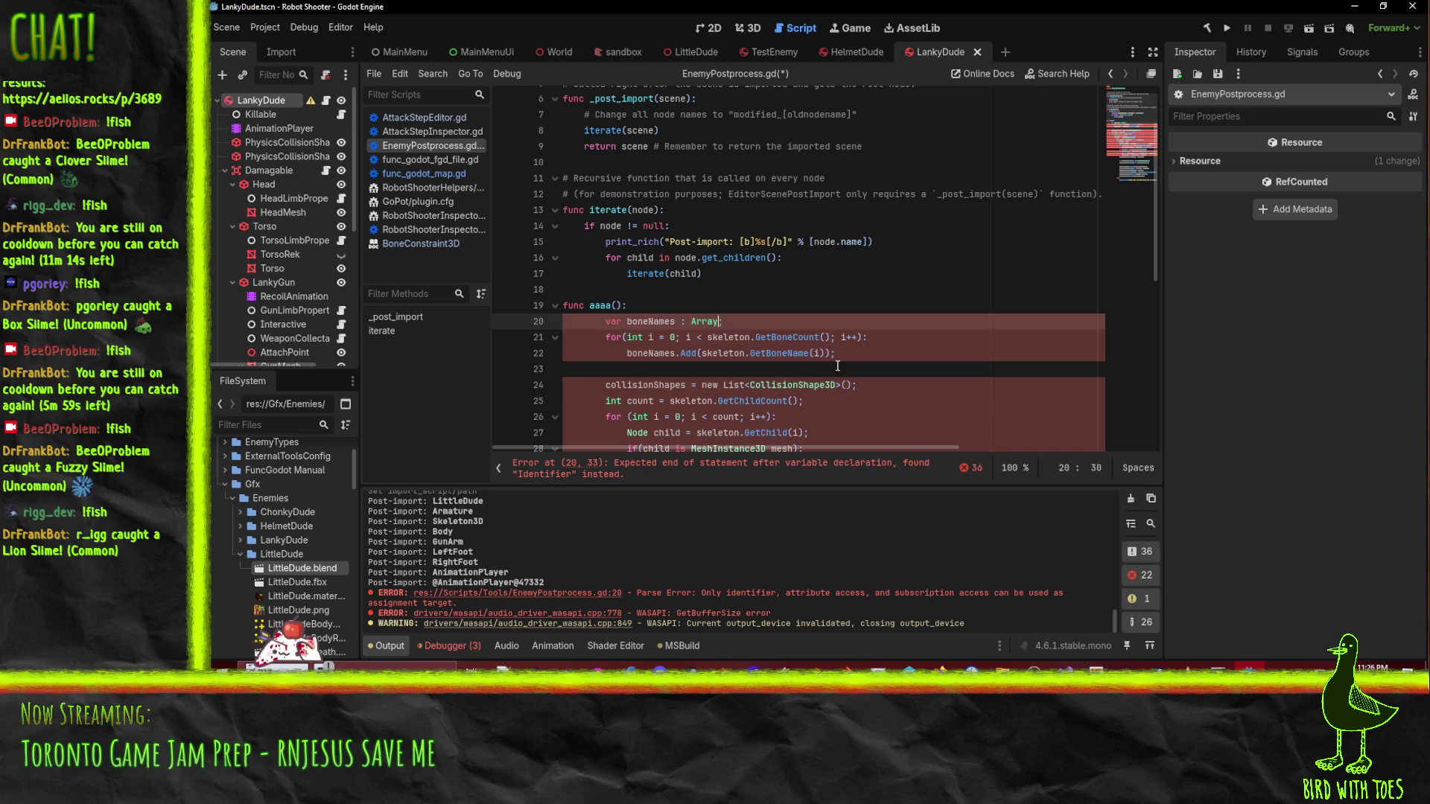
key(Right)
scroll(837, 366, down, 6)
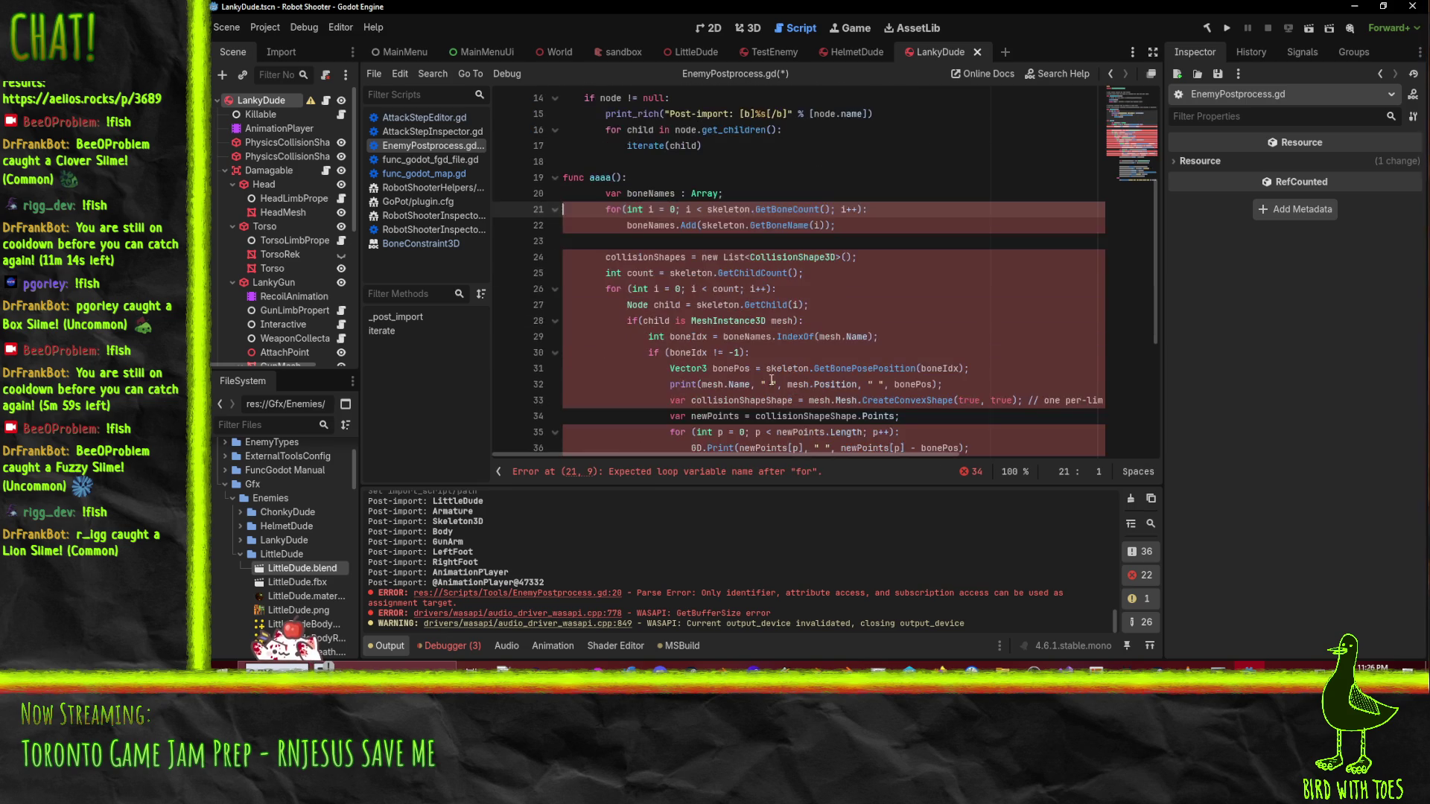
scroll(779, 340, up, 3)
- Declare 'var skeleton : Skeleton3D' below the boneNames declaration
click(738, 200)
key(Return)
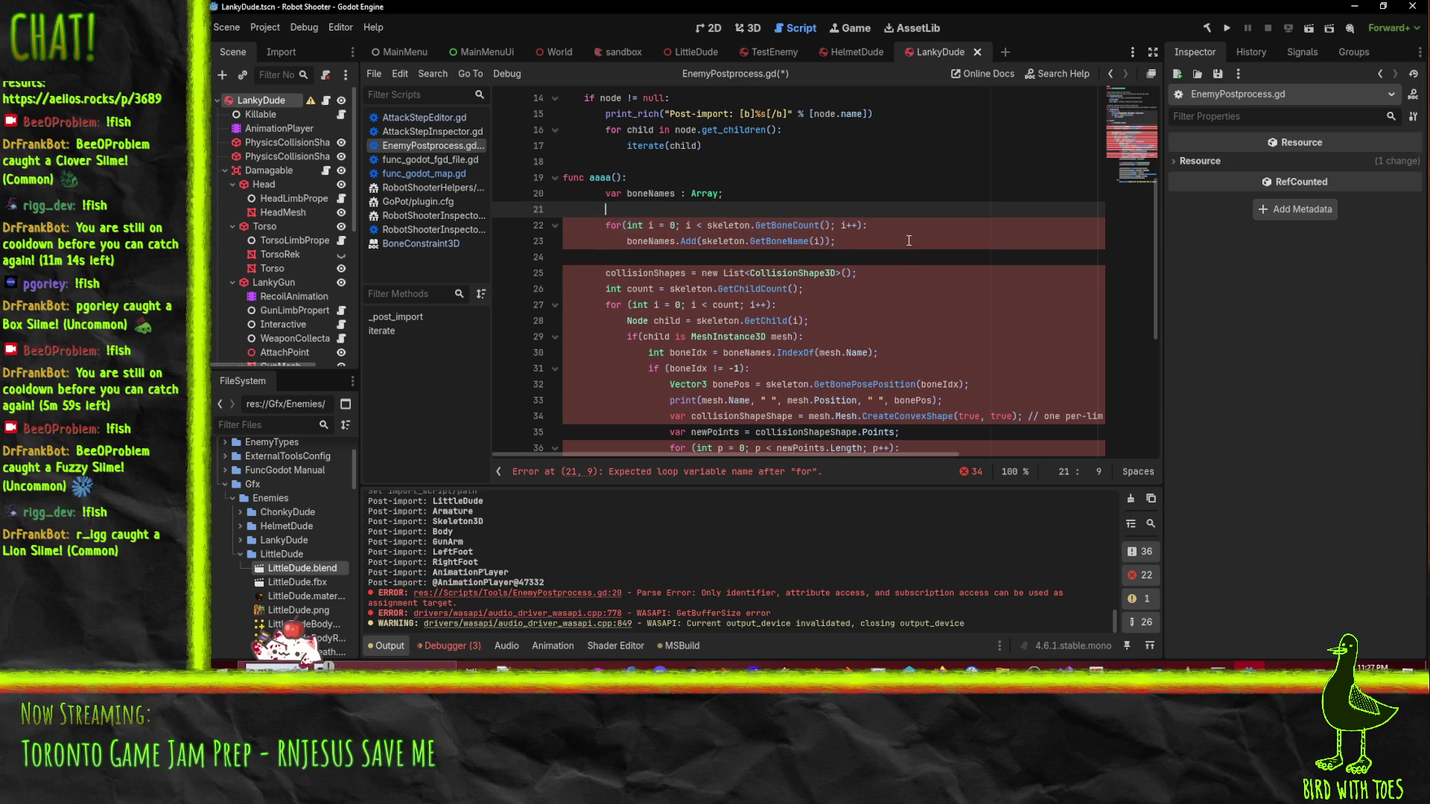
text(for)
key(BackSpace)
key(BackSpace)
key(BackSpace)
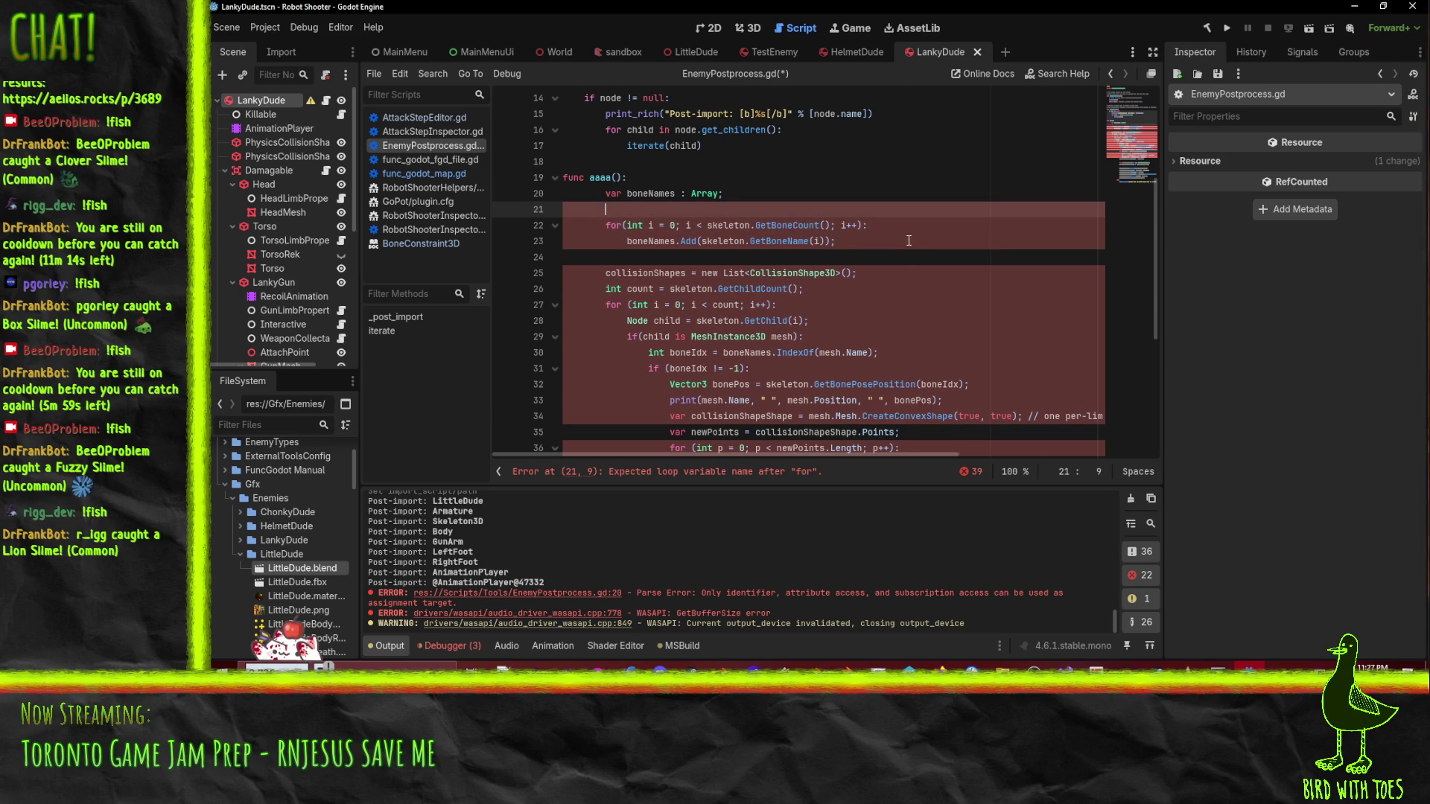
text(var)
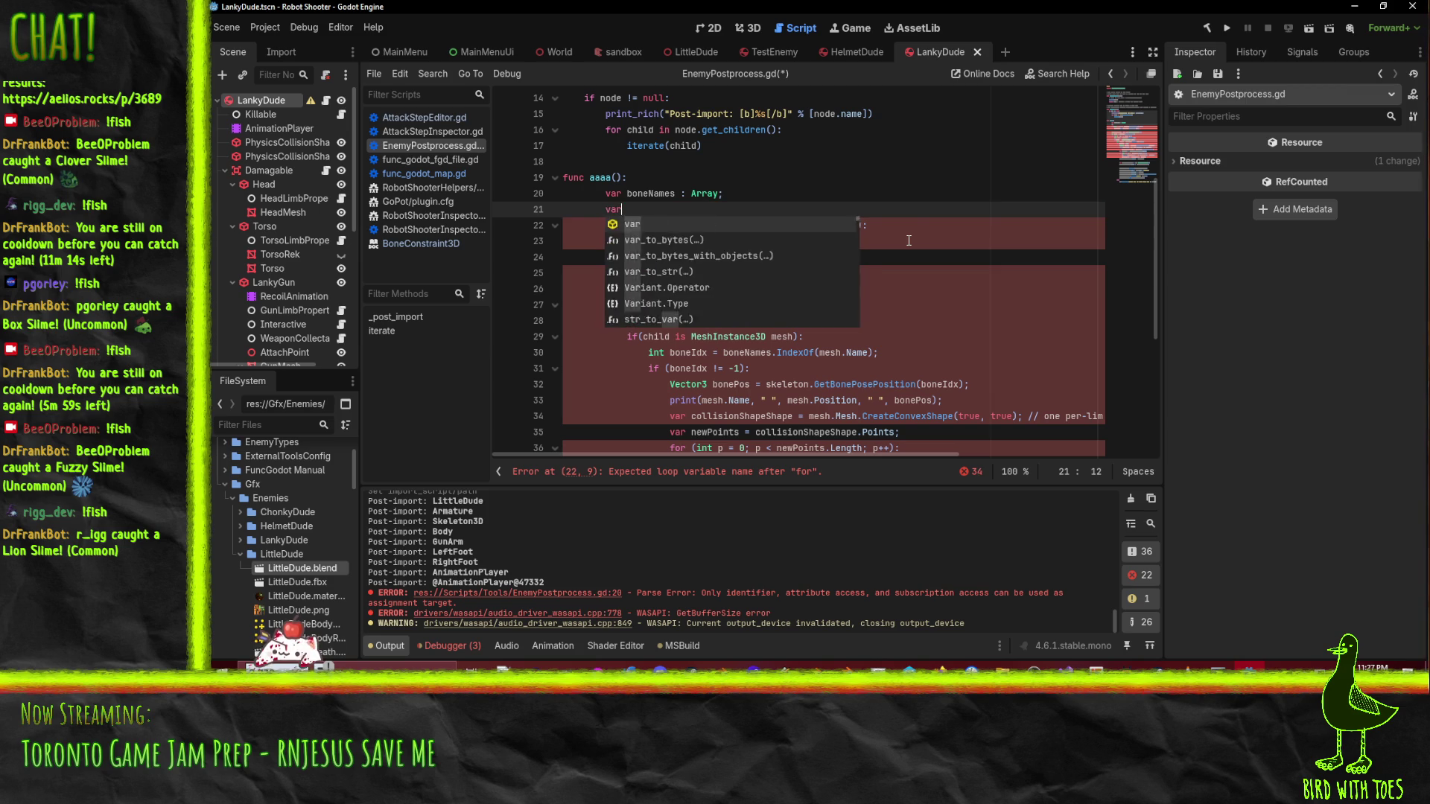
text( skeleton)
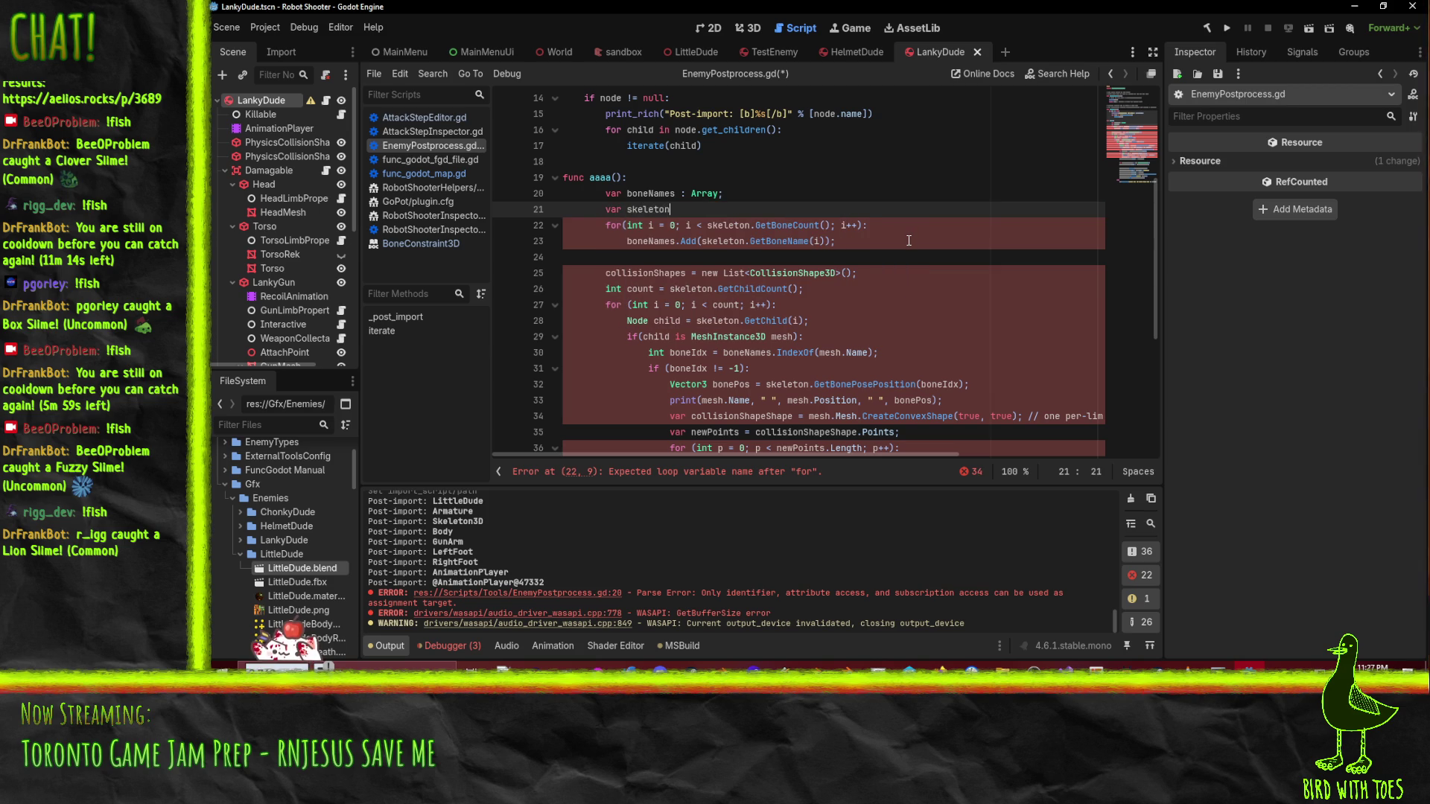
text( : Skeleton3D)
key(Return)
- Replace the C# loop header with 'for i in range(skeleton.get_bone_count())'
text(for bone in skeleton.bone)
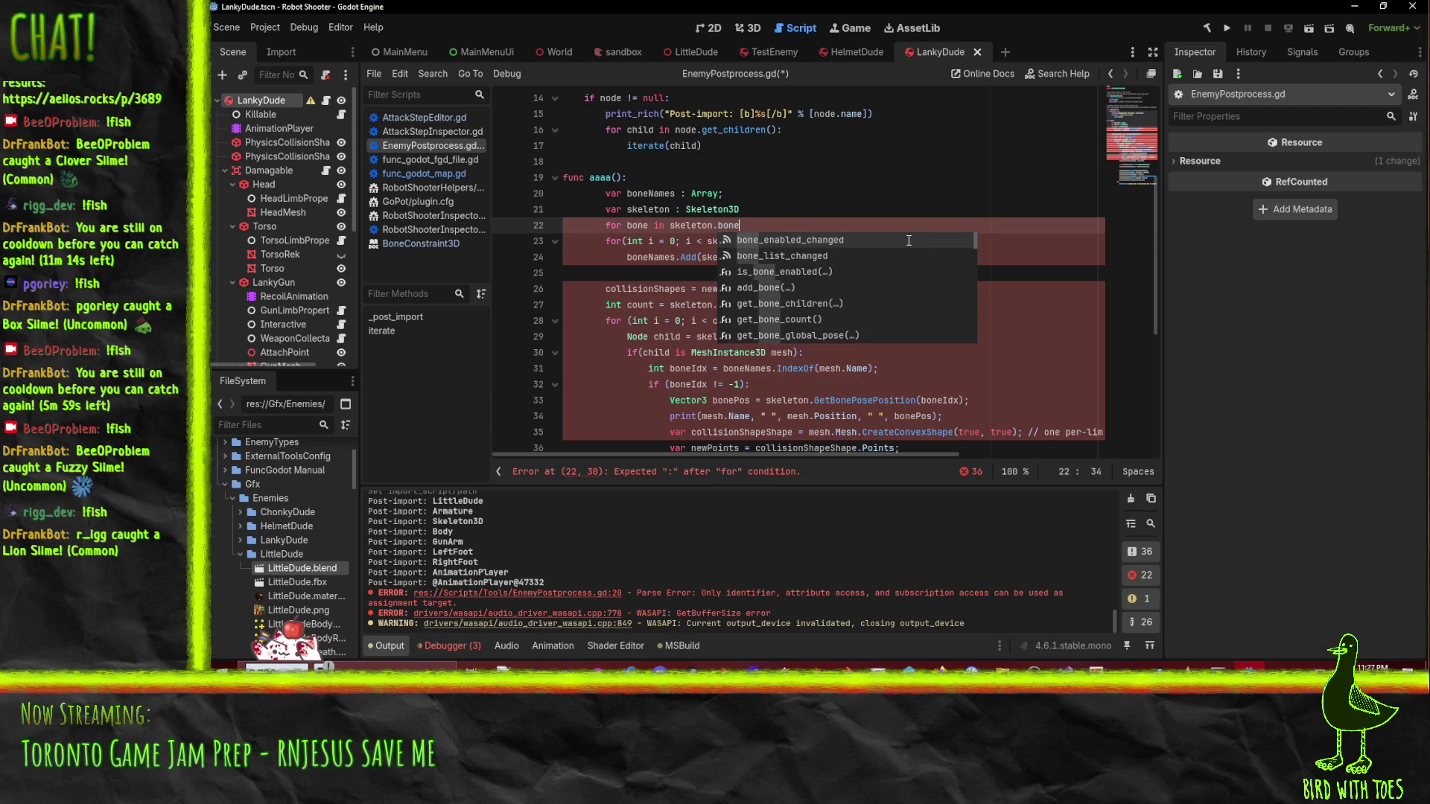
text(s)
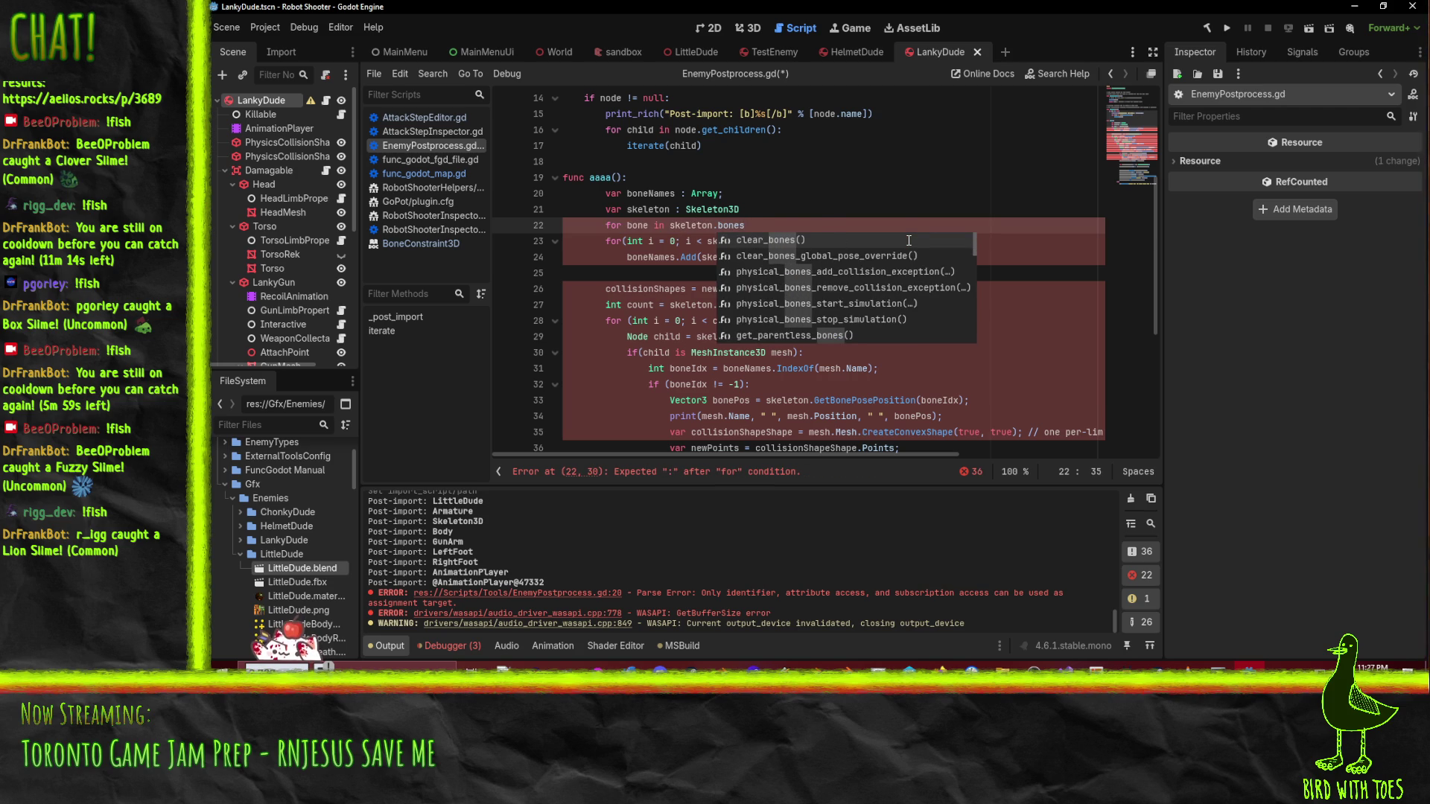
key(Home)
key(ctrl+shift+k)
text(i in range(skeleton.get)
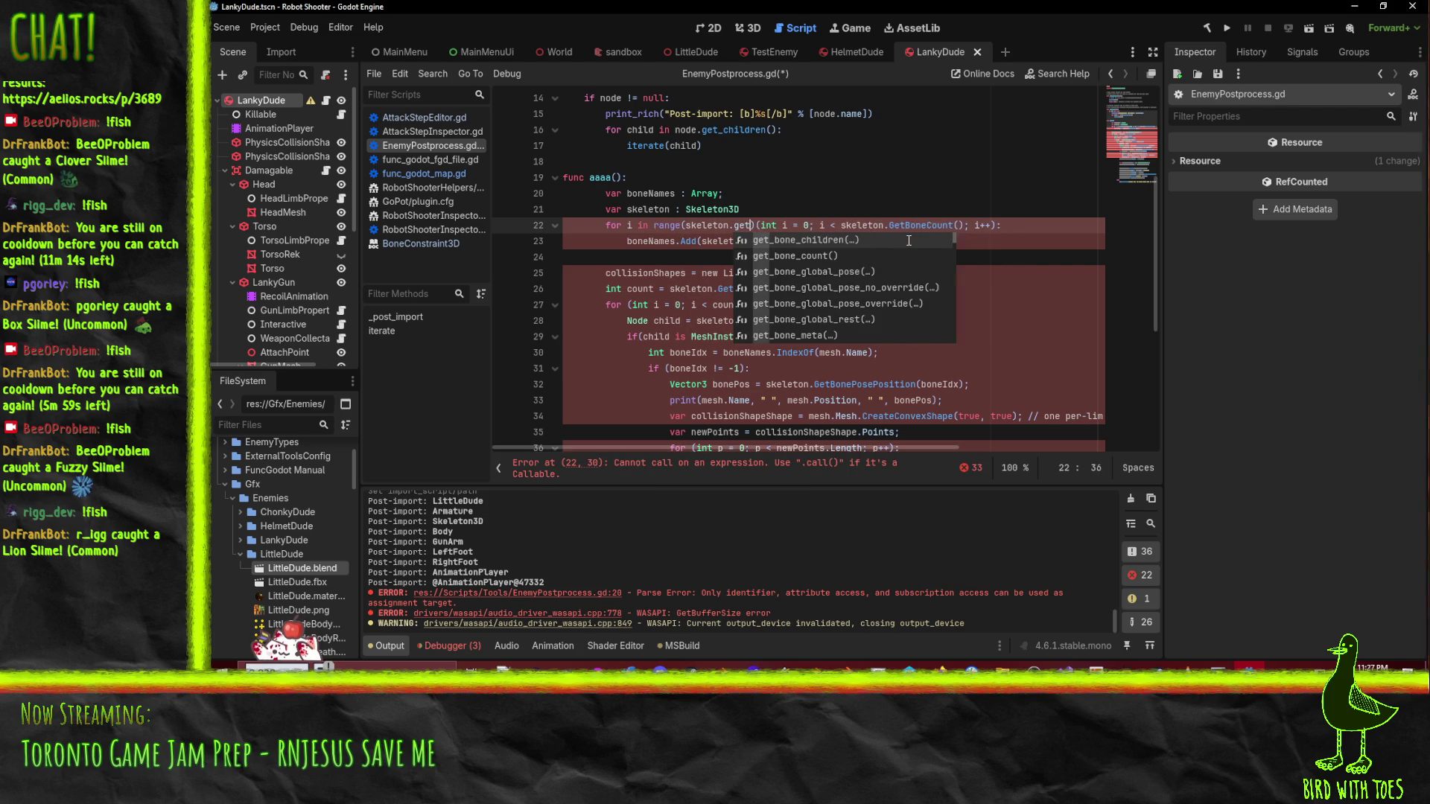
key(Down)
key(Return)
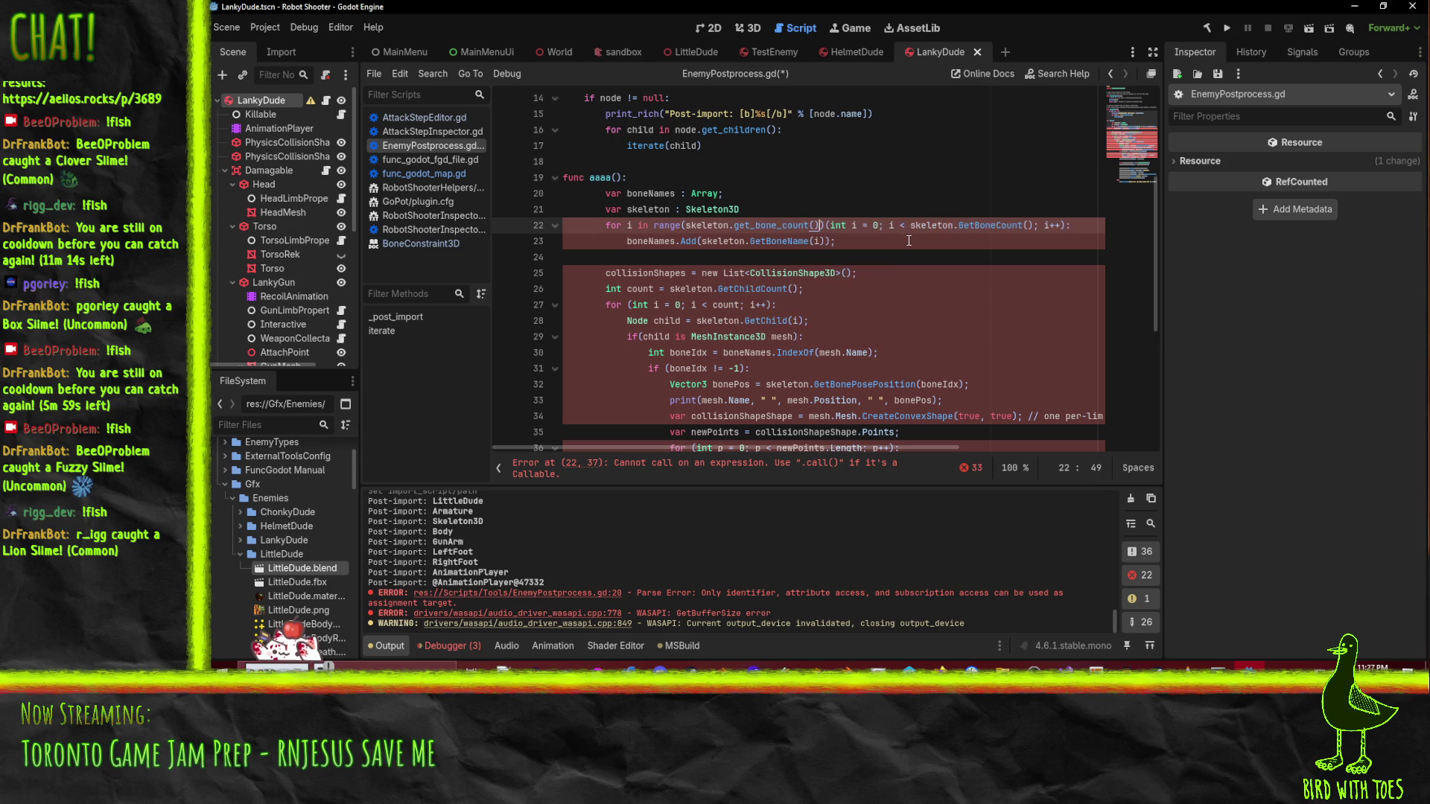
key(Right)
key(shift+End)
key(Delete)
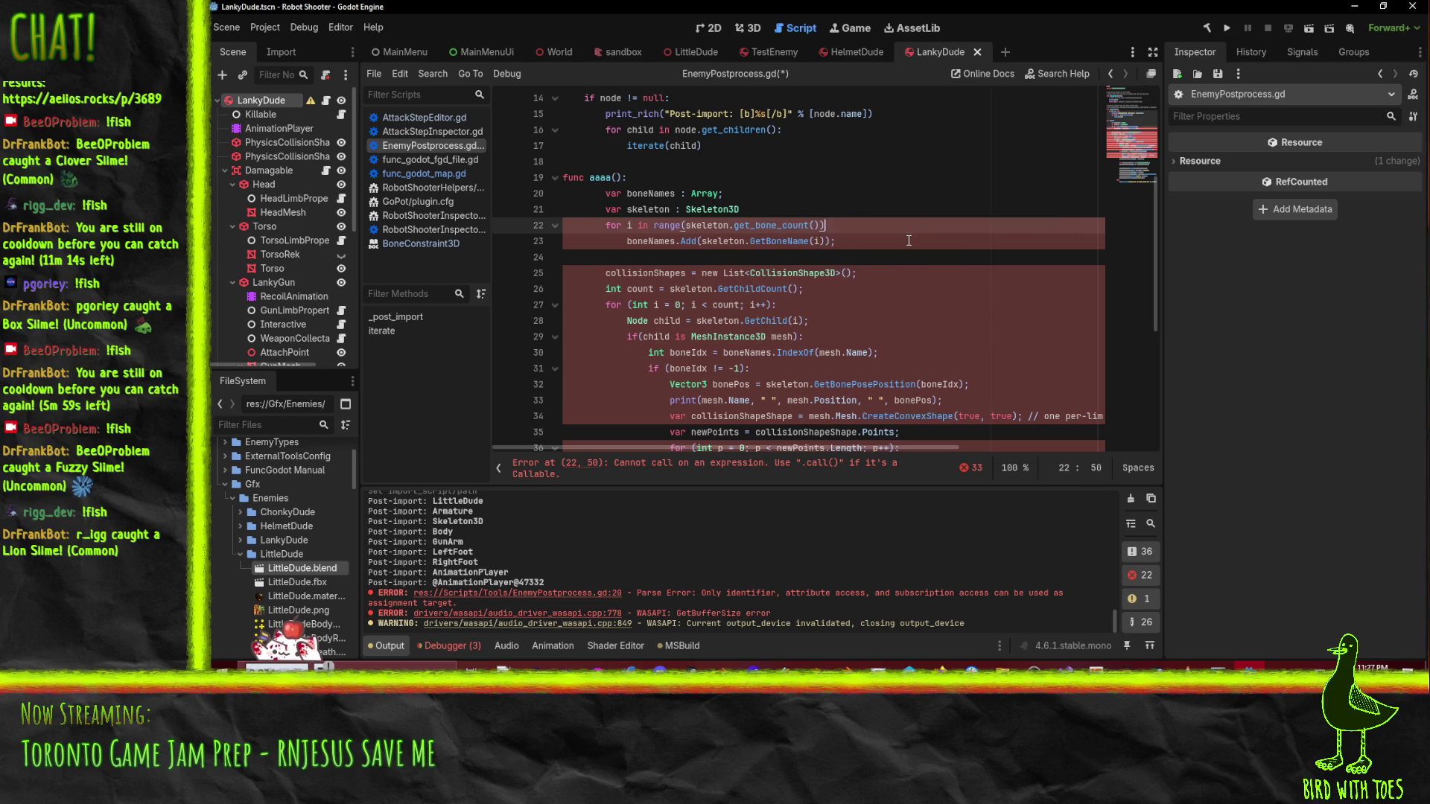
- Convert the loop body to boneNames.append and get_bone_name, fixing semicolon and colon
key(Down)
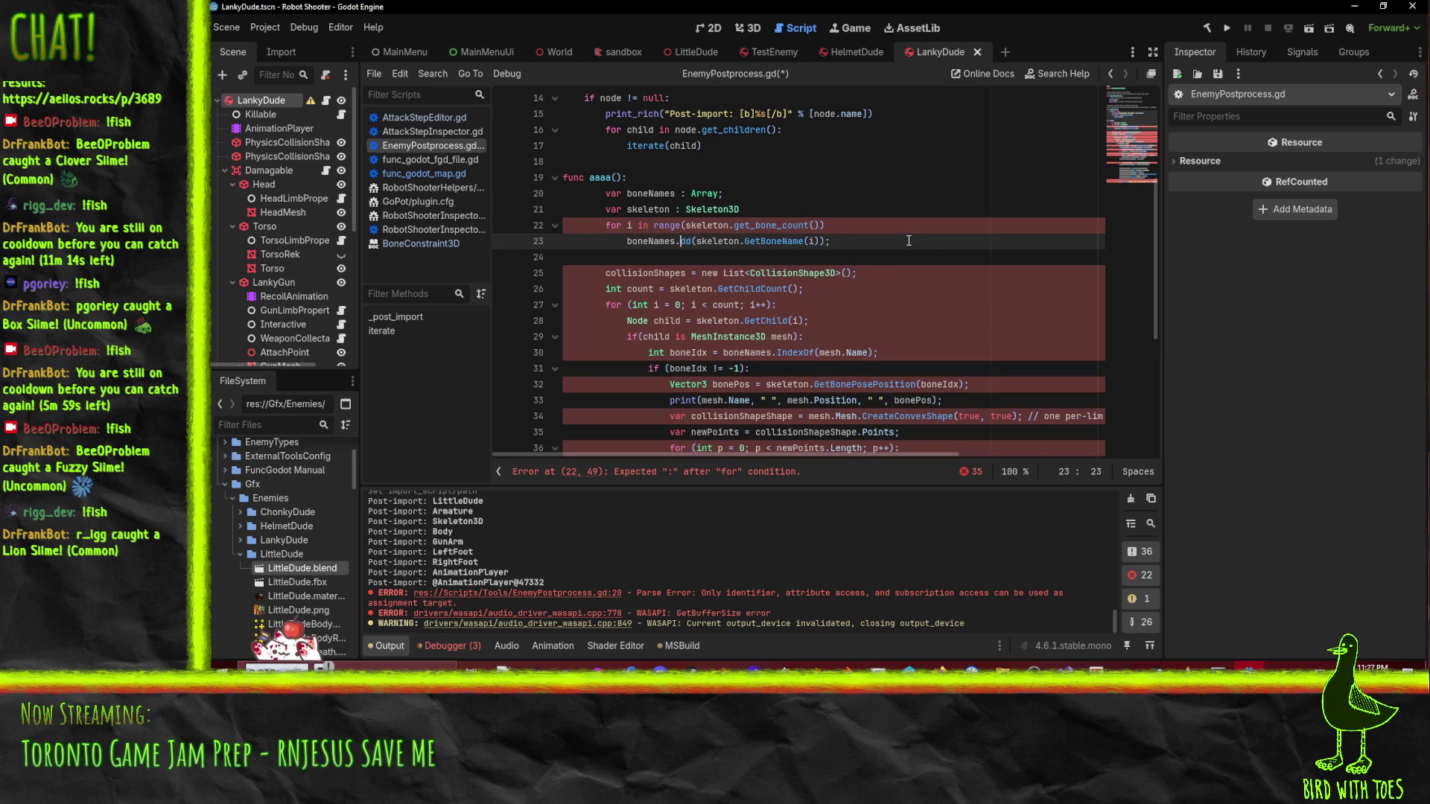
key(Delete)
text(append)
key(Delete)
key(Delete)
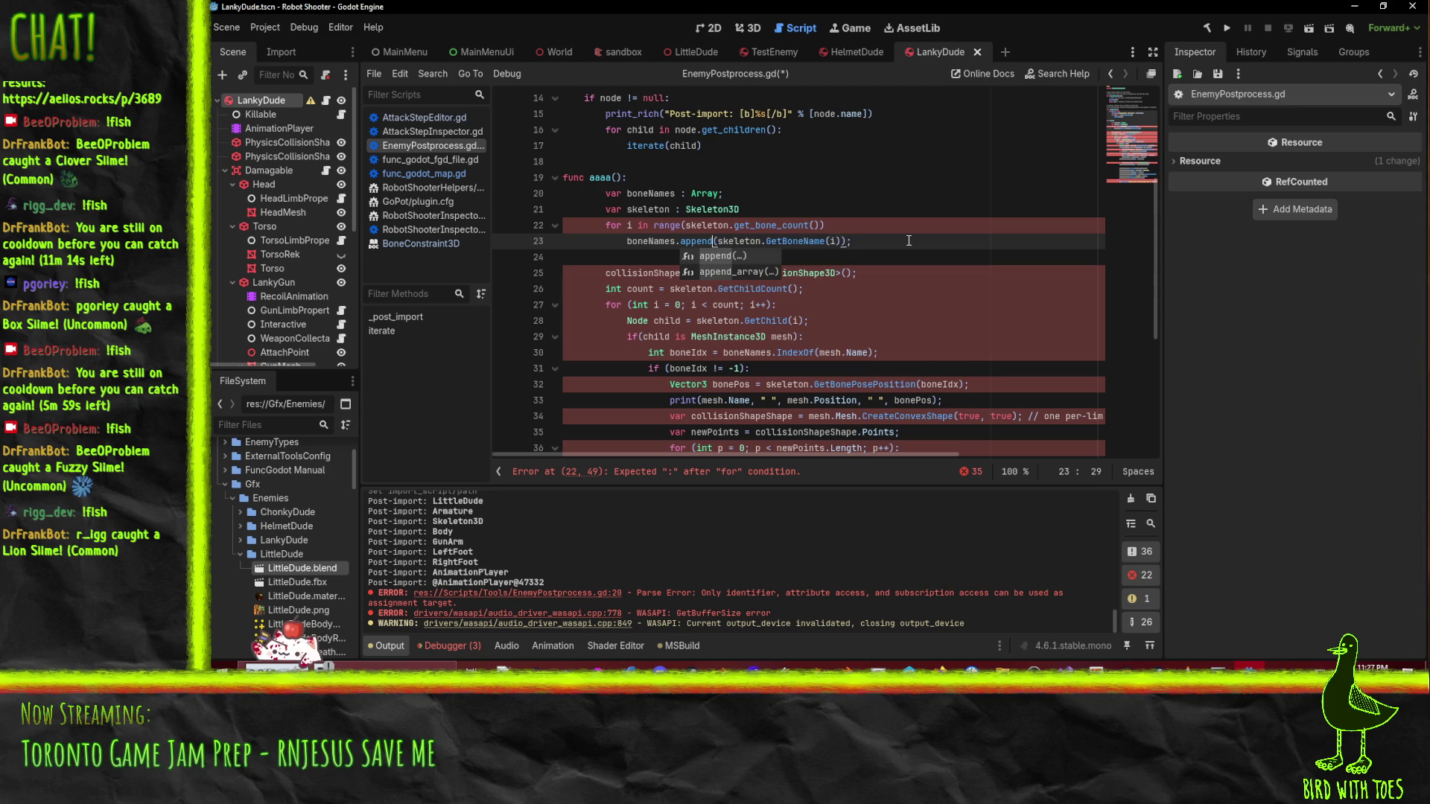
key(Right)
key(Right)
key(Right)
double_click(790, 240)
text(get_bone_coun)
key(BackSpace)
key(BackSpace)
key(BackSpace)
text(nae)
key(Left)
text(m)
key(End)
key(BackSpace)
key(Up)
text(:)
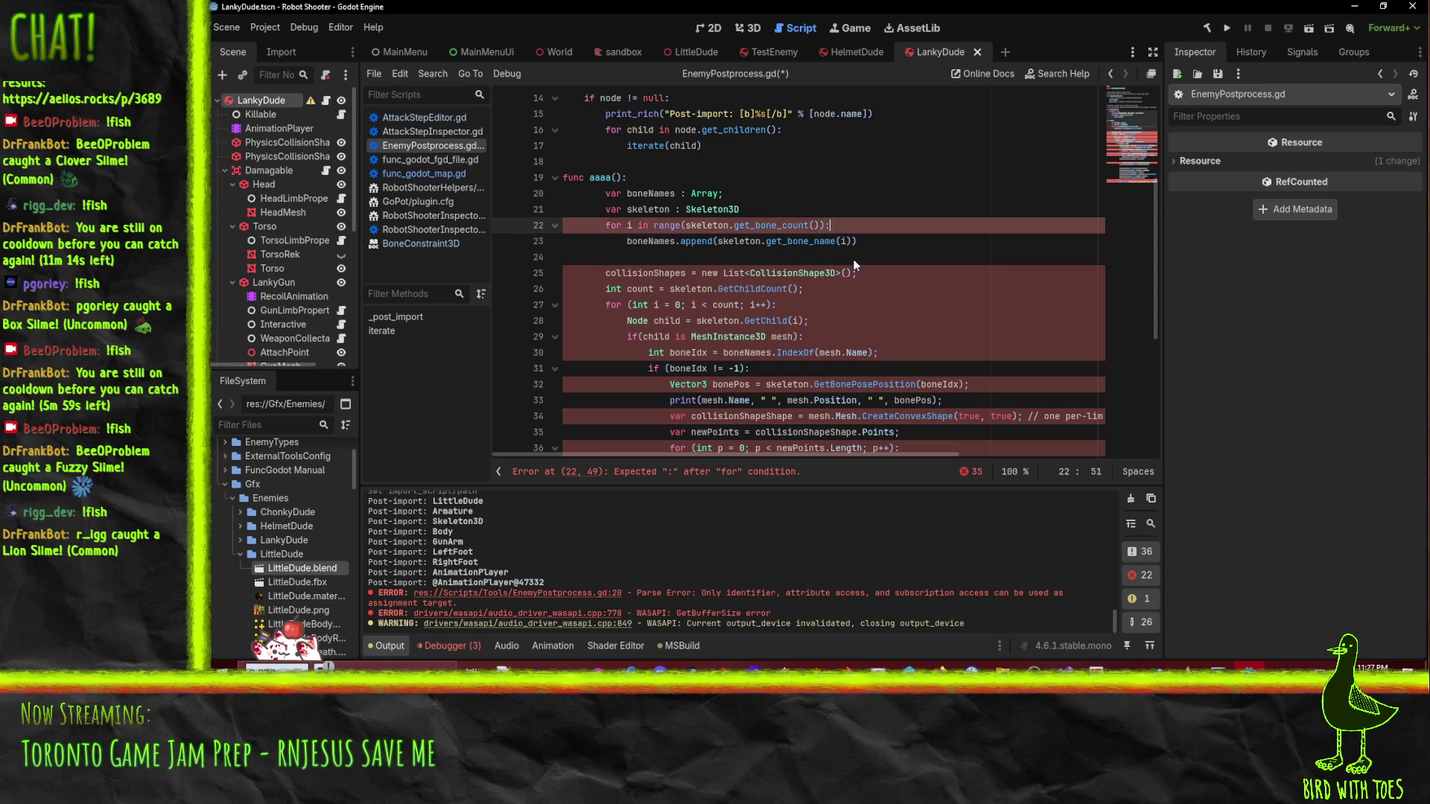
key(Down)
key(Down)
key(Down)
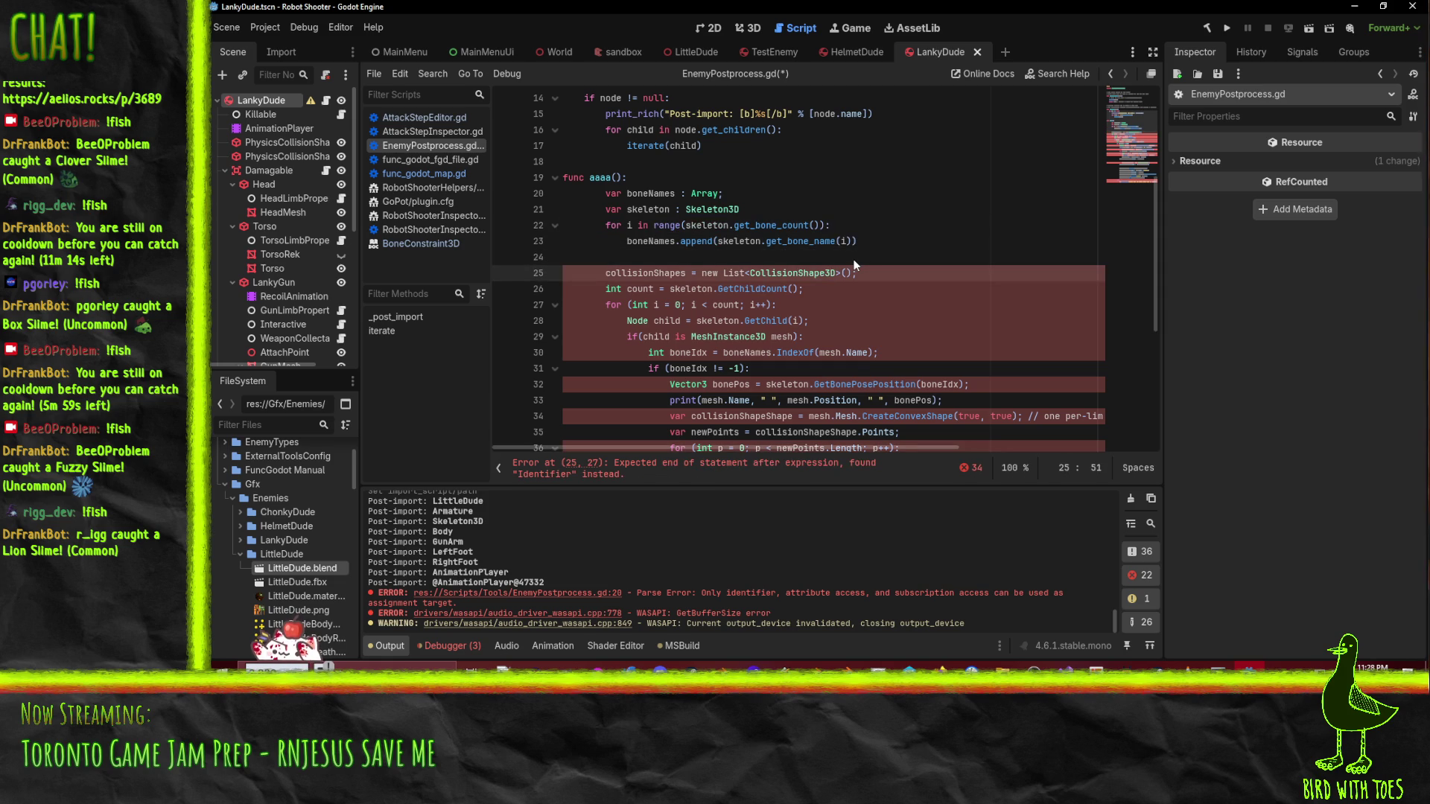
- Move the skeleton declaration to the top of aaaa() with a '# TODO: find the skeleton node' comment
key(Up)
key(Up)
key(Up)
key(Home)
key(ctrl+x)
key(Up)
key(ctrl+v)
key(Return)
key(Return)
key(Up)
text(# TODO)
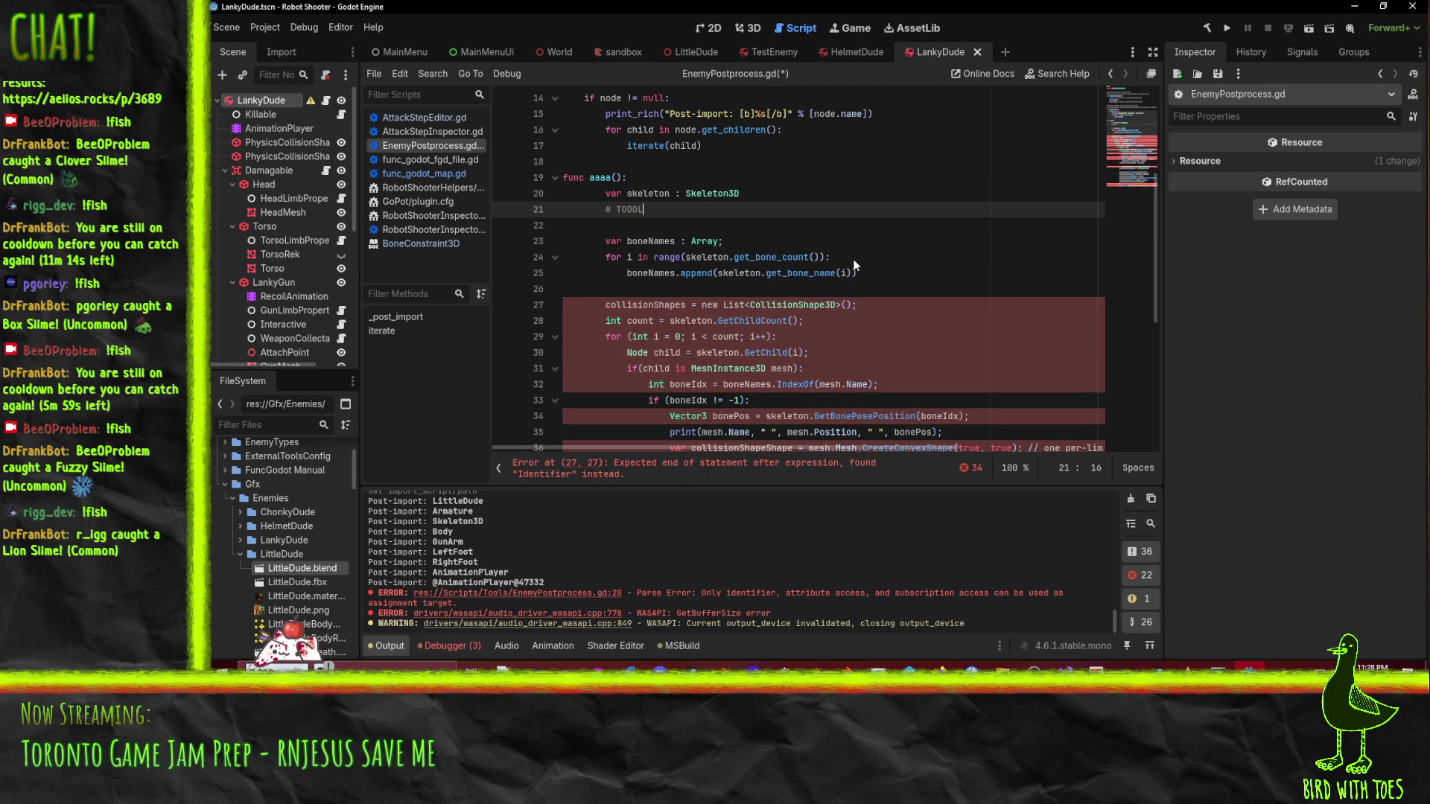
text(: find the ske)
text(leton node)
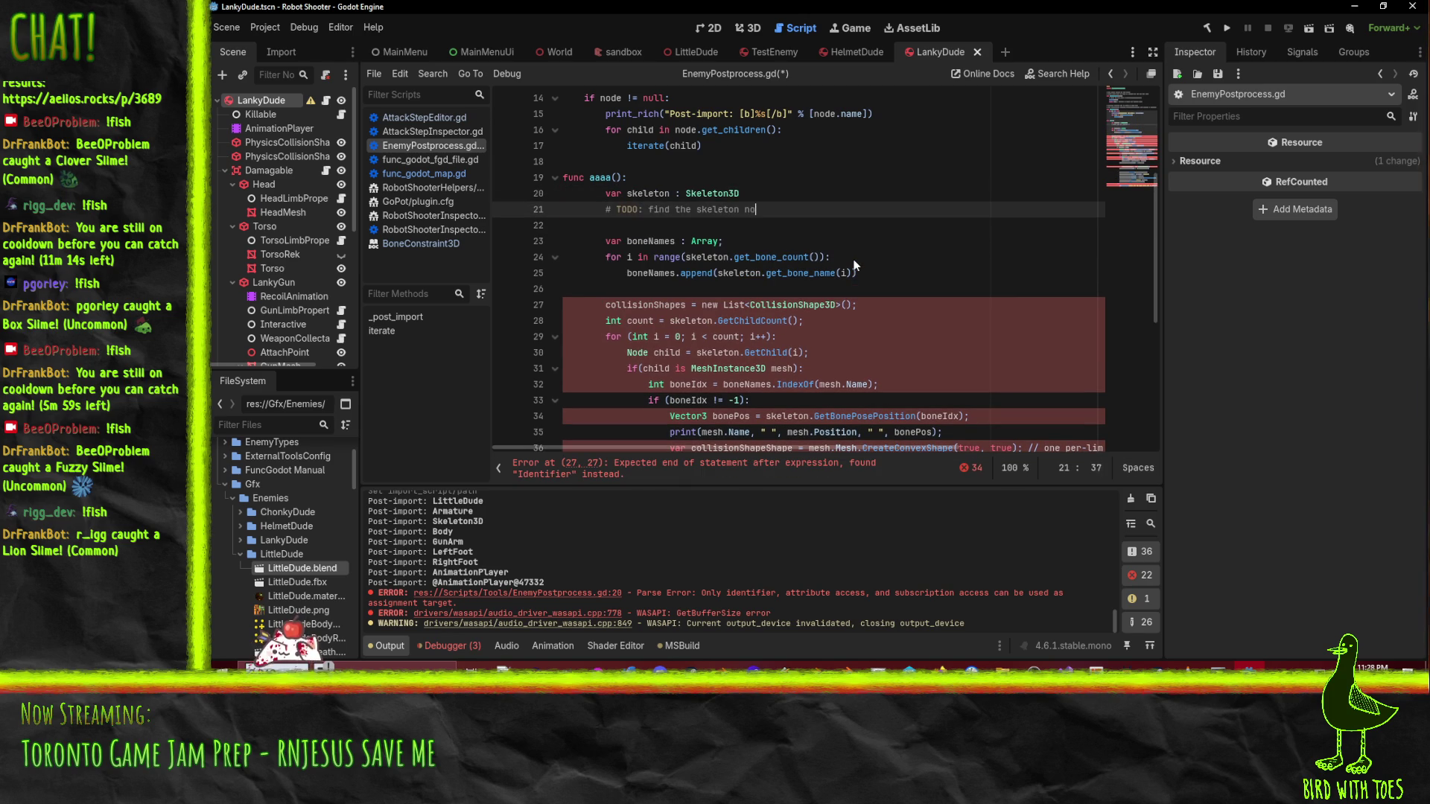
key(Down)
key(Down)
key(Down)
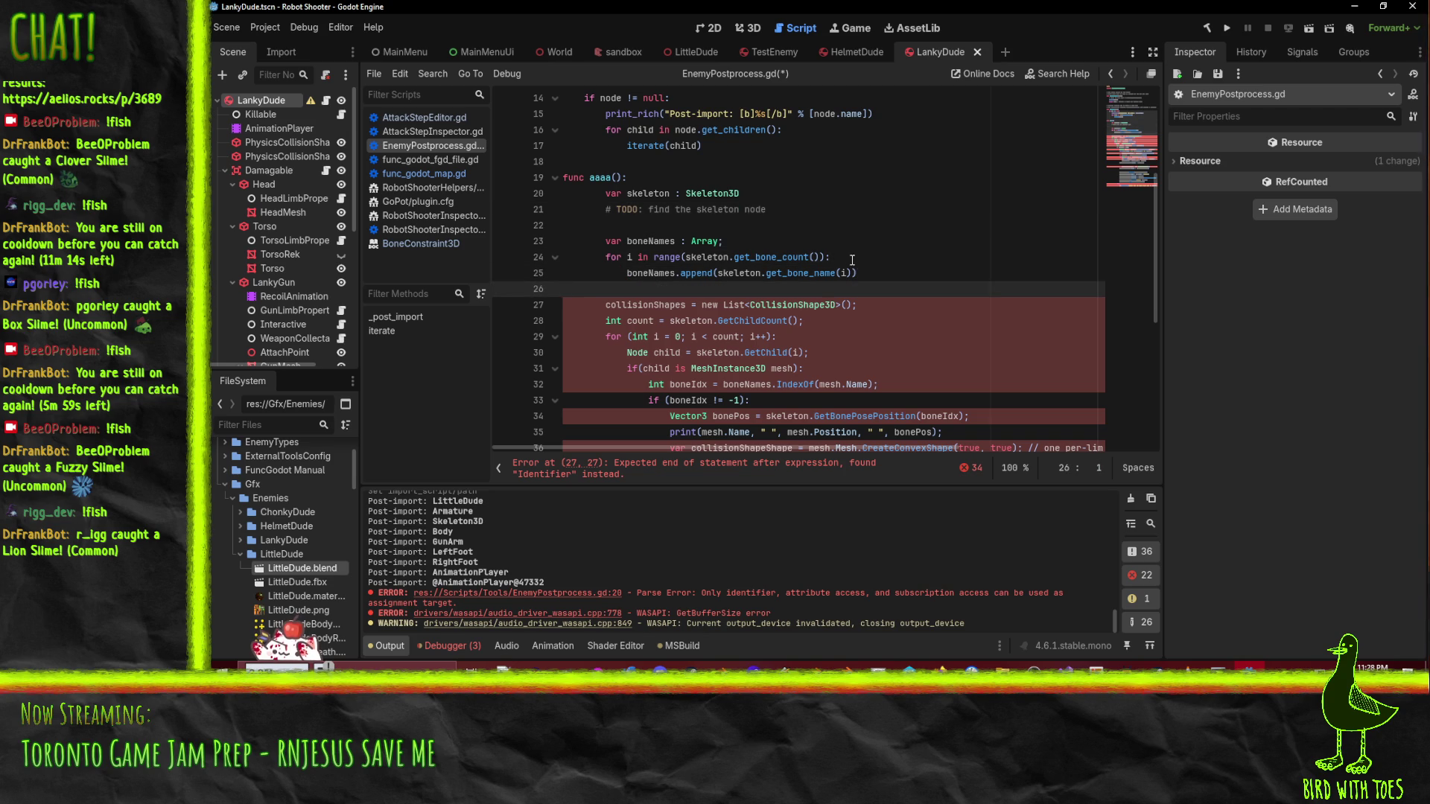
scroll(877, 299, down, 1)
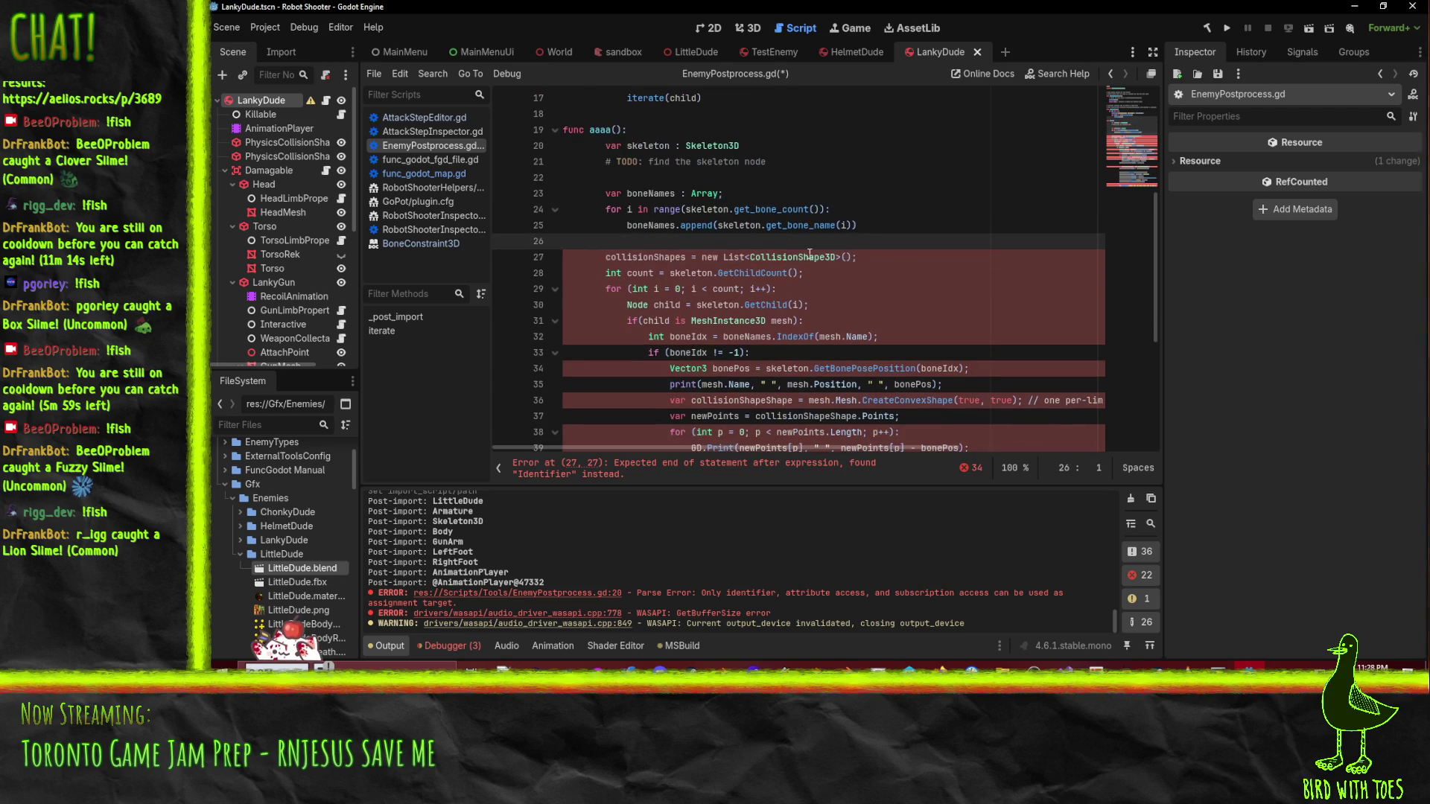
- Add a new loop header 'for child in skeleton.get_children():' using autocomplete
scroll(832, 333, down, 1)
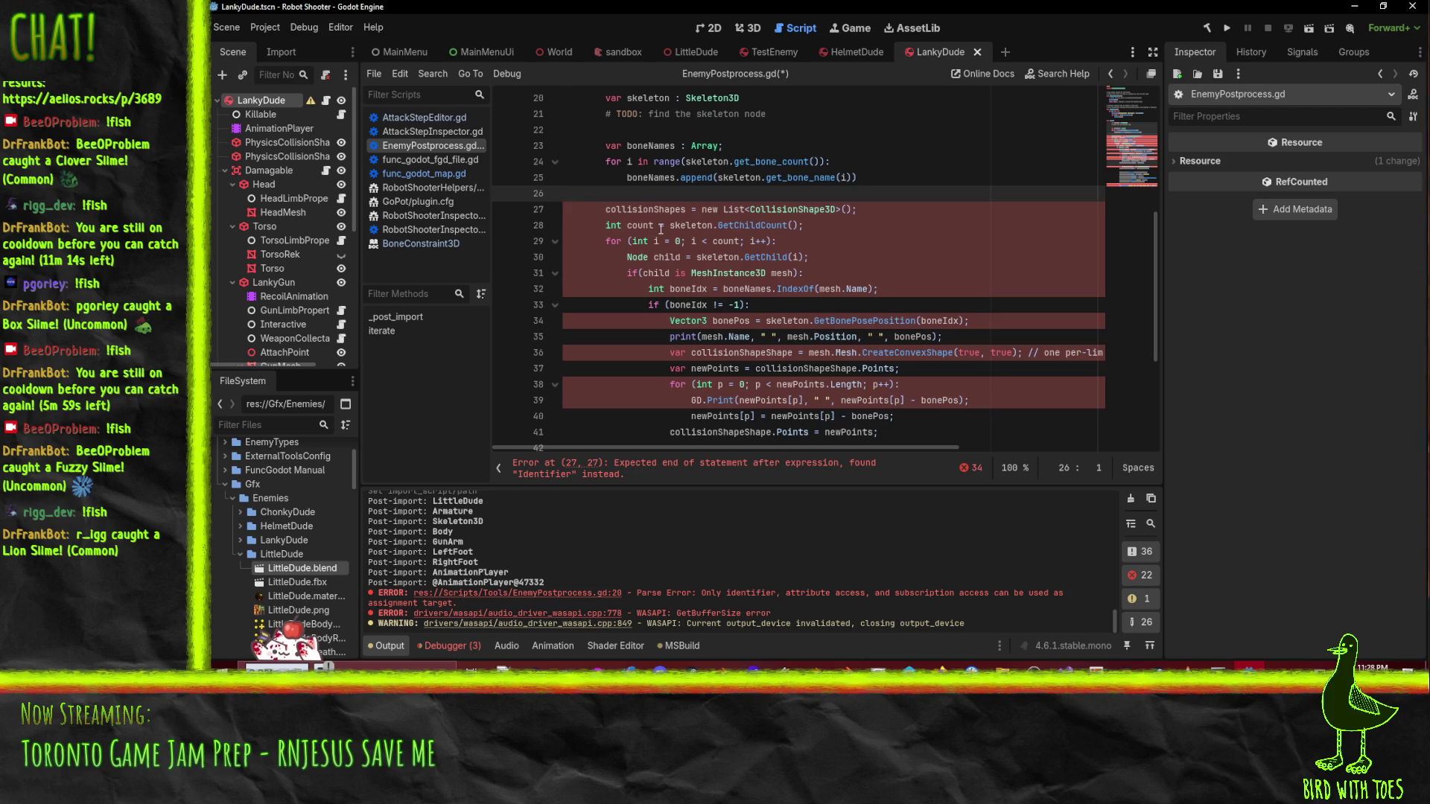
click(833, 237)
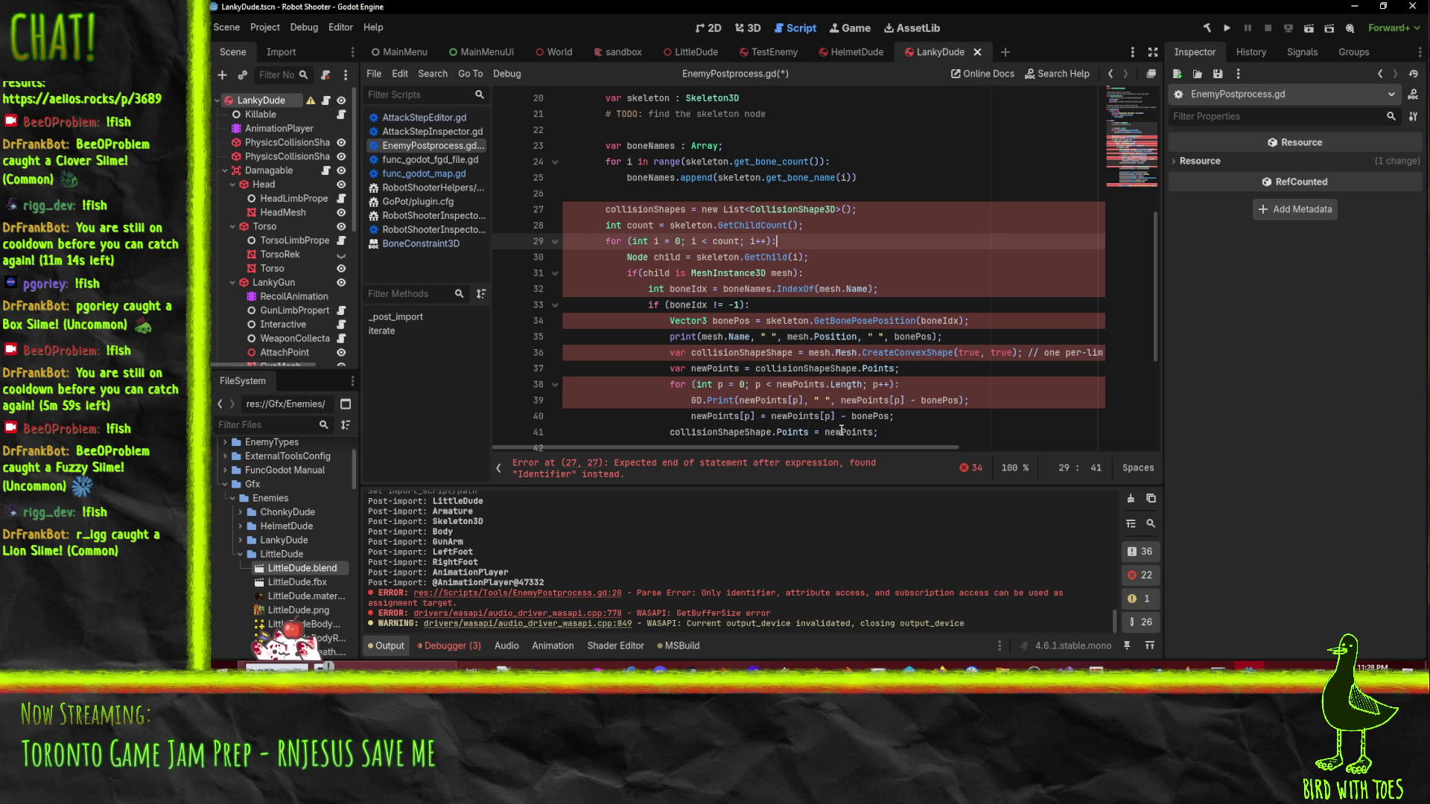
click(866, 224)
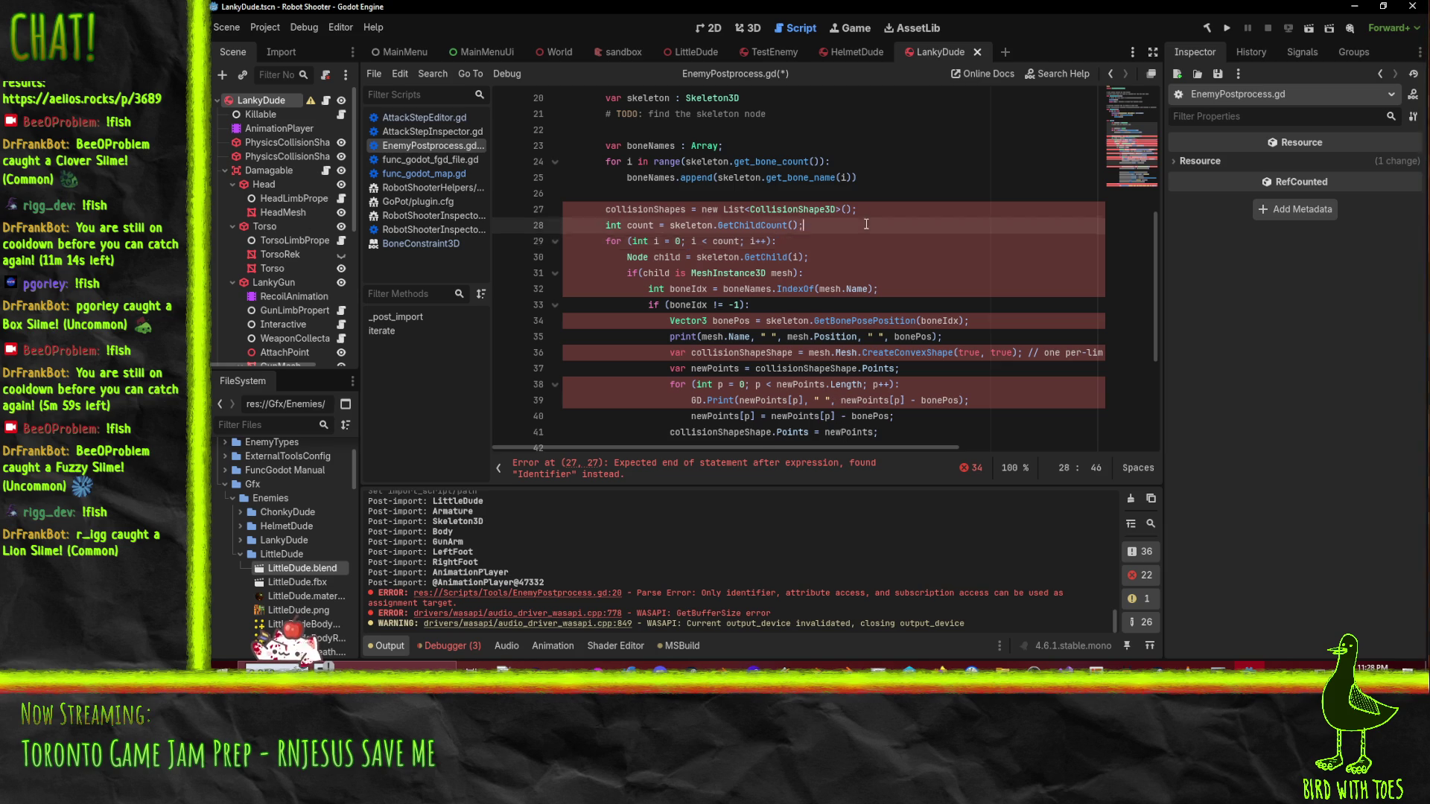
key(Return)
text(for child)
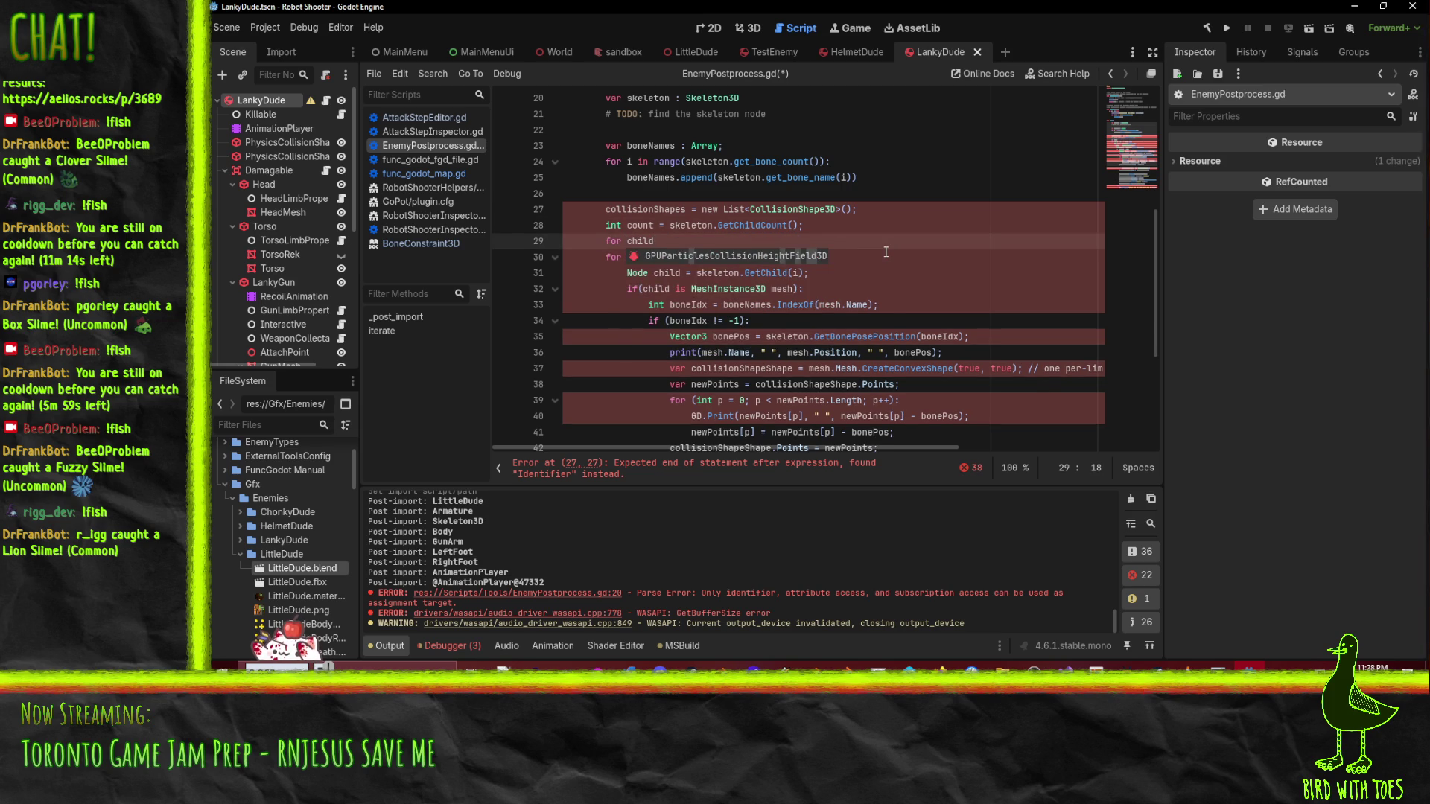
text( in)
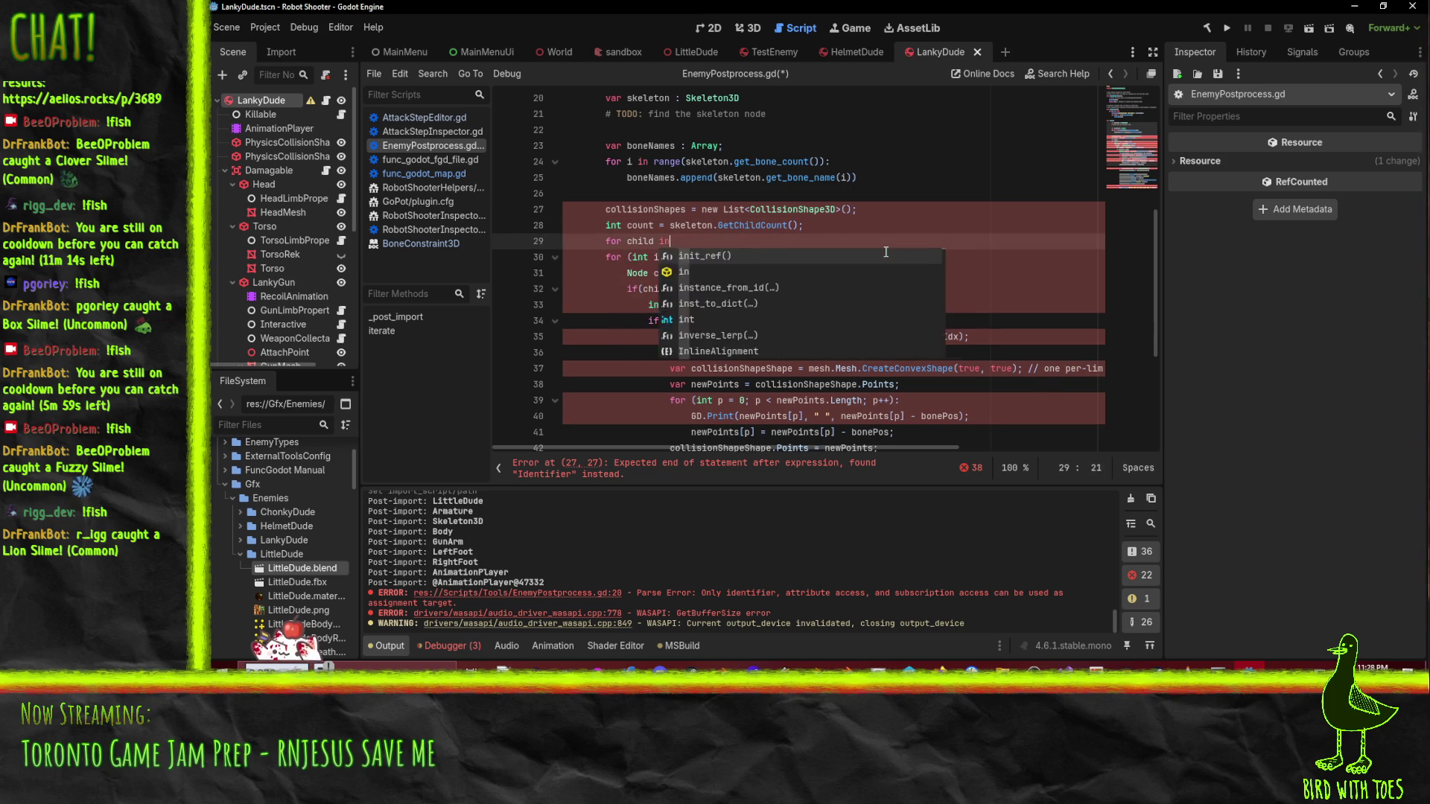
text( skeleton.get_chi)
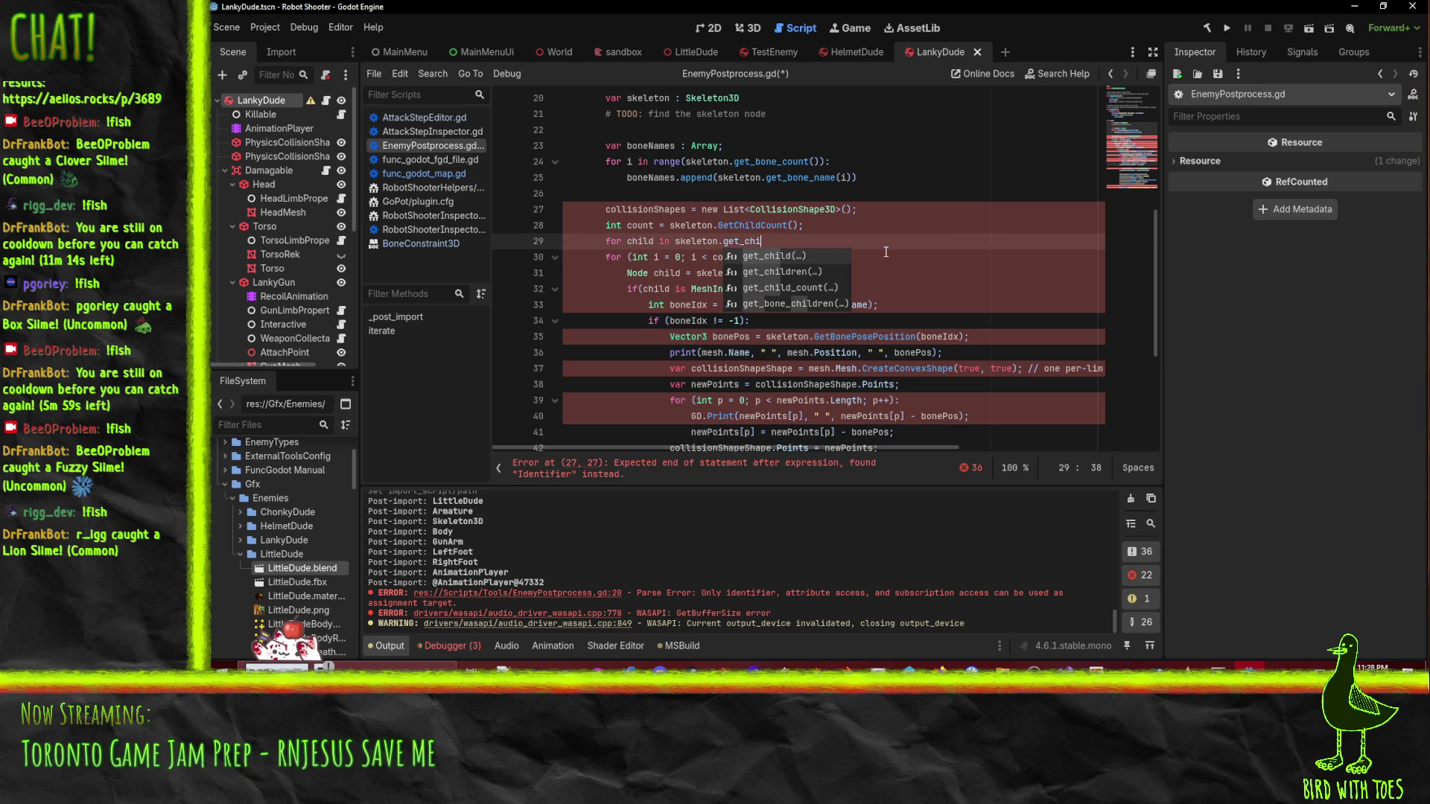
key(Down)
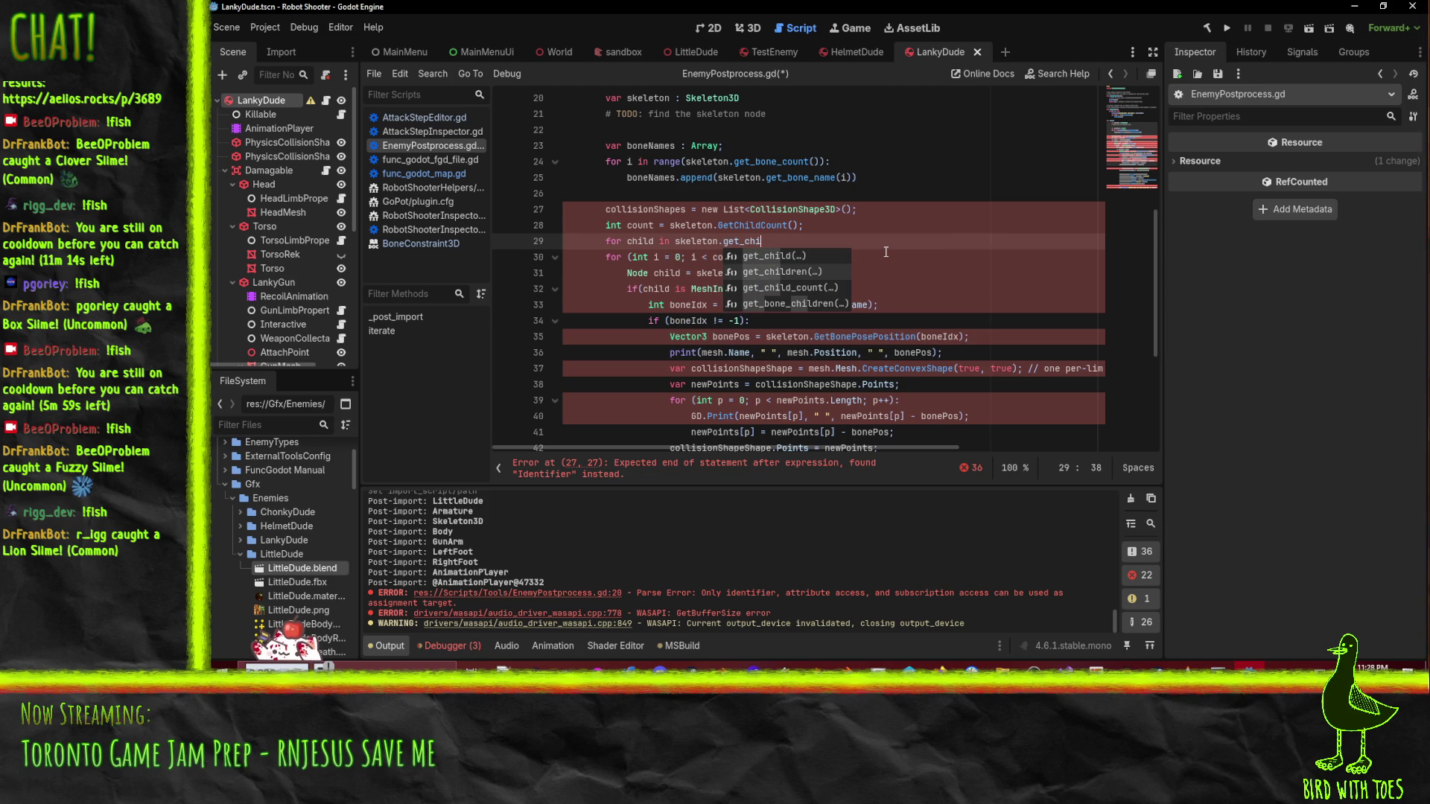
key(Return)
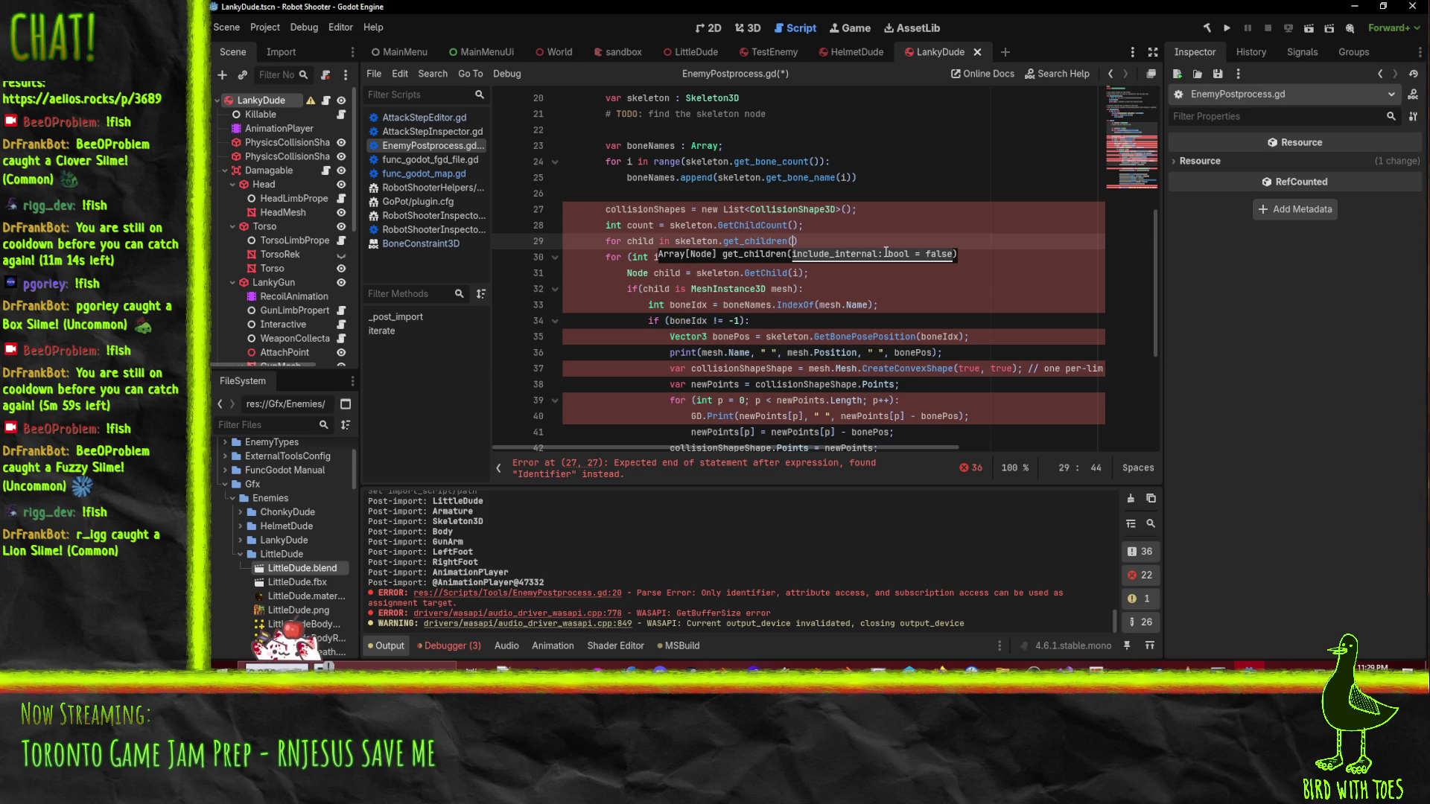
text(:)
- Delete the old C# for (int i…) index loop and GetChild lines
key(Down)
key(Home)
key(Home)
key(shift+Down)
key(shift+Down)
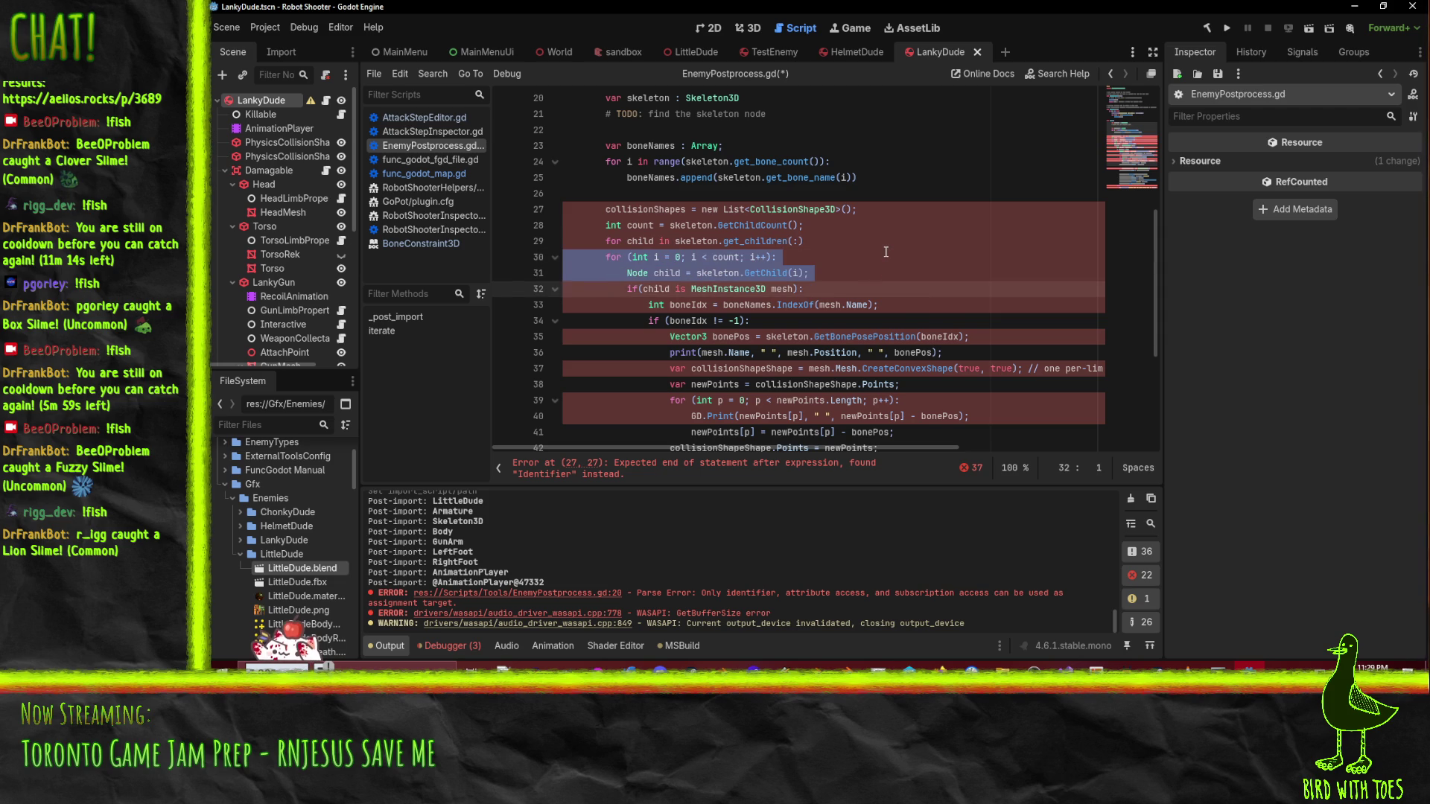
key(BackSpace)
key(Up)
key(Up)
key(Up)
key(shift+Down)
key(shift+Down)
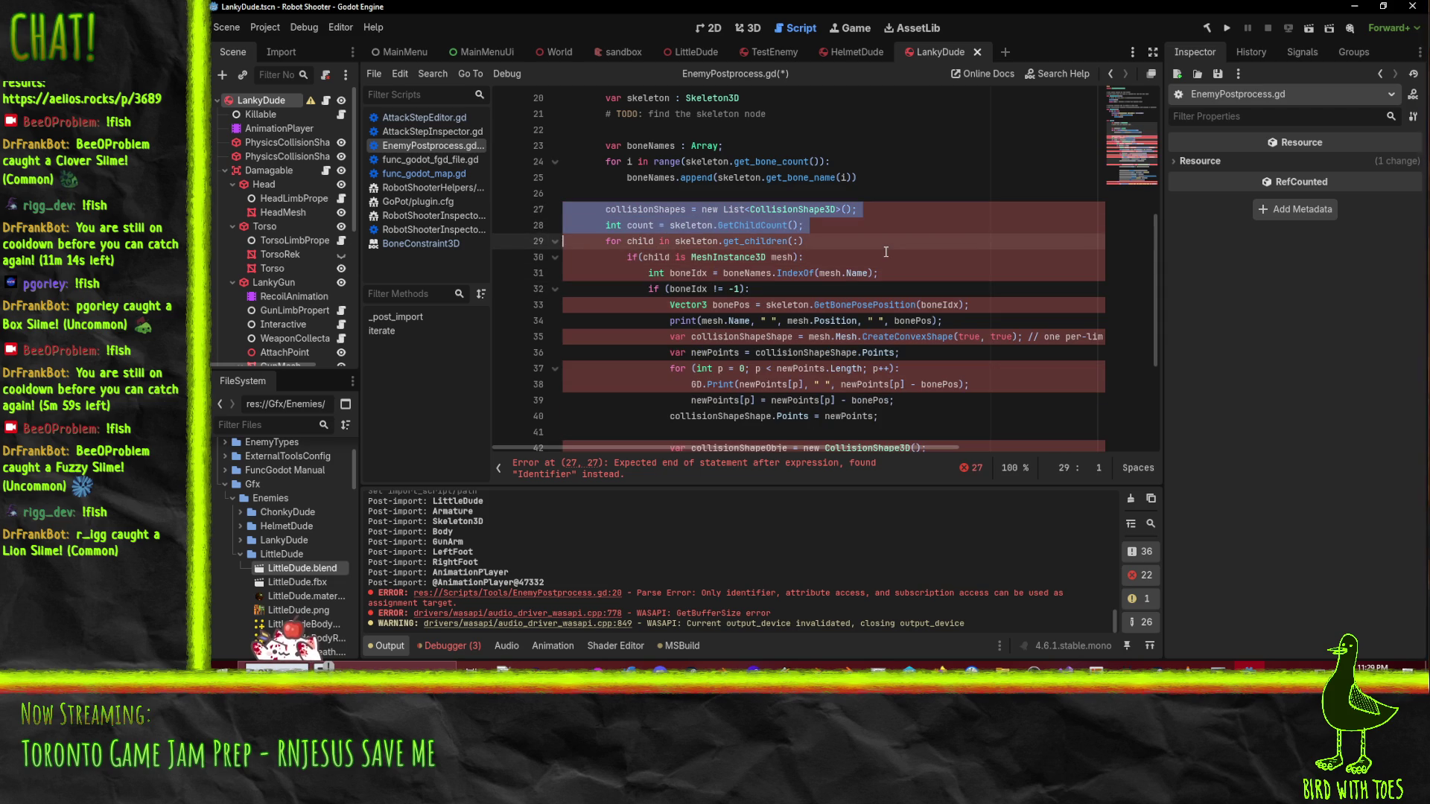
- Delete the GetChildCount line and start the collisionShapes declaration with var
key(Up)
key(ctrl+shift+k)
key(Up)
text(var)
key(Right)
key(BackSpace)
key(ctrl+shift+Right)
key(ctrl+shift+Right)
key(ctrl+shift+Right)
- Type collisionShapes as Array[CollisionShape3D], removing the C# list initialiser brackets and parentheses
text(: A)
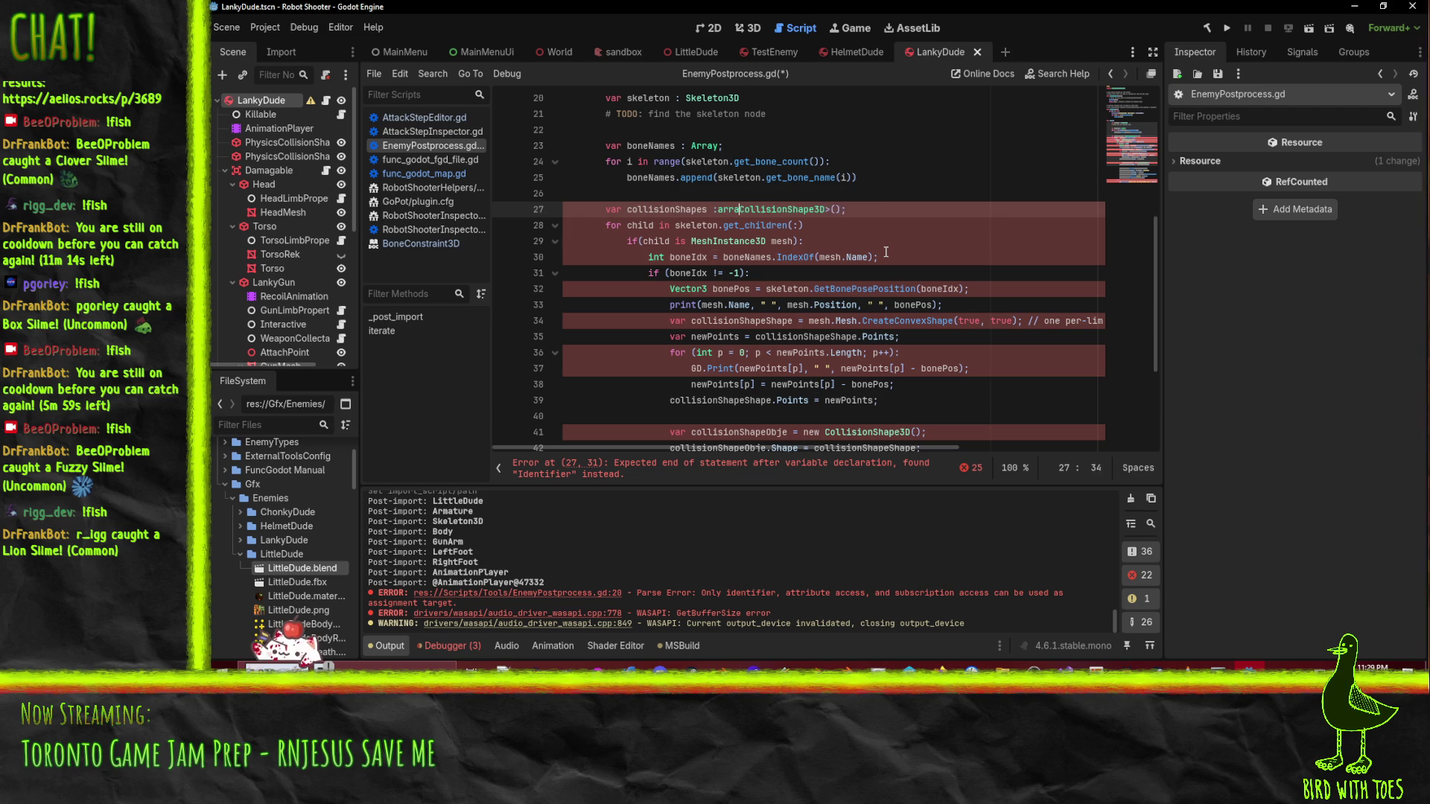
key(Escape)
text(rray[)
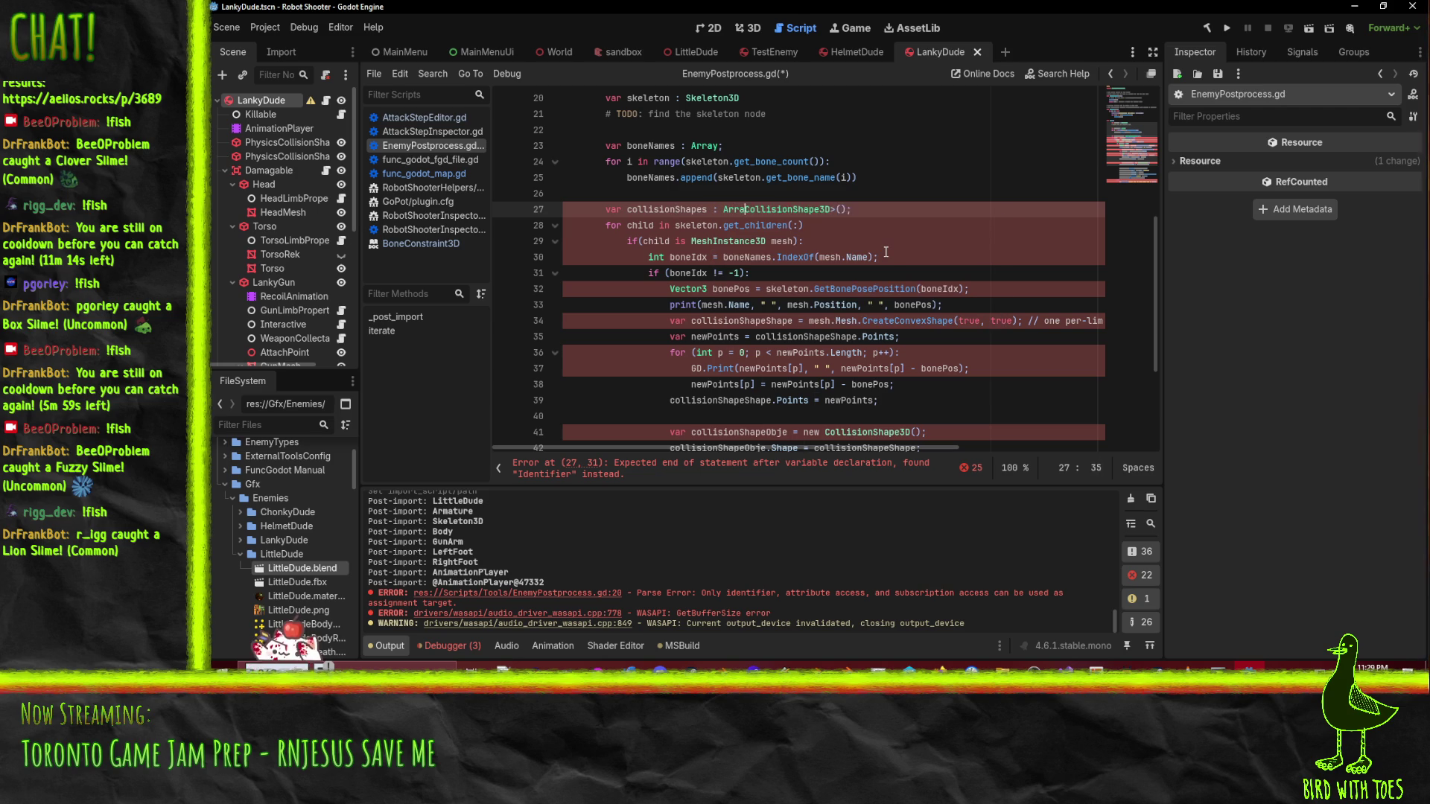
key(End)
key(Left)
key(BackSpace)
key(BackSpace)
text(])
key(Down)
key(Up)
key(Left)
key(BackSpace)
- Fix the loop line so it ends with get_children():
key(Down)
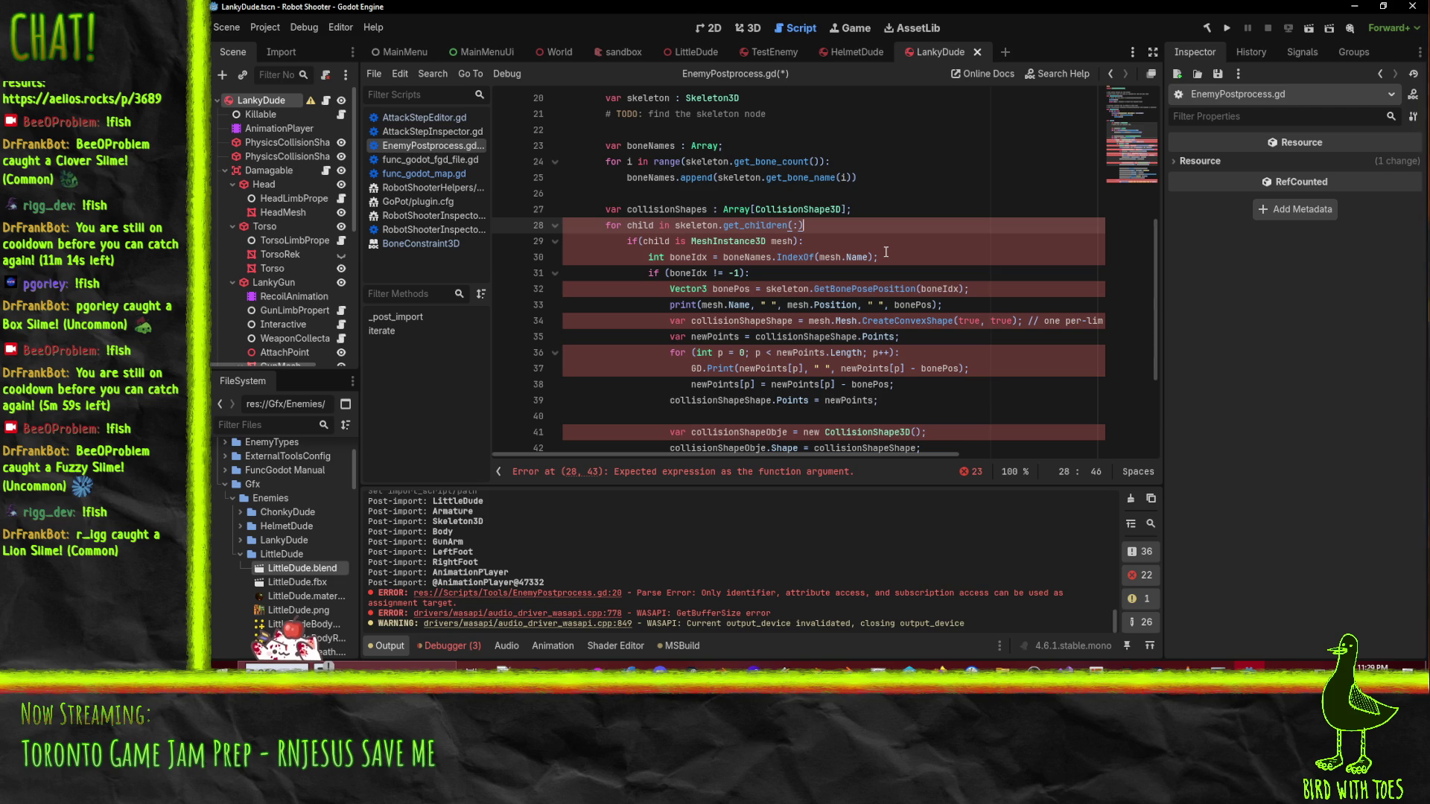
key(Left)
key(BackSpace)
key(Right)
text(:)
- Rewrite the type check as 'if child is MeshInstance3D:' without parentheses or pattern variable
click(565, 240)
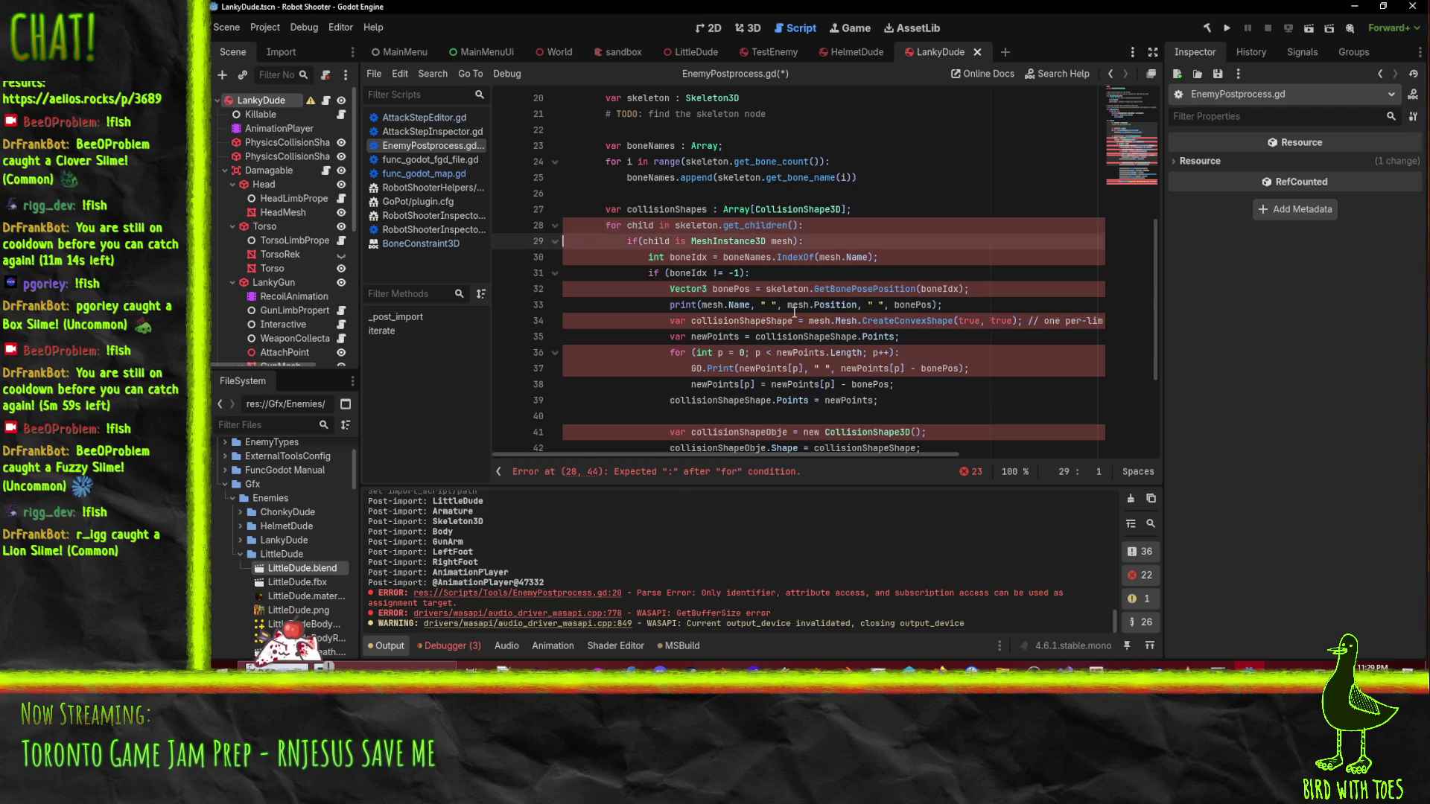
click(617, 240)
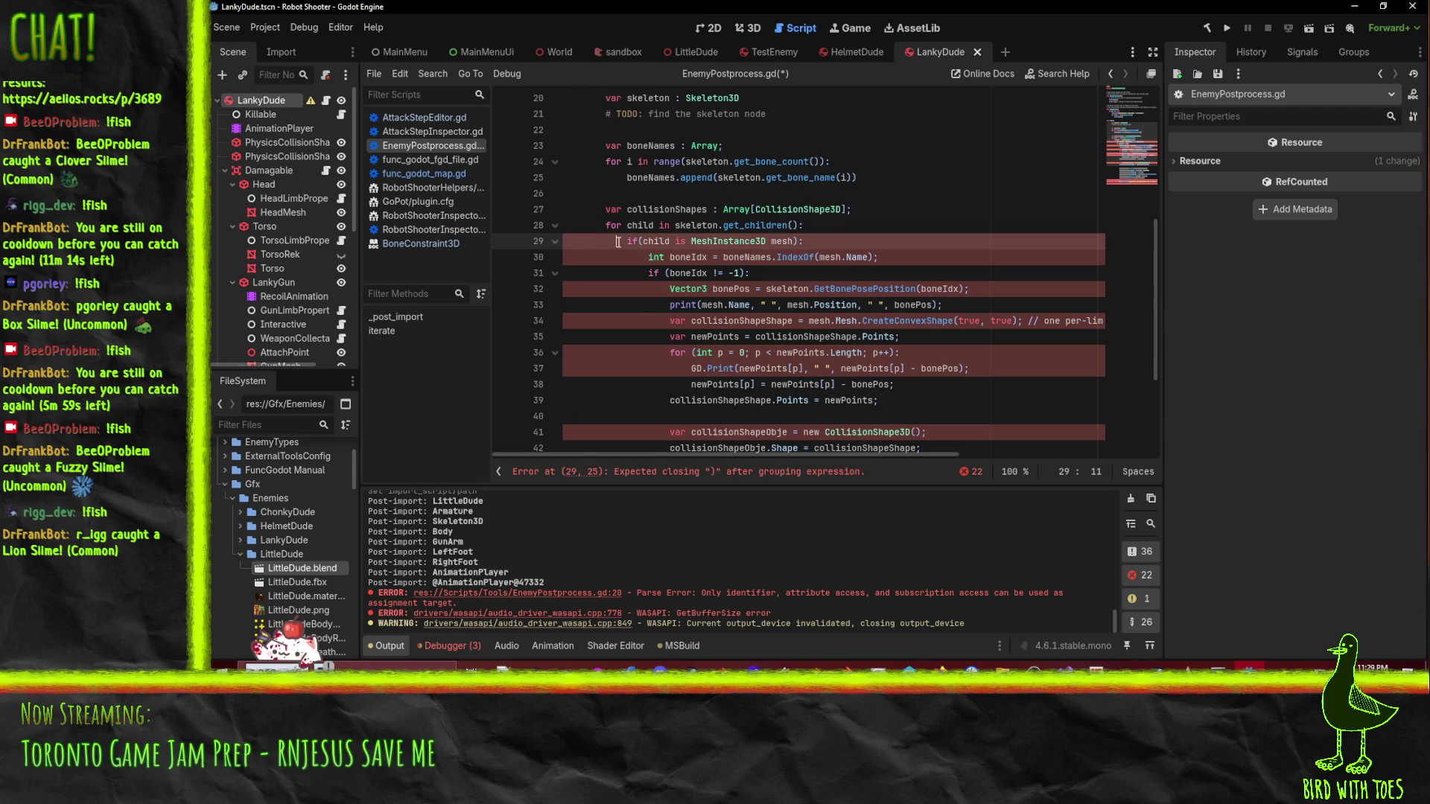
key(Right)
key(Delete)
key(End)
key(Left)
key(BackSpace)
key(BackSpace)
key(BackSpace)
key(BackSpace)
key(Up)
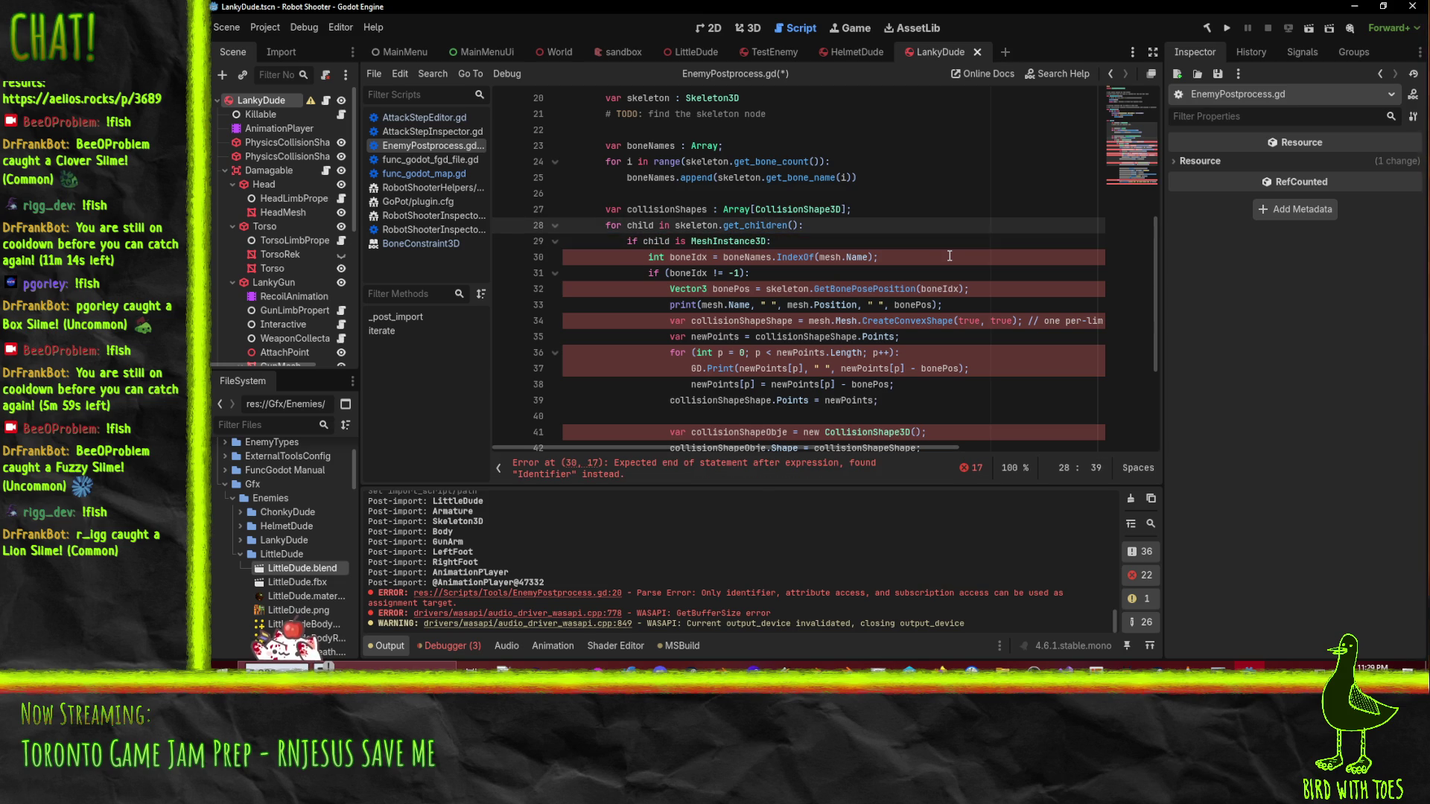
key(Down)
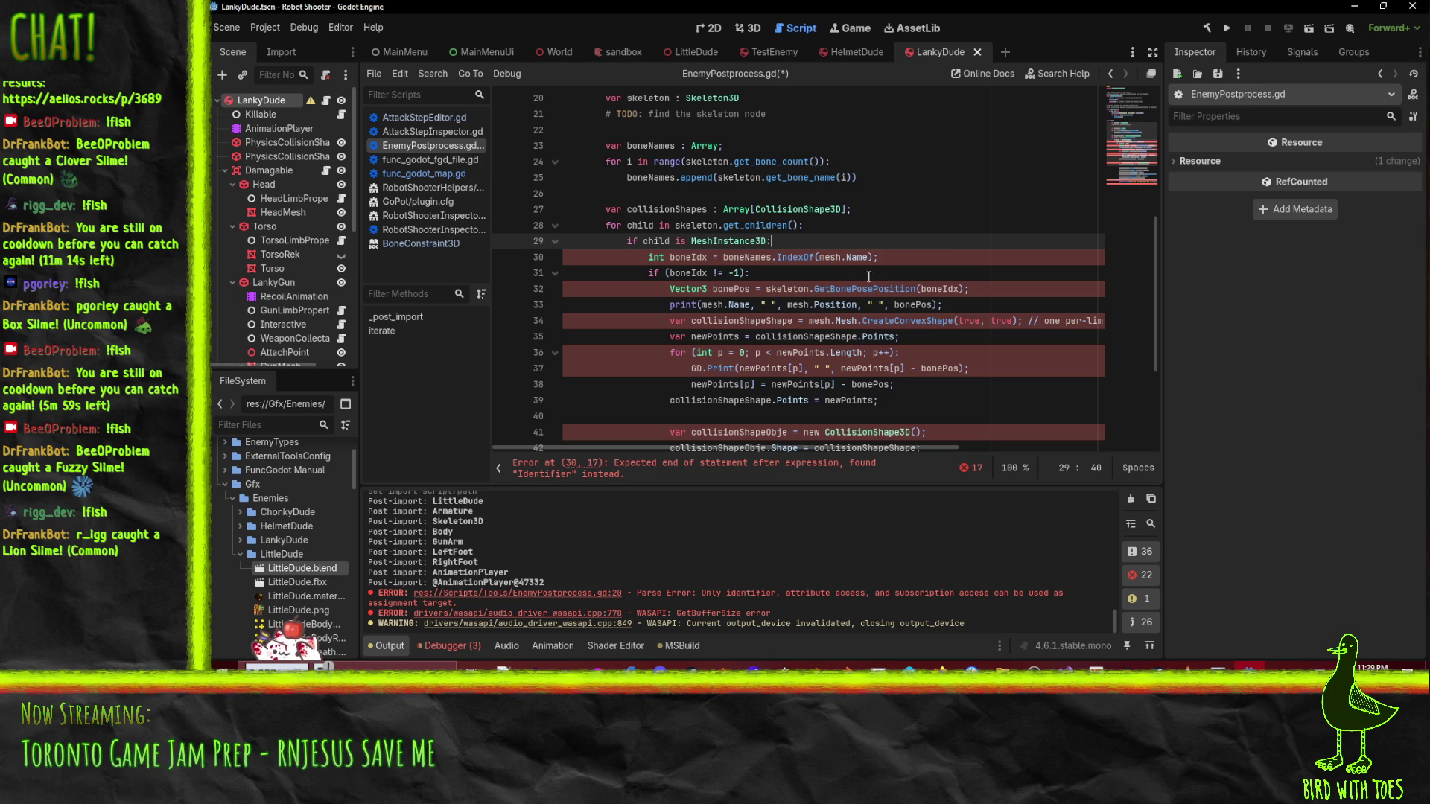
- Change the boneIdx declaration from int to 'var boneIdx :=' type inference
click(836, 271)
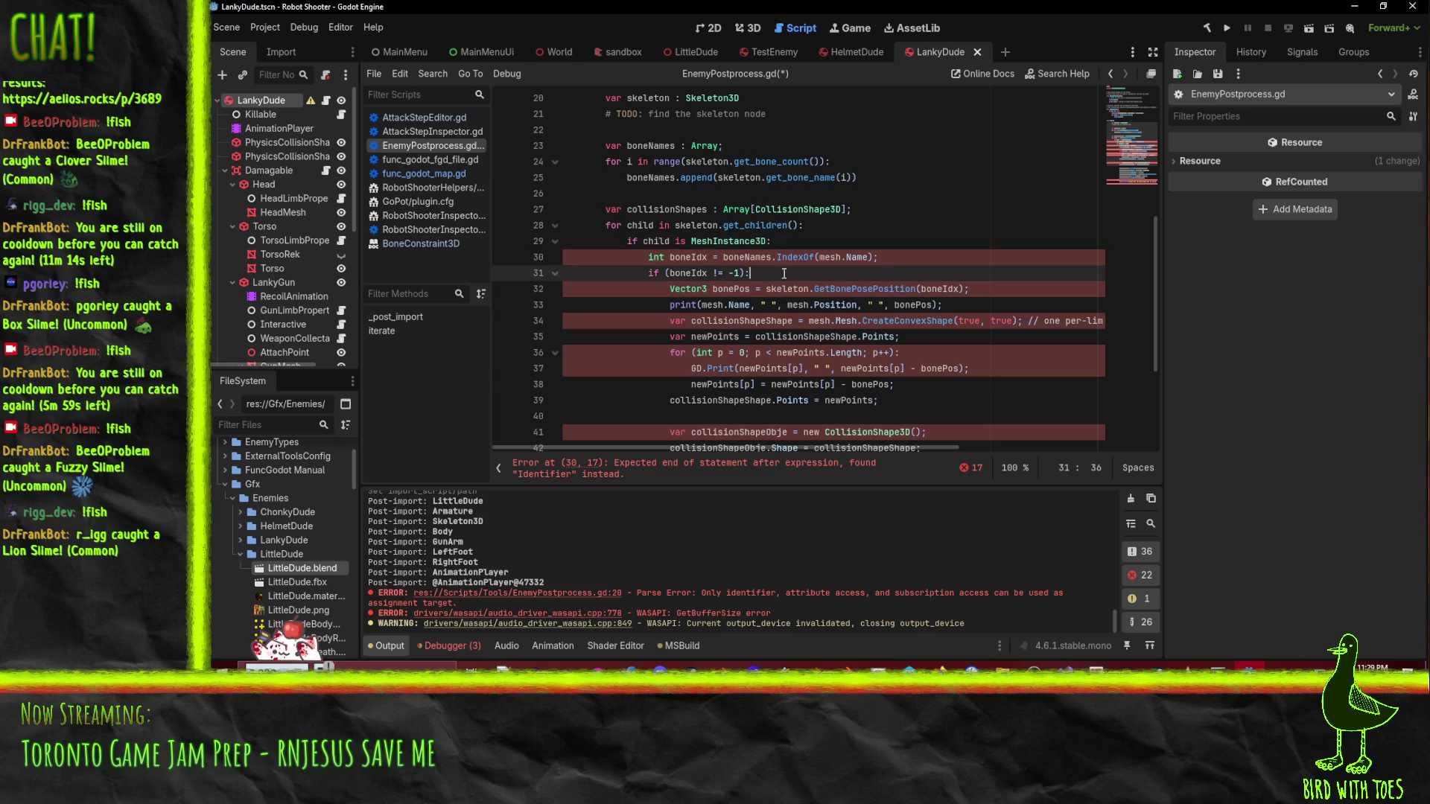
click(643, 254)
double_click(754, 257)
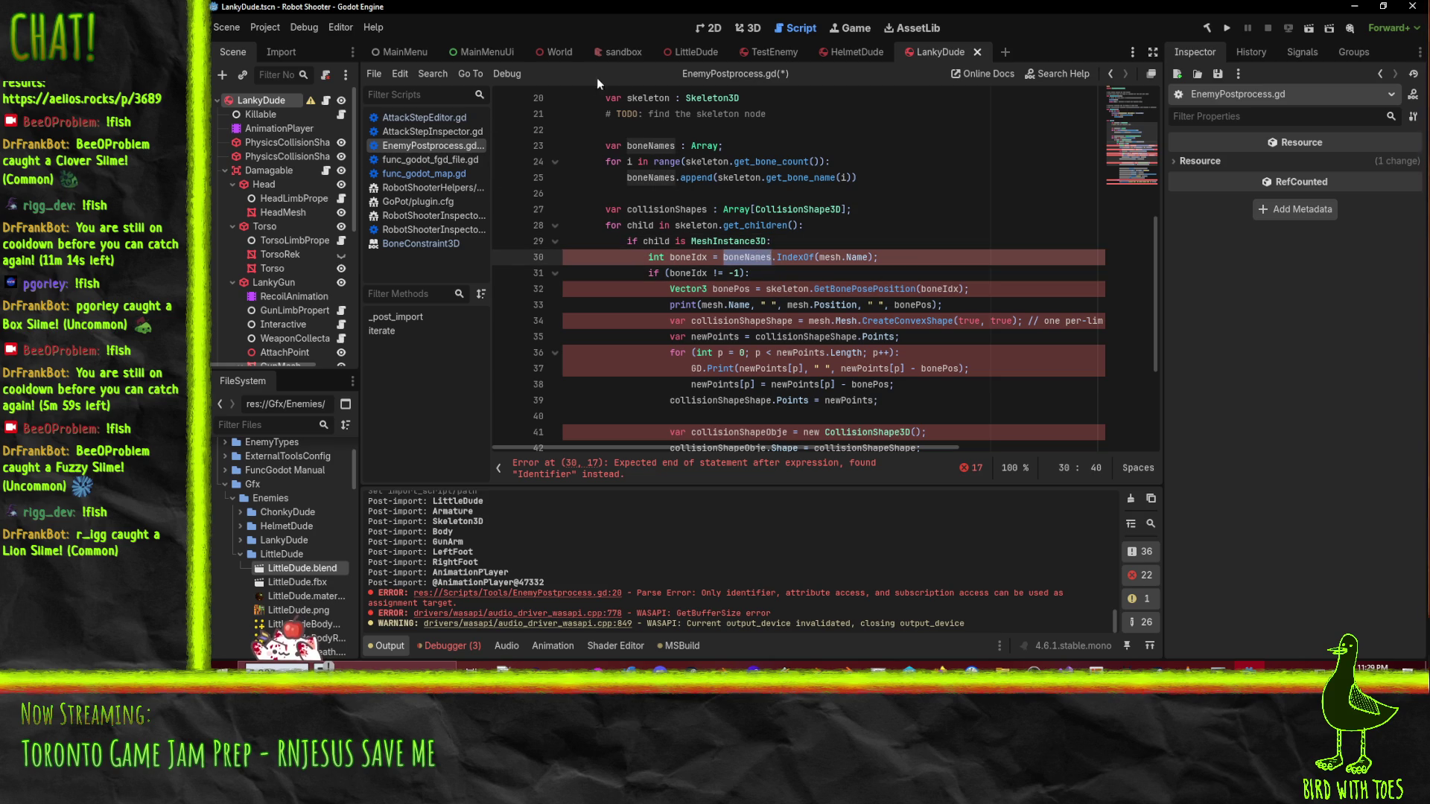
click(670, 257)
key(BackSpace)
key(BackSpace)
key(BackSpace)
text(var )
text(:)
key(End)
- Replace the C# IndexOf(mesh.Name) call with boneNames.find(mesh.name)
double_click(791, 257)
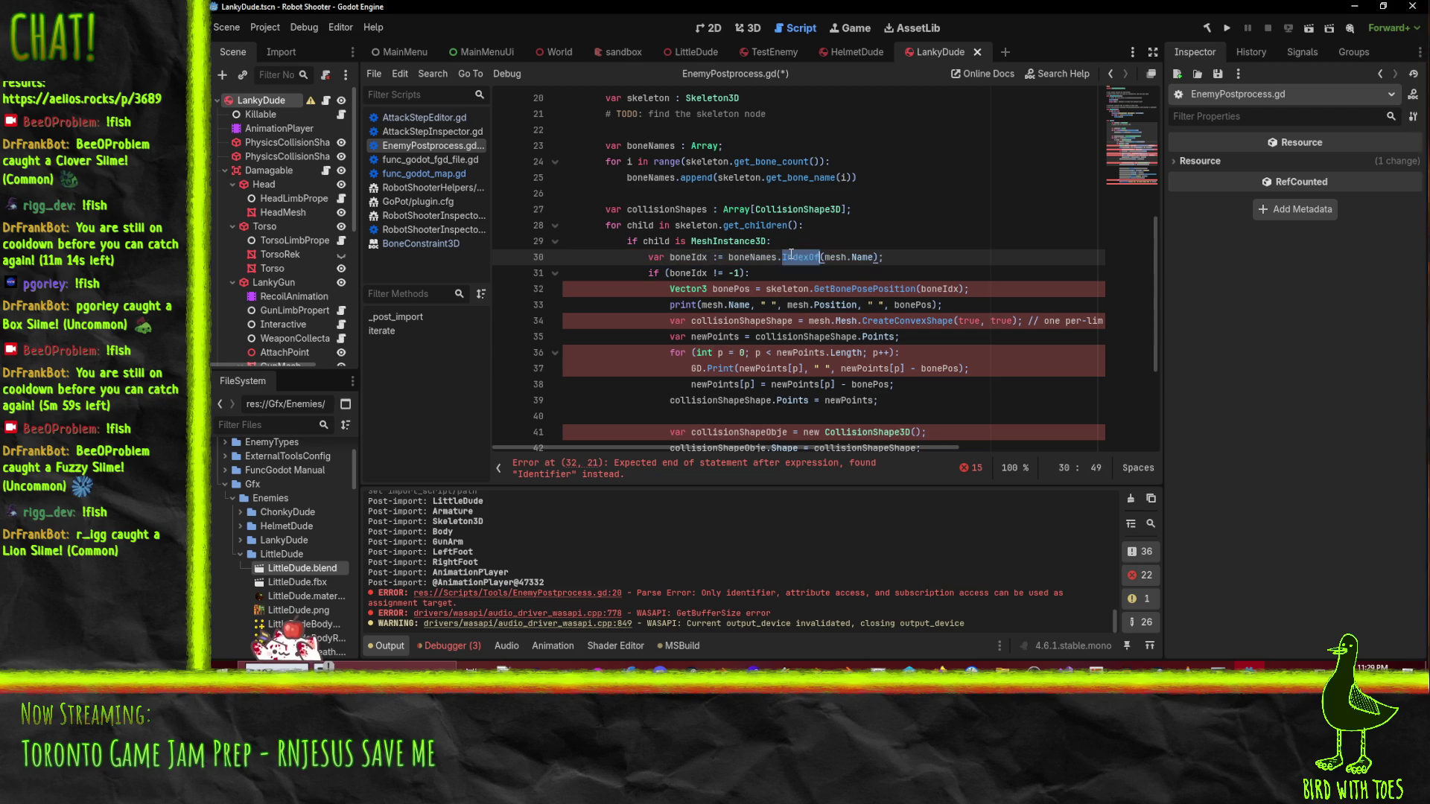
text(inde)
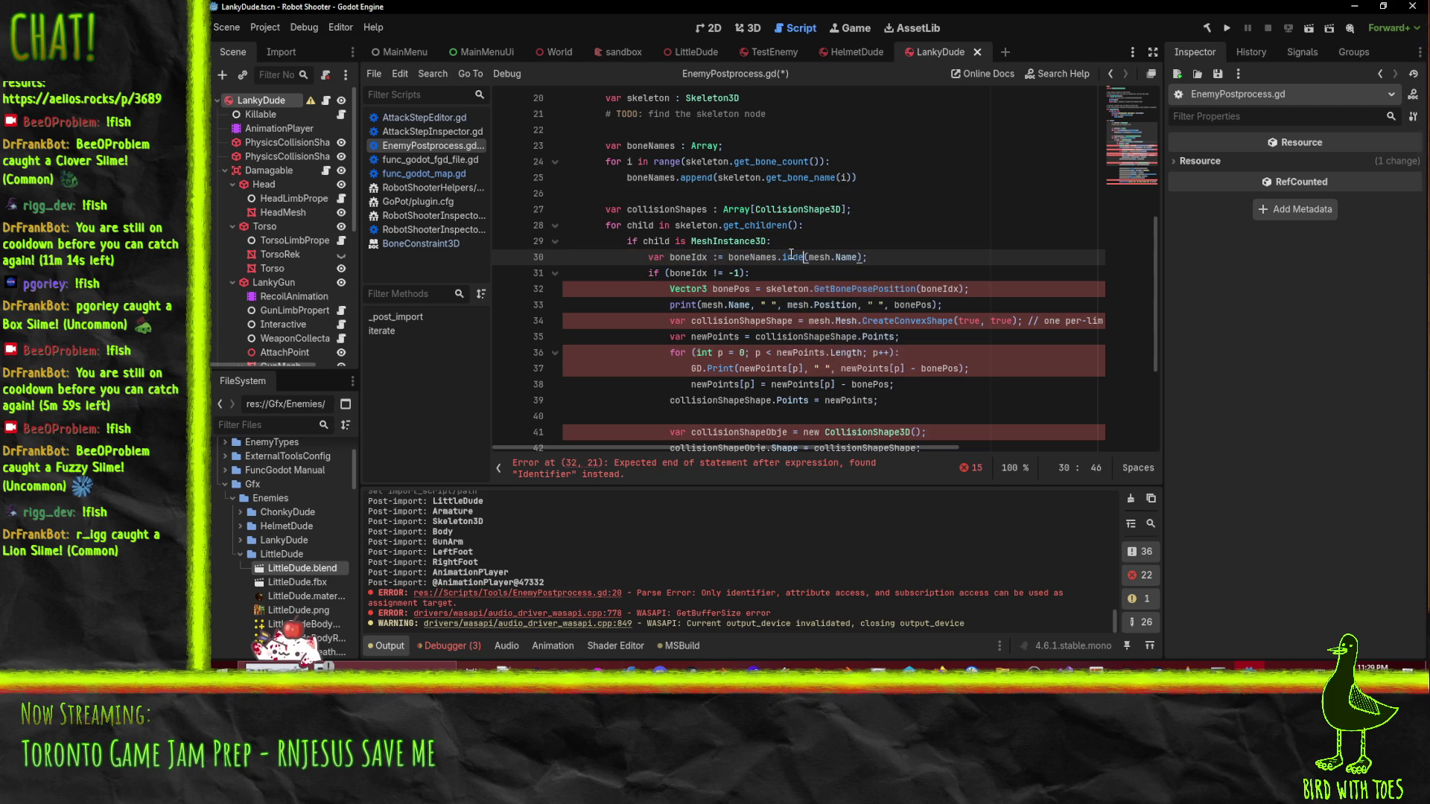
key(BackSpace)
key(BackSpace)
key(BackSpace)
text(find)
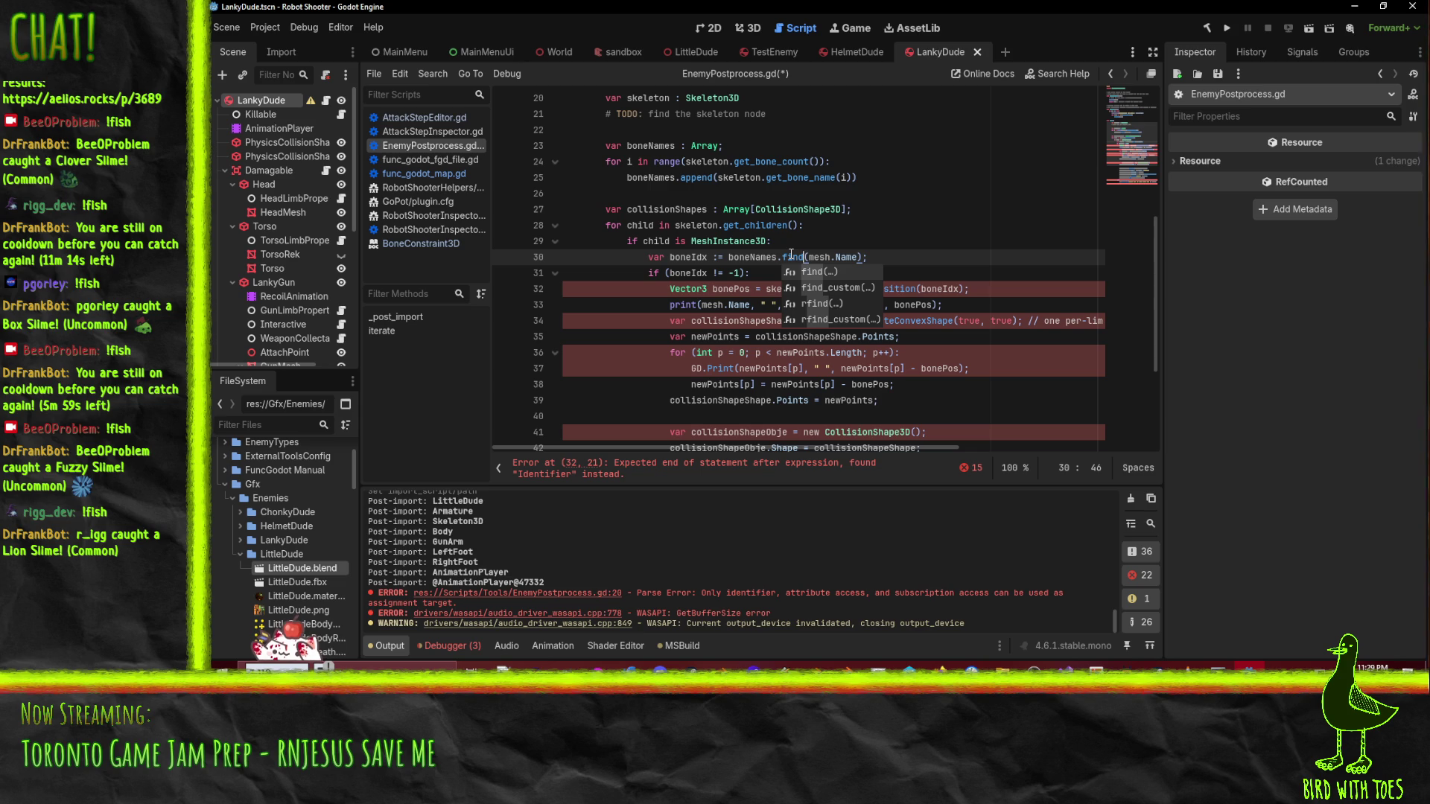
key(Right)
key(Right)
key(Right)
key(Delete)
text(n)
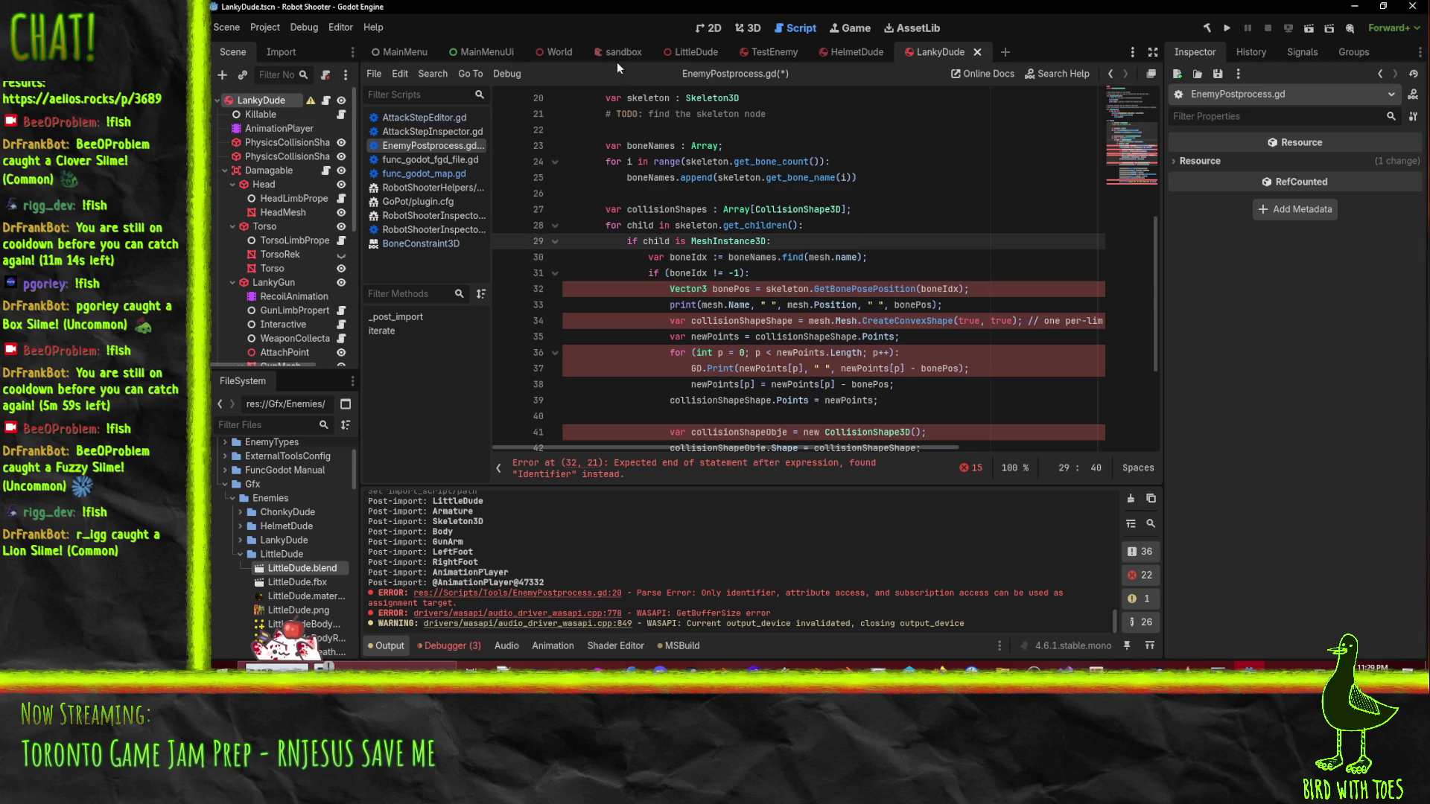
key(Down)
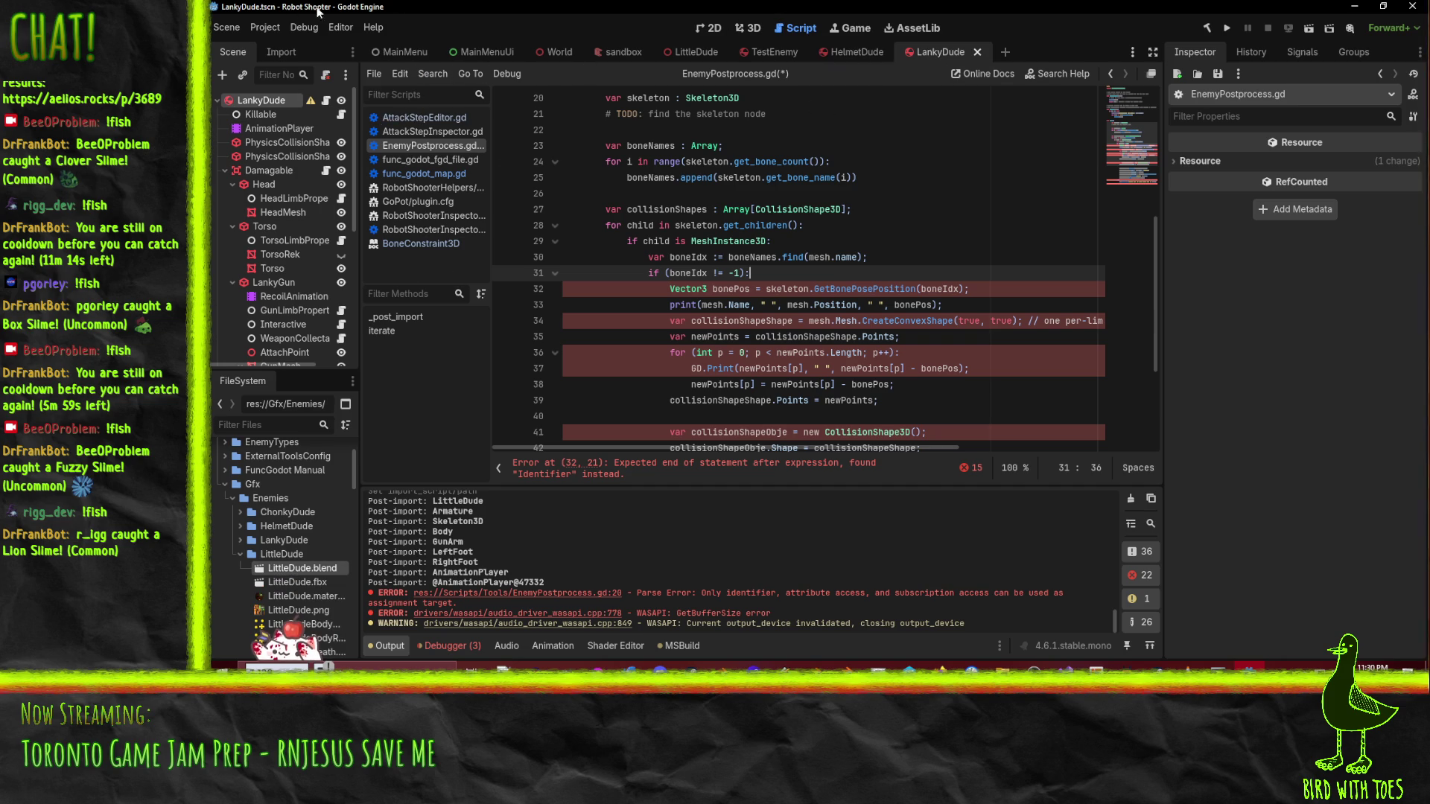
click(264, 30)
click(264, 30)
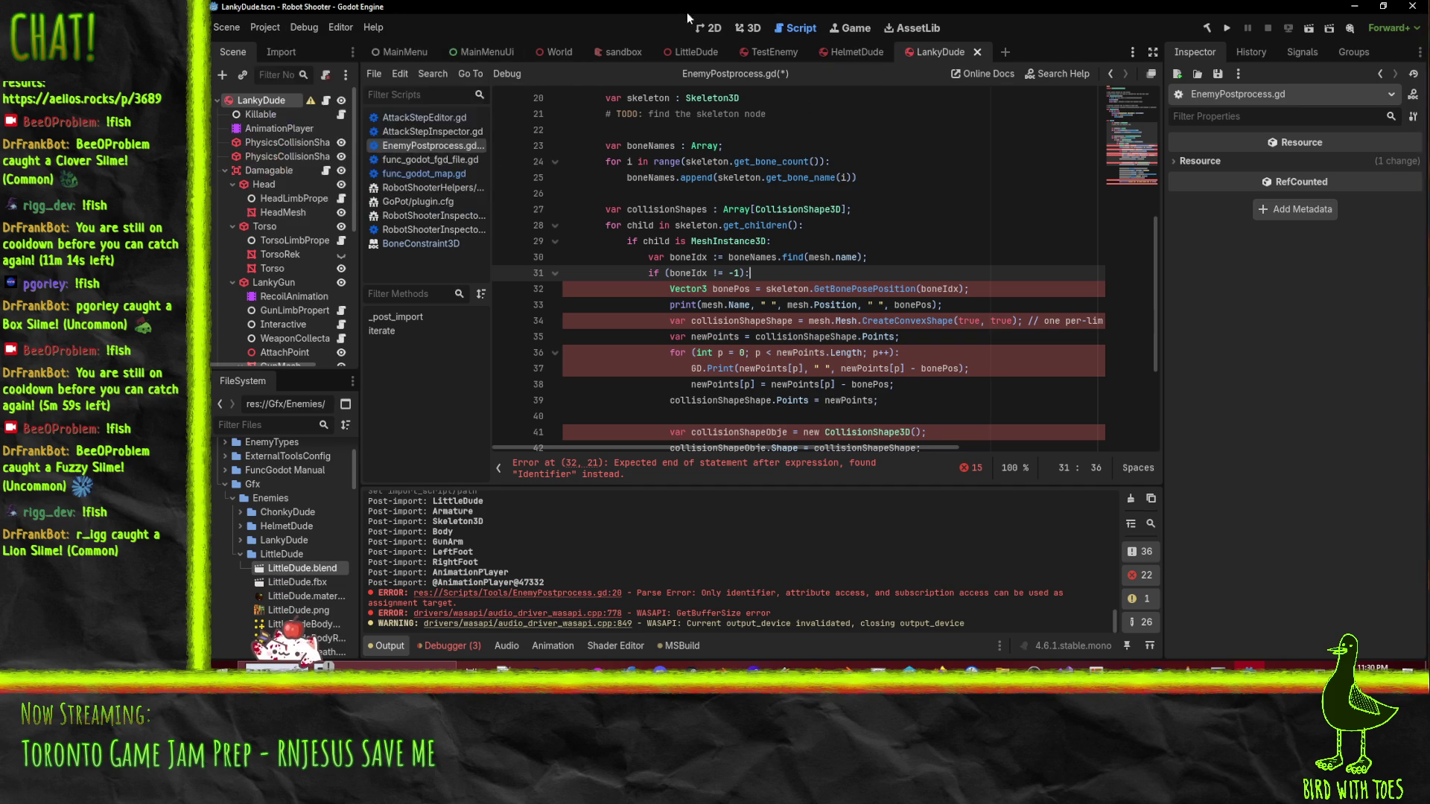
- Instance LittleDude.blend as LittleDude2 in the LittleDude scene, enable Editable Children, and select its Skeleton3D
click(692, 51)
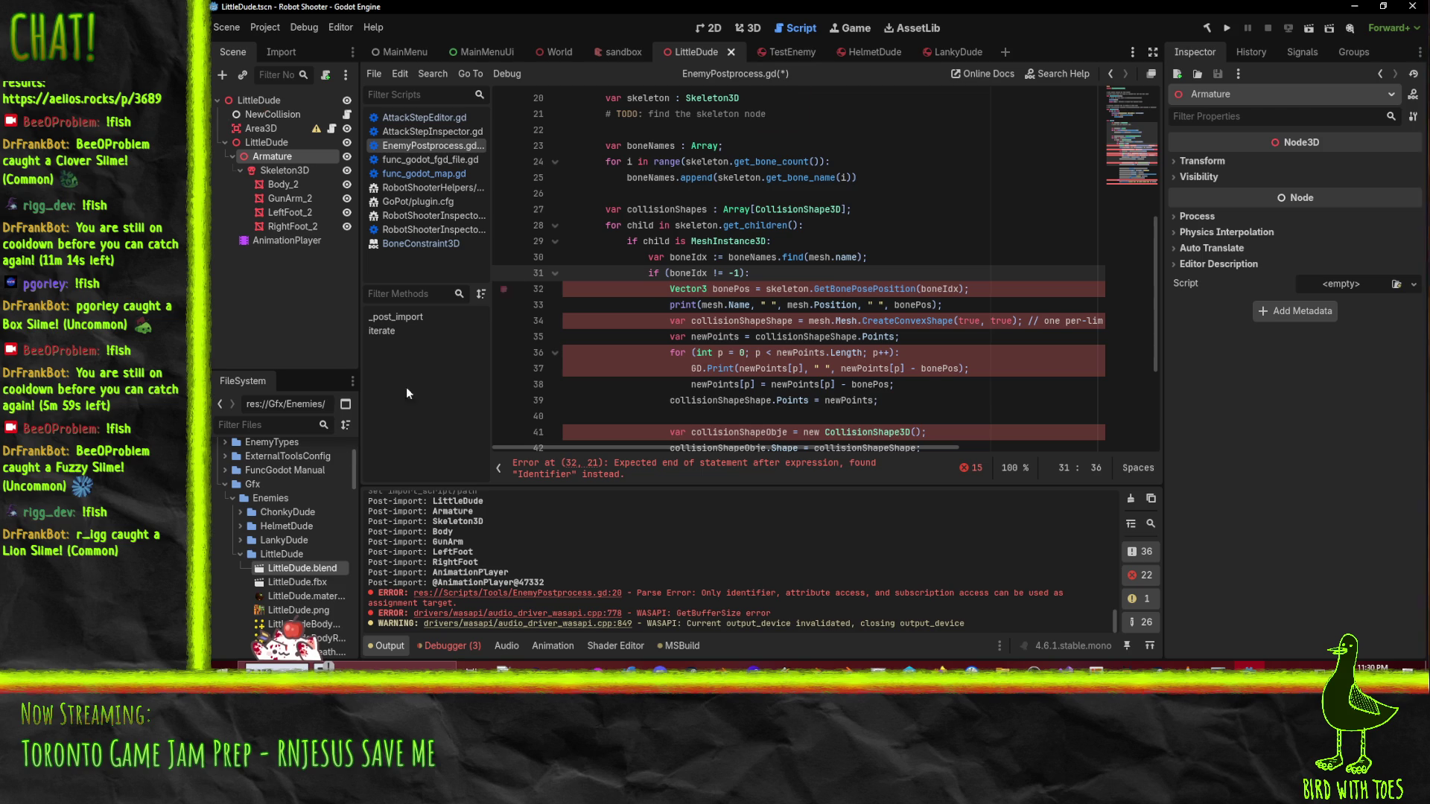
scroll(288, 489, down, 3)
drag(287, 493, 254, 101)
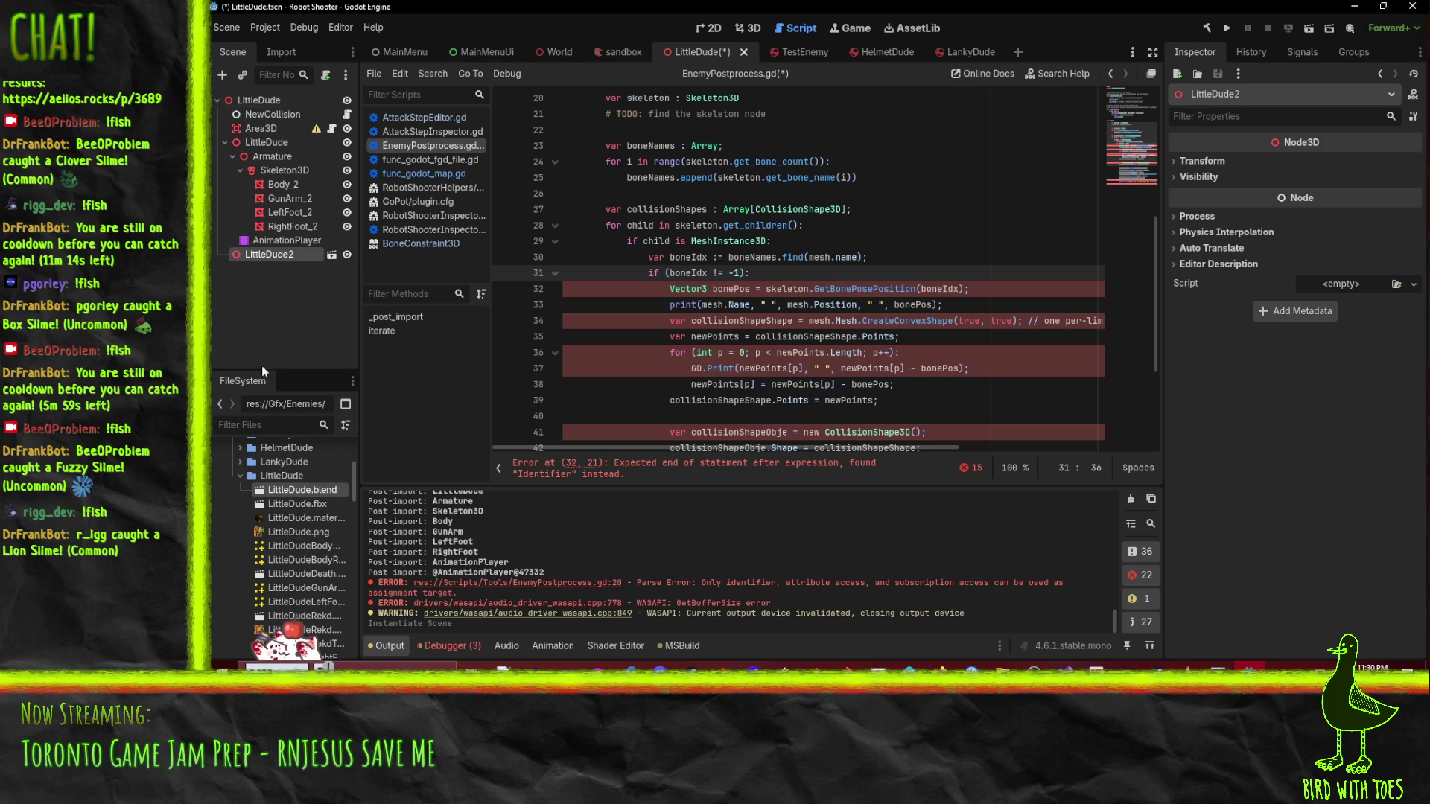
right_click(267, 254)
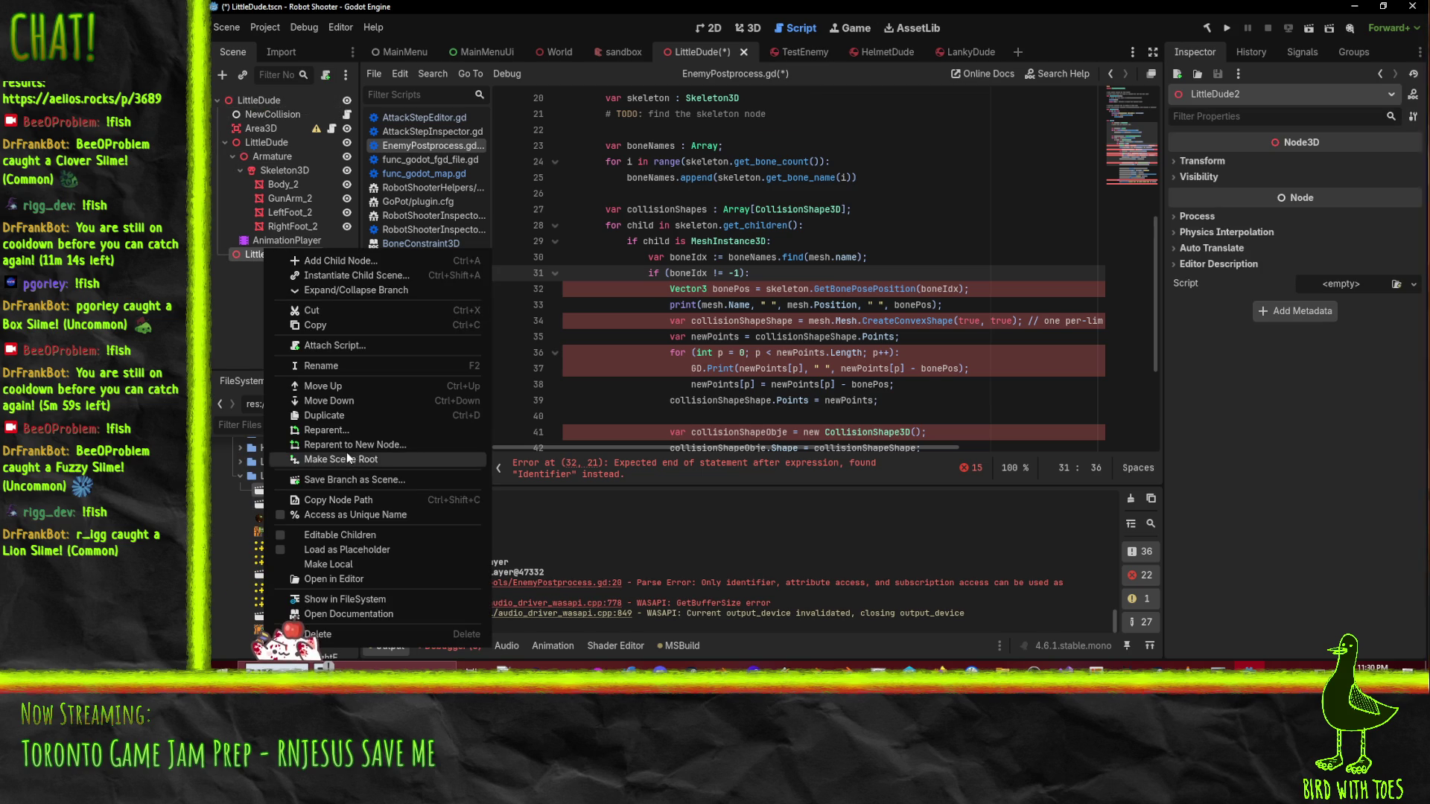
click(340, 535)
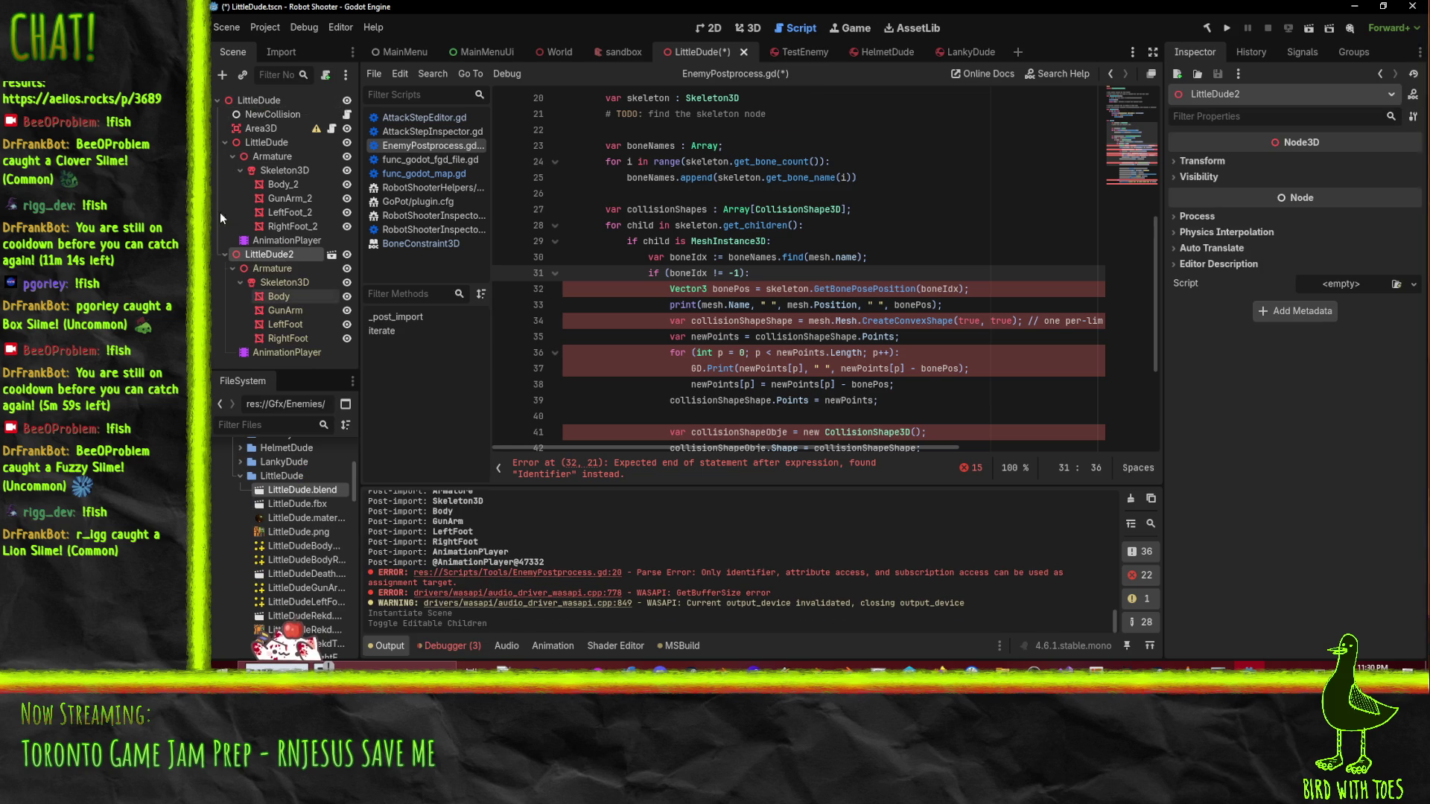
click(271, 282)
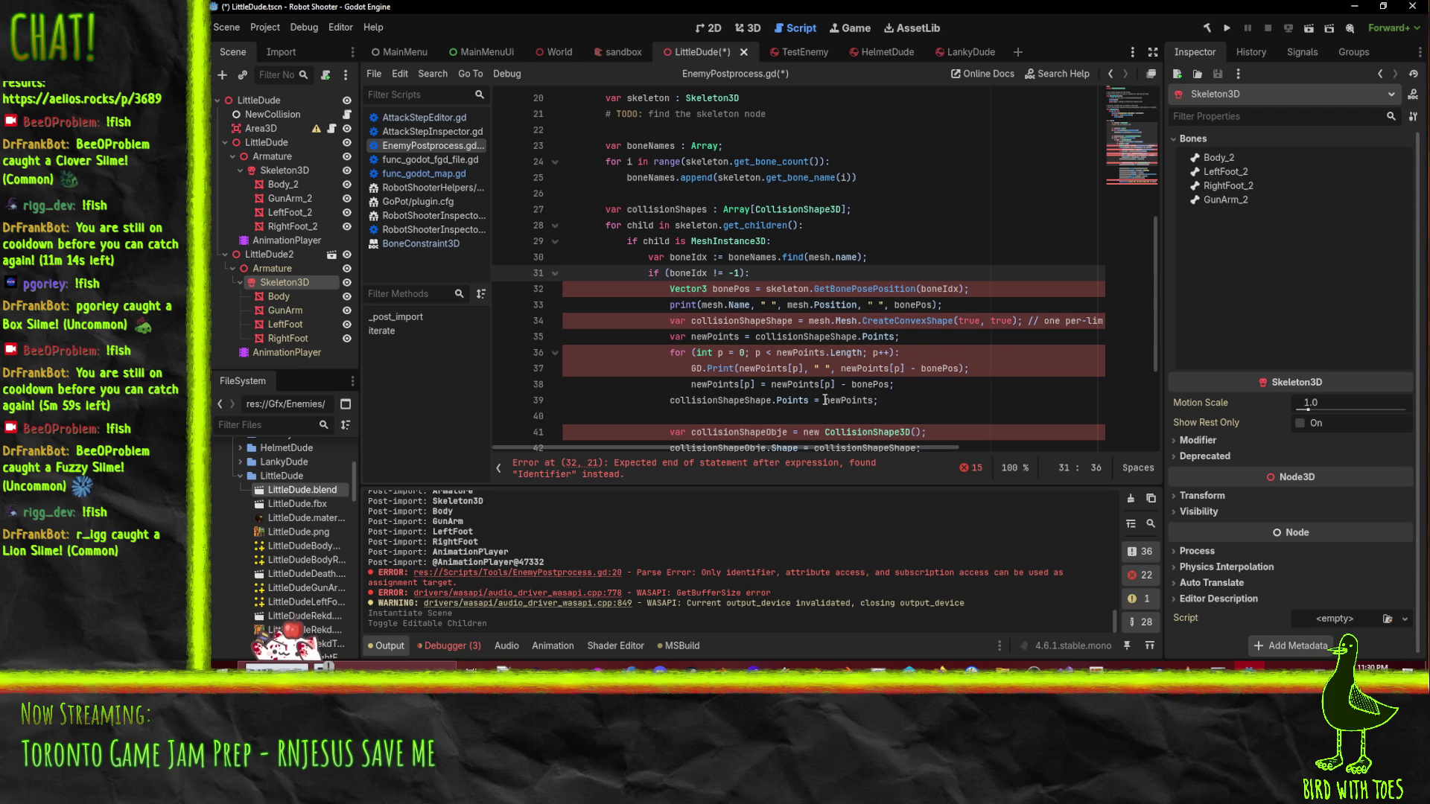
scroll(856, 350, up, 1)
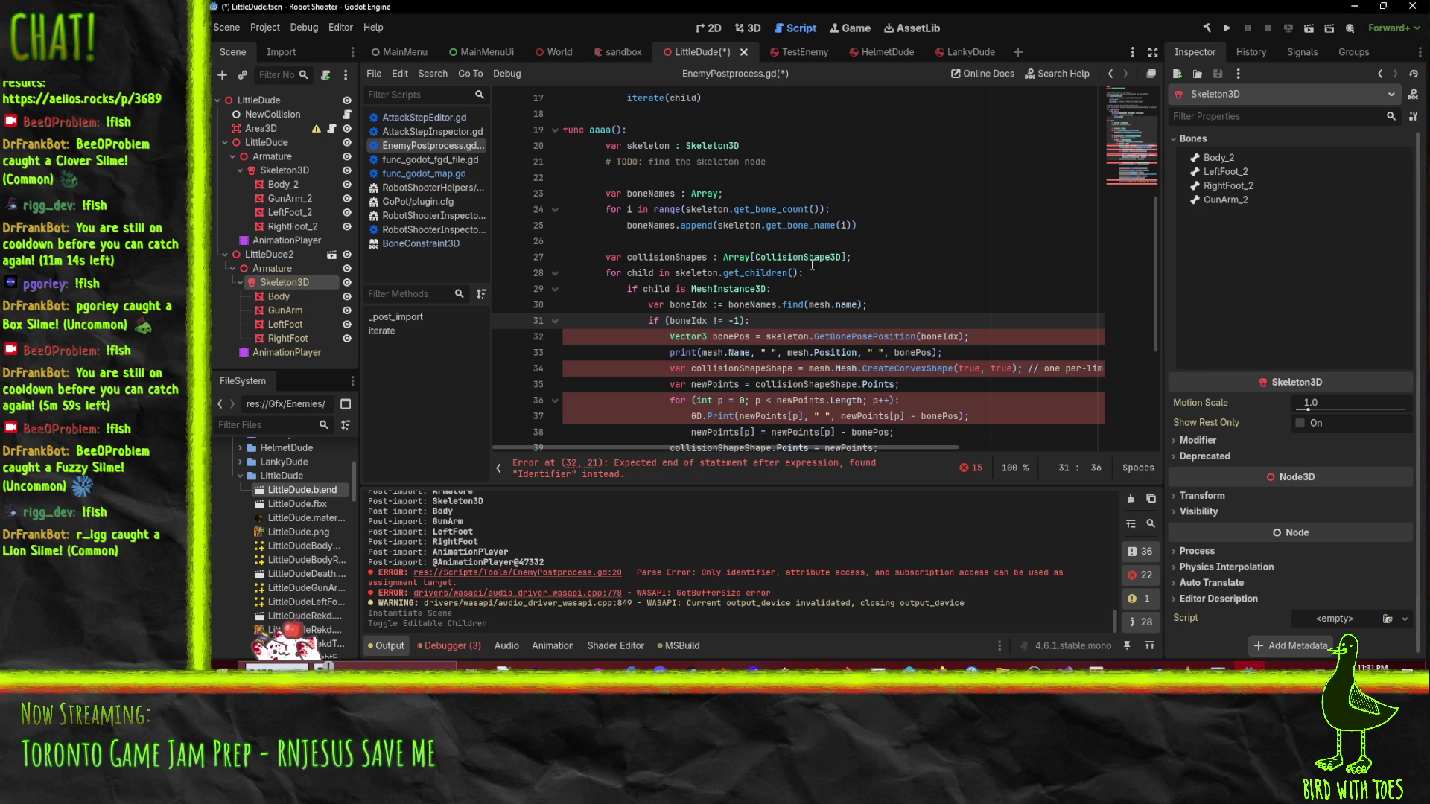
- Strip the parentheses from the bone-index if condition on line 31
scroll(924, 246, down, 1)
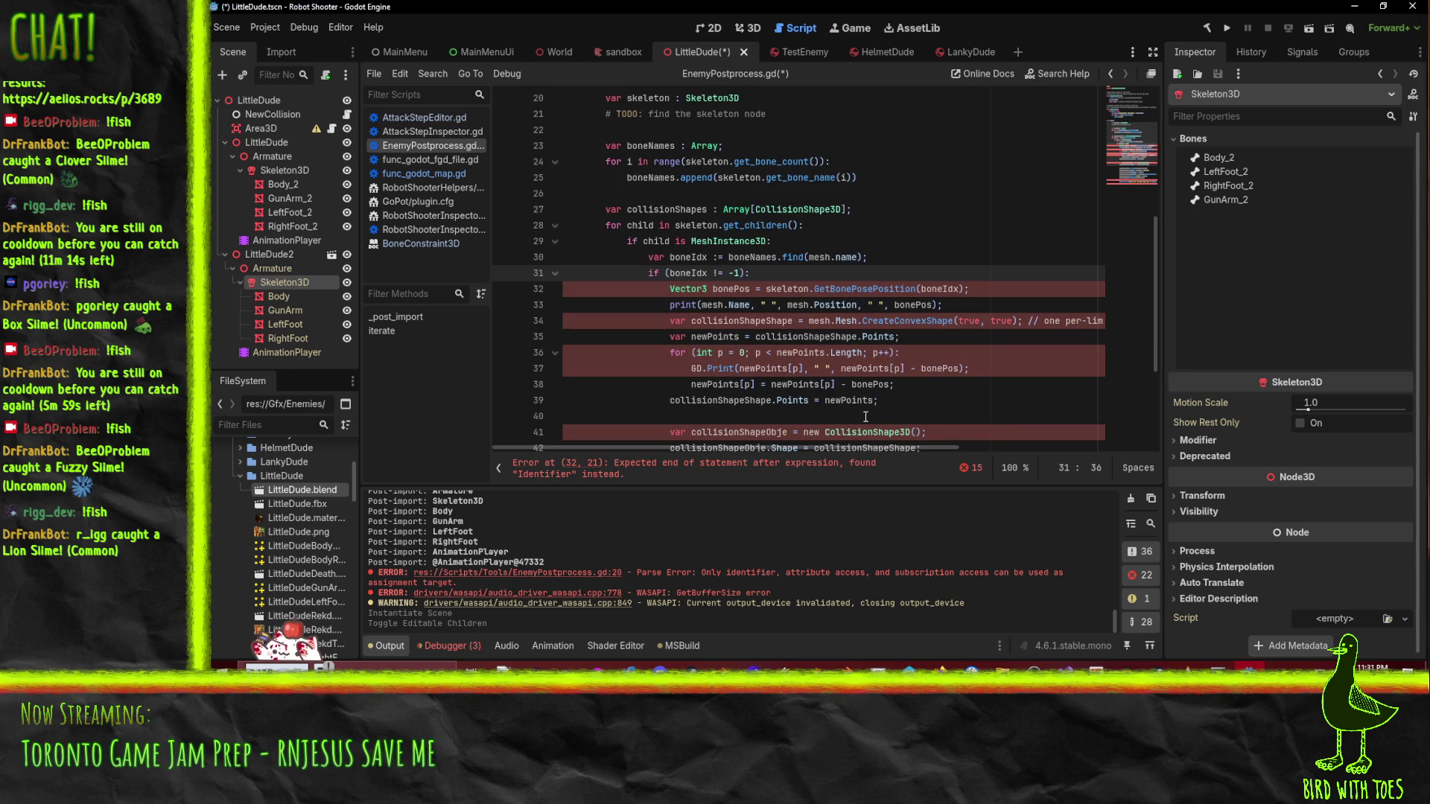
scroll(891, 212, down, 1)
scroll(670, 244, up, 1)
click(669, 272)
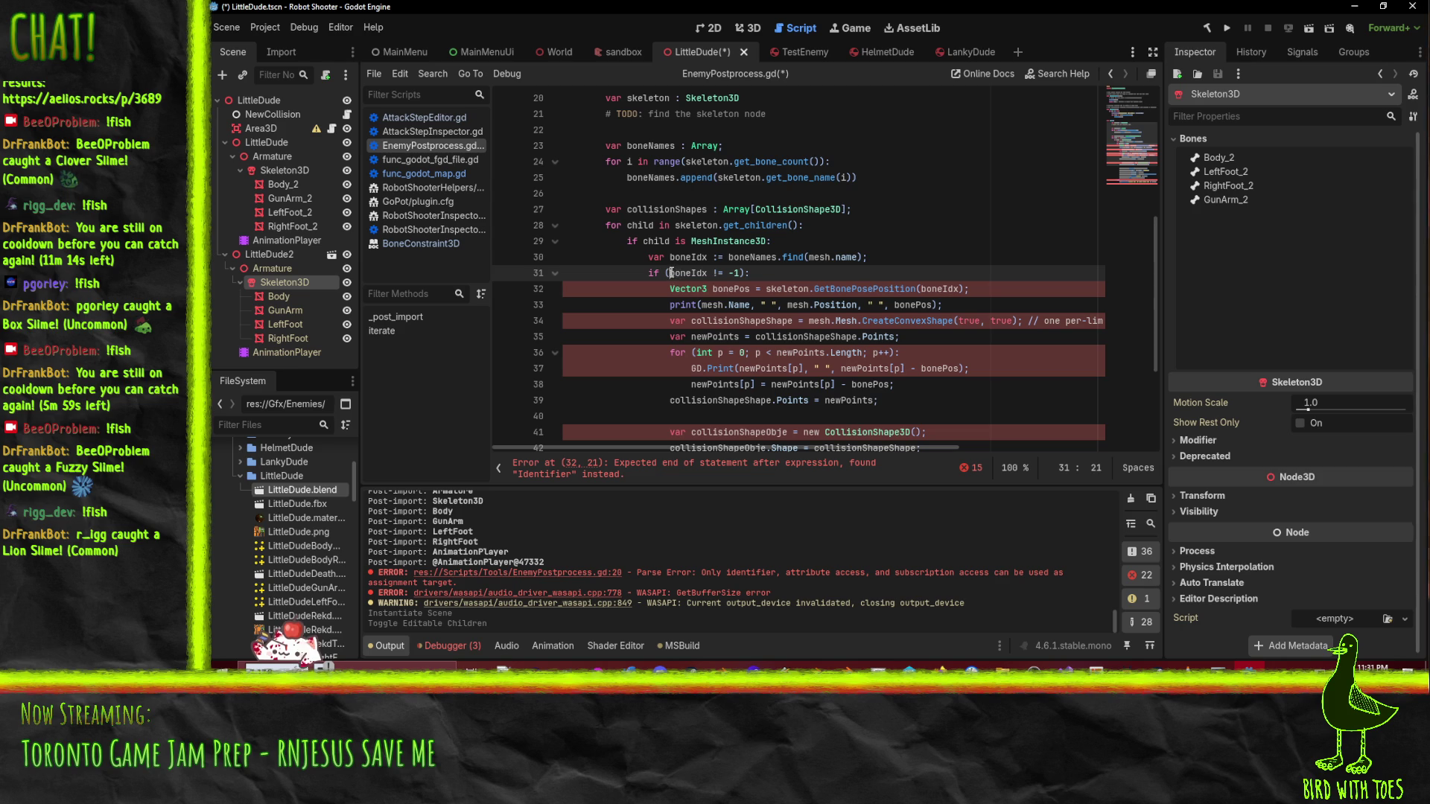
text(/)
key(Down)
key(shift+Tab)
key(Tab)
key(Up)
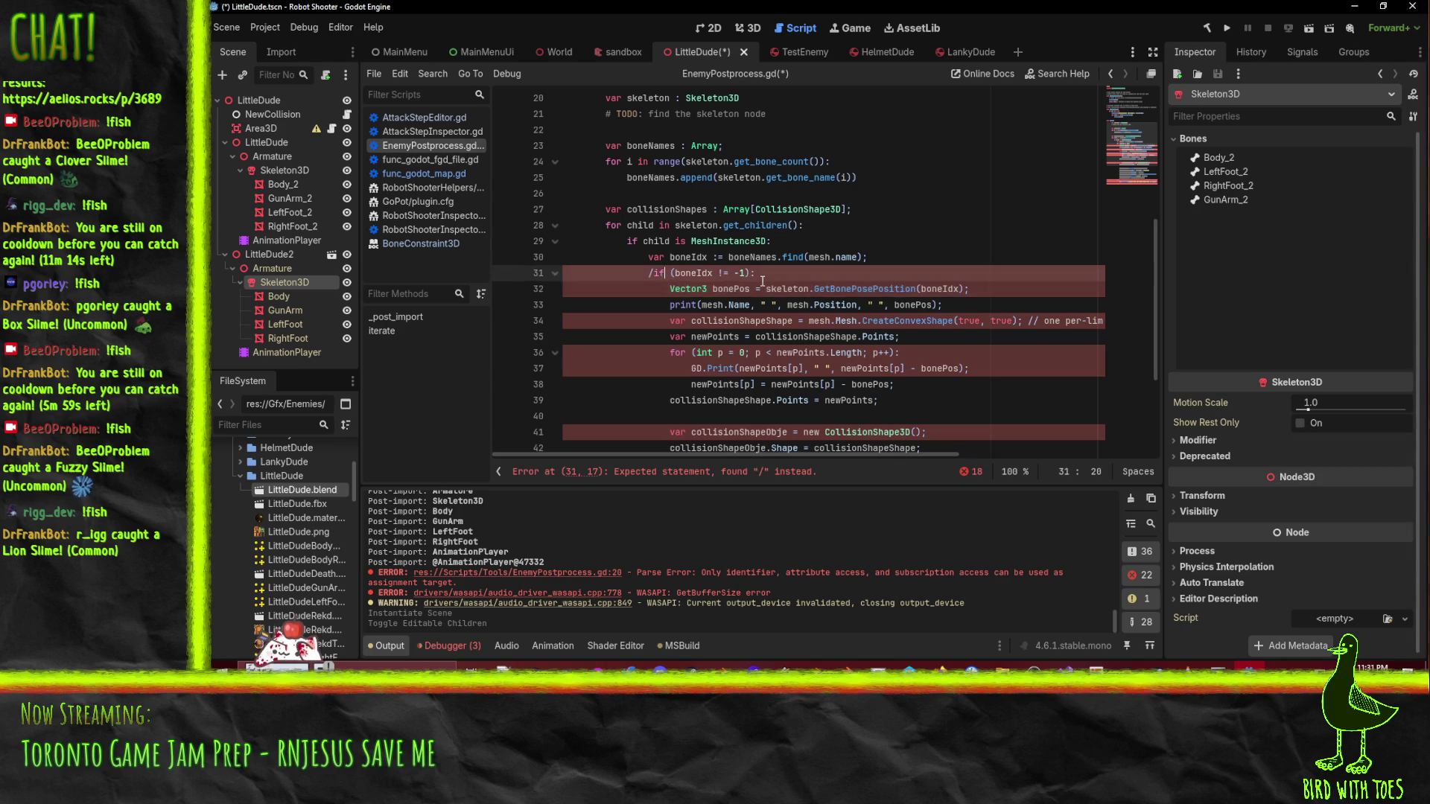
key(BackSpace)
key(Right)
key(Right)
key(Right)
key(Delete)
key(End)
key(Left)
key(BackSpace)
- Below the lookup, add 'if bone_idx < 0:' retrying boneNames.find(mesh.name + "_2")
key(Up)
key(End)
key(Return)
text(i)
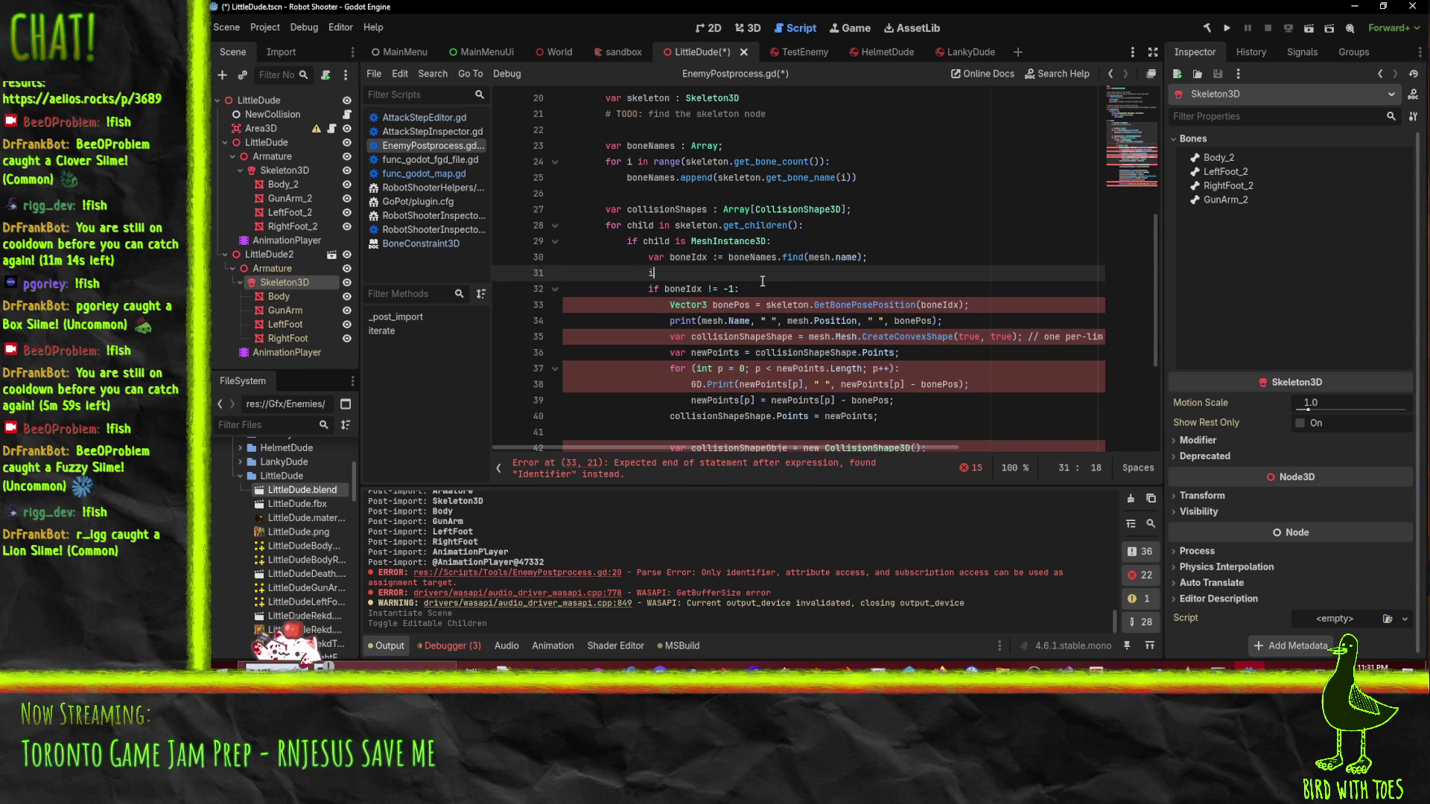
text(f bone)
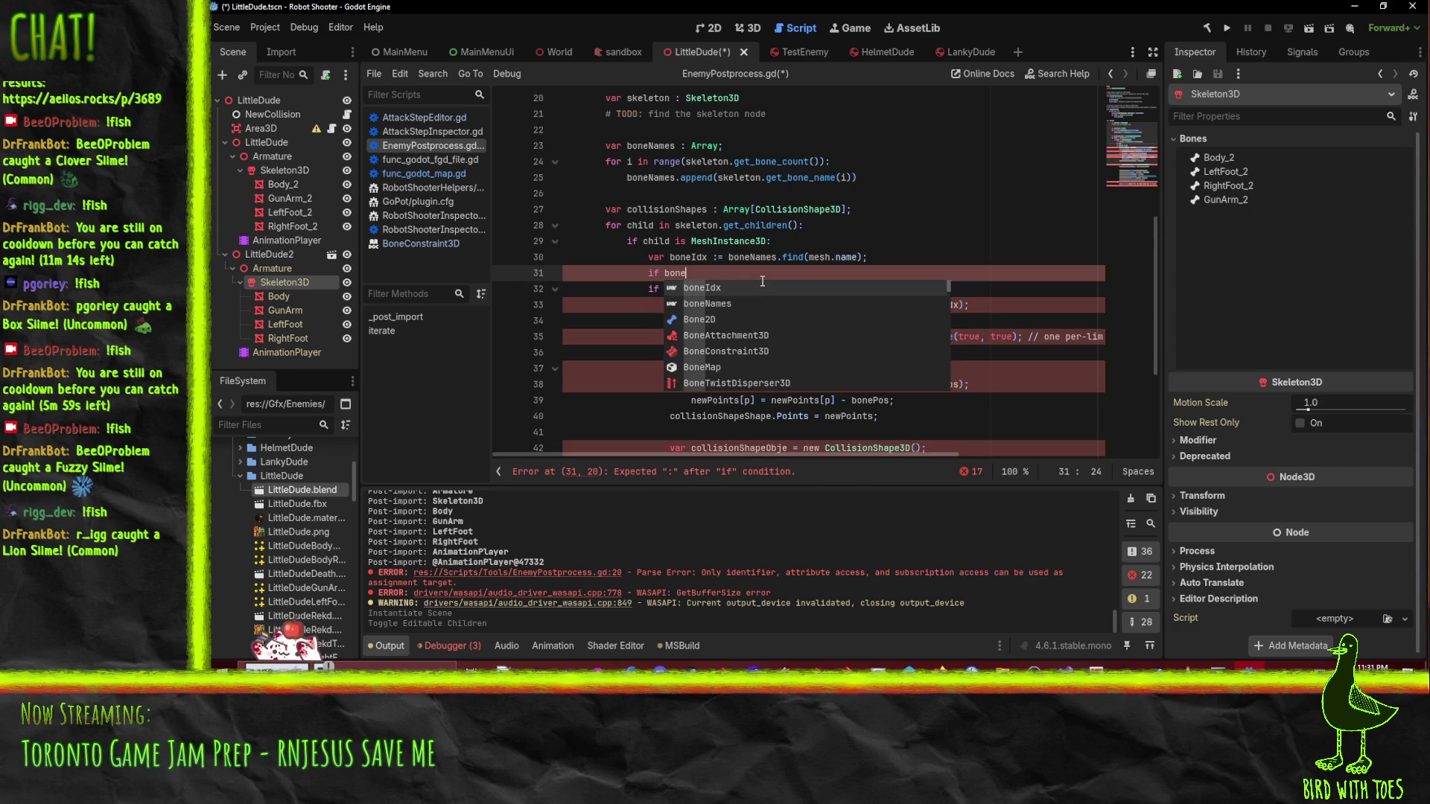
text(_idx < 0:)
key(Return)
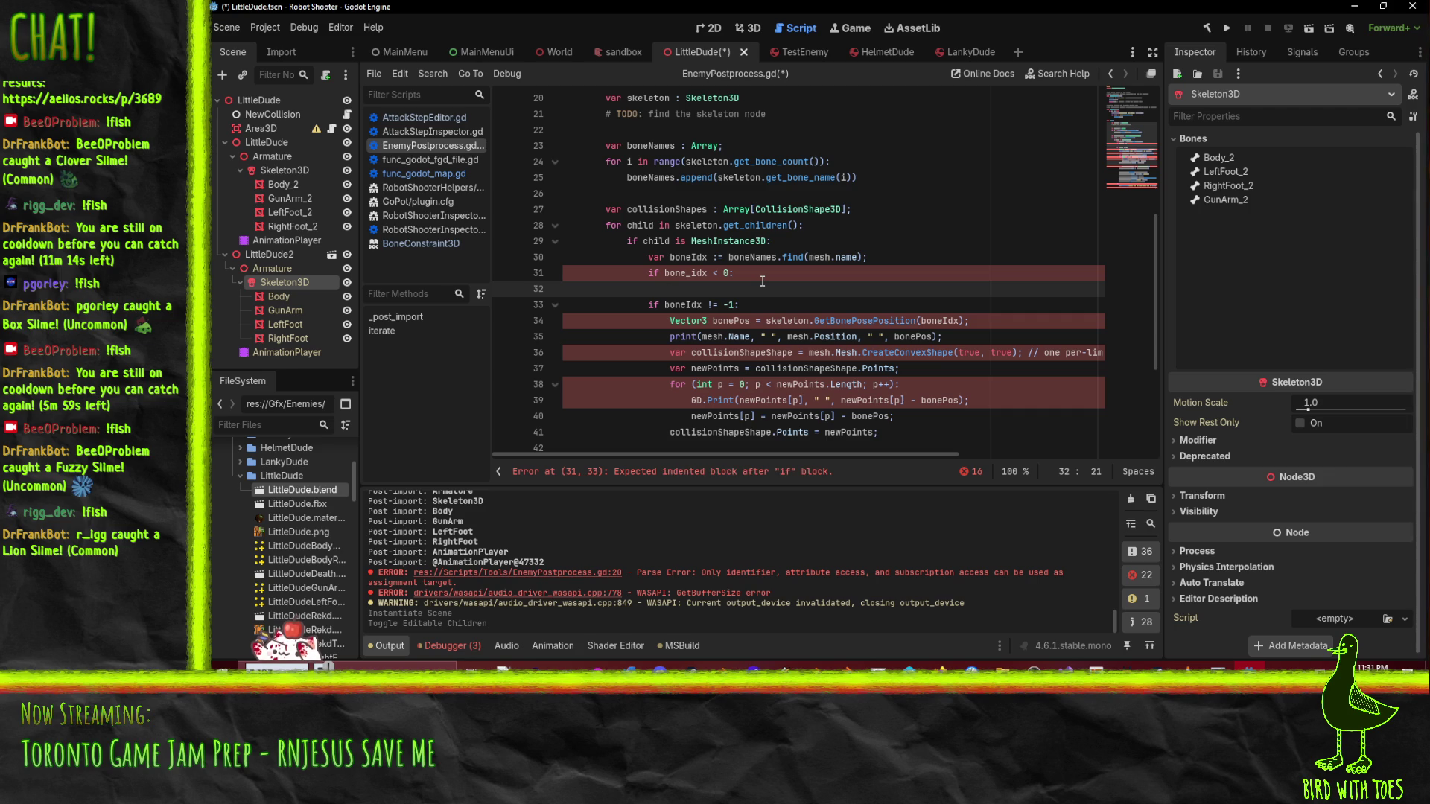
text(bone)
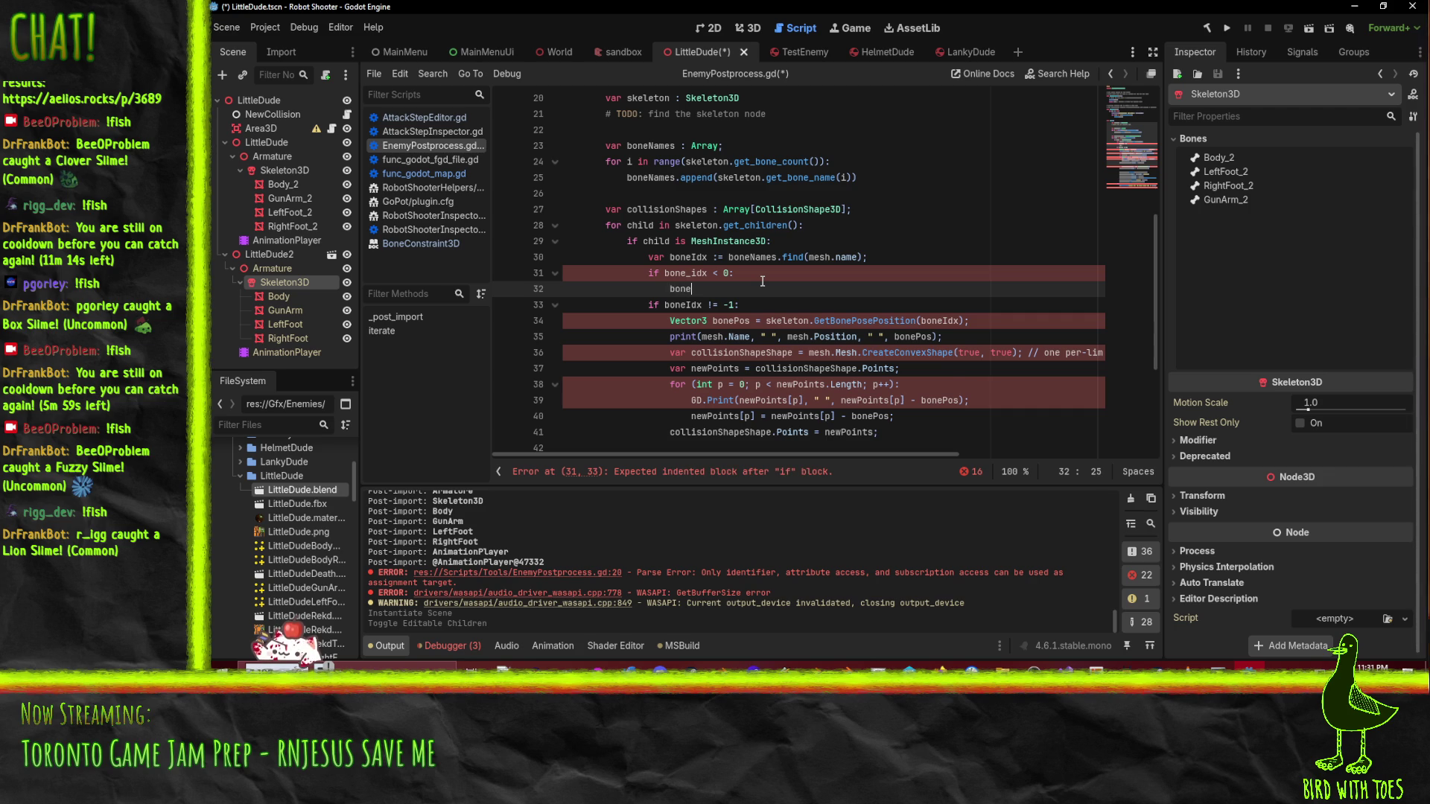
text(_idx = boneN)
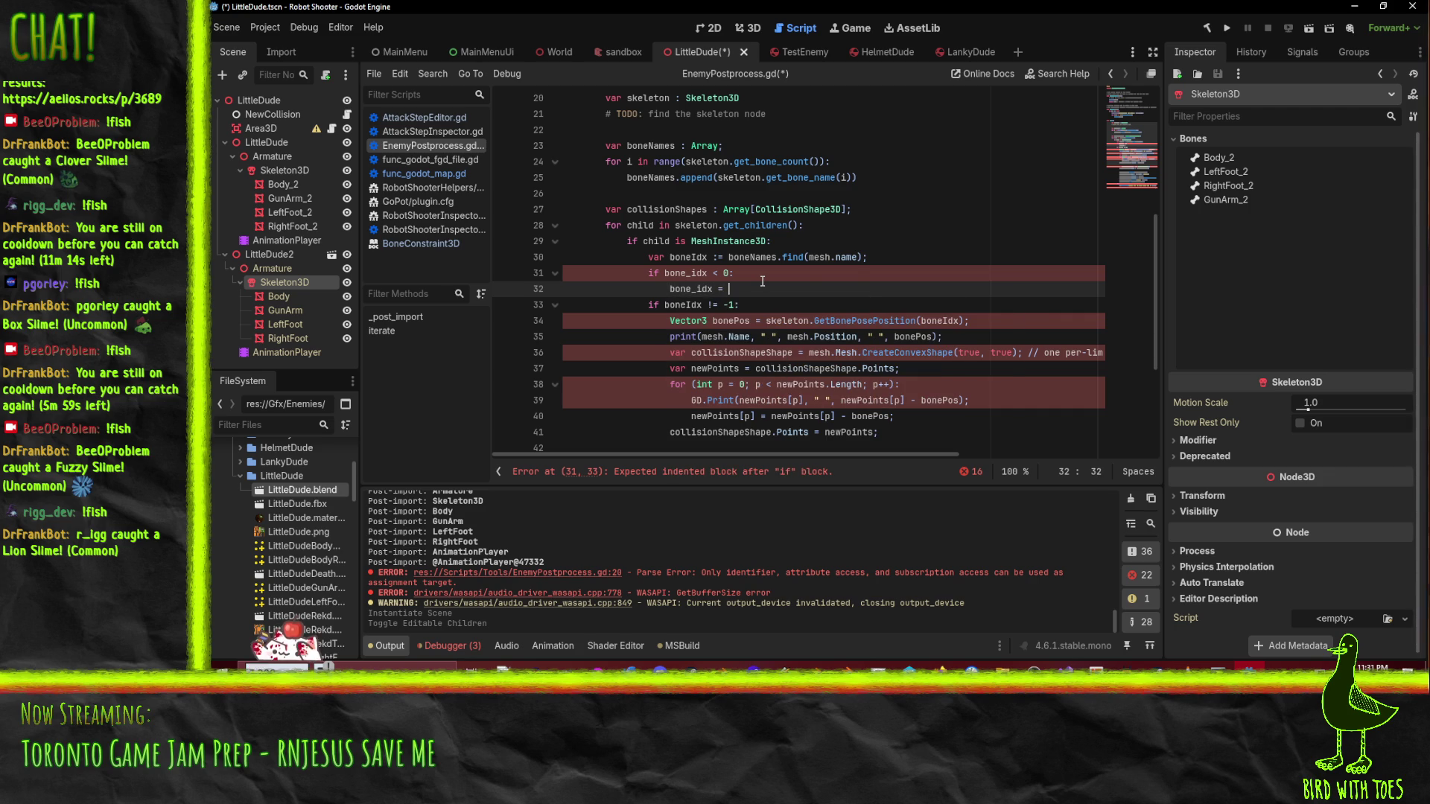
key(Return)
text(.find()
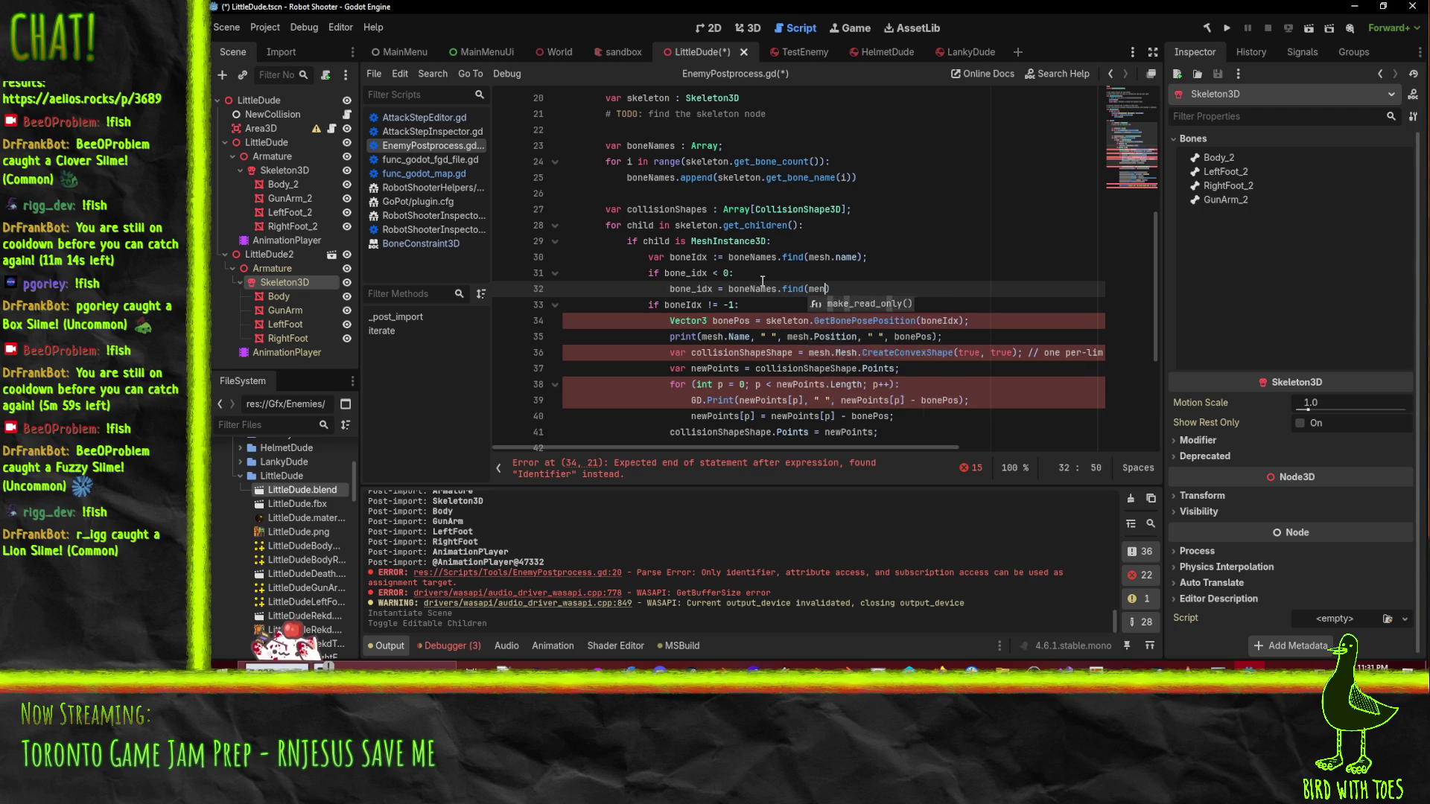
text(mesh)
text(.name + ")
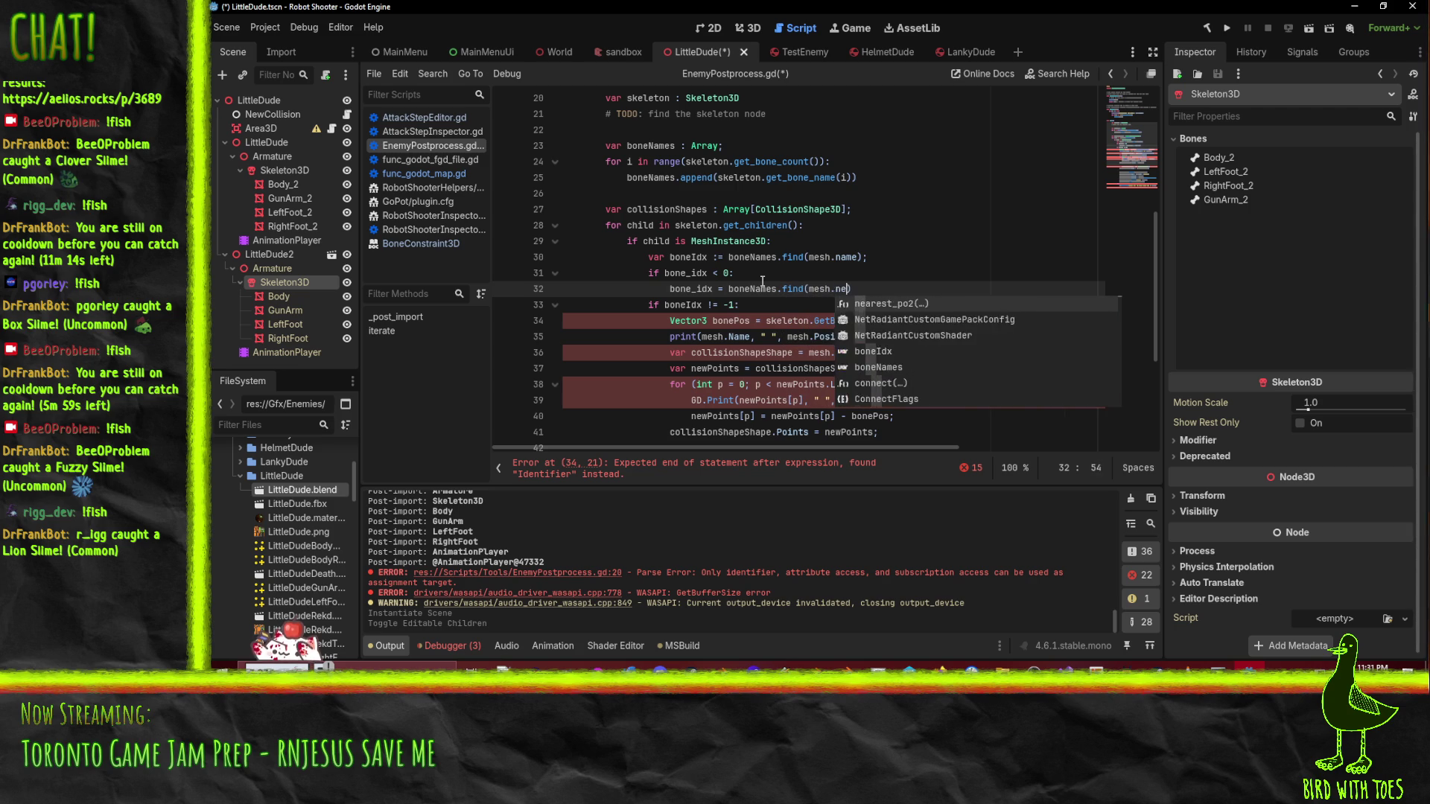
text(_2)
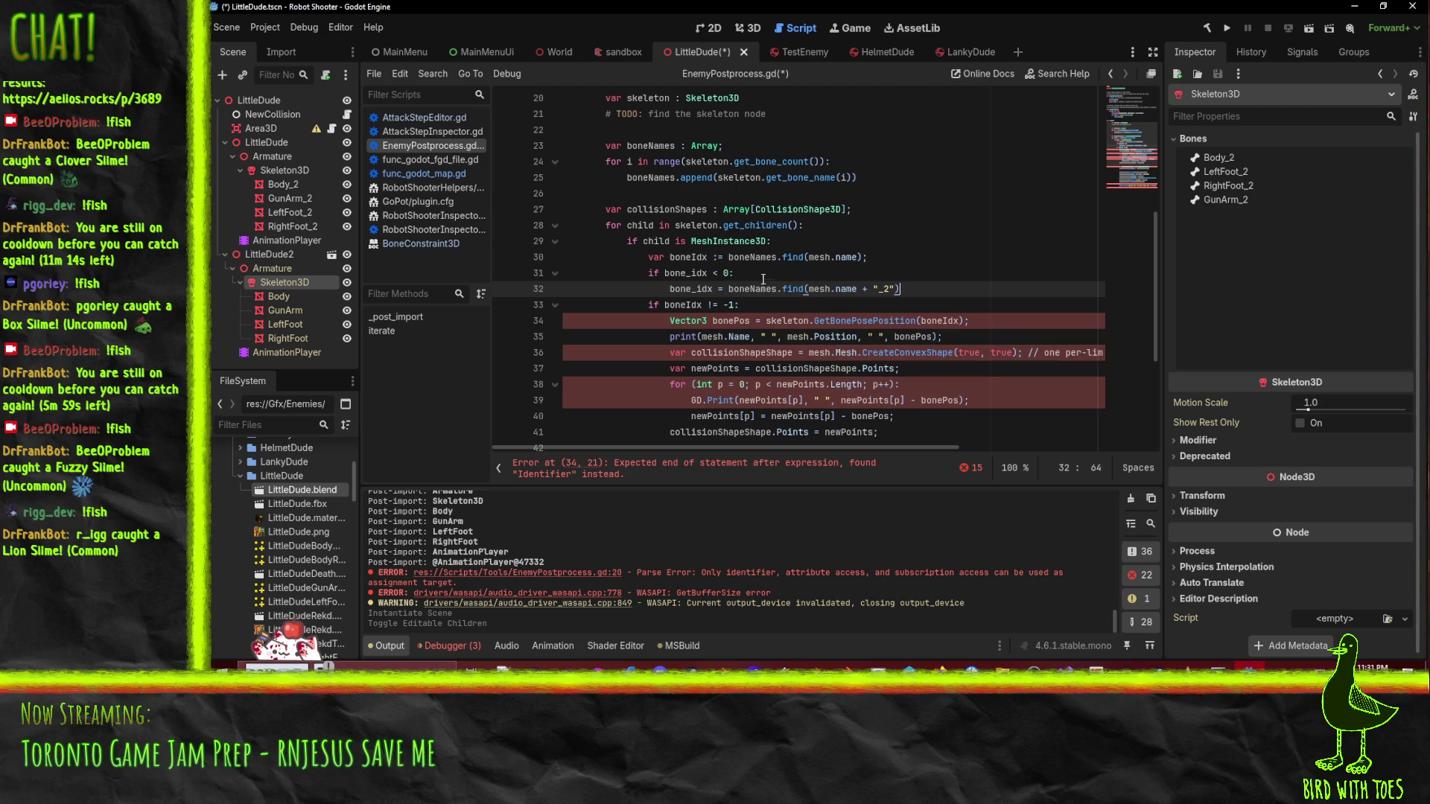
scroll(704, 290, up, 1)
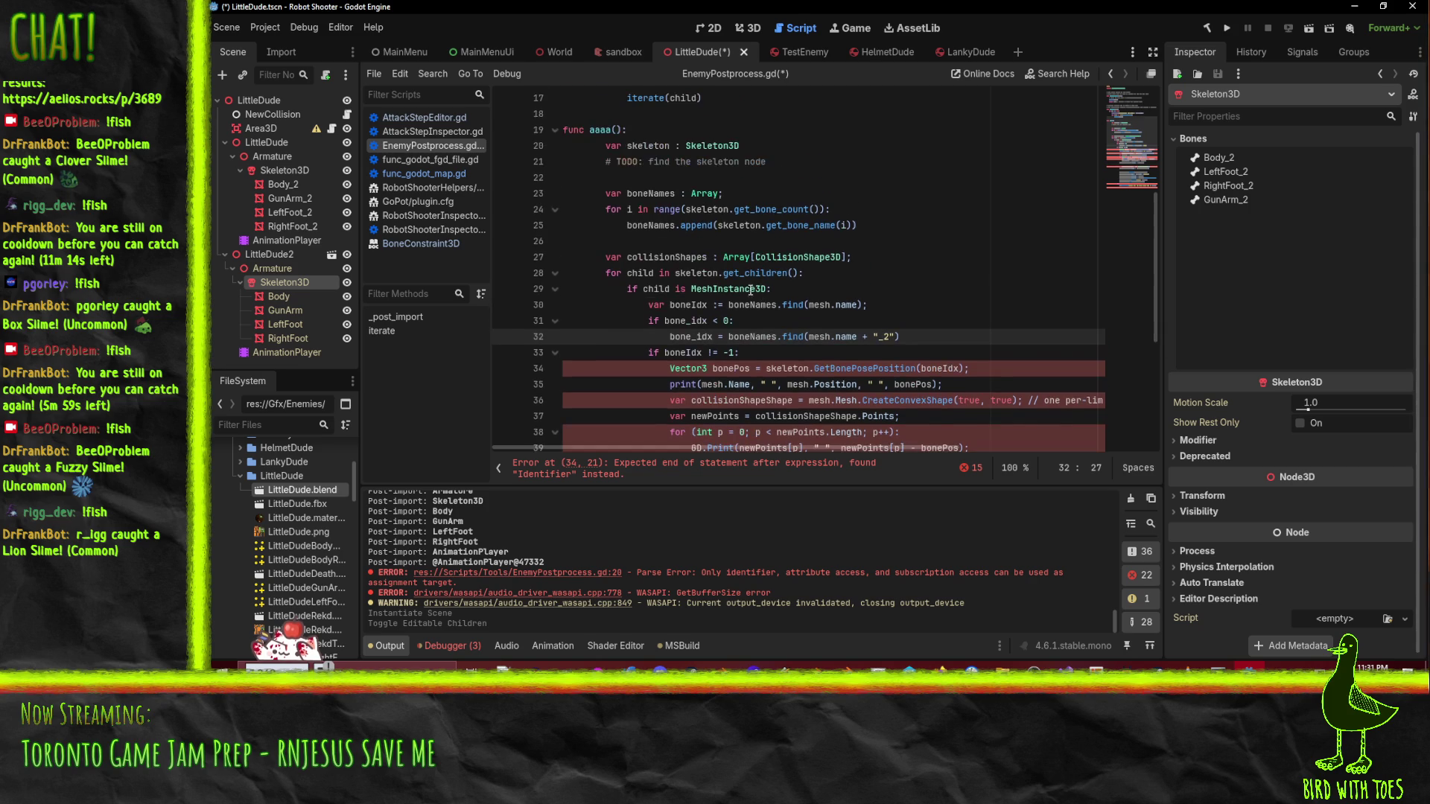
- Rename boneIdx to bone_idx in the validity check and the lookup line
drag(687, 321, 688, 312)
double_click(687, 312)
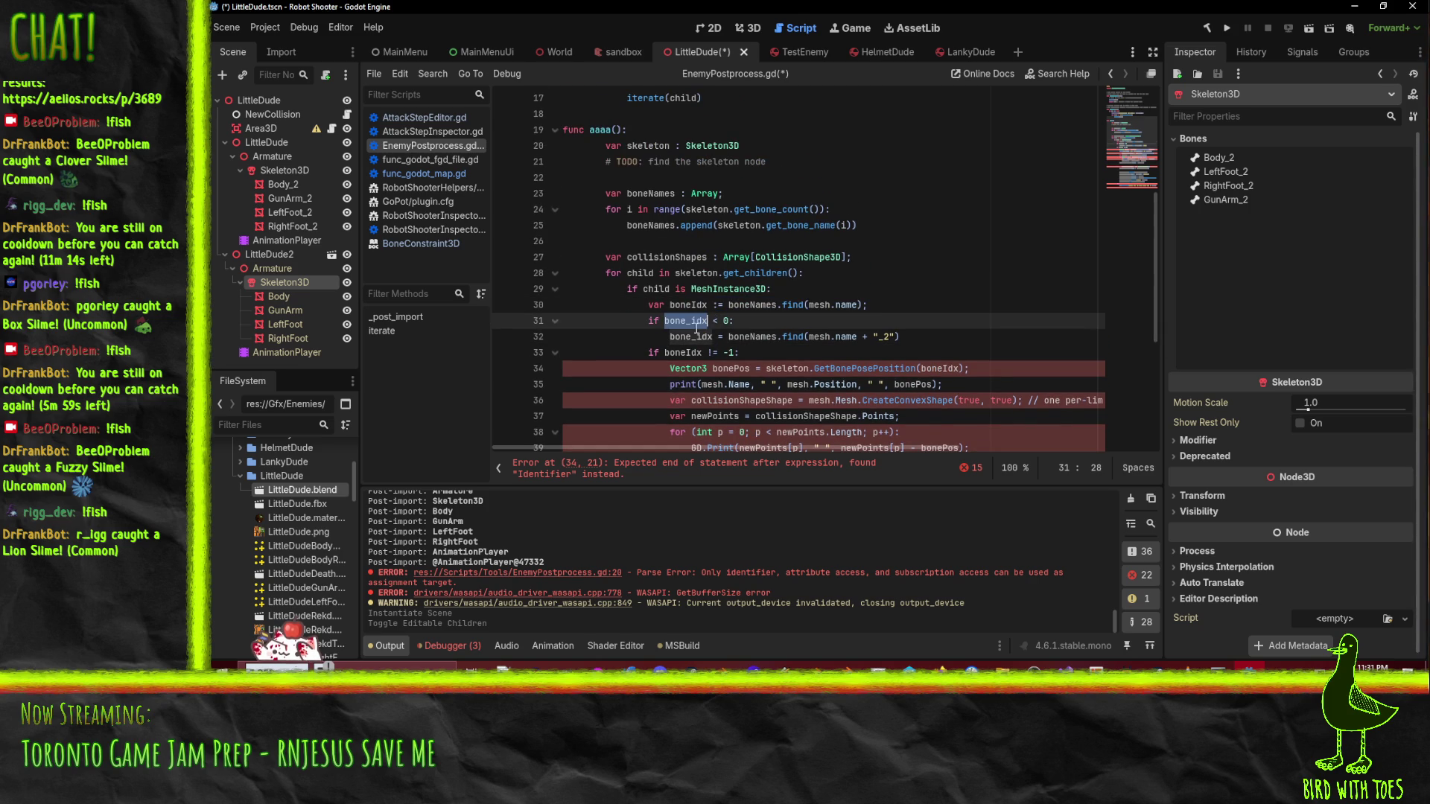
double_click(683, 352)
text(bone_idx)
click(774, 320)
scroll(767, 339, down, 2)
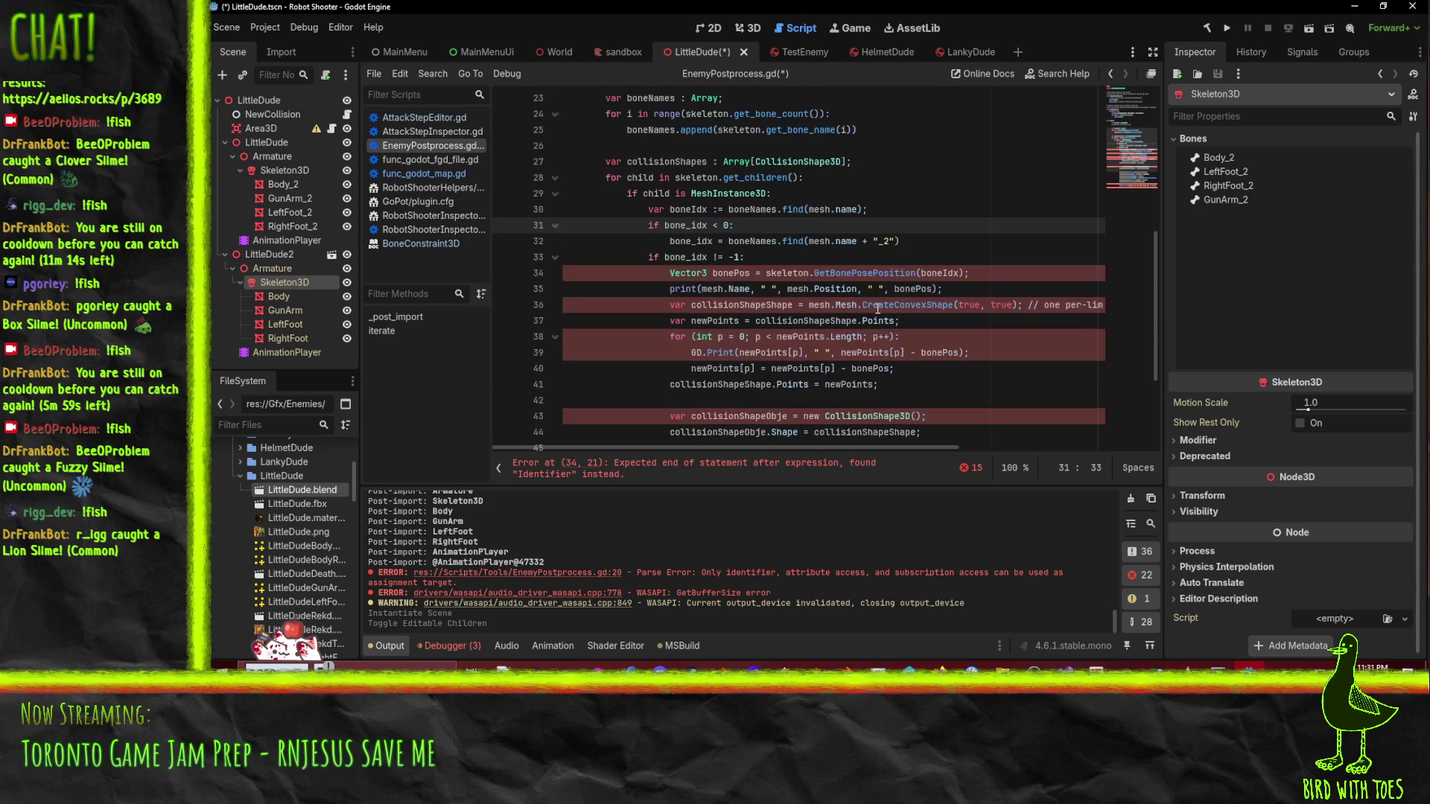
scroll(765, 343, up, 1)
double_click(679, 257)
text(bone_idx)
click(905, 257)
scroll(753, 321, down, 2)
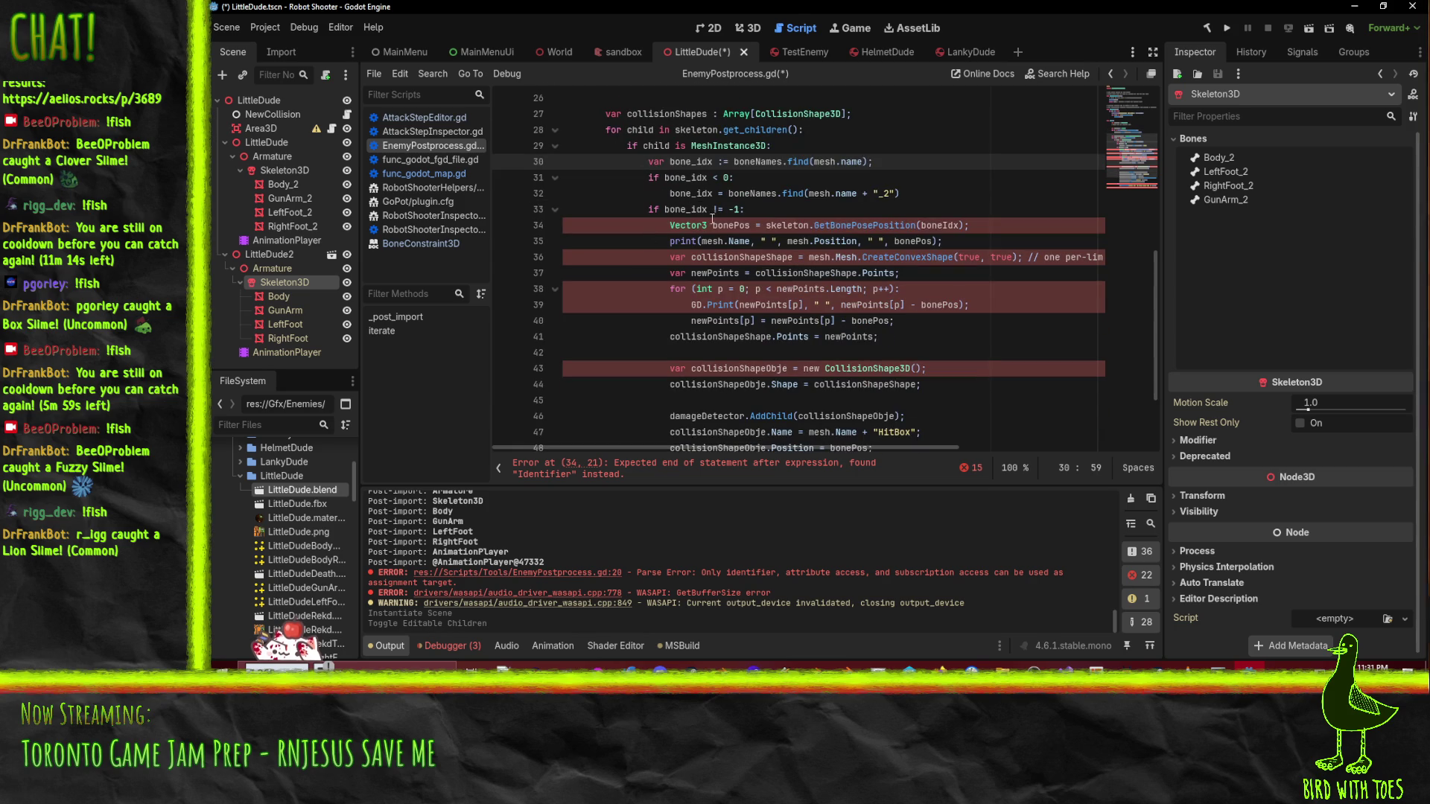
- Declare bonePos as 'var bonePos :=' using get_bone_pose_position instead of GetBonePosePosition
double_click(679, 225)
text(var)
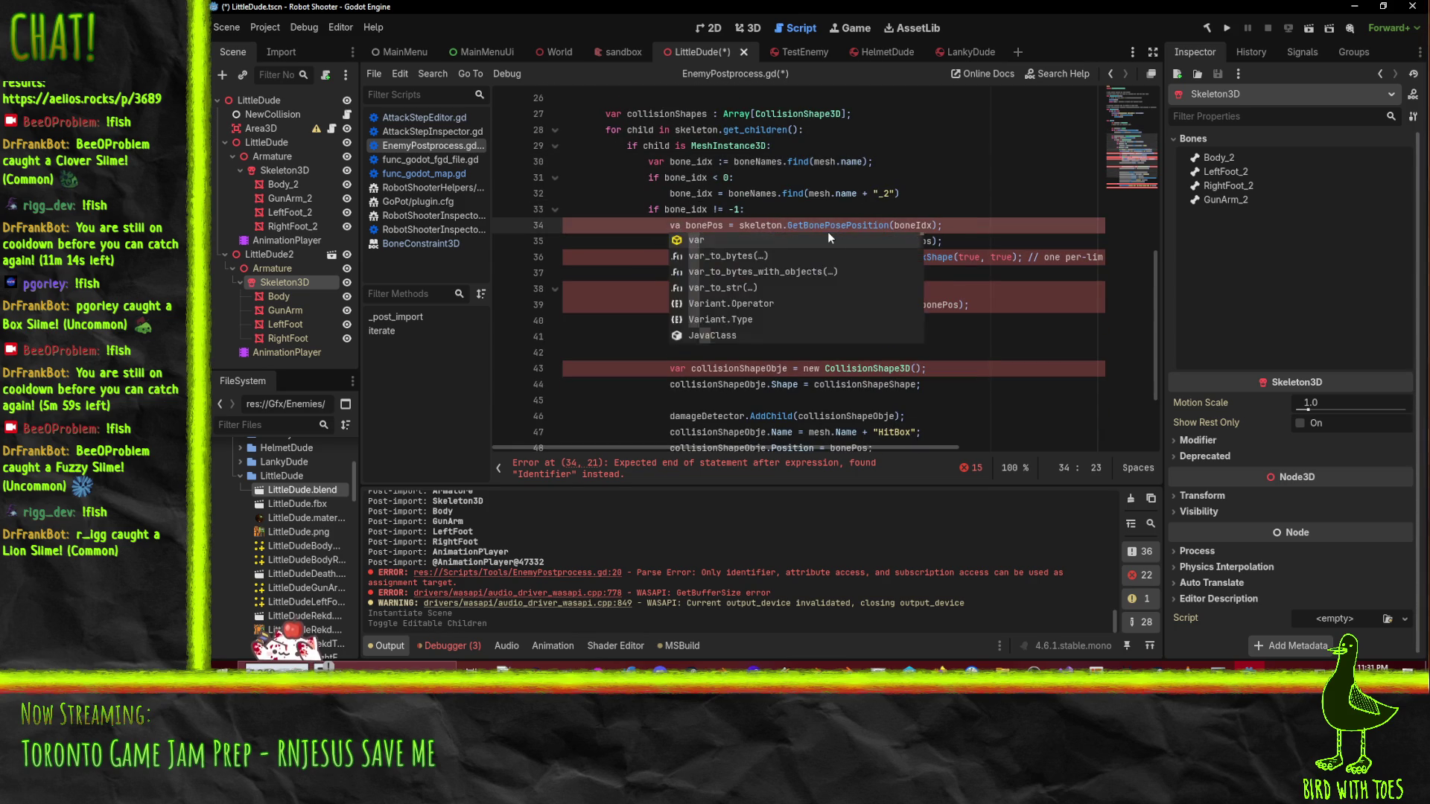
key(Right)
key(Right)
key(Right)
text(:)
double_click(836, 225)
text(get_bone_)
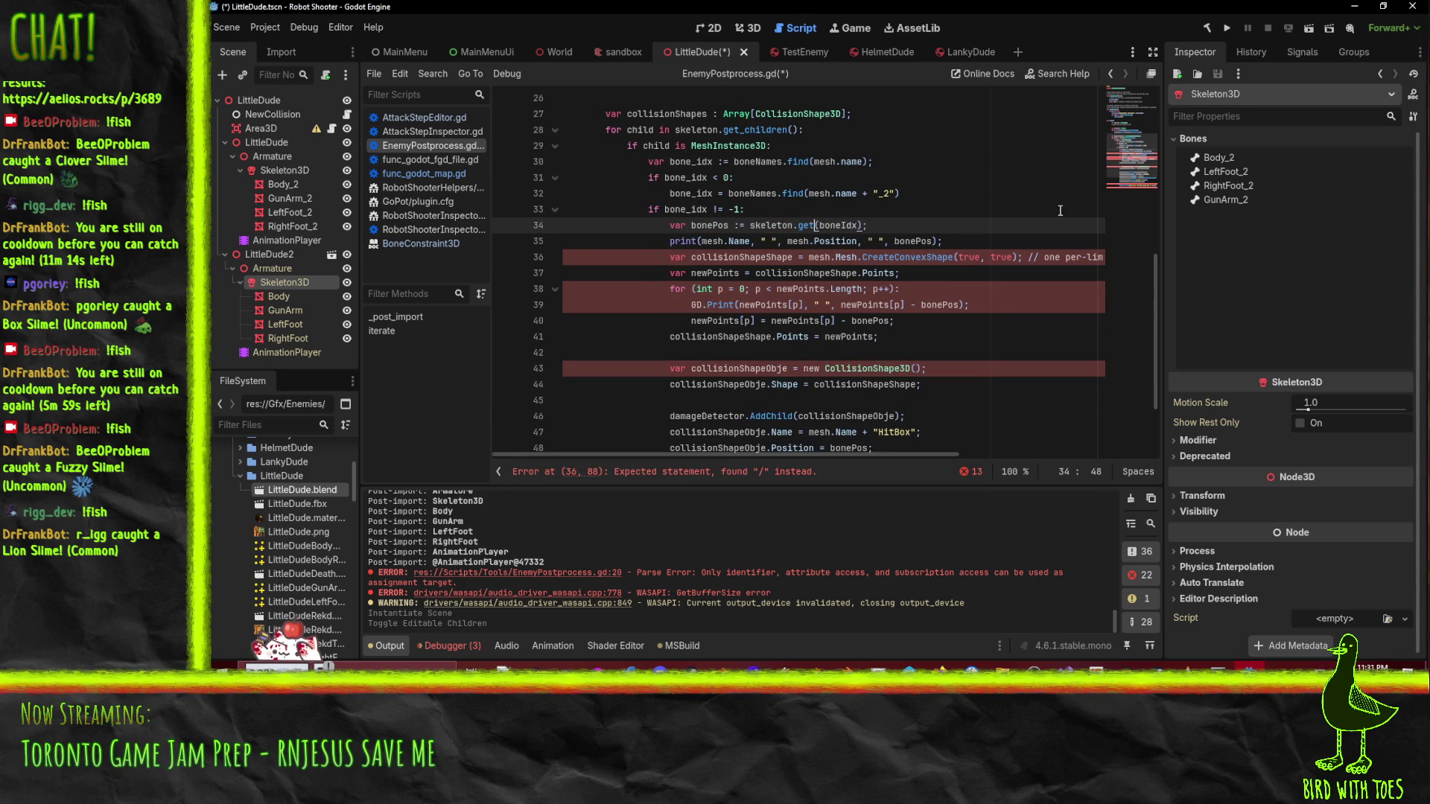
text(pos)
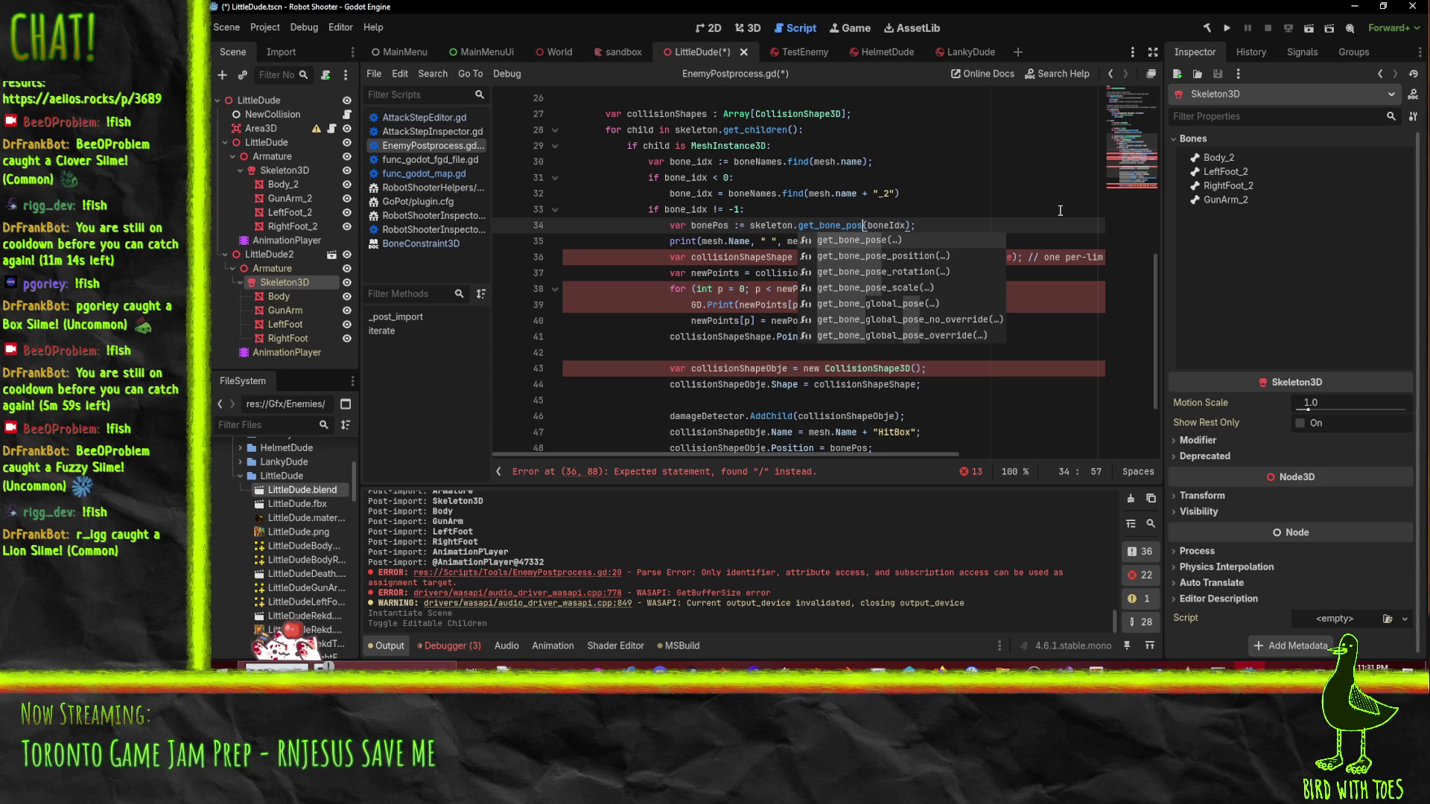
key(Down)
key(Return)
key(Home)
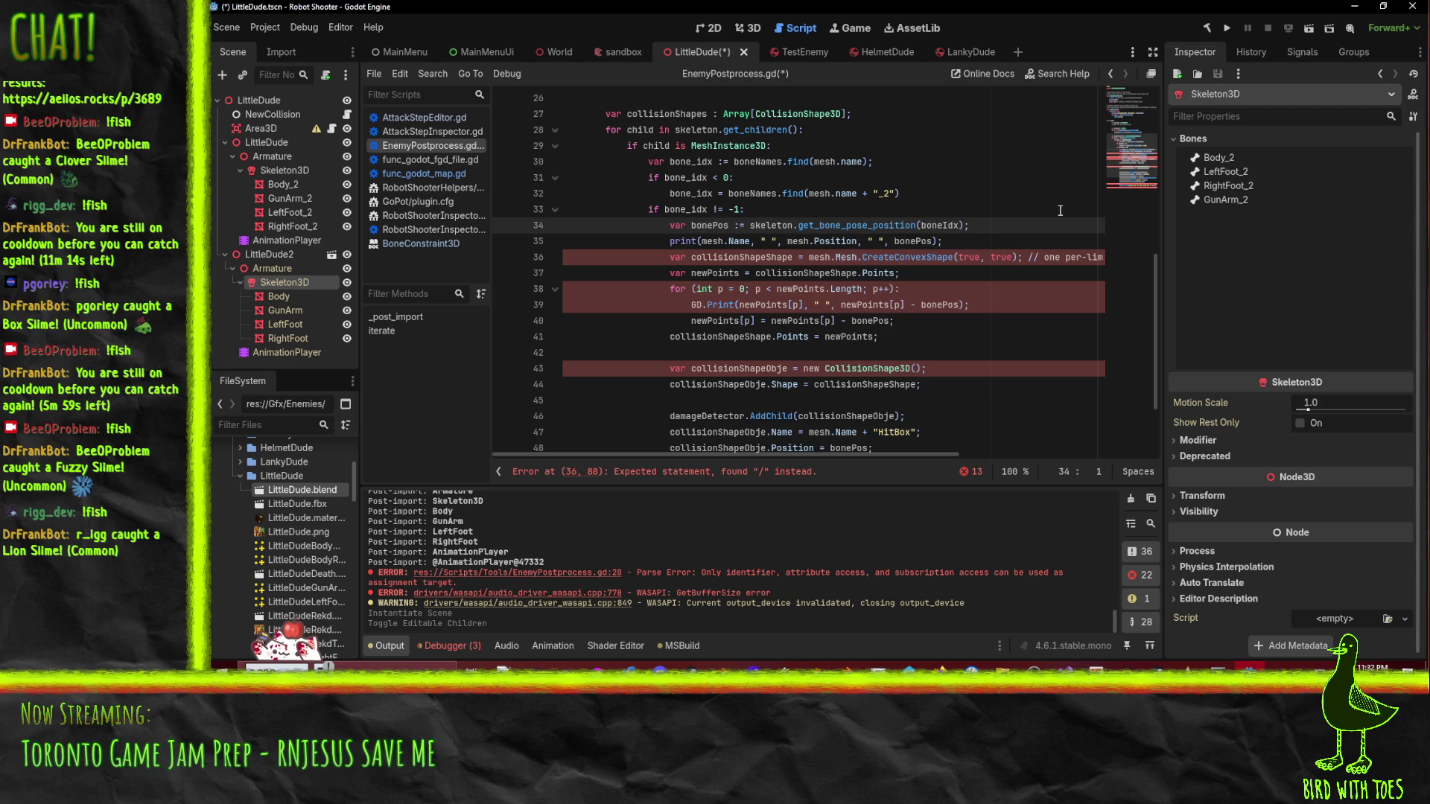
click(692, 231)
scroll(981, 259, up, 1)
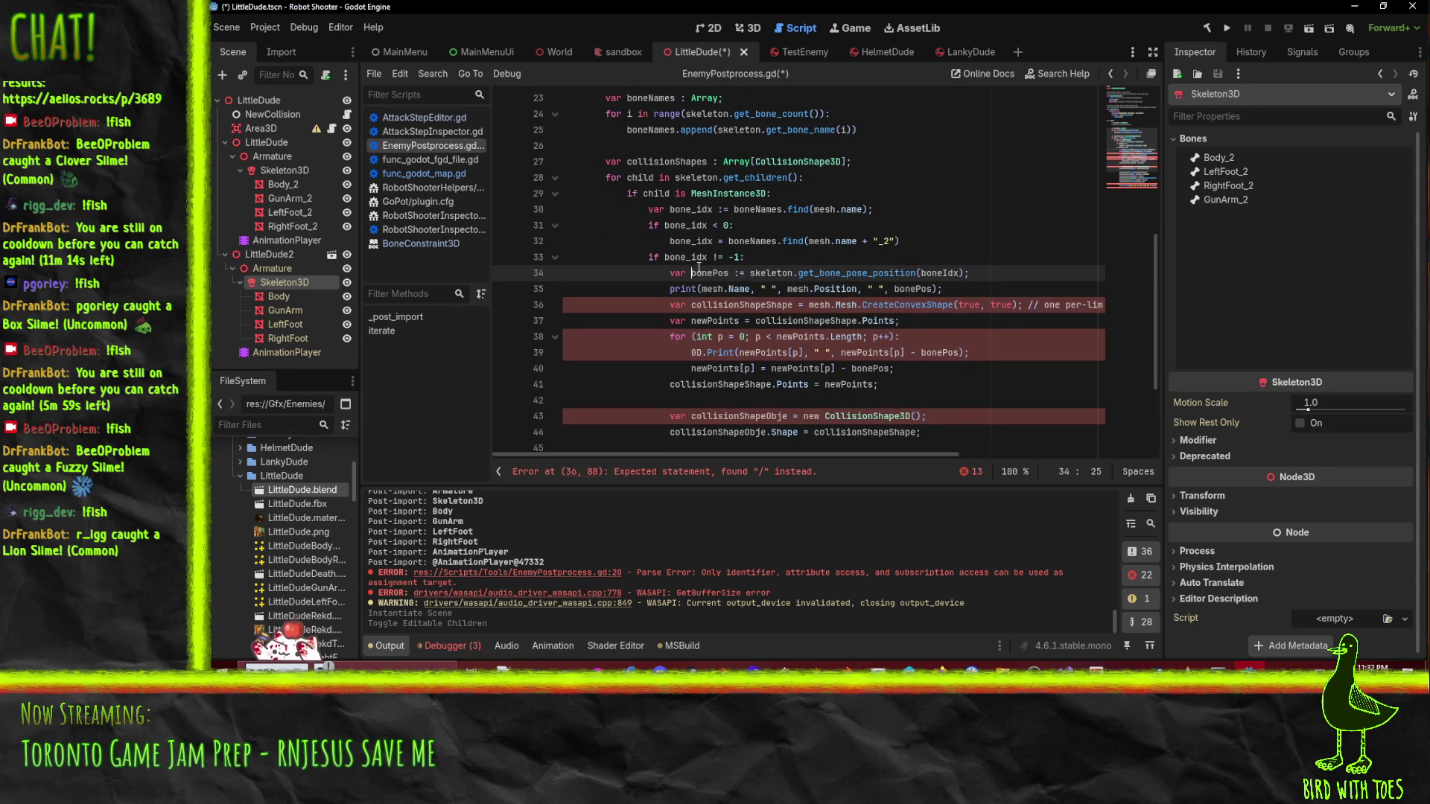
- Lowercase mesh.Name and mesh.Position to mesh.name and mesh.position in the print statement
click(742, 290)
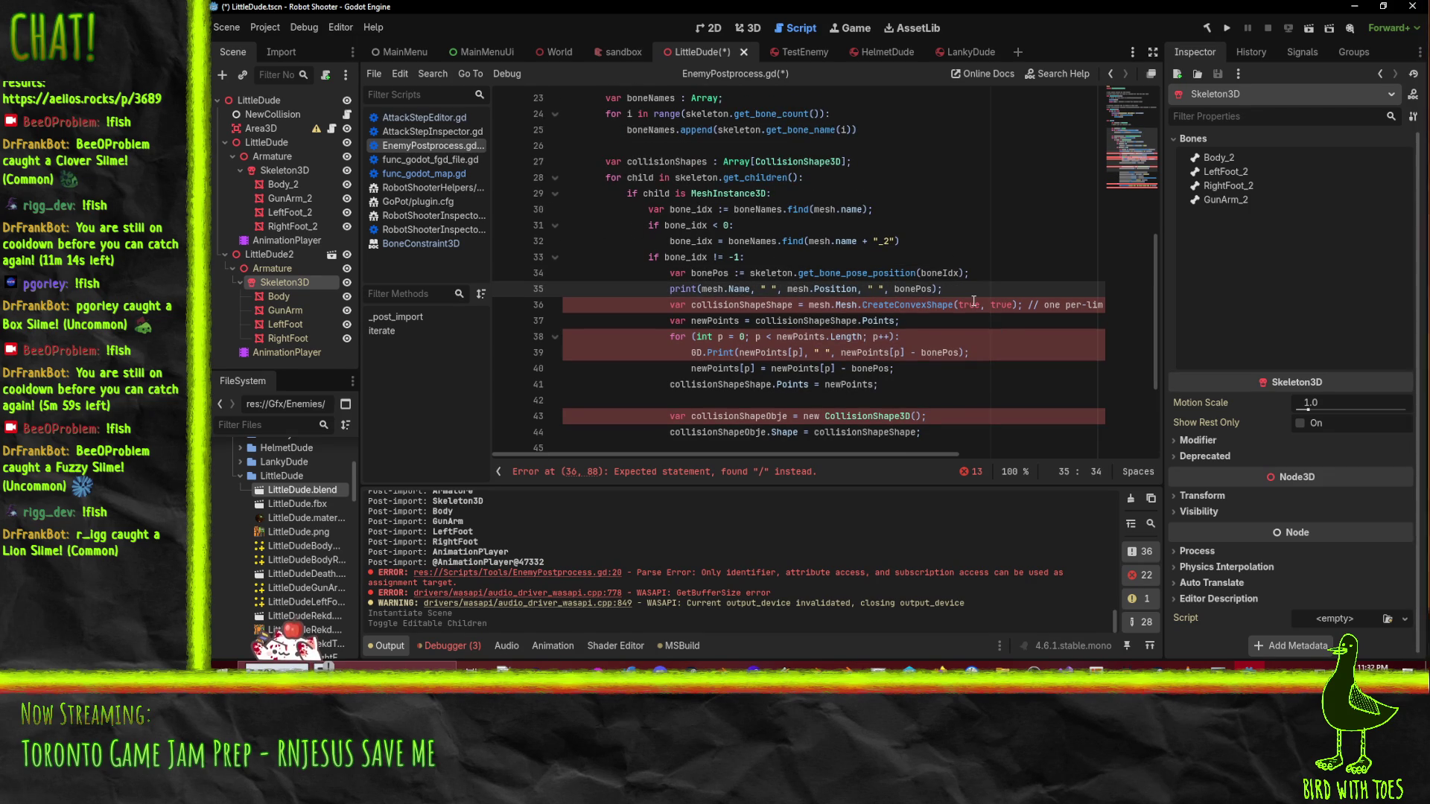
key(BackSpace)
text(n)
key(Right)
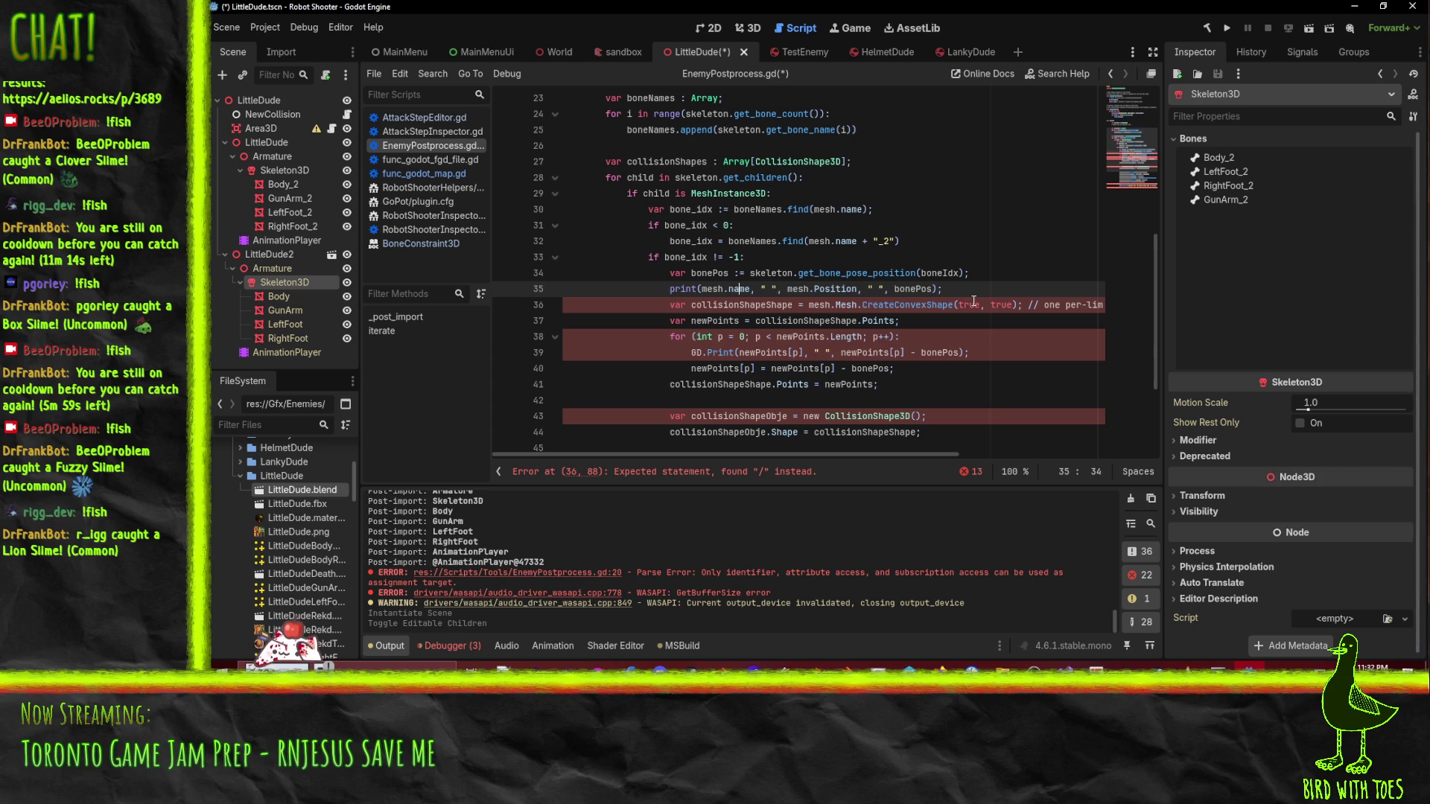
key(BackSpace)
text(p)
click(896, 321)
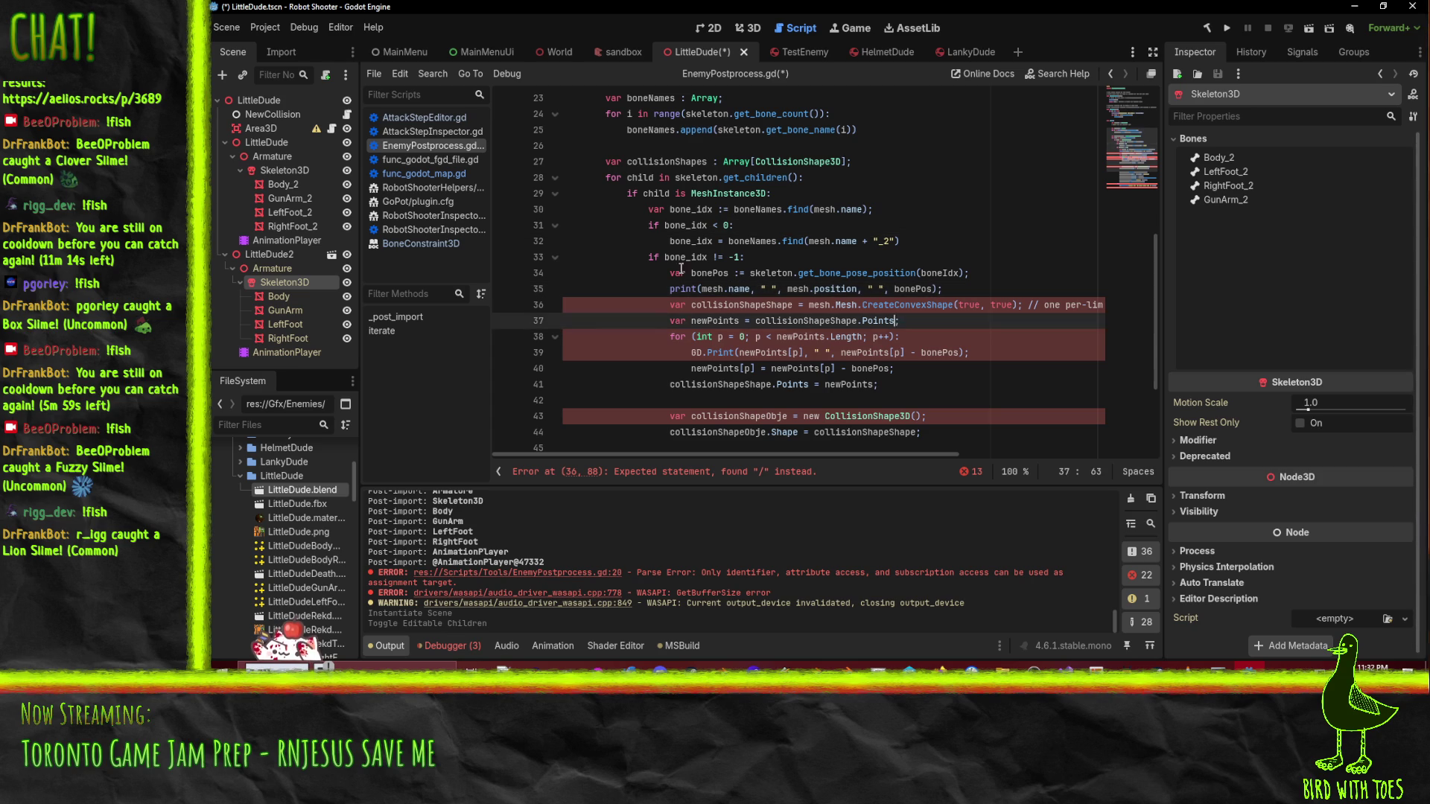
click(931, 304)
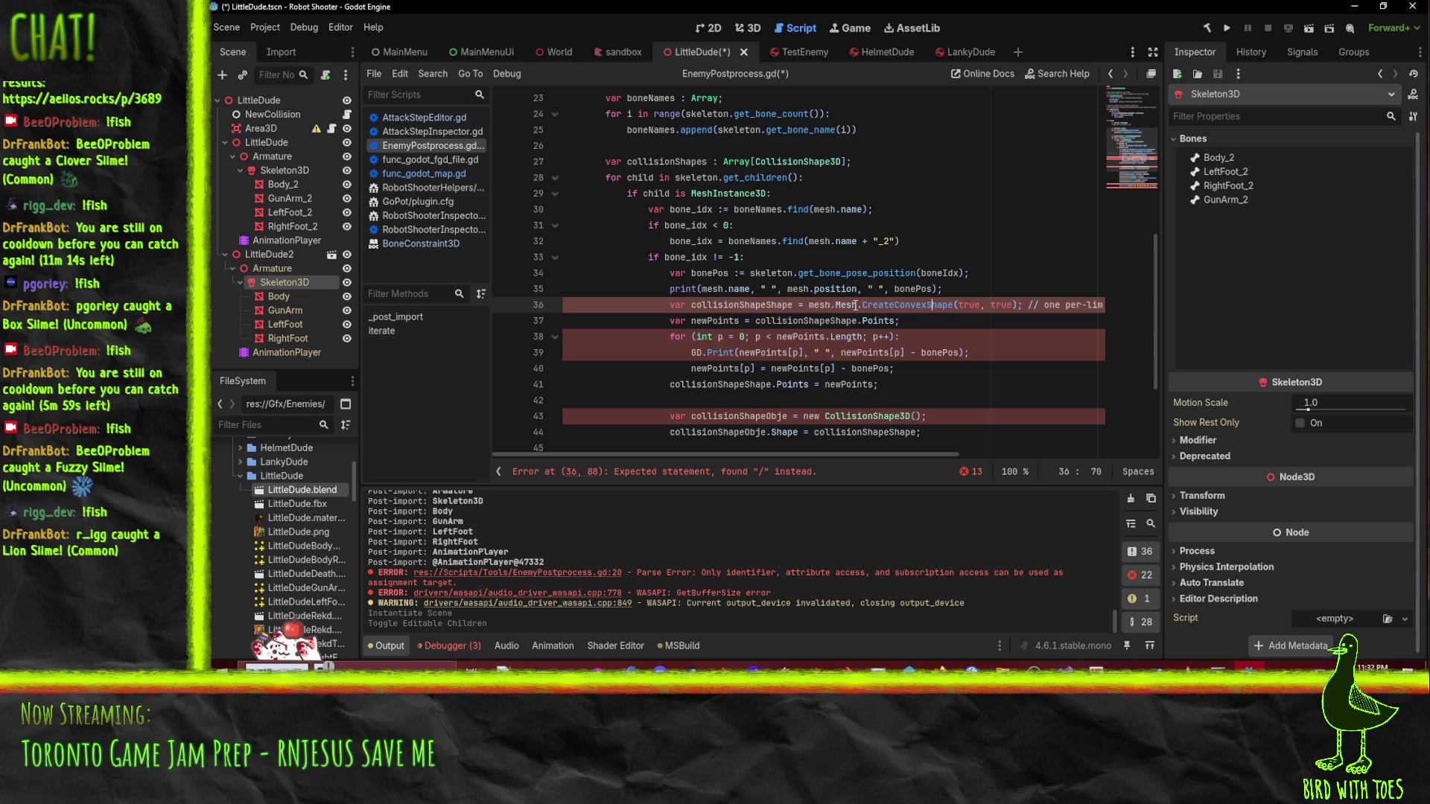
click(839, 304)
- Rename CreateConvexShape to create_convex_shape and turn the trailing note into a # comment
key(End)
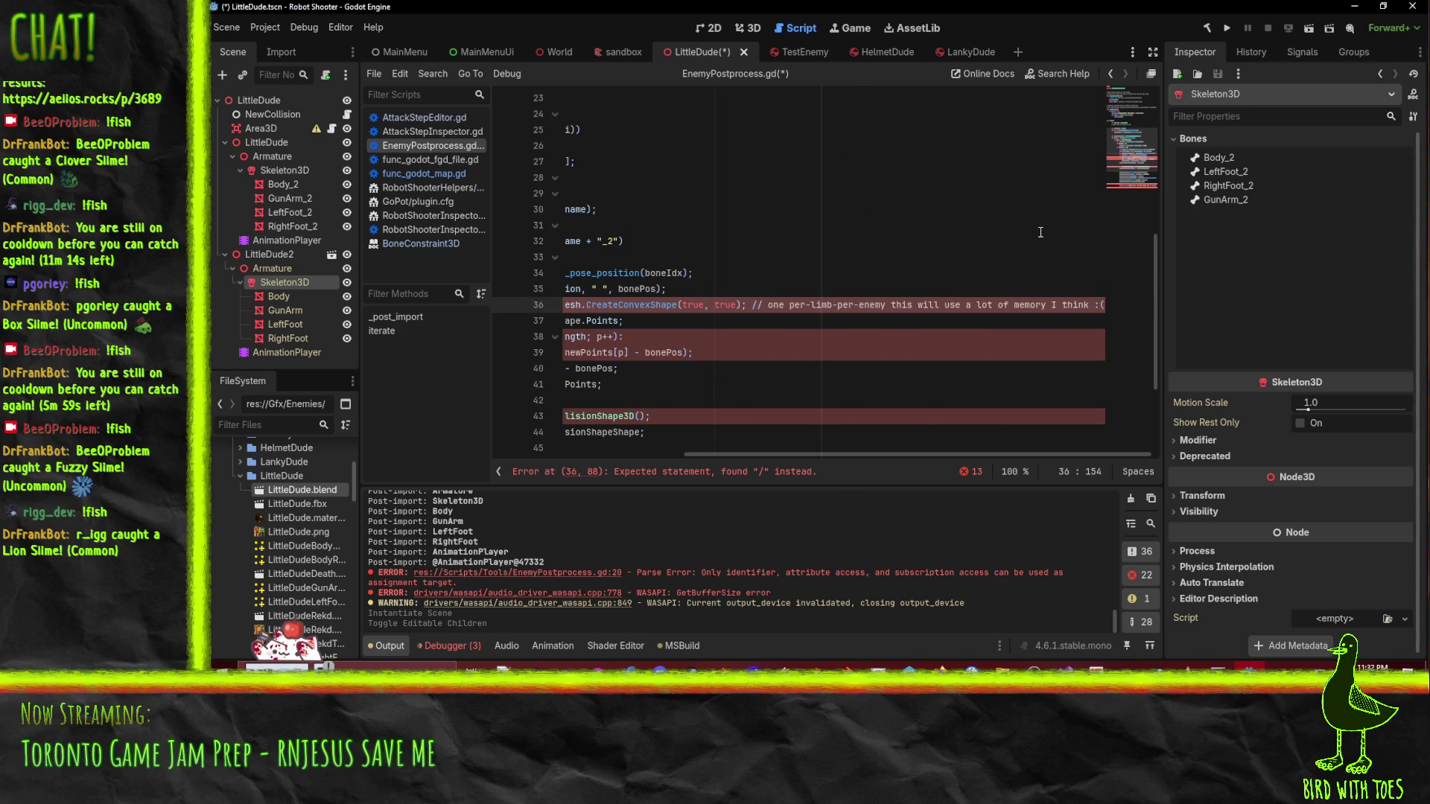
click(613, 305)
key(ctrl+Delete)
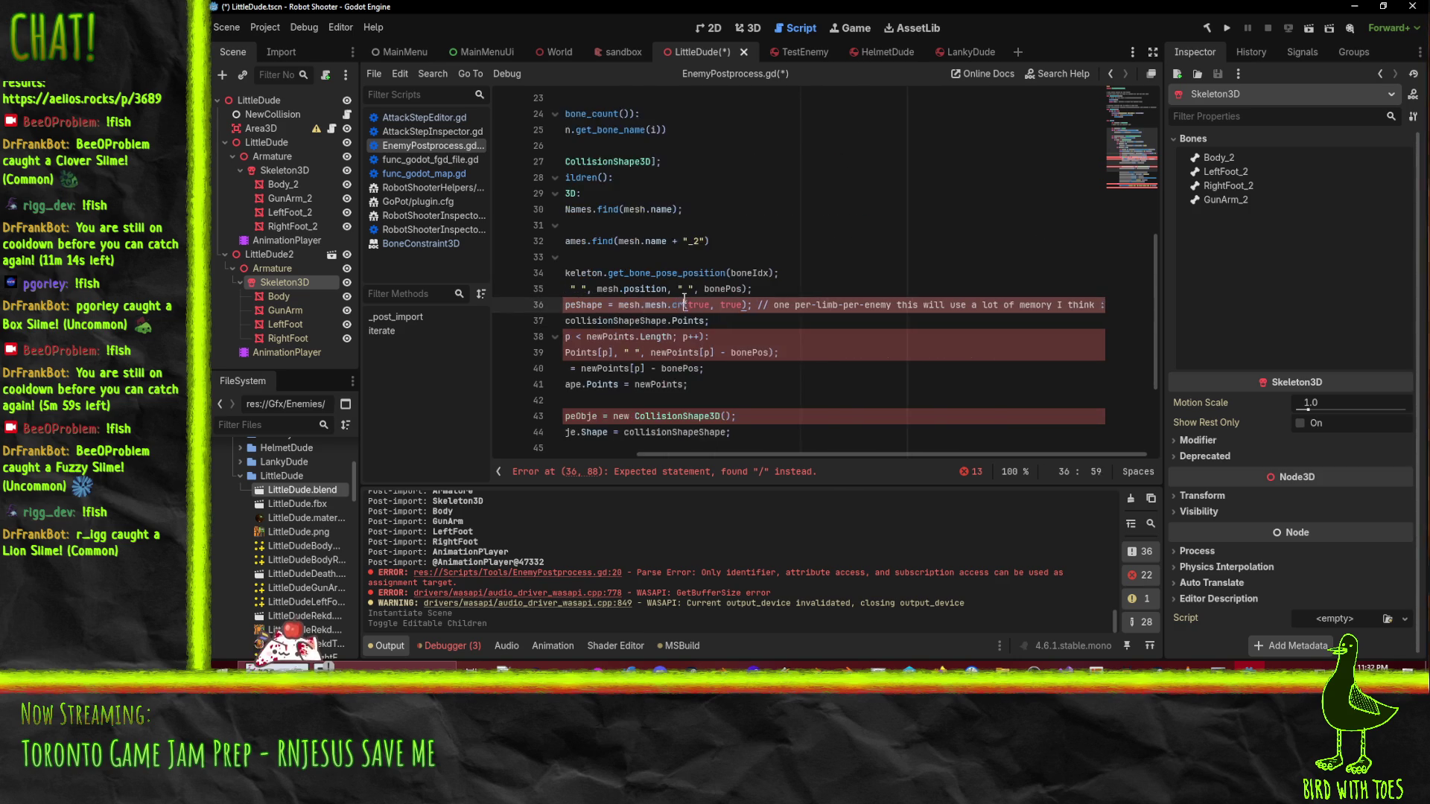
text(_convex_shape)
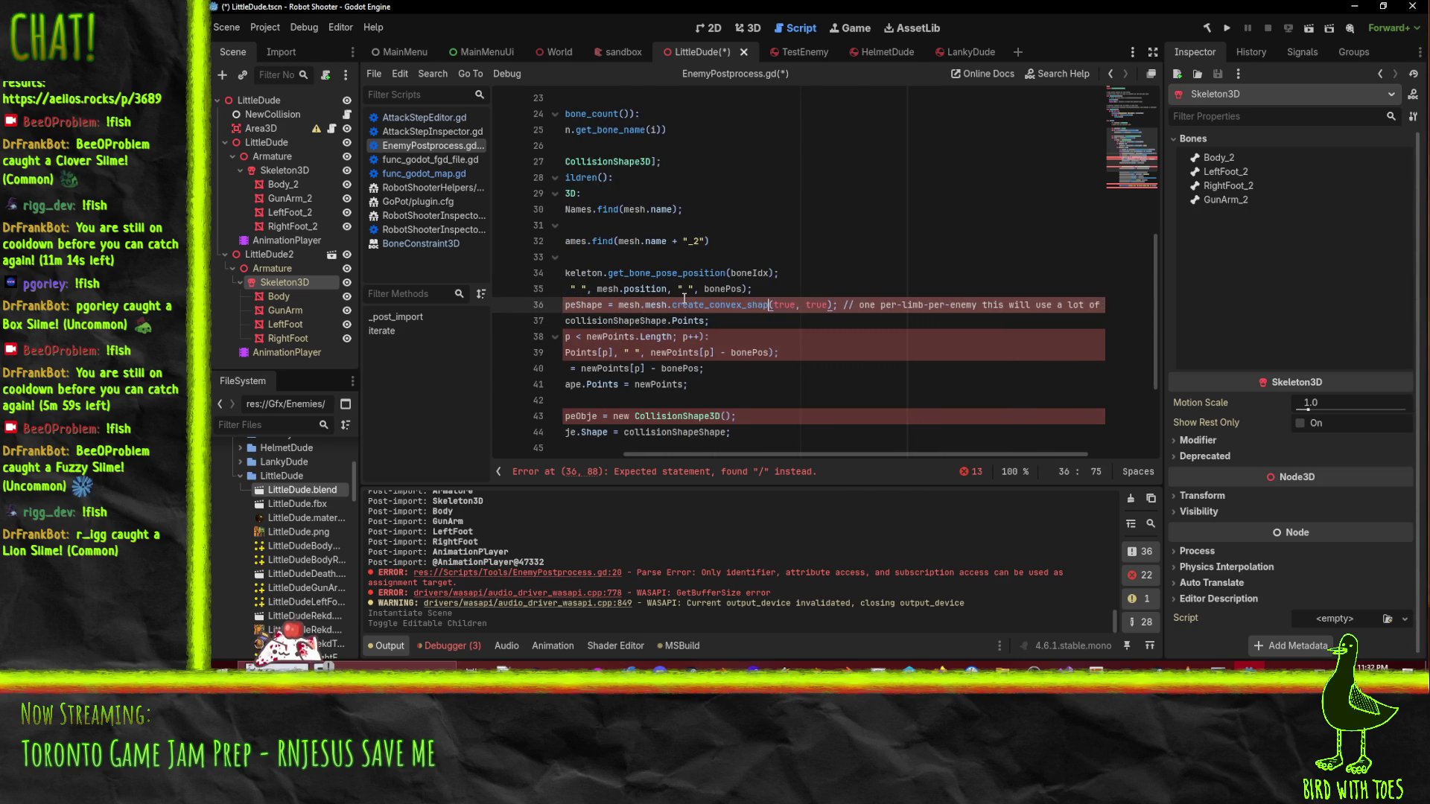
key(Right)
key(Right)
key(Right)
key(Delete)
key(Delete)
key(BackSpace)
text(#)
- Cut the trailing memory-usage comment off the convex collision shape line
key(Home)
key(Home)
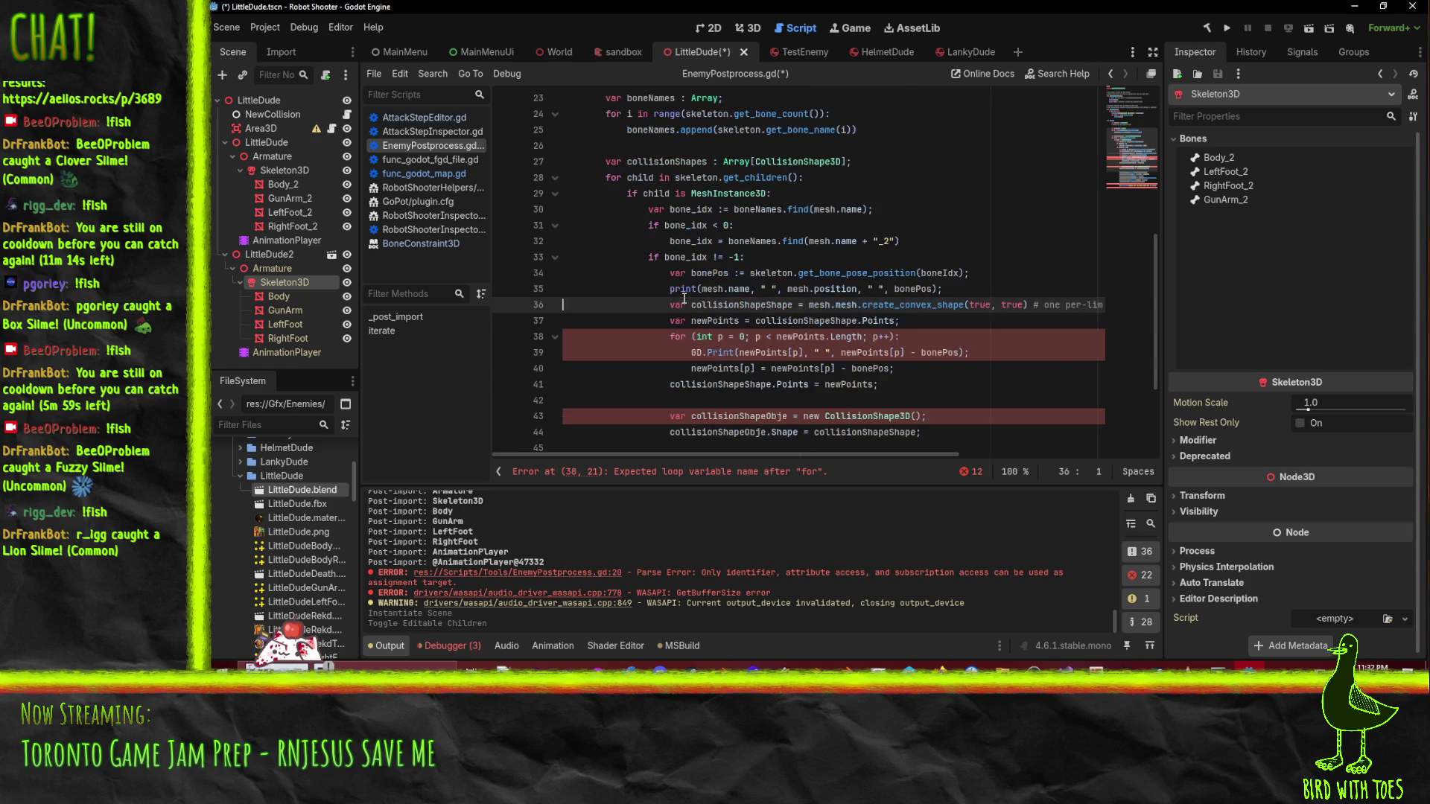
key(End)
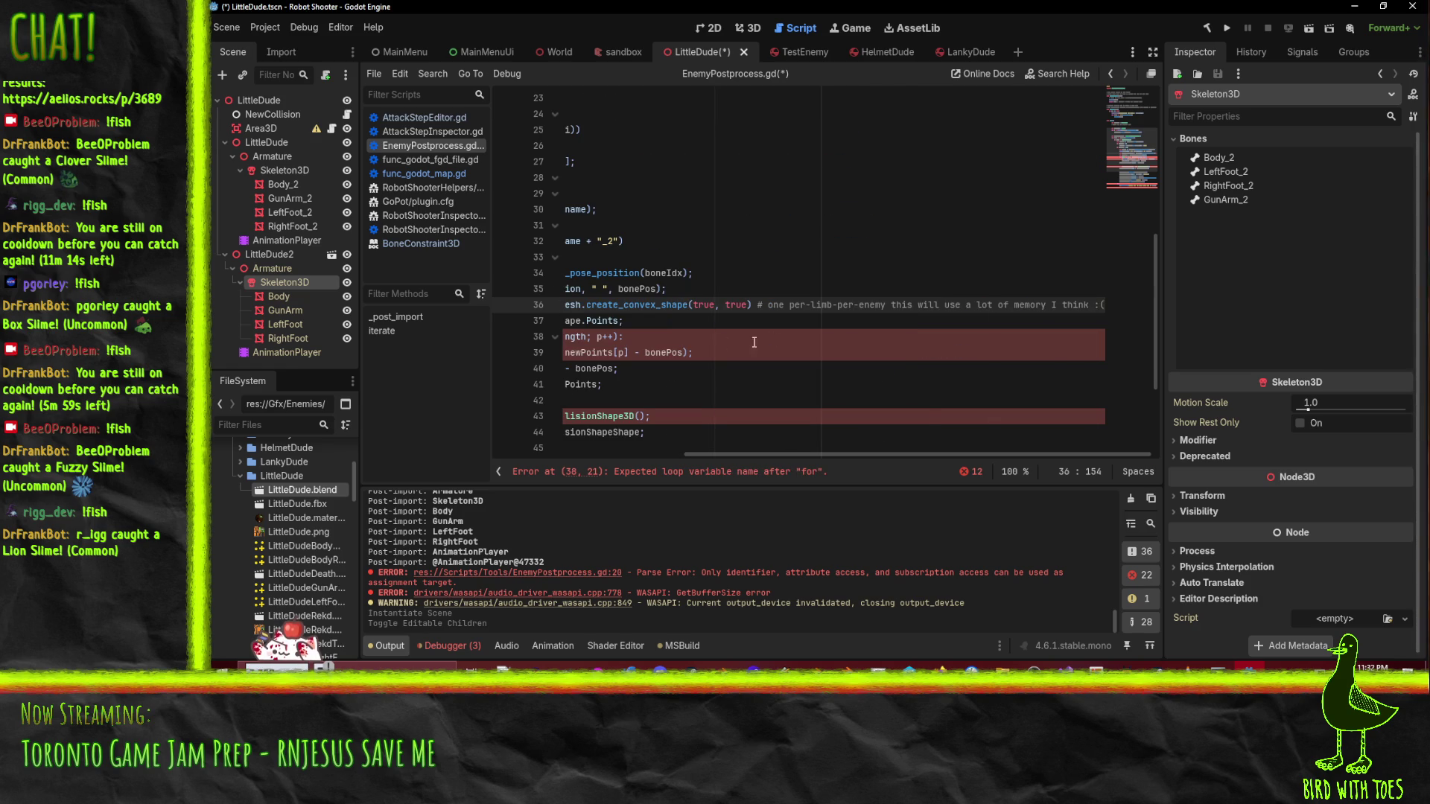
click(758, 306)
key(Delete)
key(shift+End)
key(ctrl+c)
key(Delete)
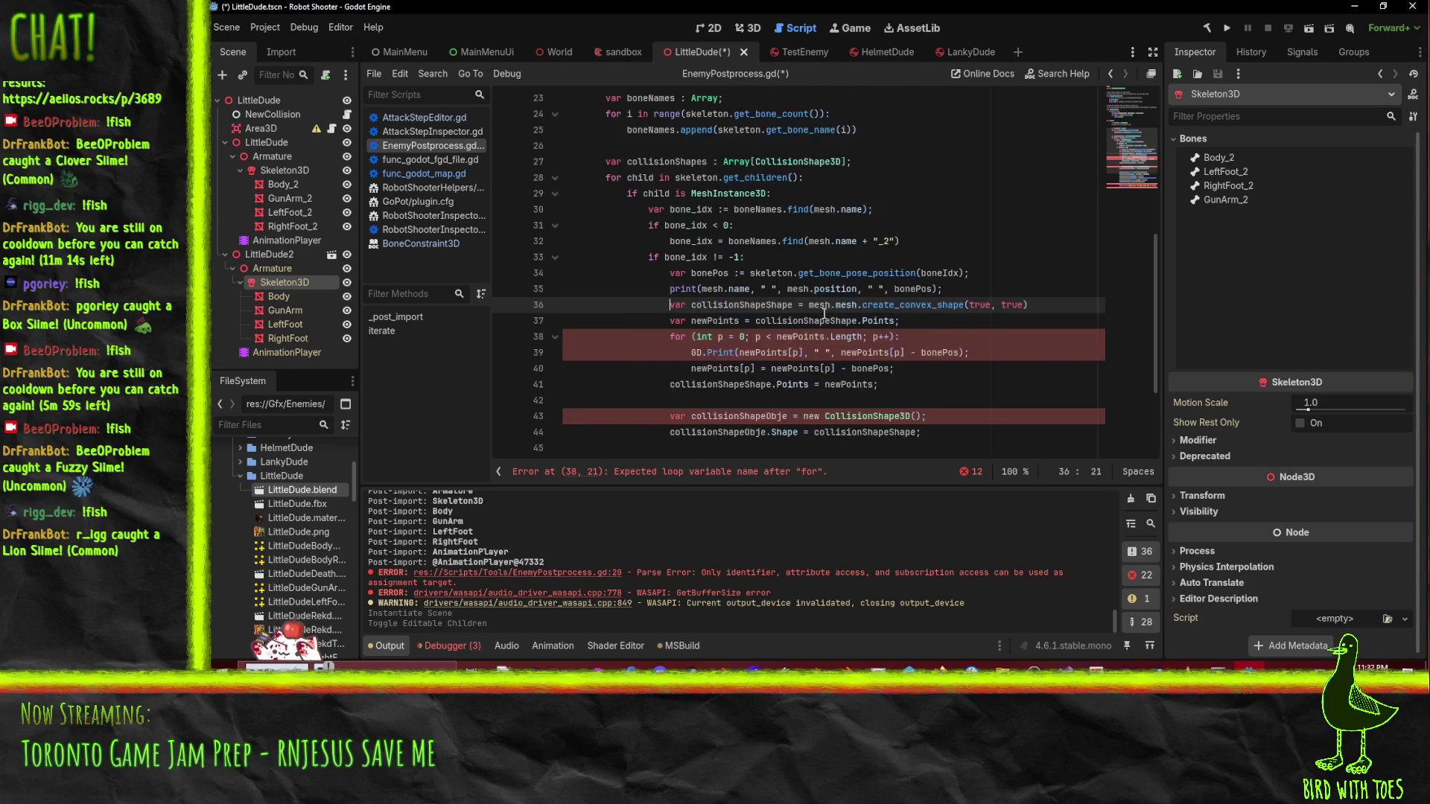
- Paste the memory comment onto its own line, then delete that line
key(Up)
key(Return)
key(ctrl+v)
key(Home)
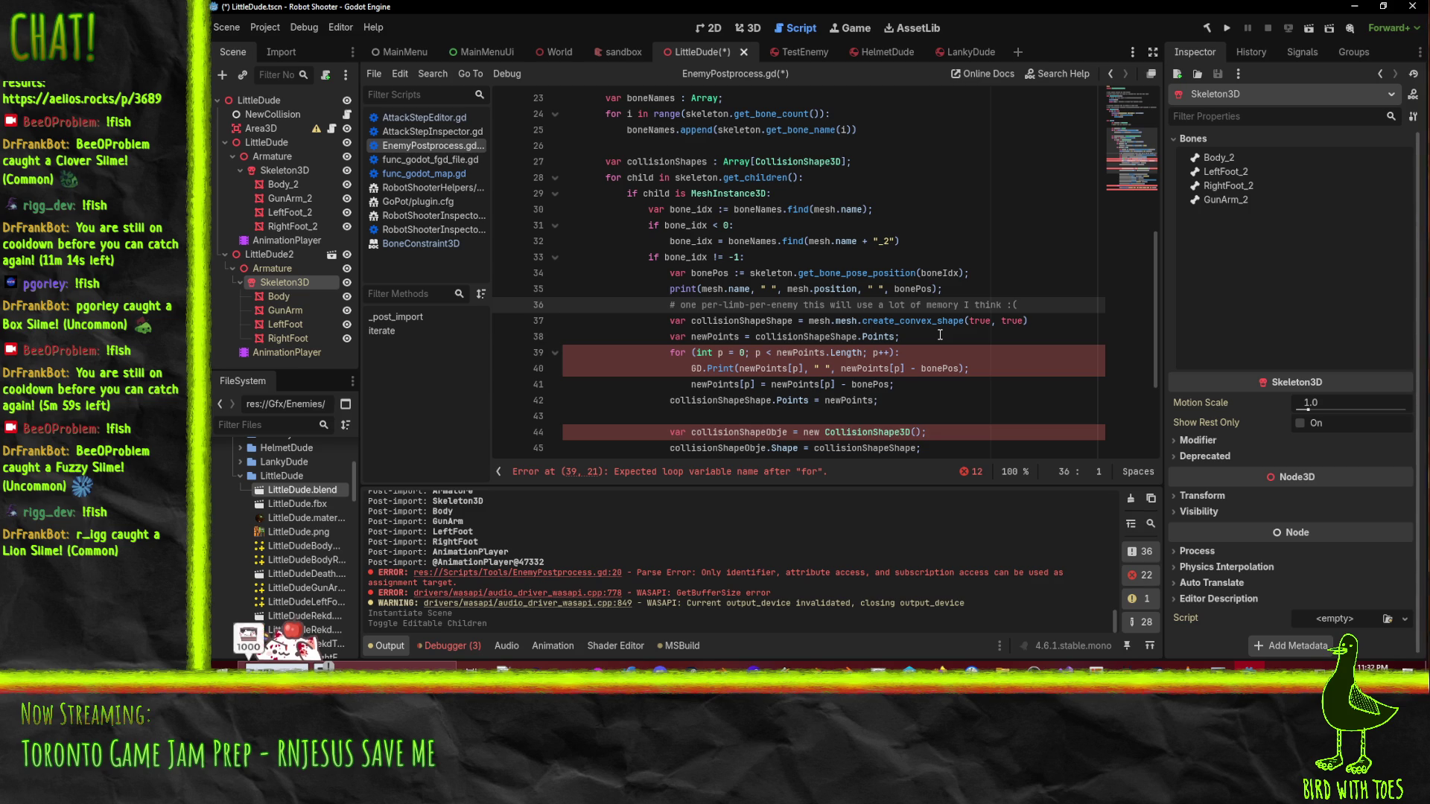
key(ctrl+shift+k)
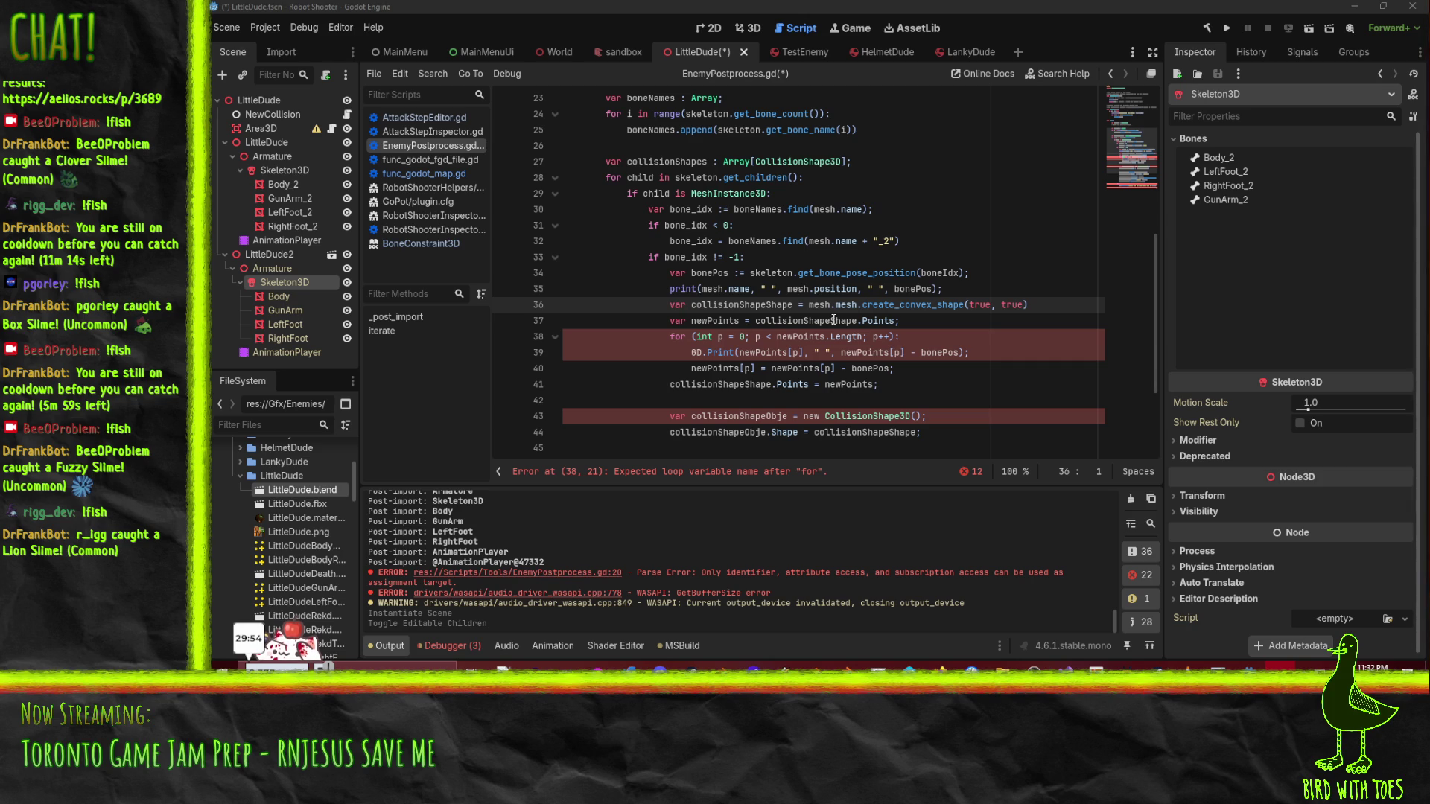
mouse_move(835, 320)
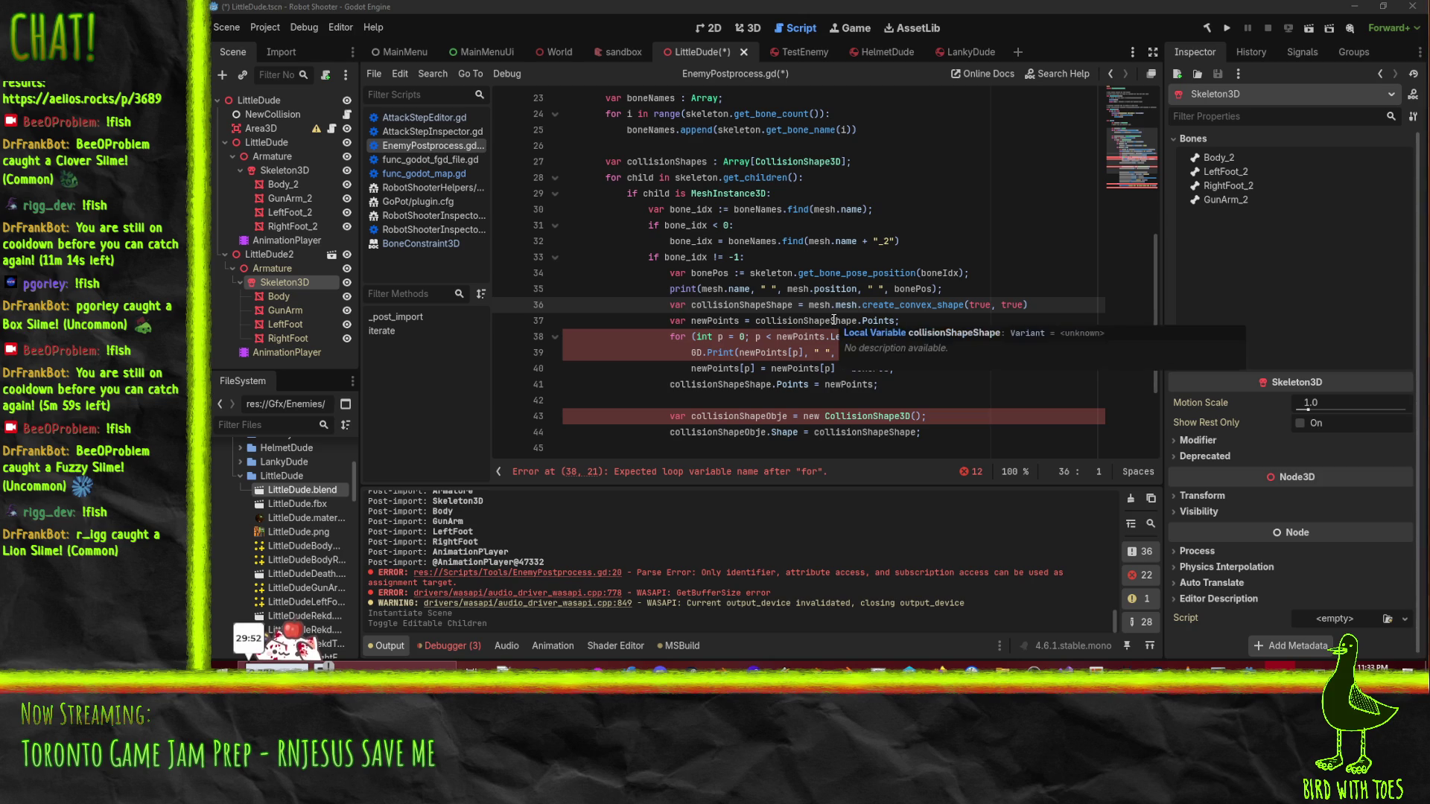
click(794, 371)
scroll(790, 324, up, 1)
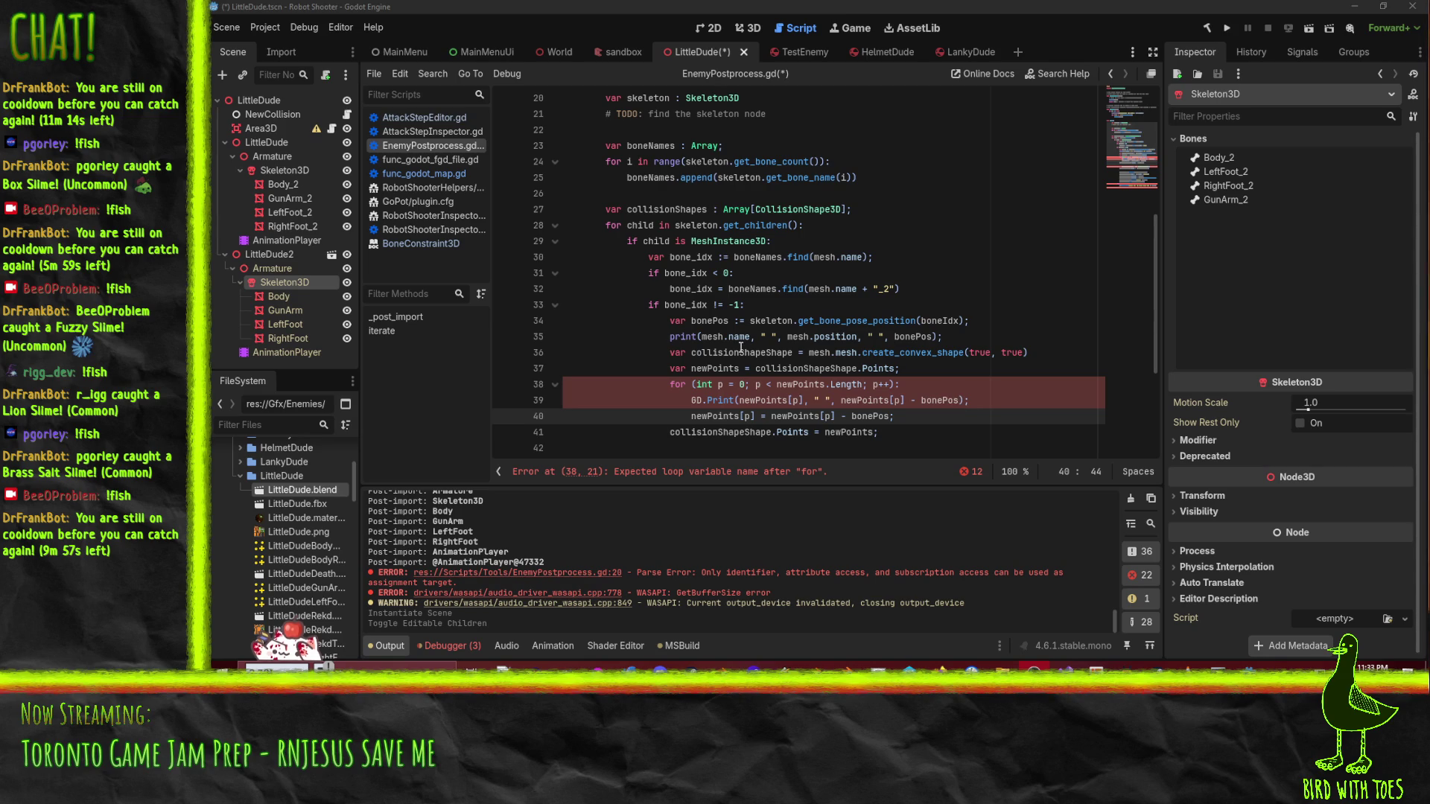
click(696, 337)
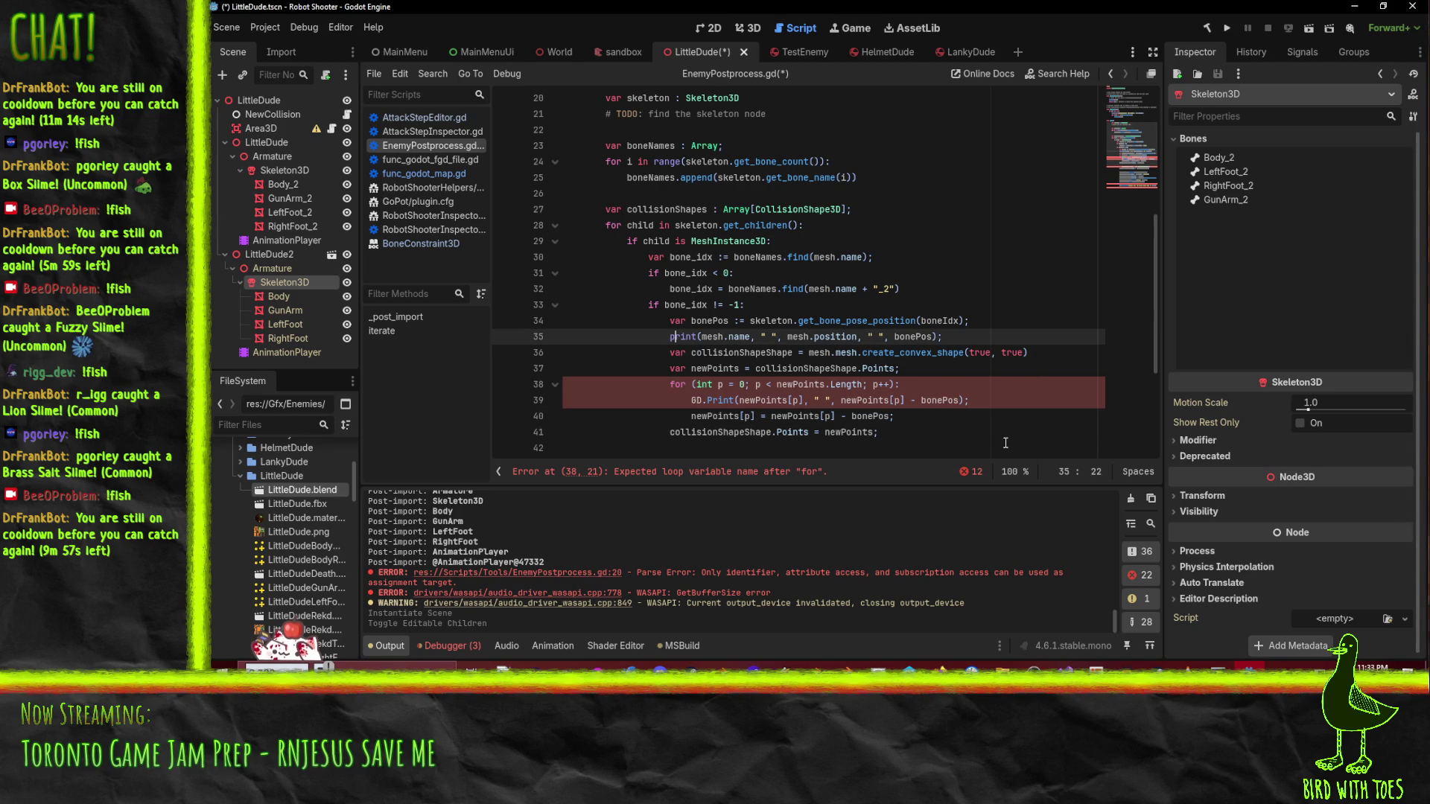
- On line 37, switch the assignment to ':=' and use the lowercase .points property
scroll(1006, 442, up, 1)
scroll(1006, 417, down, 2)
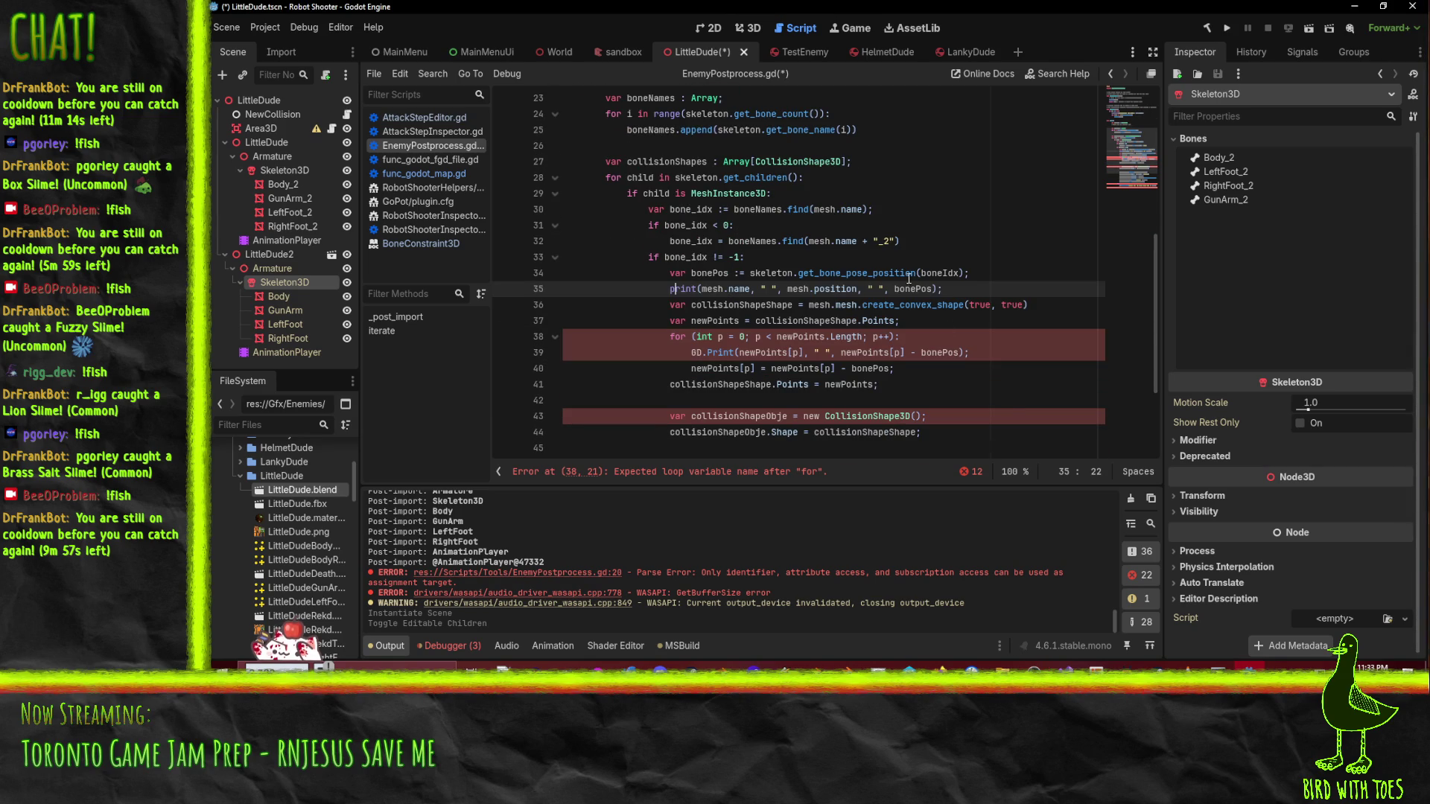
click(671, 308)
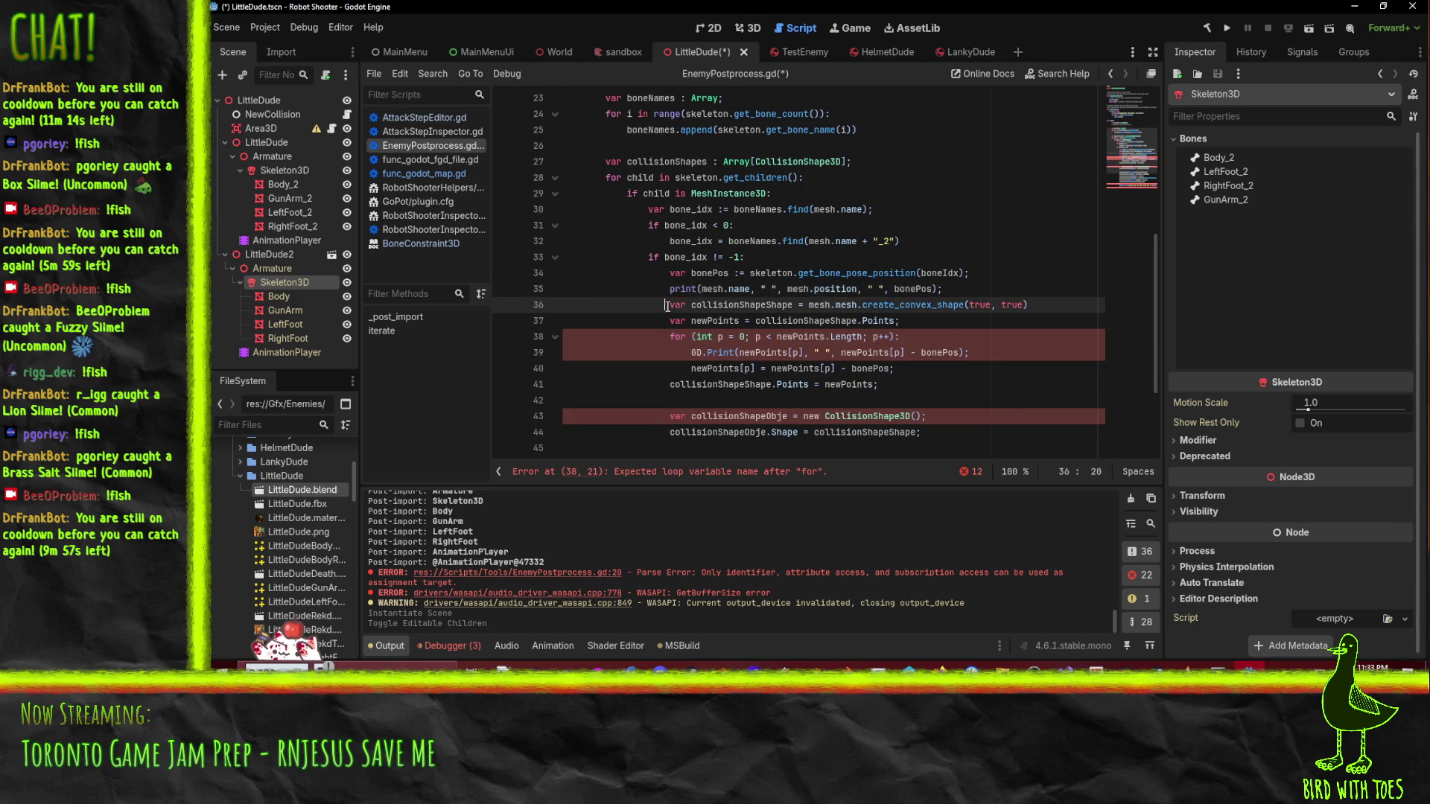
click(787, 322)
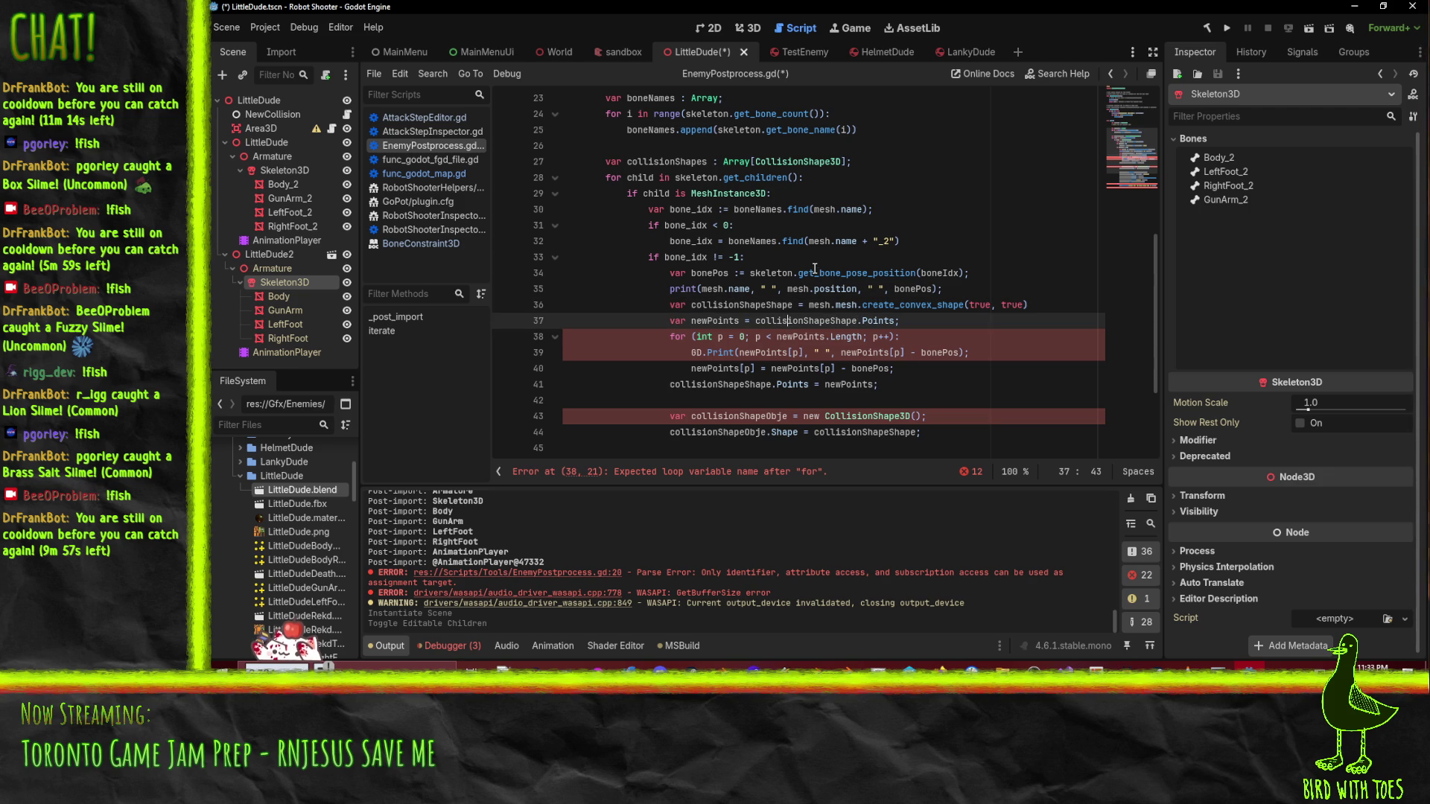
click(747, 321)
click(864, 322)
key(Delete)
text(p)
click(745, 321)
text(:)
- Replace the C-style loop header on line 38 with 'for p in range(len(new_points)'
click(697, 337)
key(shift+End)
key(shift+Left)
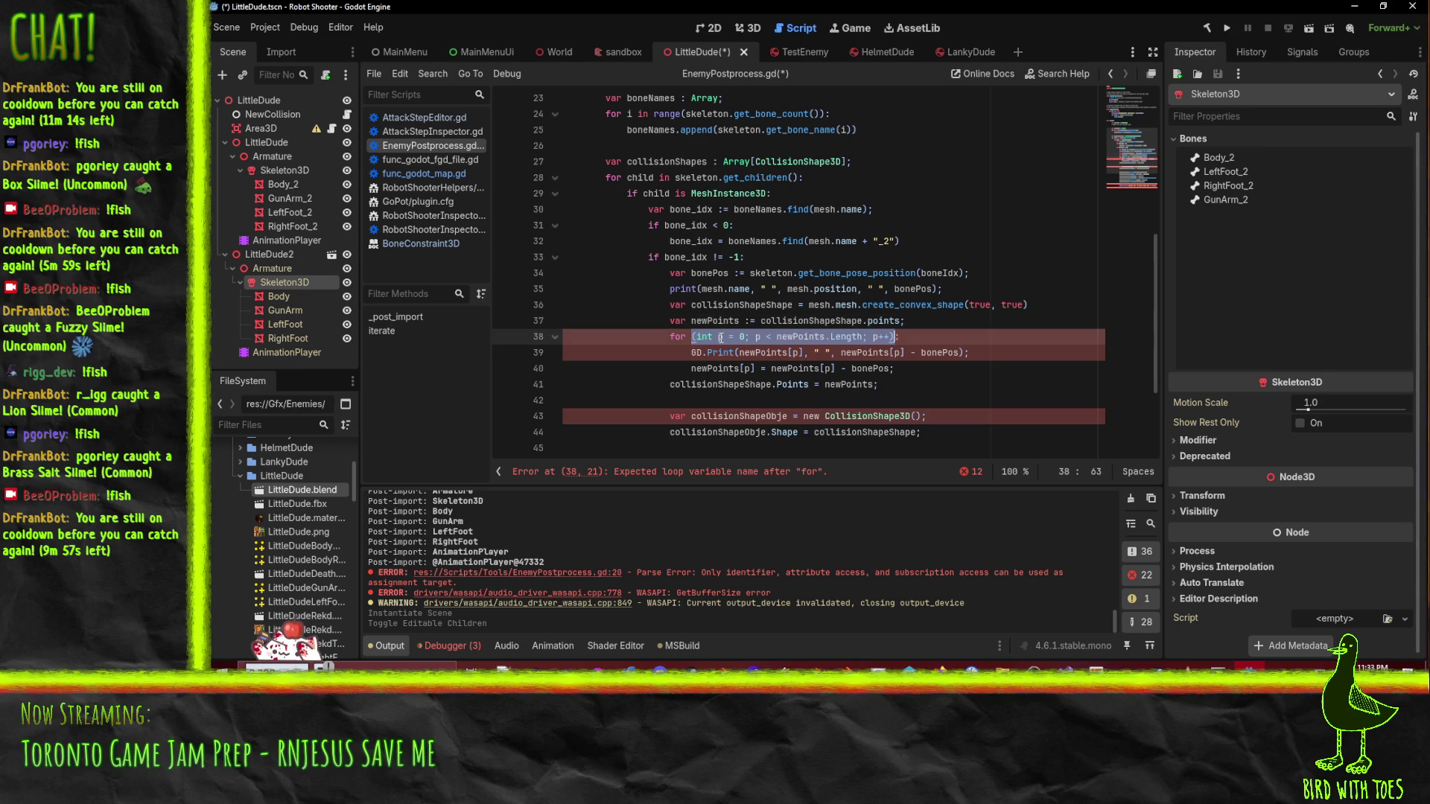
text(p in range(len)
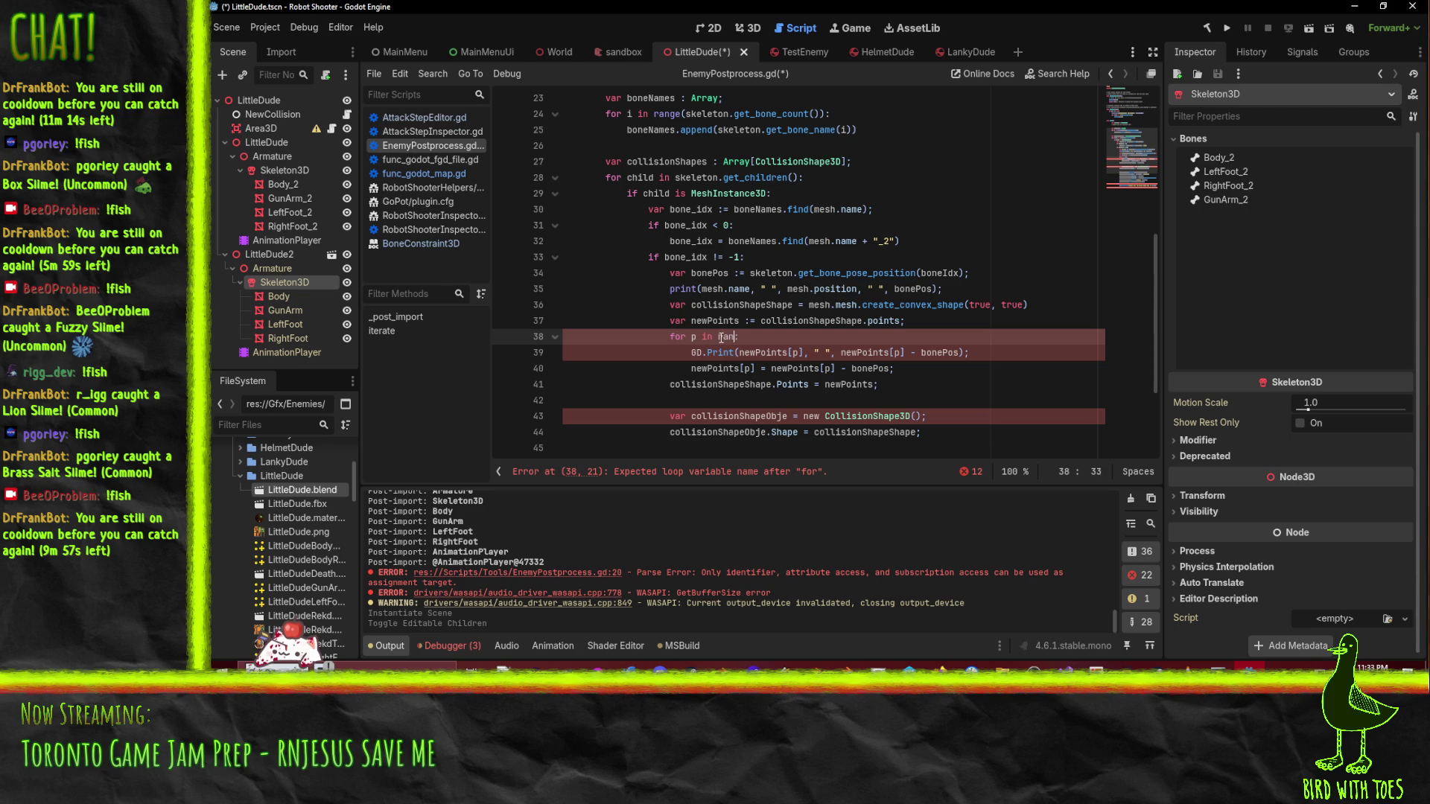
text((new_poin)
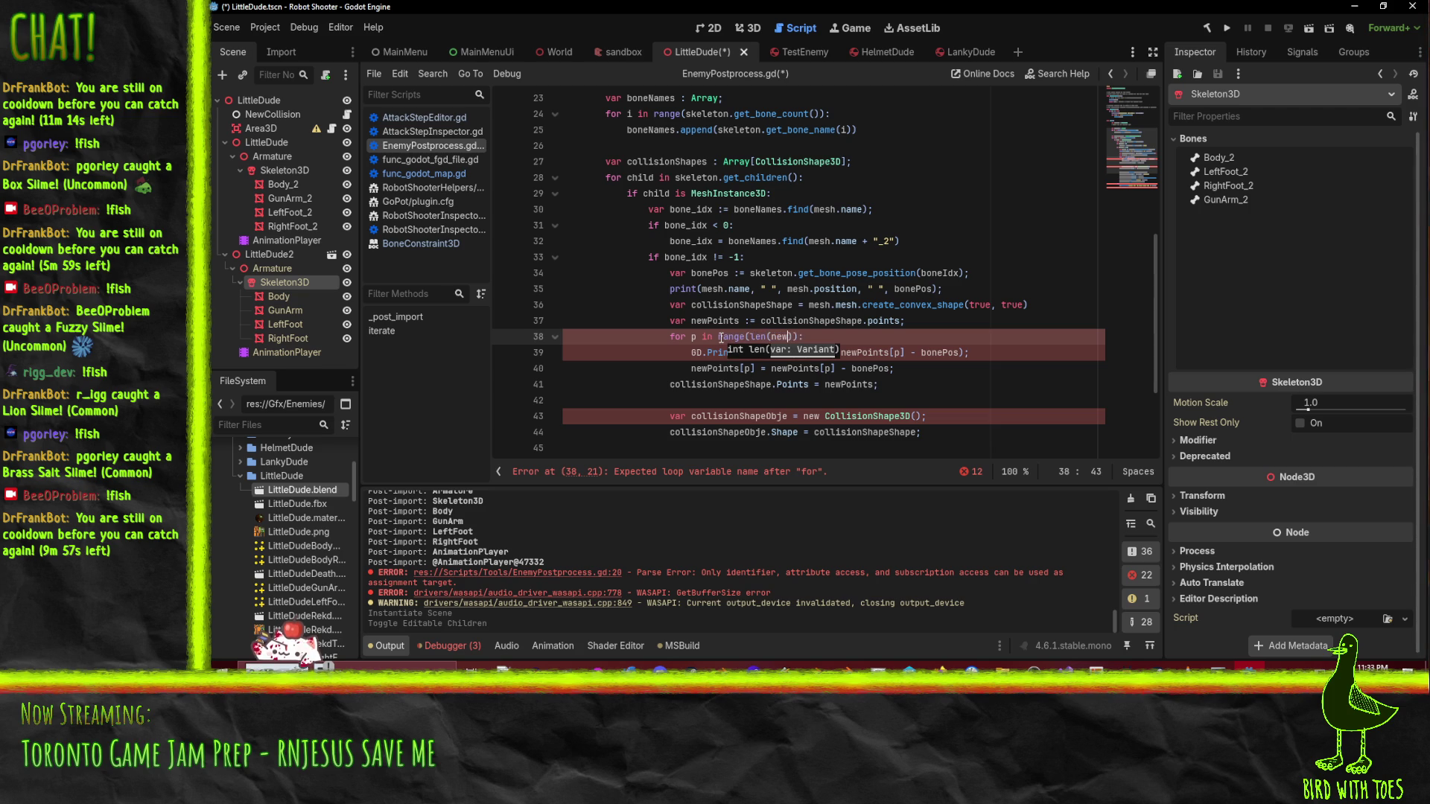
text(ts)
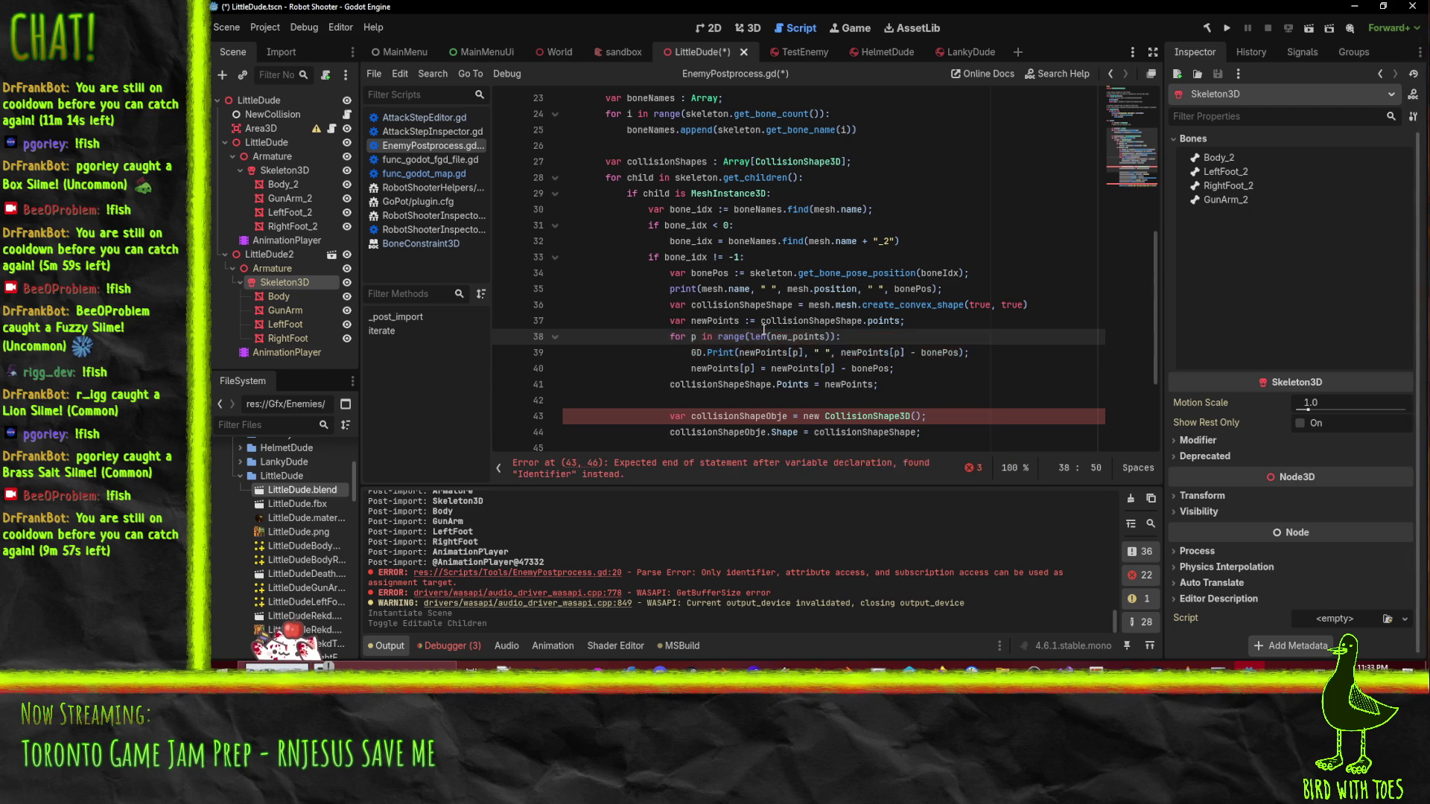
- Rename every newPoints to new_points on lines 37, 39 and 40
double_click(693, 321)
text(new_points)
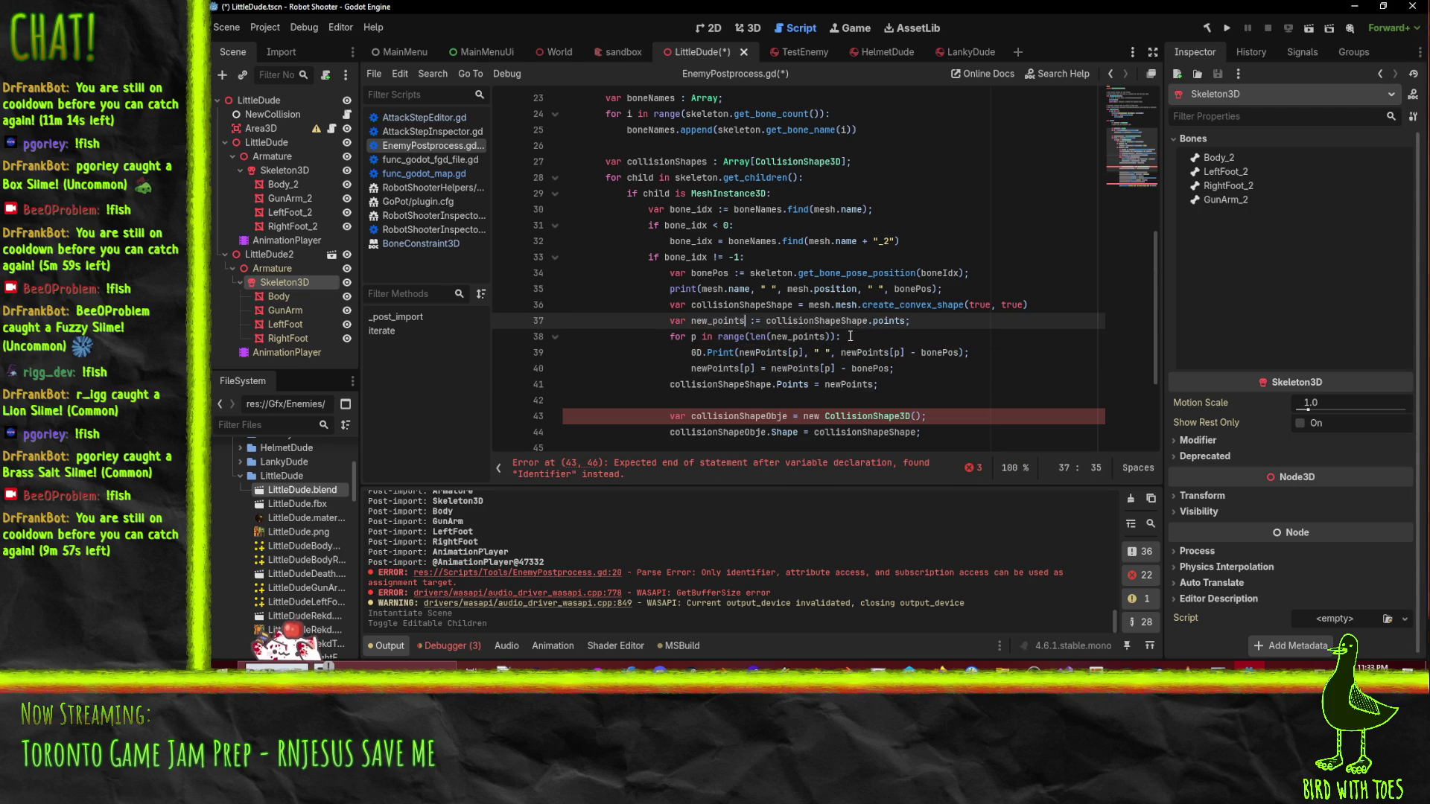
double_click(749, 354)
text(new_points)
click(869, 353)
double_click(870, 353)
text(new_points)
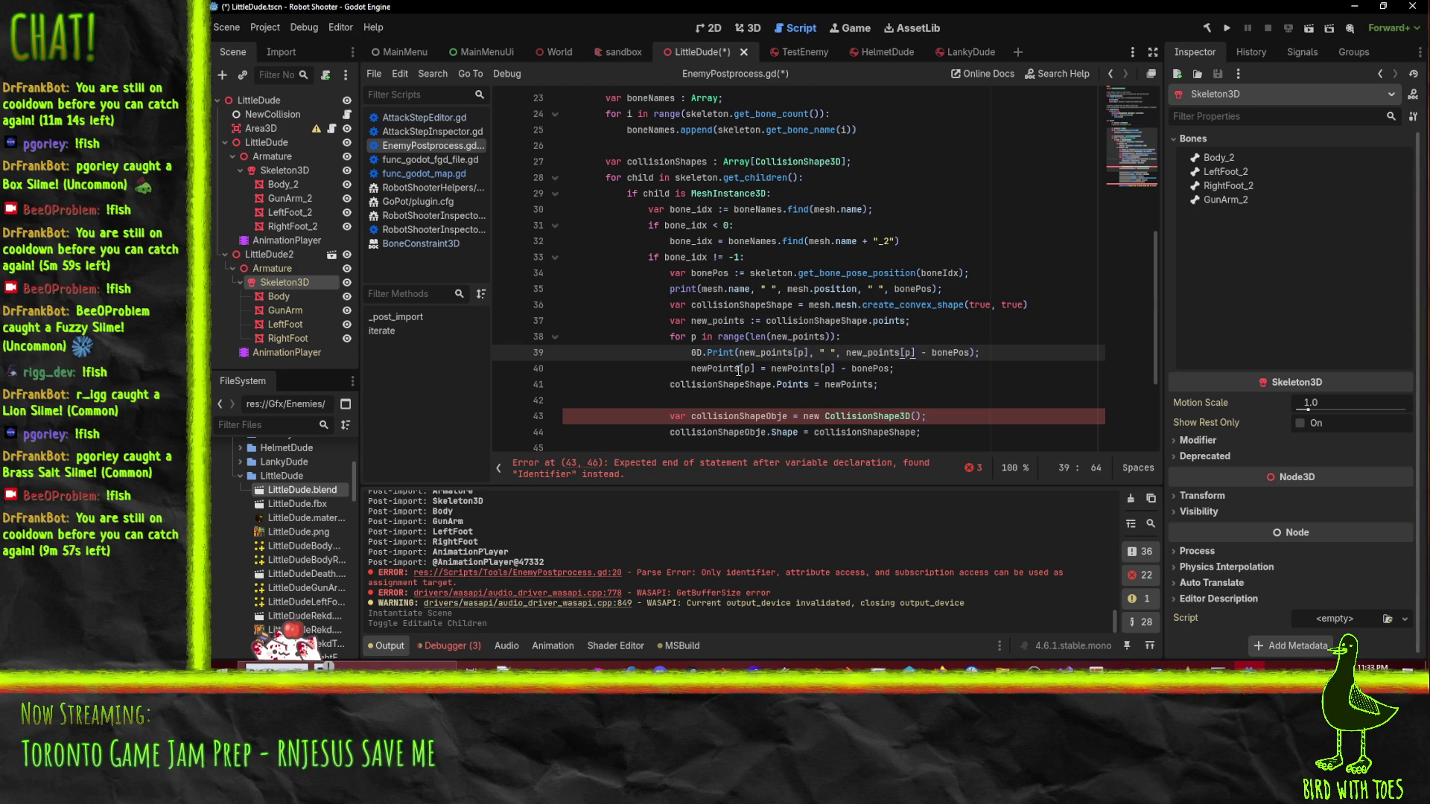
double_click(716, 368)
text(new_points)
double_click(793, 368)
text(new_points)
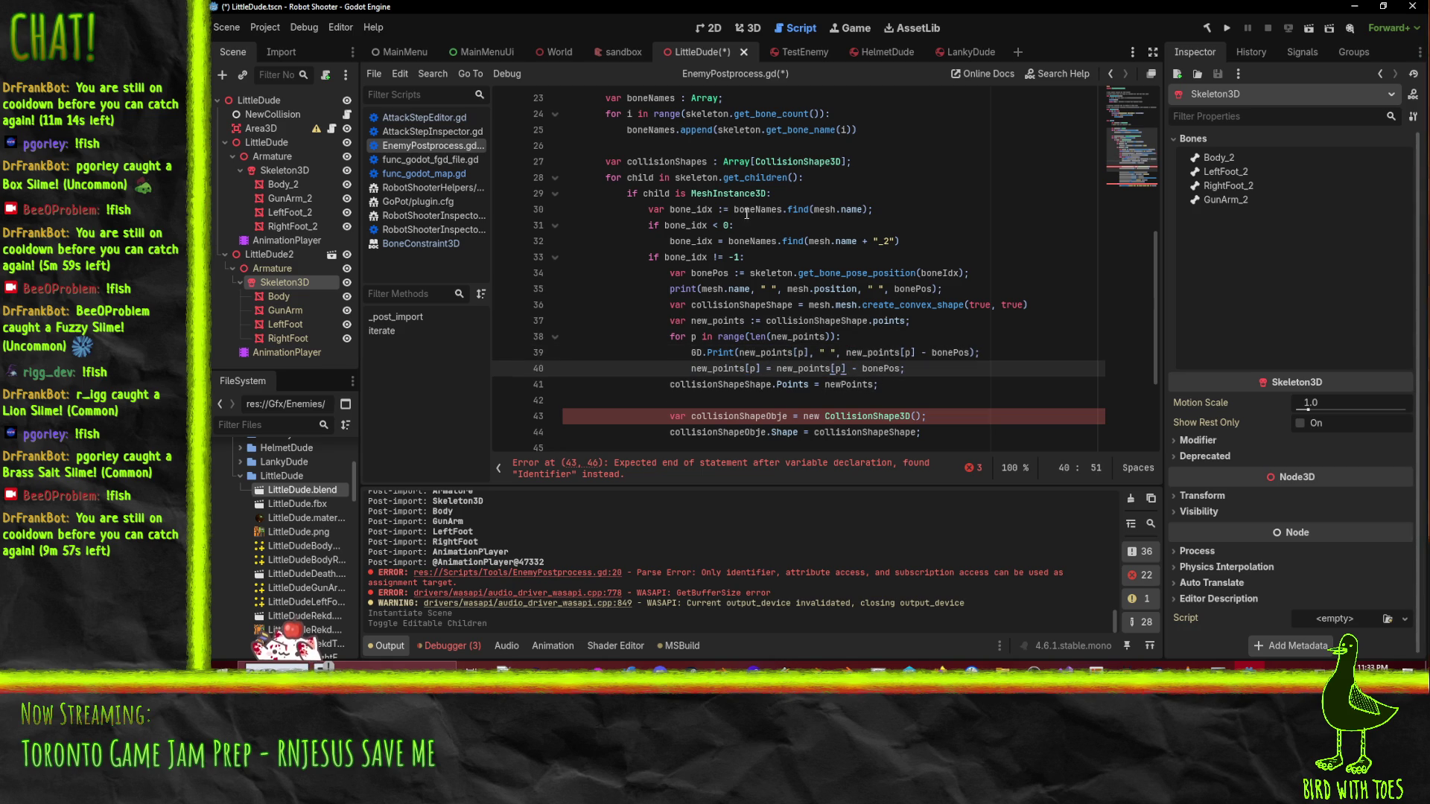
- Change the Points property on line 41 to lowercase .points
click(874, 241)
scroll(714, 295, down, 1)
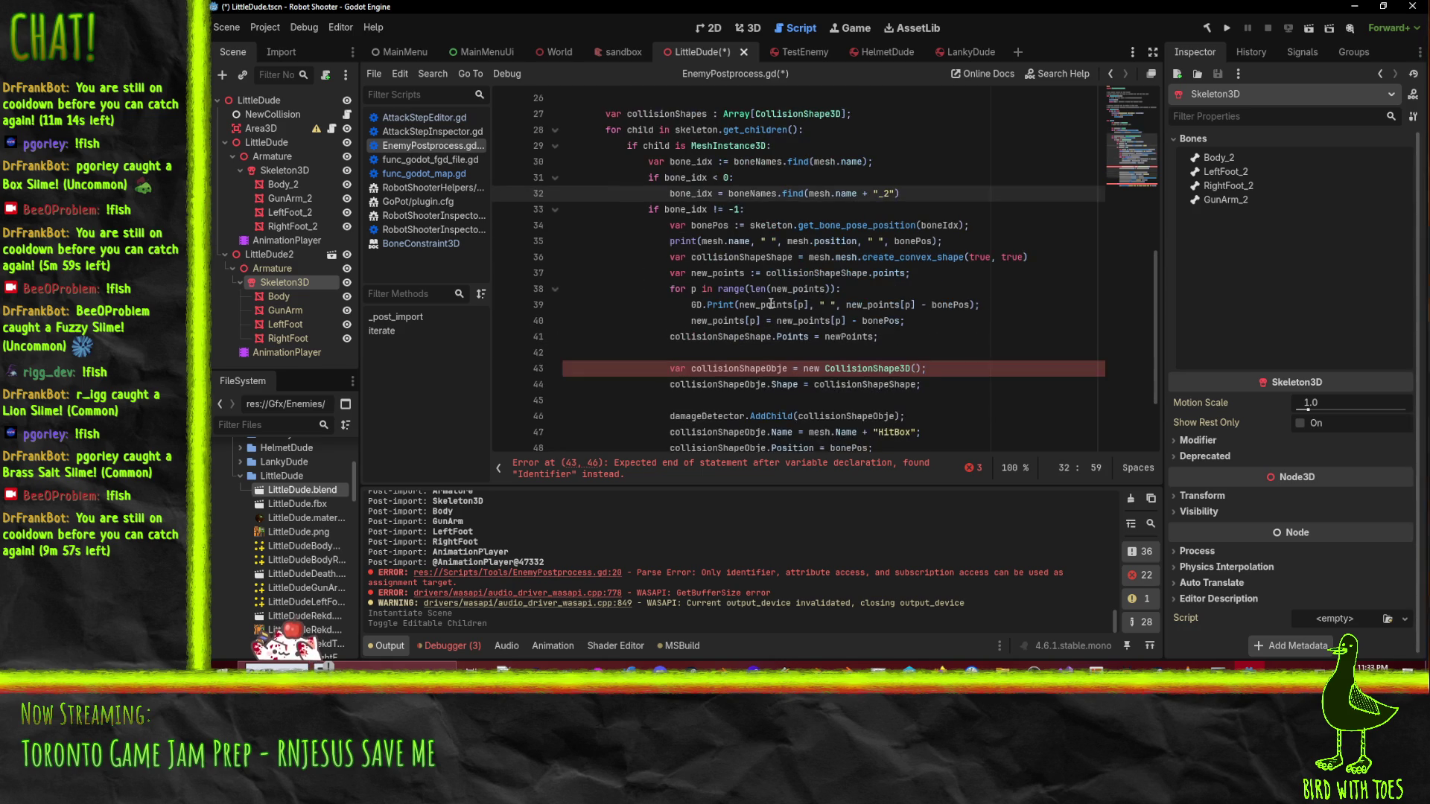
click(777, 337)
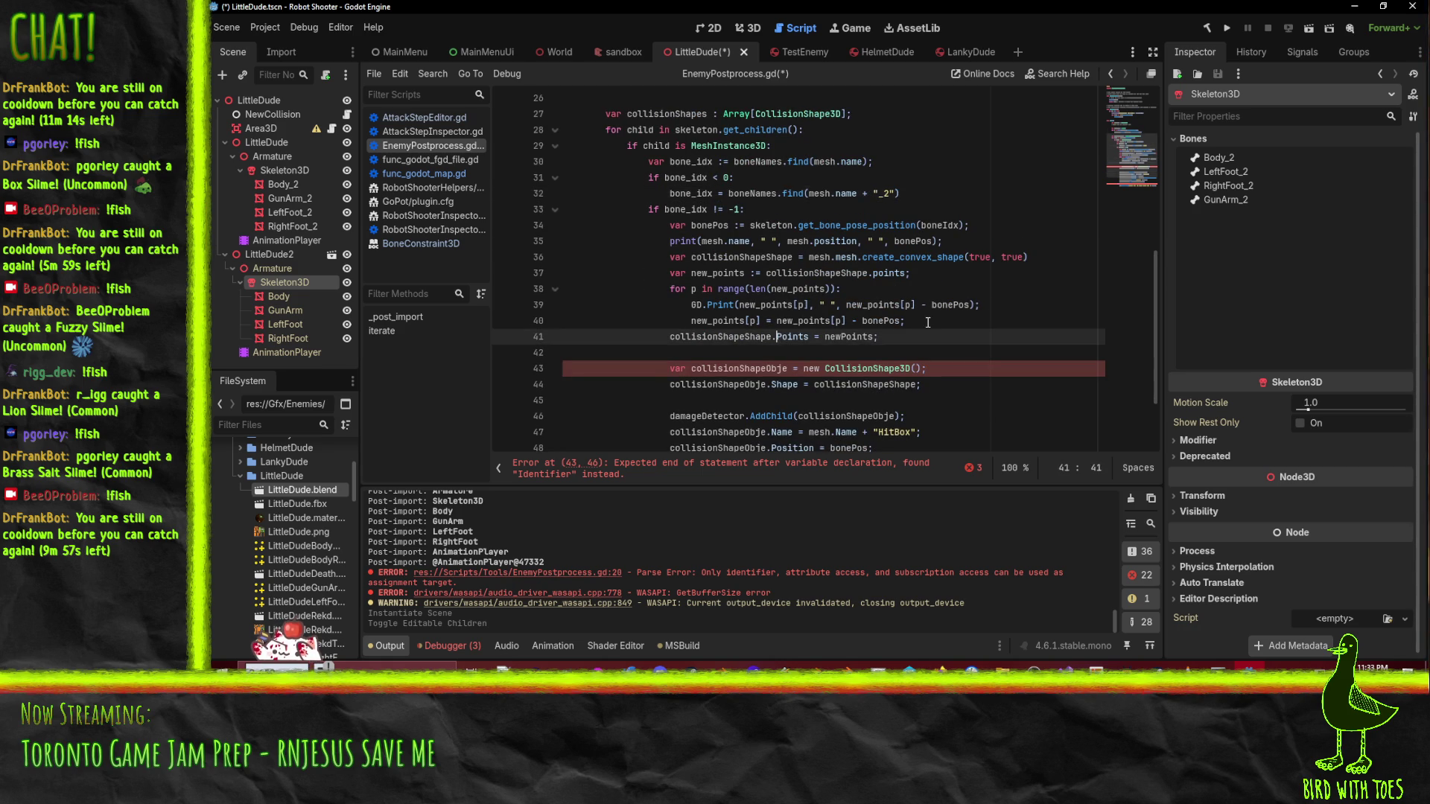
key(Delete)
text(p)
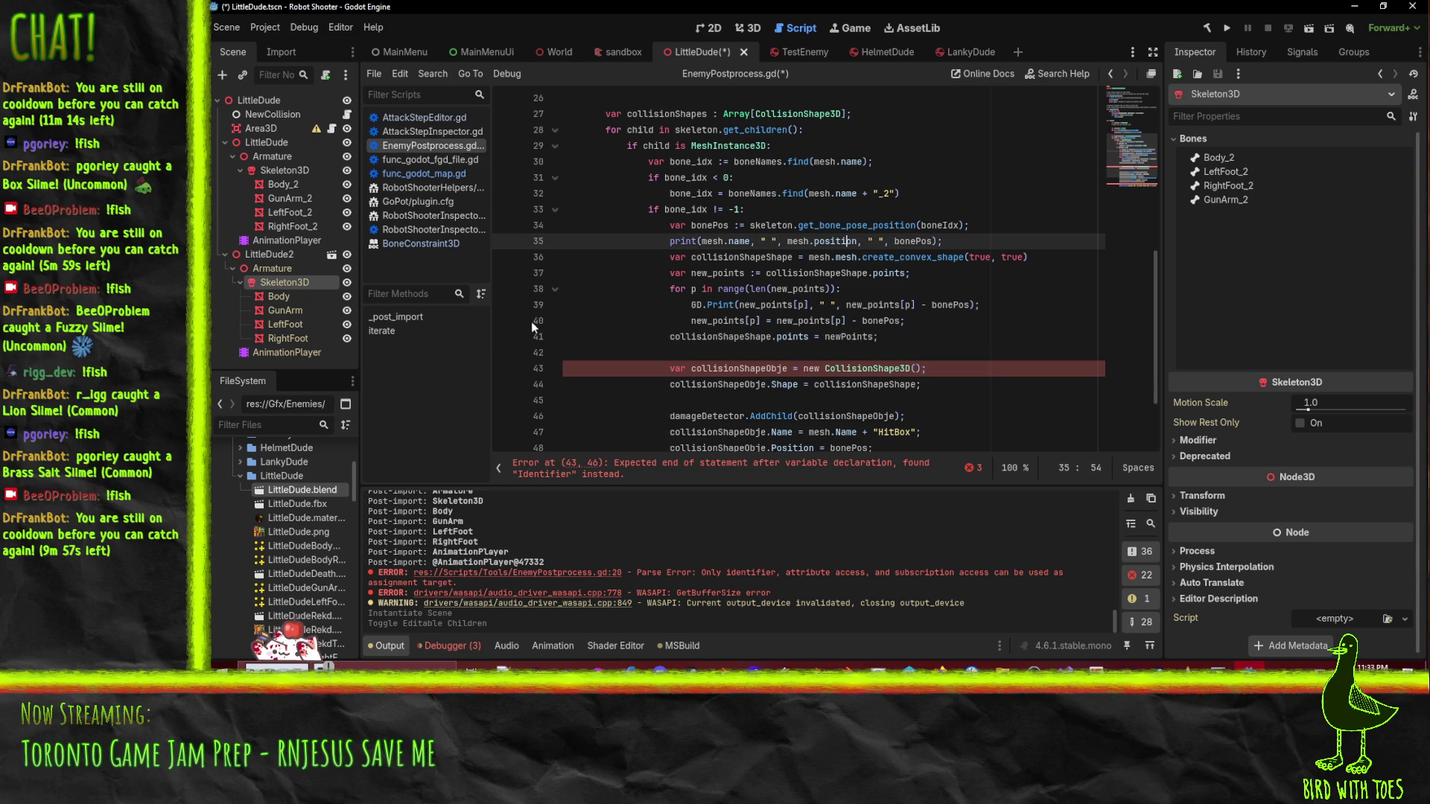
- Declare collisionShapeObject on line 43 using CollisionShape3D.new() instead of C#-style new
double_click(691, 337)
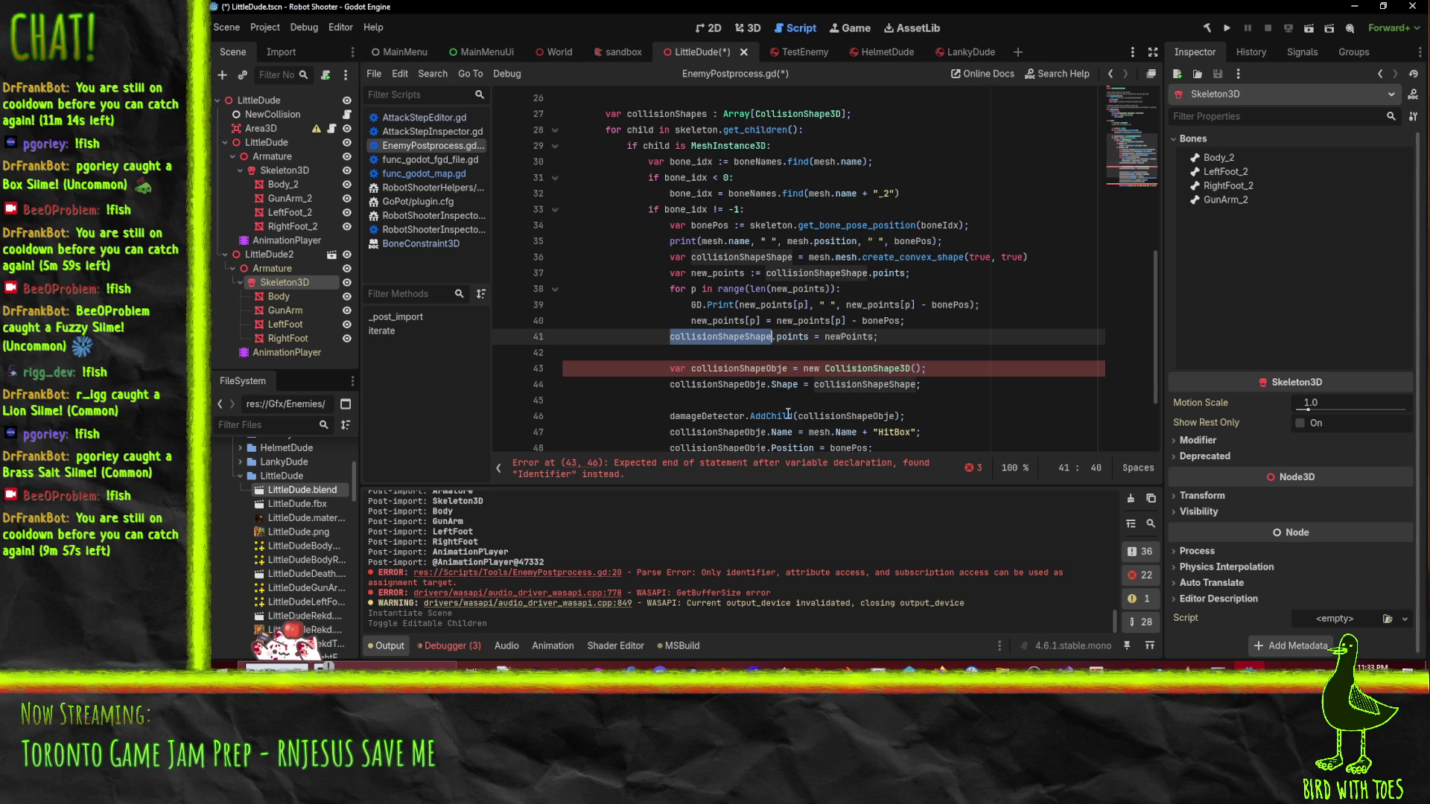
double_click(726, 368)
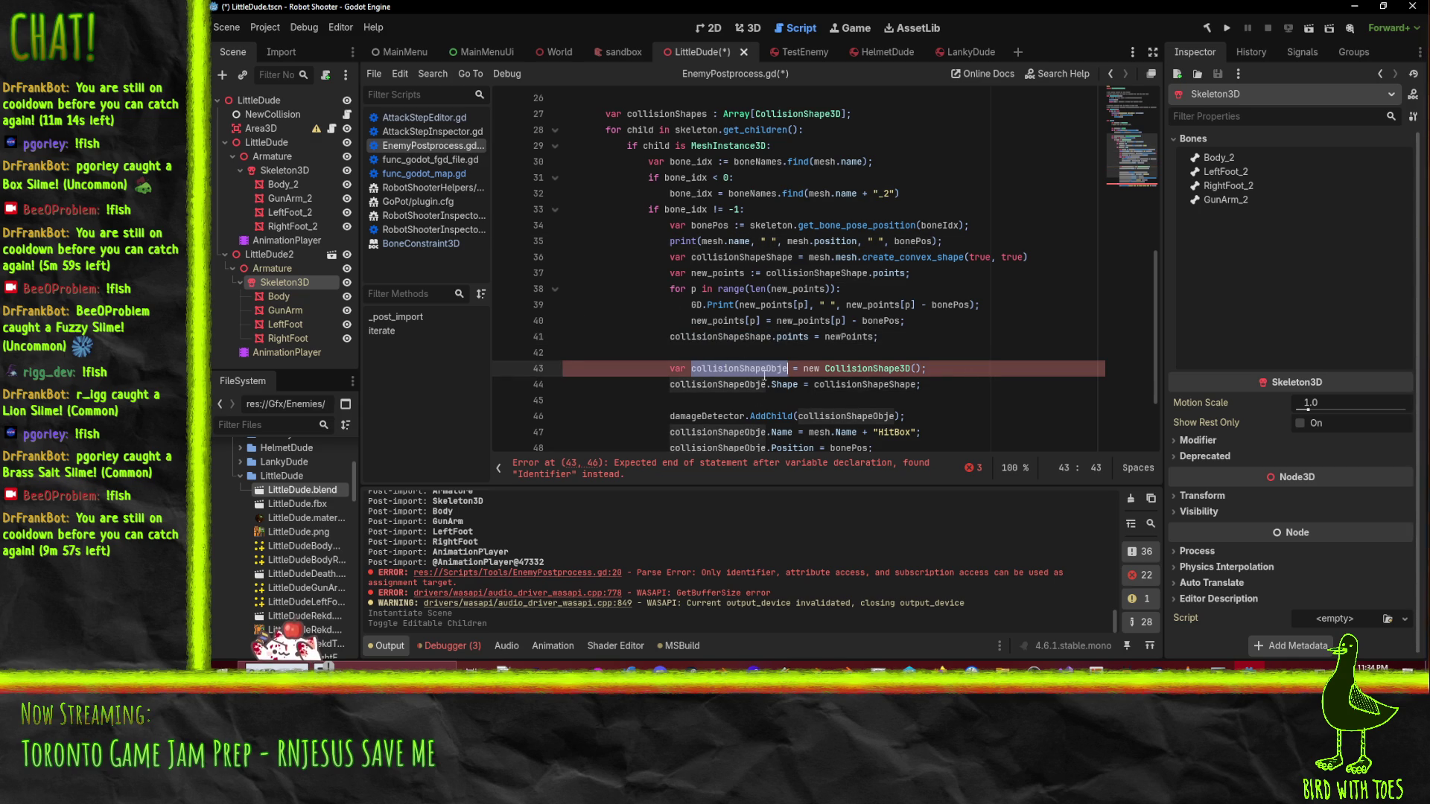
key(Right)
text(ct)
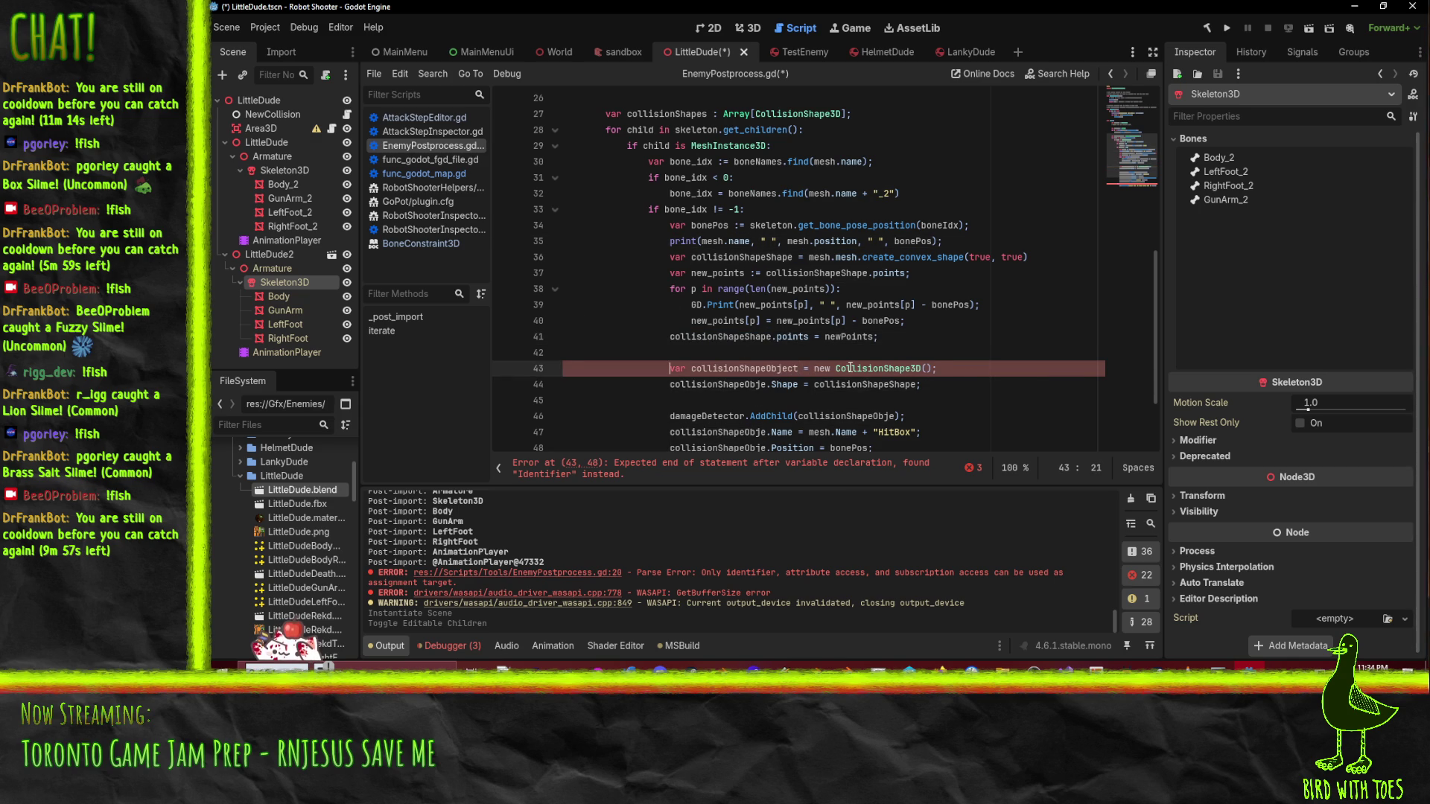
double_click(822, 368)
key(BackSpace)
key(Delete)
key(ctrl+Right)
text(.new)
click(813, 305)
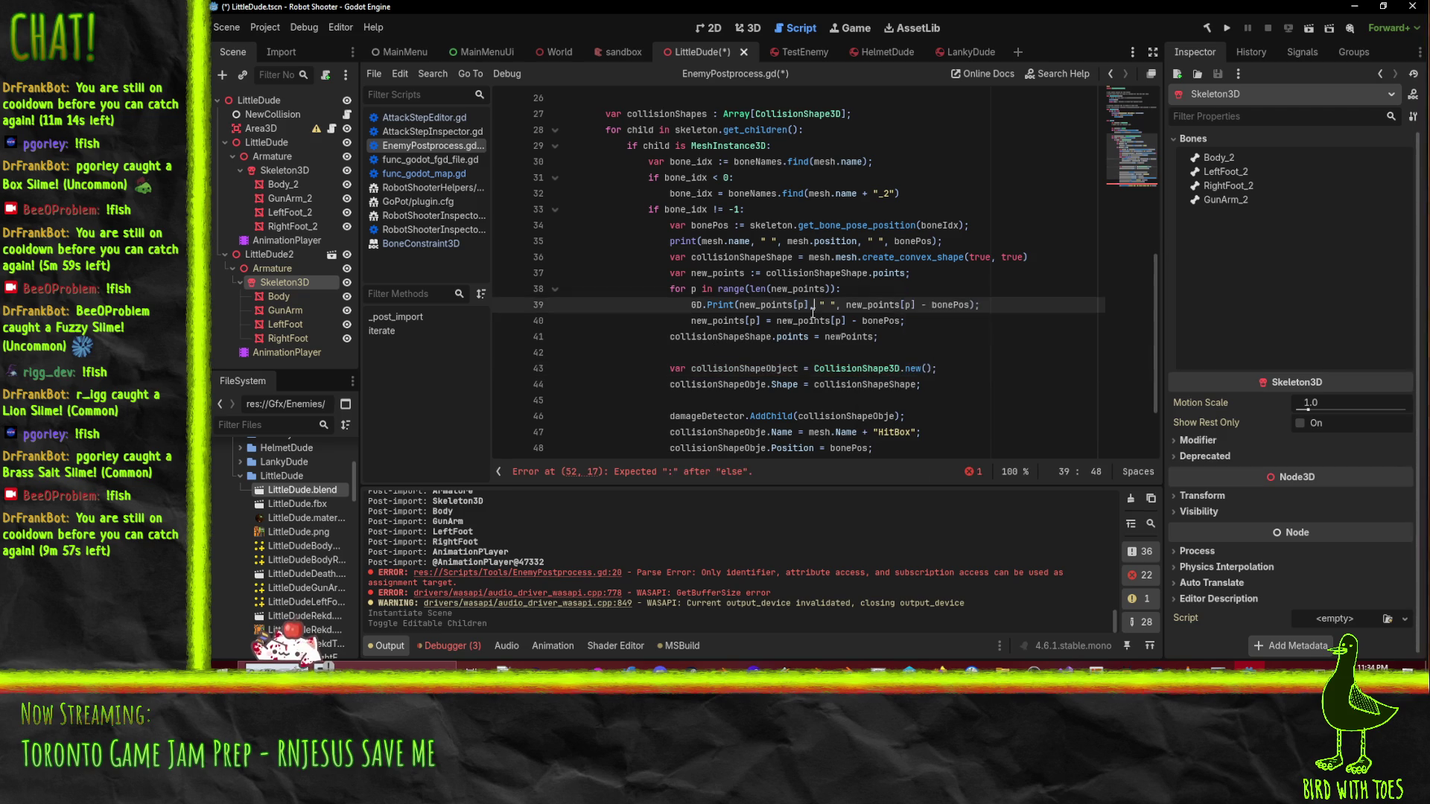
- Rename collisionShapeObje to collisionShapeObject on line 44
click(946, 379)
key(Home)
double_click(784, 370)
key(ctrl+c)
double_click(715, 385)
key(ctrl+v)
click(893, 384)
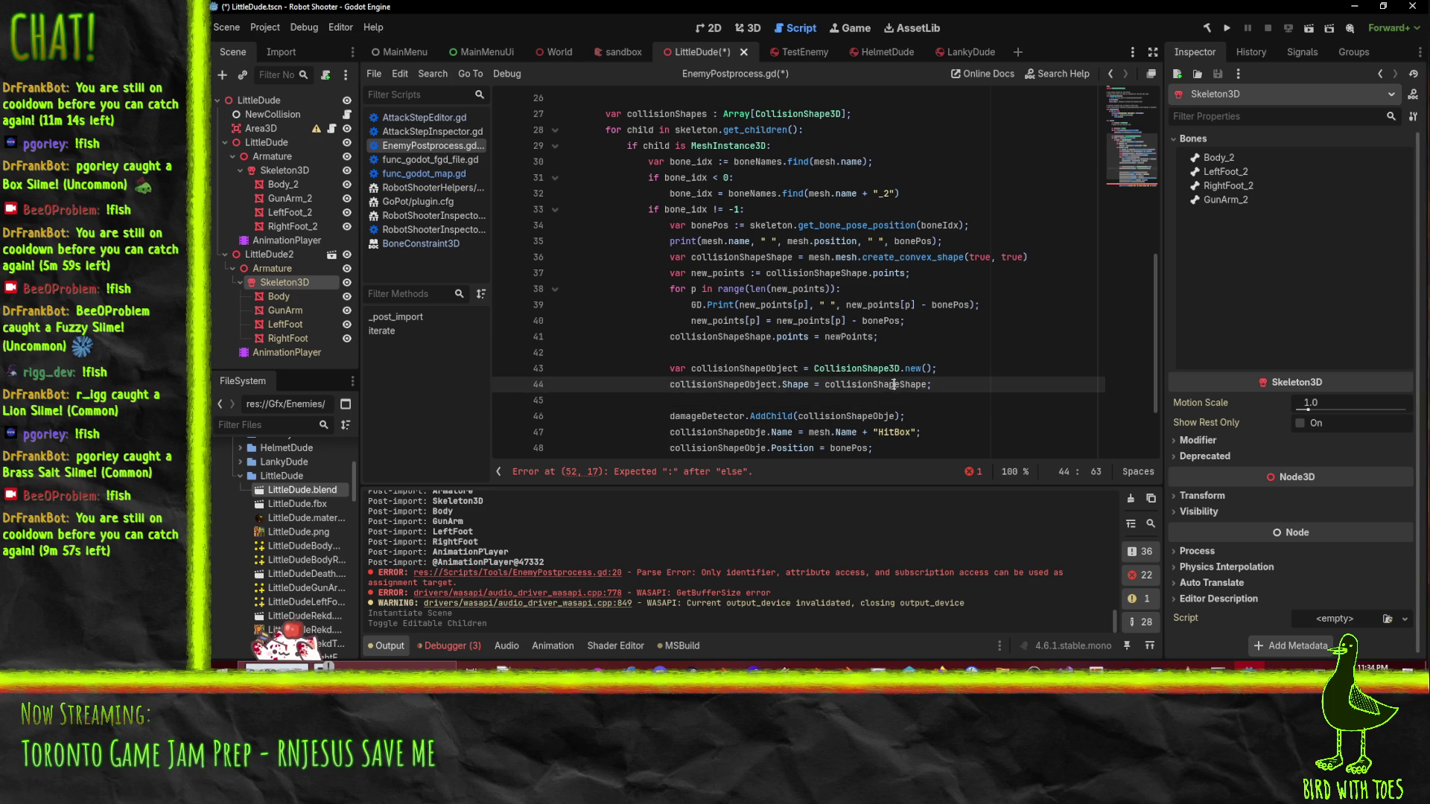
- Rename the remaining collisionShapeObje uses on lines 47–51, including inside the add call
scroll(893, 384, down, 2)
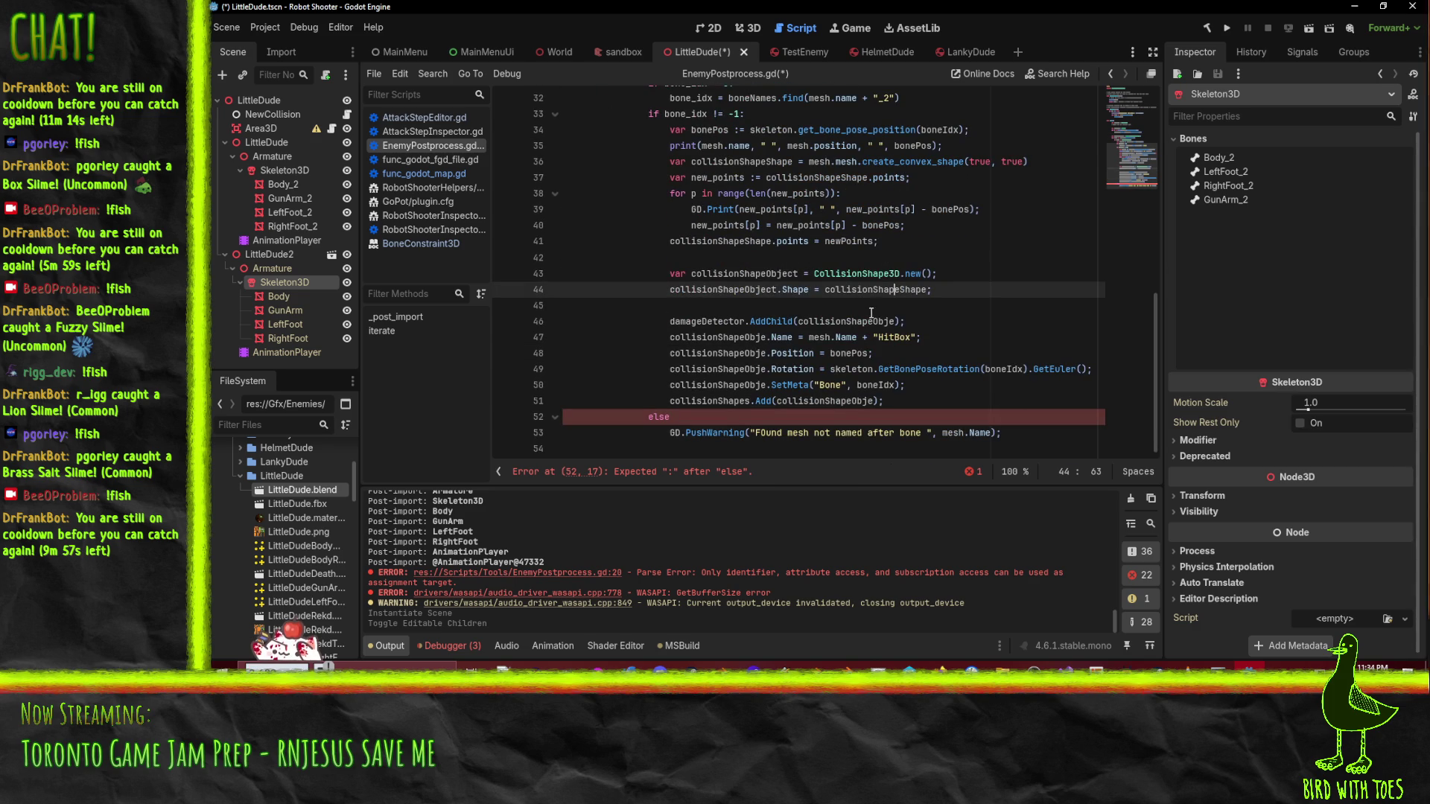
double_click(715, 337)
key(ctrl+v)
double_click(715, 354)
key(ctrl+v)
click(719, 369)
double_click(719, 369)
key(ctrl+v)
double_click(715, 385)
key(ctrl+v)
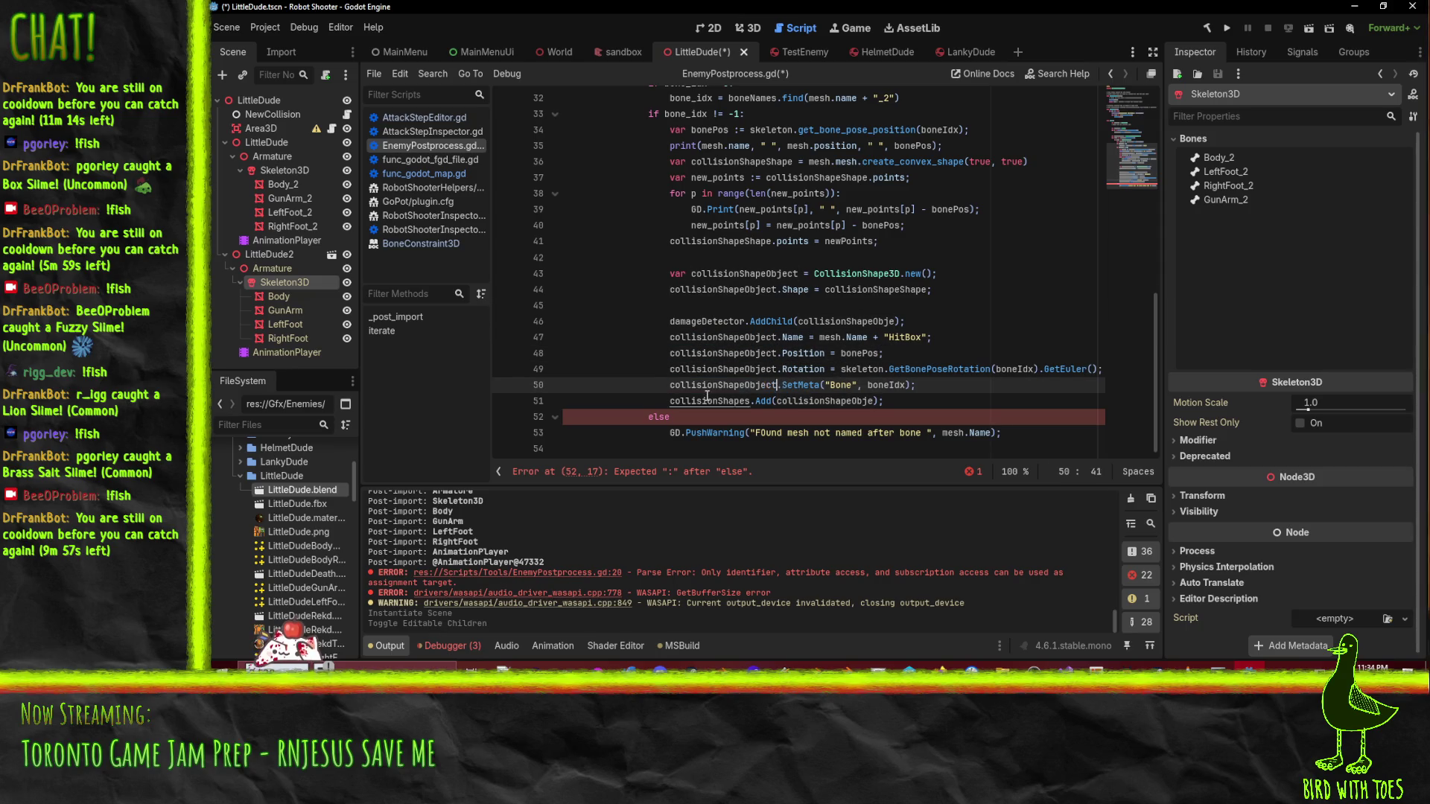
double_click(708, 400)
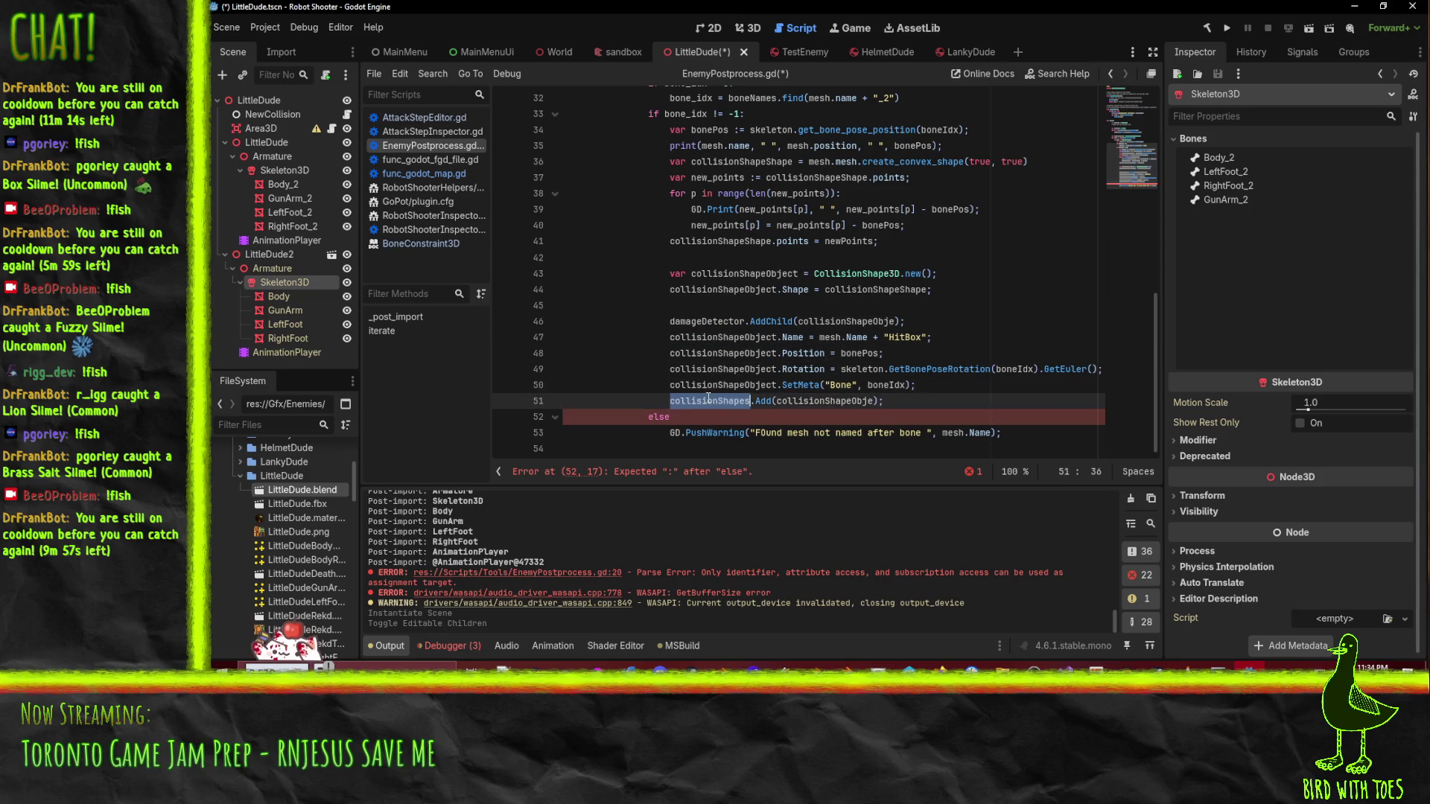
double_click(830, 401)
key(ctrl+v)
- Replace Add with append in the collisionShapes call on line 51
click(791, 352)
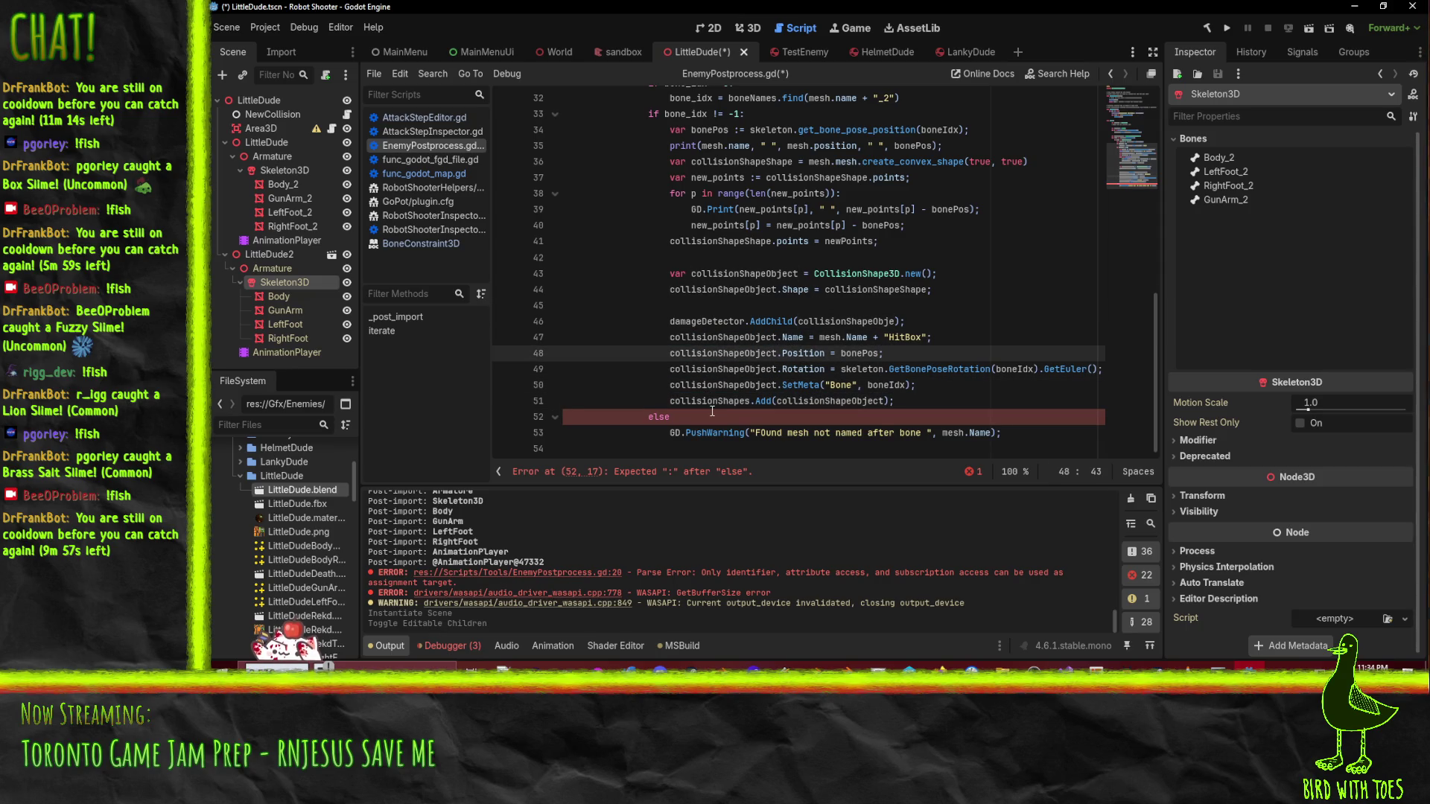
click(759, 400)
double_click(763, 401)
text(append)
click(744, 353)
click(703, 416)
- Add ':' after else on line 52 and delete the stray semicolon on line 30
text(:)
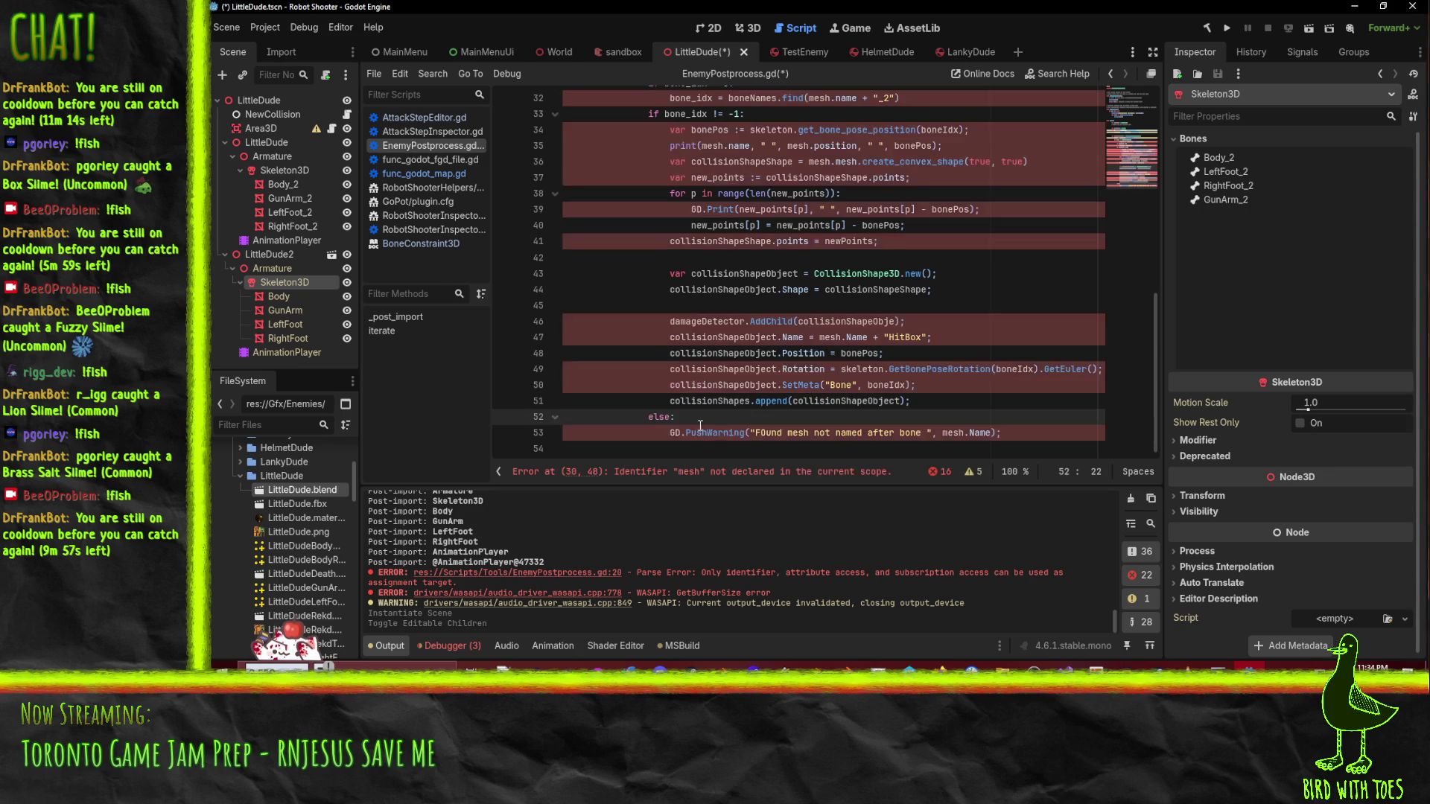
click(681, 432)
scroll(657, 237, up, 5)
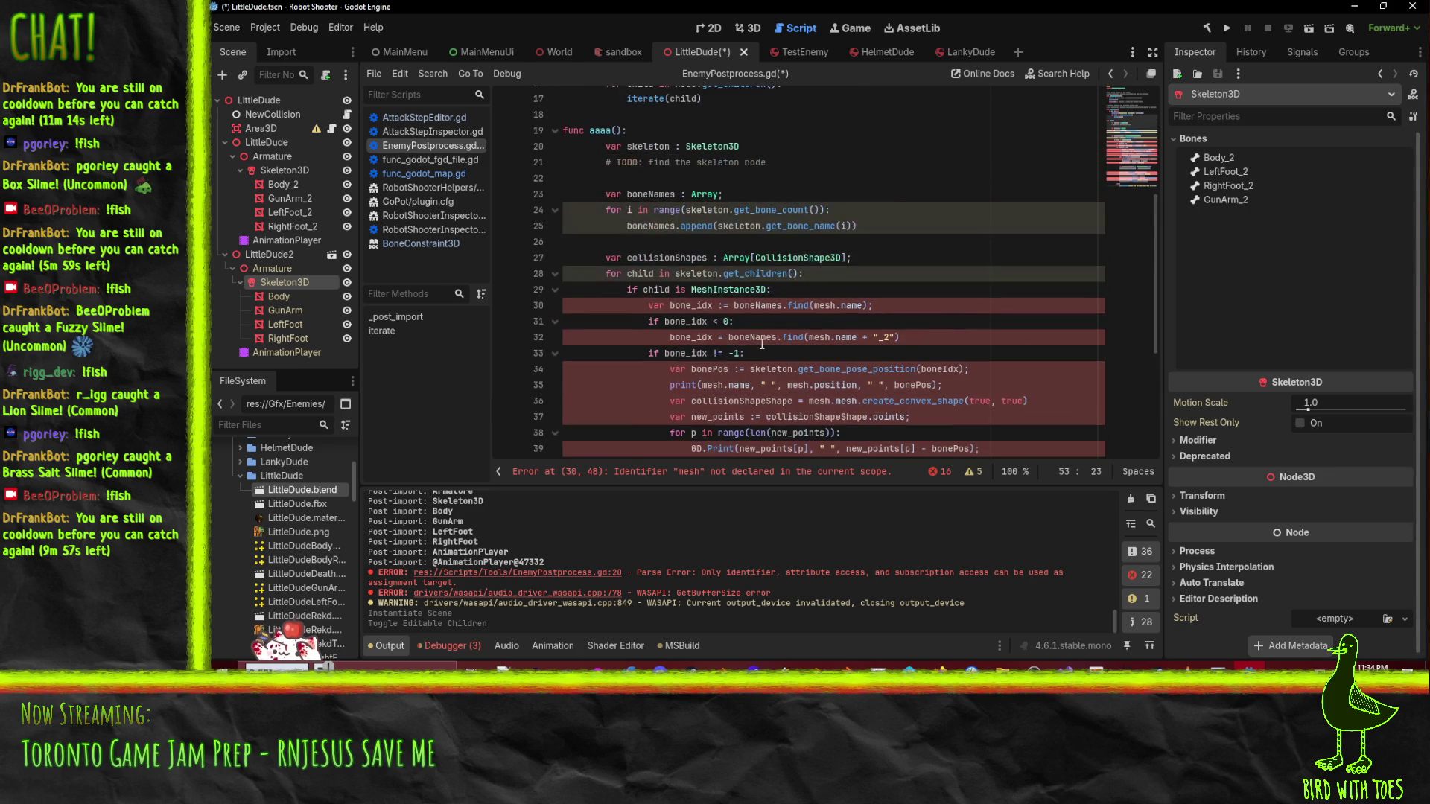
scroll(745, 385, down, 1)
click(887, 253)
key(BackSpace)
click(902, 290)
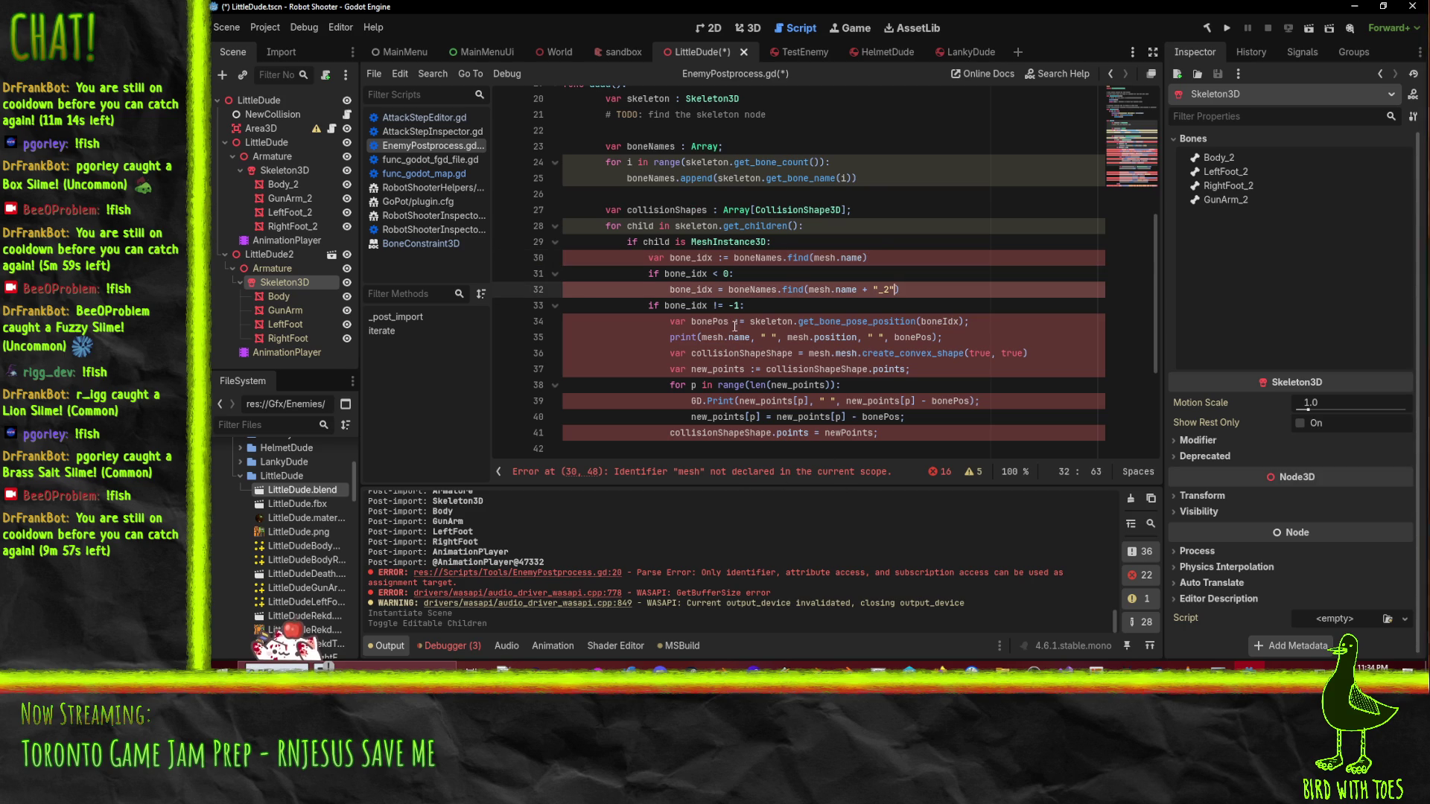
click(733, 476)
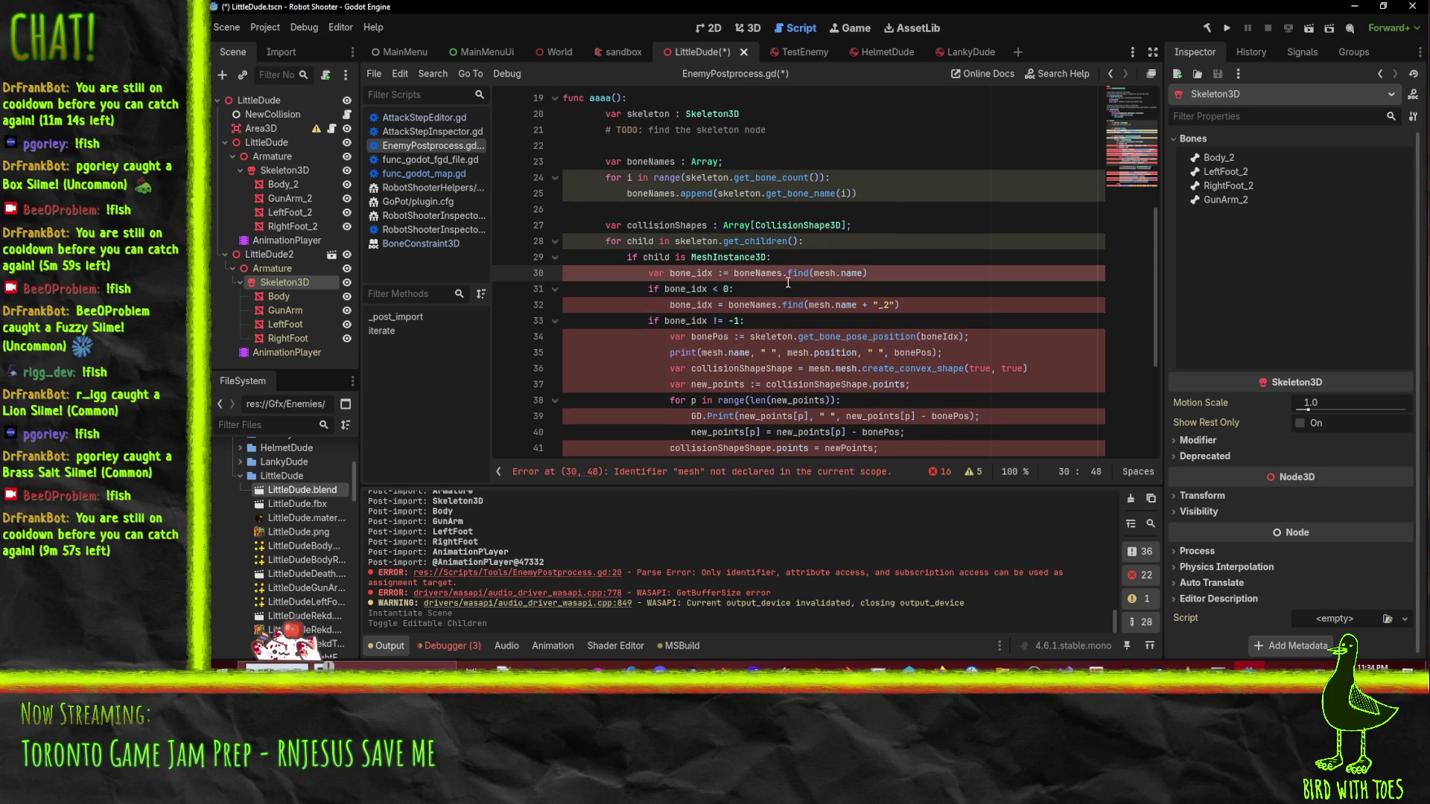
scroll(692, 271, down, 1)
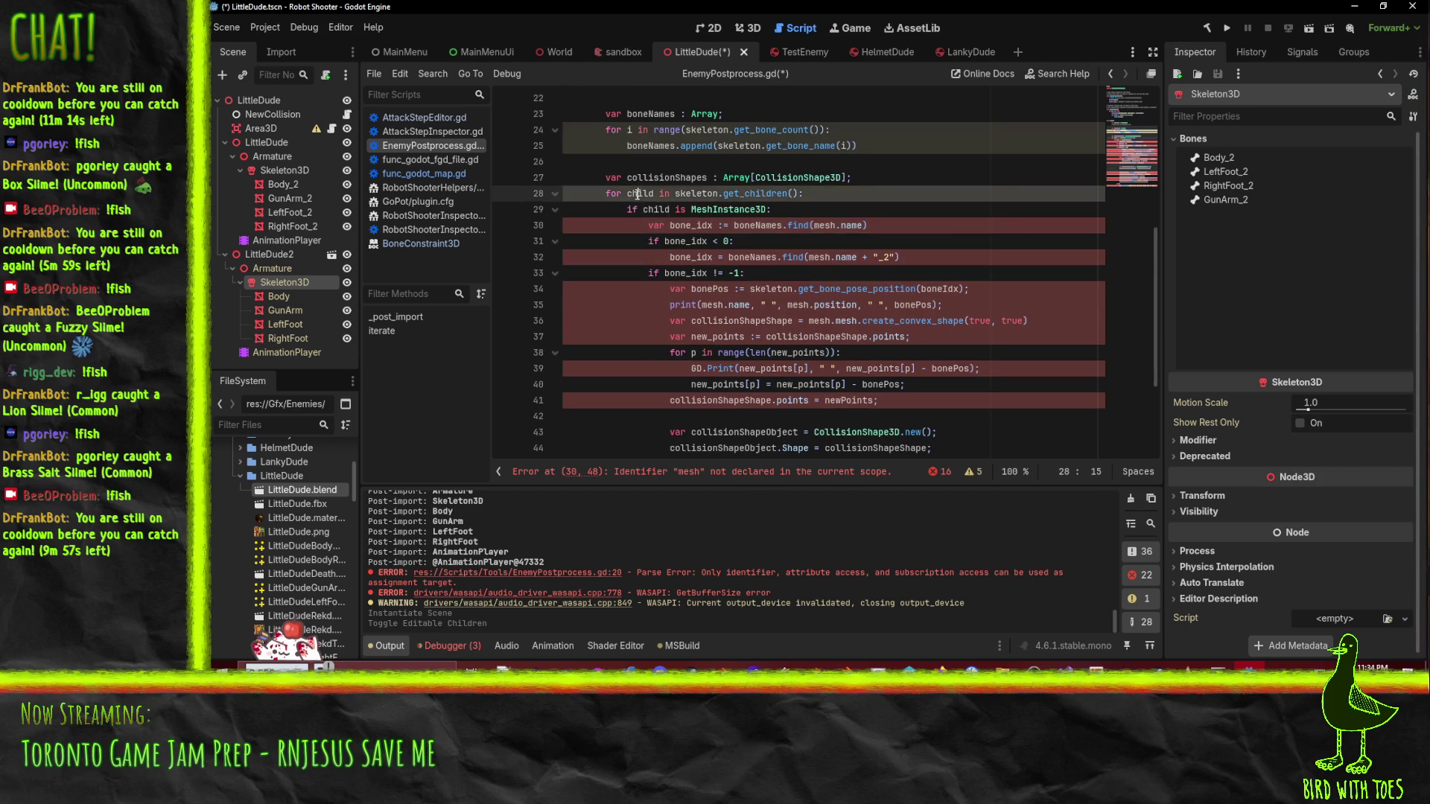
- Replace mesh with child on lines 30 and 32
click(823, 226)
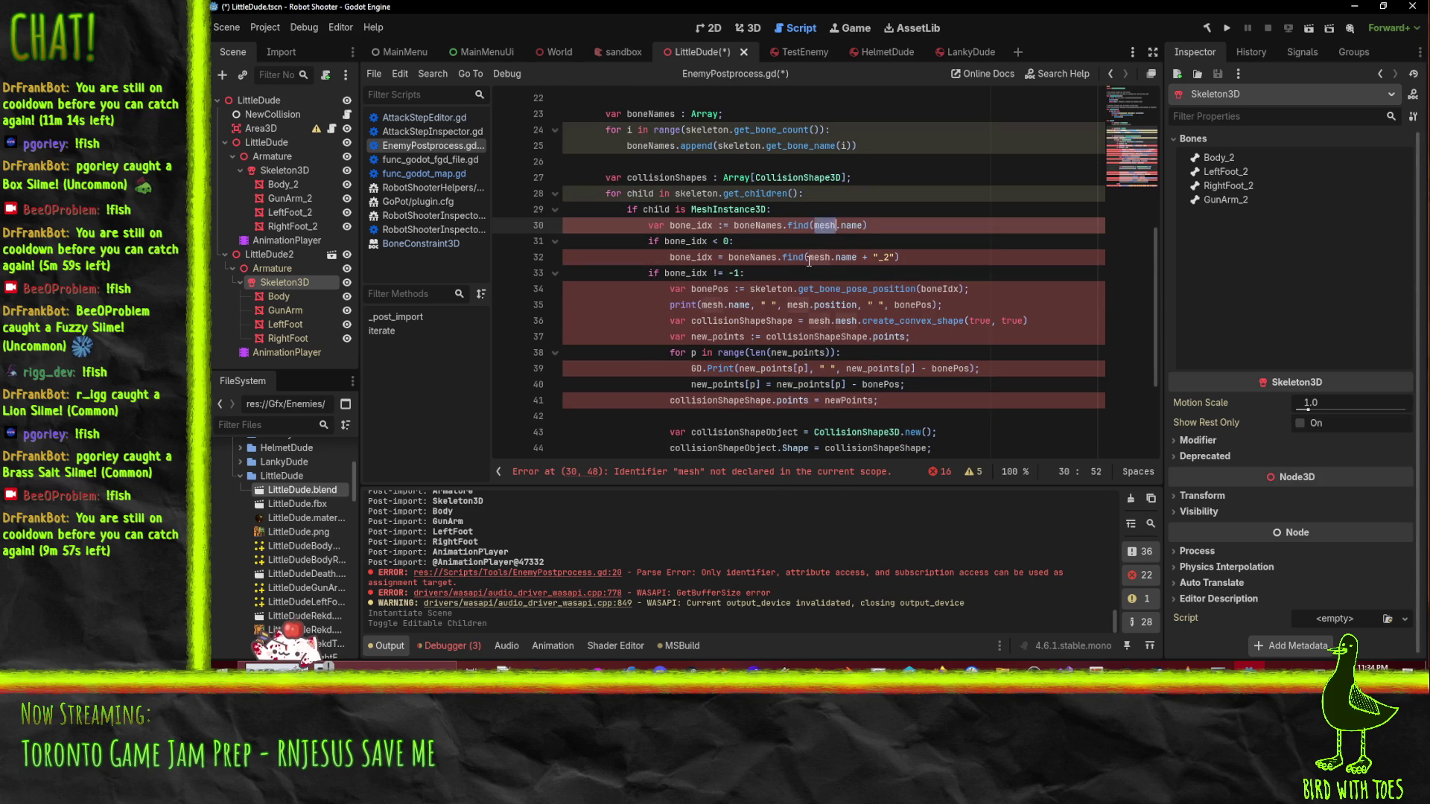
double_click(823, 226)
key(ctrl+d)
text(child)
- Rename boneIdx to bone_idx on line 34 by pasting the existing name
scroll(875, 332, down, 1)
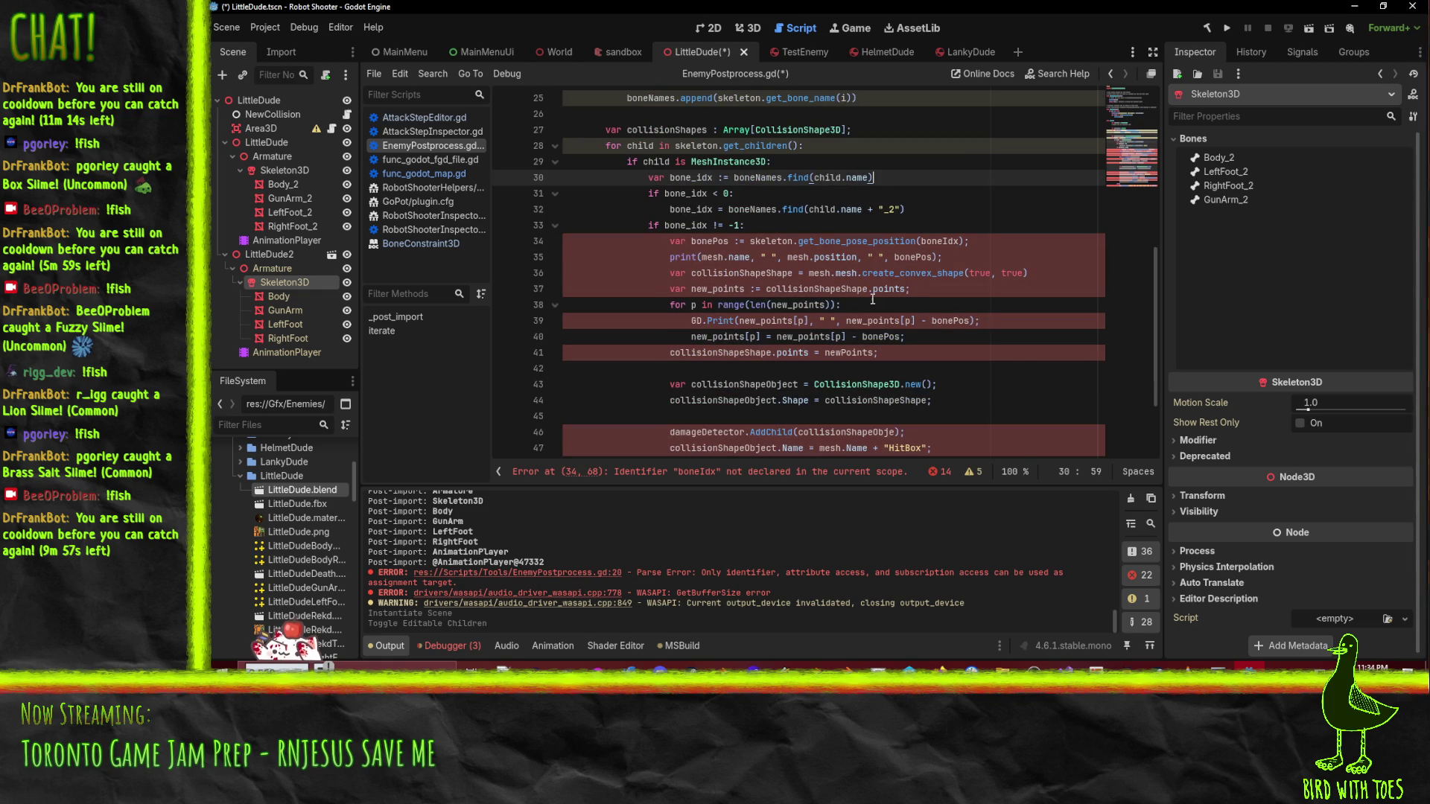
click(681, 195)
double_click(681, 195)
key(ctrl+c)
double_click(817, 242)
key(ctrl+v)
click(764, 228)
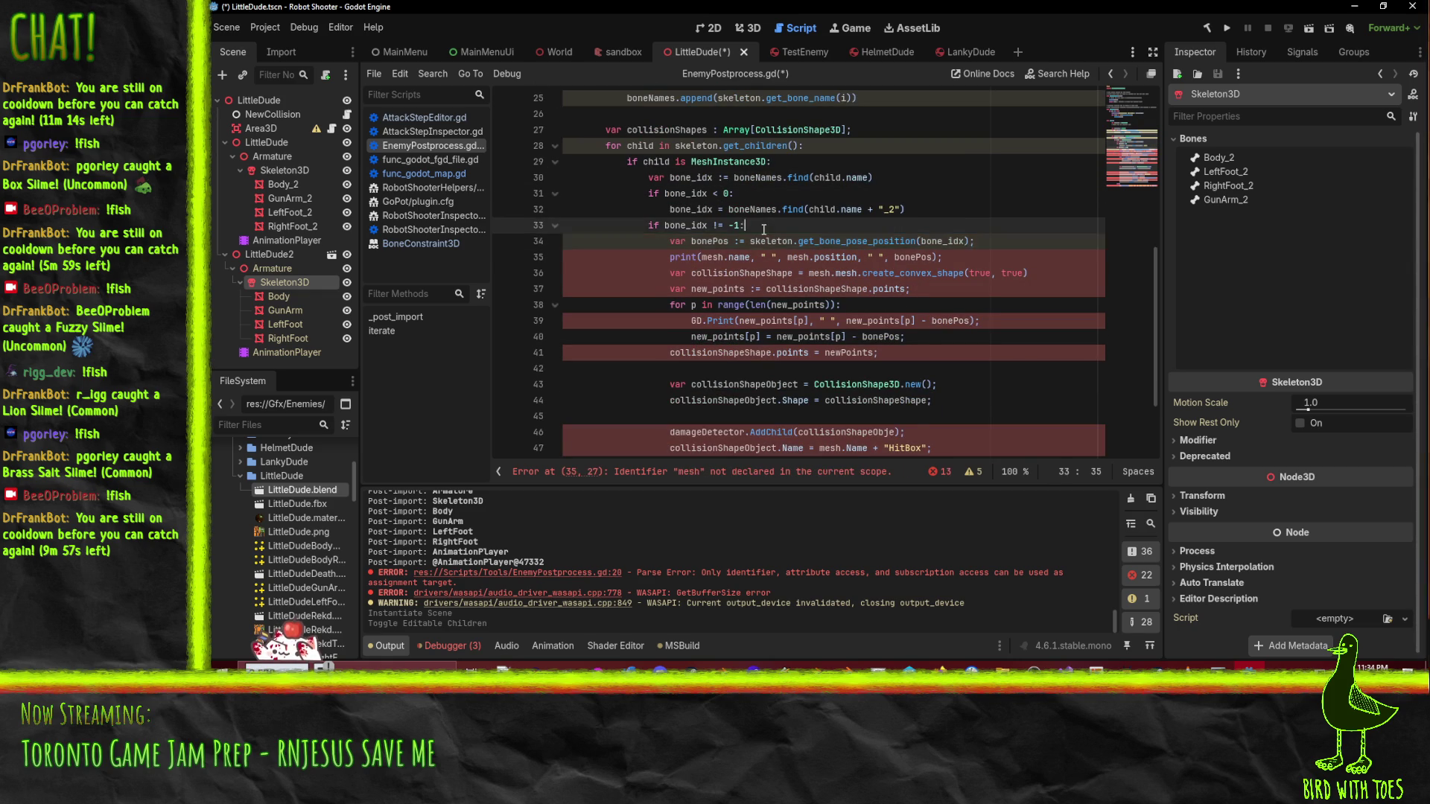
click(680, 241)
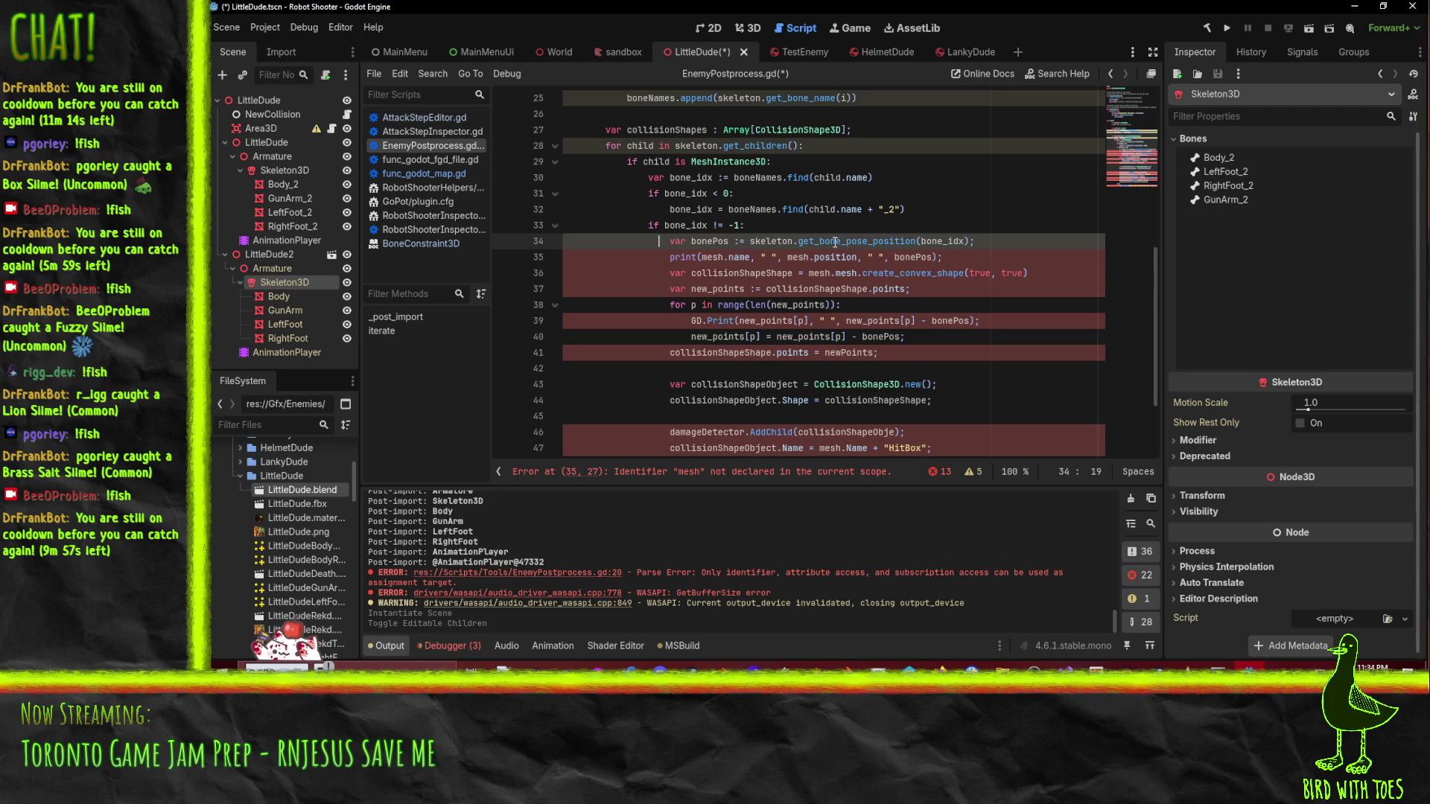
- In the warning on line 53, fix 'FOund' to 'Found' and use child.name
scroll(782, 290, down, 3)
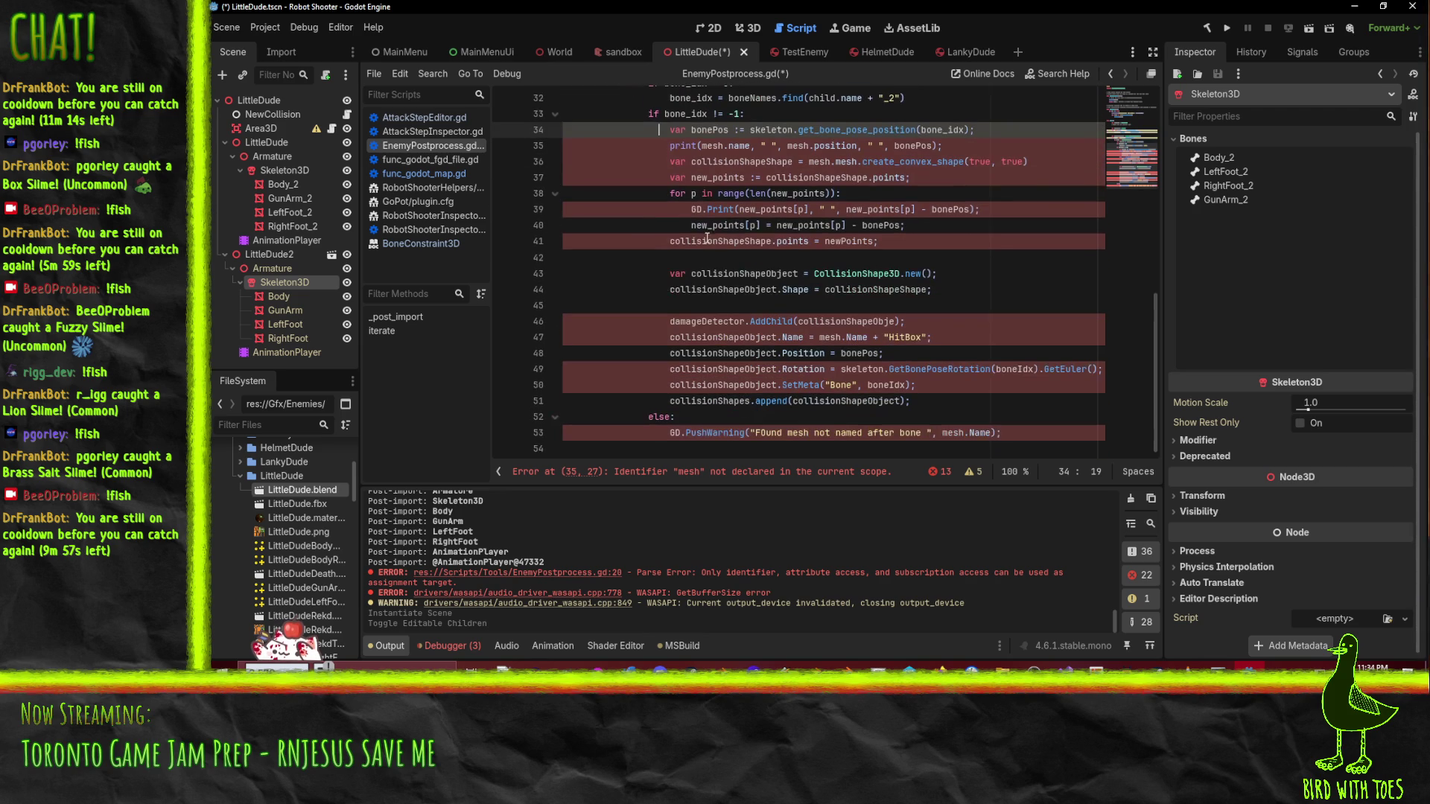
click(762, 432)
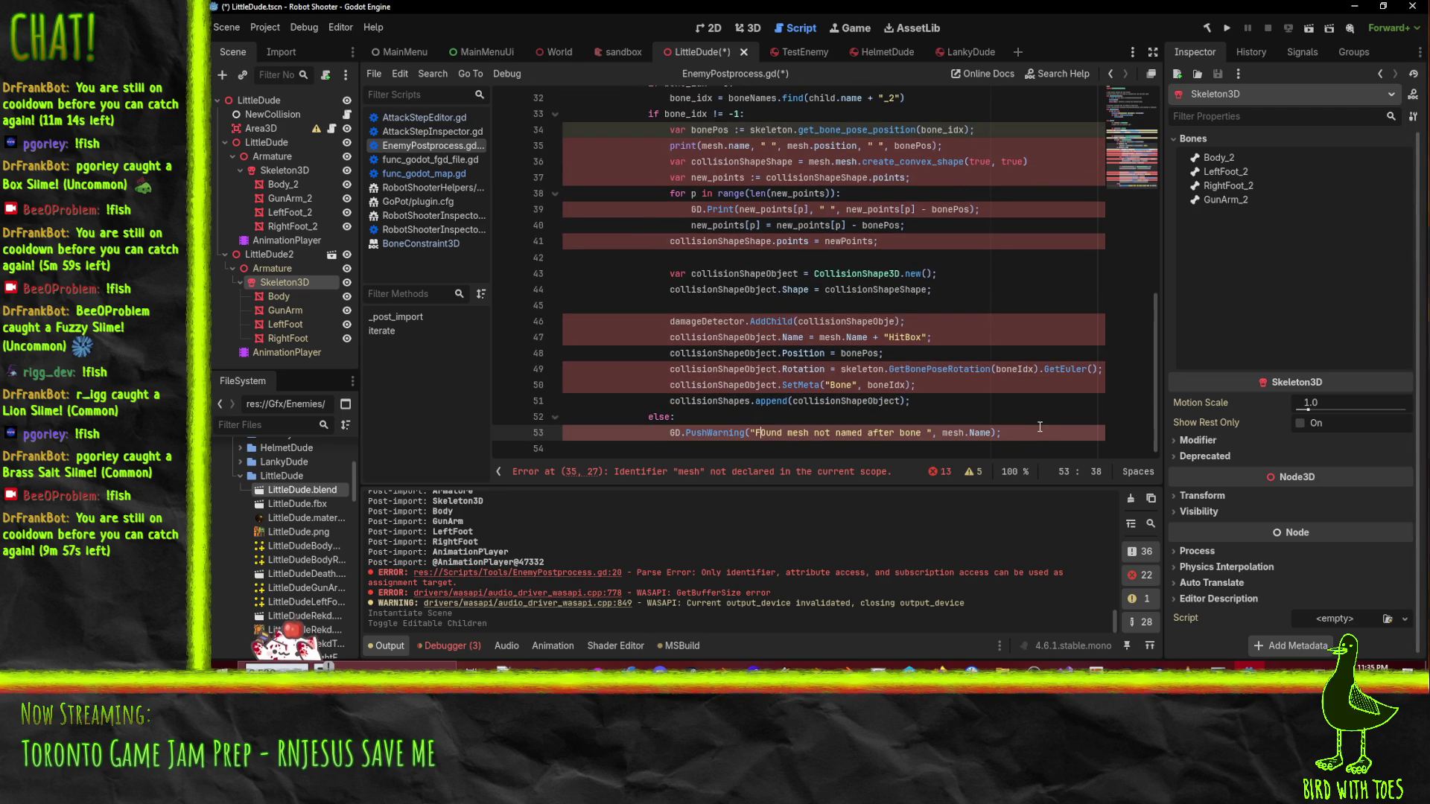
key(Delete)
text(o)
click(976, 433)
double_click(951, 433)
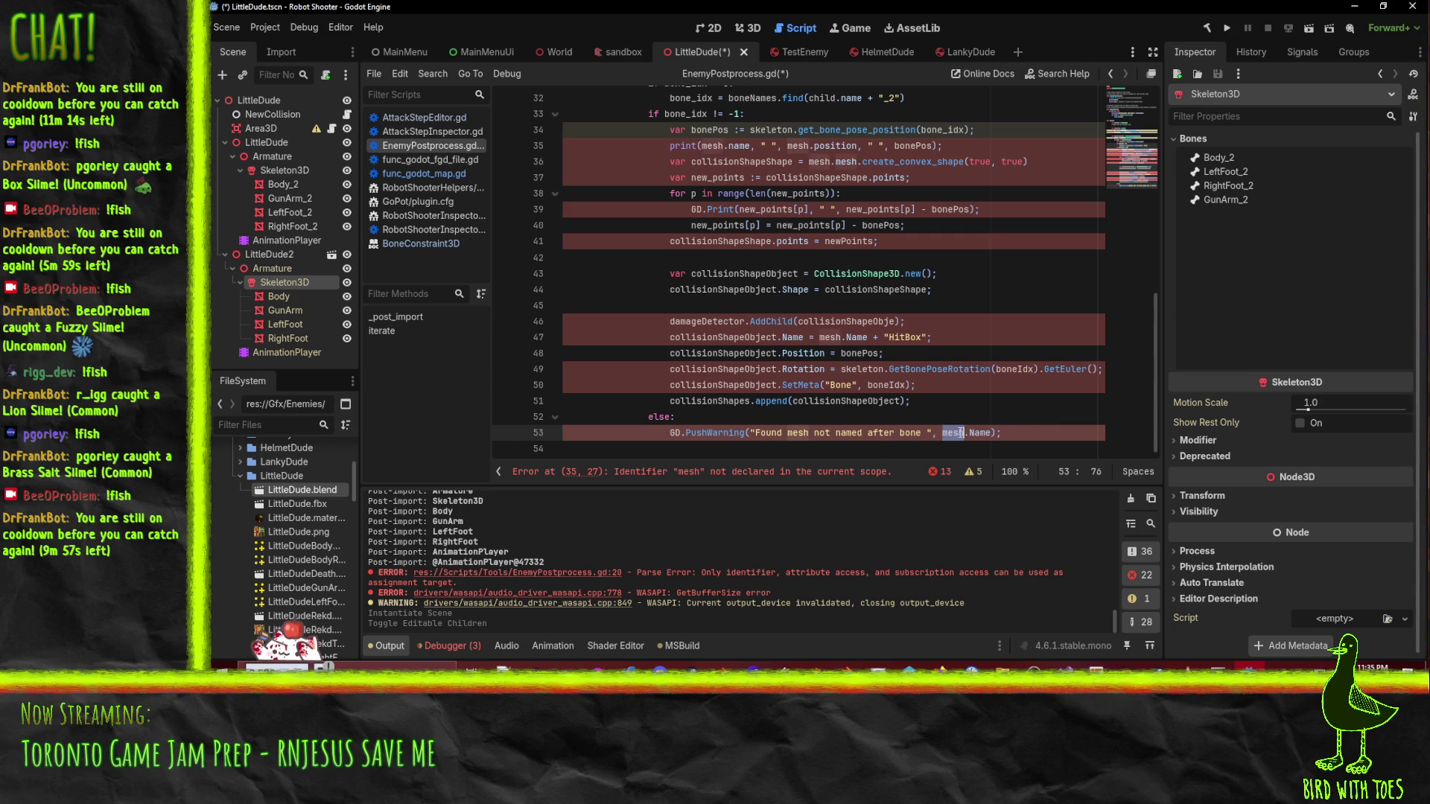
text(child)
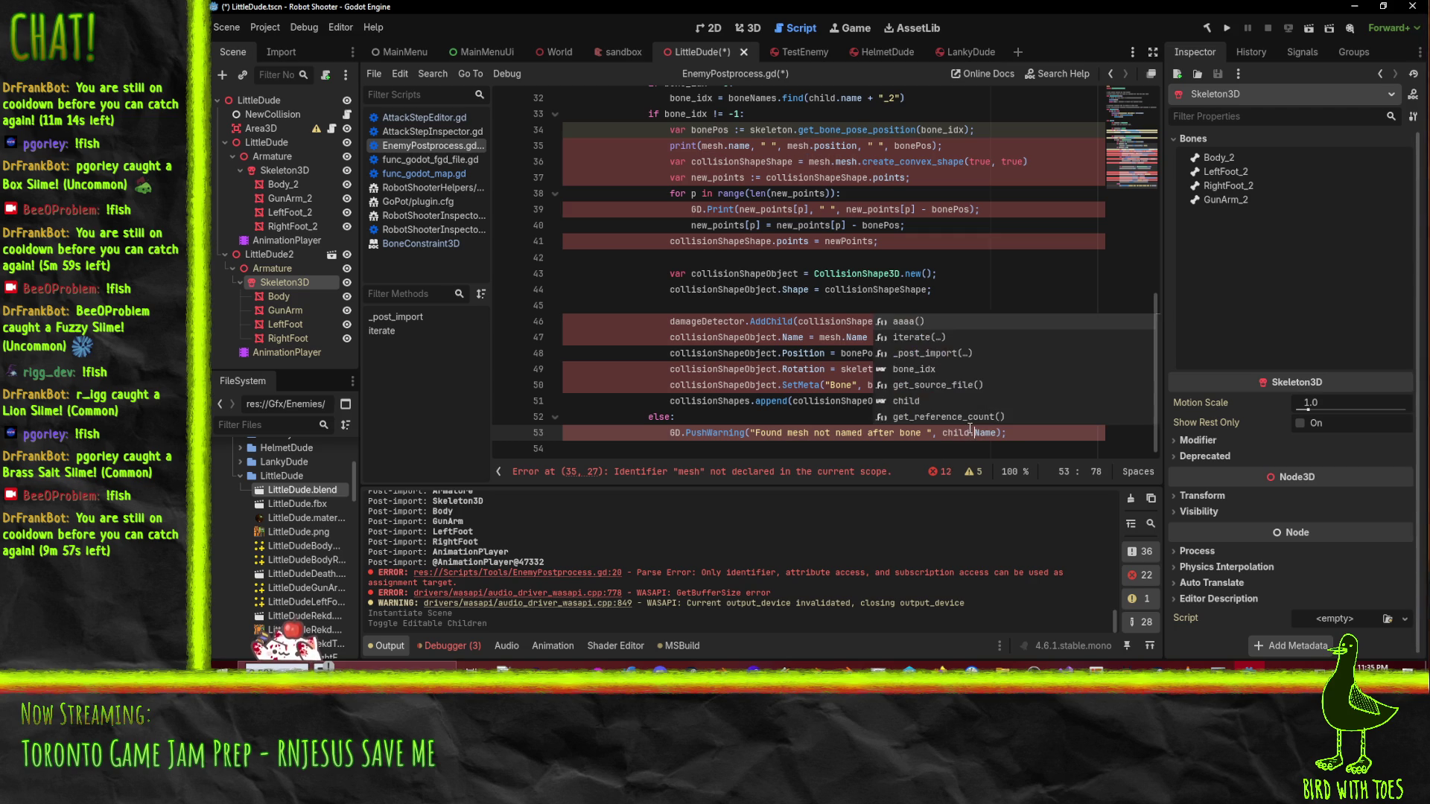
key(Delete)
key(Delete)
key(Delete)
text(name)
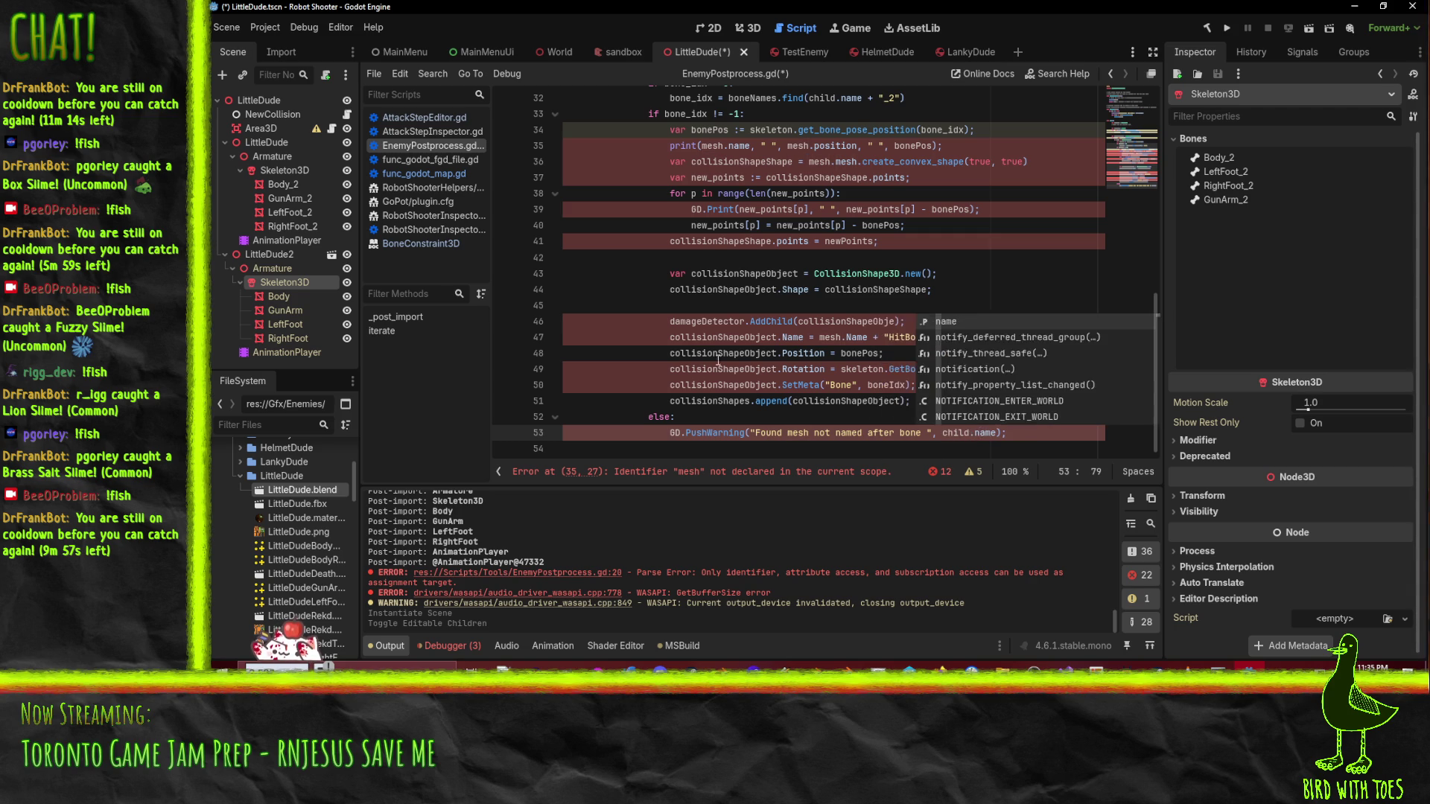
- Replace GD.PushWarning with push_warning on line 53
click(687, 432)
key(BackSpace)
key(BackSpace)
key(BackSpace)
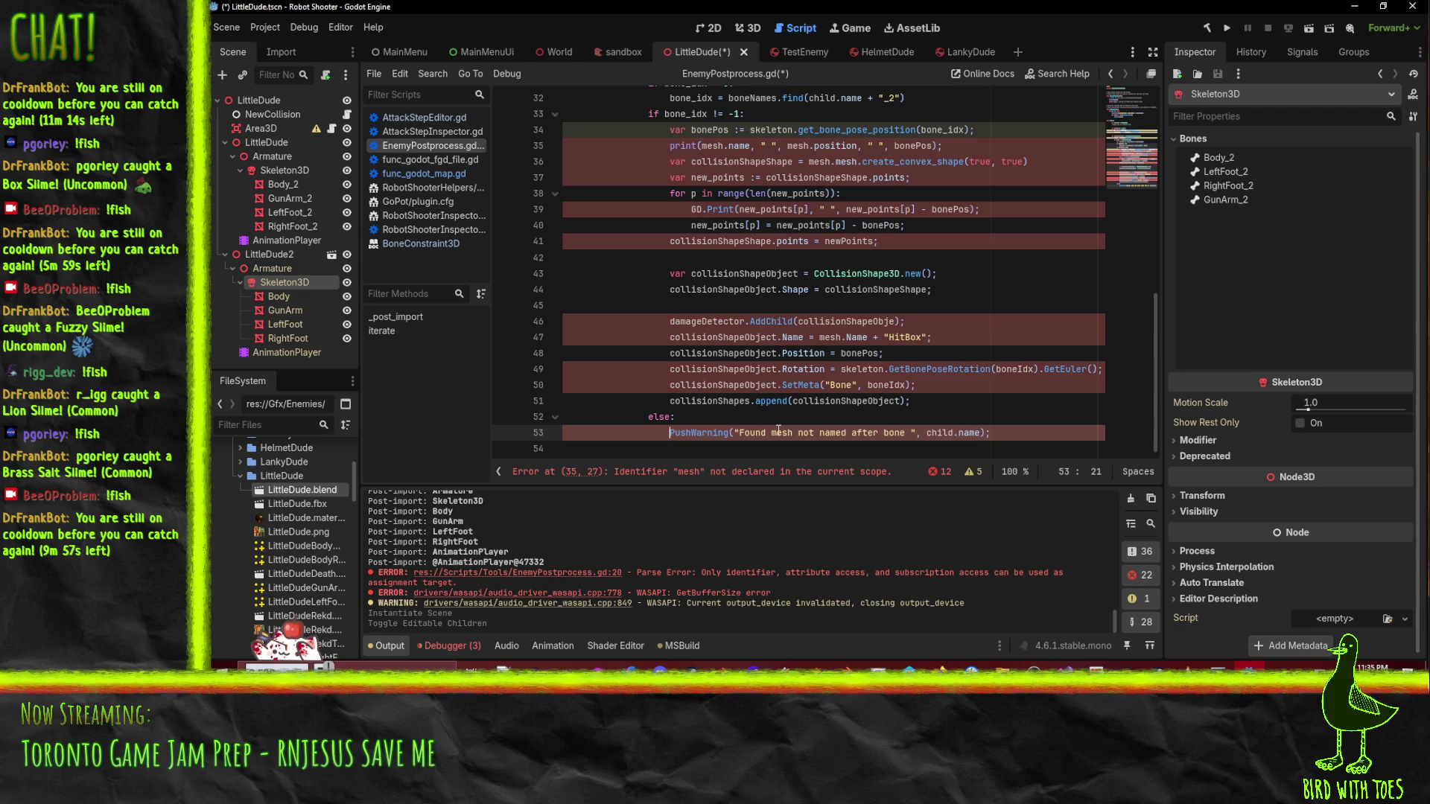
key(shift+Right)
key(shift+Right)
key(shift+Right)
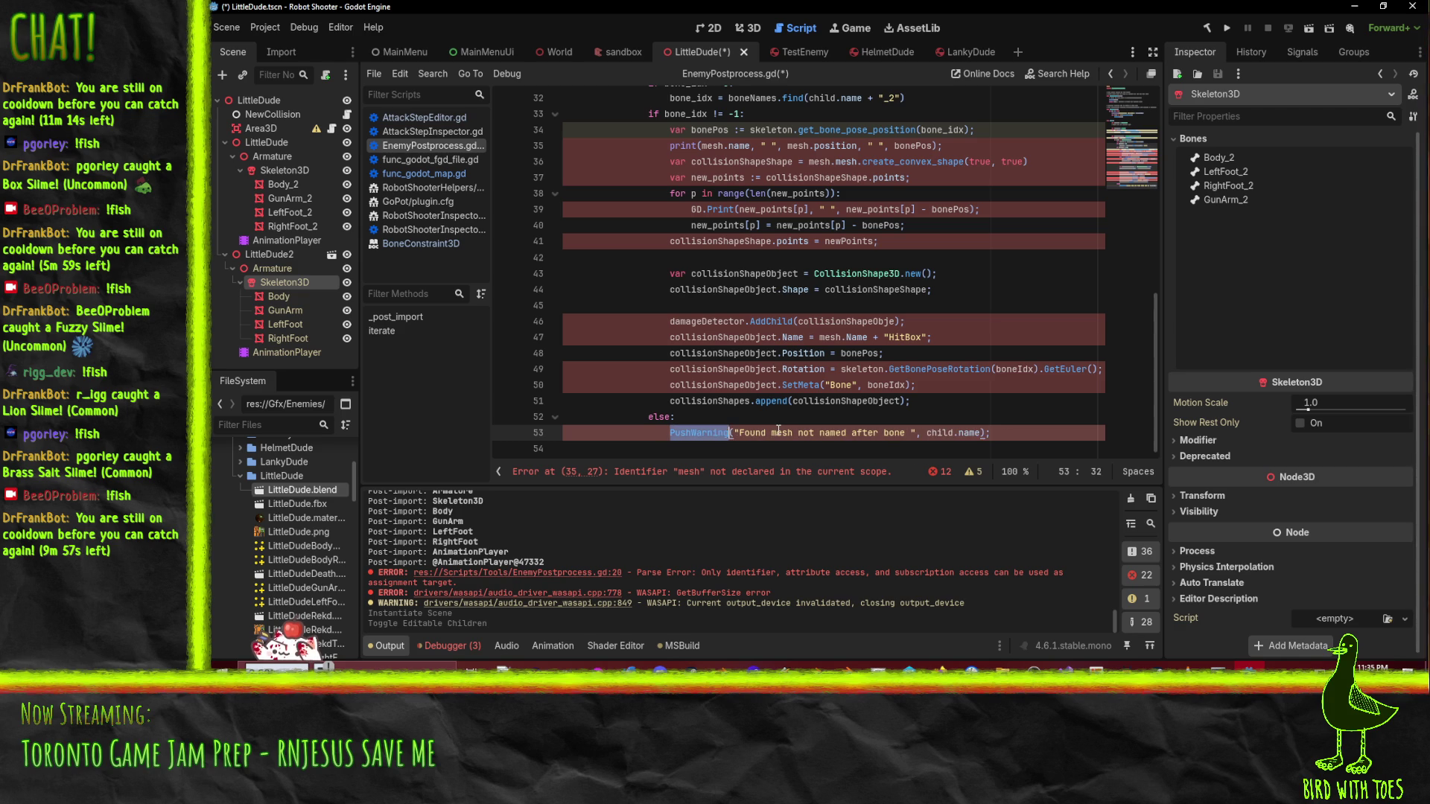
text(push_warning)
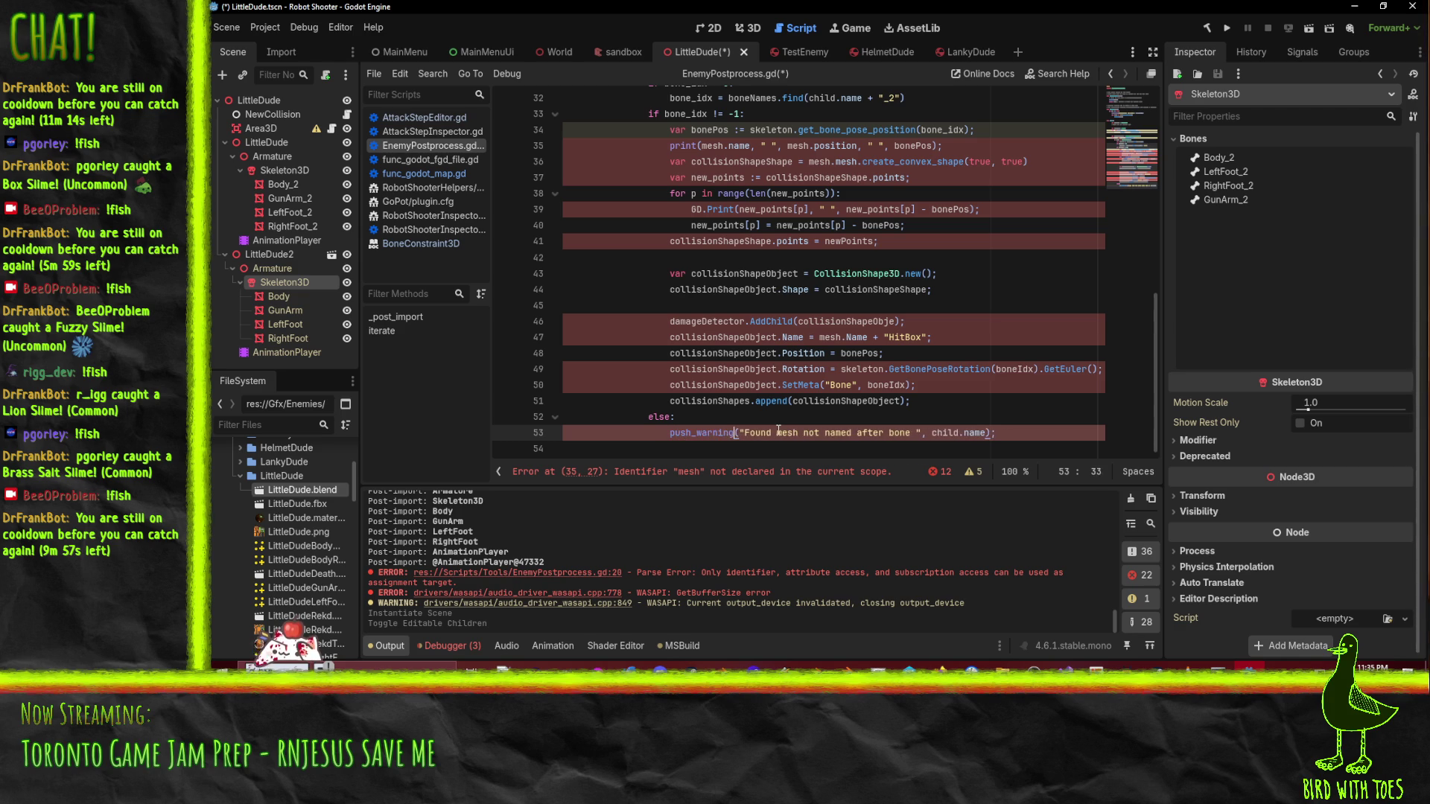
- Review the collisionShapeObject and damageDetector lines and the skeleton declaration above
click(762, 274)
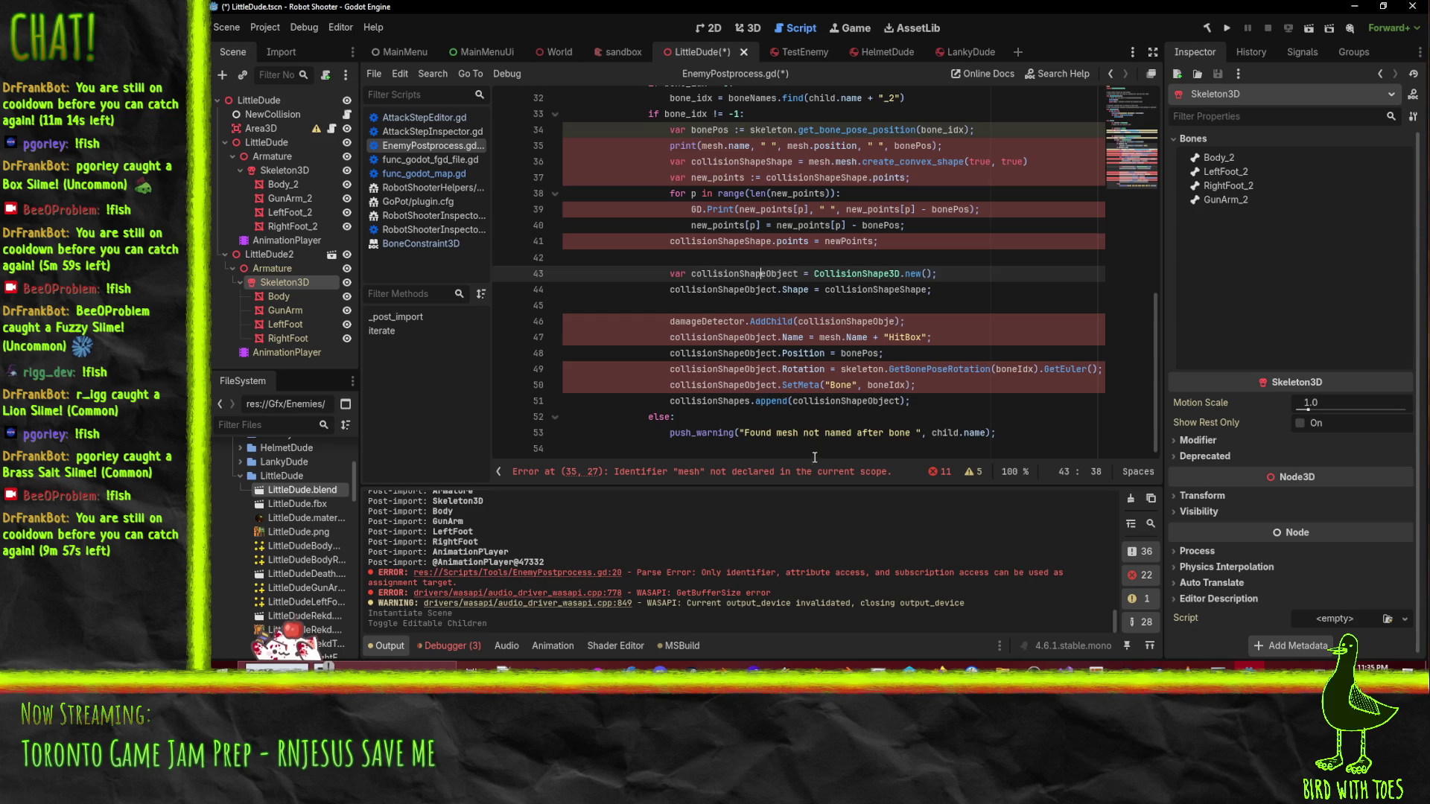
scroll(692, 114, up, 1)
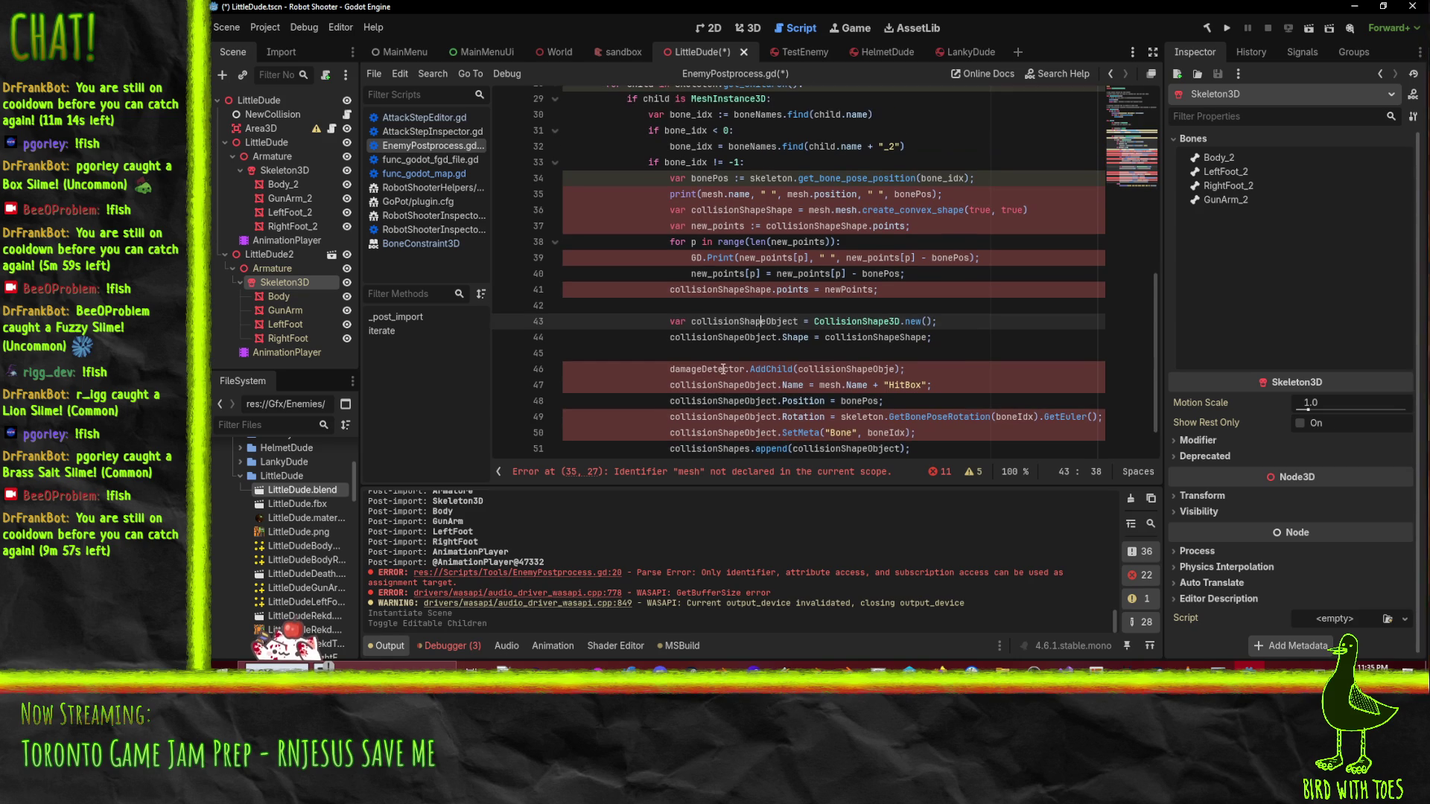
click(692, 369)
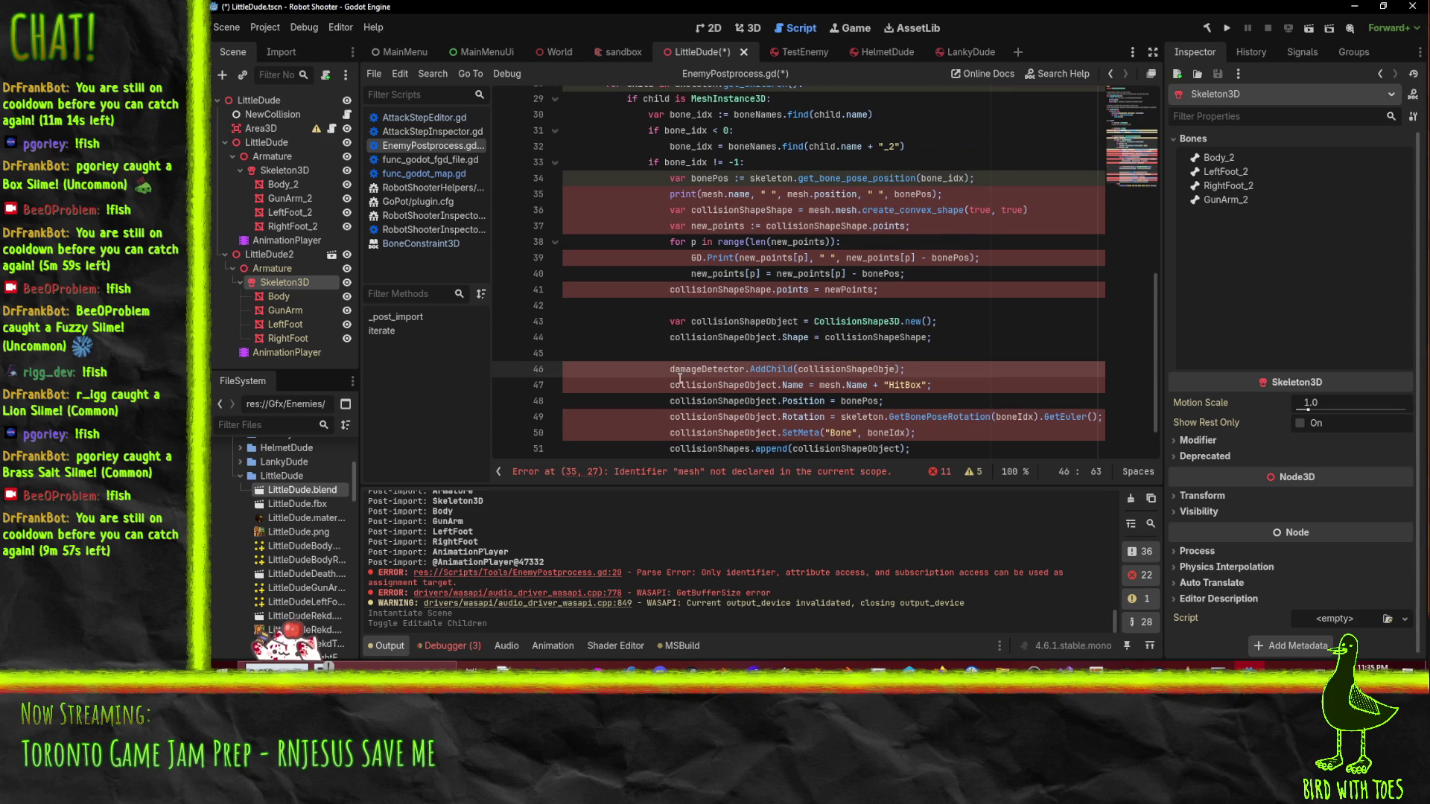
key(Right)
key(Right)
key(Right)
scroll(736, 365, up, 6)
click(875, 243)
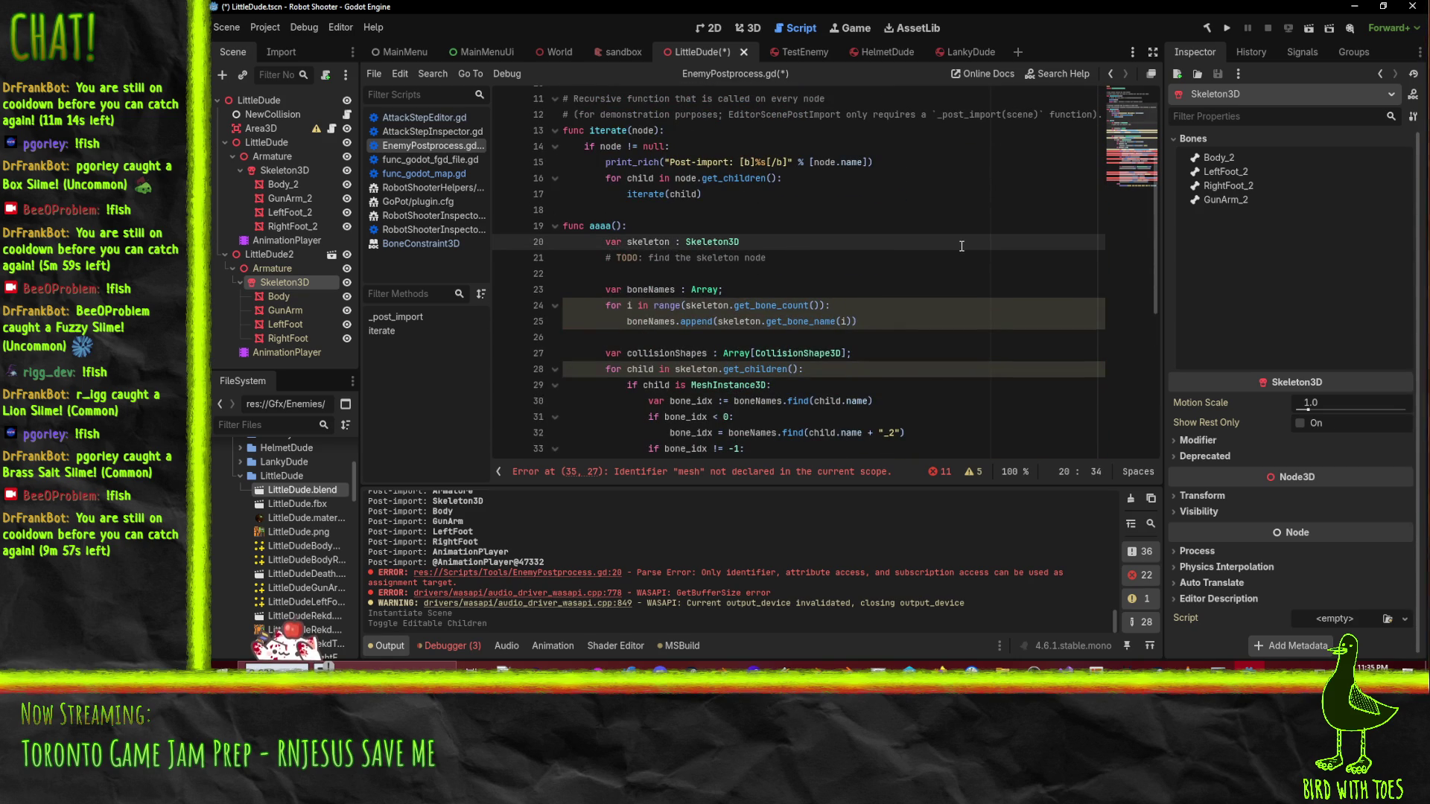
- Add an indented 'var damage_detector : FancyDamage' line above the skeleton declaration
key(ctrl+shift+Return)
text(var)
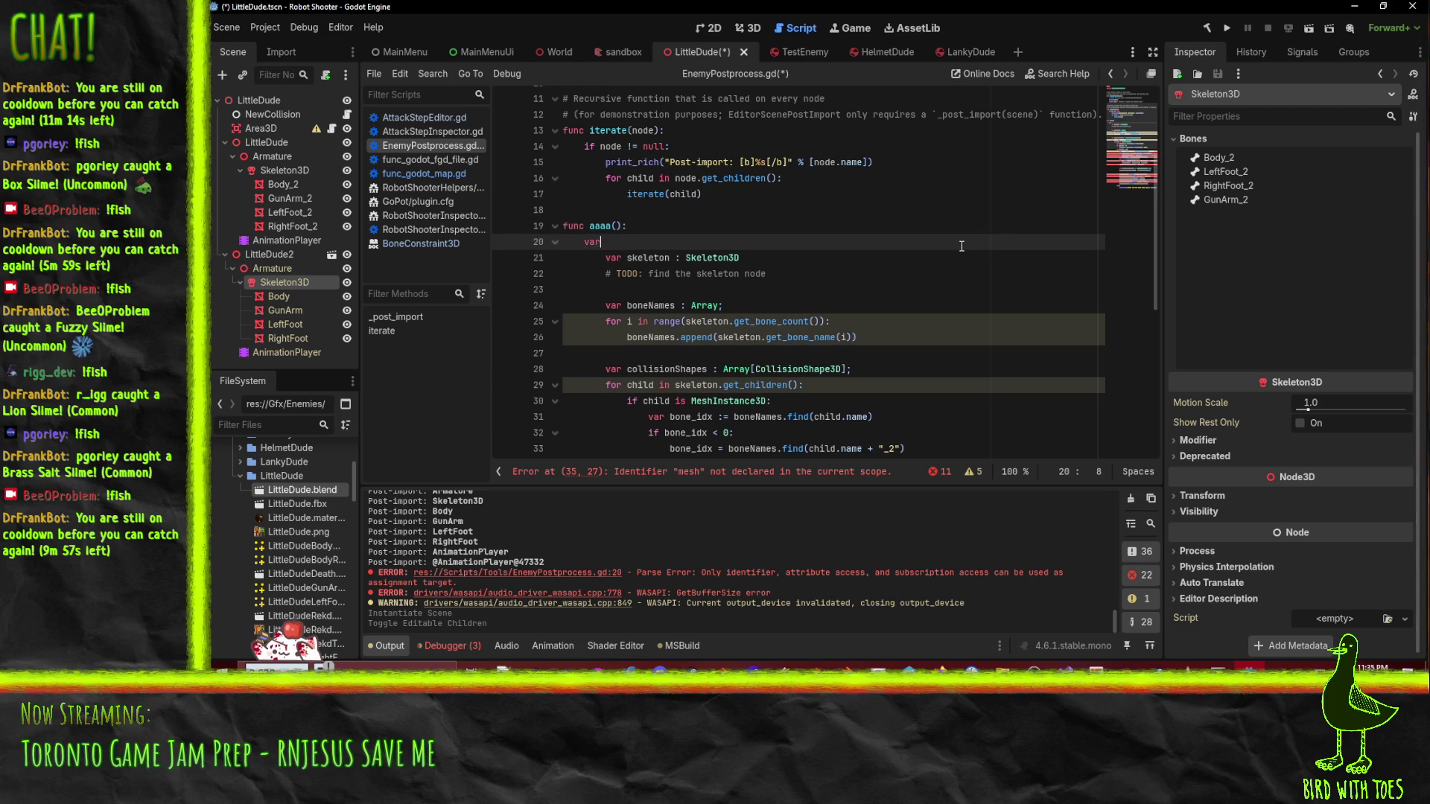
key(Home)
key(Tab)
text(dama)
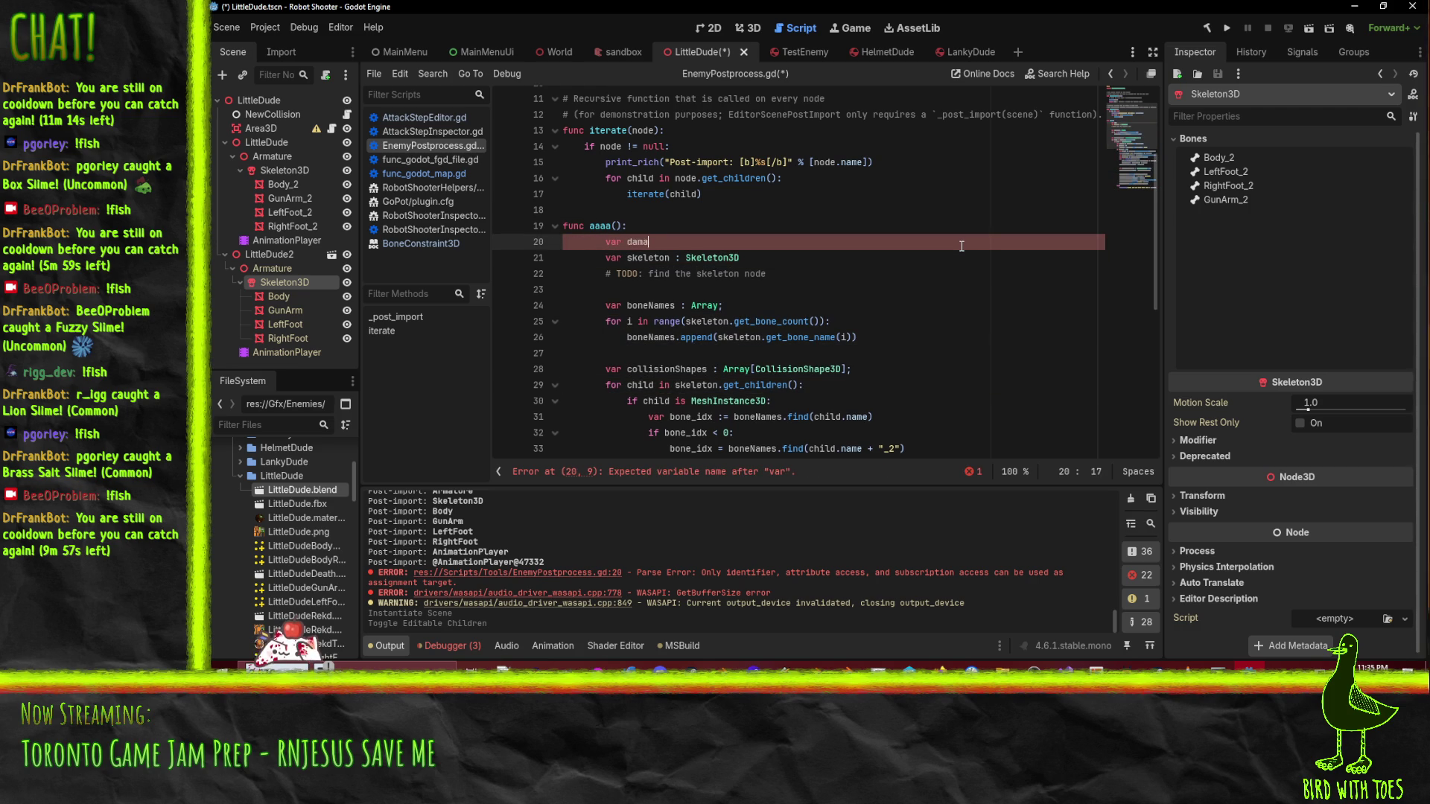
text(ge_detector : )
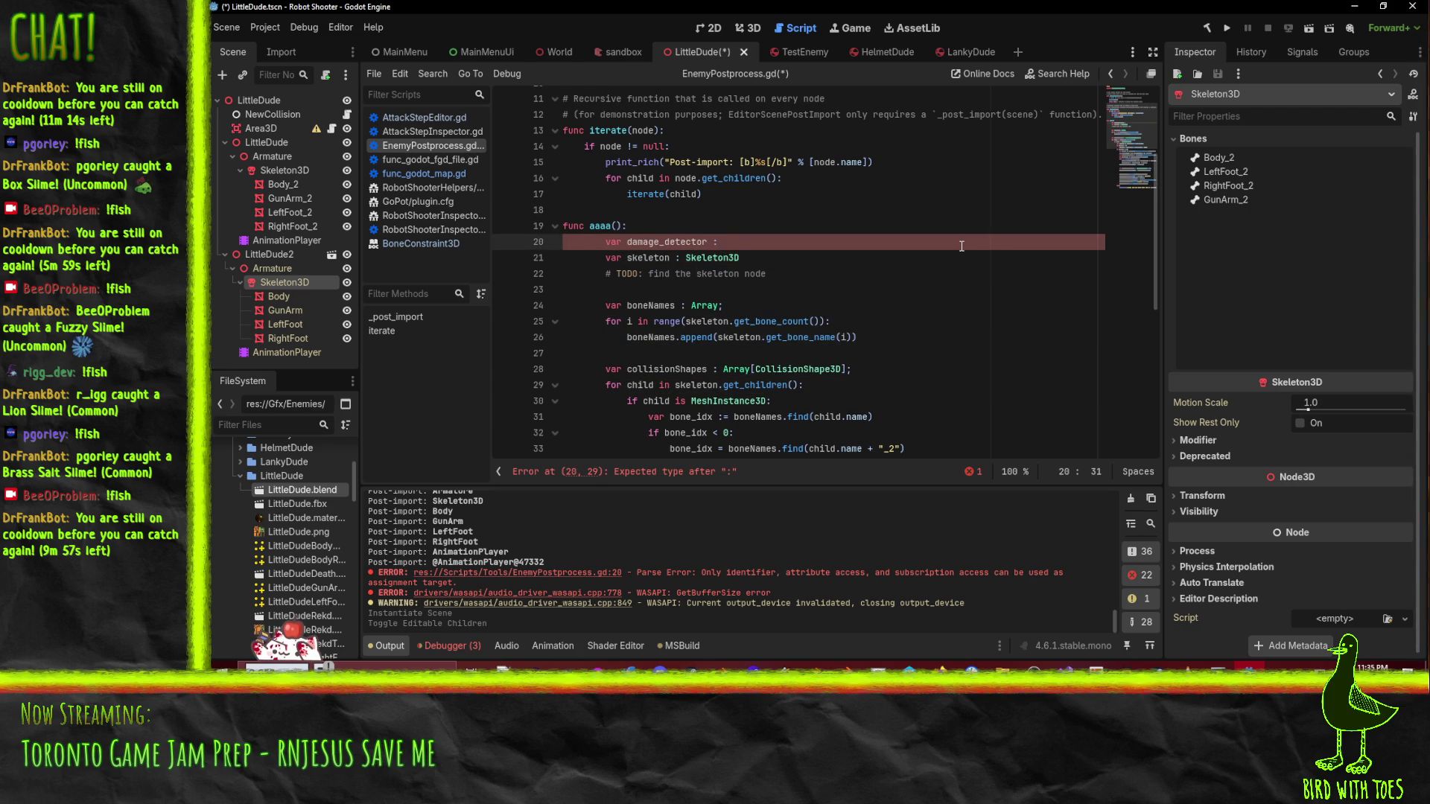
text(FanceDa)
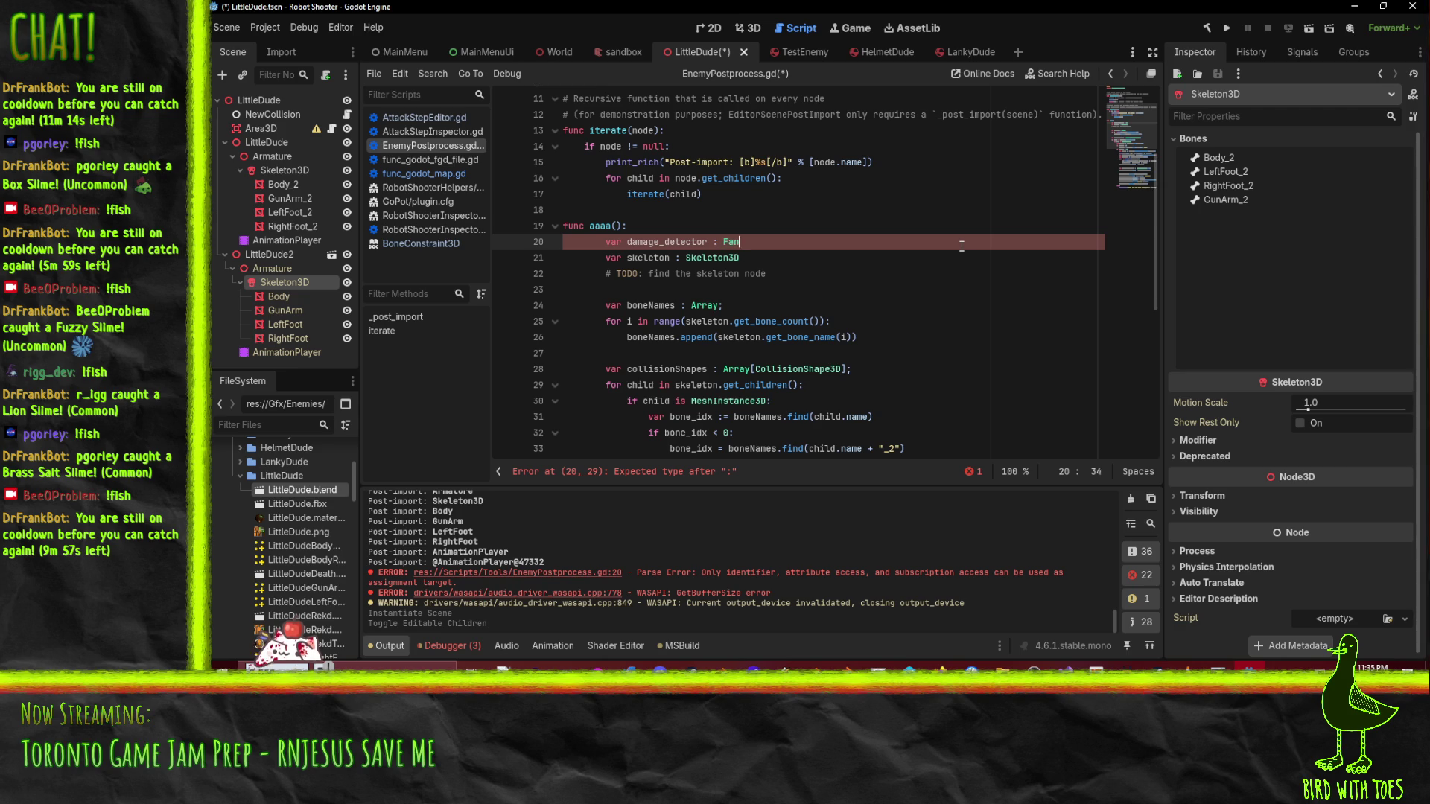
key(BackSpace)
key(BackSpace)
key(BackSpace)
text(yDamage)
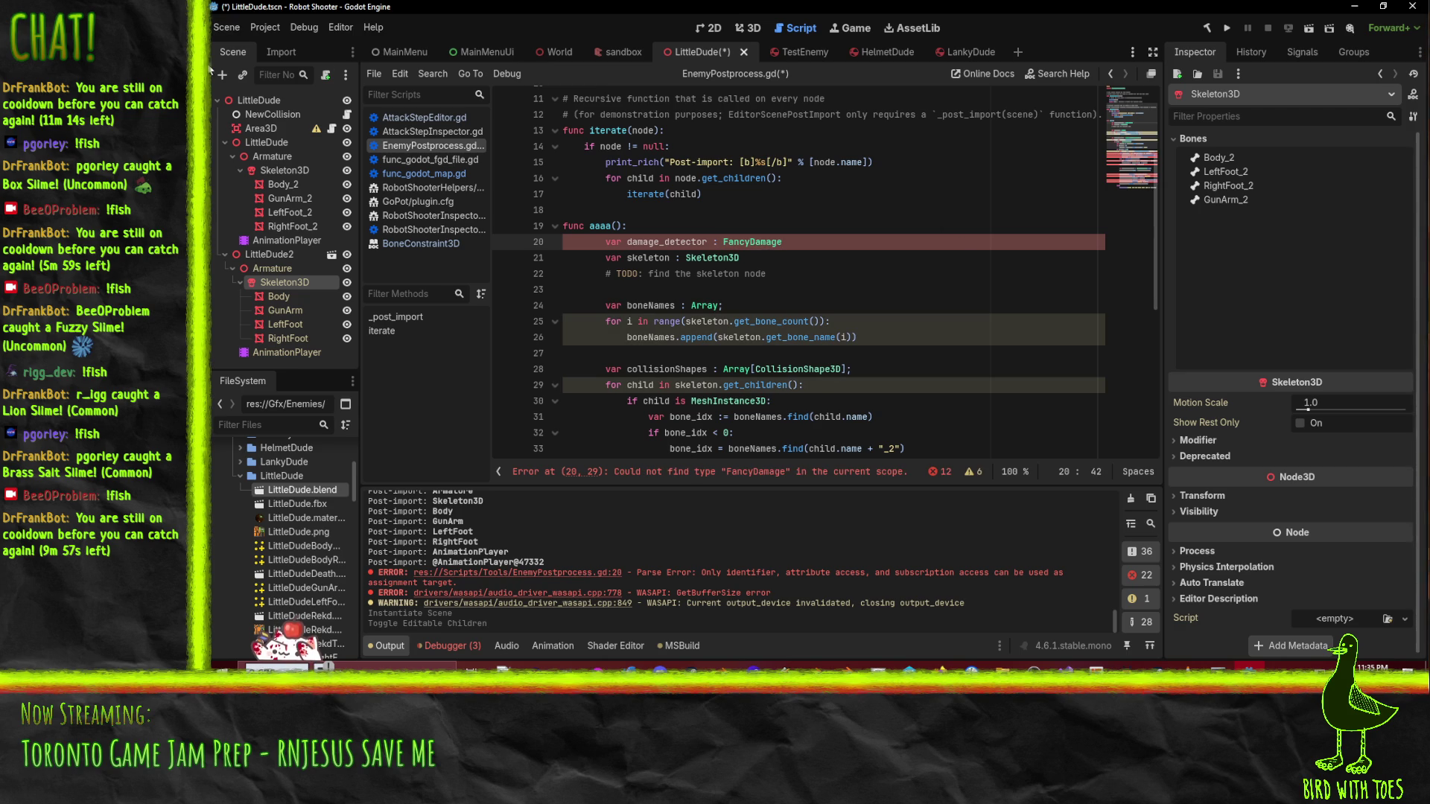
- After checking the NewCollision node's type, change damage_detector's type from FancyDamage to Area3D
click(253, 114)
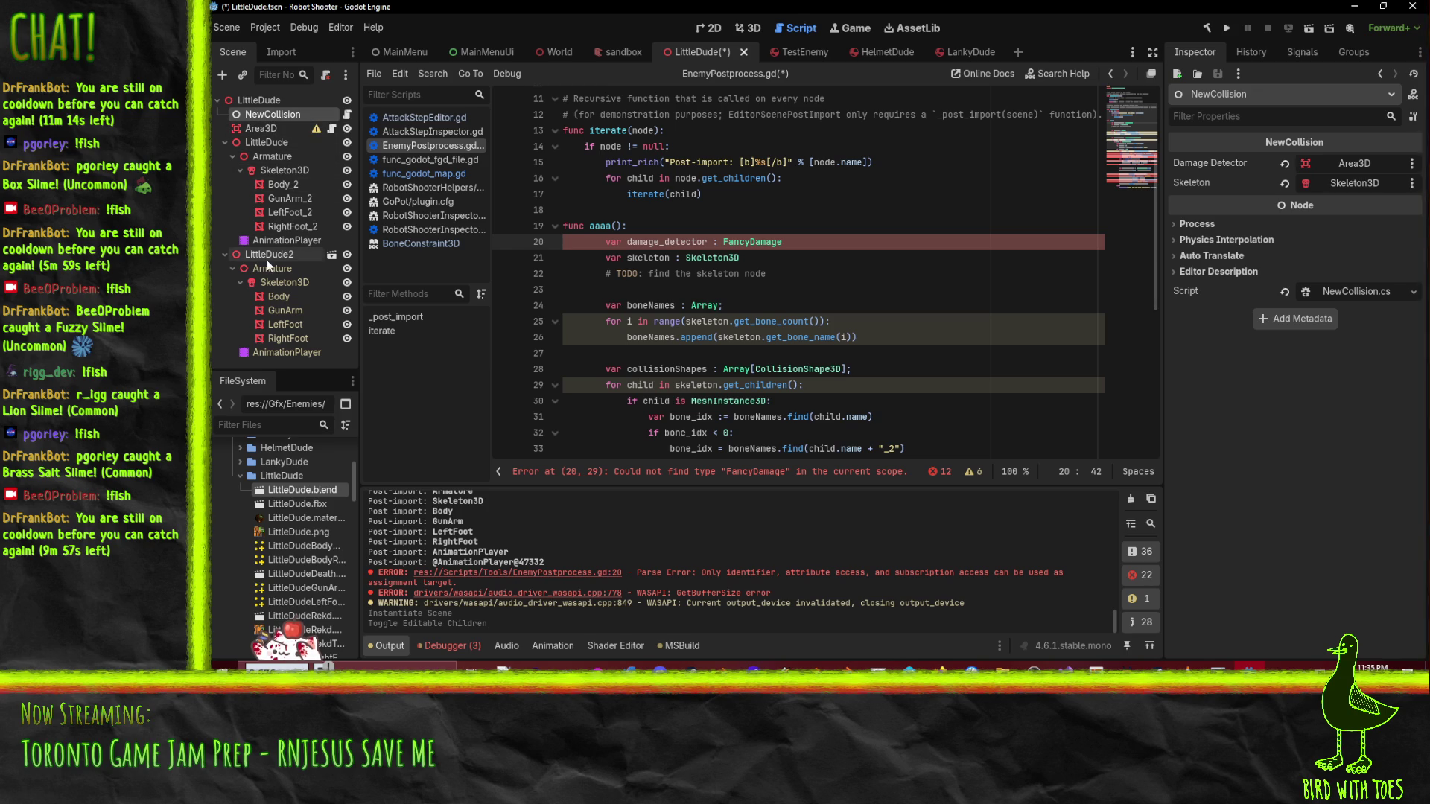
double_click(258, 114)
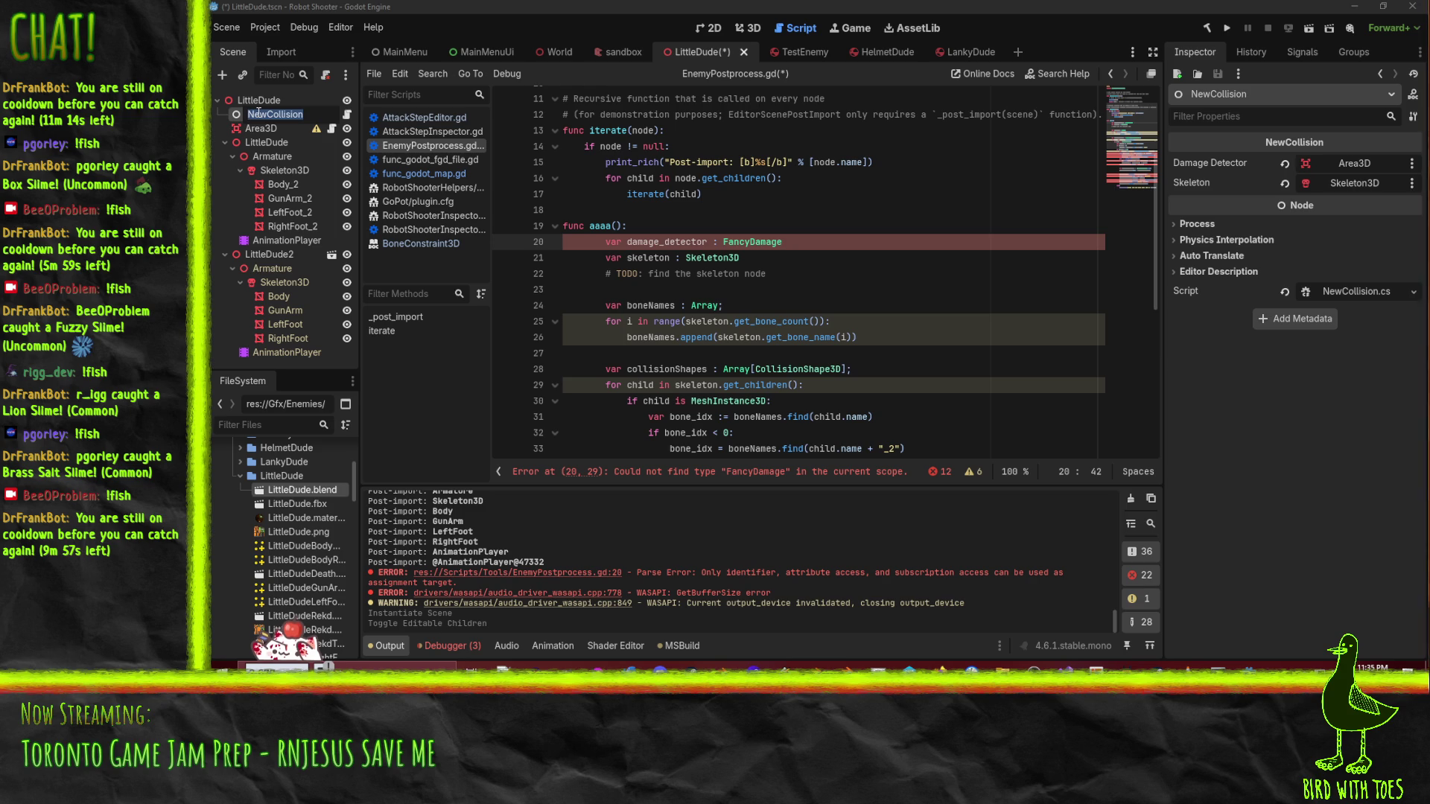
click(762, 244)
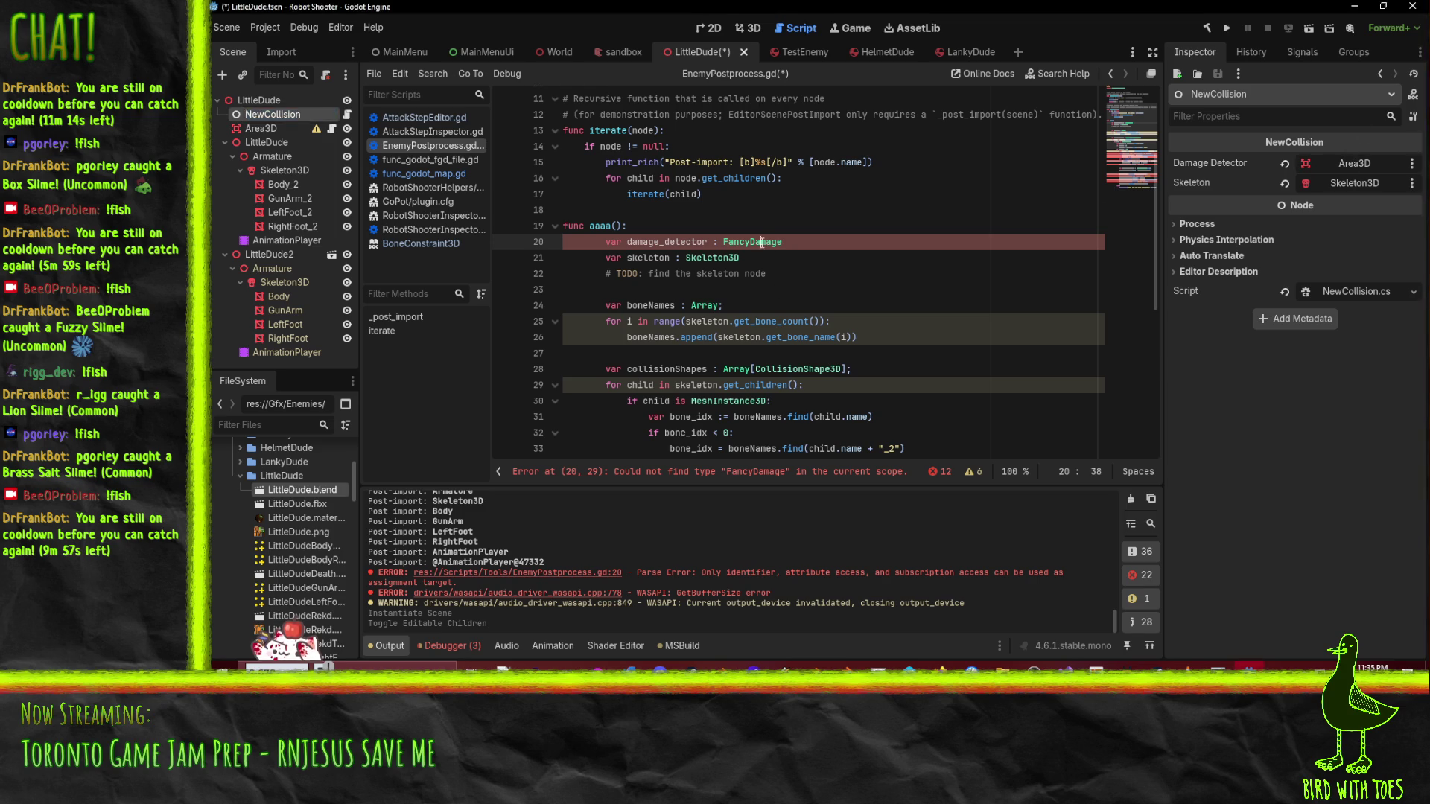
double_click(753, 242)
text(Area3)
text(D)
click(635, 289)
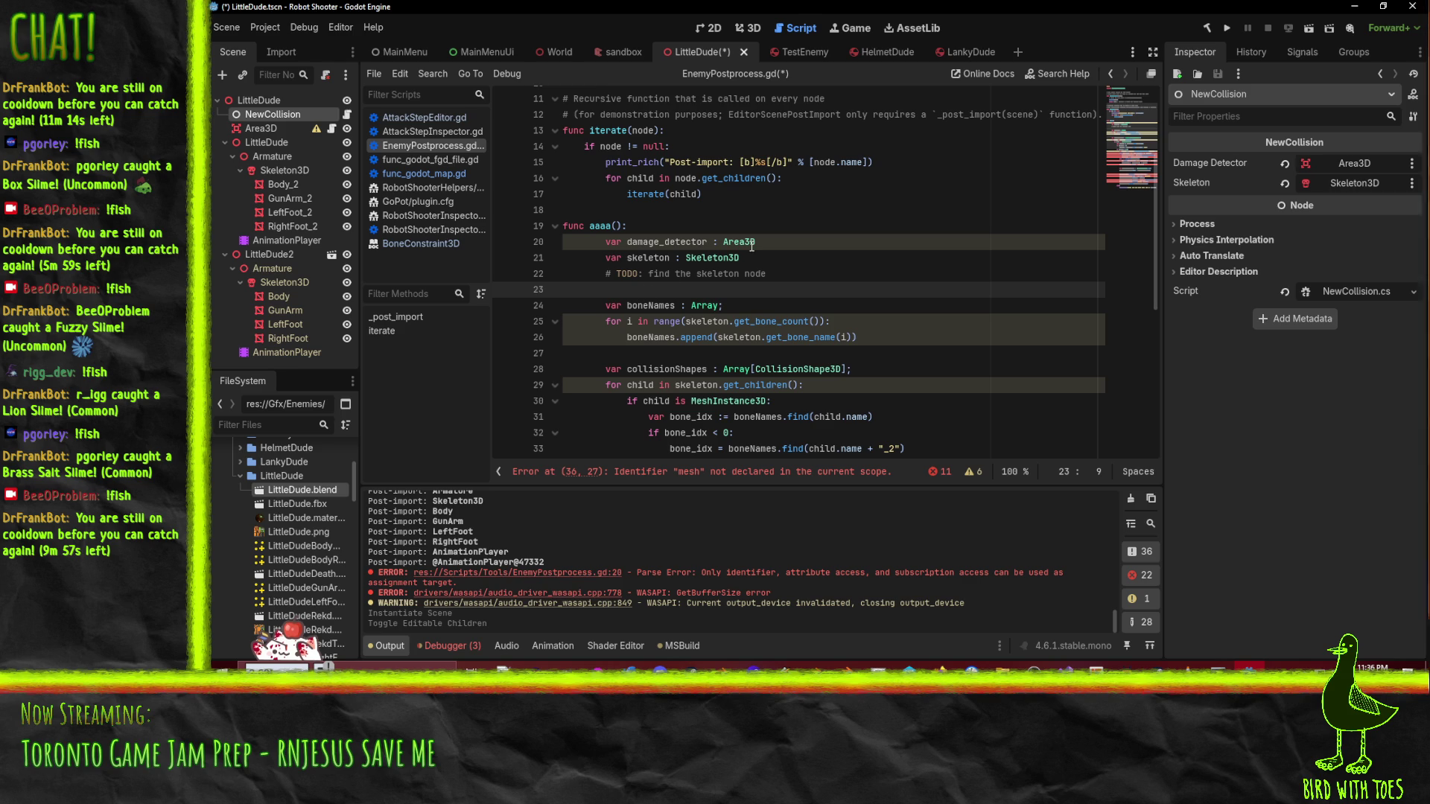
scroll(868, 281, down, 3)
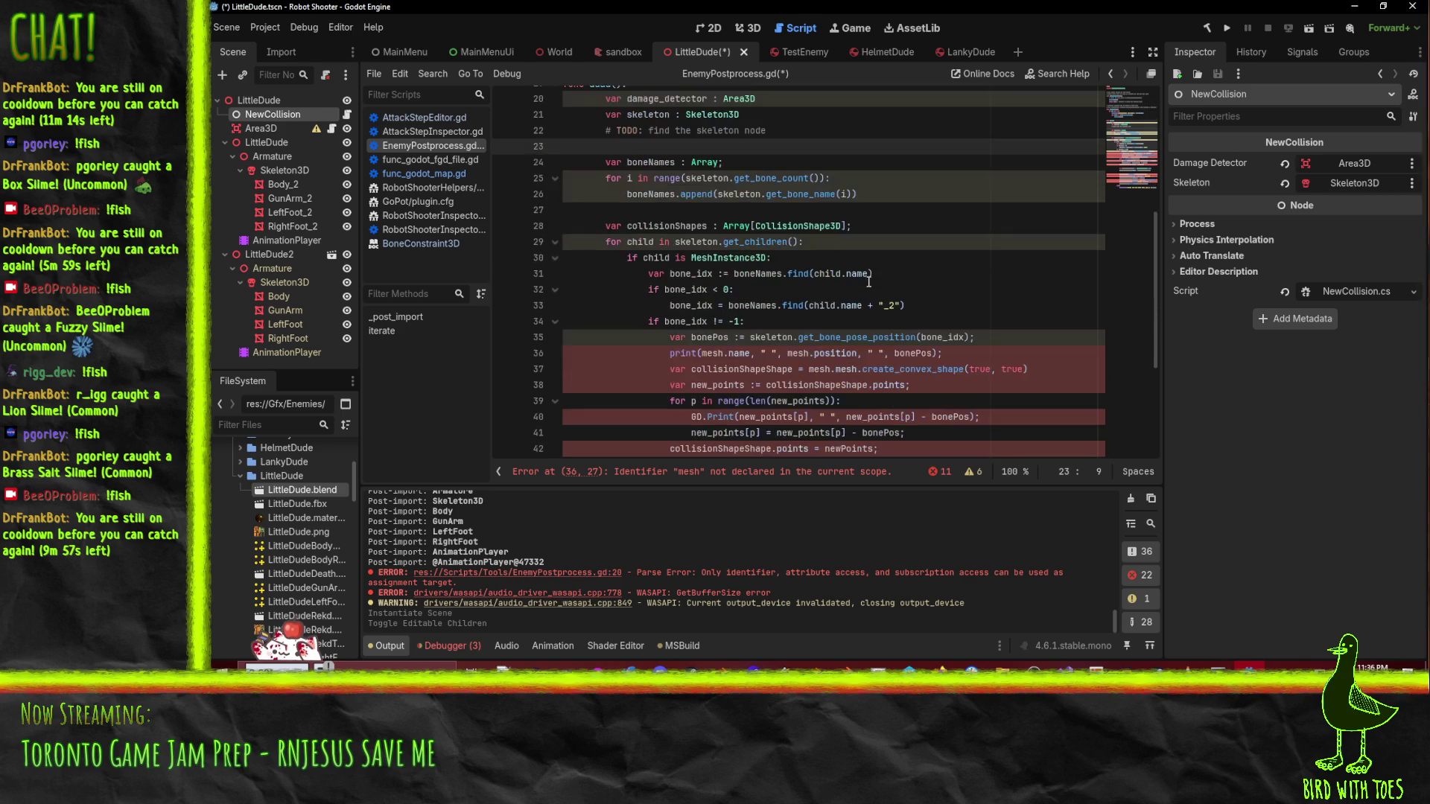
scroll(898, 301, down, 1)
scroll(898, 301, up, 2)
mouse_move(809, 323)
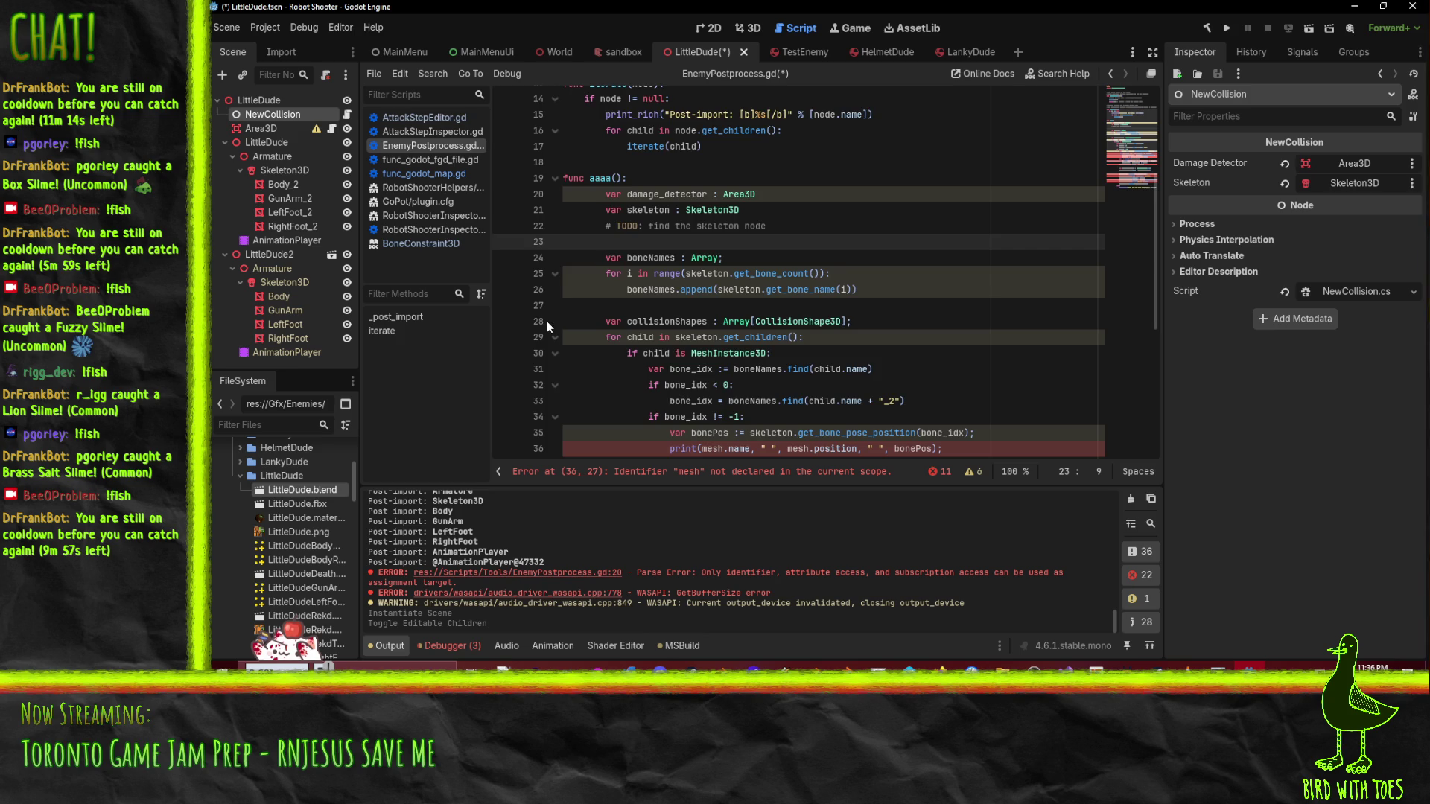
- Go to the damageDetector and AddChild lines of the hitbox setup
scroll(767, 247, down, 6)
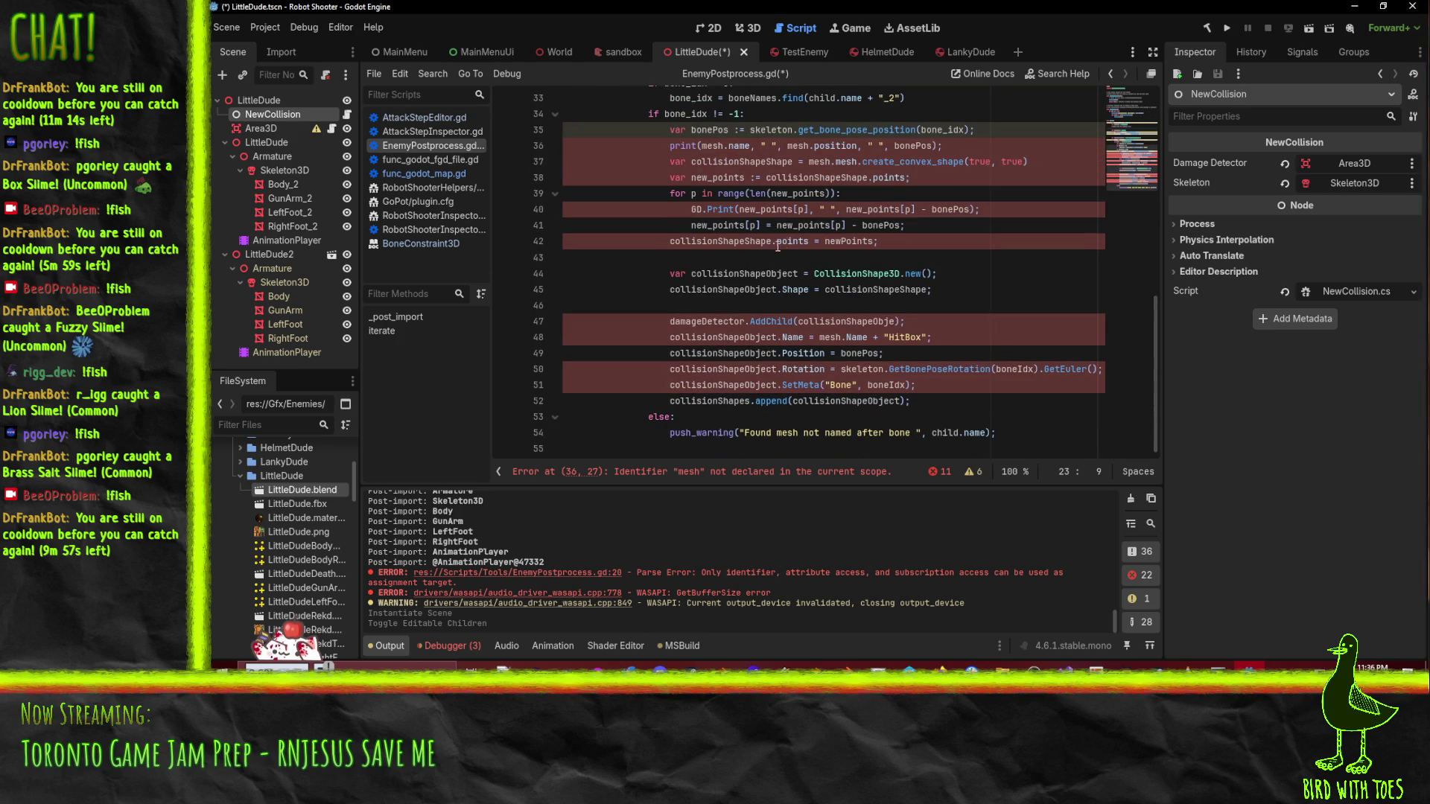
click(745, 321)
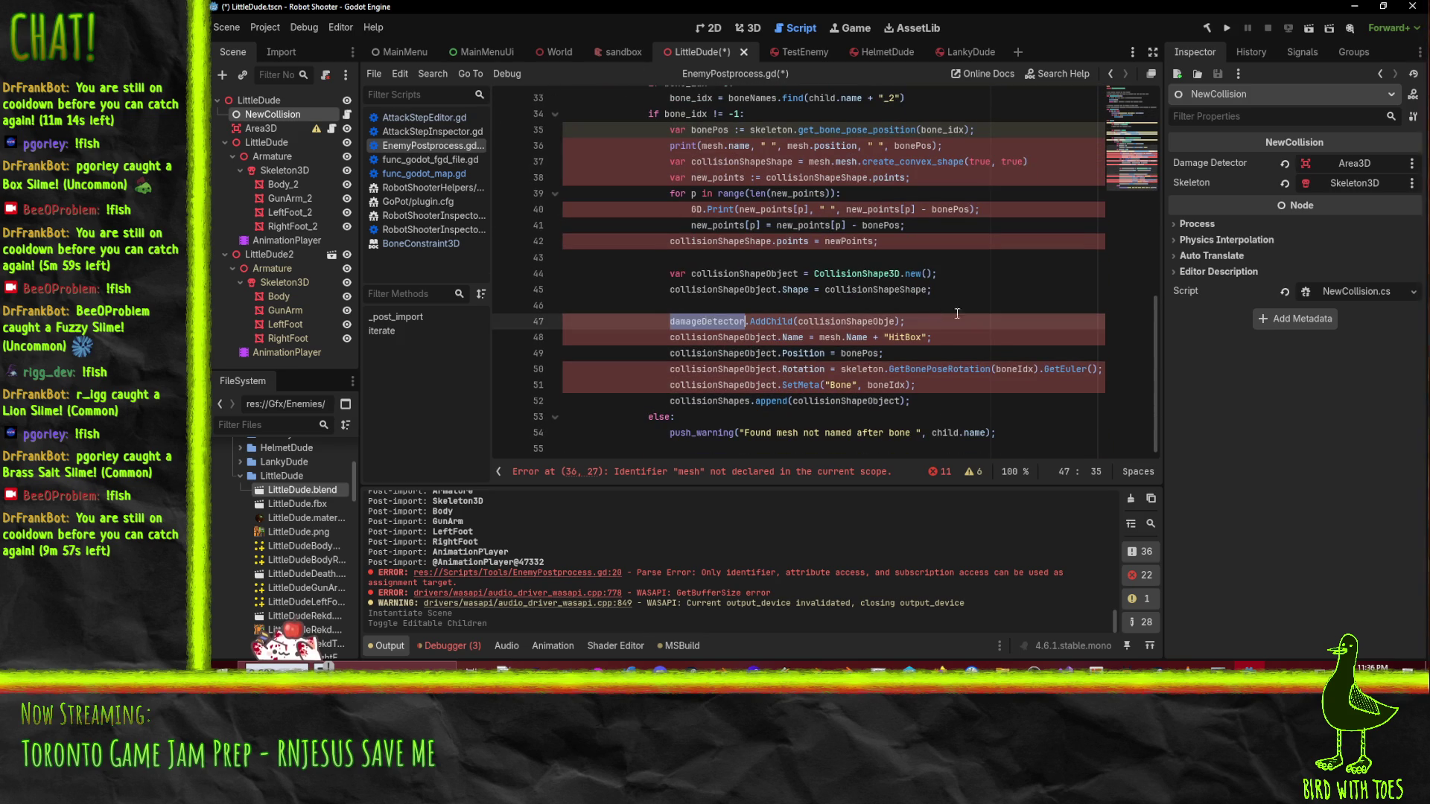
scroll(948, 298, up, 7)
scroll(912, 277, down, 1)
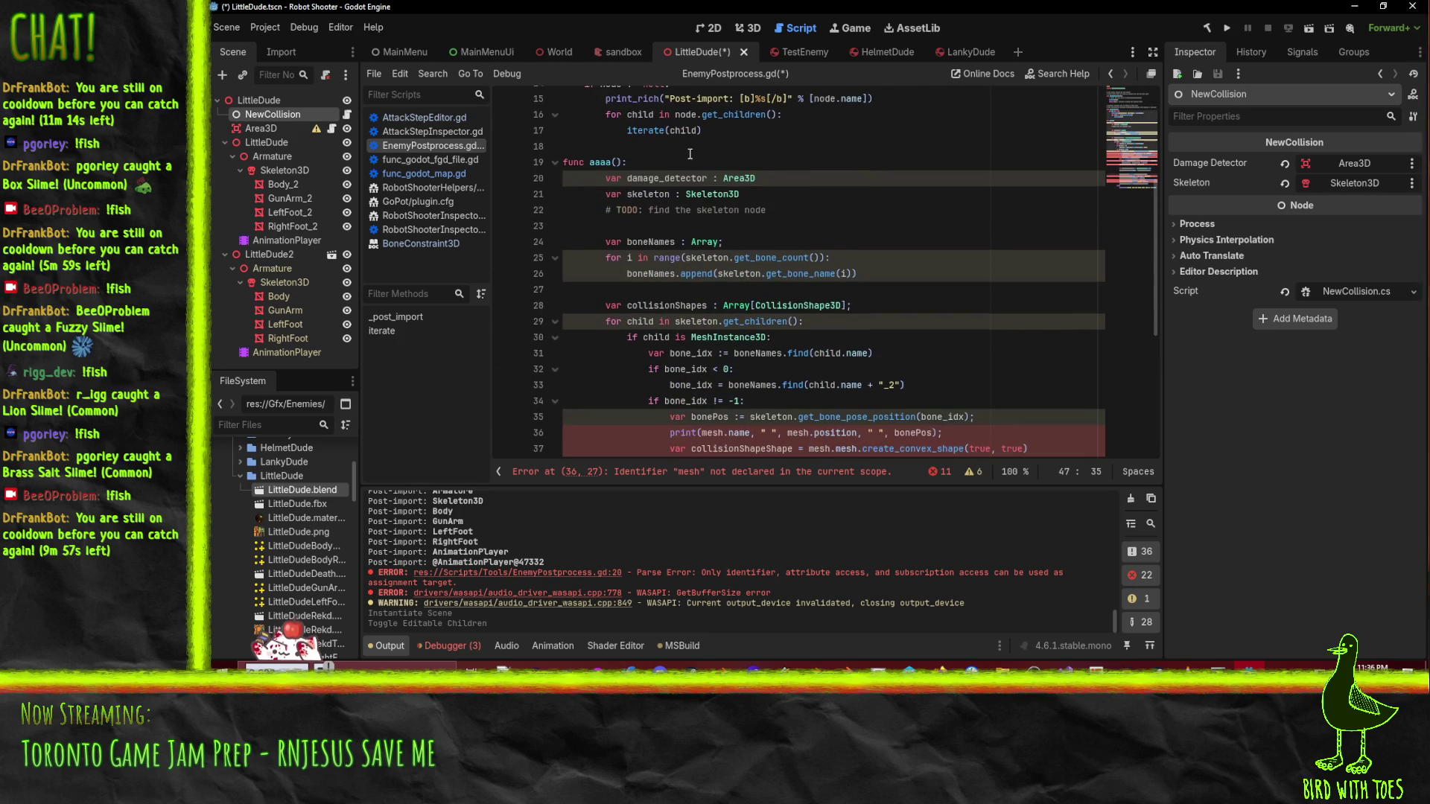
scroll(972, 292, down, 3)
scroll(972, 292, down, 3)
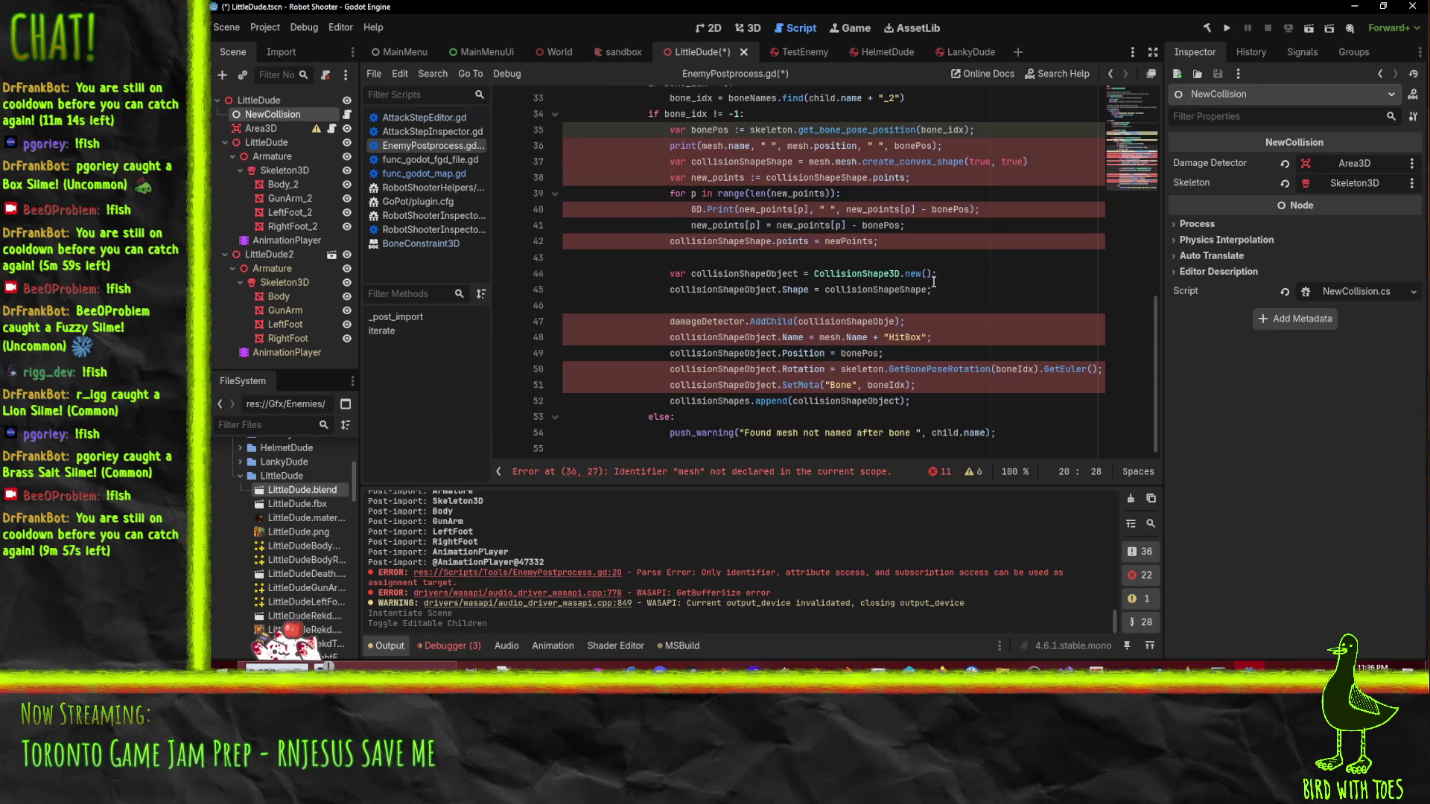
click(967, 317)
click(729, 317)
text(_d)
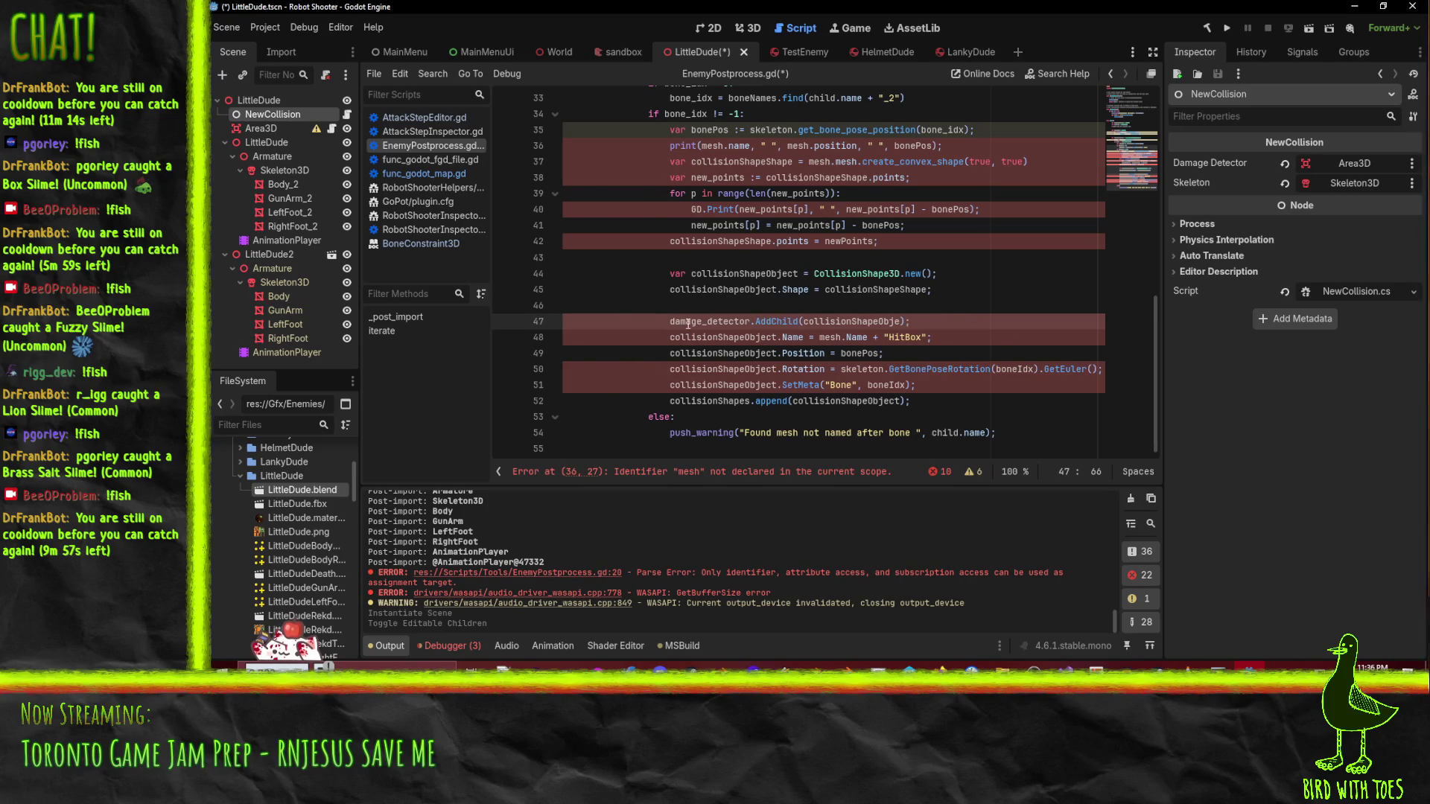
- Lowercase Name to name for collisionShapeObject and mesh on line 48
double_click(727, 338)
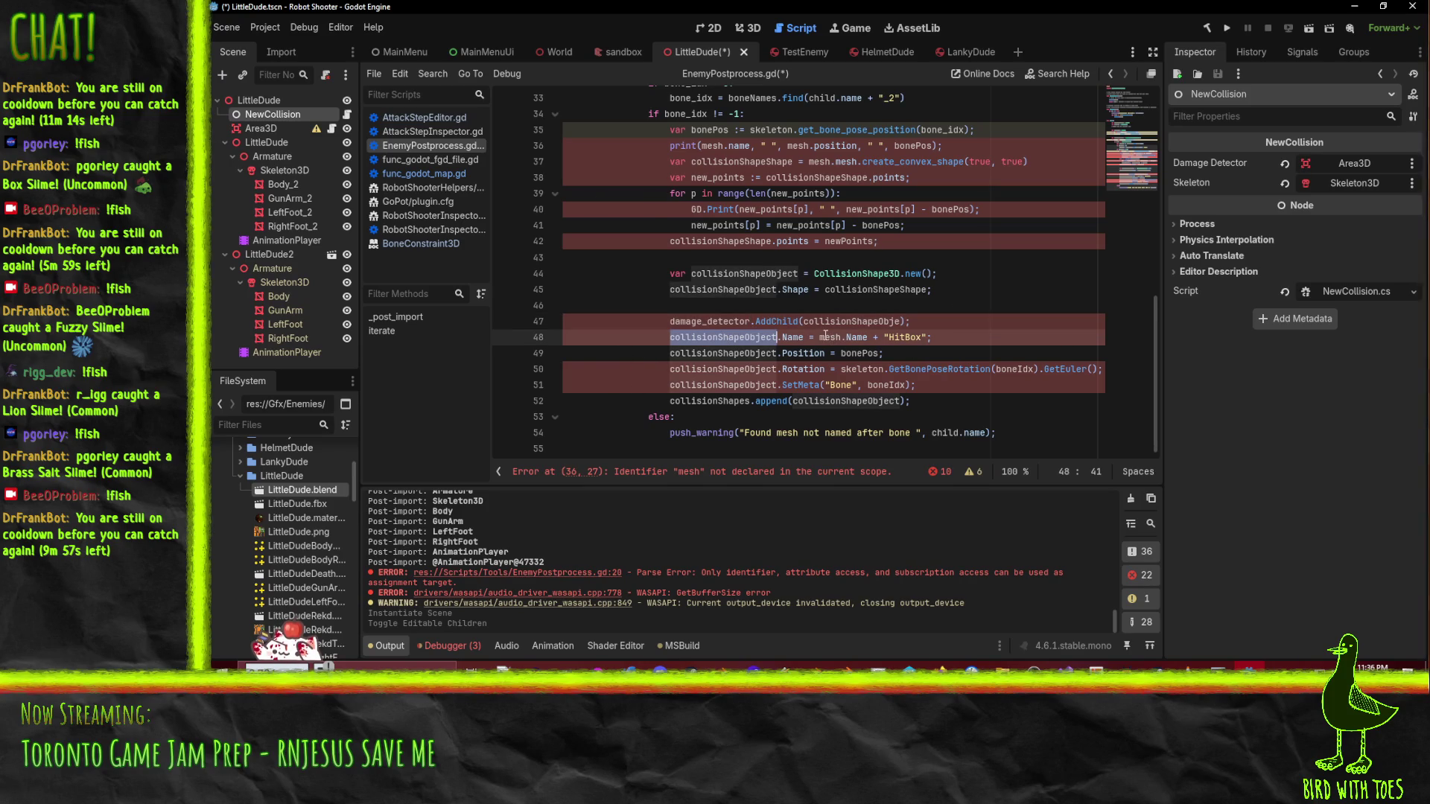
click(791, 338)
key(BackSpace)
text(n)
key(Right)
key(Right)
key(Right)
key(BackSpace)
text(N)
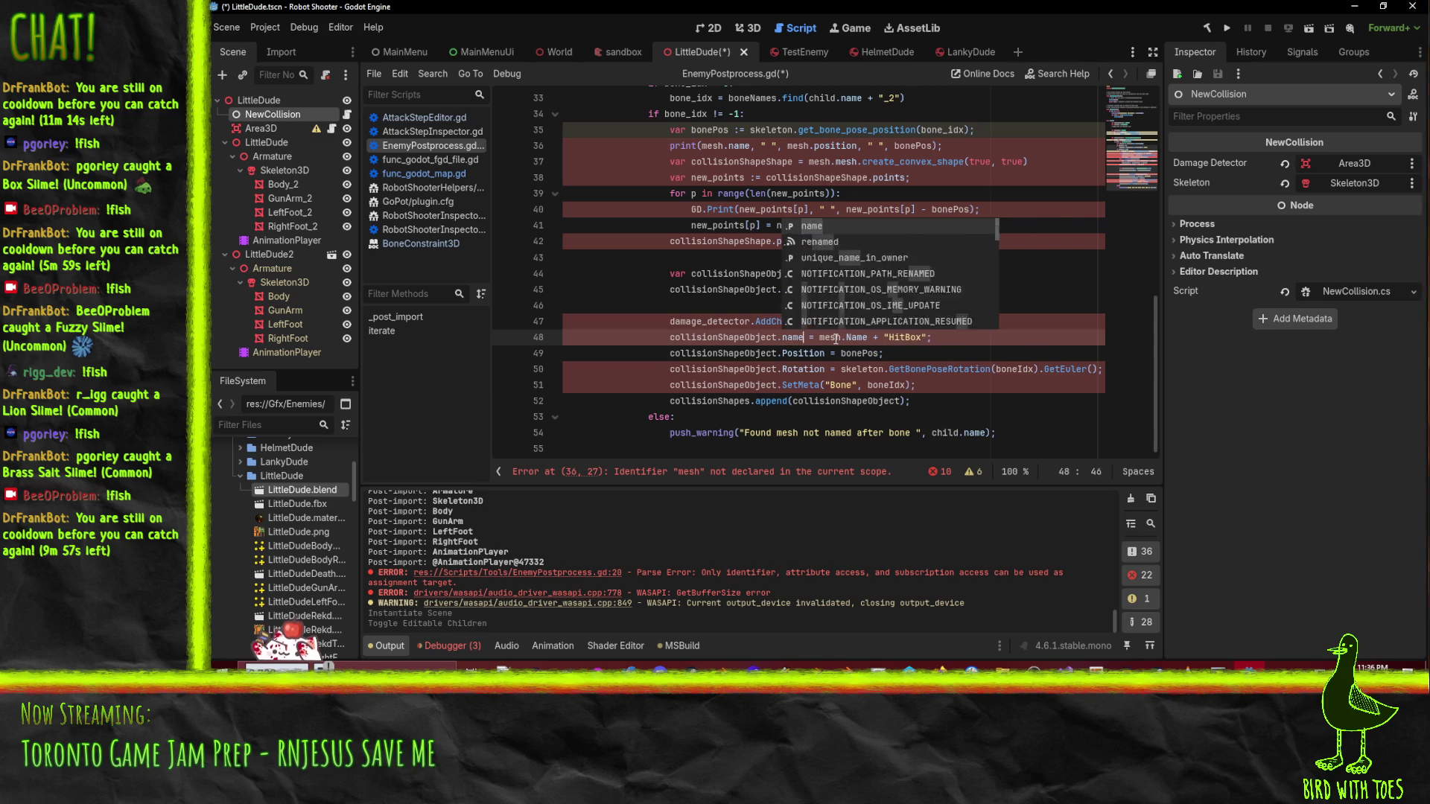
key(BackSpace)
text(n)
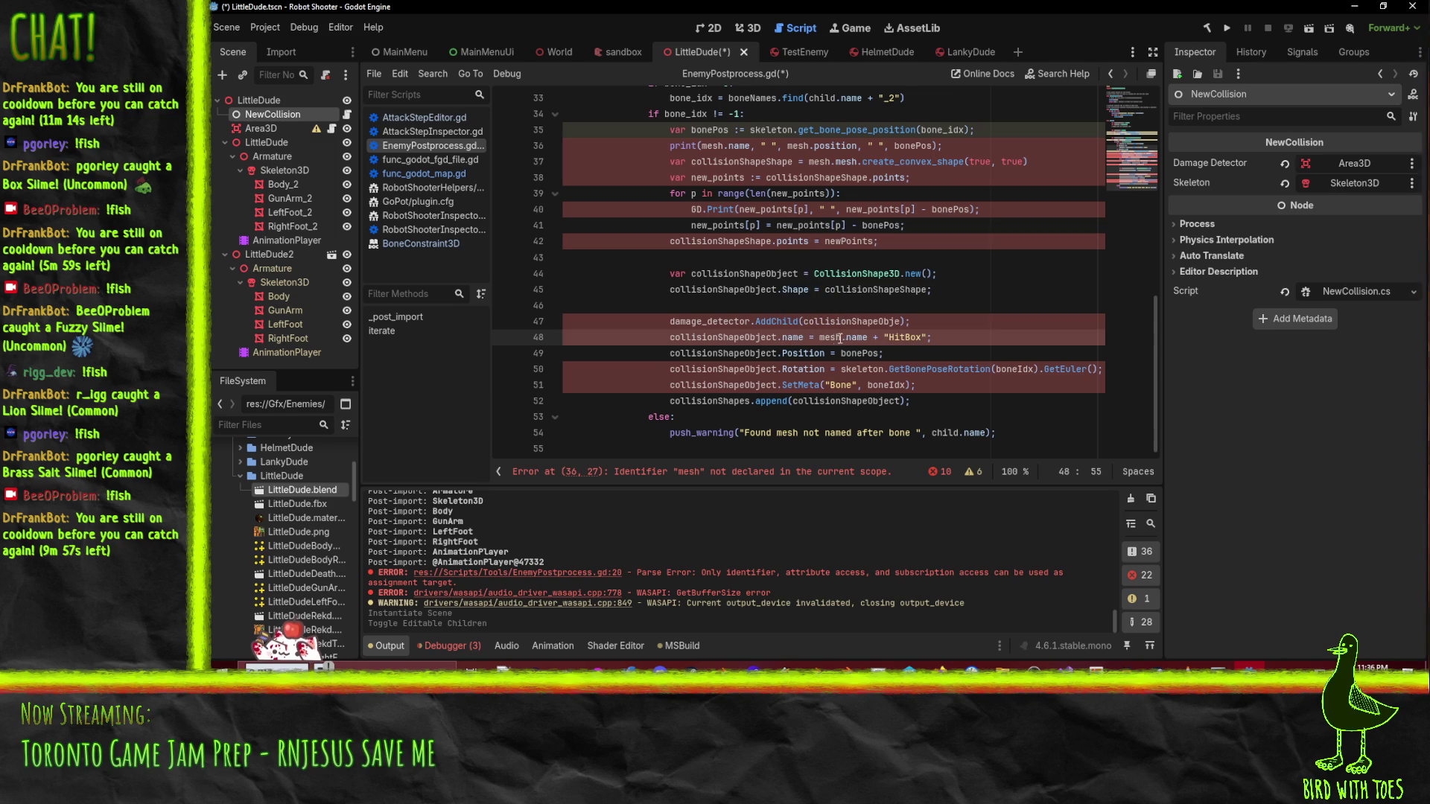
- Lowercase the collision object's Position and Rotation properties to position and rotation
click(791, 353)
key(BackSpace)
text(p)
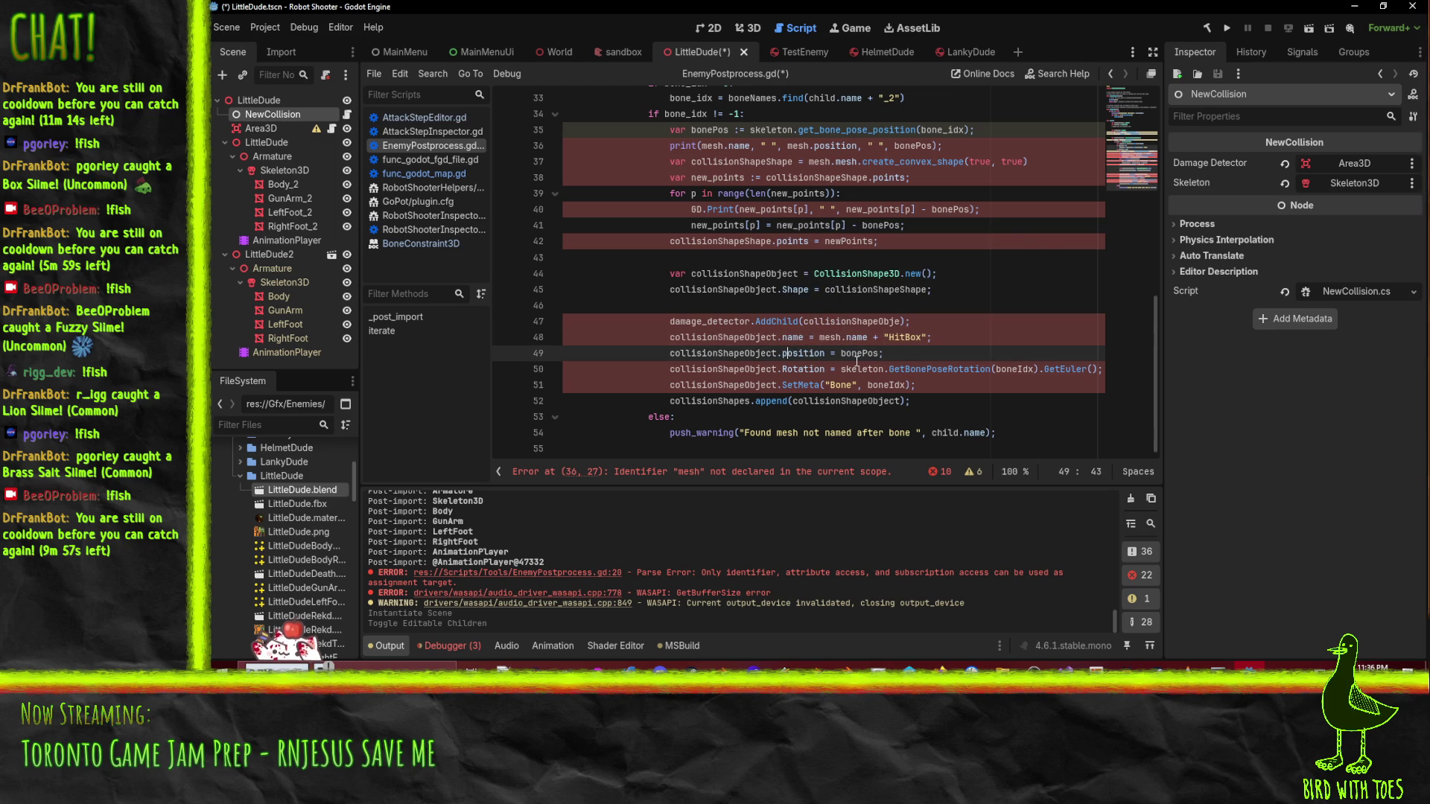
key(Down)
key(BackSpace)
text(r)
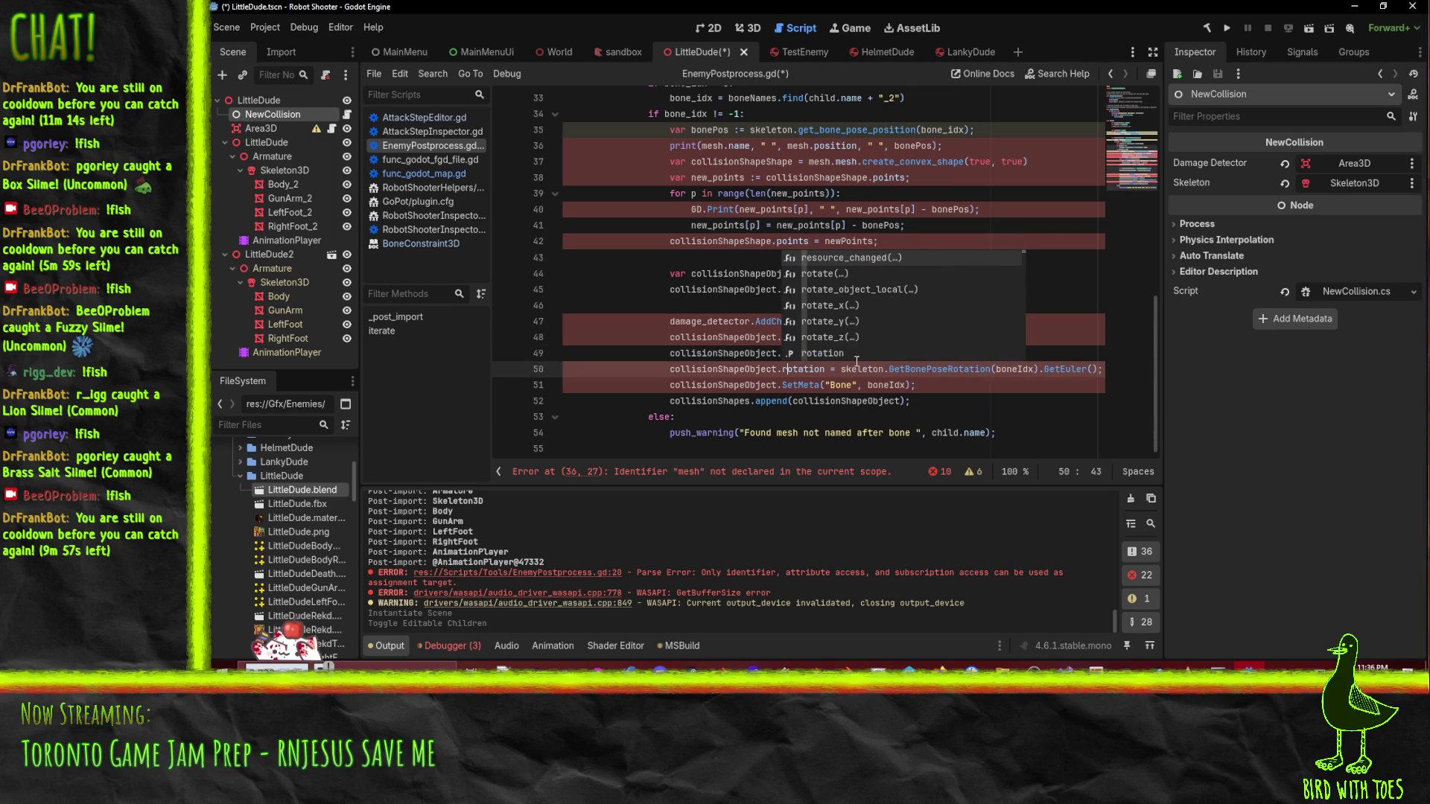
click(910, 399)
click(877, 369)
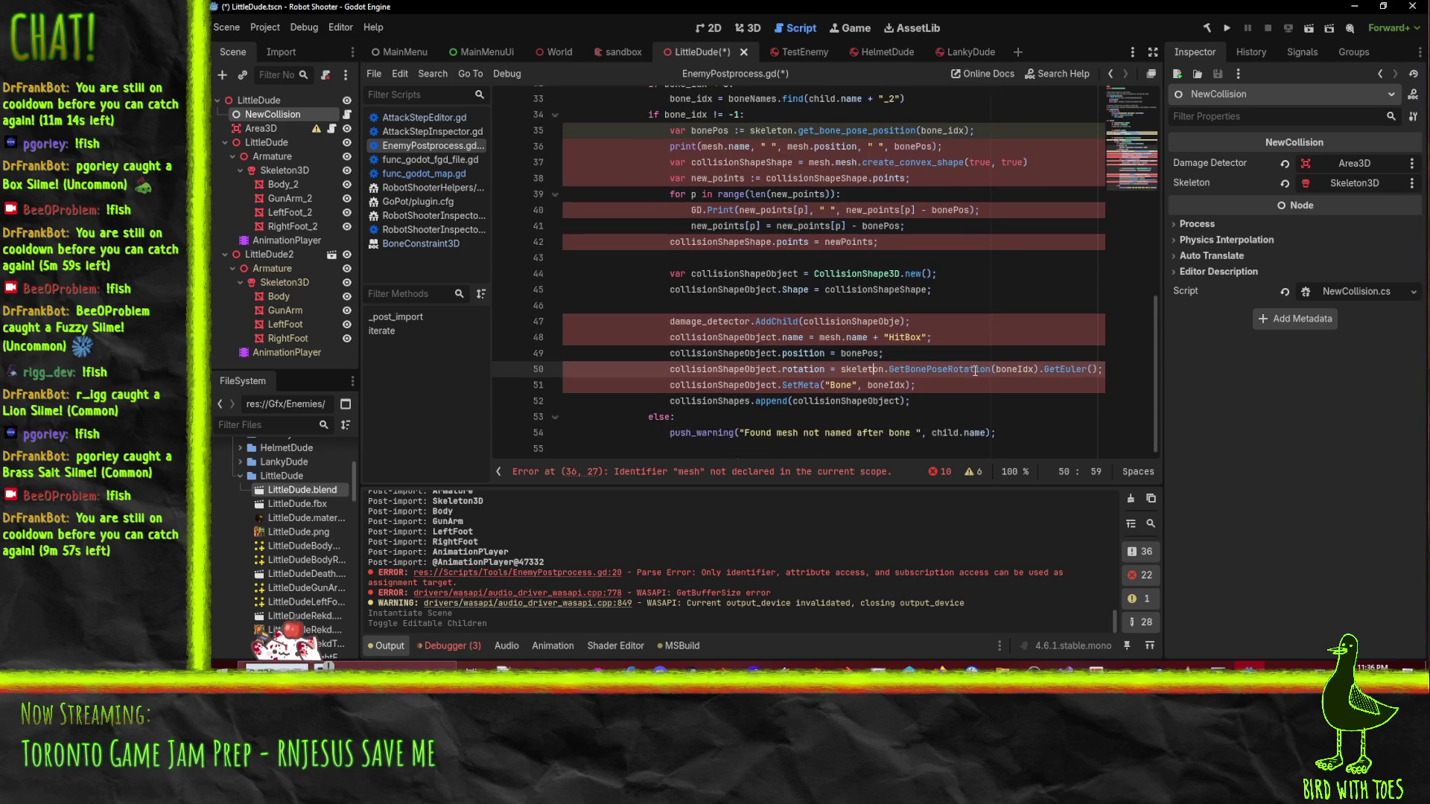
- Select bonePos and search the script for its occurrences
double_click(709, 130)
key(ctrl+f)
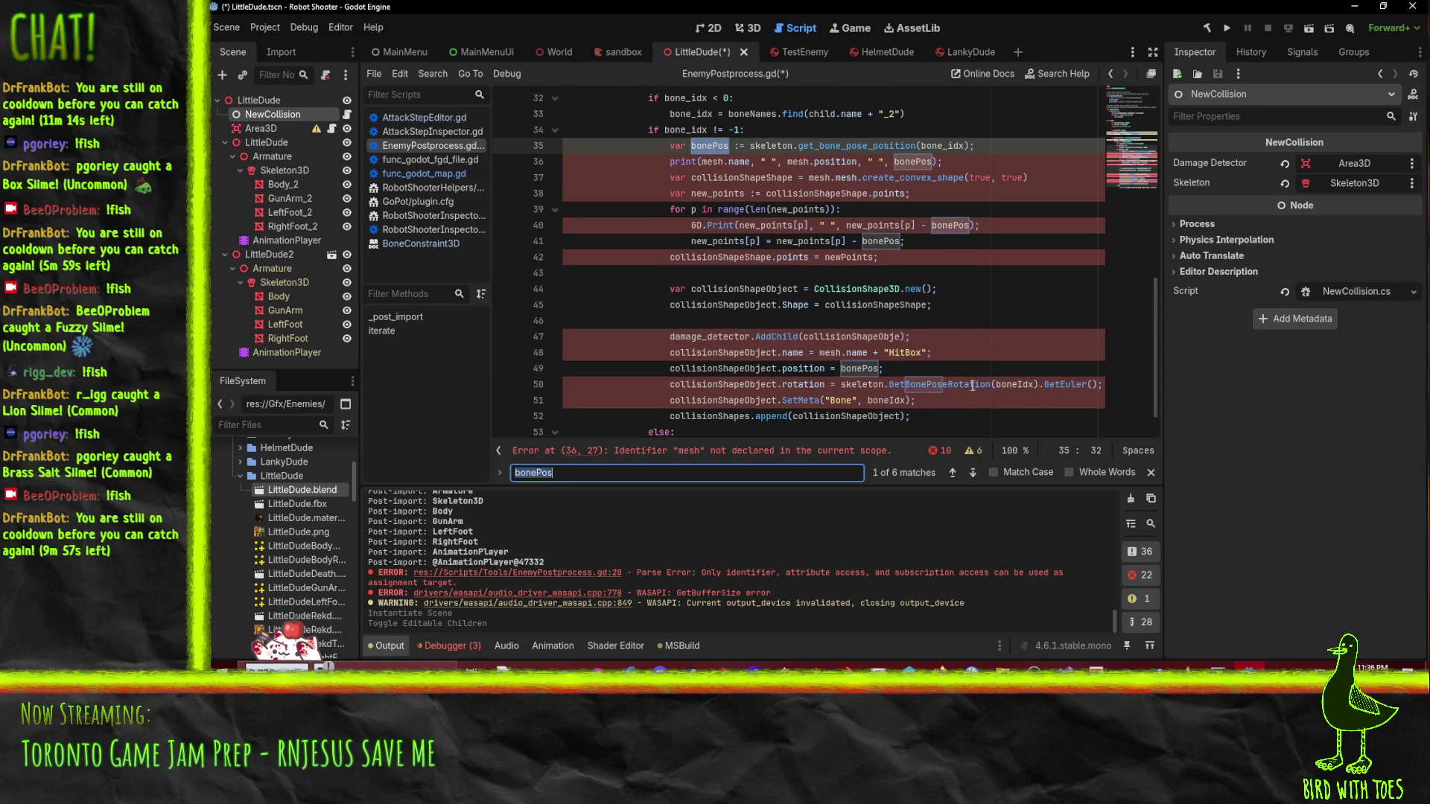
scroll(807, 122, up, 1)
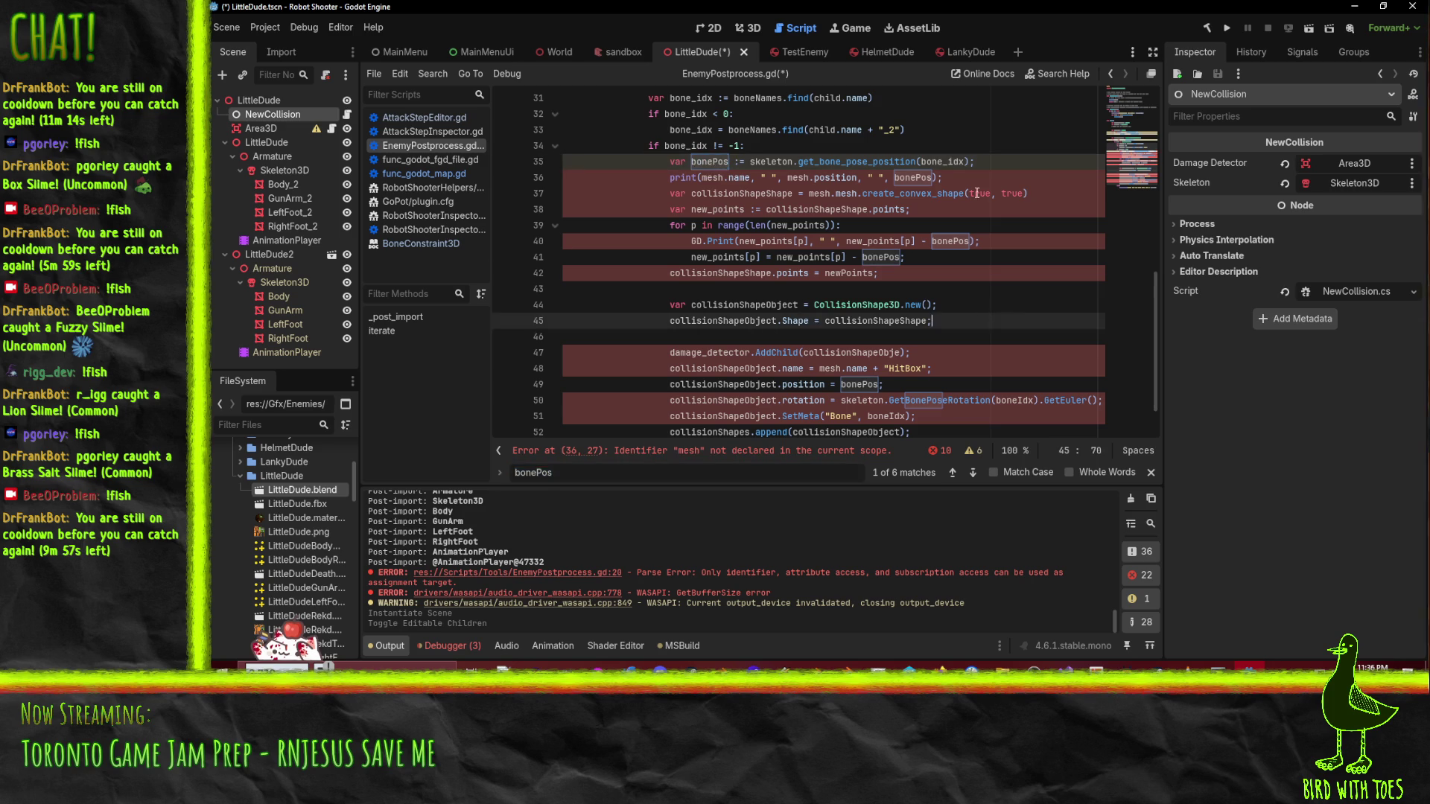
- Add the comment 'TODO: do we need to apply the inverse transform of the bone to the mesh?'
click(881, 152)
key(Return)
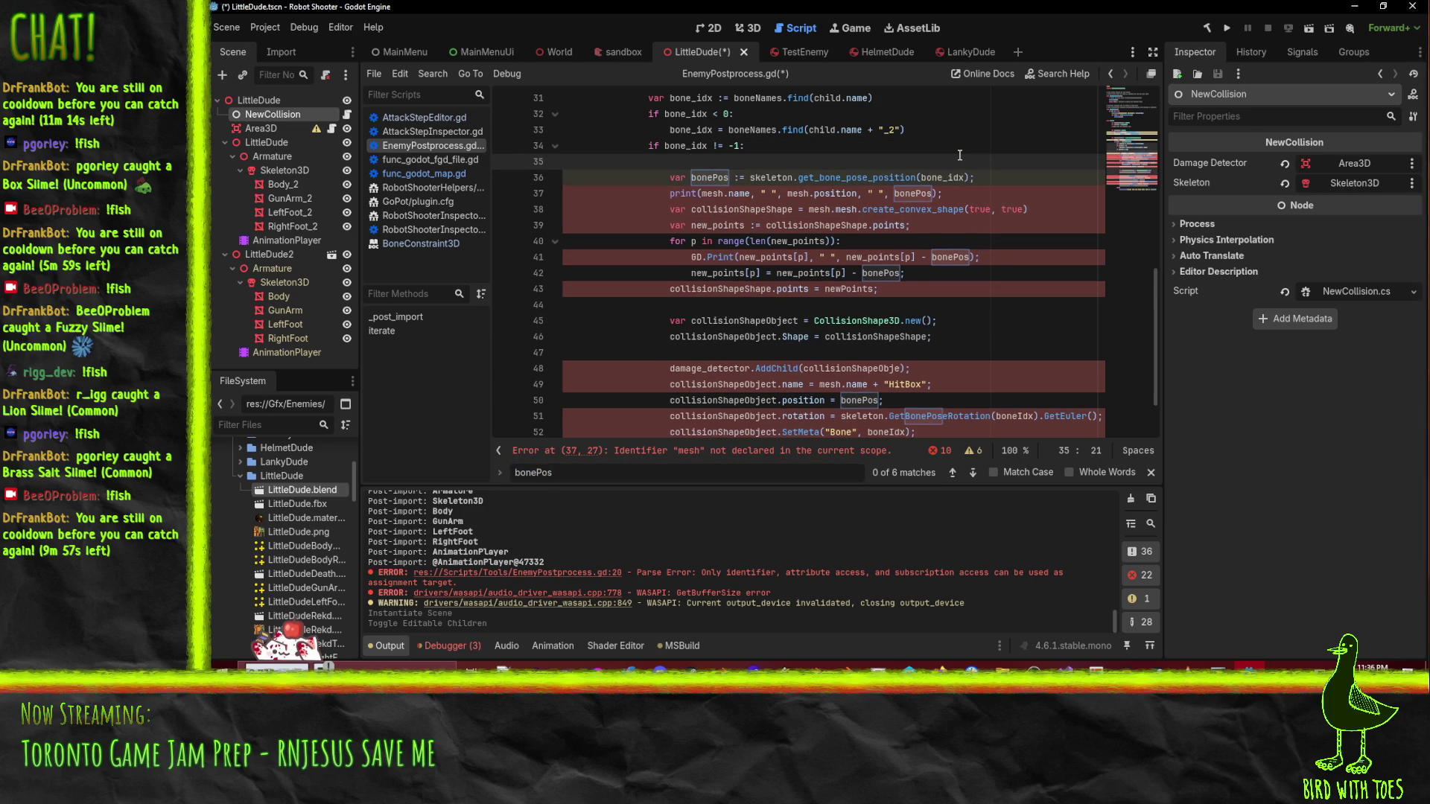
text(#TODO: do we need to apply the inverse transform of the bone to the )
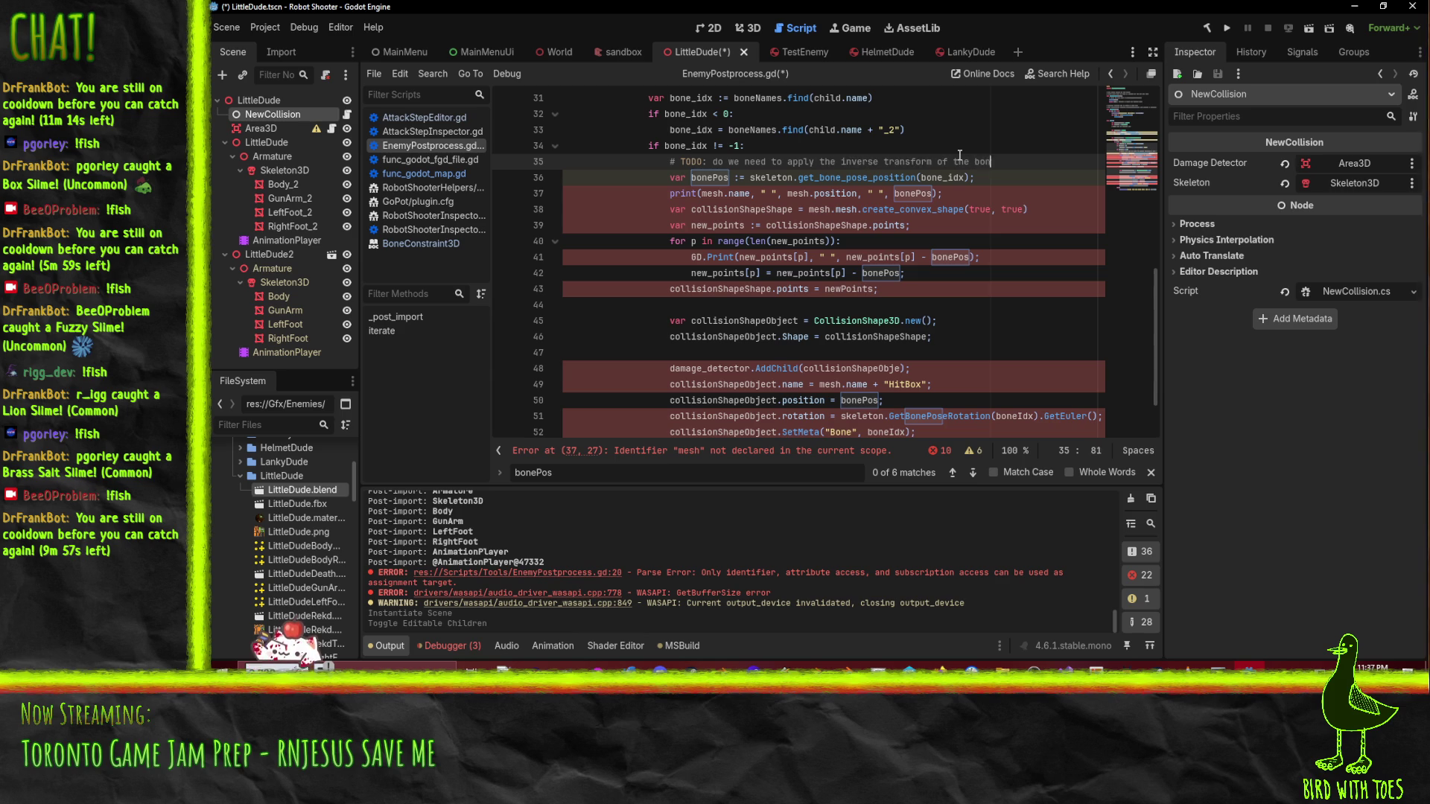
text(mesh?)
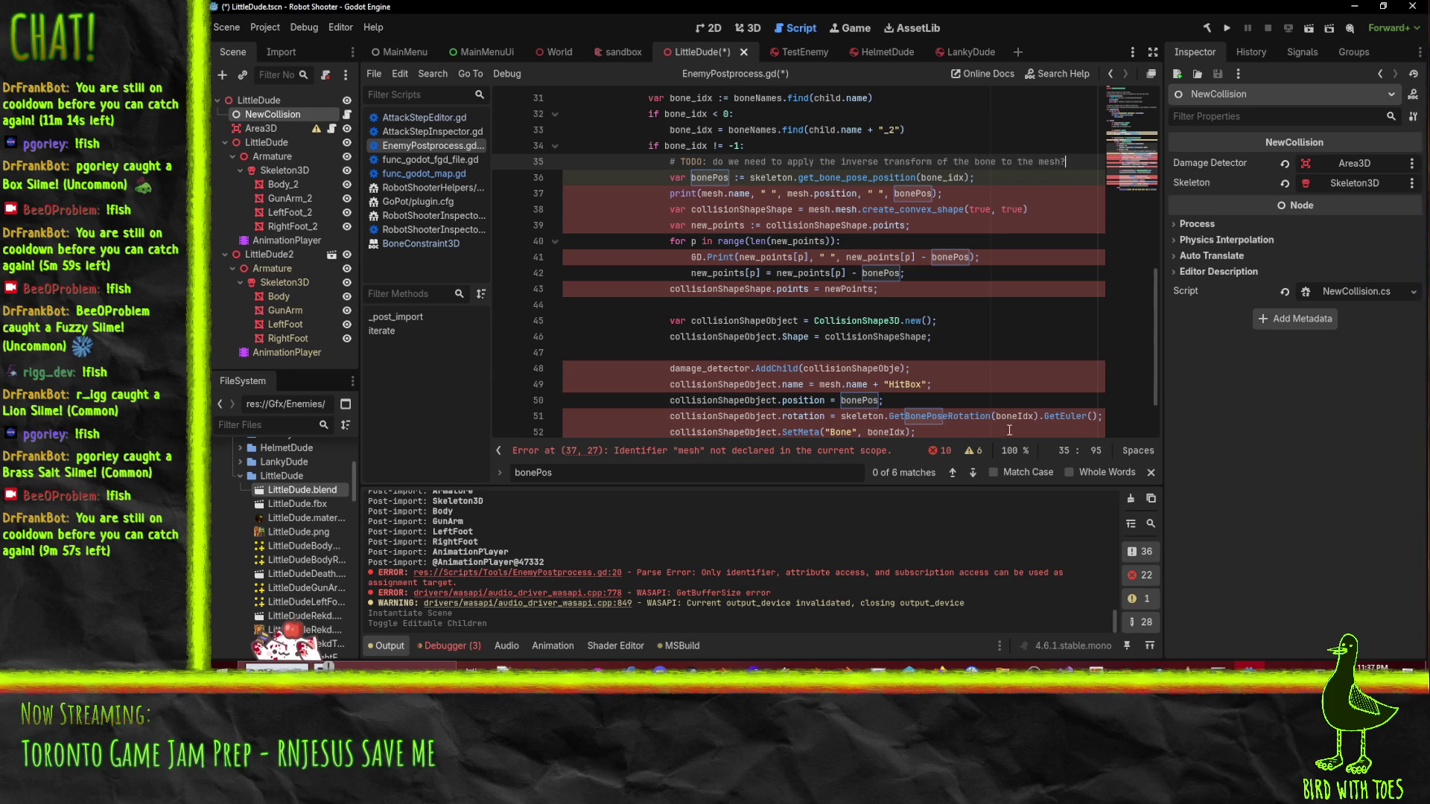
- Replace GetBonePoseRotation with get_bone_rotation and GetEuler with get_euler
scroll(938, 417, down, 1)
double_click(940, 368)
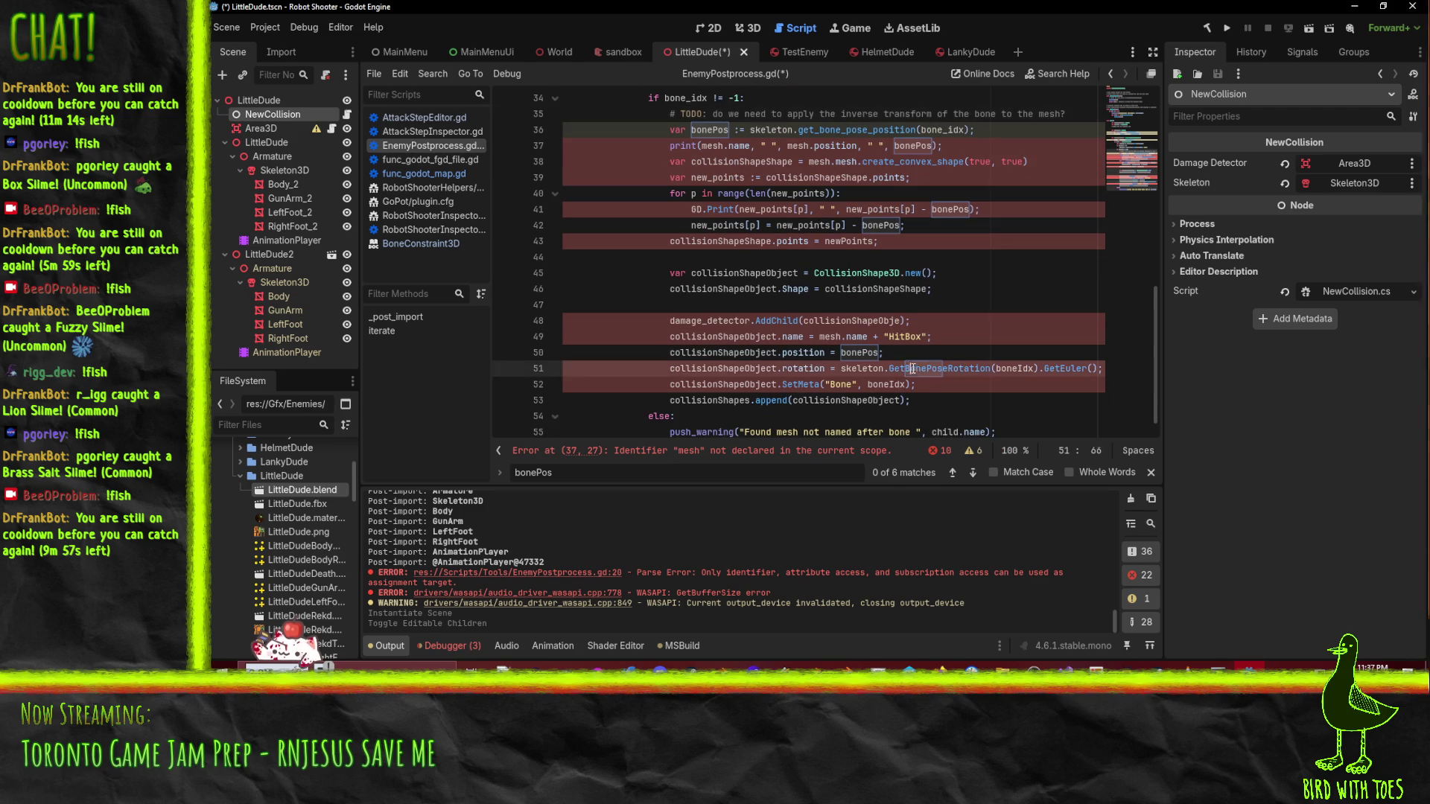
text(get_bone_rotation)
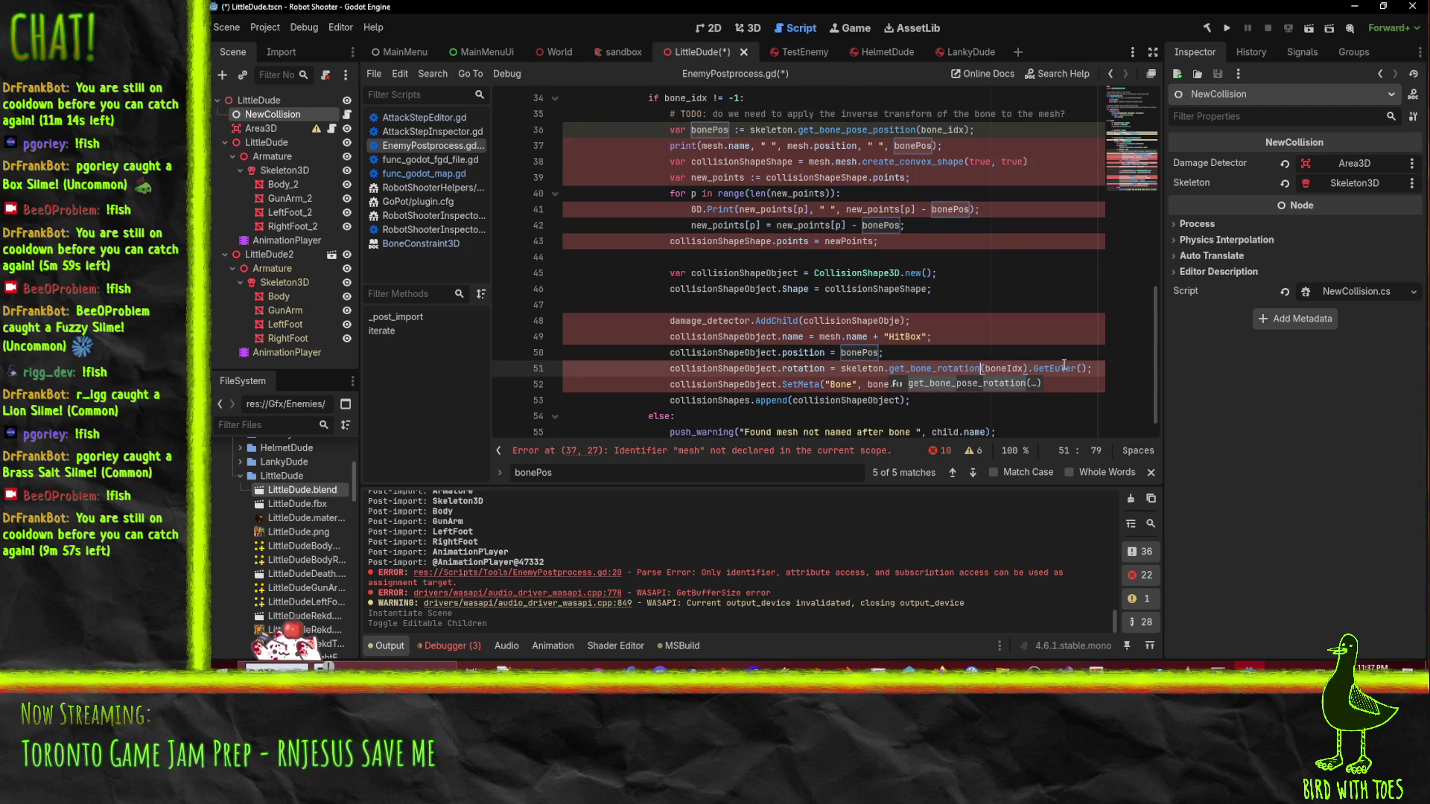
double_click(1064, 369)
text(get)
text(_euler)
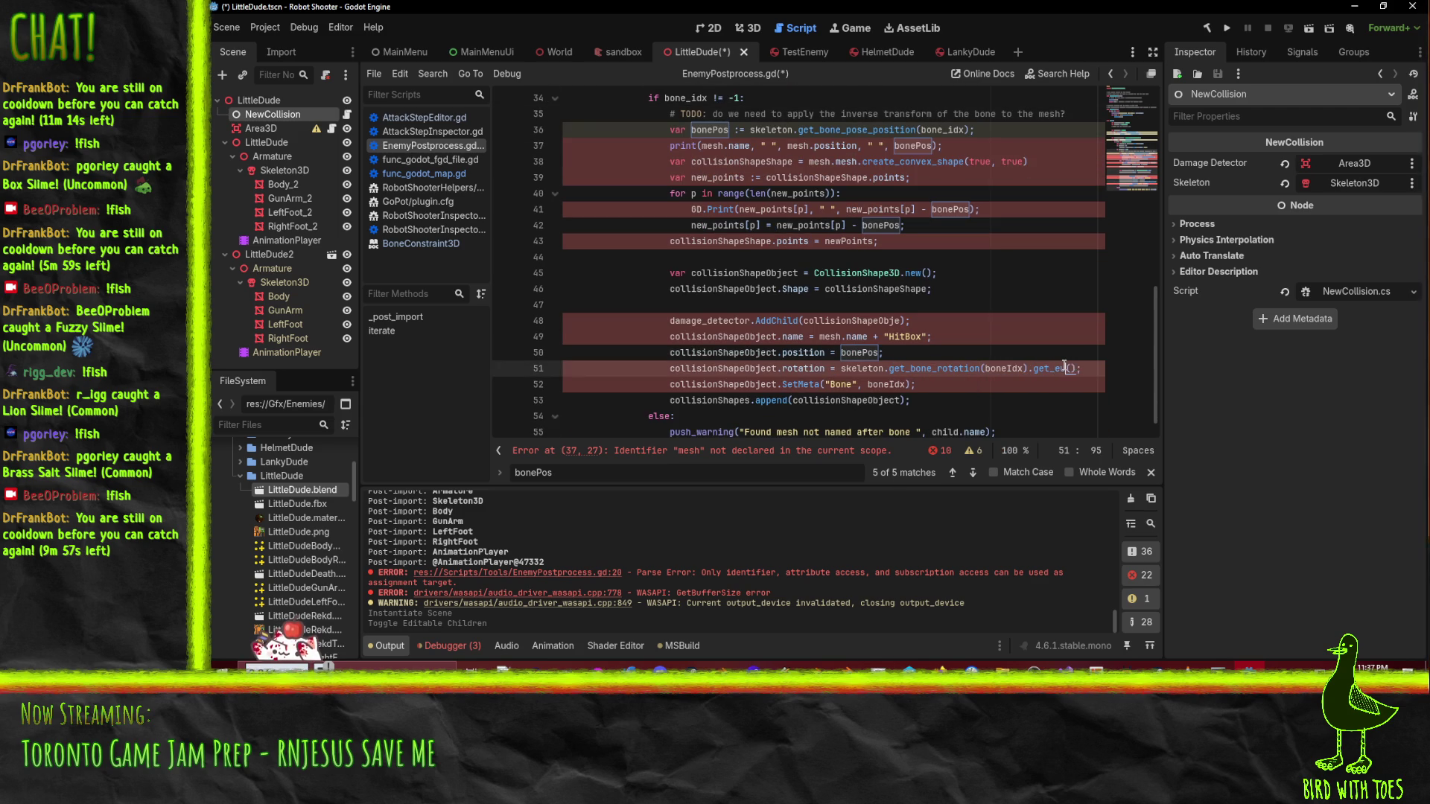
key(Up)
- Change the hitbox name from mesh.name to child.name on line 49
click(811, 383)
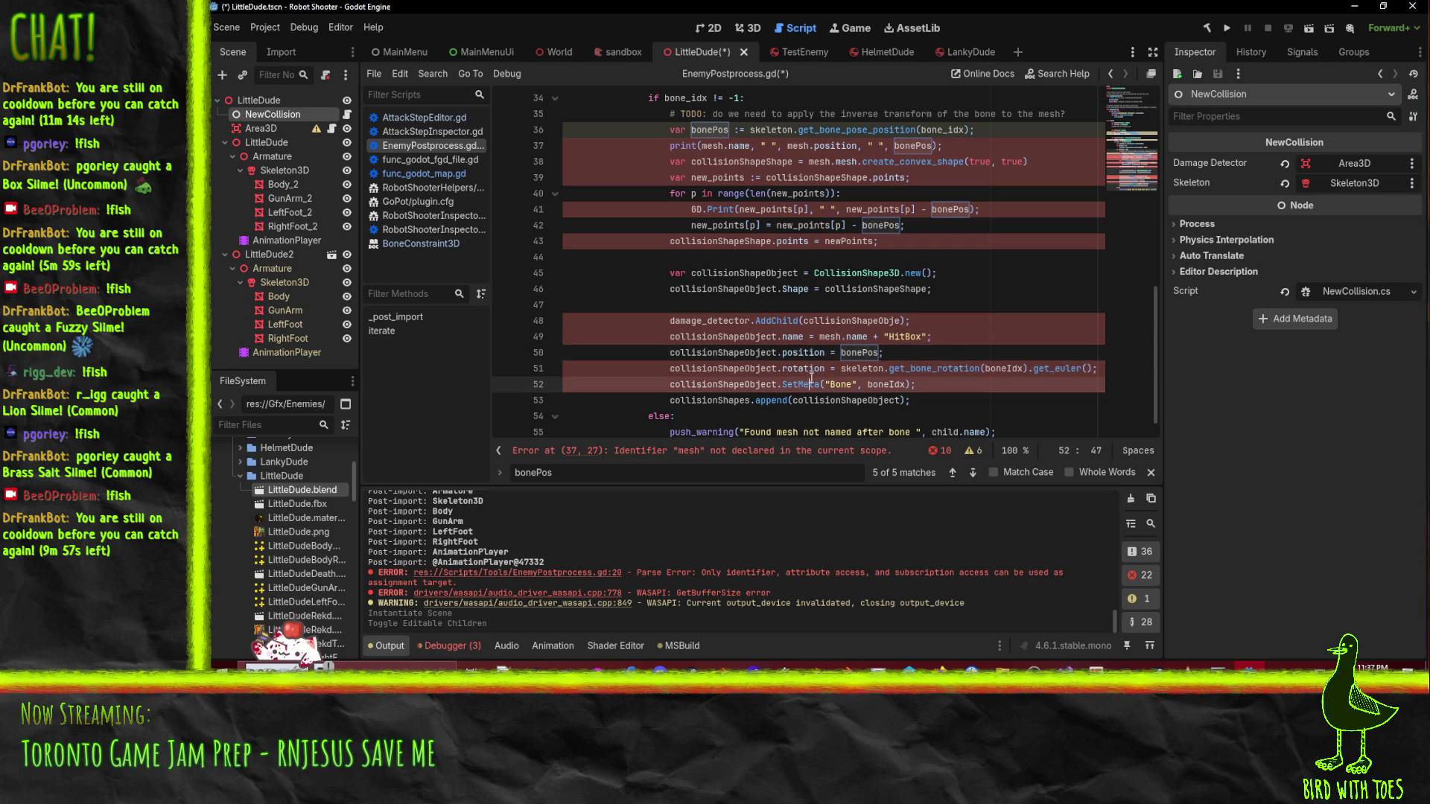
click(958, 326)
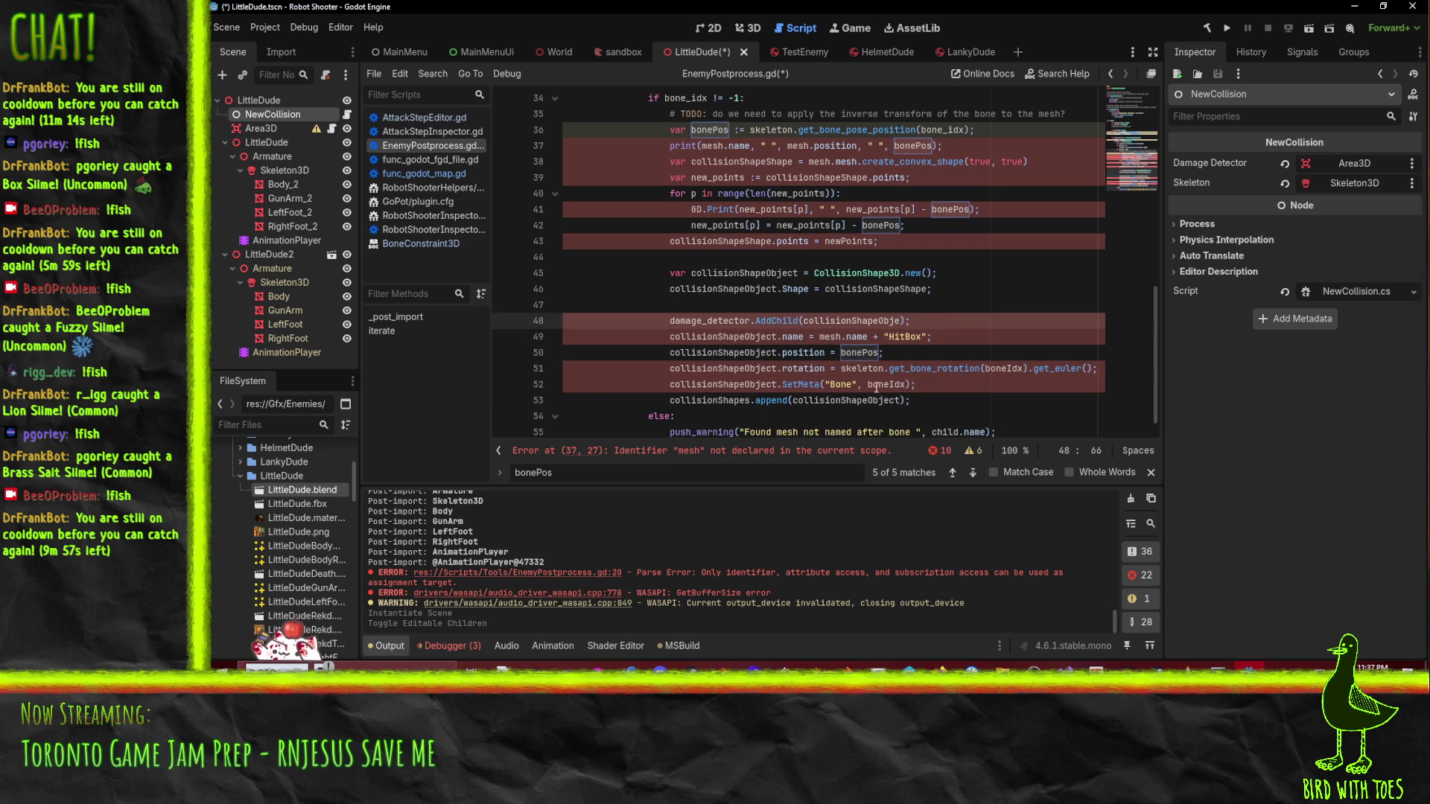
double_click(830, 337)
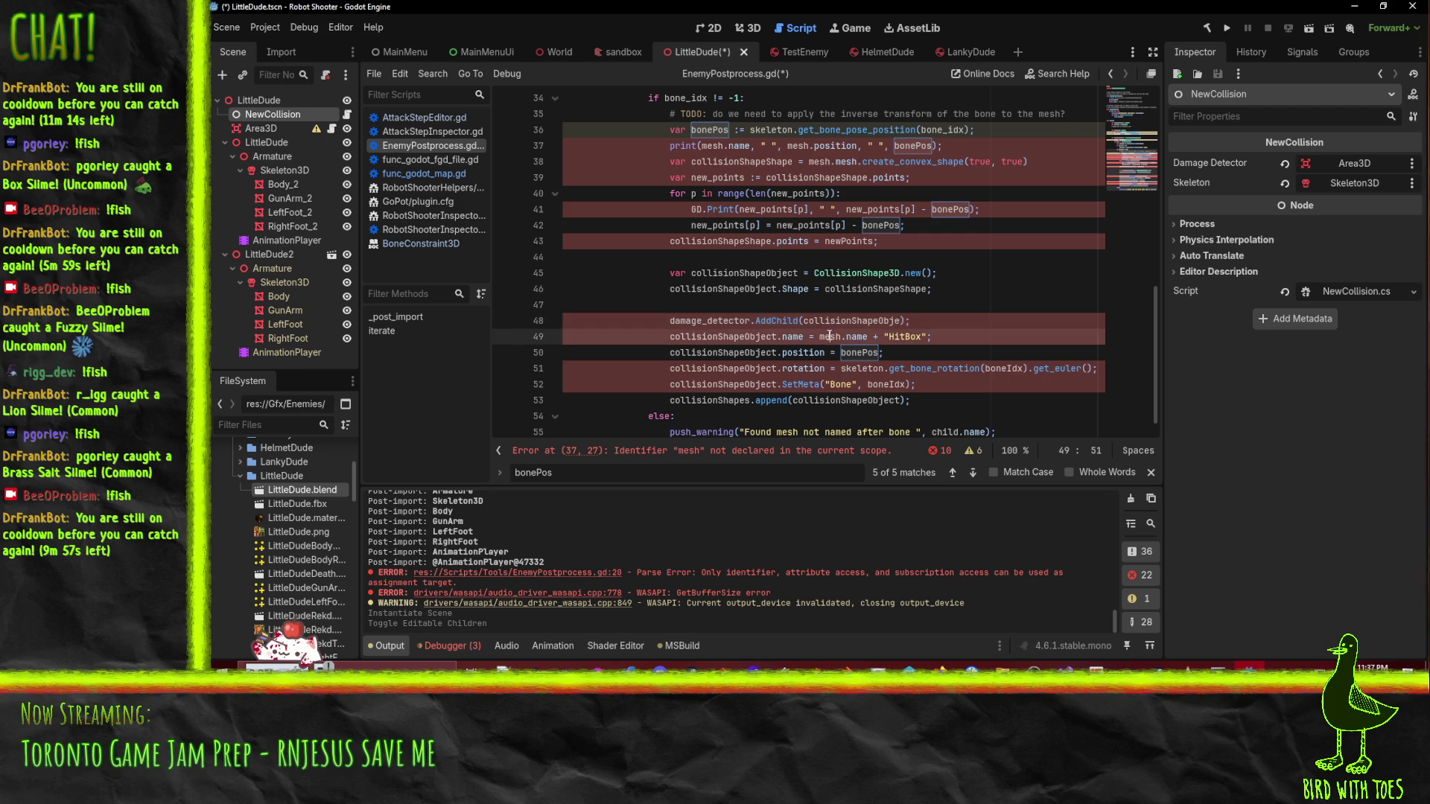
text(child)
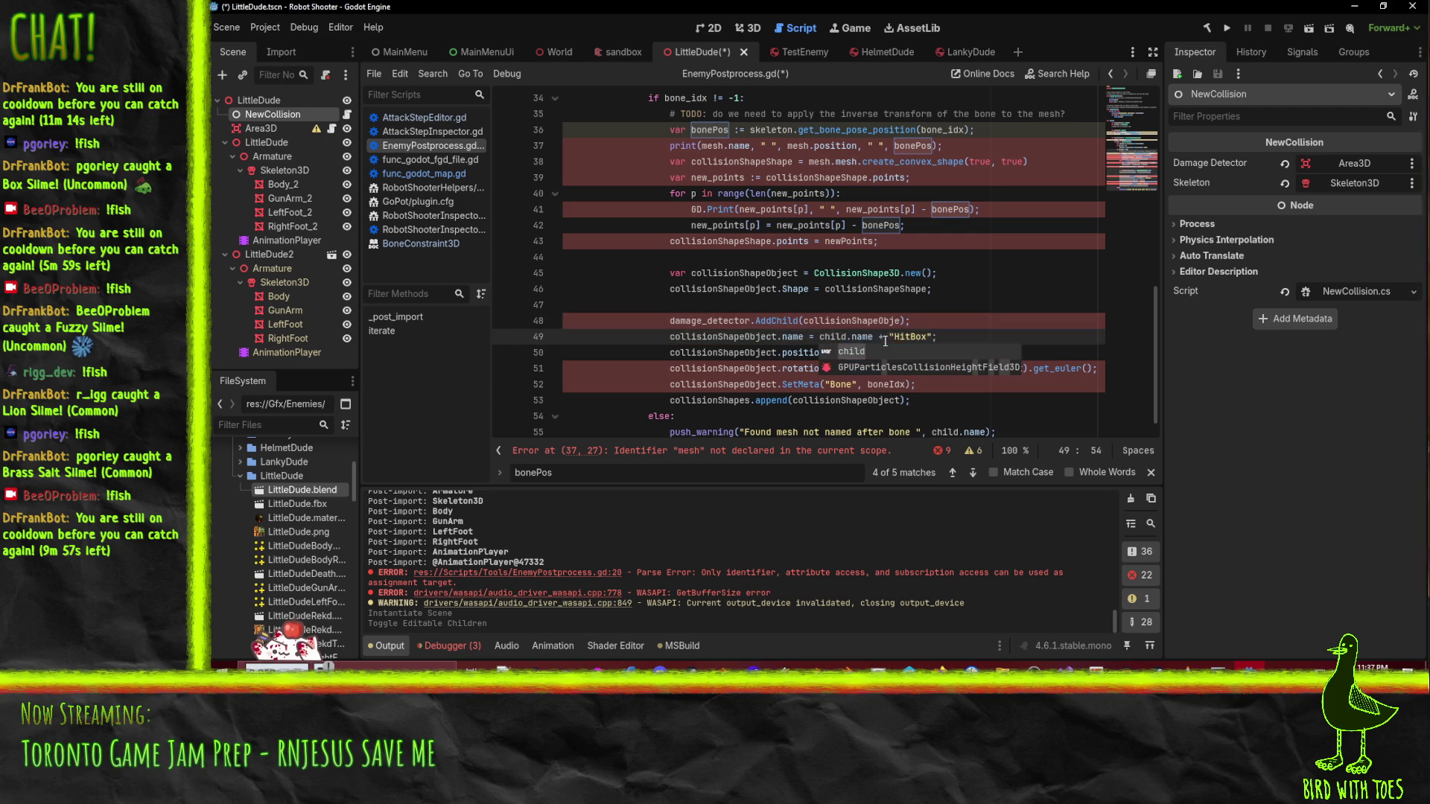
click(759, 290)
click(858, 353)
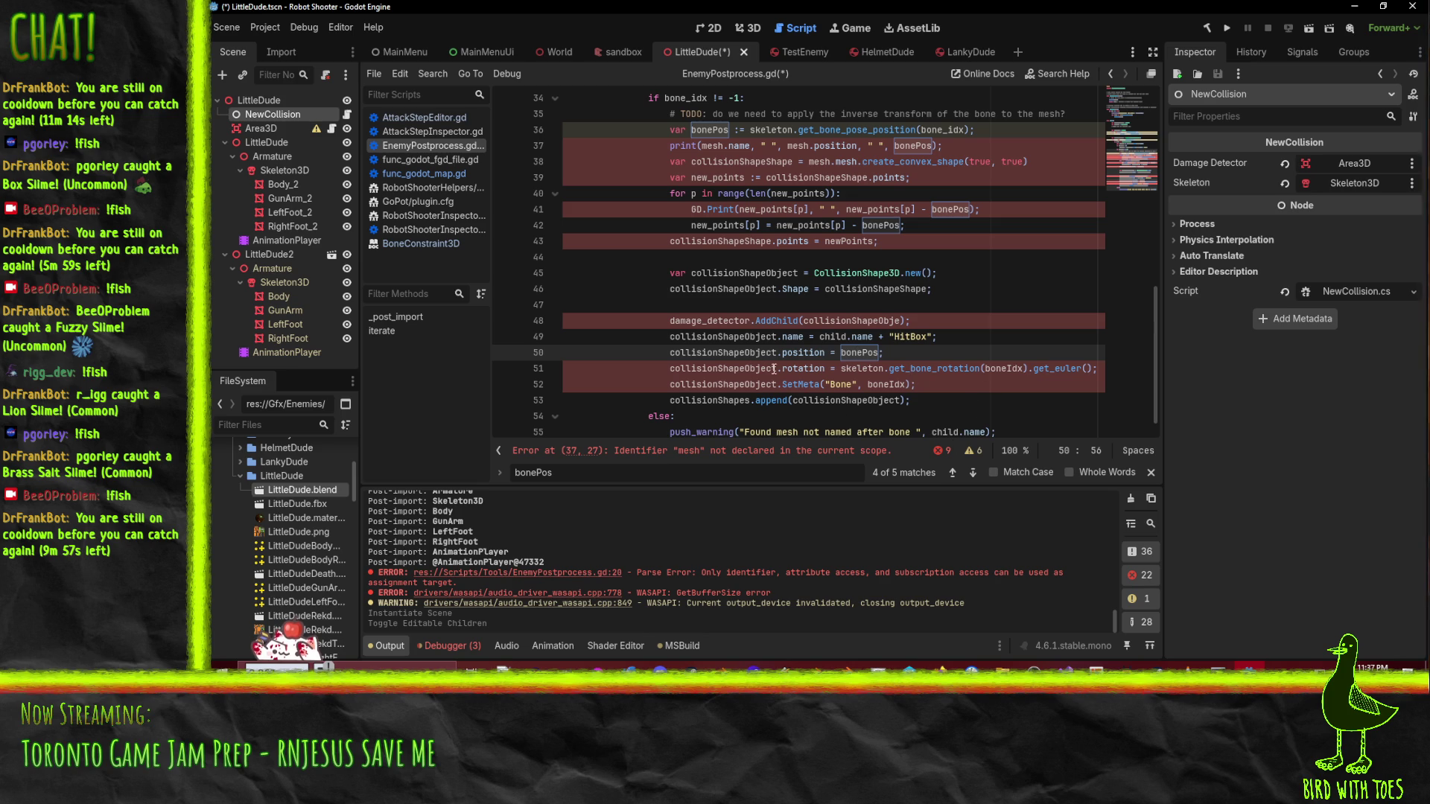
- Replace mesh with child in the print line and in mesh.mesh
double_click(834, 337)
key(ctrl+c)
scroll(745, 224, up, 3)
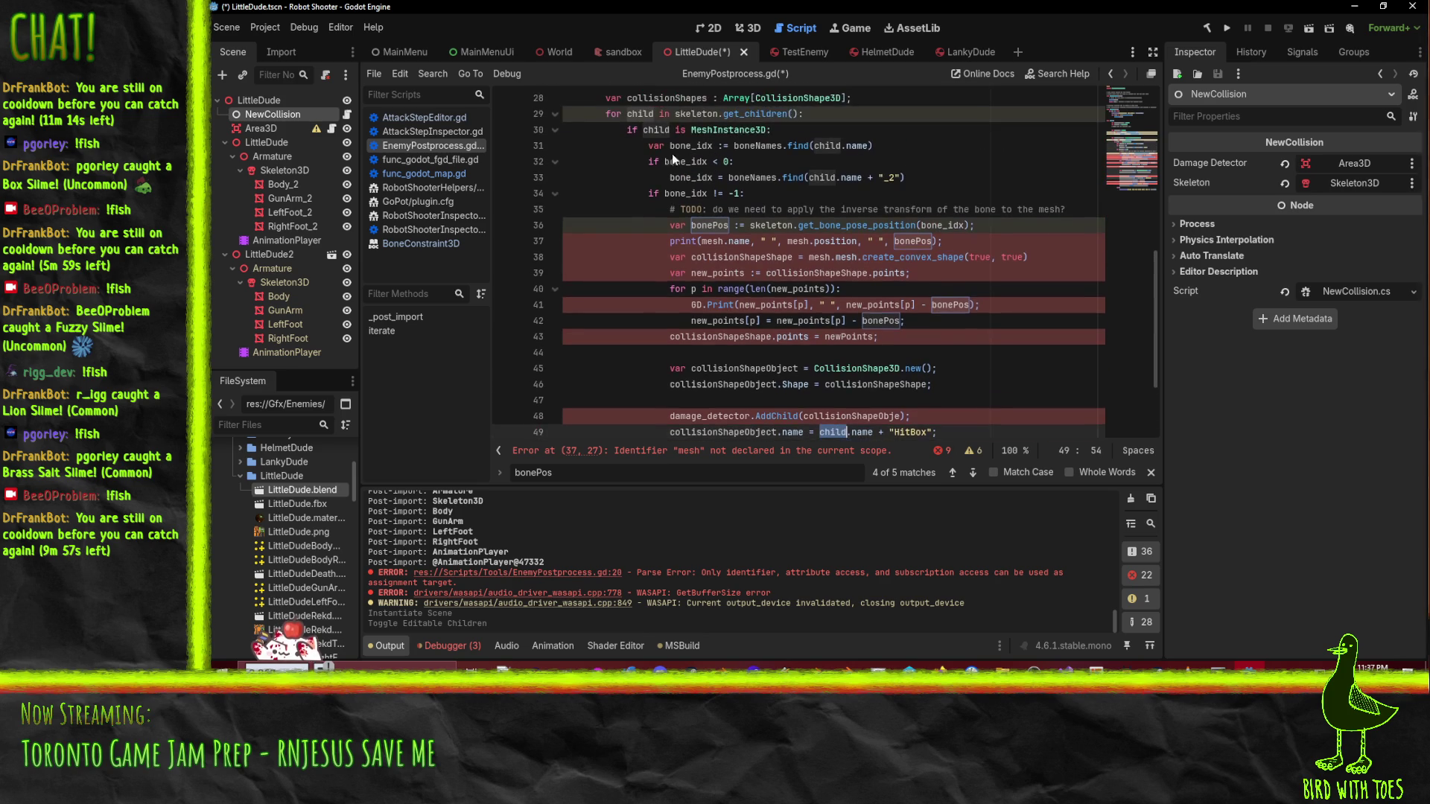
double_click(798, 241)
key(ctrl+v)
double_click(712, 241)
key(ctrl+v)
click(793, 305)
double_click(820, 257)
key(ctrl+v)
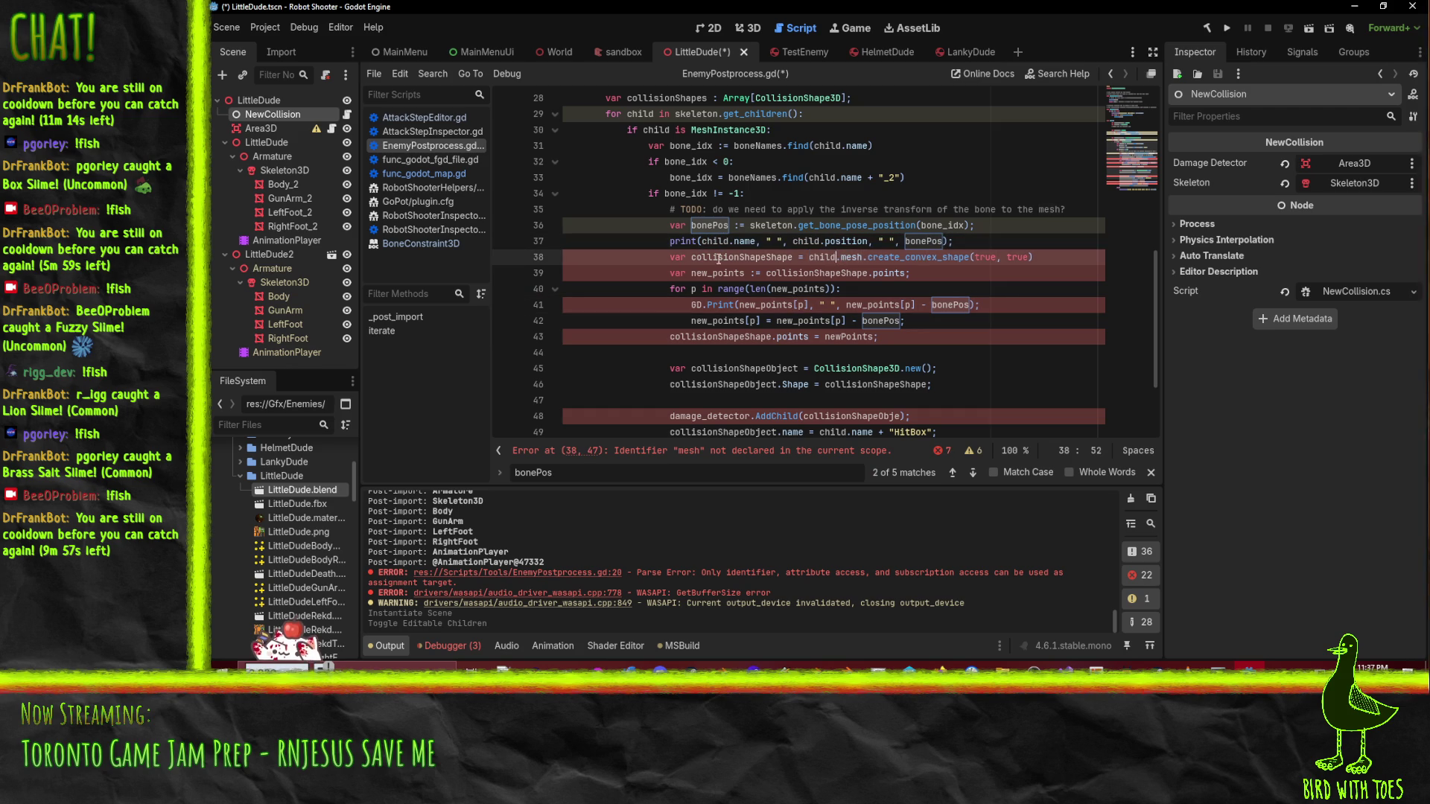
click(877, 352)
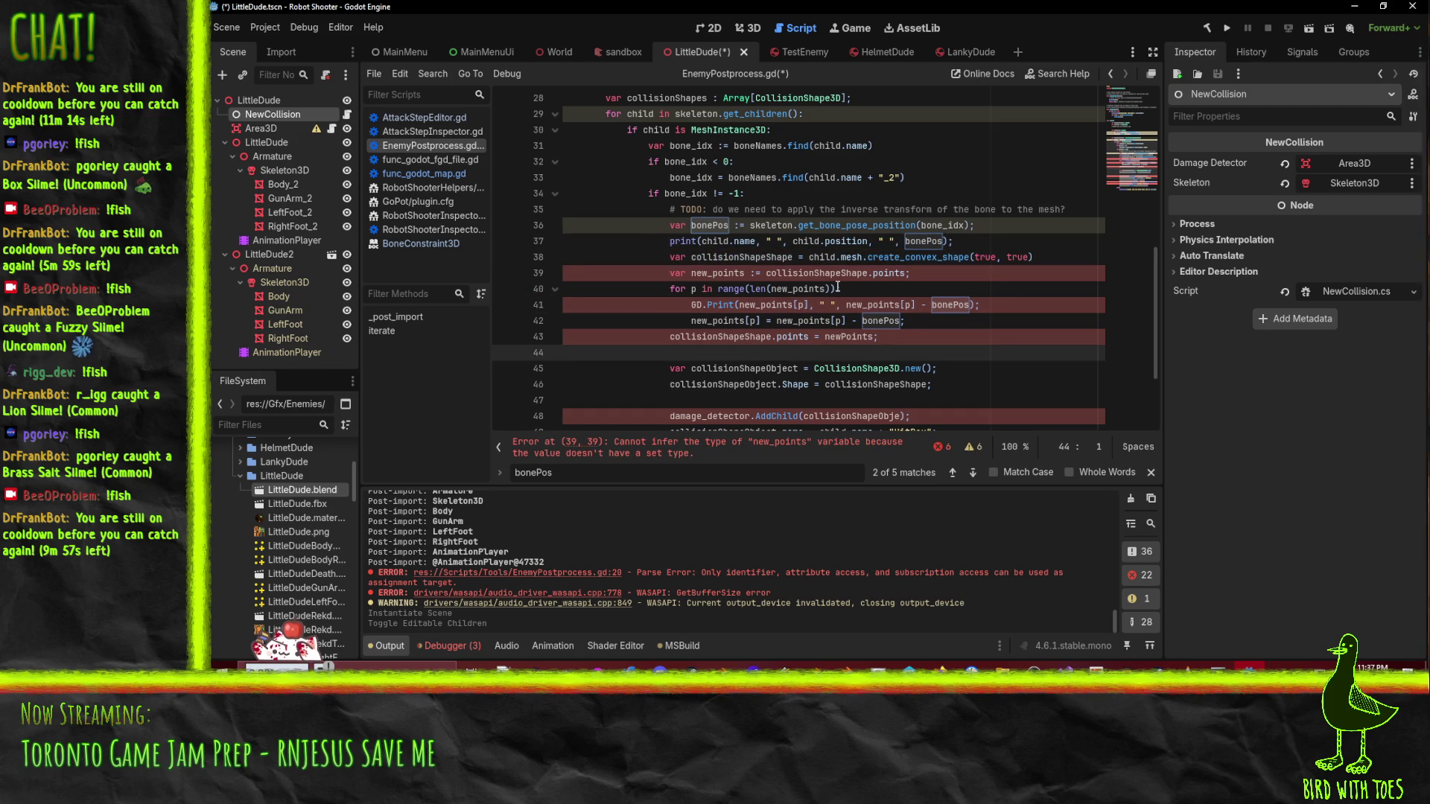
- Turn the collisionShapeShape assignment on line 38 into an inferred := declaration
click(761, 274)
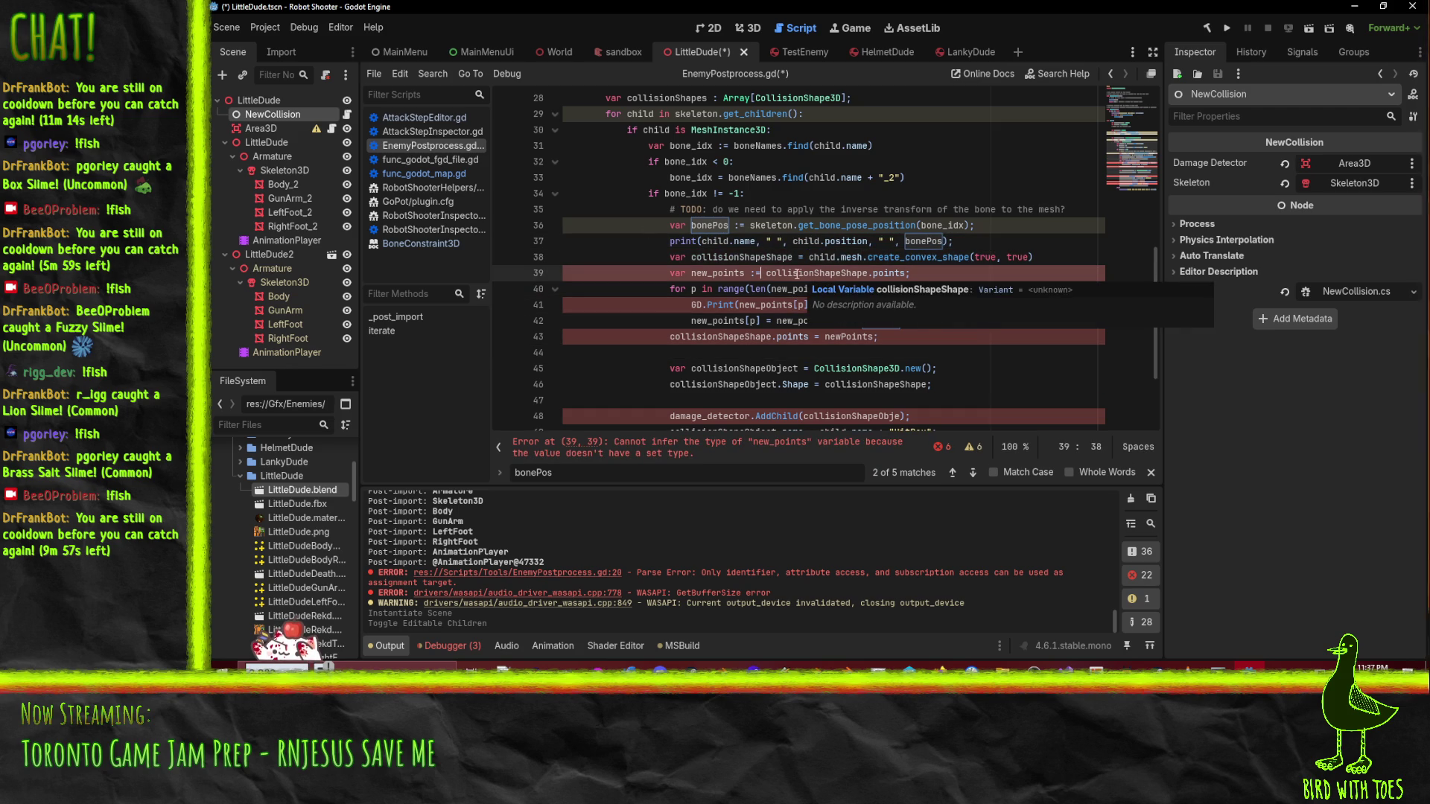
click(798, 274)
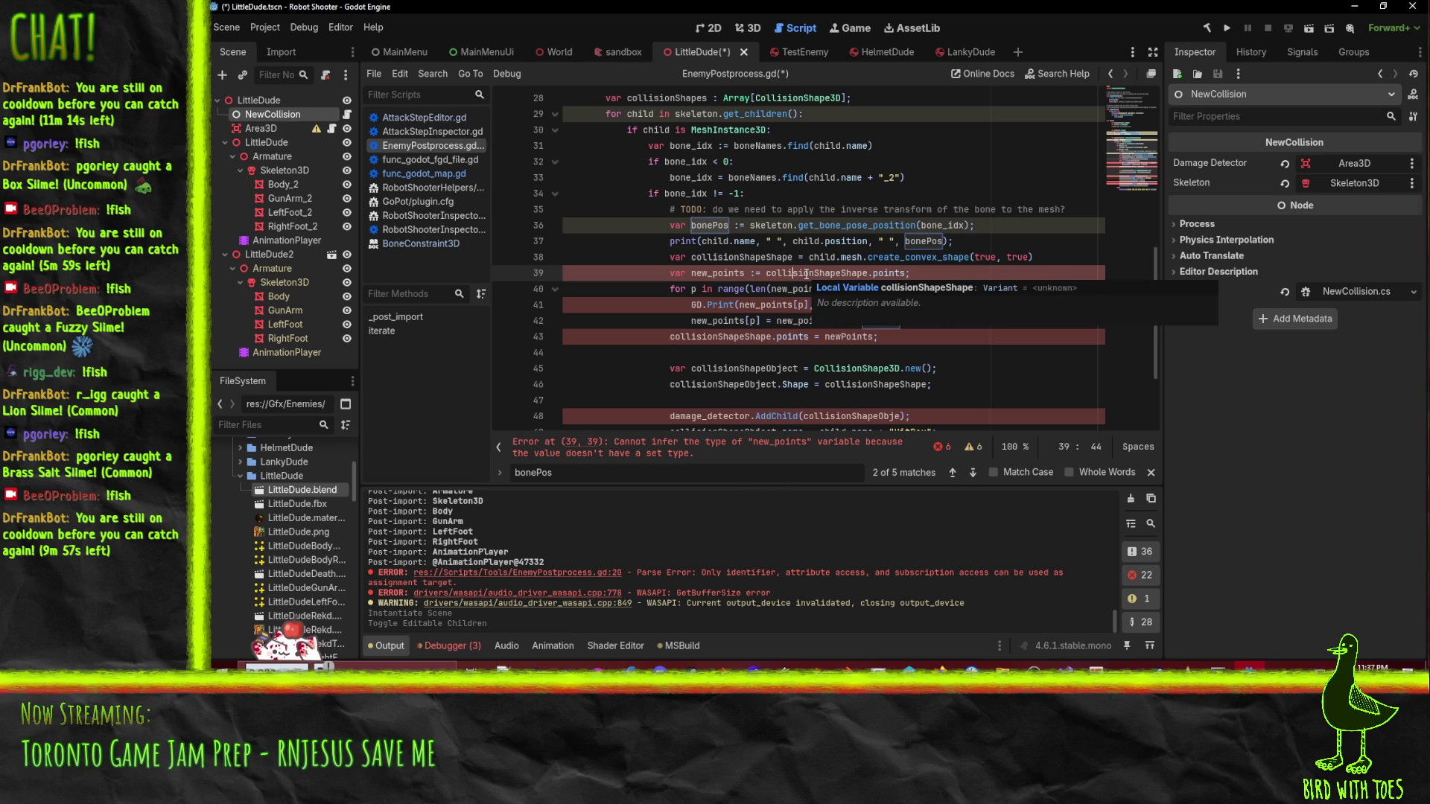
scroll(618, 339, up, 2)
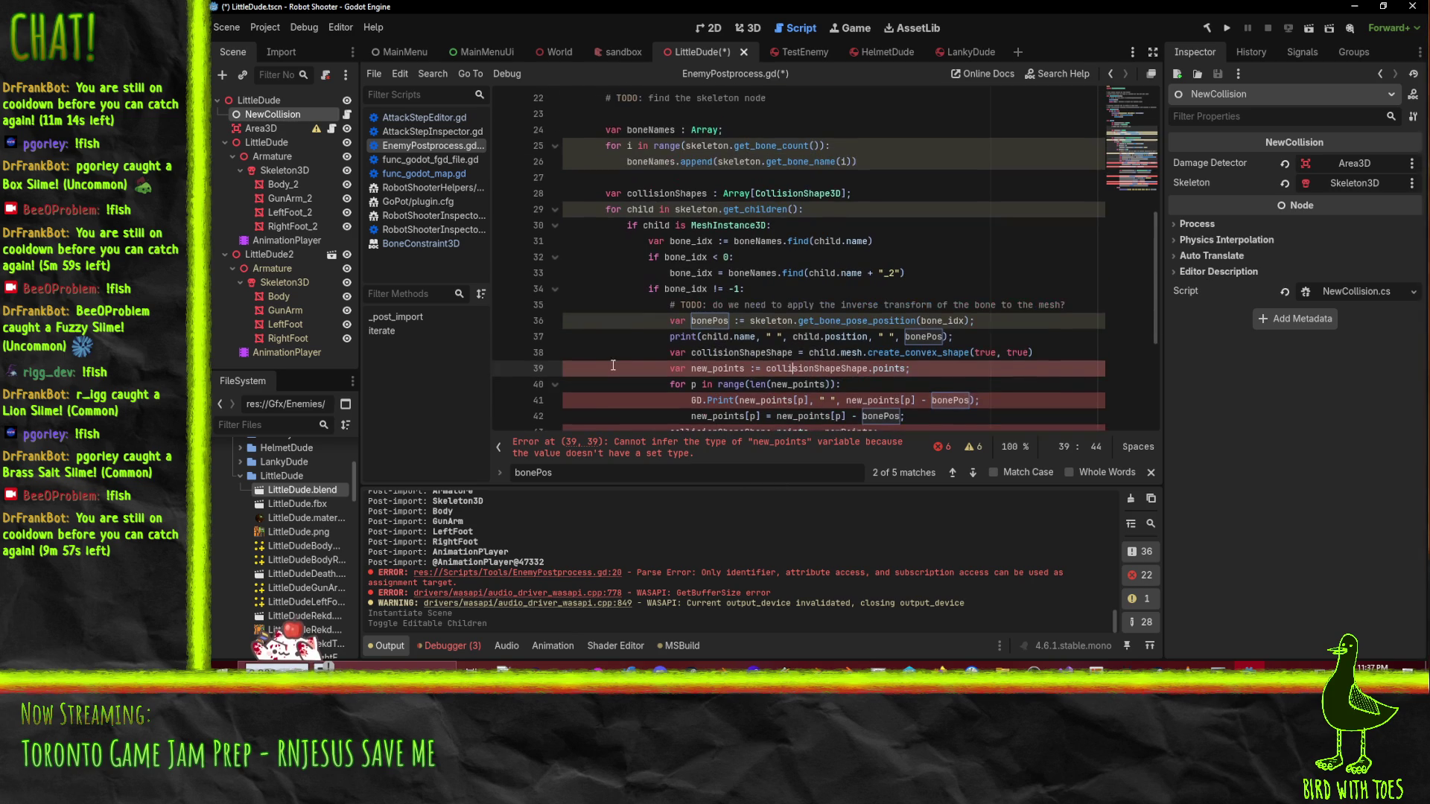
click(741, 370)
key(Up)
scroll(875, 382, down, 1)
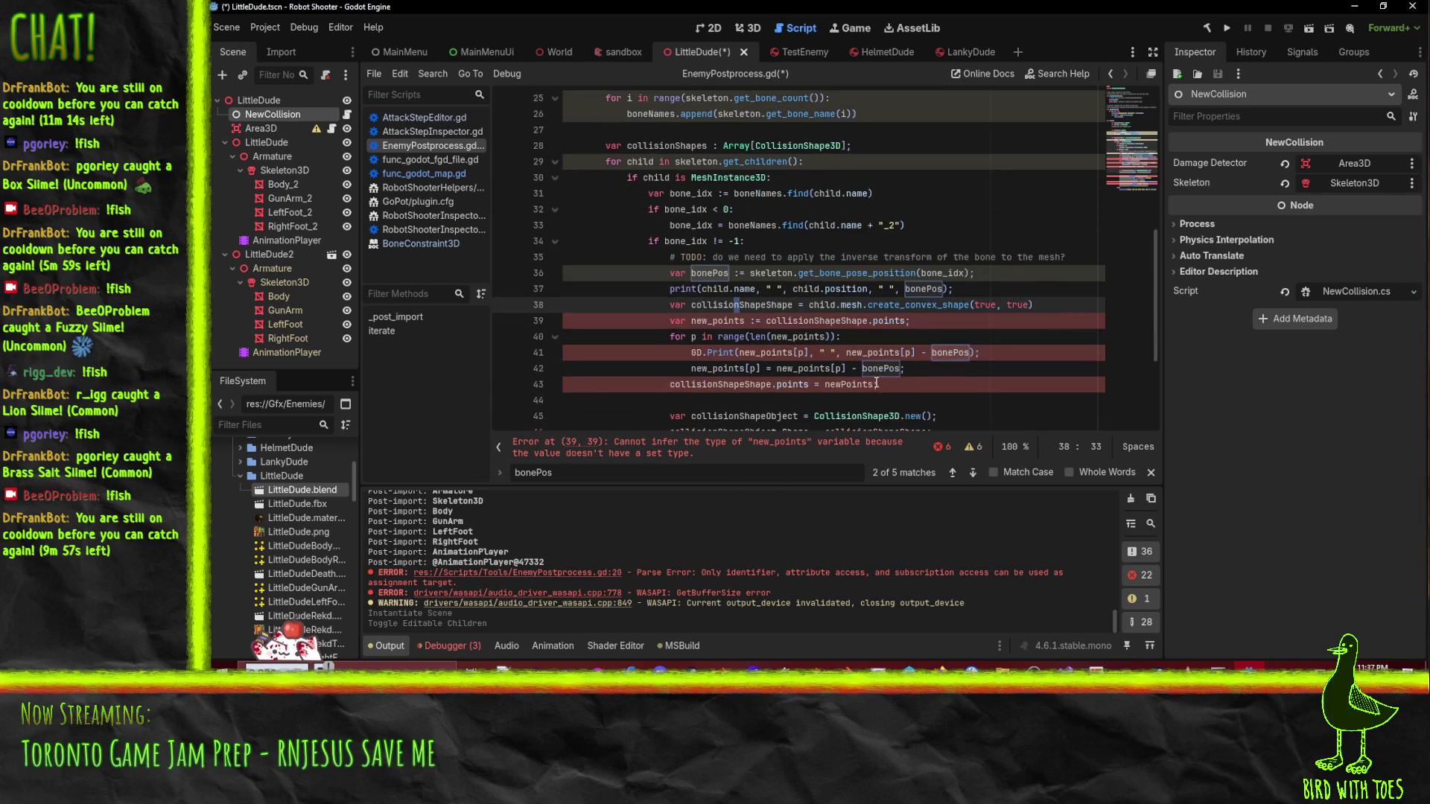
click(789, 305)
text(:)
key(Down)
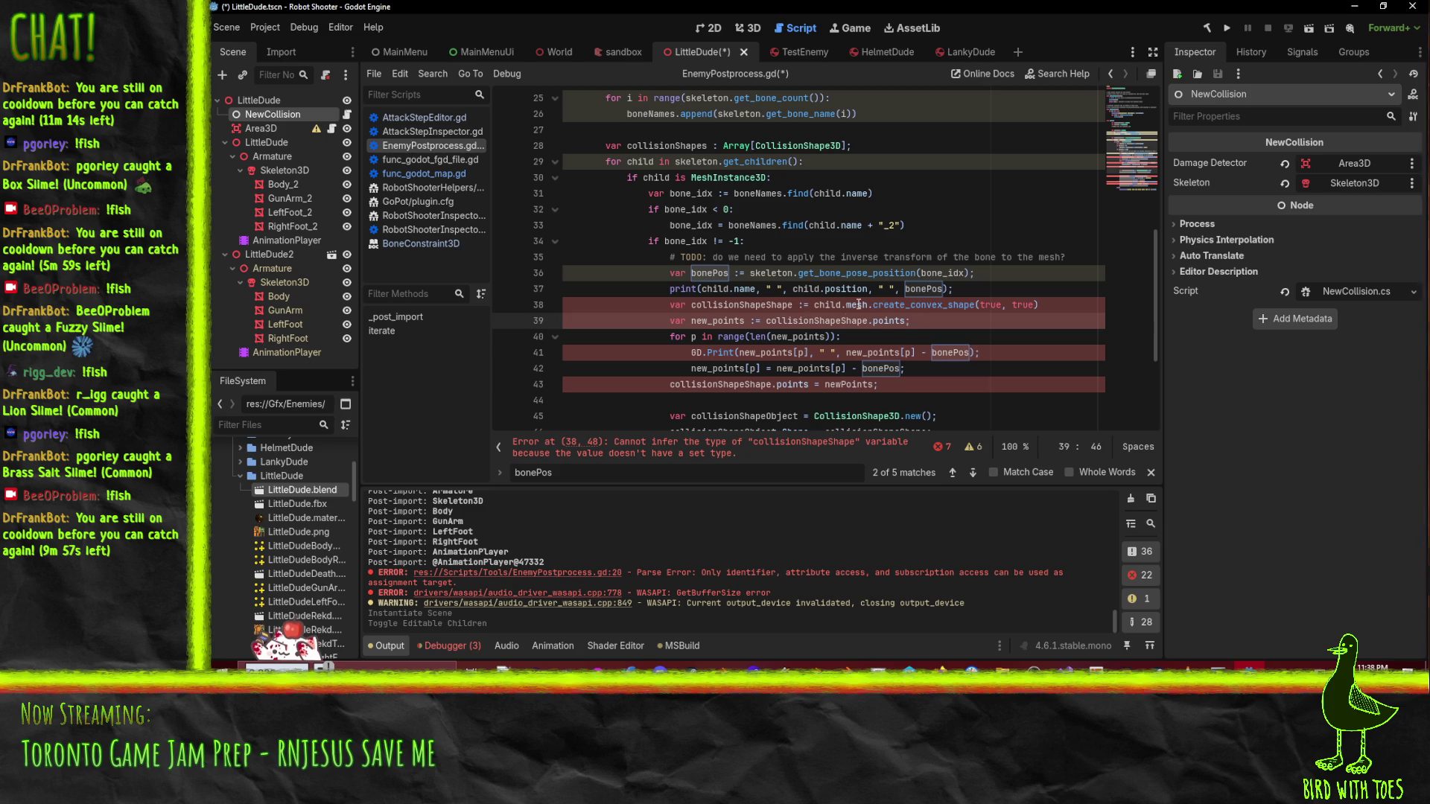
- Give collisionShapeShape an explicit CollisionShape3D type instead of :=
click(808, 307)
key(BackSpace)
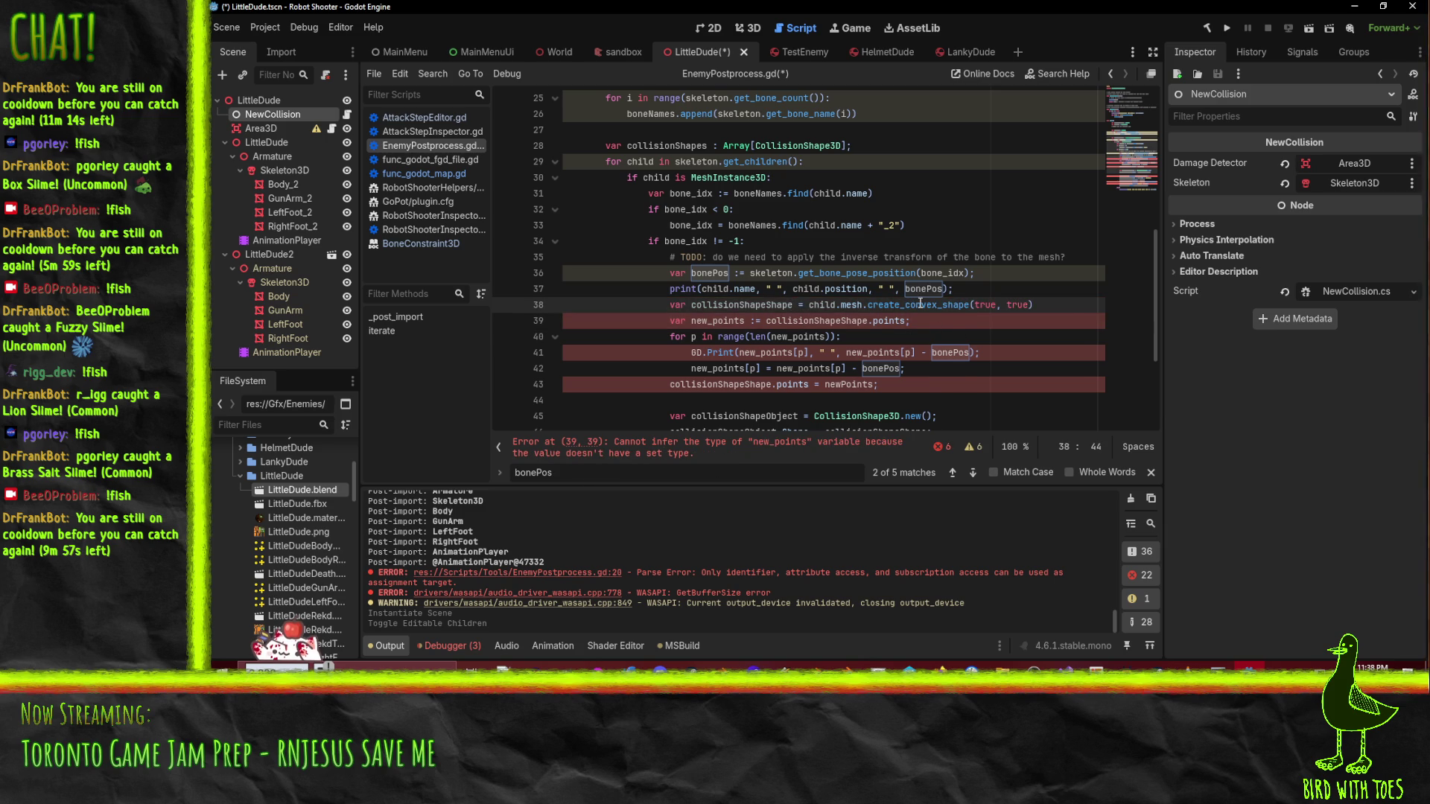
text(: Collision)
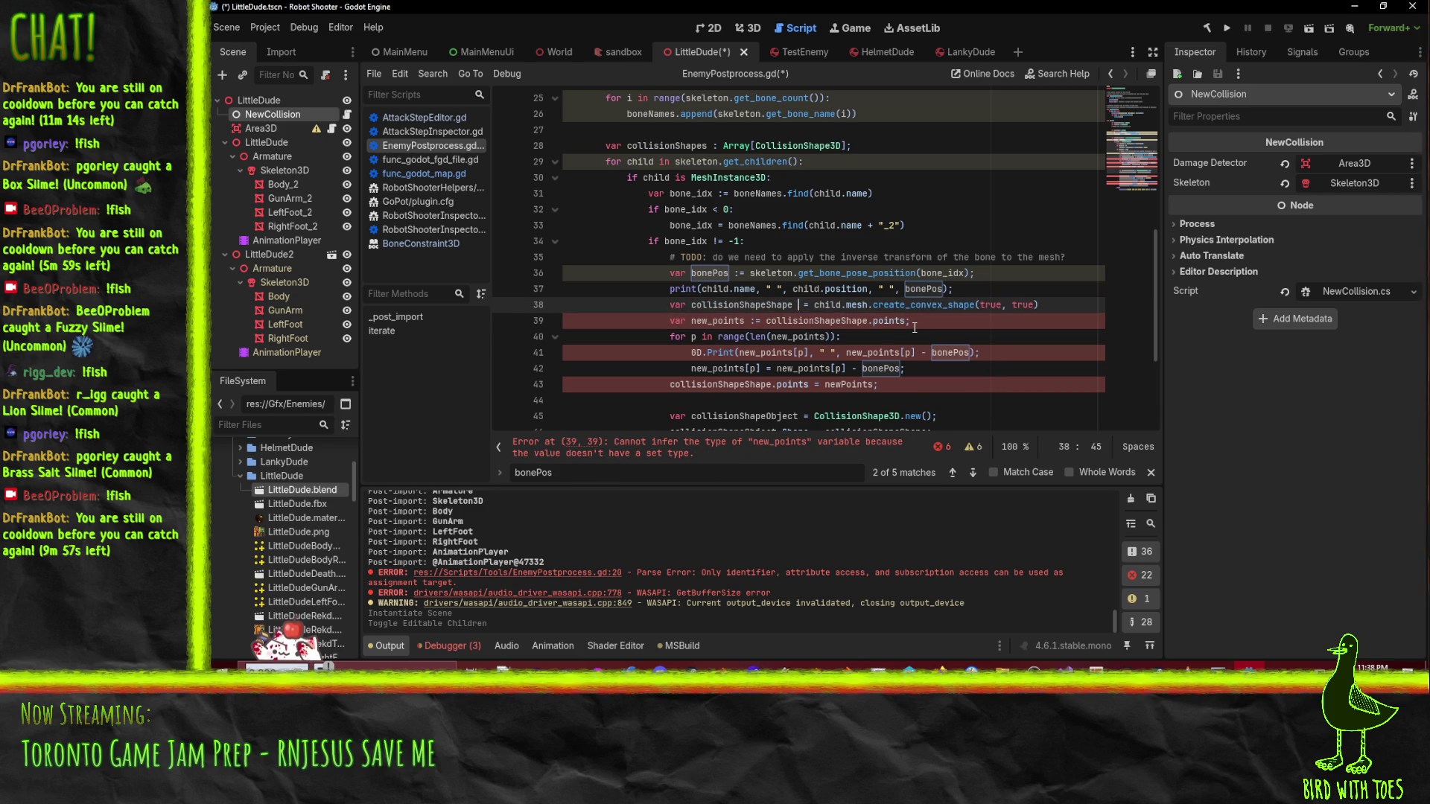
text(Shape3D)
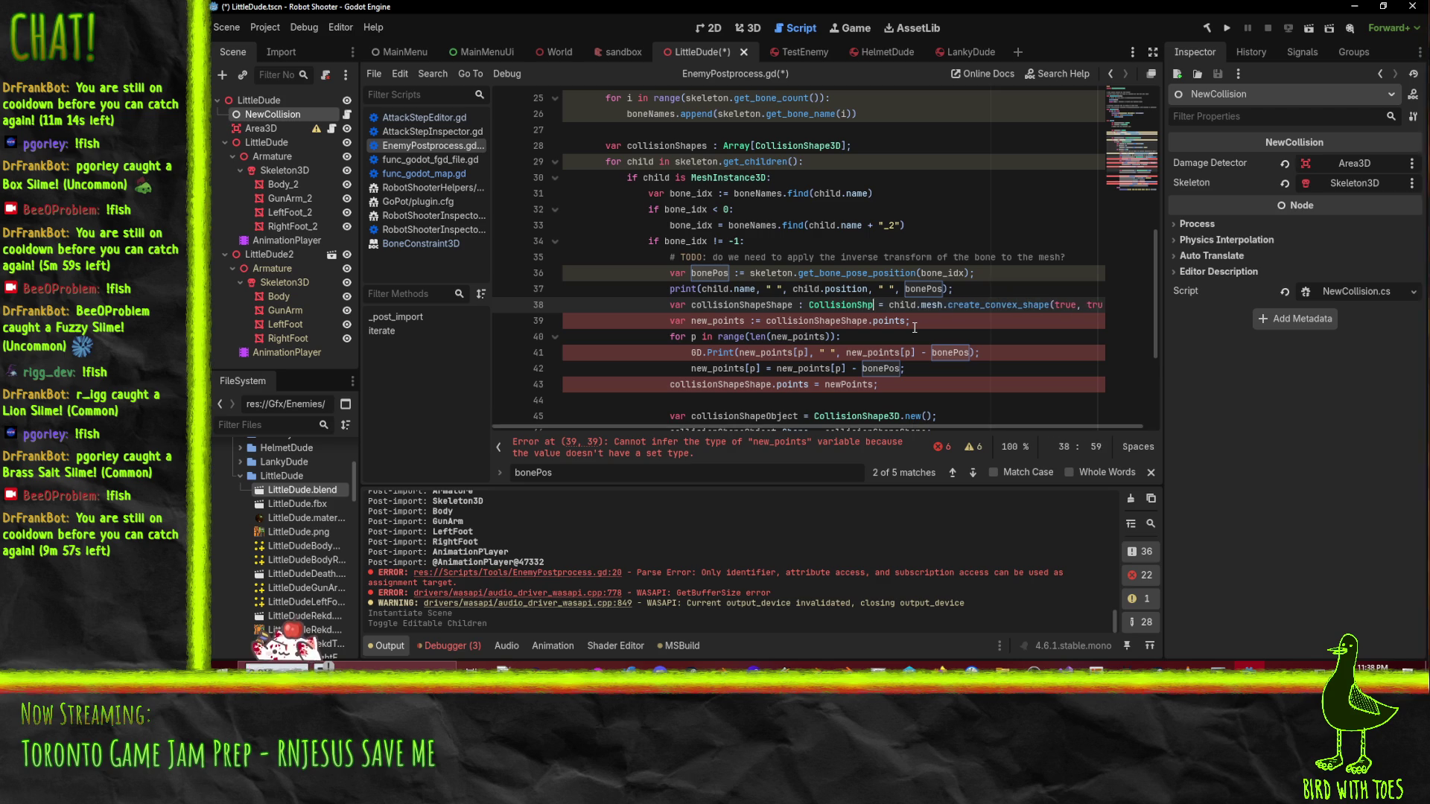
key(Down)
key(Down)
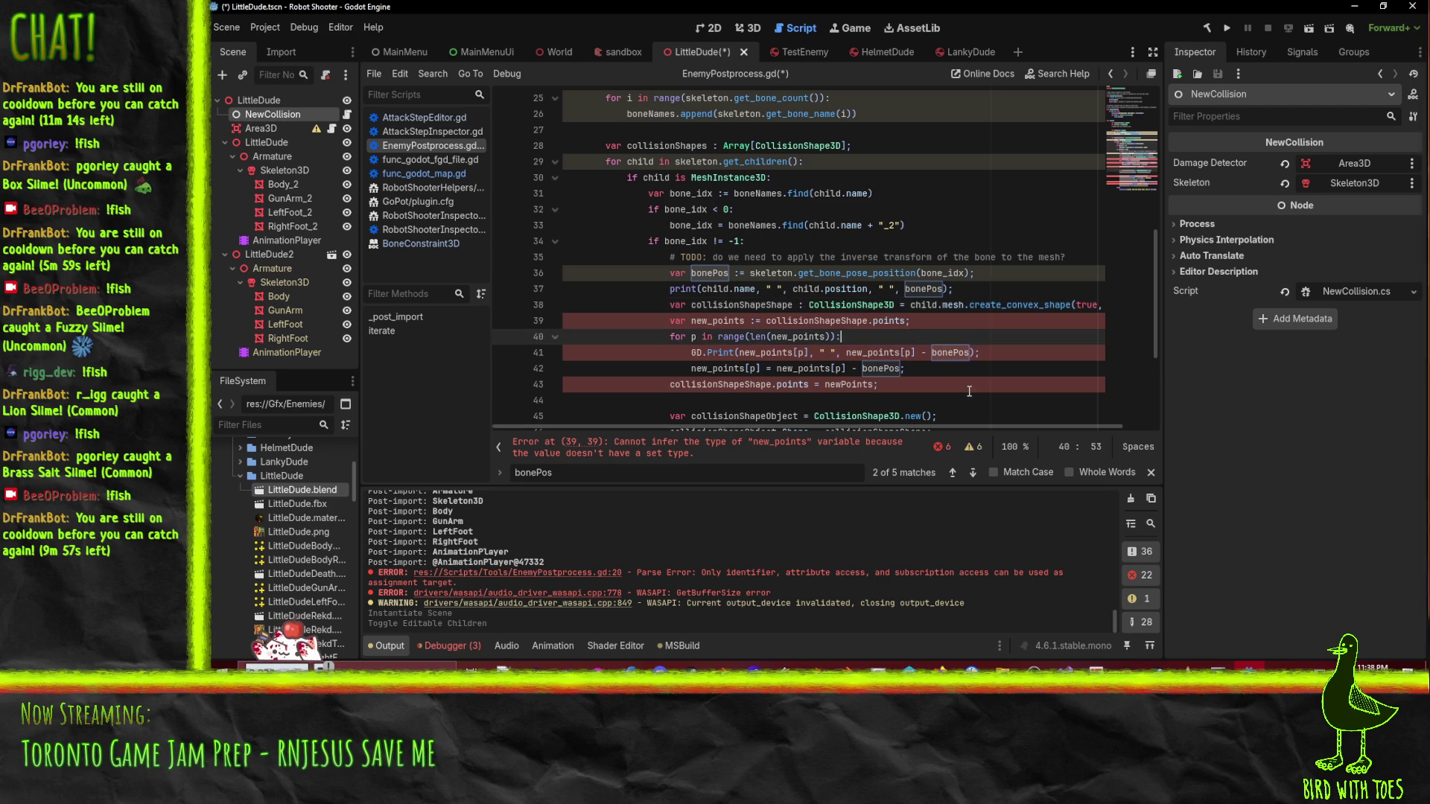
key(Up)
key(Home)
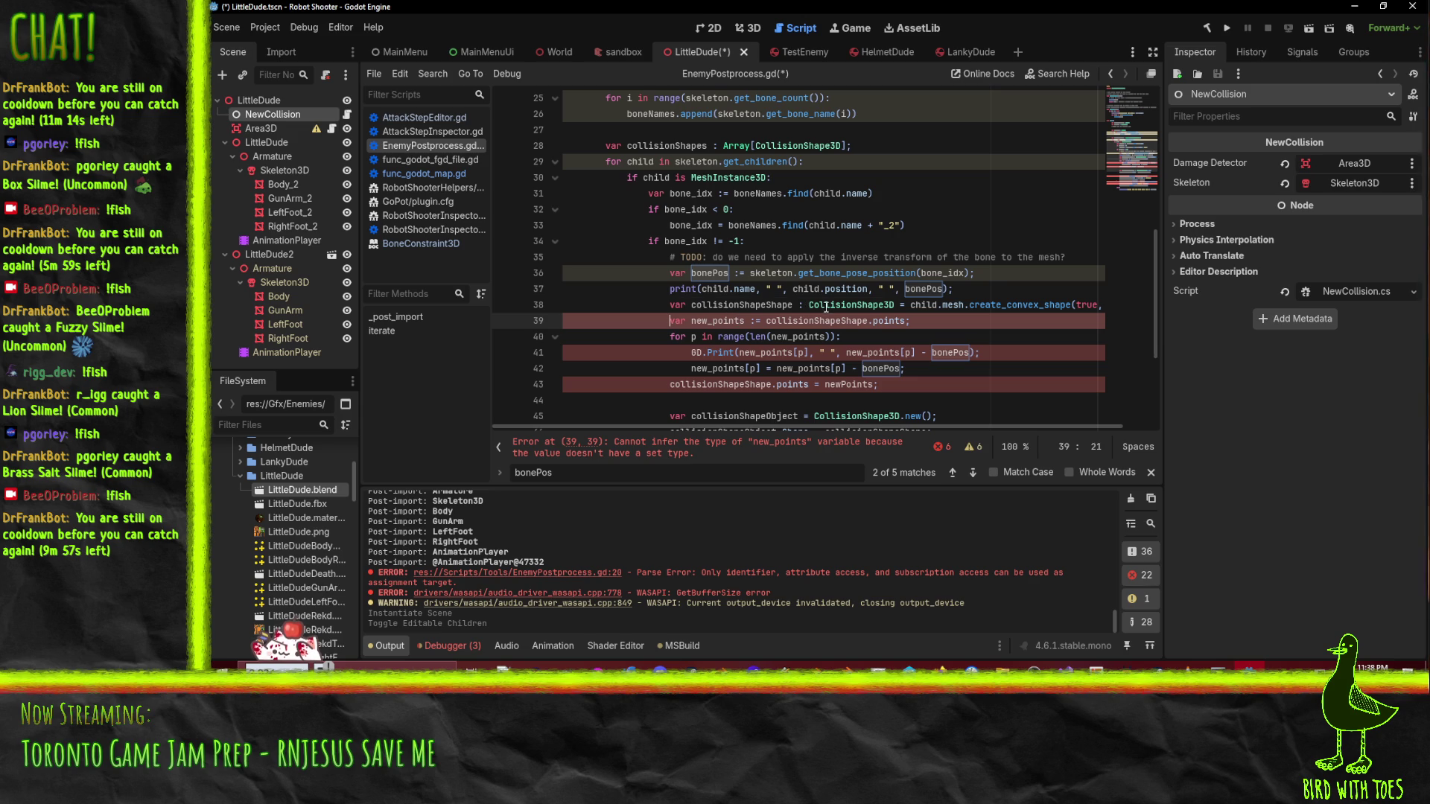
- Change collisionShapeShape's type to ConvexPolygonShape3D via autocomplete
double_click(820, 306)
text(Convex)
key(Down)
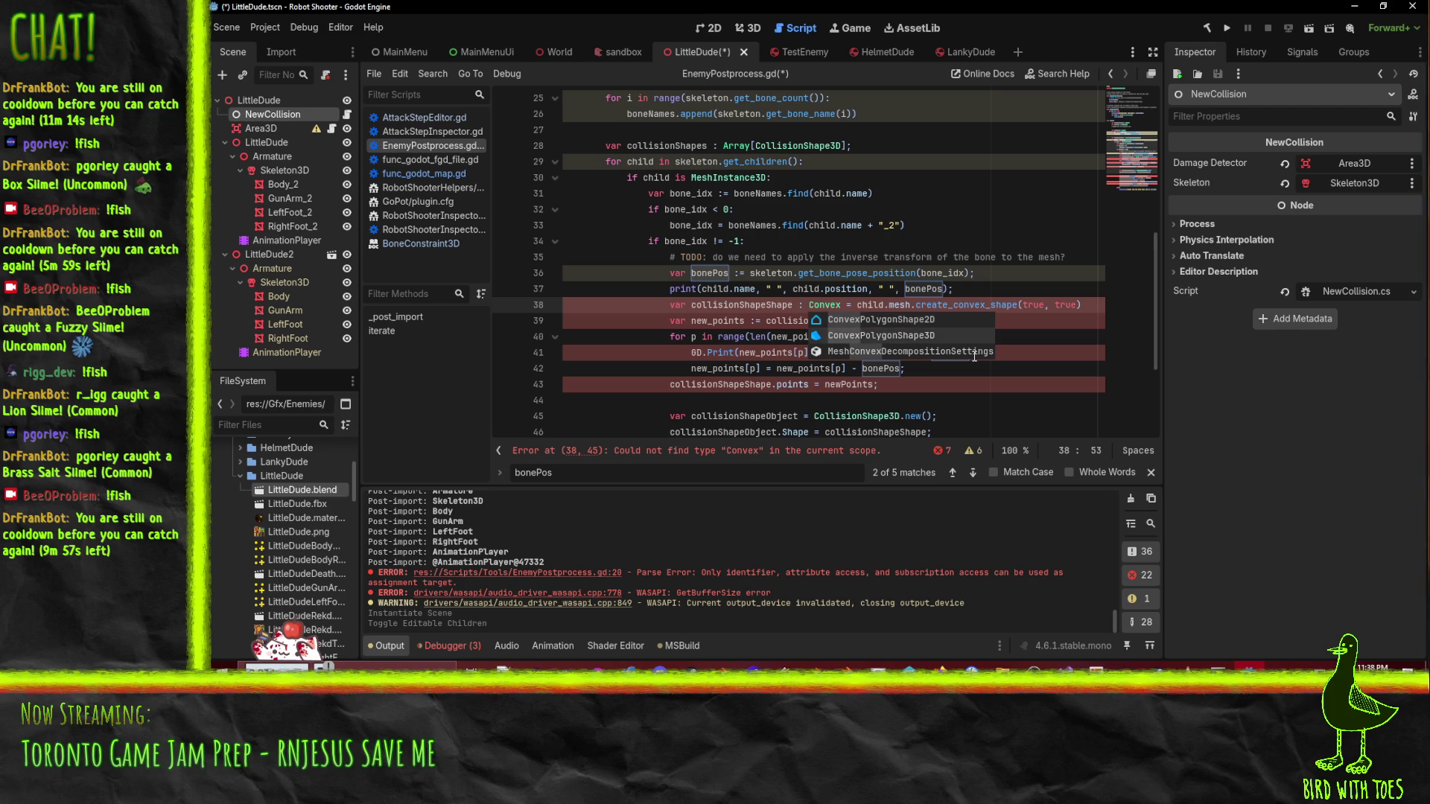
key(Return)
key(Down)
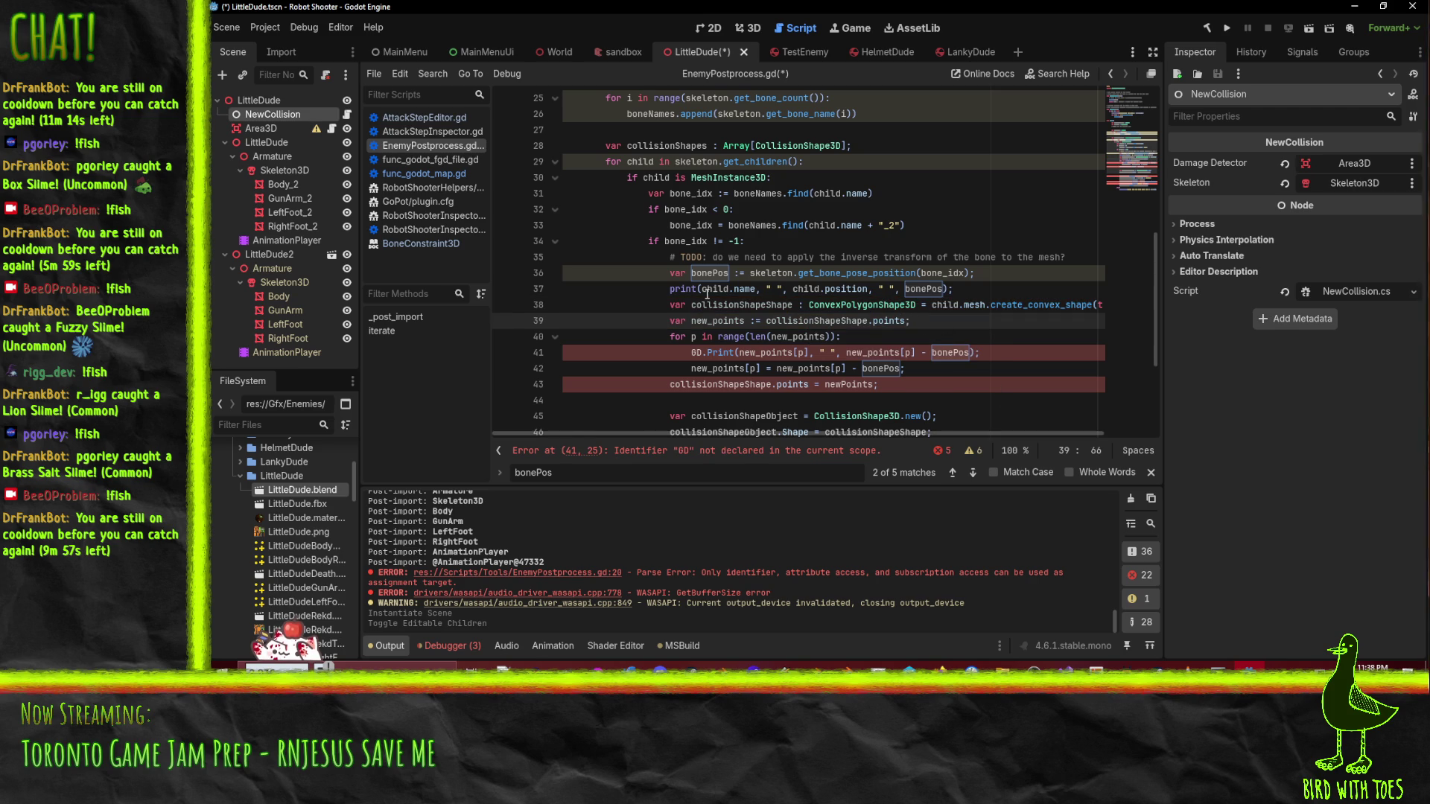
key(Up)
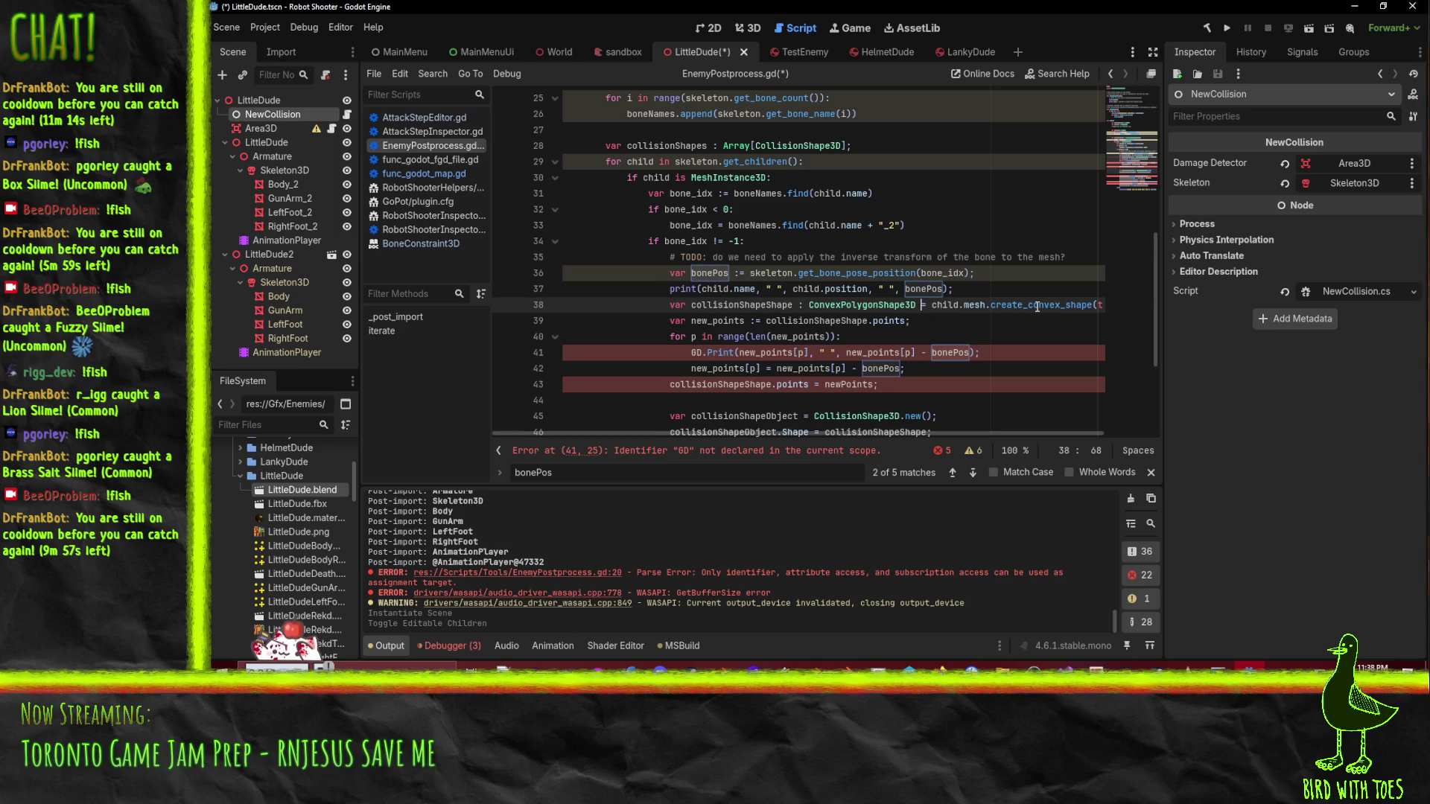
- Split the declaration and convex-shape assignment onto separate lines, with blank lines around them
key(Return)
text(collisionShapeShape)
key(End)
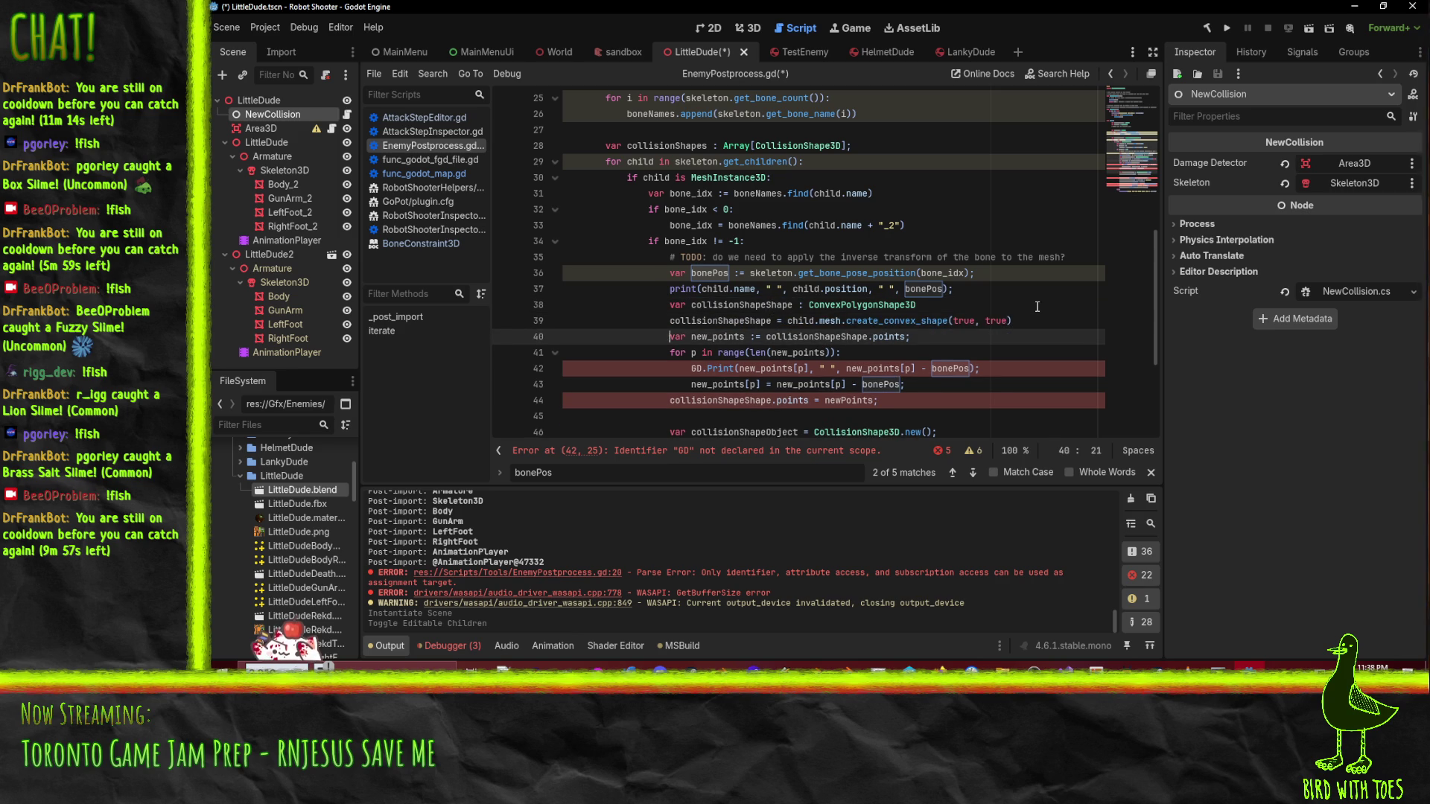
key(Return)
key(Up)
key(Up)
key(Return)
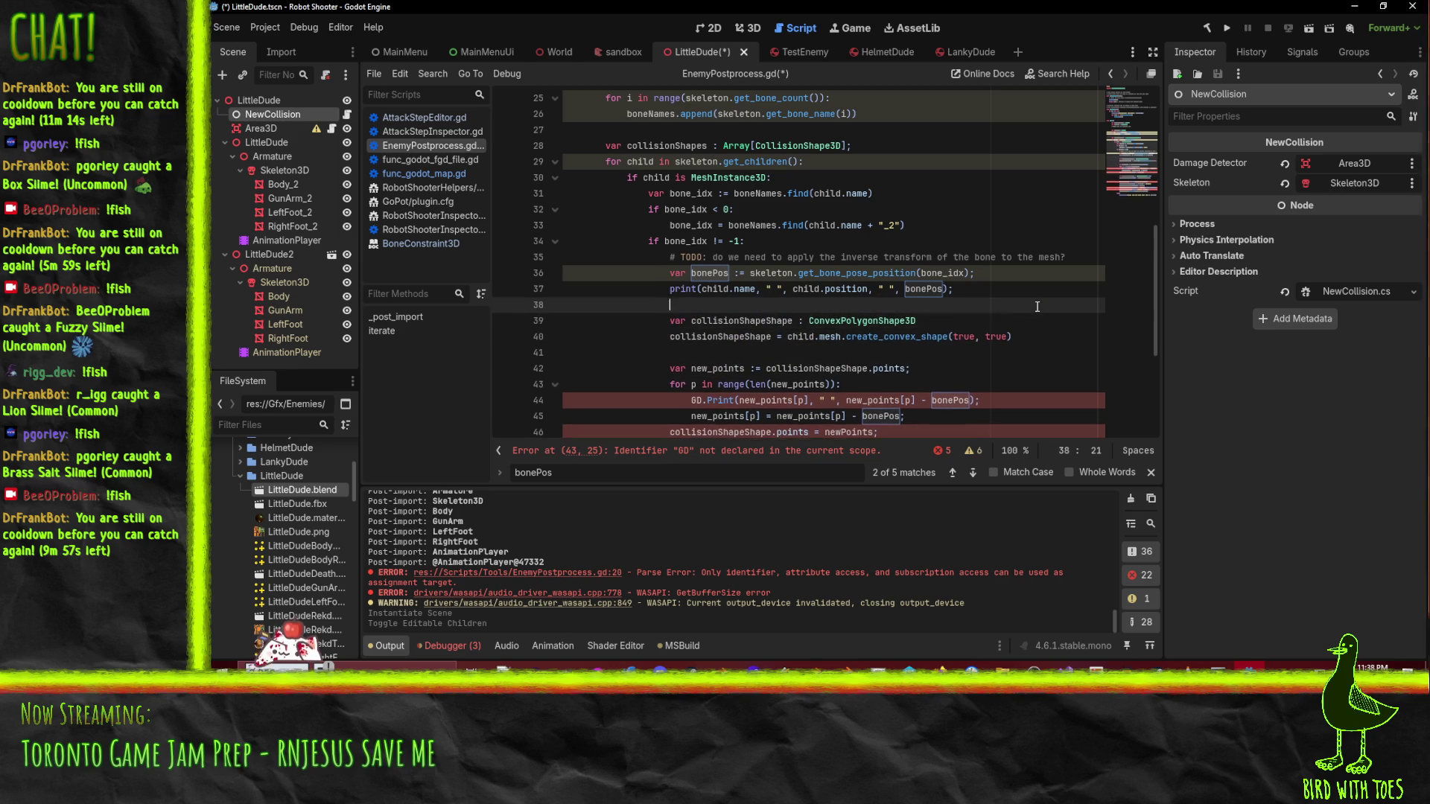
key(Up)
key(Up)
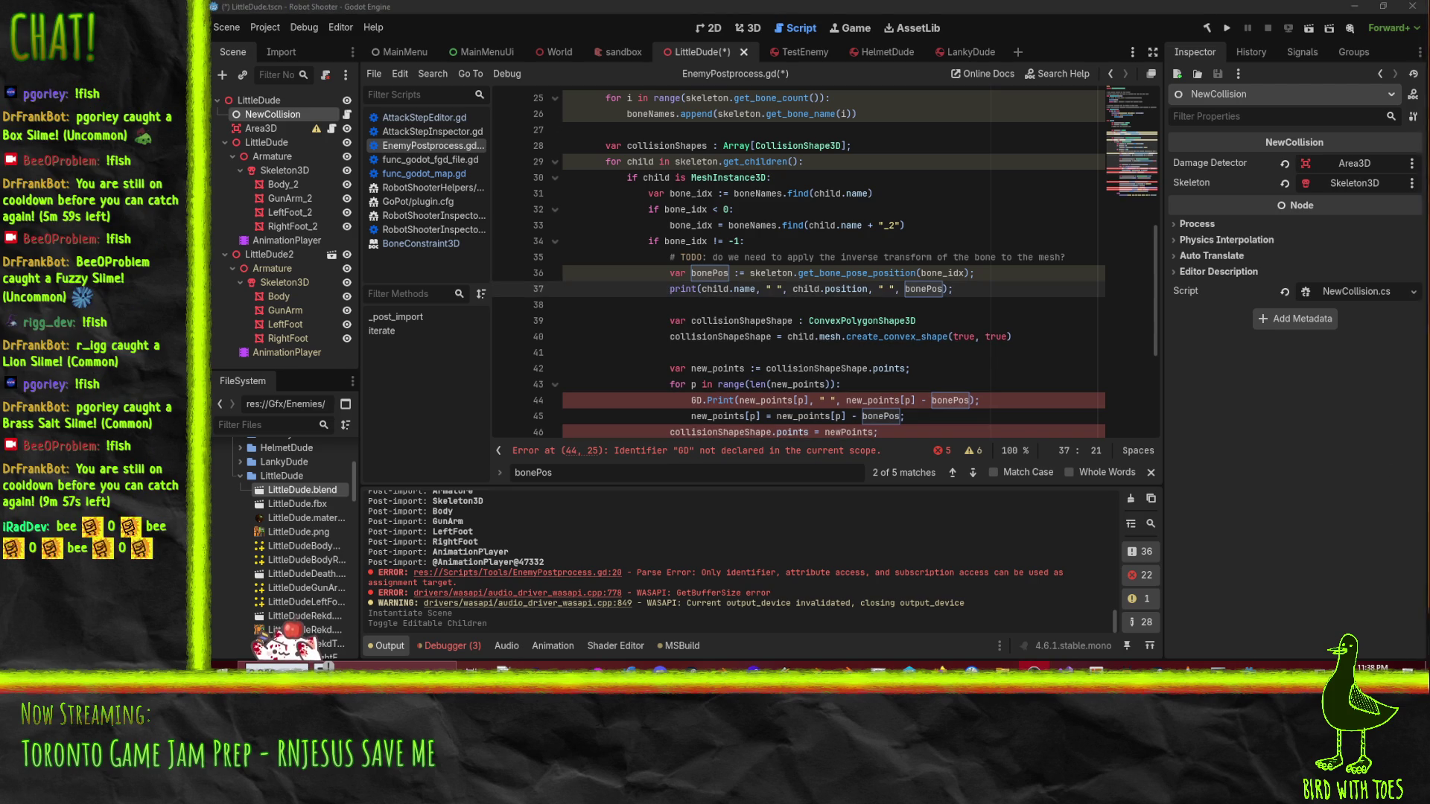
- Inspect the LittleDude2 and Area3D nodes, then switch to the TestEnemy scene
click(823, 384)
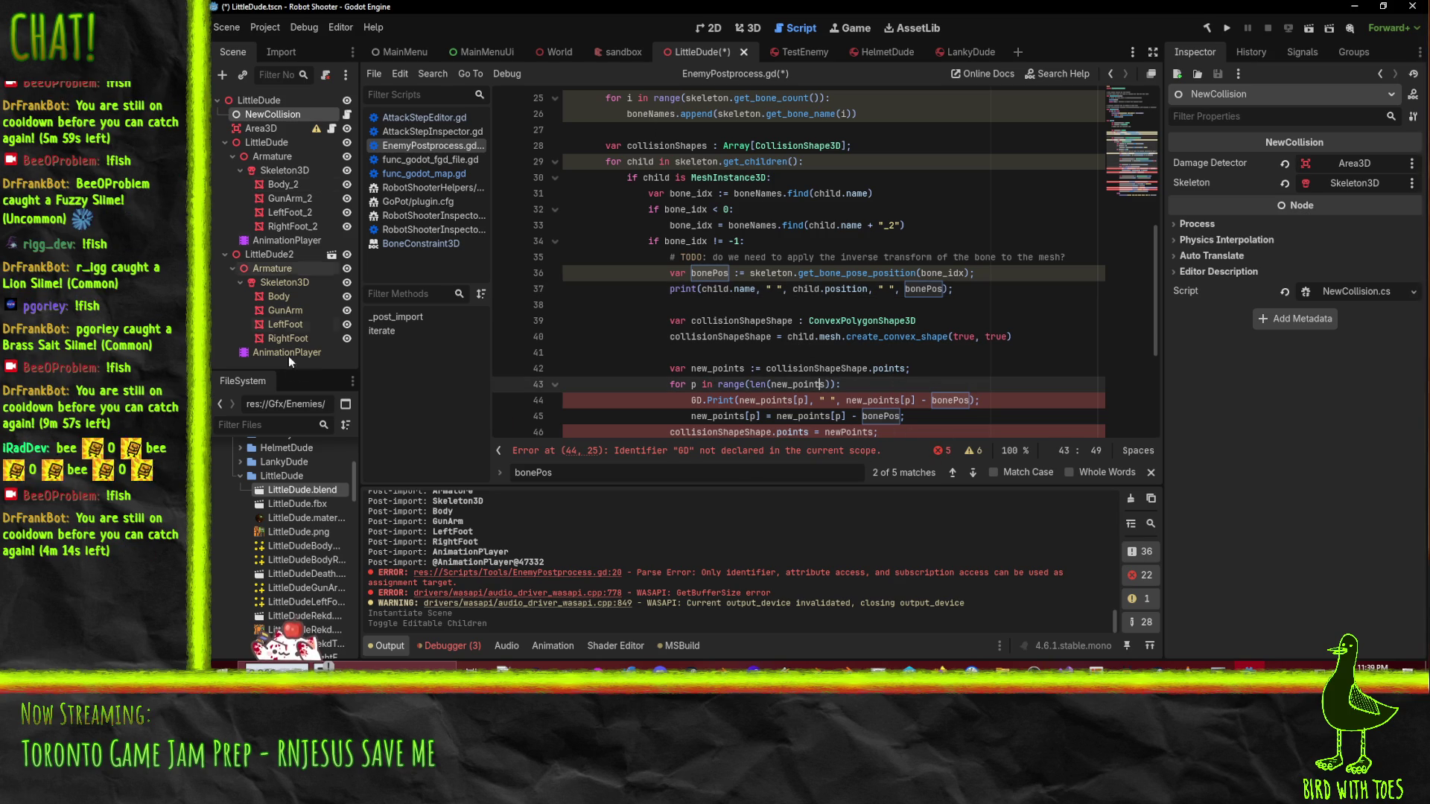
click(269, 254)
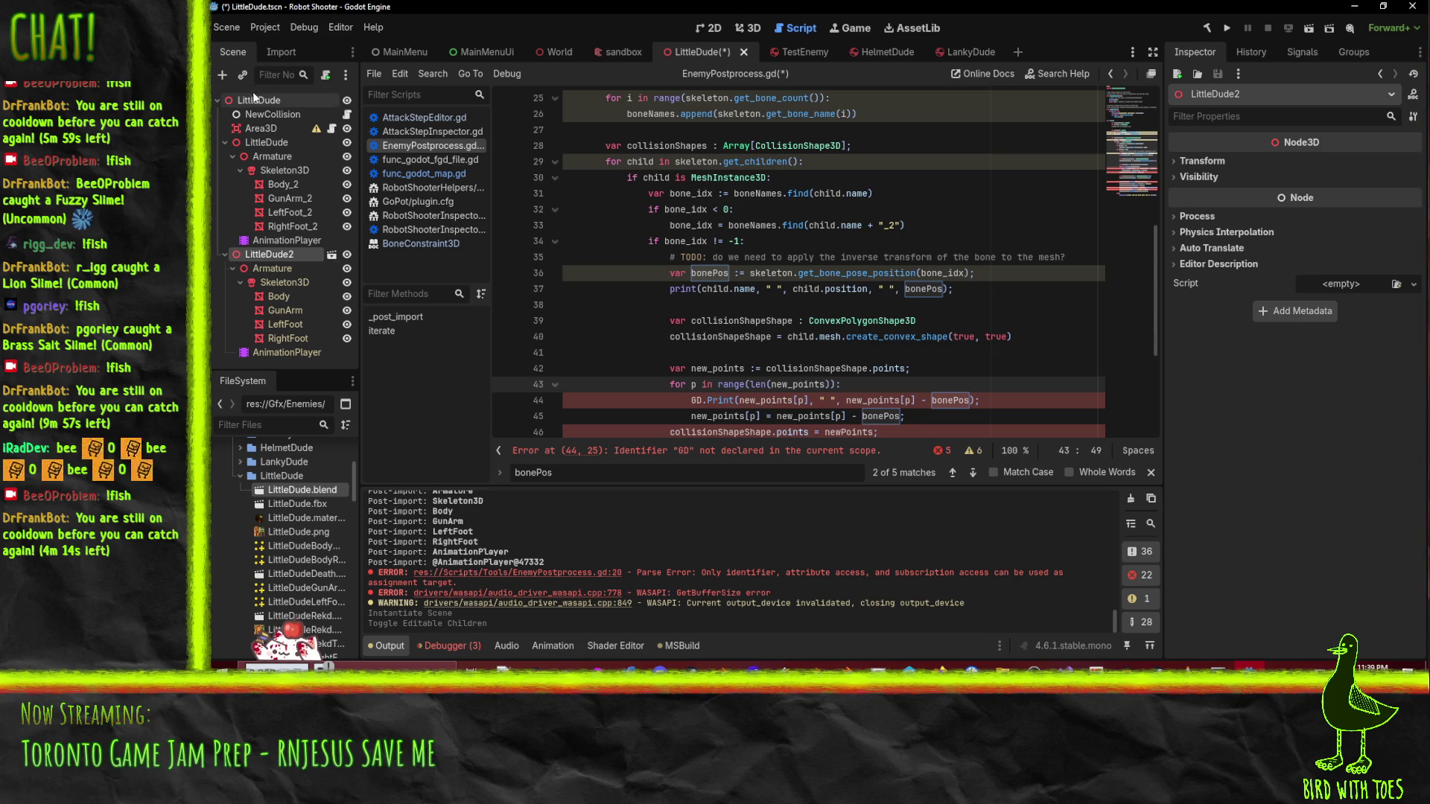
click(264, 128)
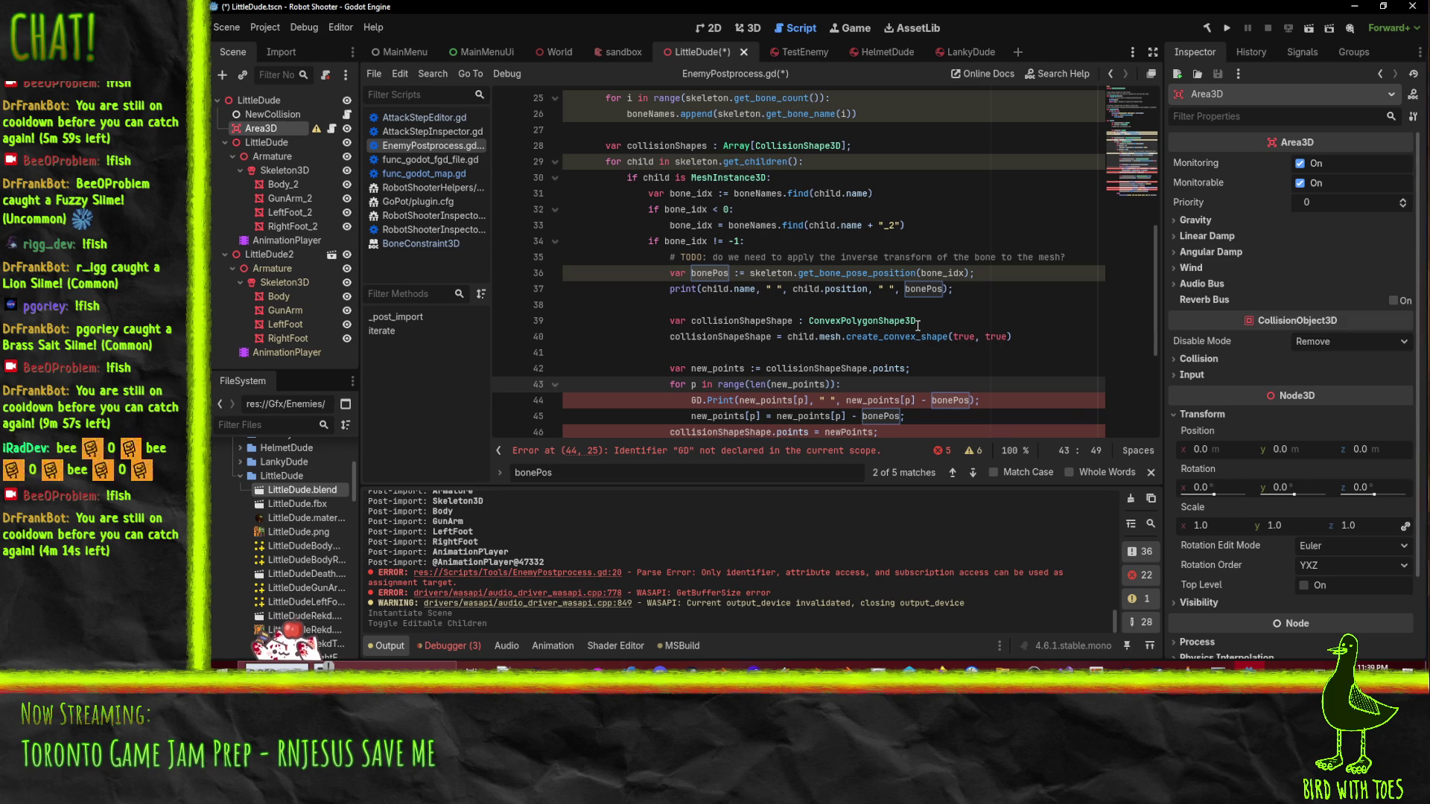
mouse_move(917, 325)
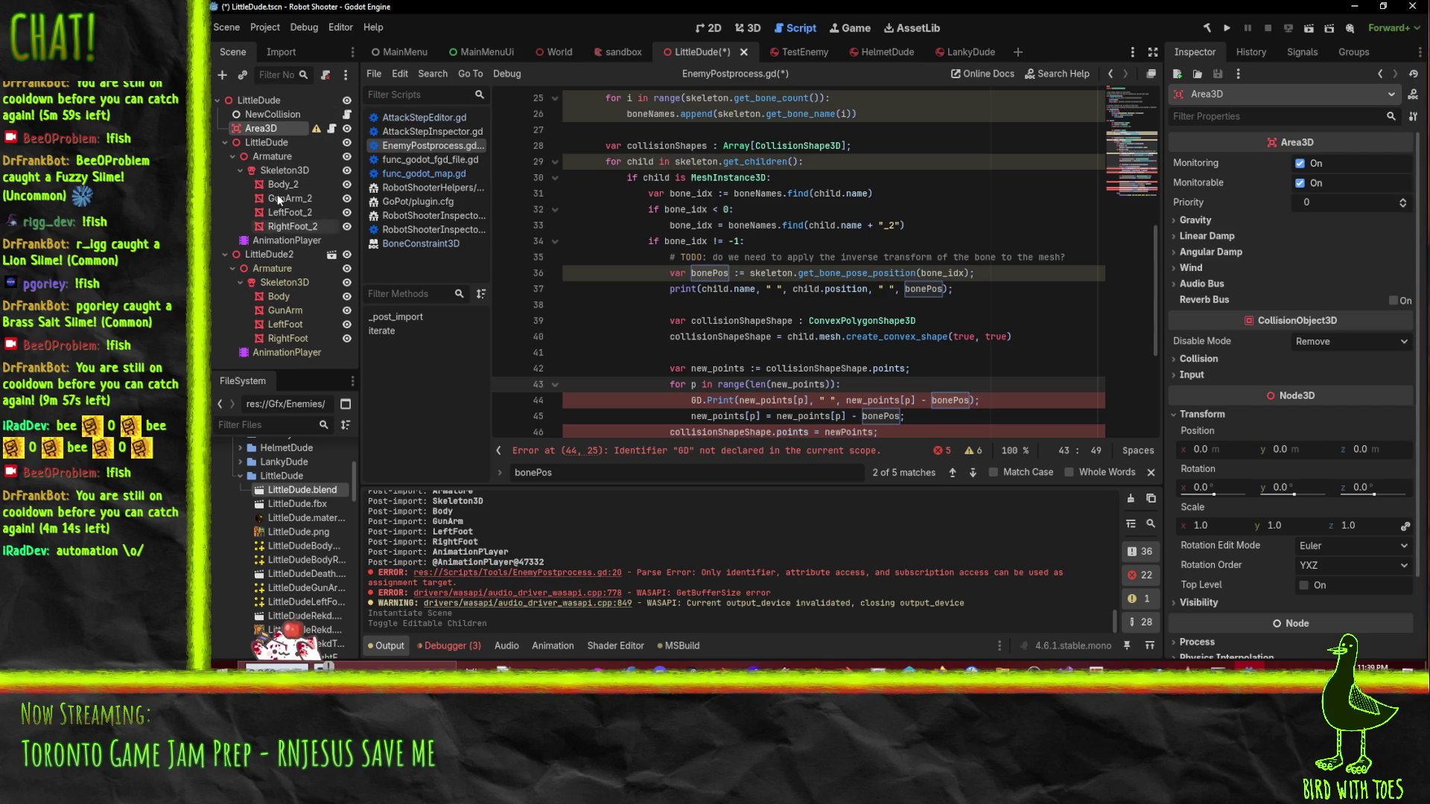
click(793, 50)
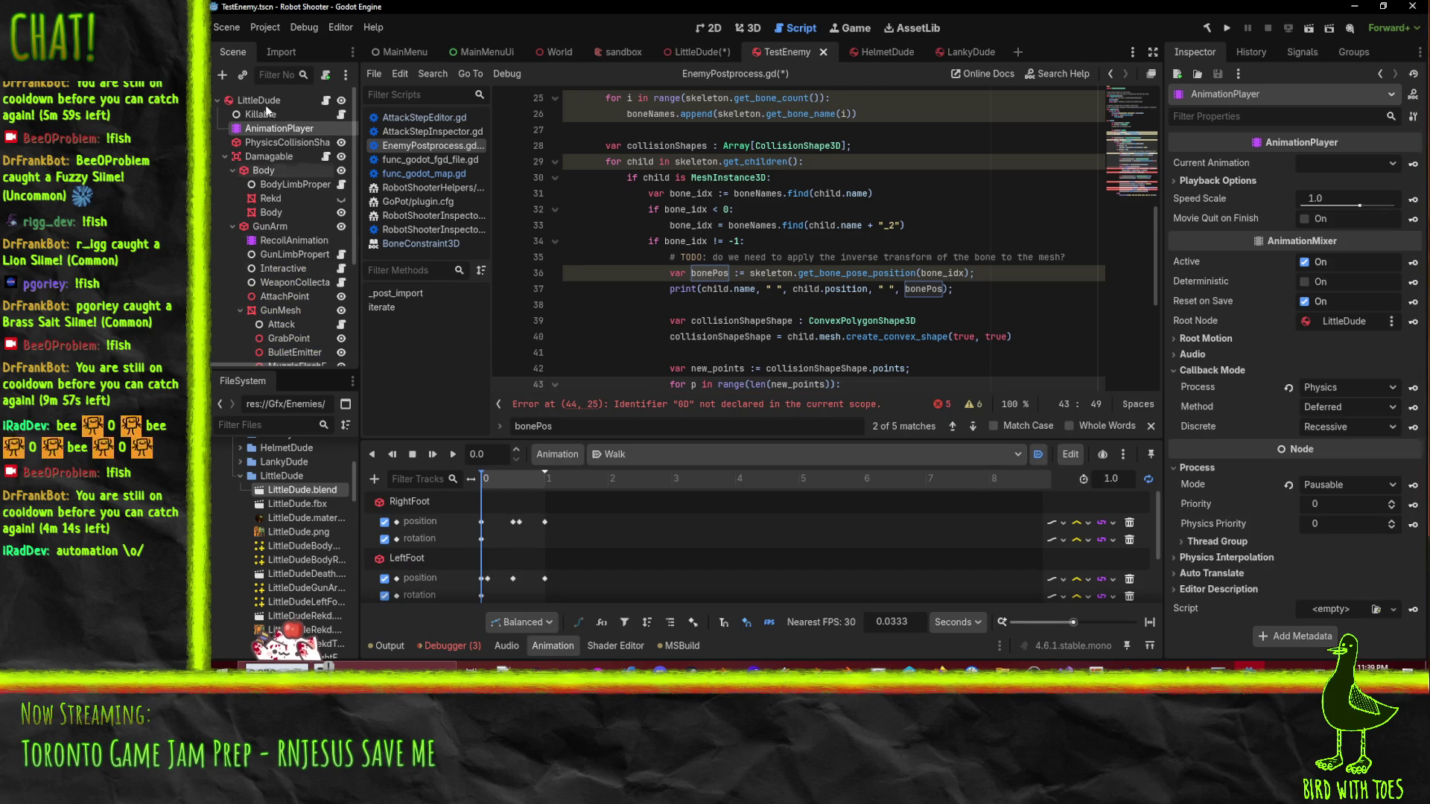
- Inspect the TestEnemy robot's Damagable area, Body collision shape and EnemyLimb properties in 3D
click(749, 28)
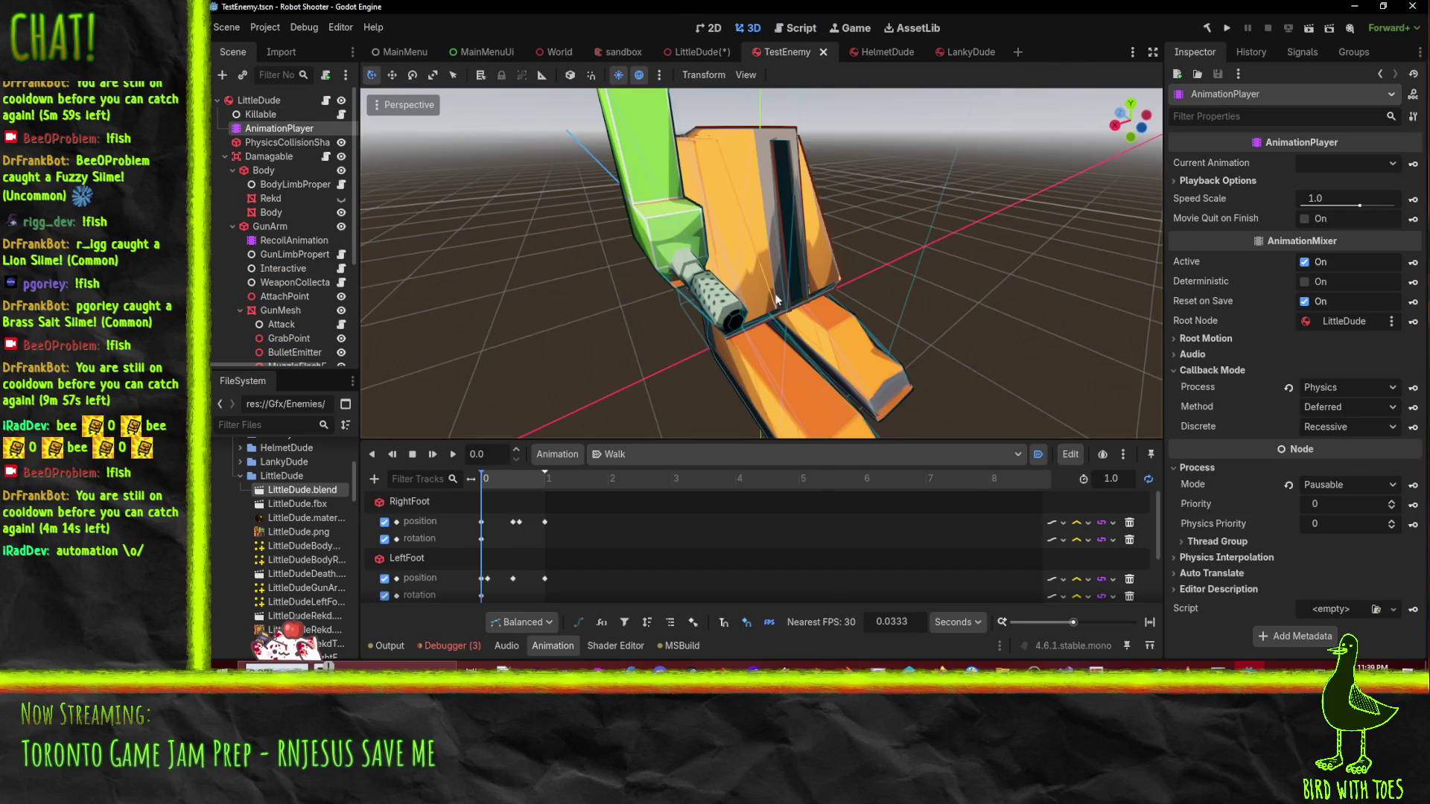
drag(818, 319, 829, 330)
scroll(832, 330, down, 2)
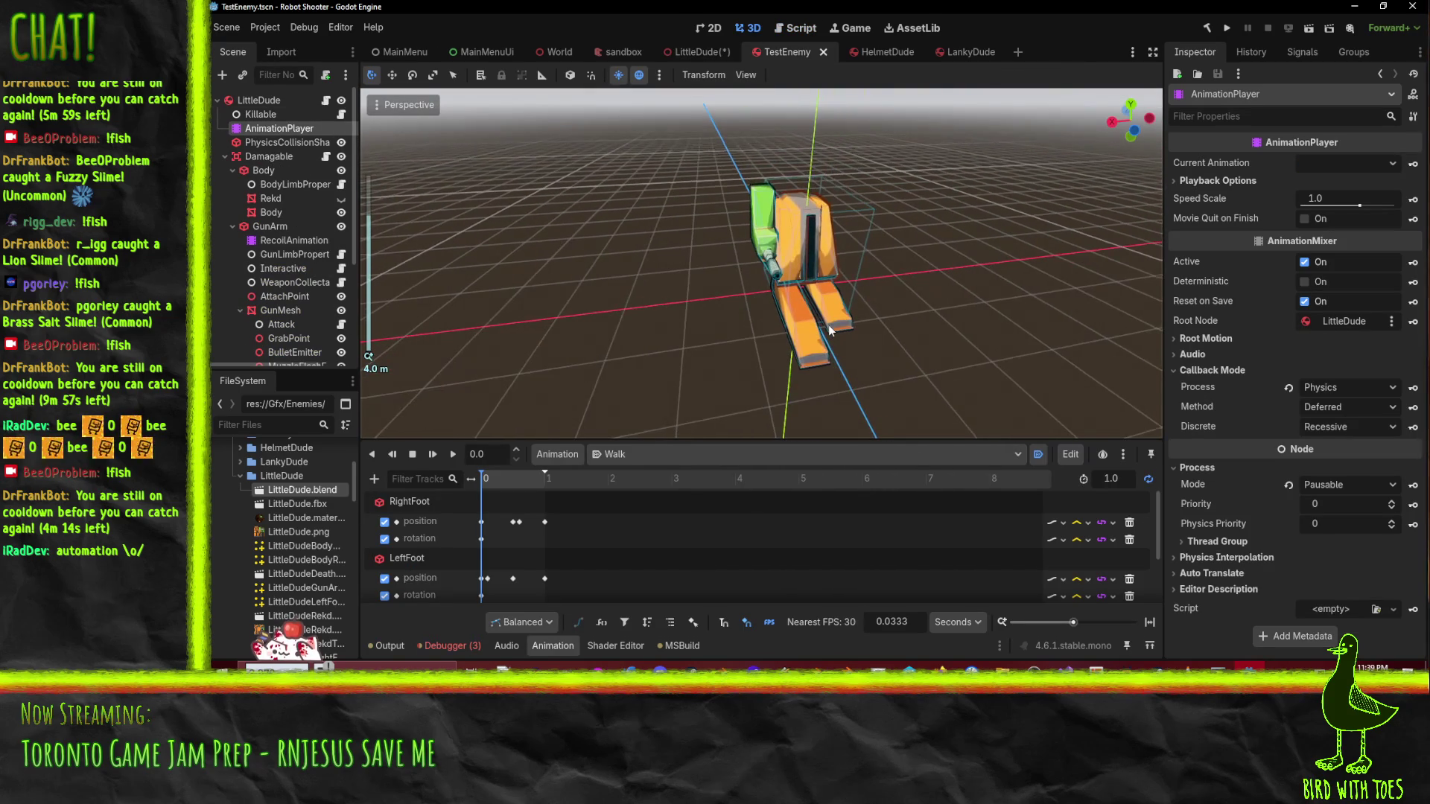
click(266, 114)
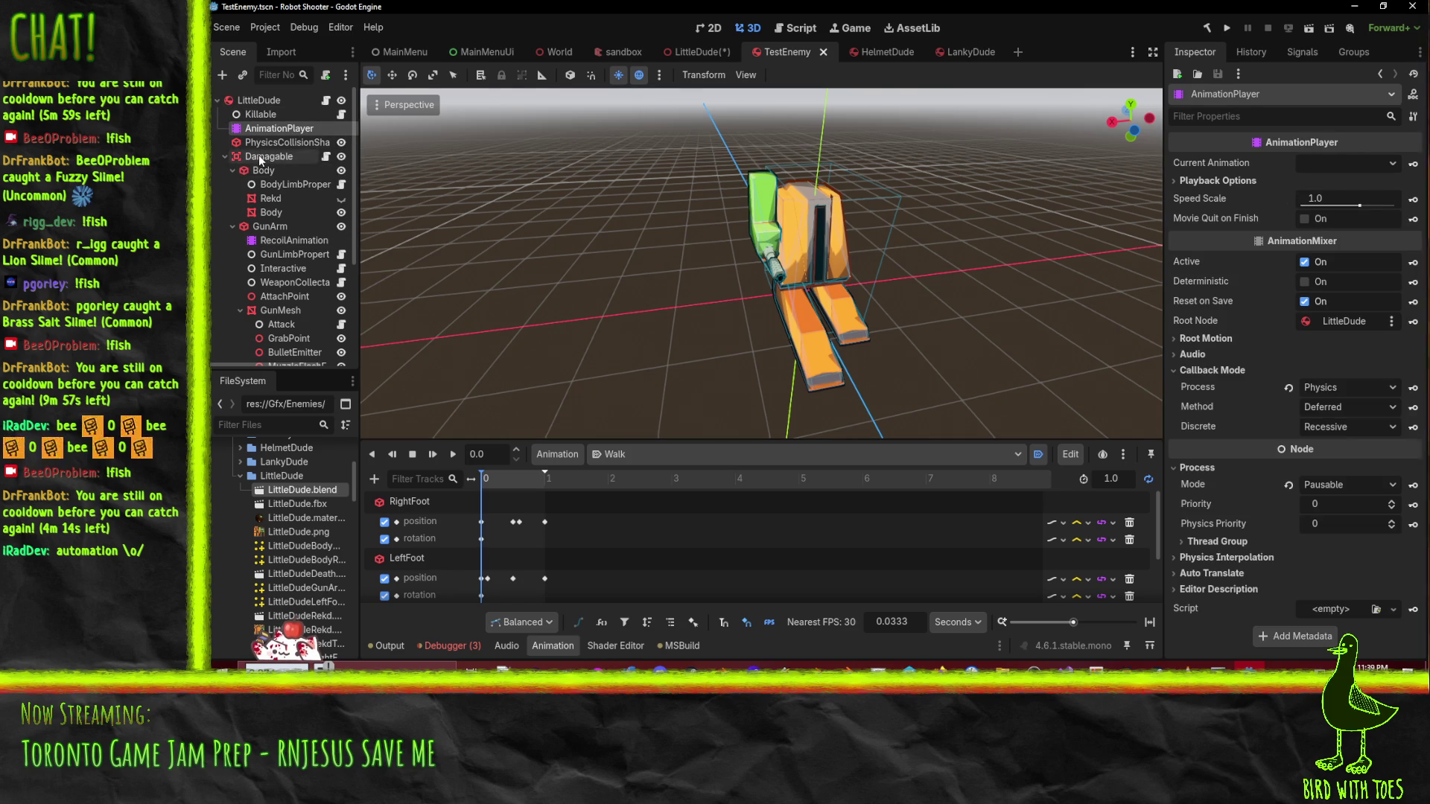
click(260, 155)
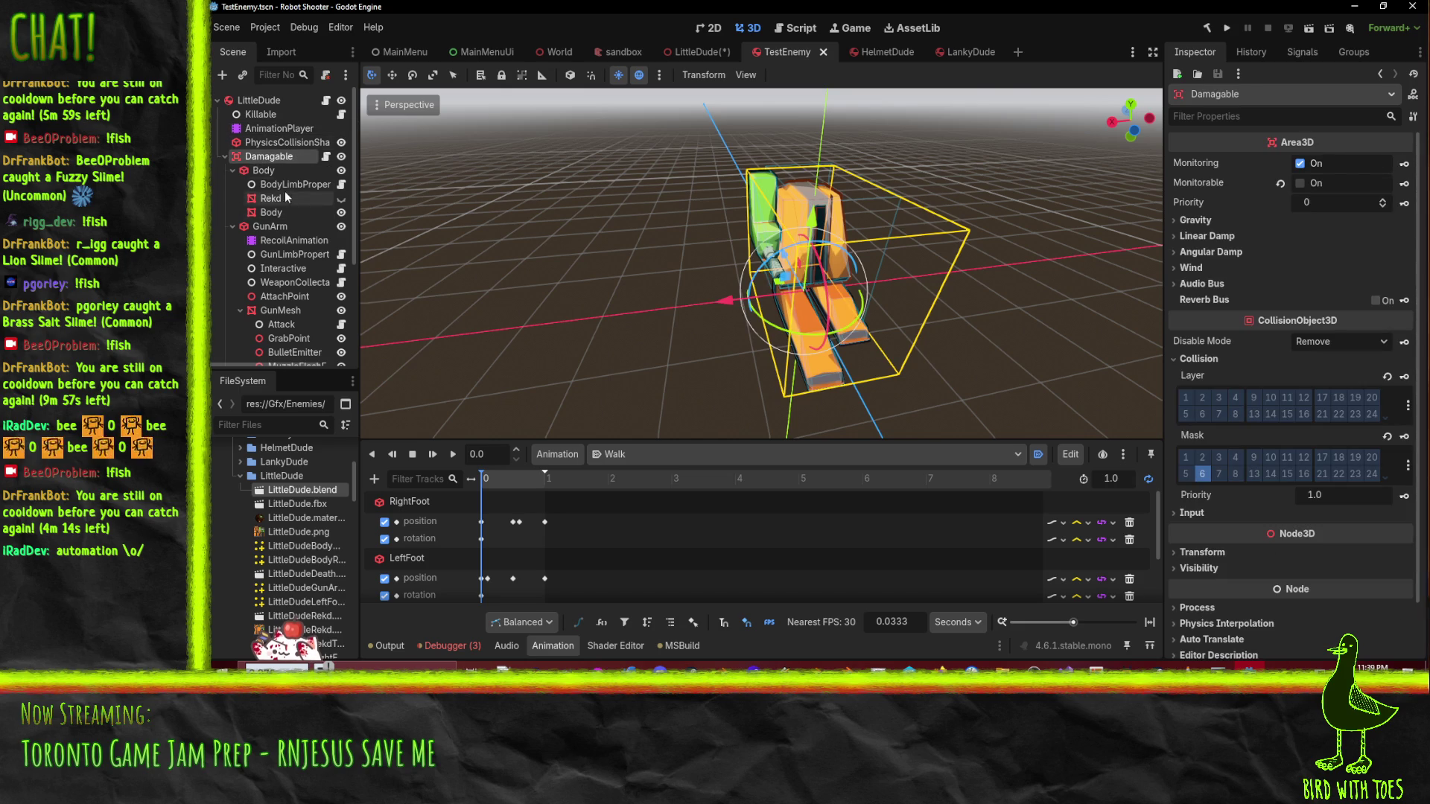
click(253, 173)
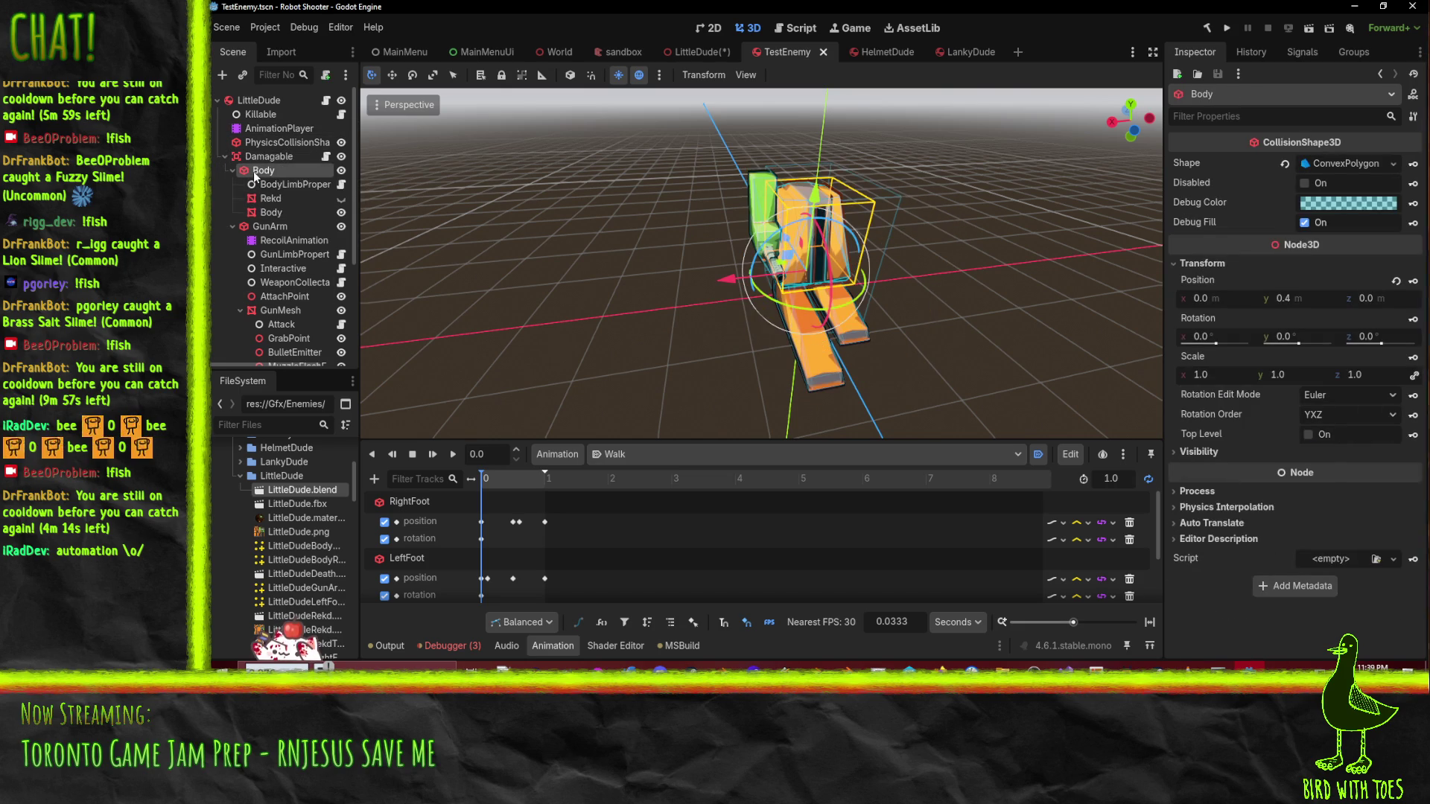
click(290, 185)
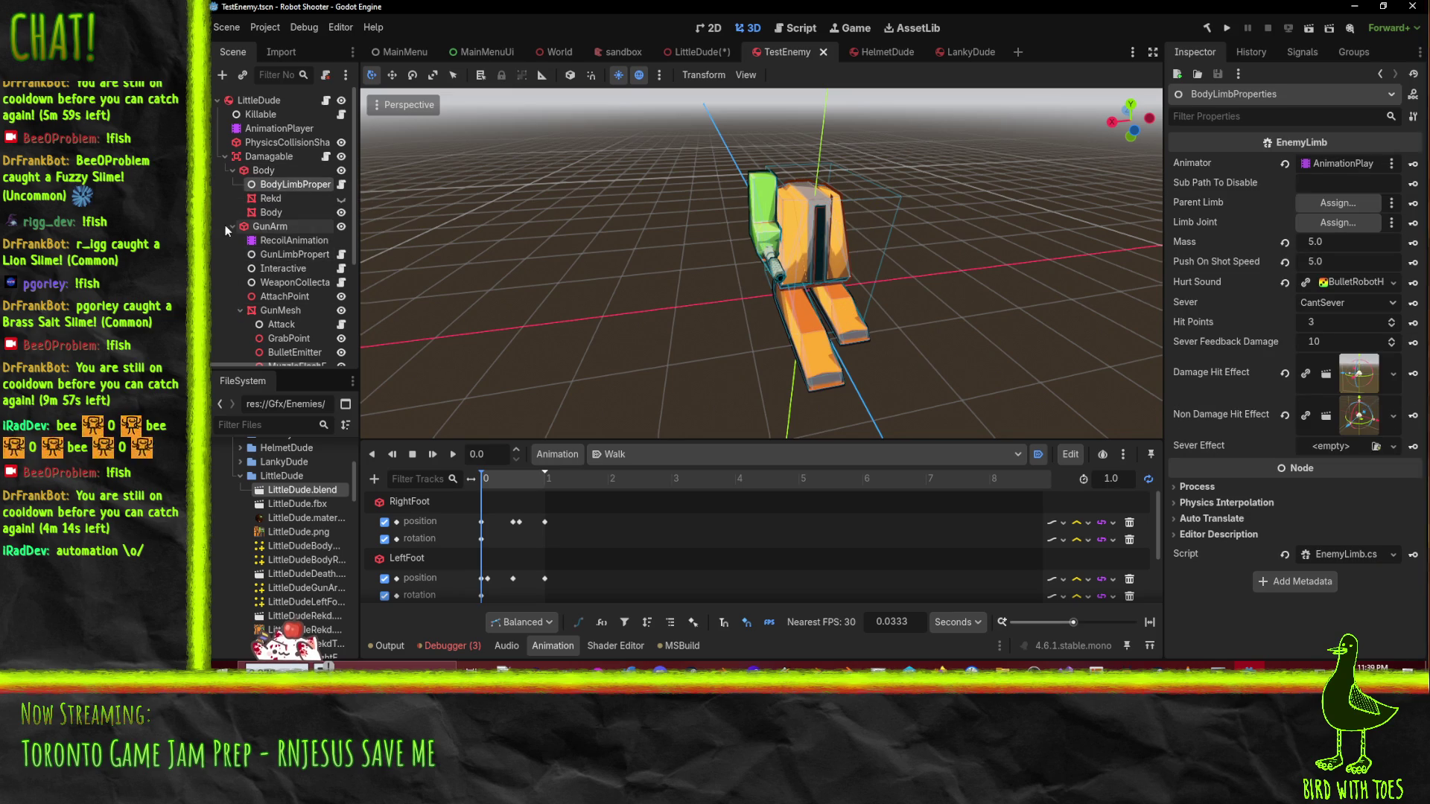
- Review the LeftFootJoint settings, then bring the dreamlo.com browser window forward
scroll(285, 244, down, 3)
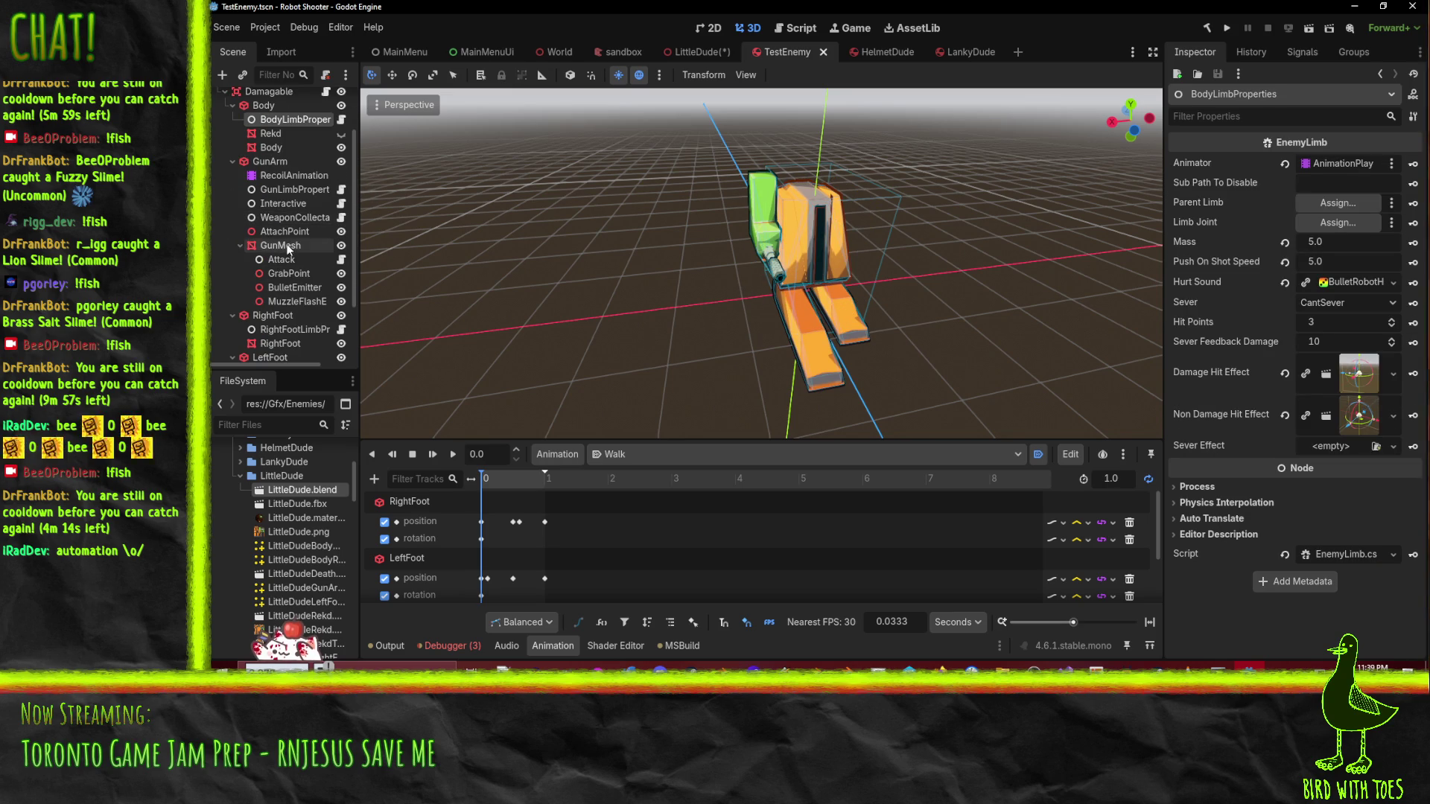
scroll(295, 319, down, 3)
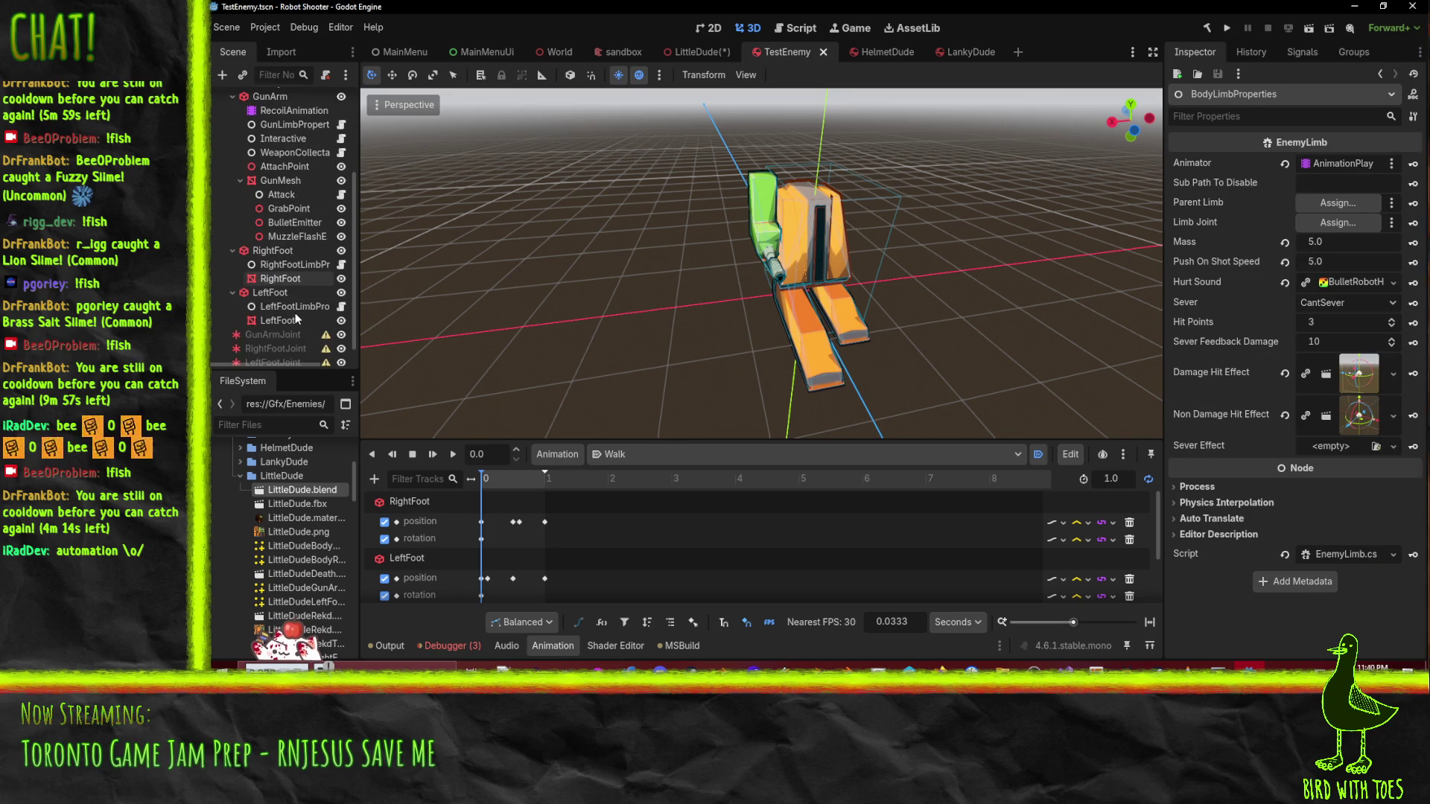
scroll(276, 166, down, 1)
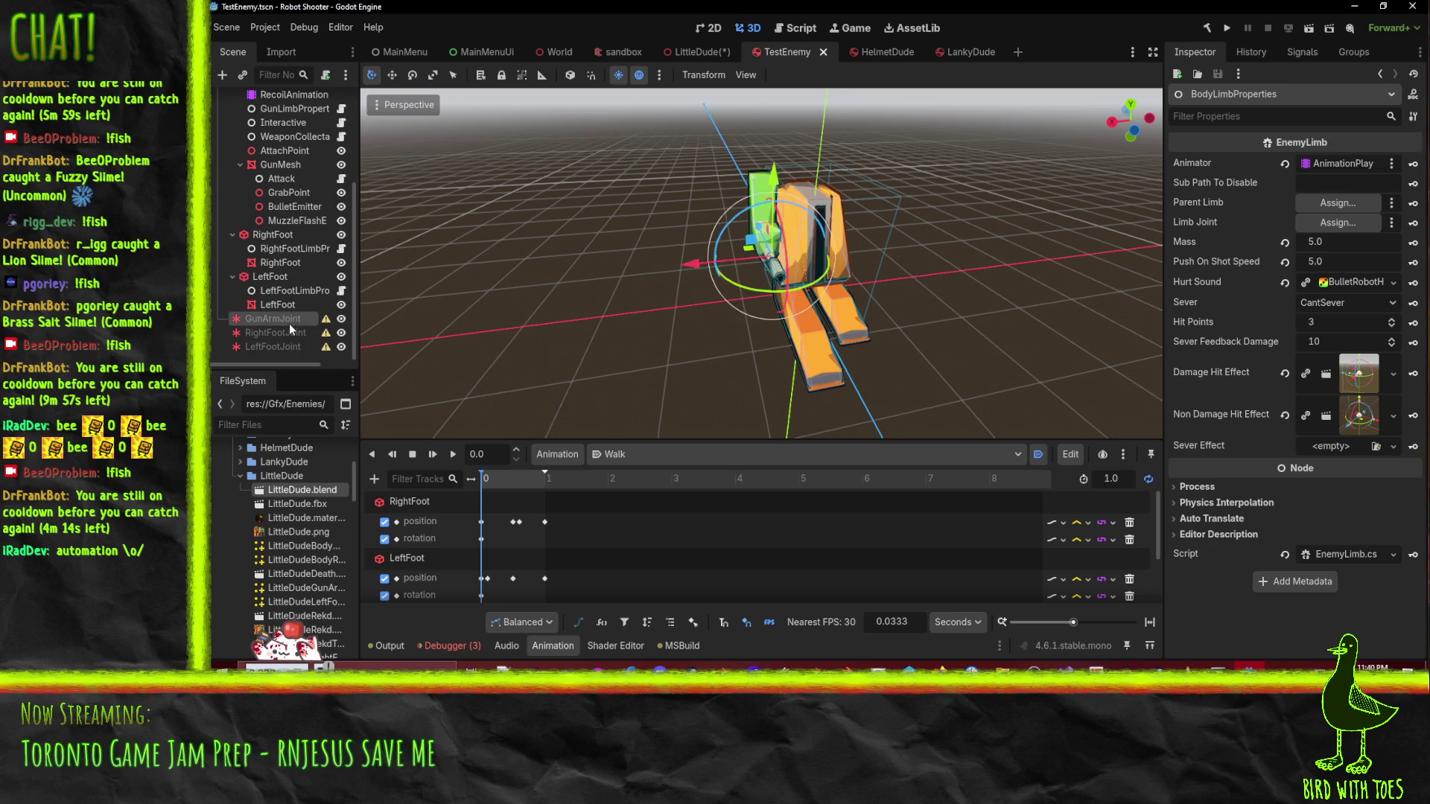
click(291, 347)
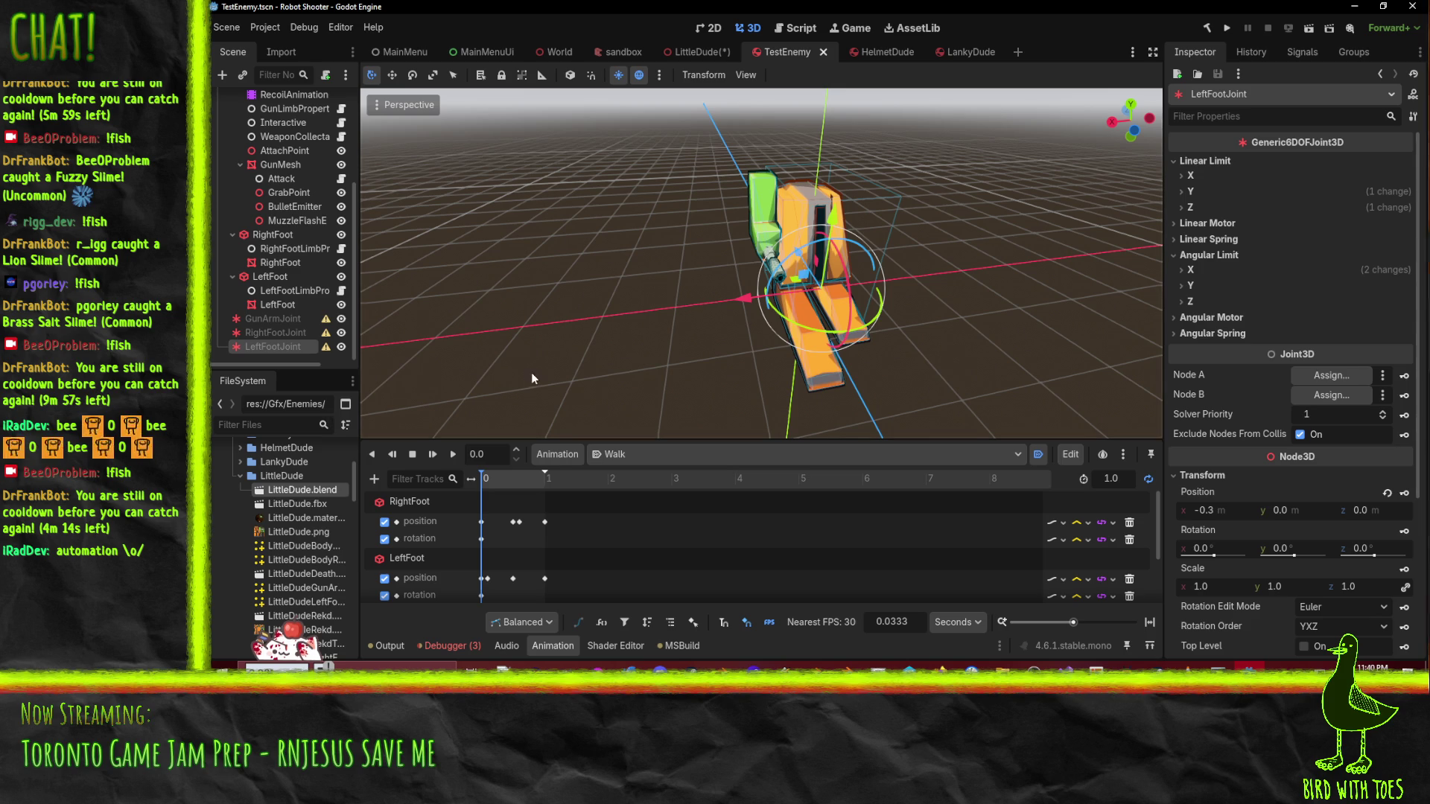
scroll(240, 304, up, 4)
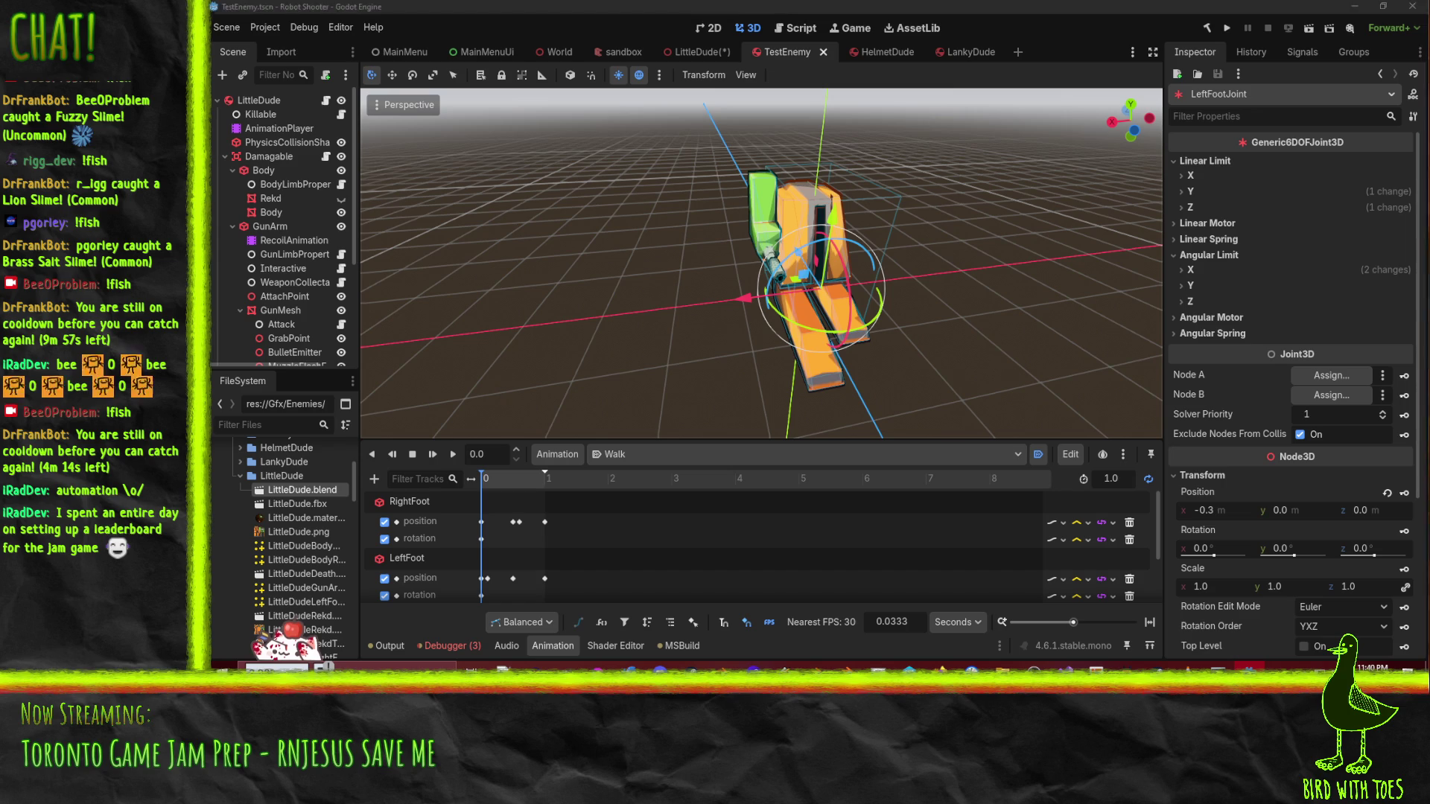
key(super+d)
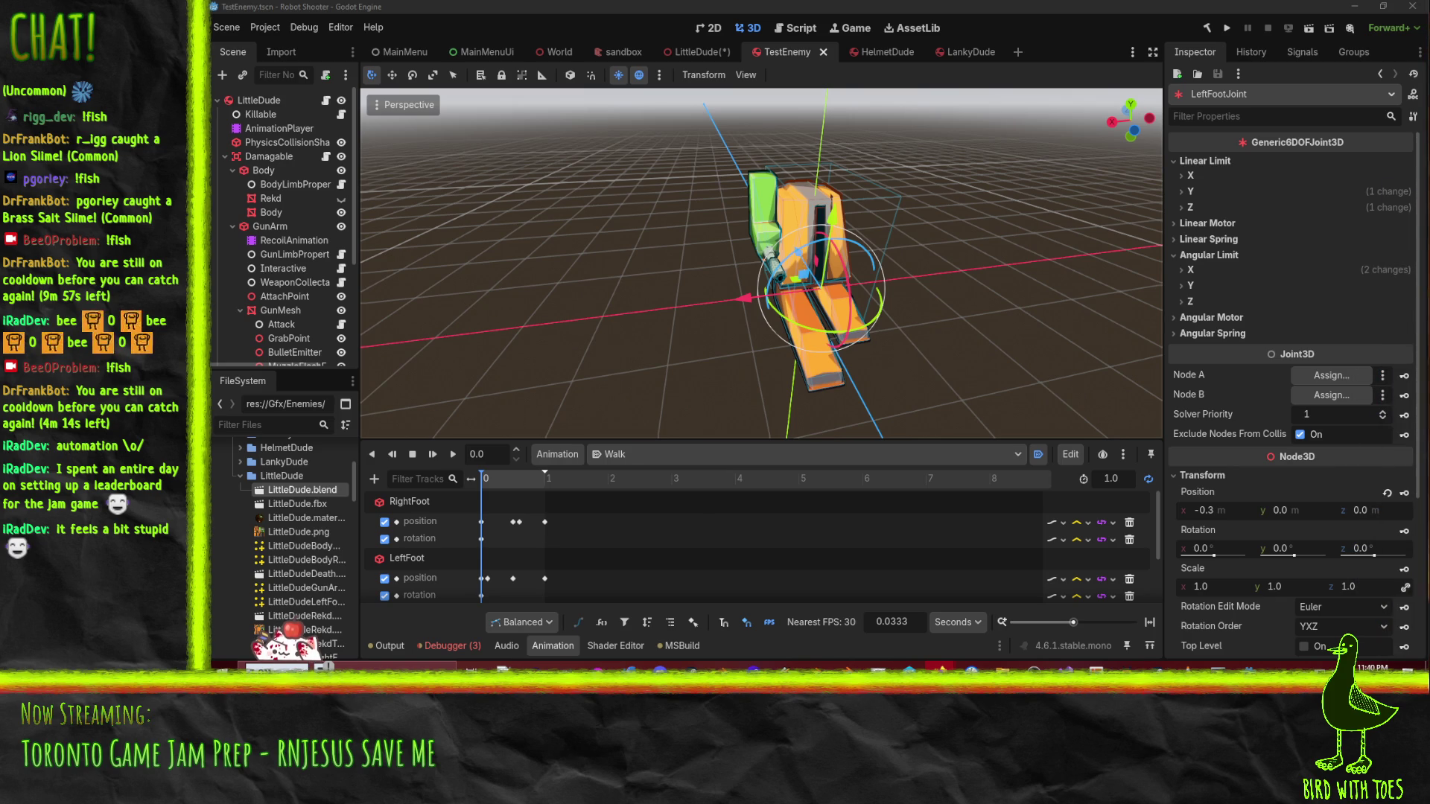
key(alt+Tab)
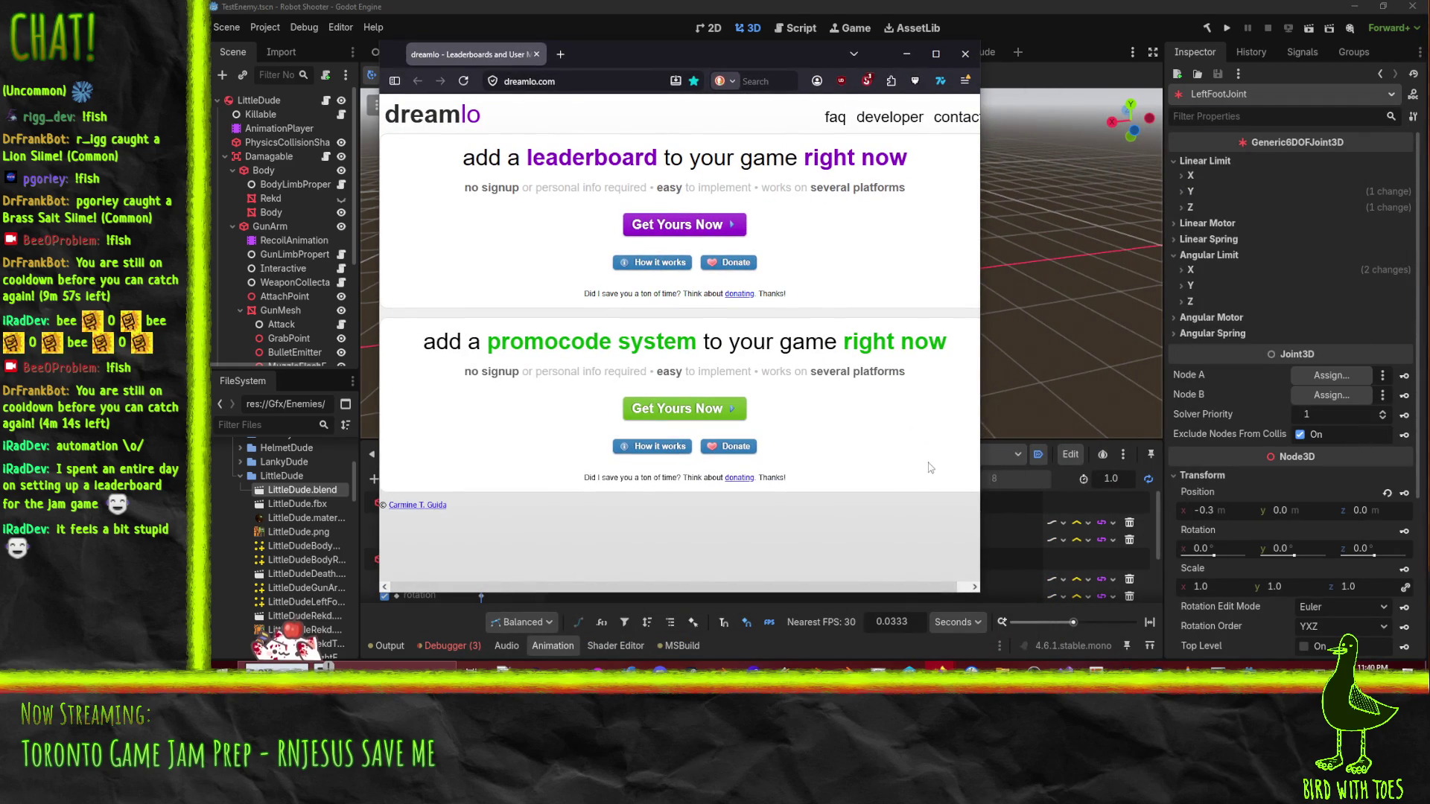
- Maximize Firefox and open dreamlo.com's developer page
click(936, 53)
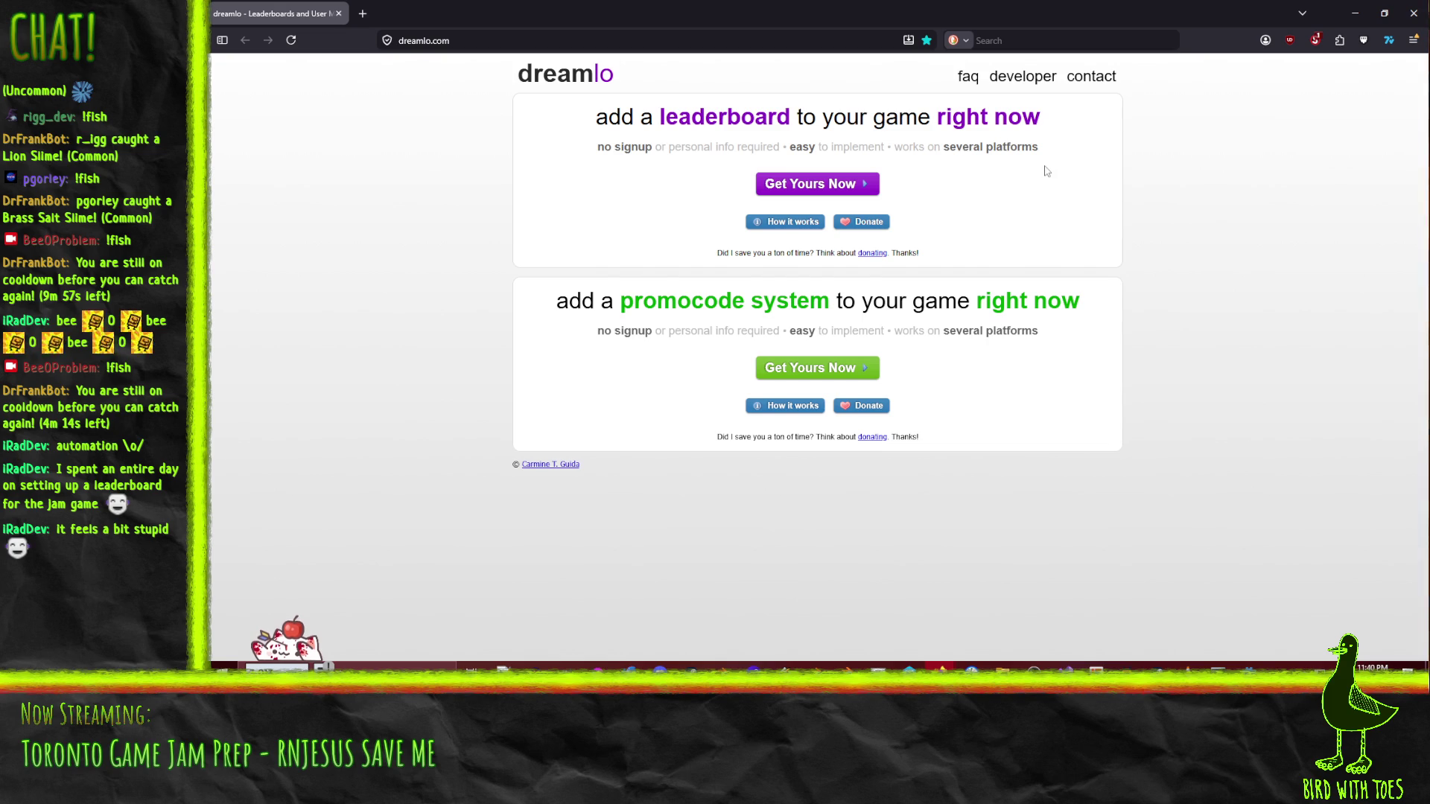
click(767, 222)
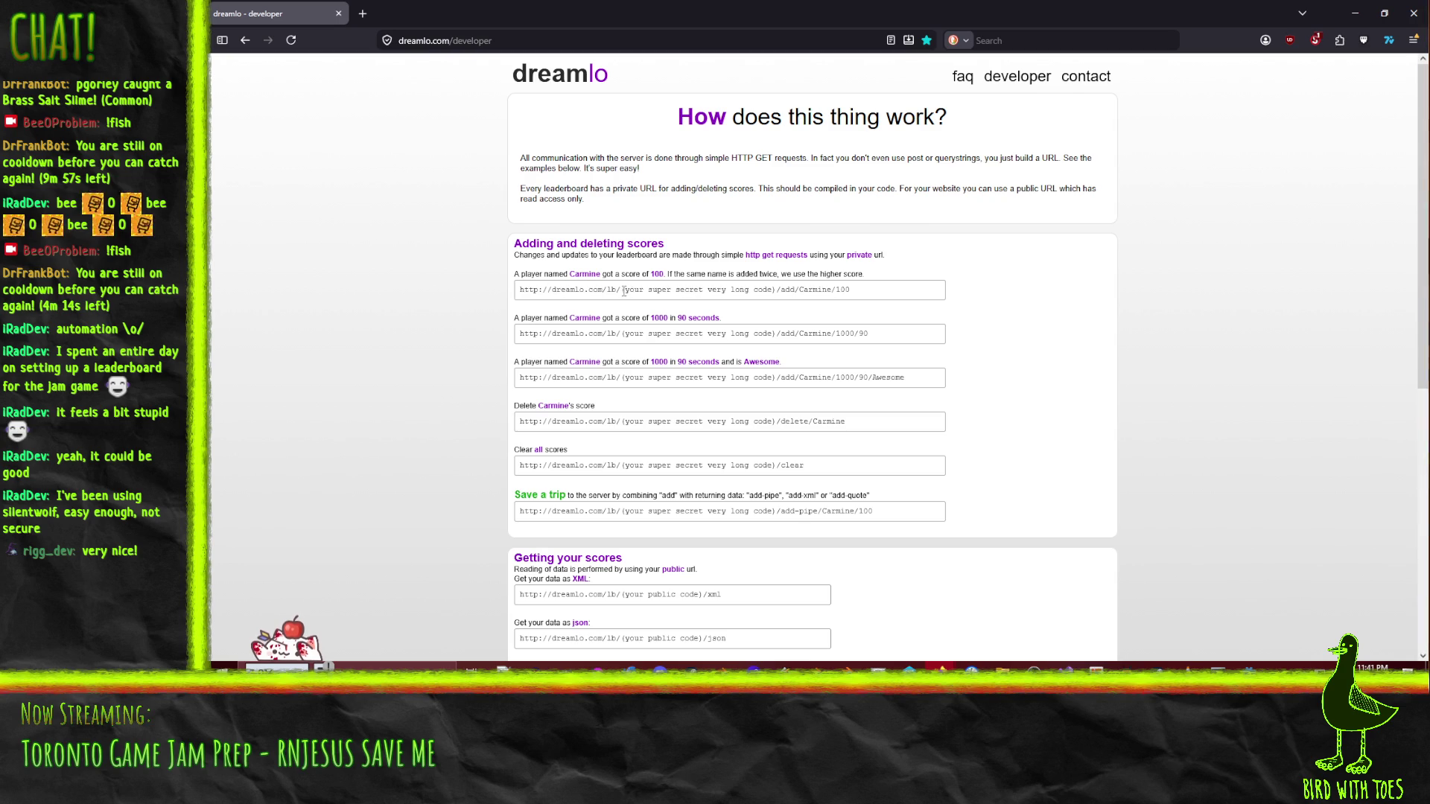
- Review the secret-code example URL and Getting your scores section, then close the dreamlo page
drag(623, 291, 777, 294)
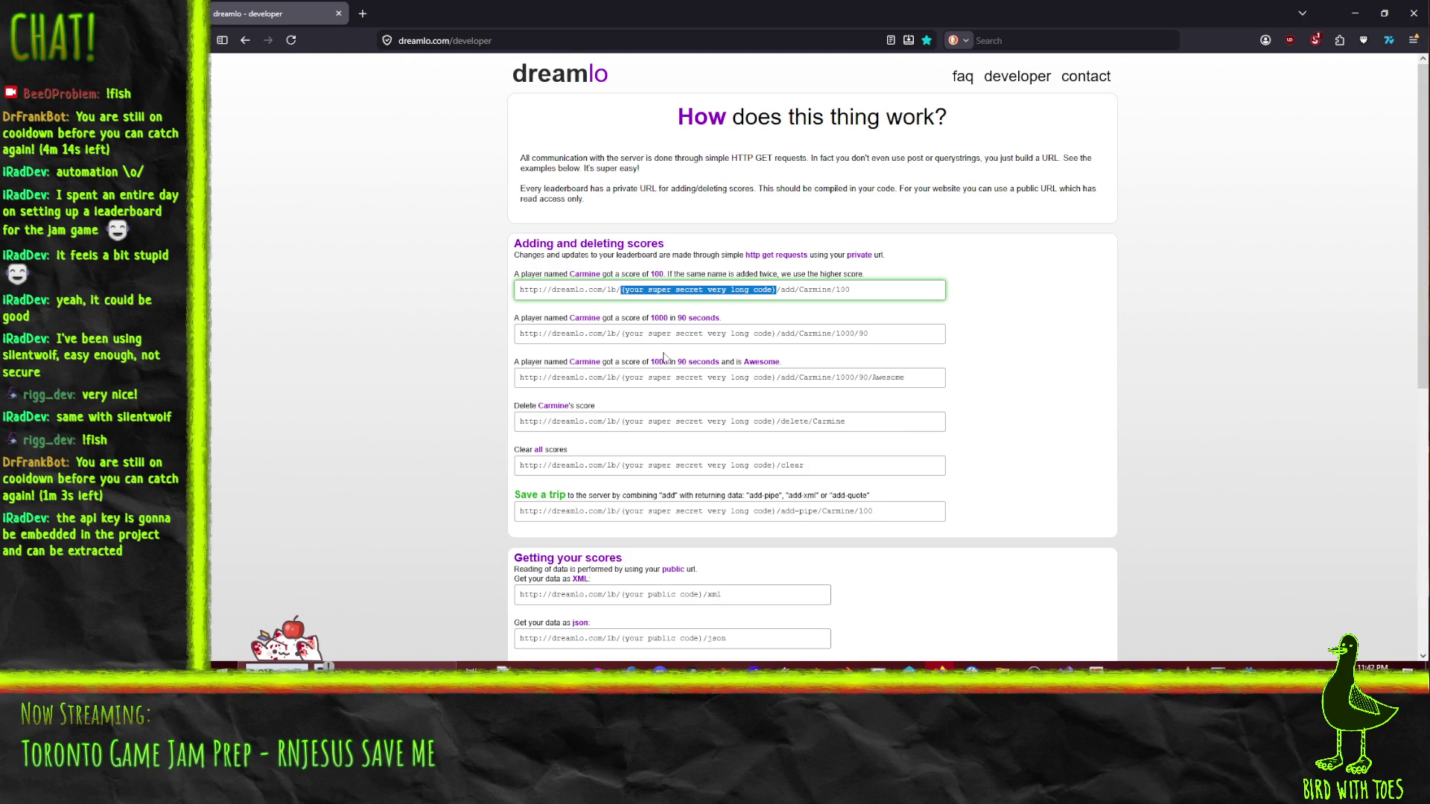
click(369, 264)
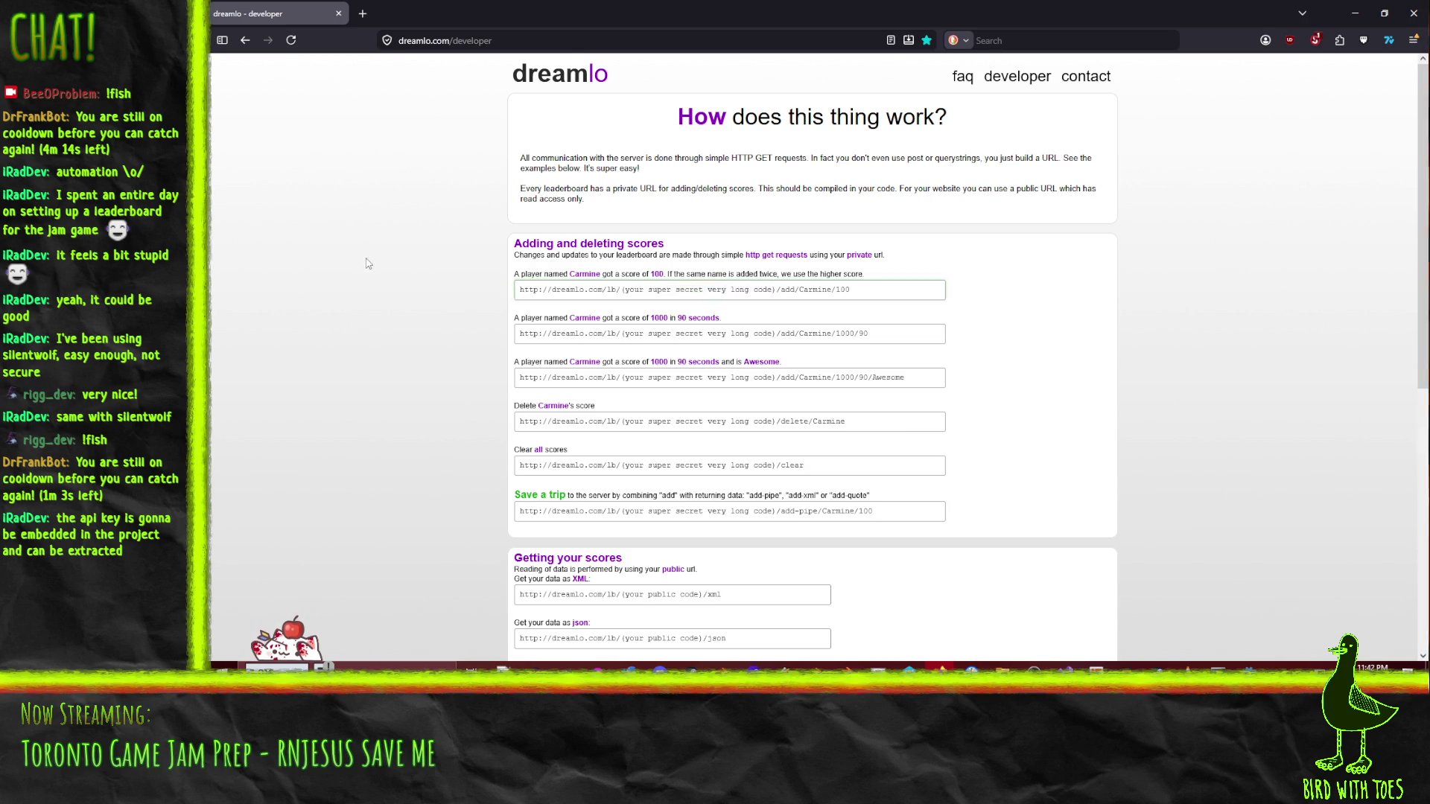
scroll(398, 306, down, 6)
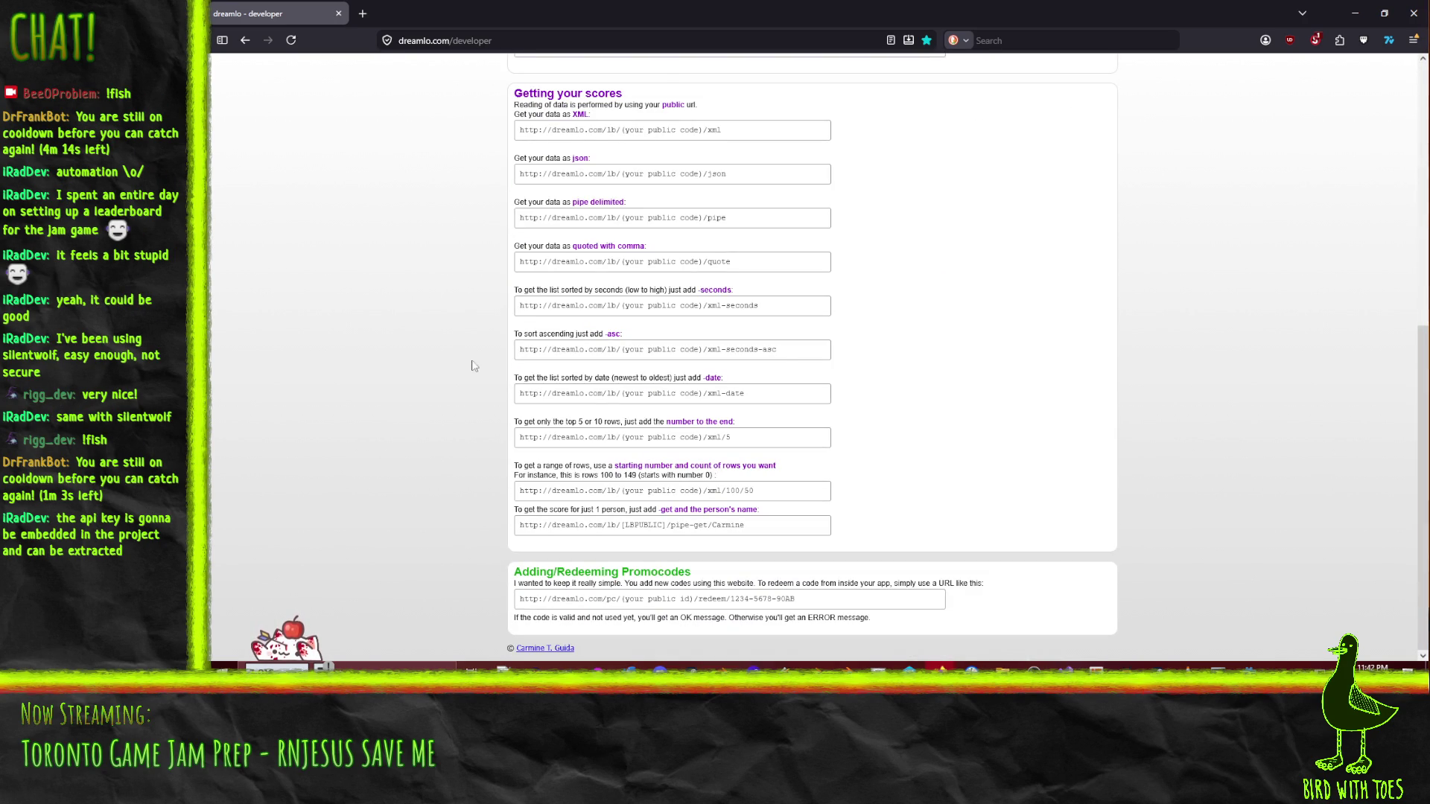
click(338, 14)
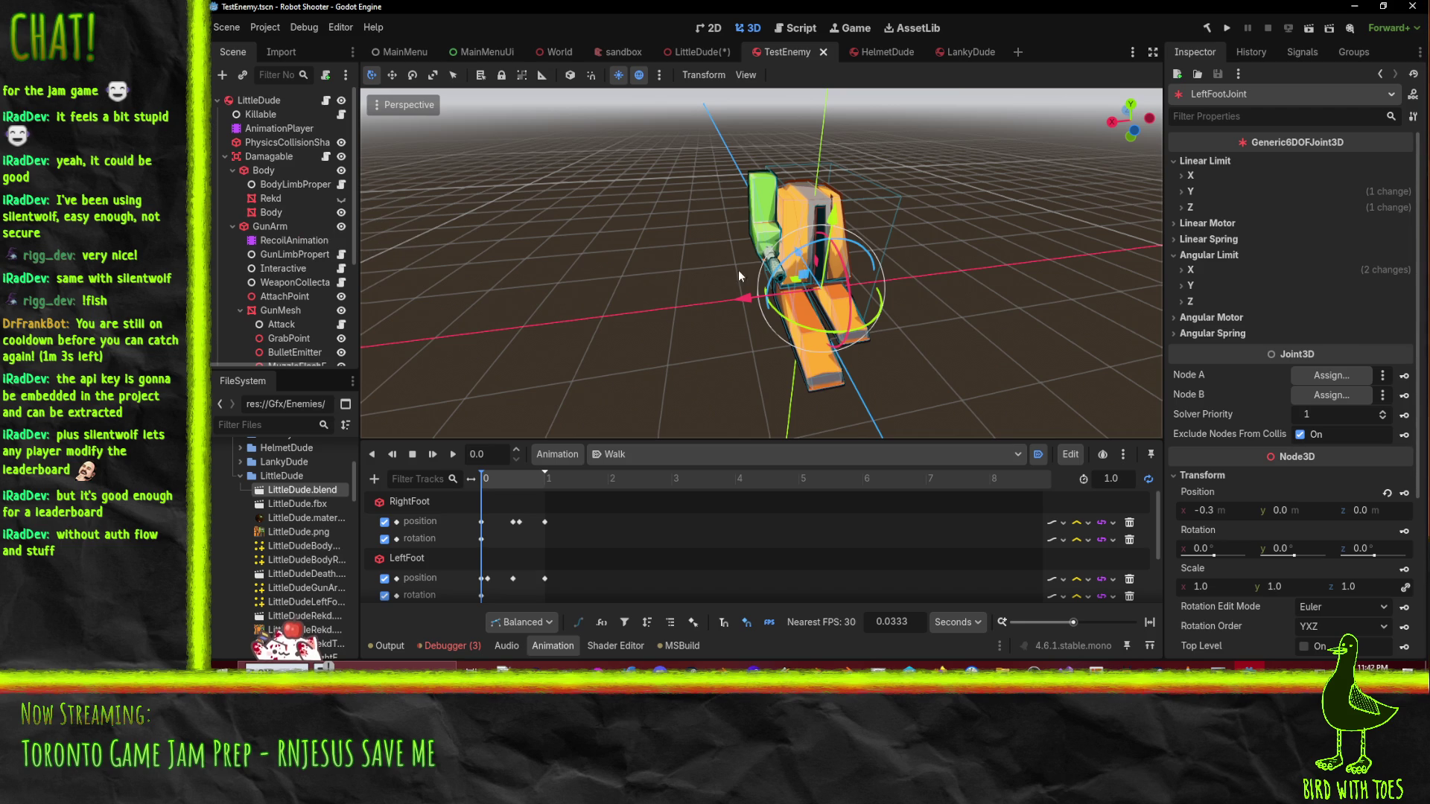
- Restore Godot, frame the LittleDude model, and show EnemyPostprocess.gd in the Script workspace
click(1355, 6)
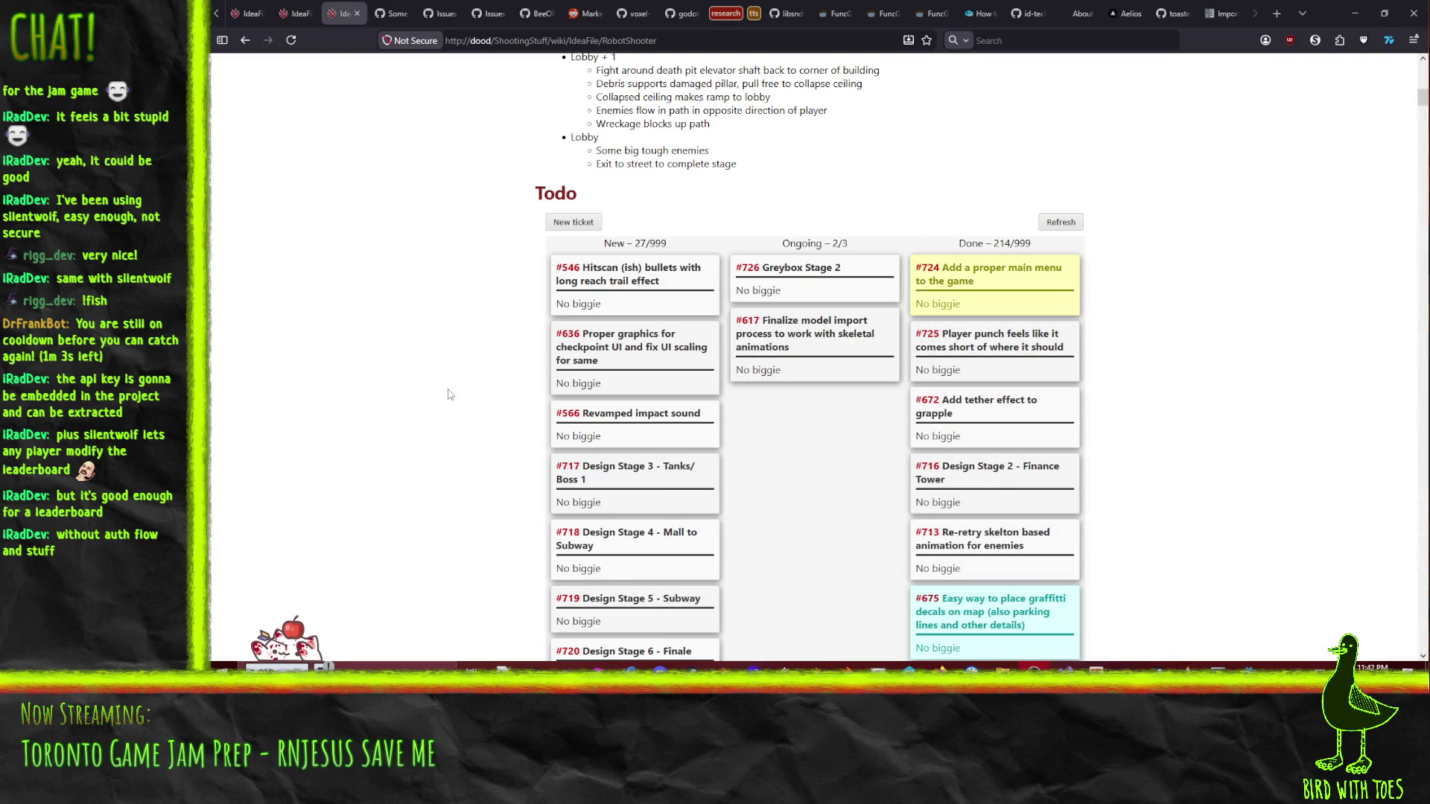
click(1251, 664)
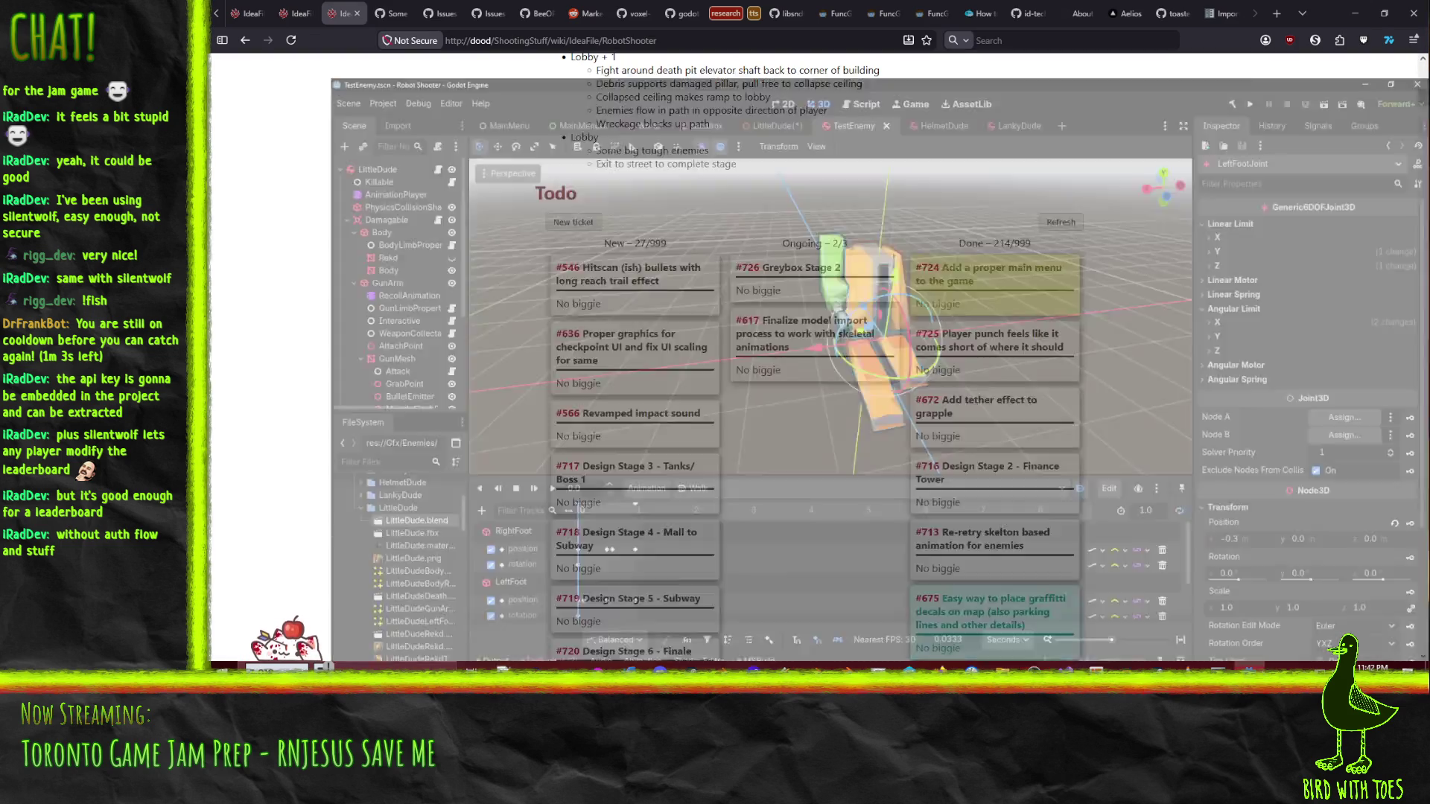
click(695, 50)
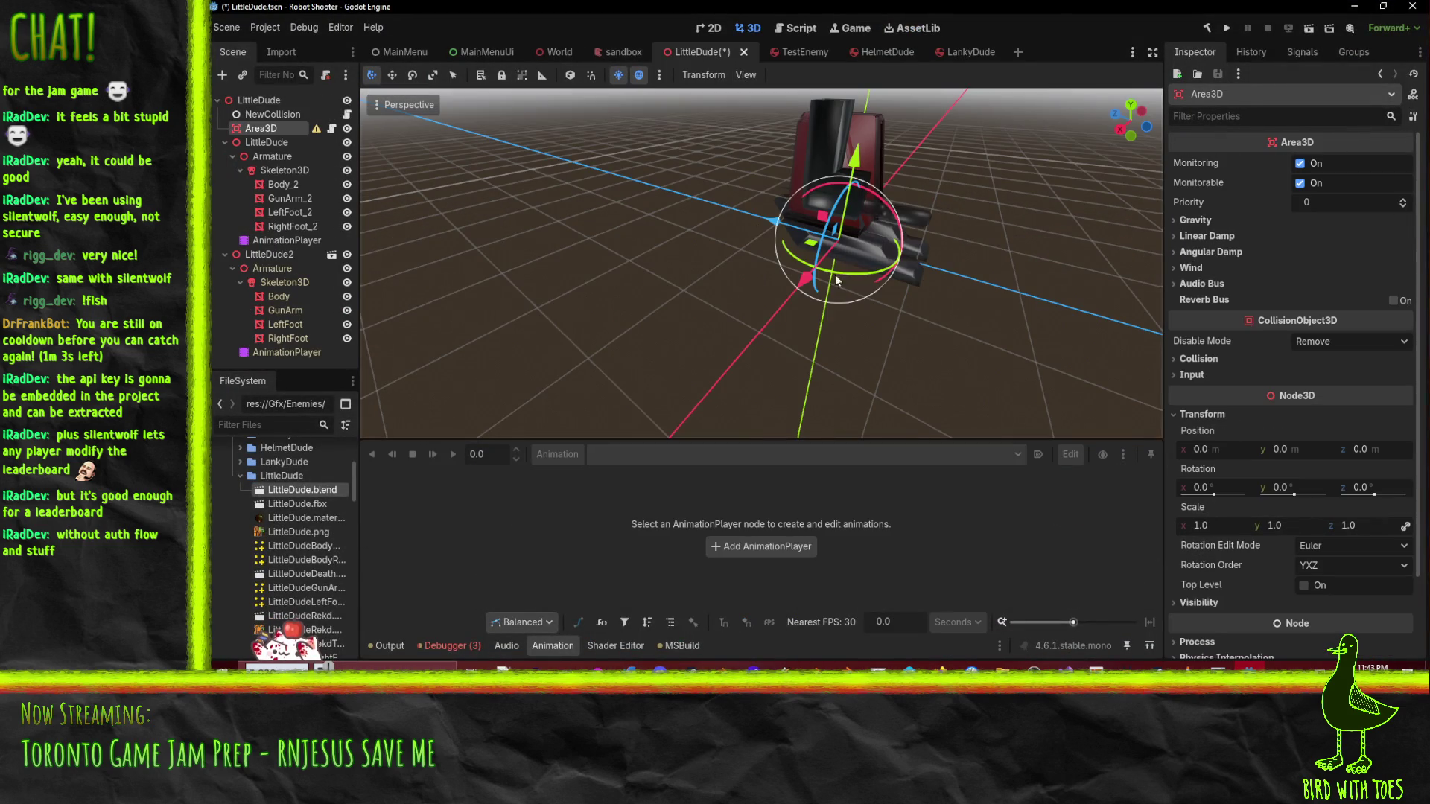
scroll(917, 301, down, 3)
key(f)
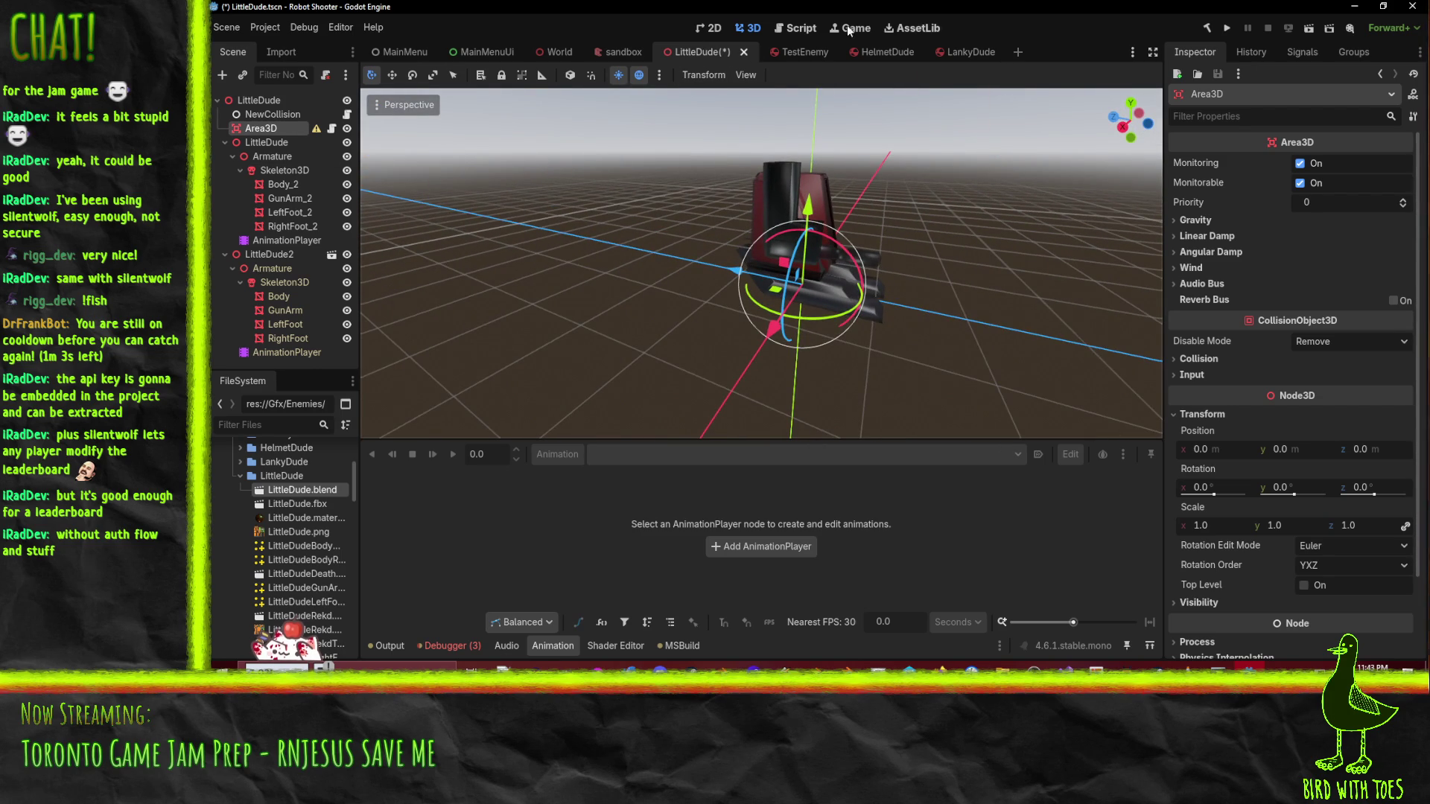
click(811, 29)
scroll(839, 205, down, 4)
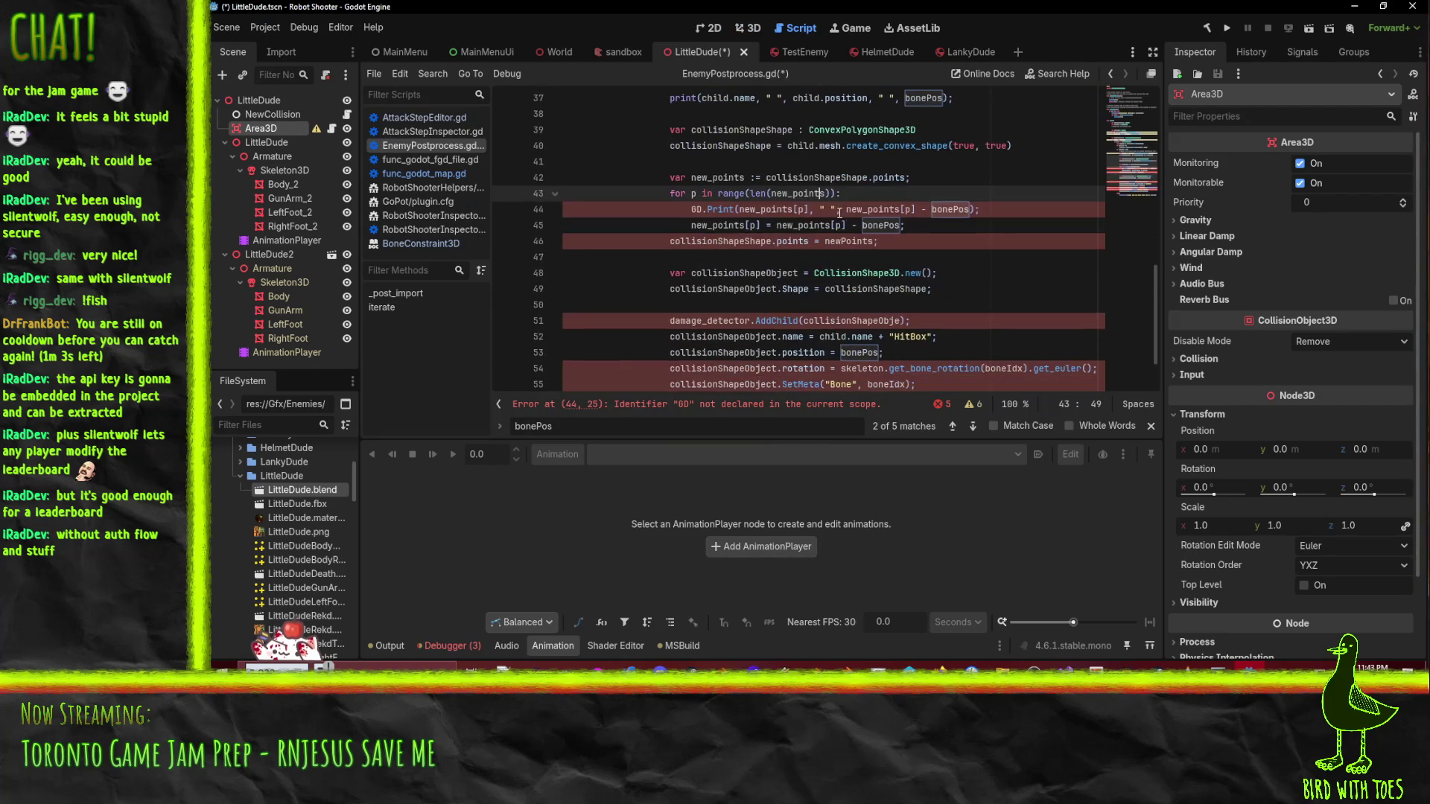
- Replace GD.Print with print on line 44
double_click(696, 210)
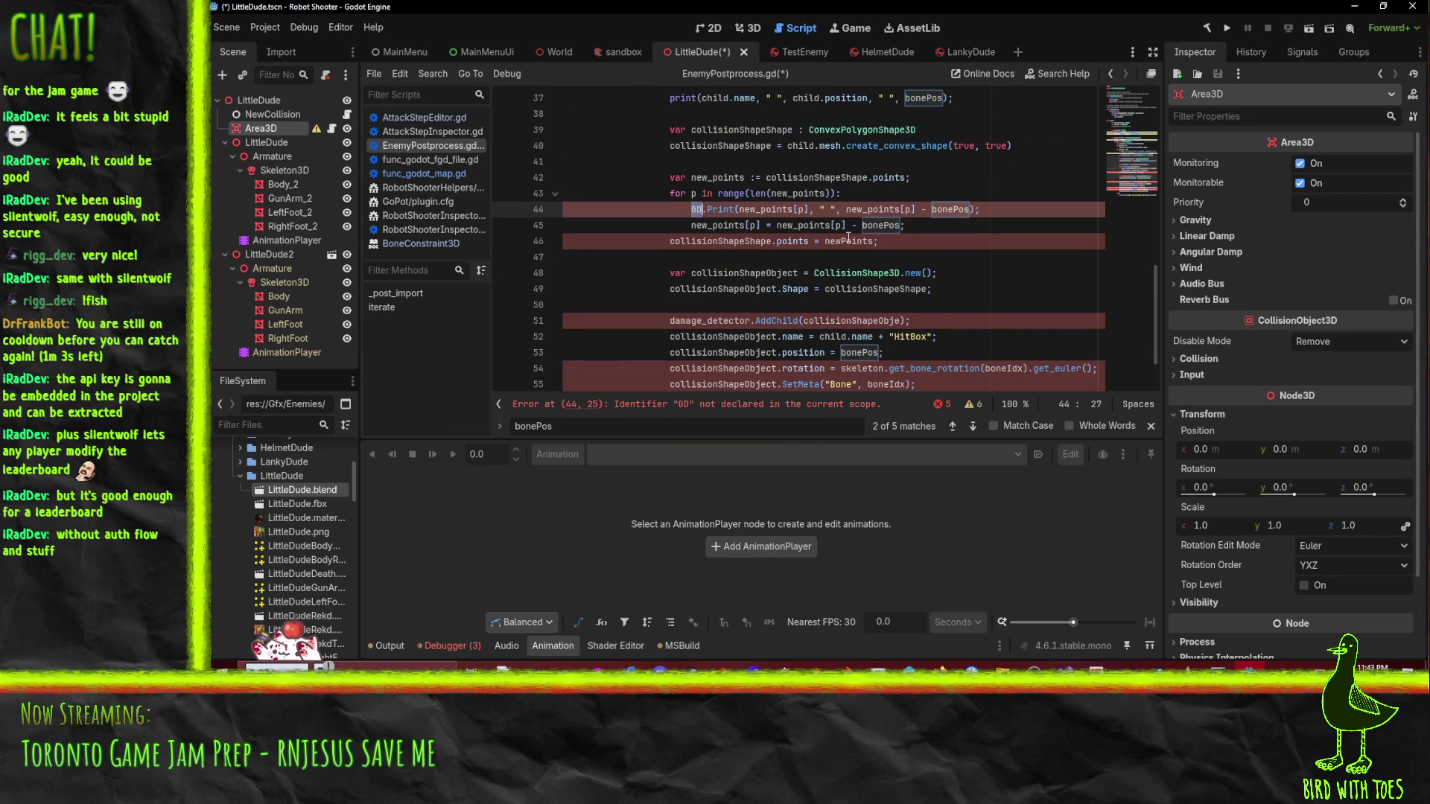
key(Delete)
key(Delete)
key(Delete)
text(p)
click(929, 161)
click(983, 210)
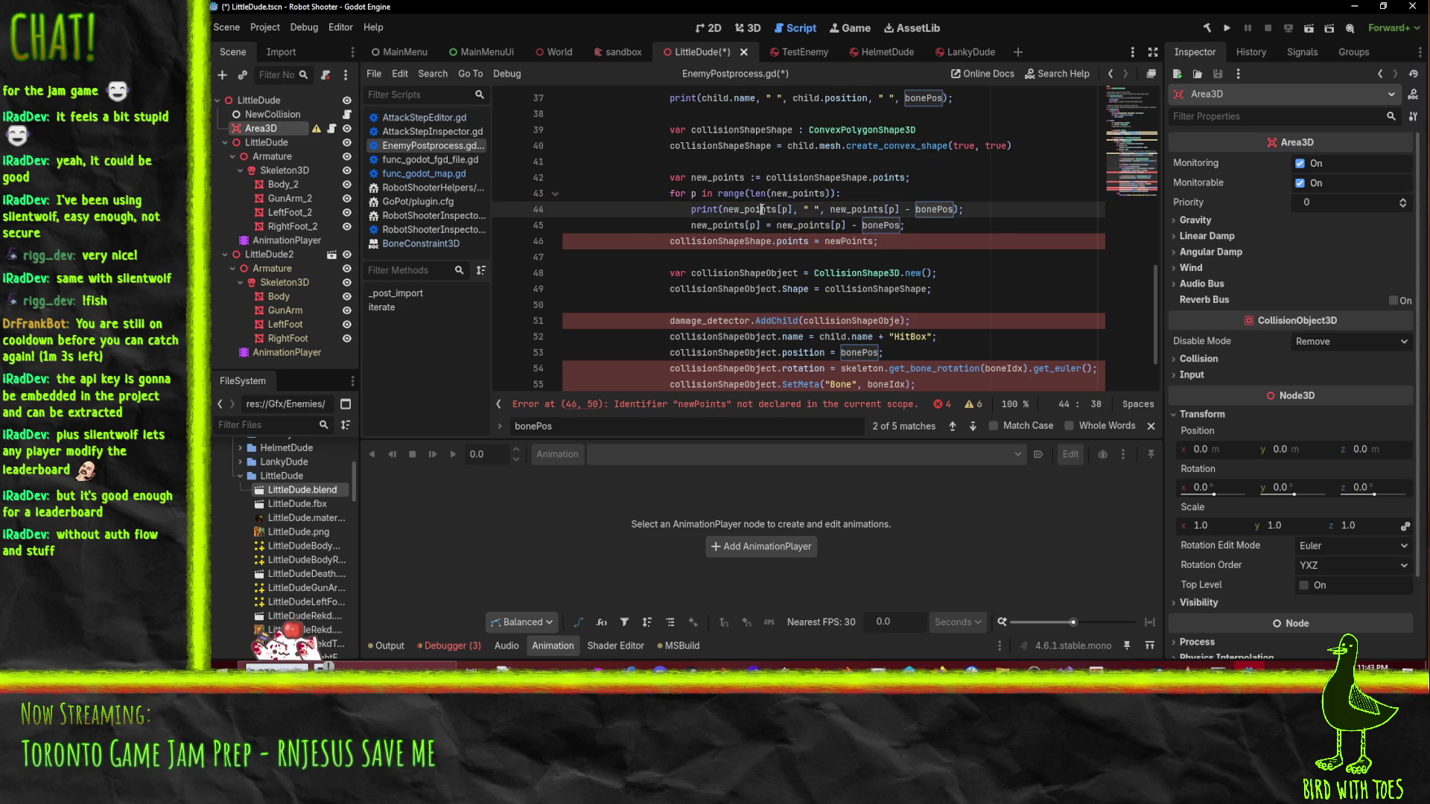
scroll(991, 220, up, 1)
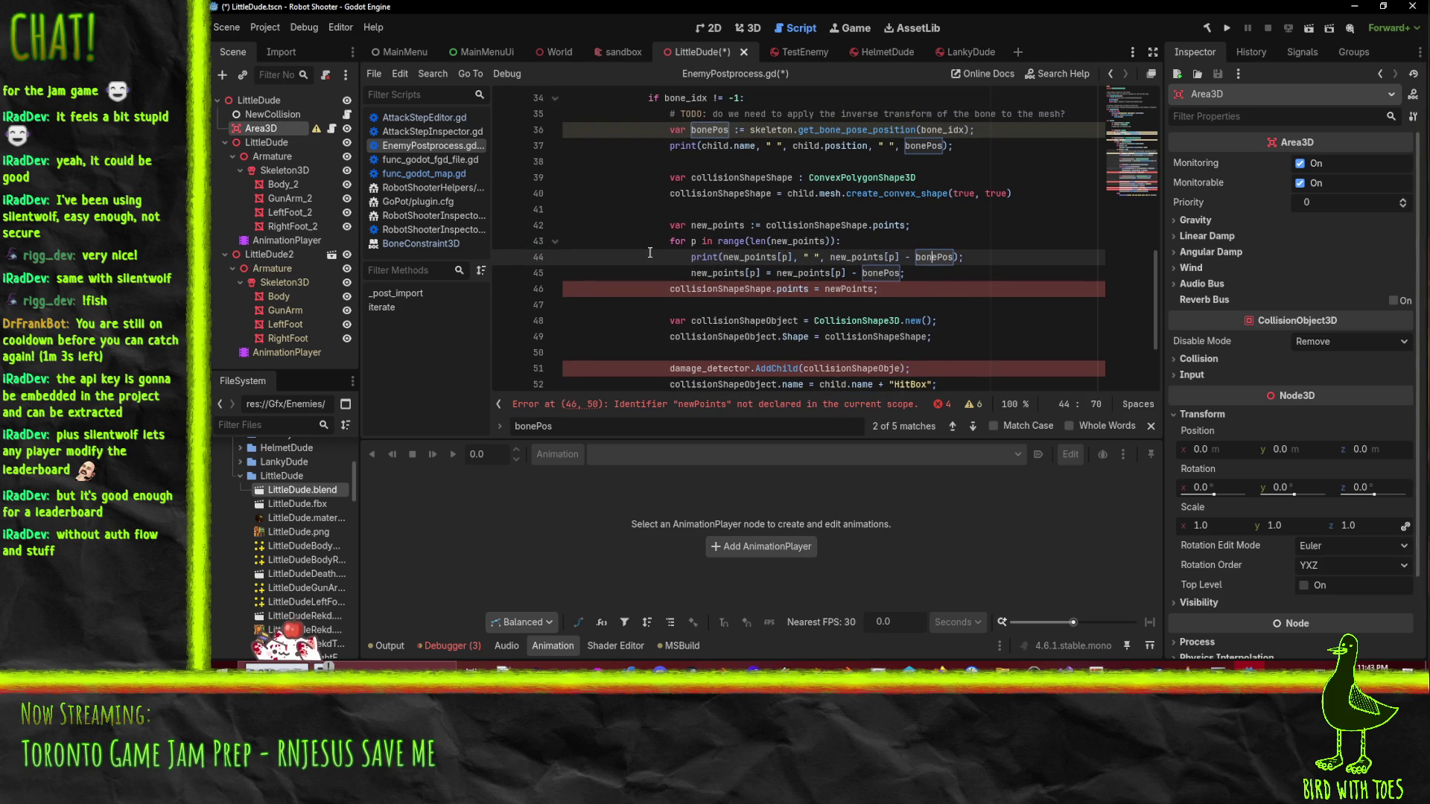
key(Down)
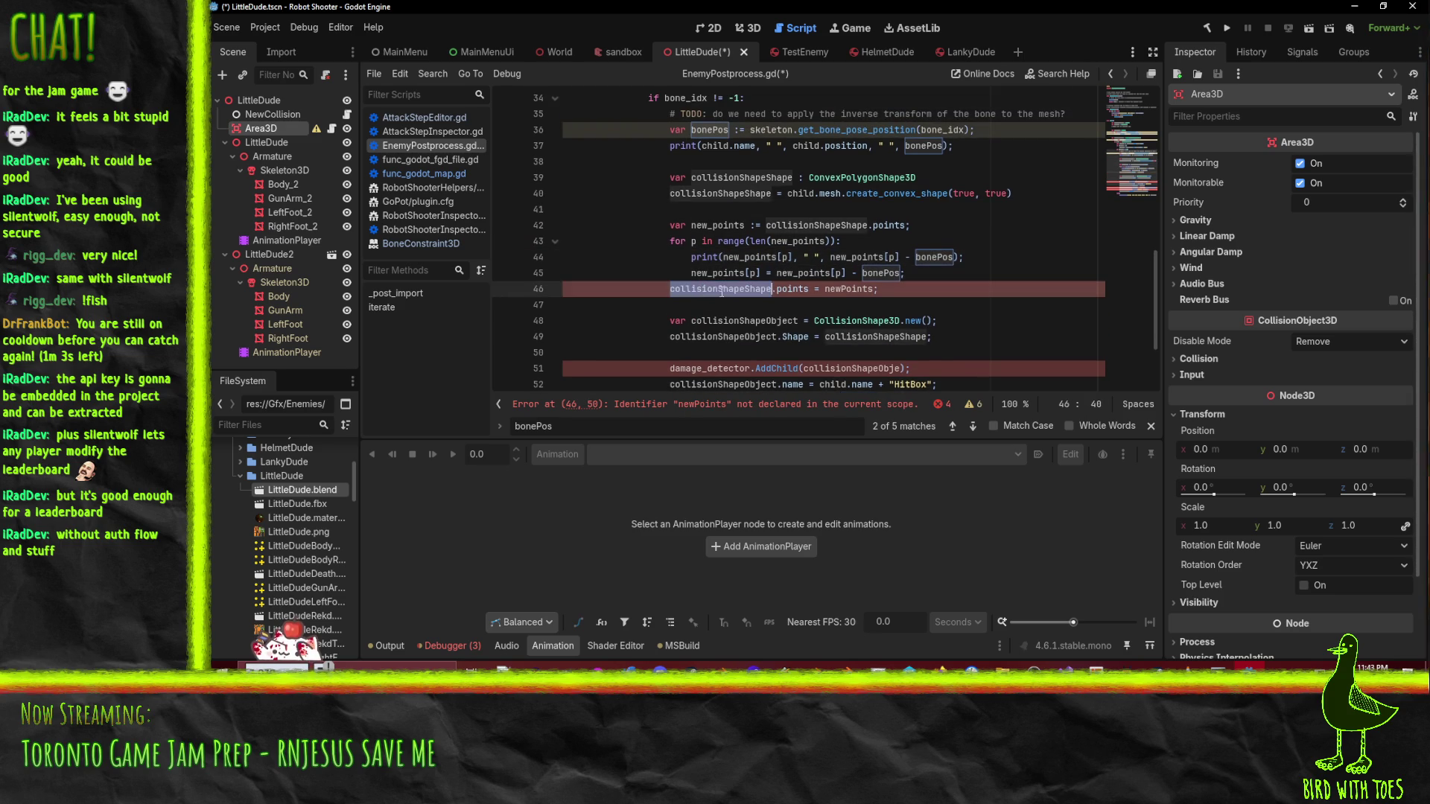
scroll(819, 306, up, 1)
scroll(918, 333, down, 1)
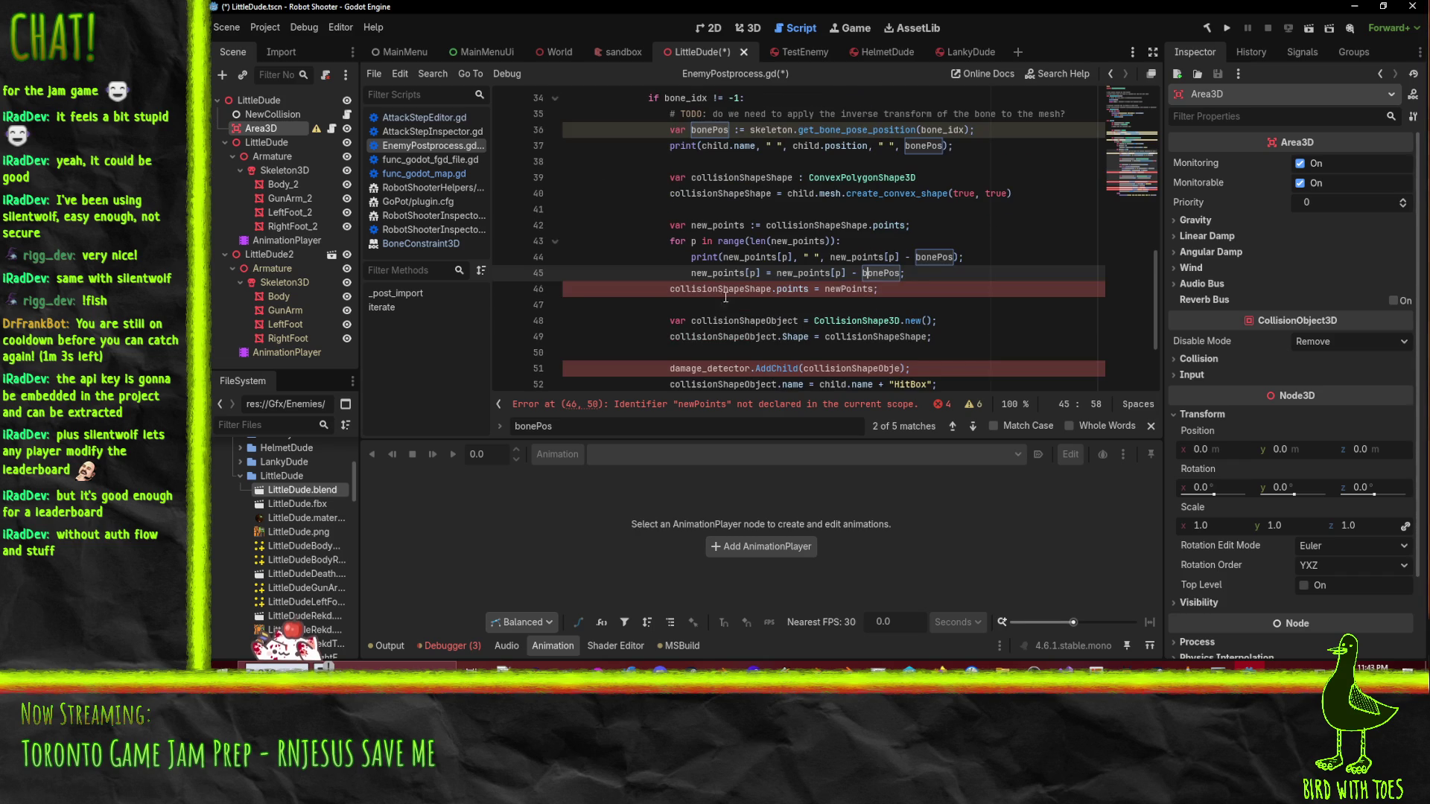
- Rename newPoints and points to new_points on line 46
double_click(849, 289)
text(new_points)
double_click(793, 290)
text(new_points)
click(791, 240)
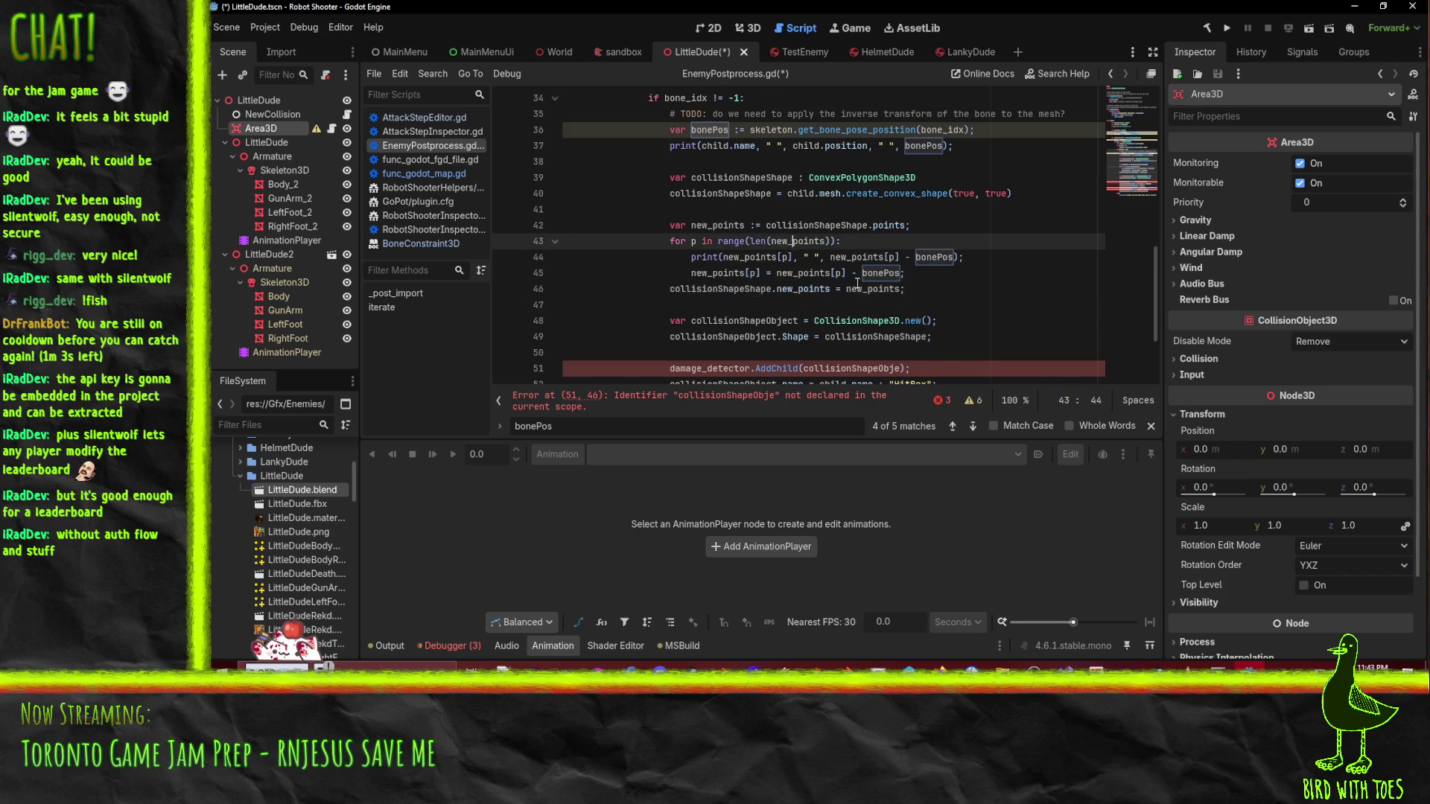
scroll(780, 286, down, 2)
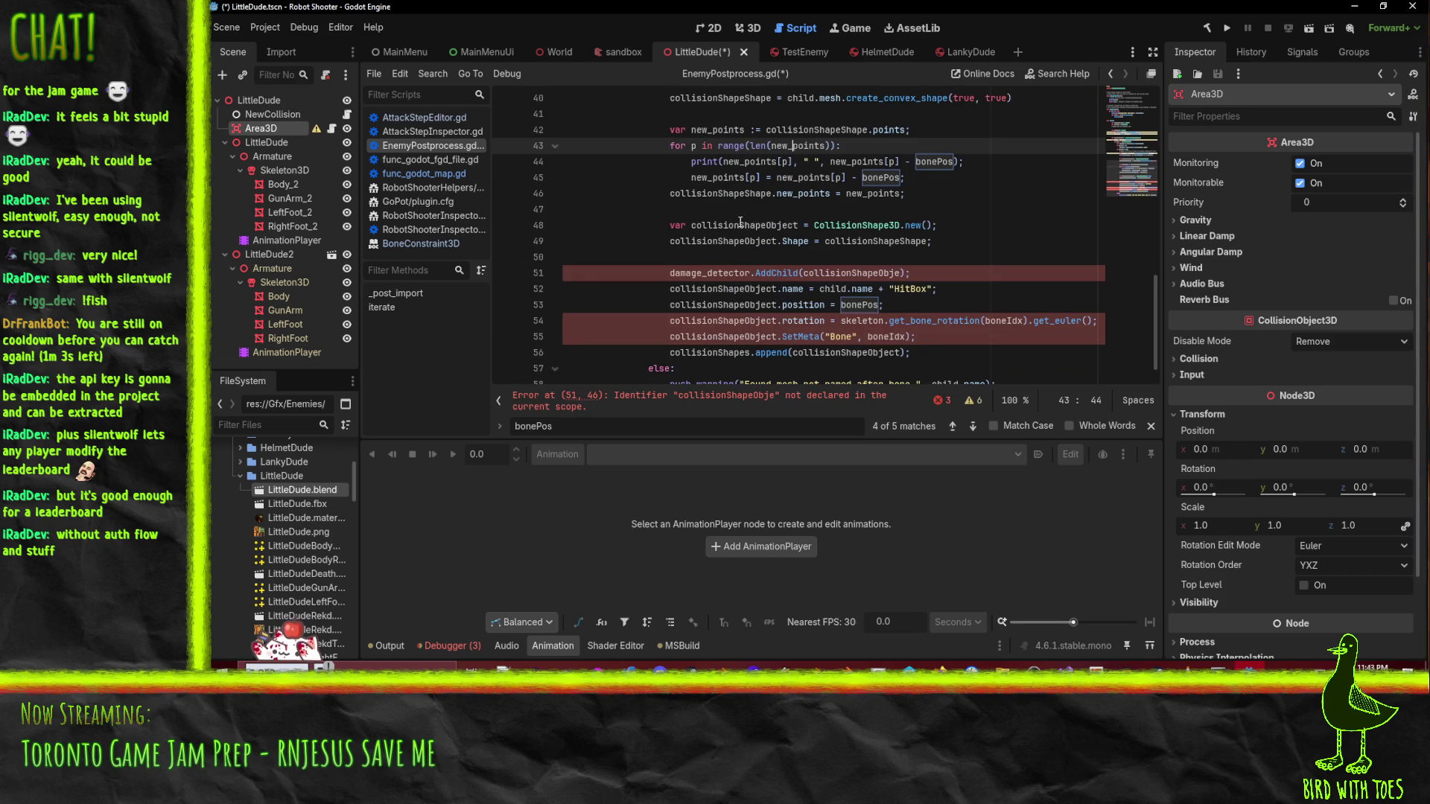
- Fix the misspelled collisionShapeObje to collisionShapeObject on line 51
double_click(751, 241)
key(ctrl+c)
double_click(851, 272)
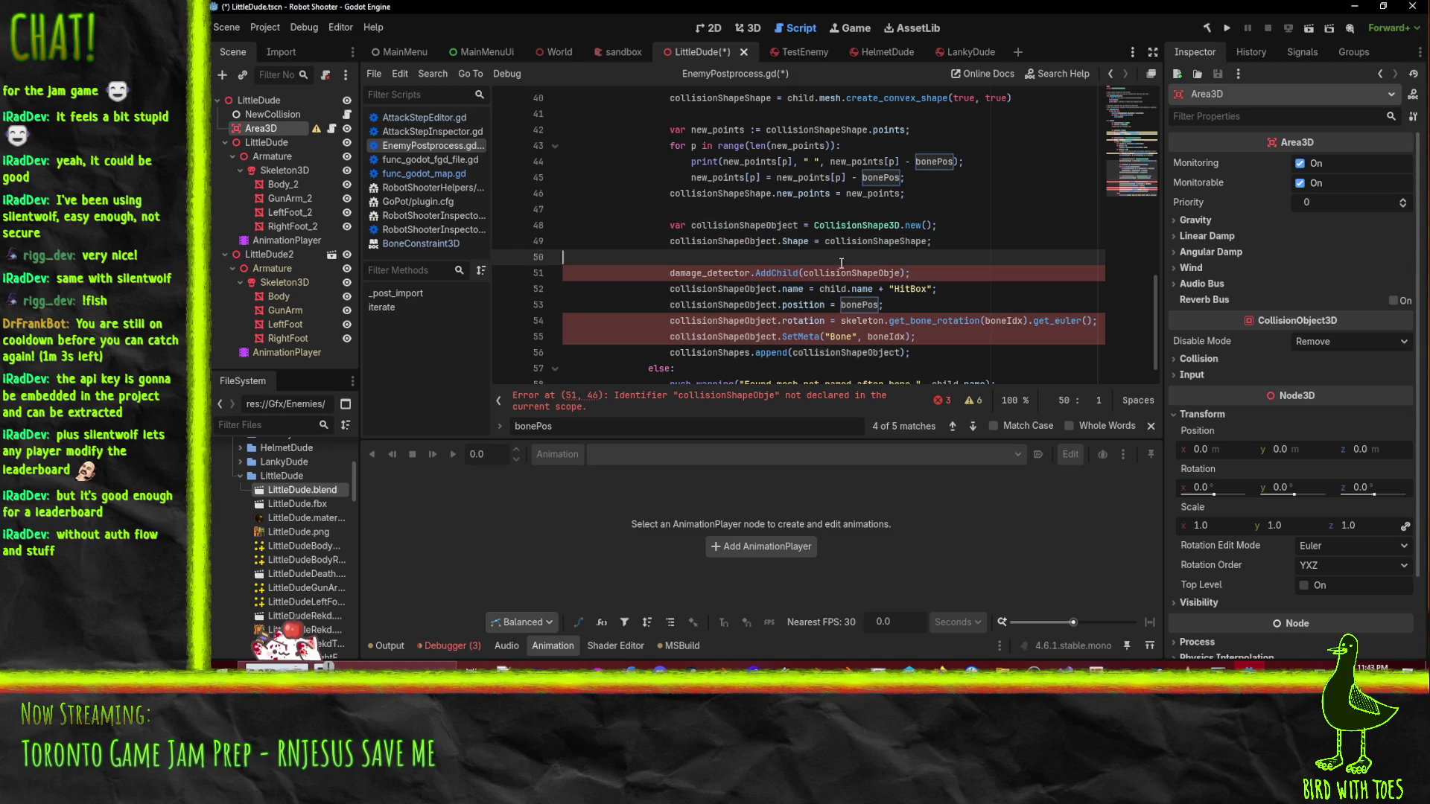
key(ctrl+v)
click(980, 237)
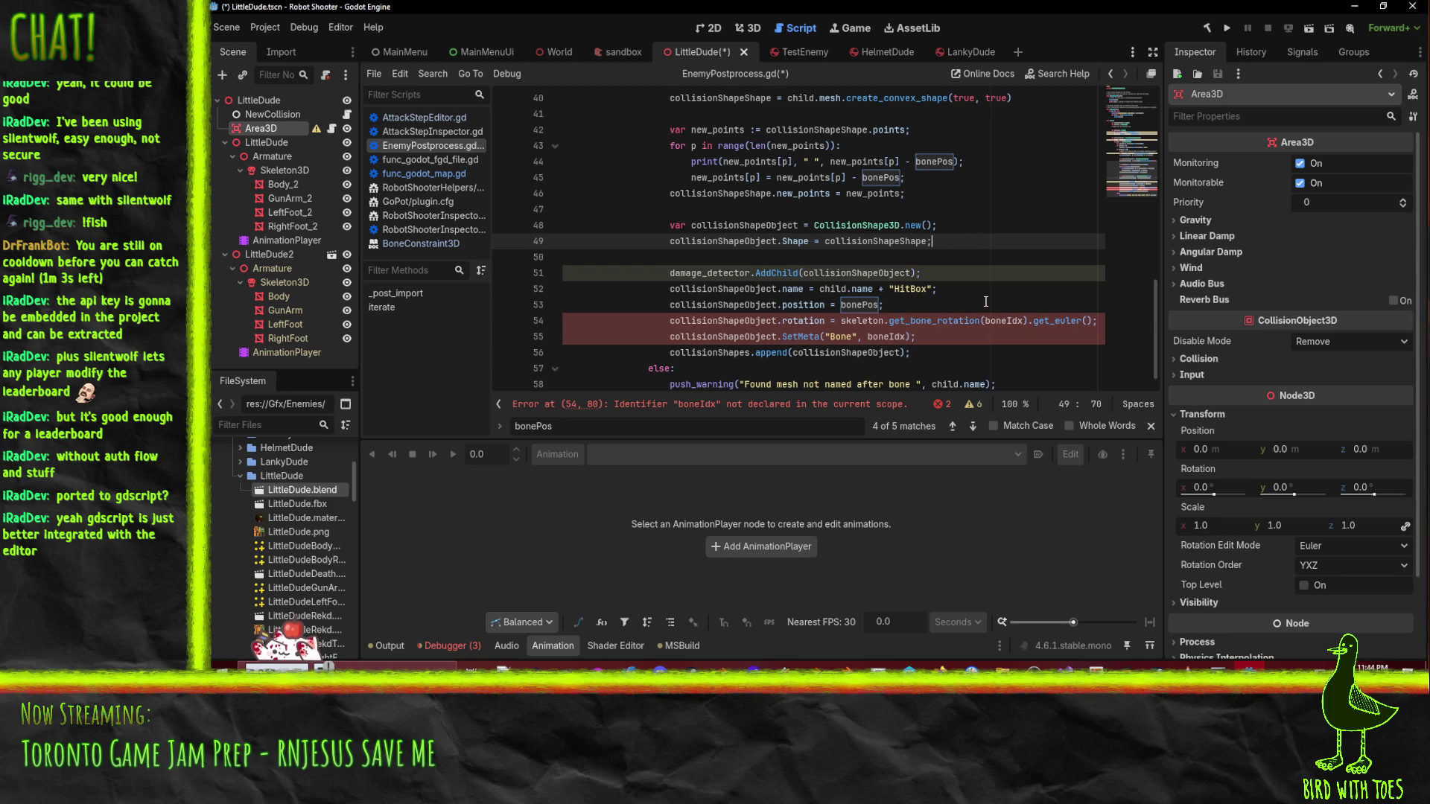
scroll(985, 302, up, 1)
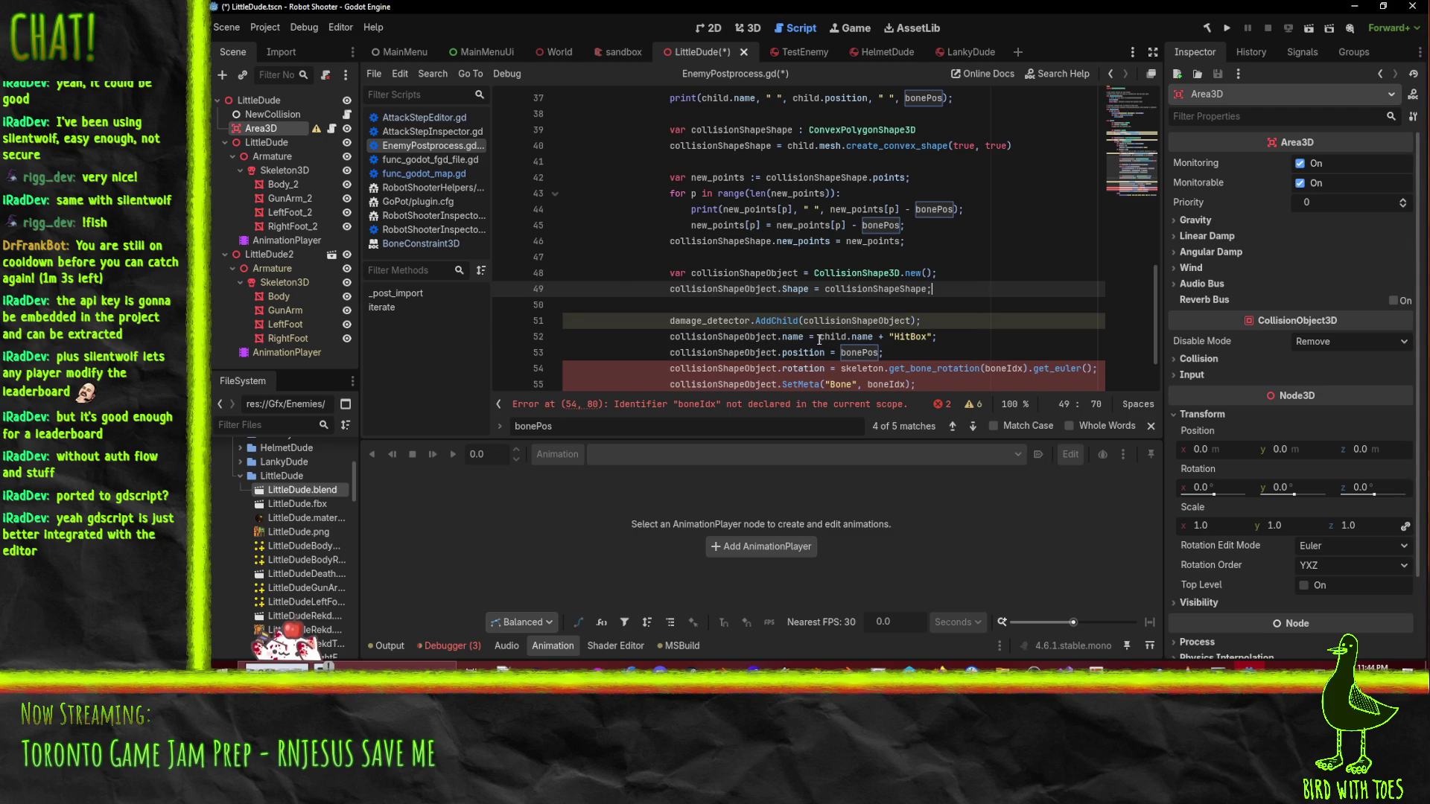
- Replace the AddChild call with add_child and SetMeta with set_meta
click(774, 321)
double_click(774, 320)
text(add_child)
click(824, 352)
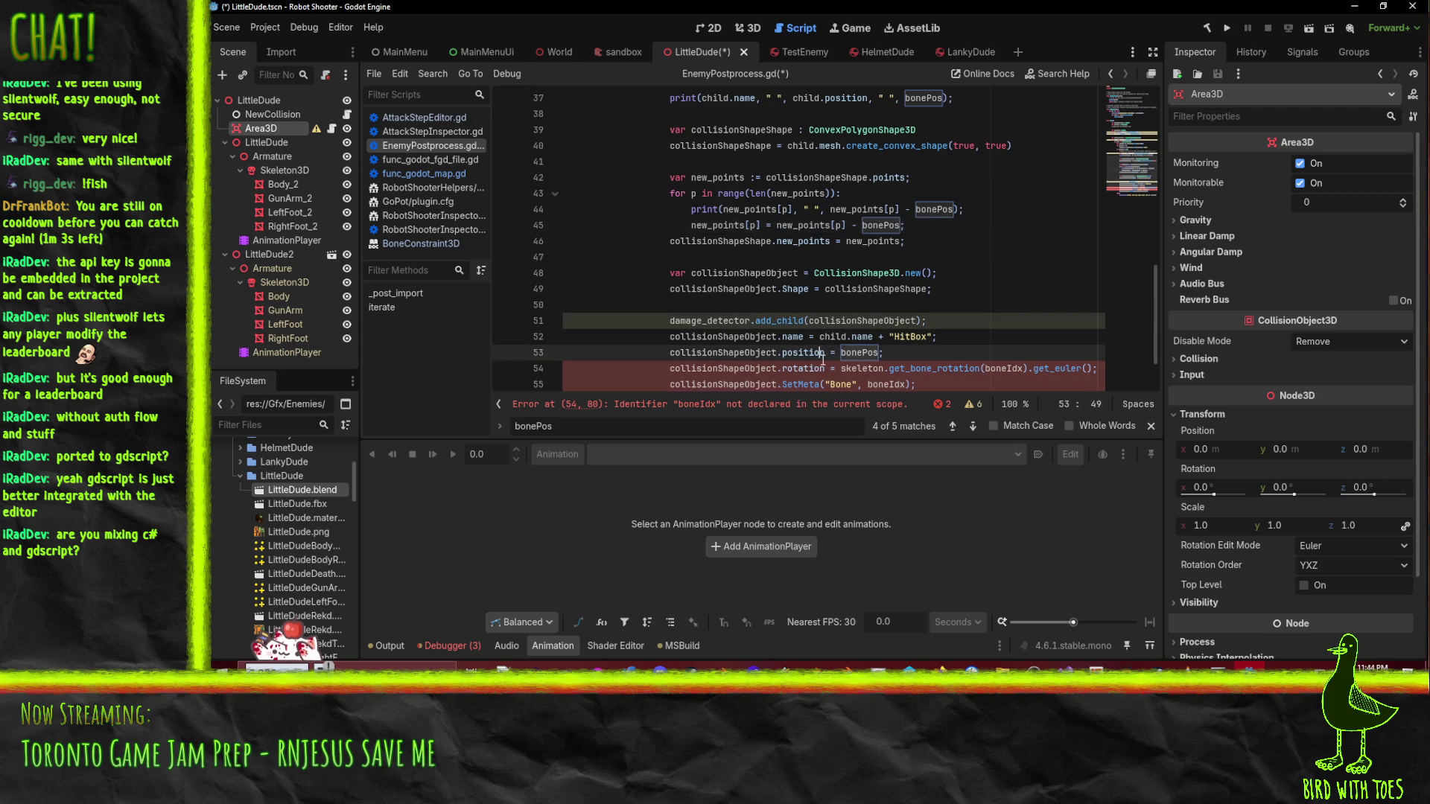
scroll(824, 352, down, 1)
double_click(795, 337)
text(set_meta)
click(816, 262)
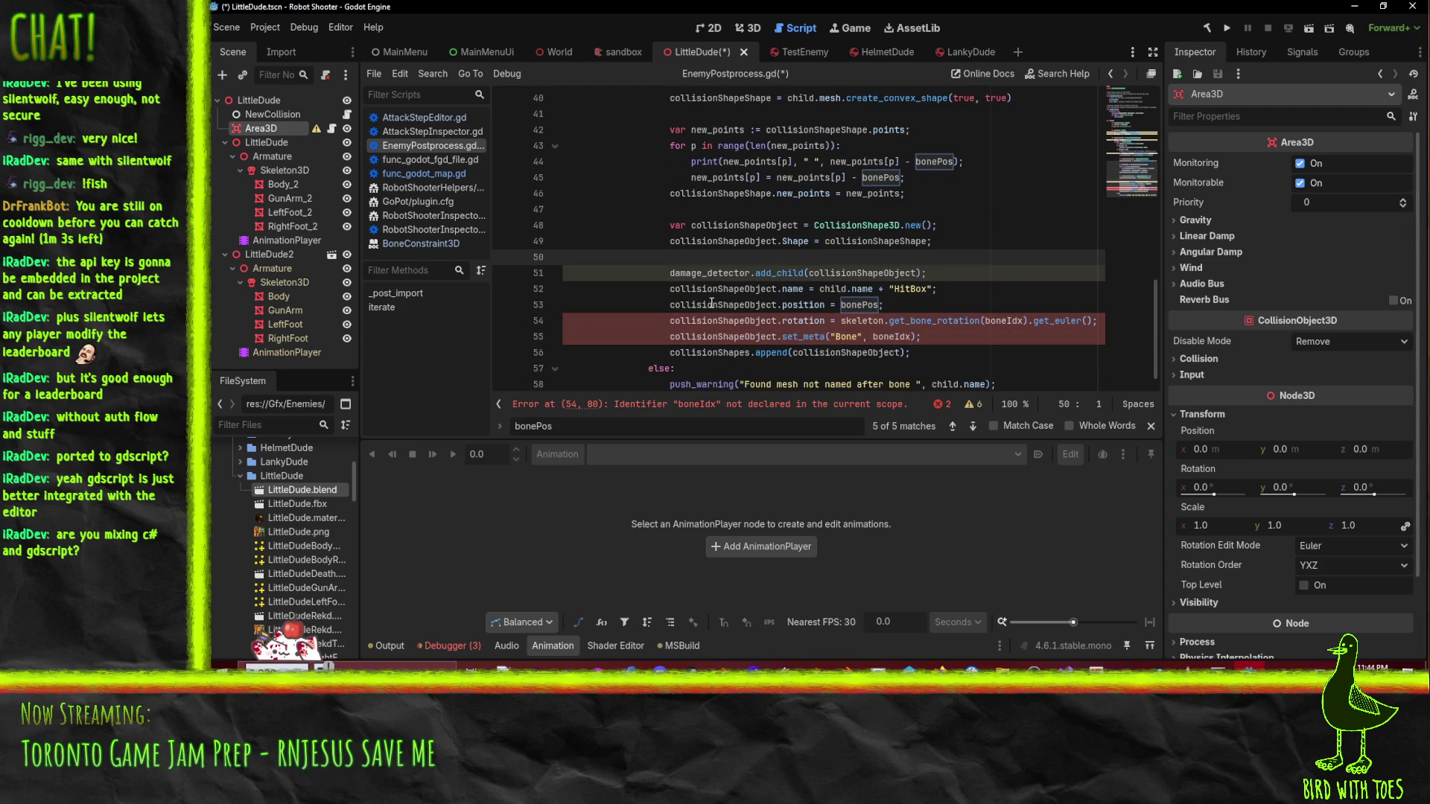
- Change boneIdx to bone_idx on lines 54 and 55
click(892, 320)
click(896, 321)
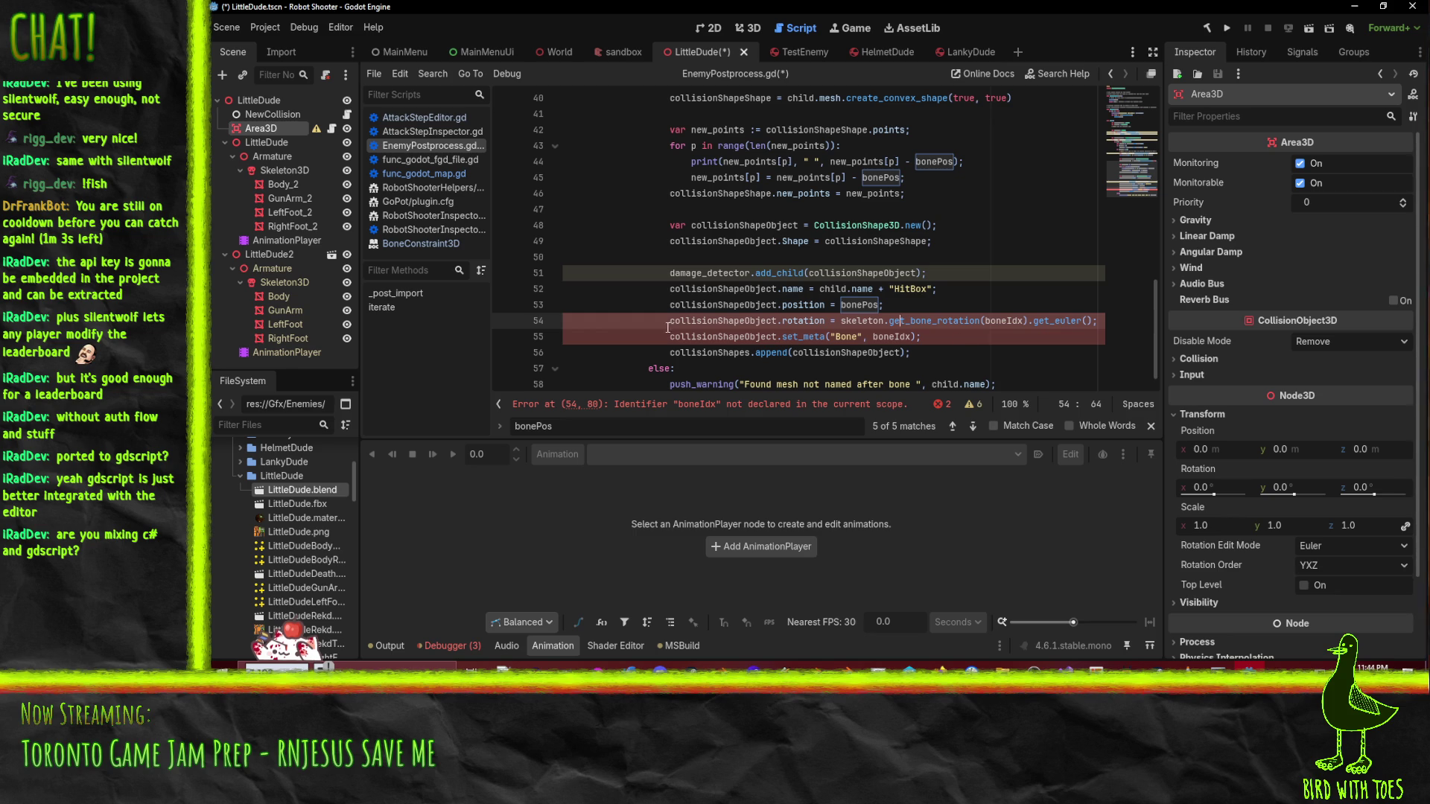
scroll(943, 307, up, 2)
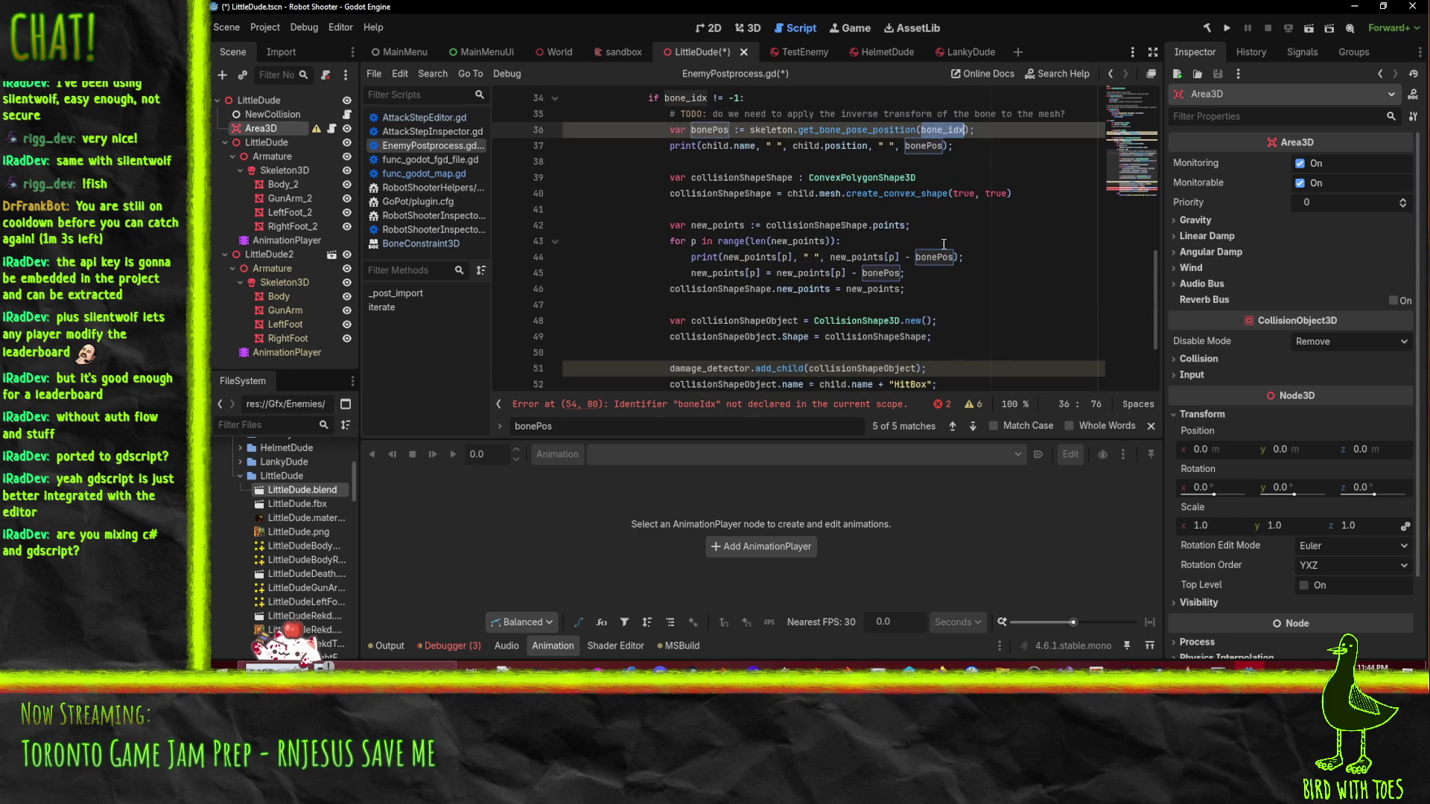
scroll(960, 224, down, 2)
click(1007, 318)
key(ctrl+z)
key(ctrl+z)
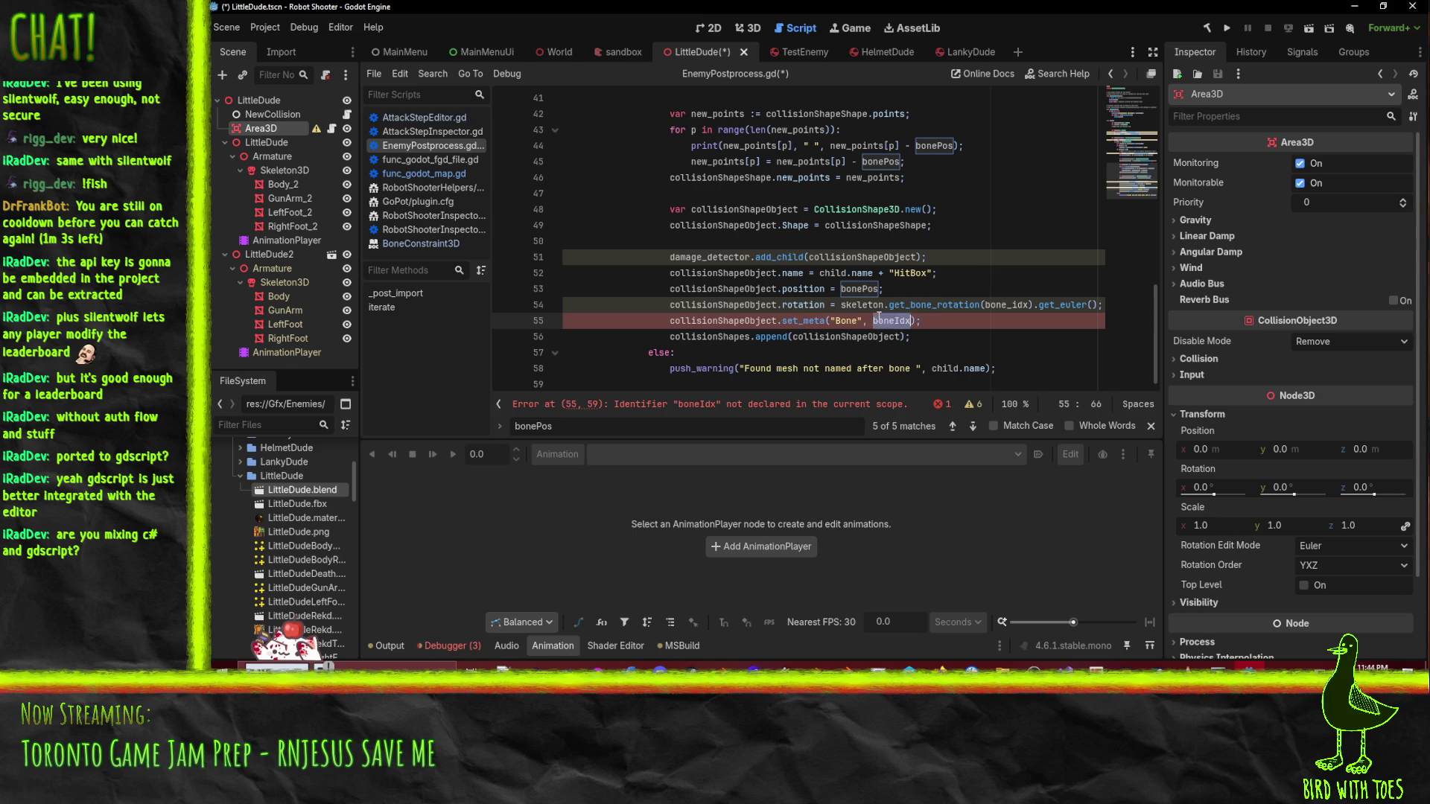
key(ctrl+z)
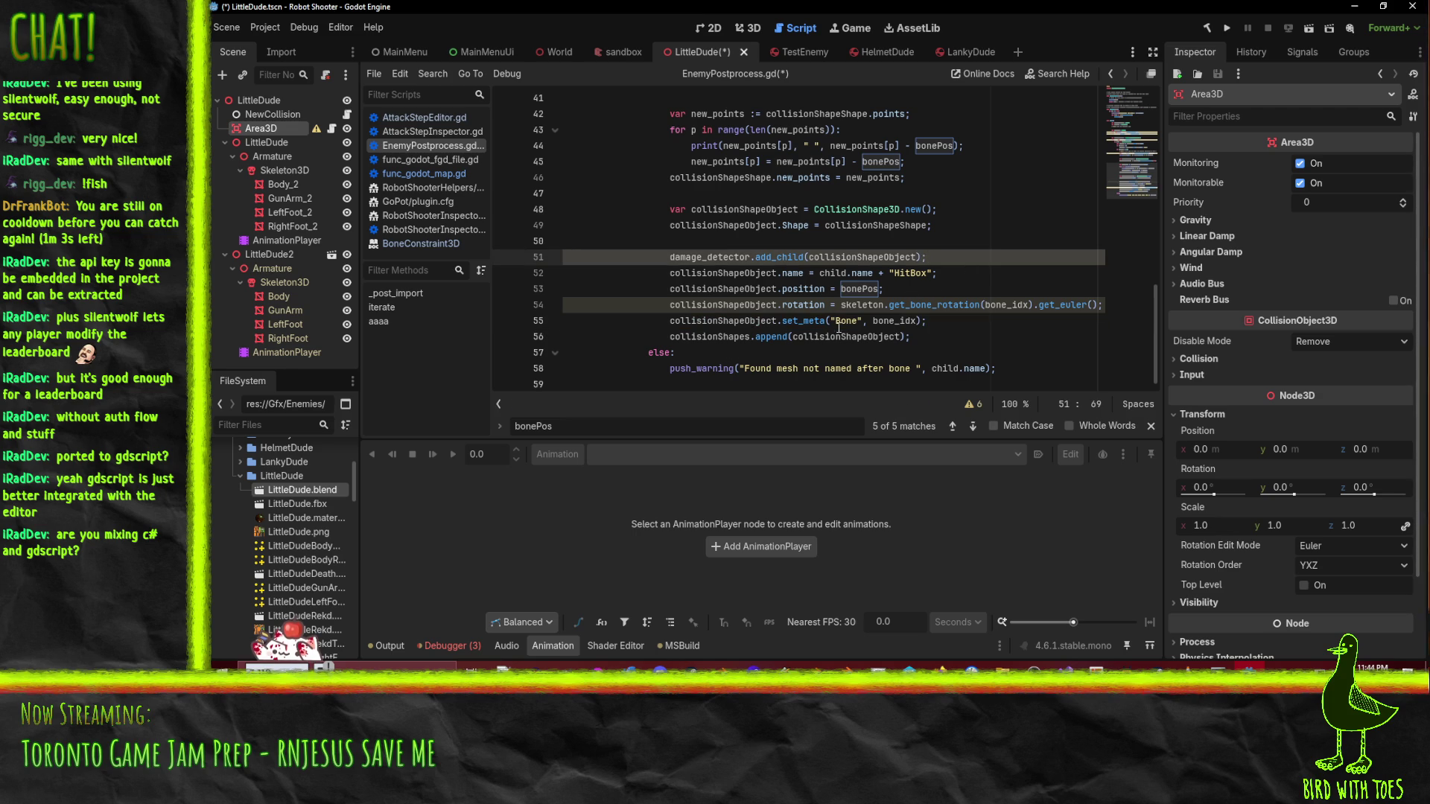
scroll(768, 312, up, 6)
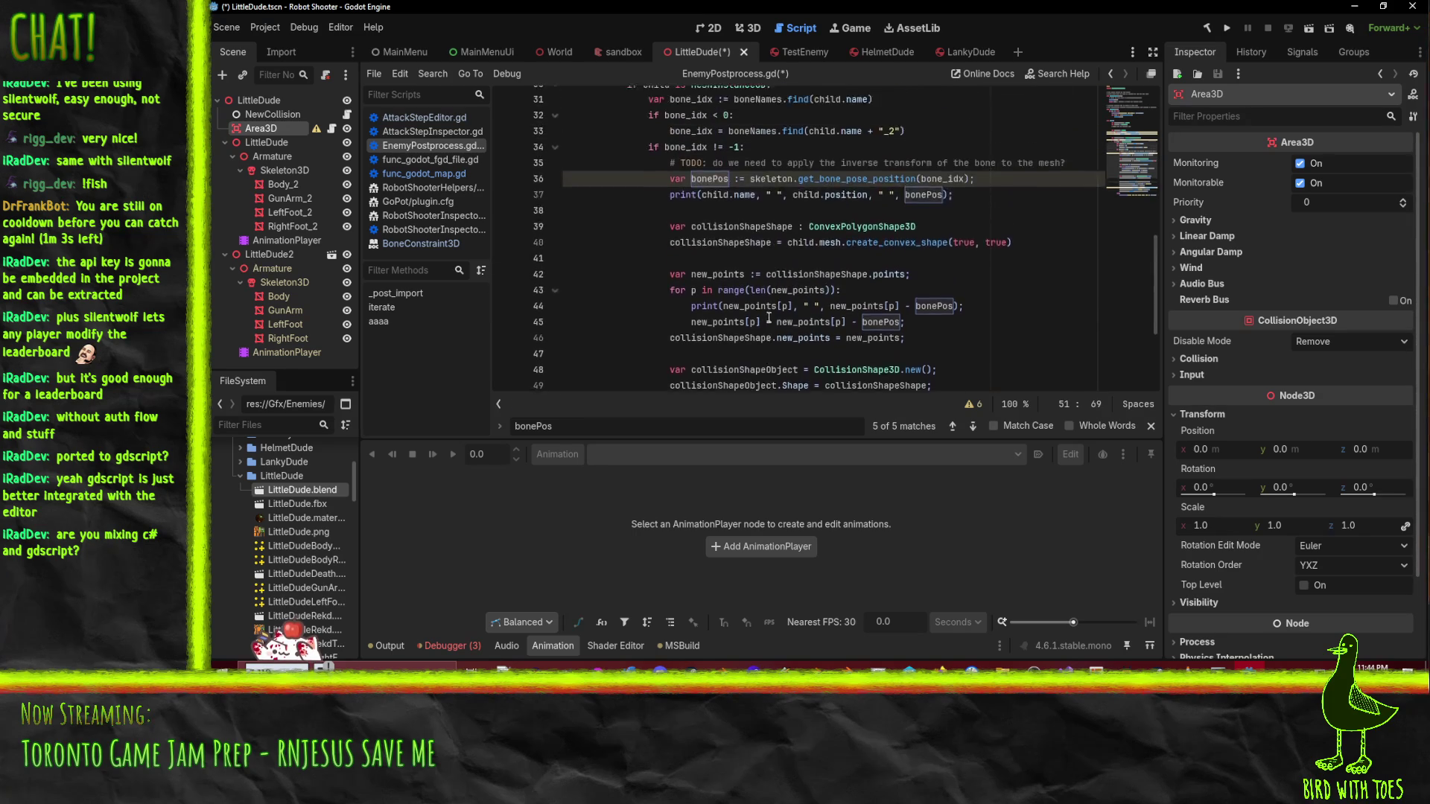
scroll(768, 312, up, 1)
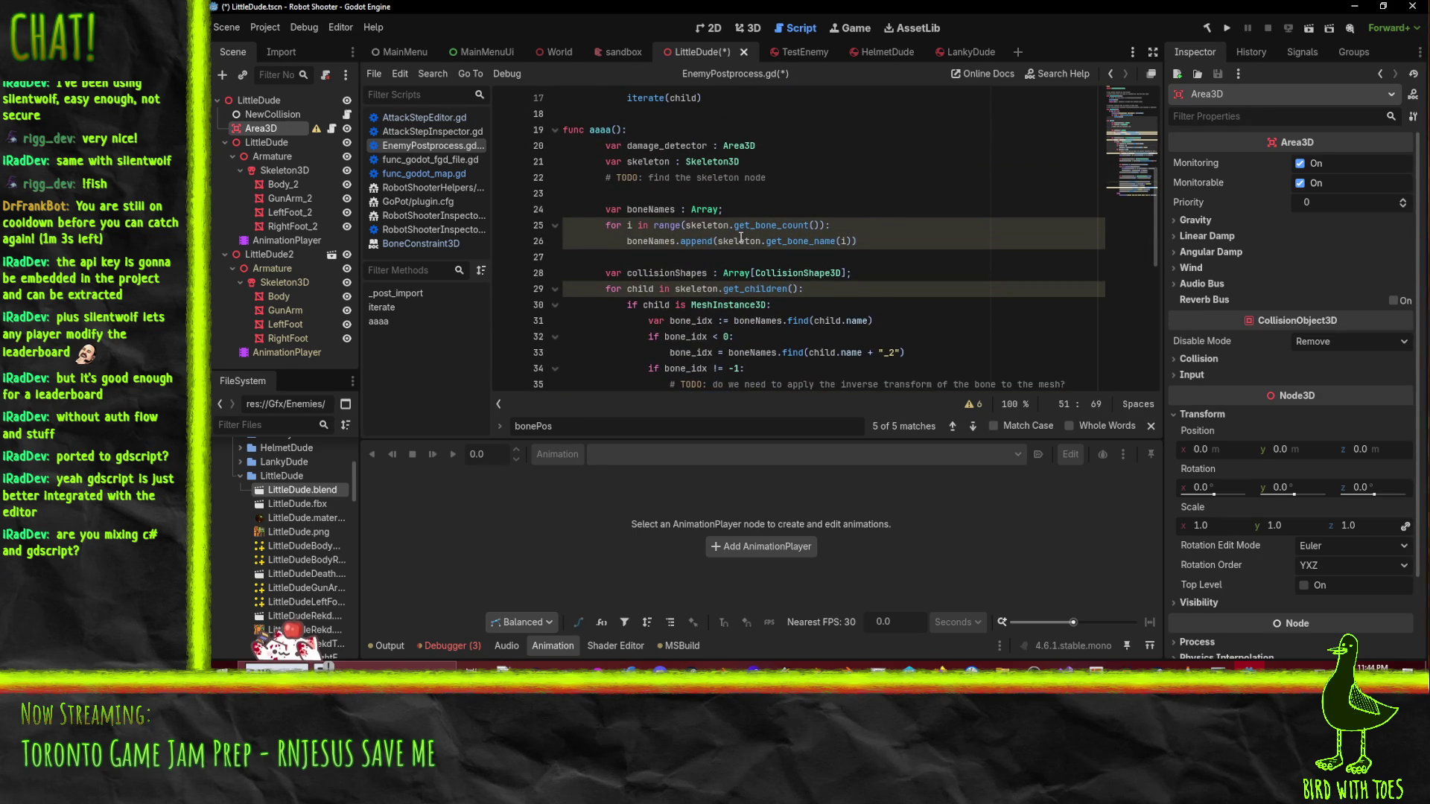
- Make line 20 'var damage_detector := Area3D.new()', then open LittleDude.blend's import settings
click(841, 177)
scroll(828, 213, up, 2)
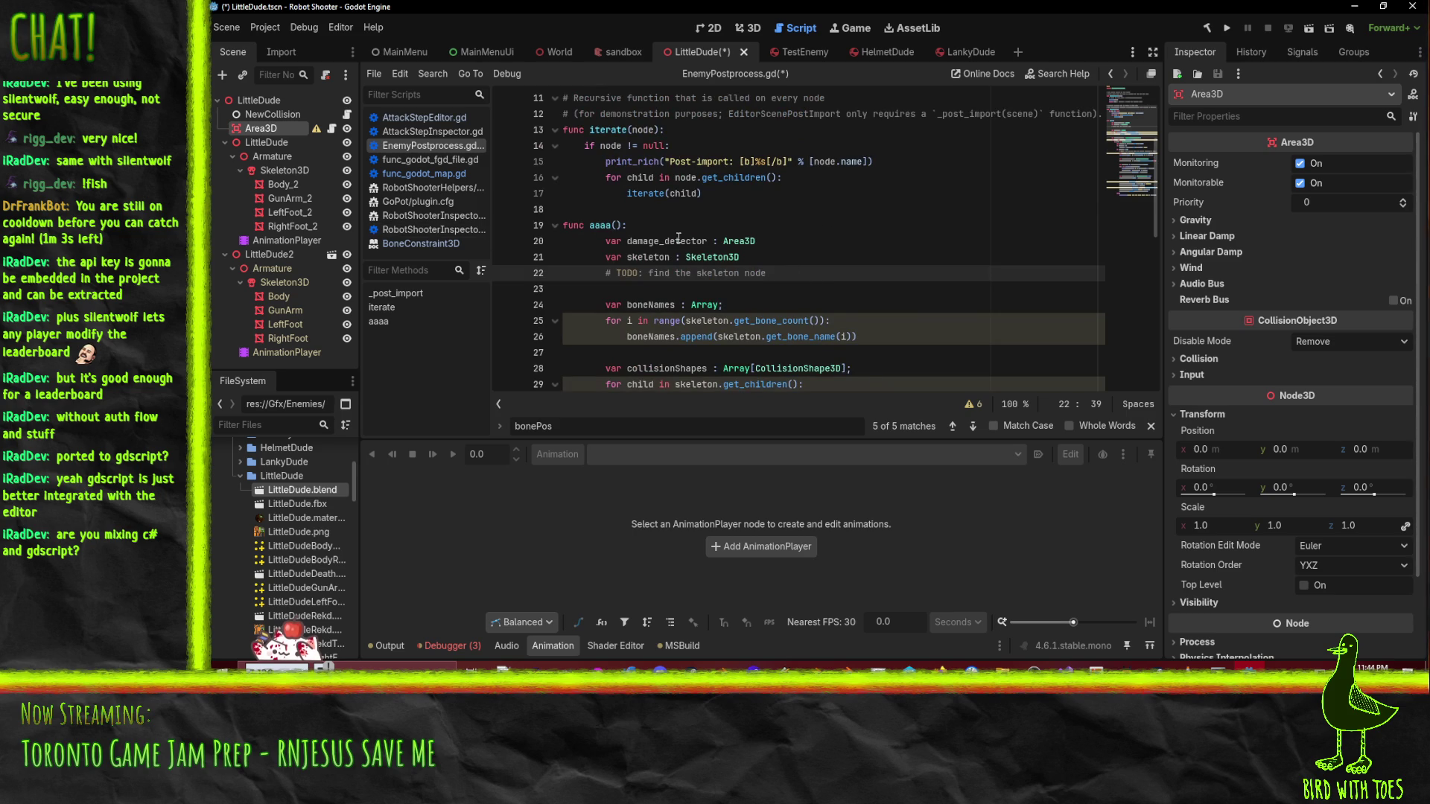
click(654, 241)
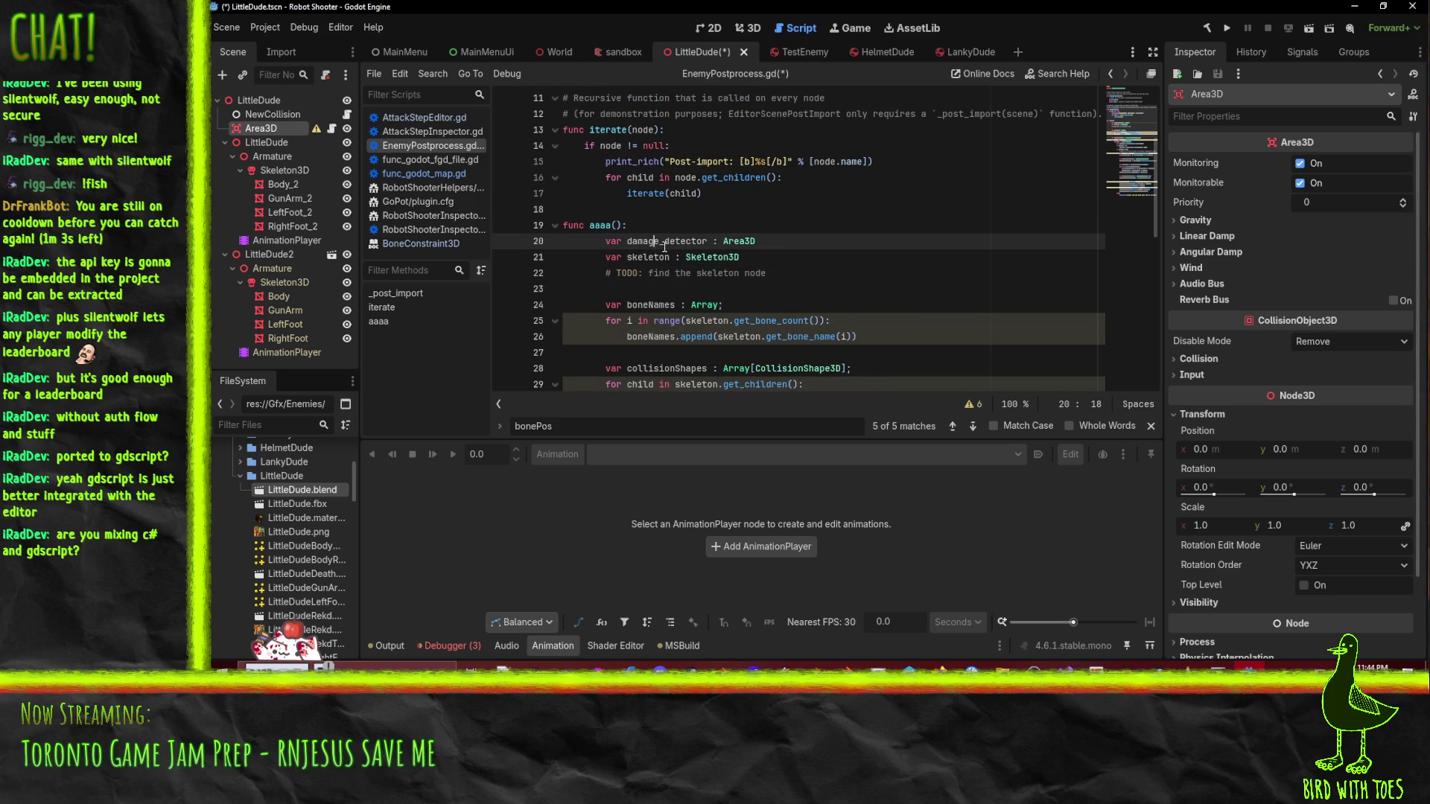
scroll(691, 249, up, 1)
click(809, 293)
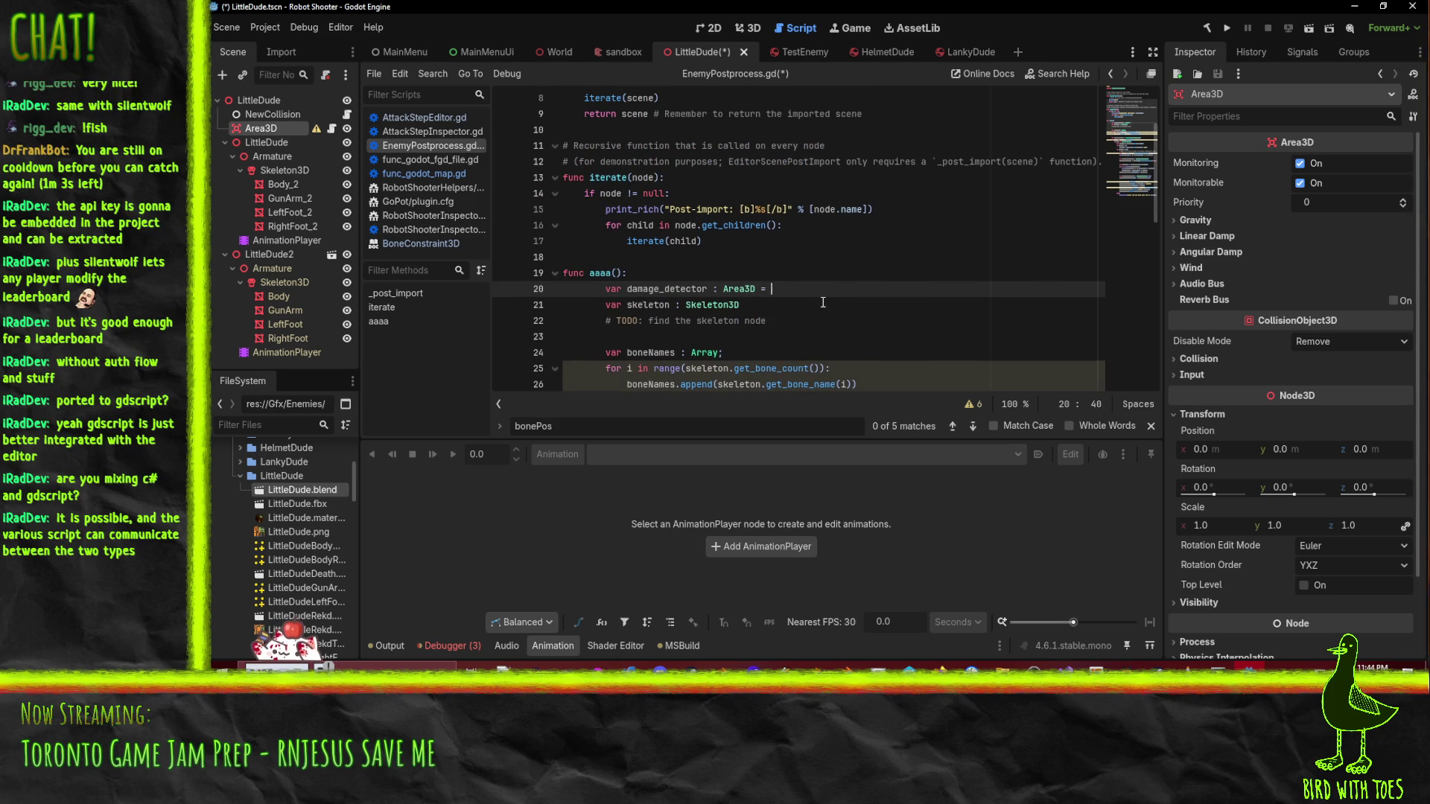
key(BackSpace)
key(BackSpace)
key(BackSpace)
text(= Area3D.ne)
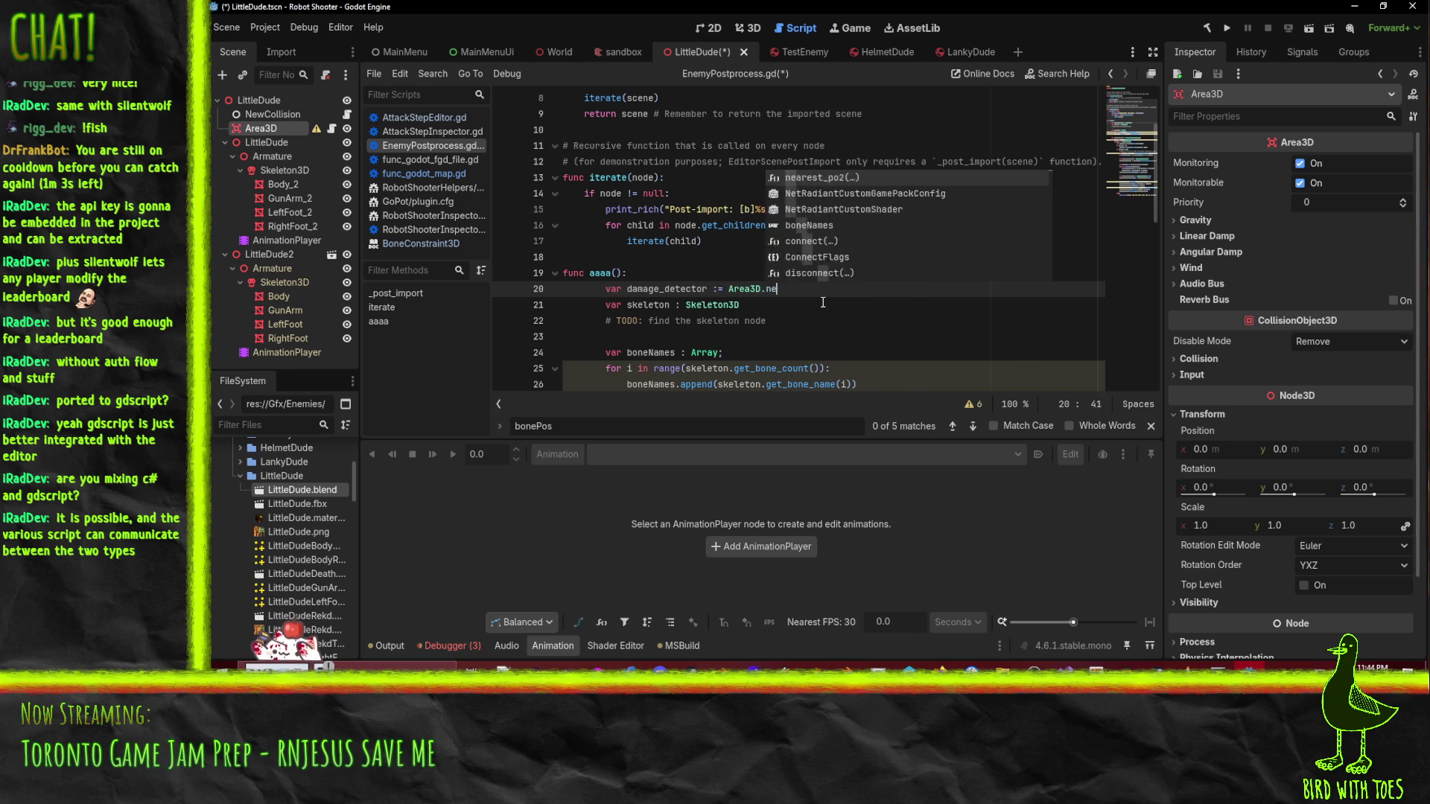
text(w)
key(Return)
key(Return)
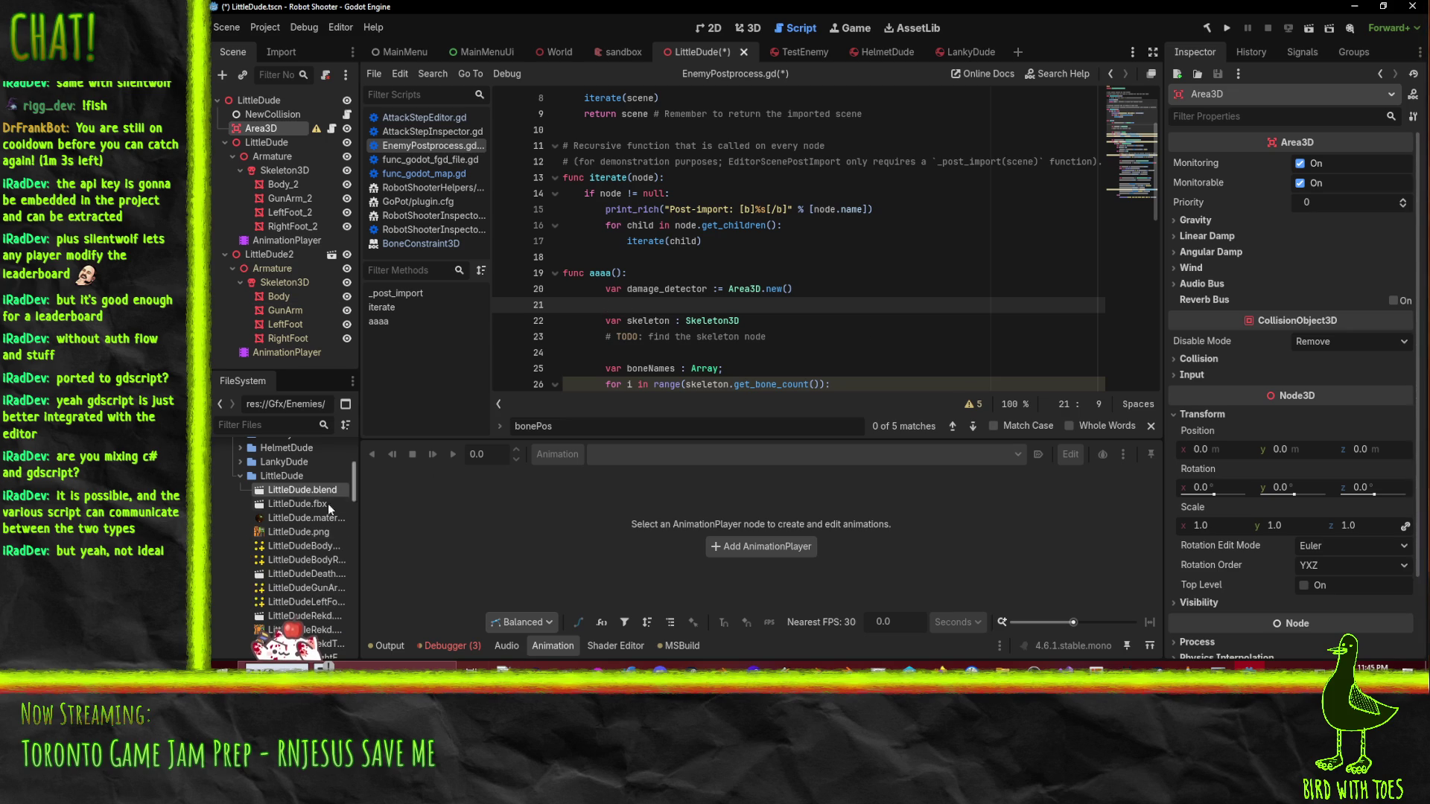
double_click(298, 491)
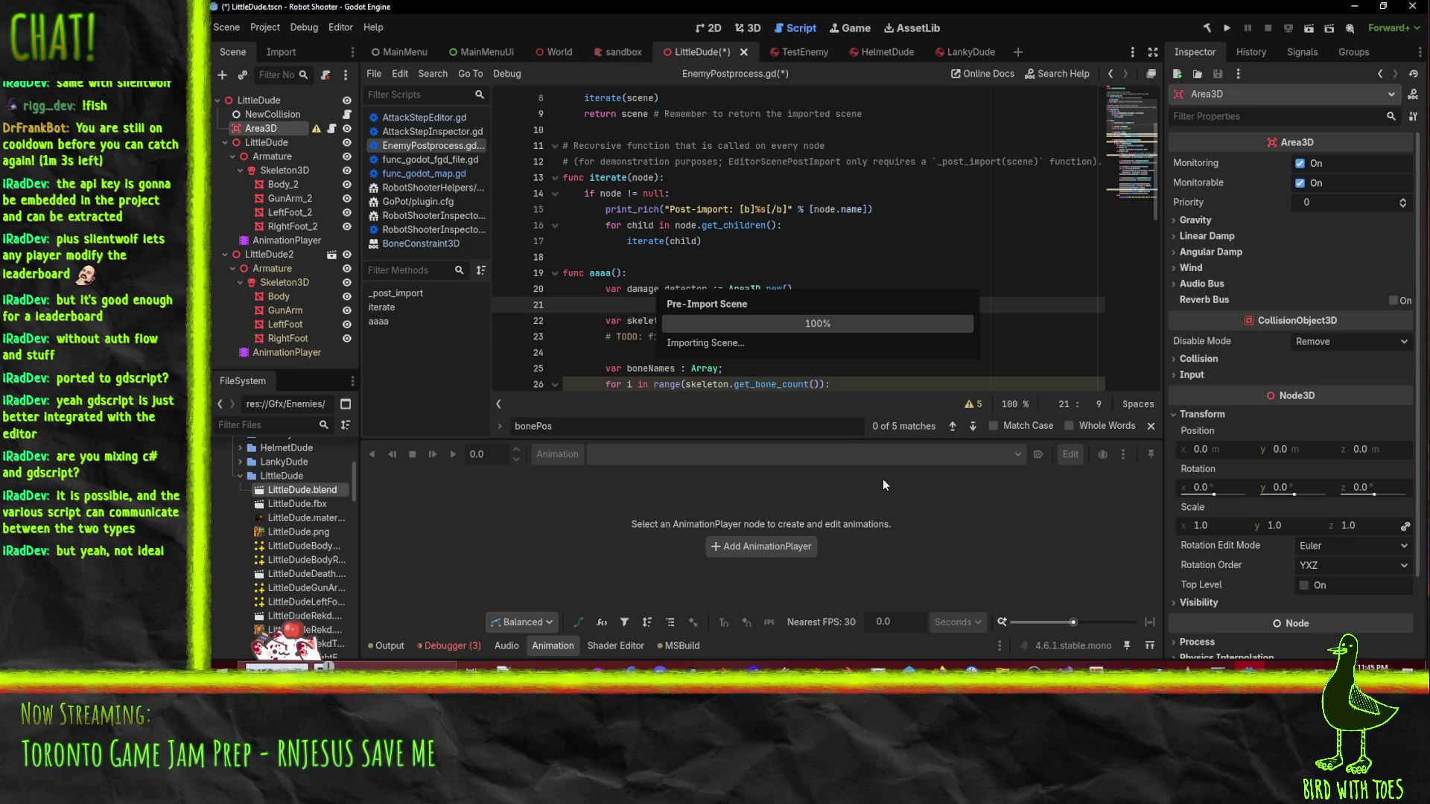
click(909, 668)
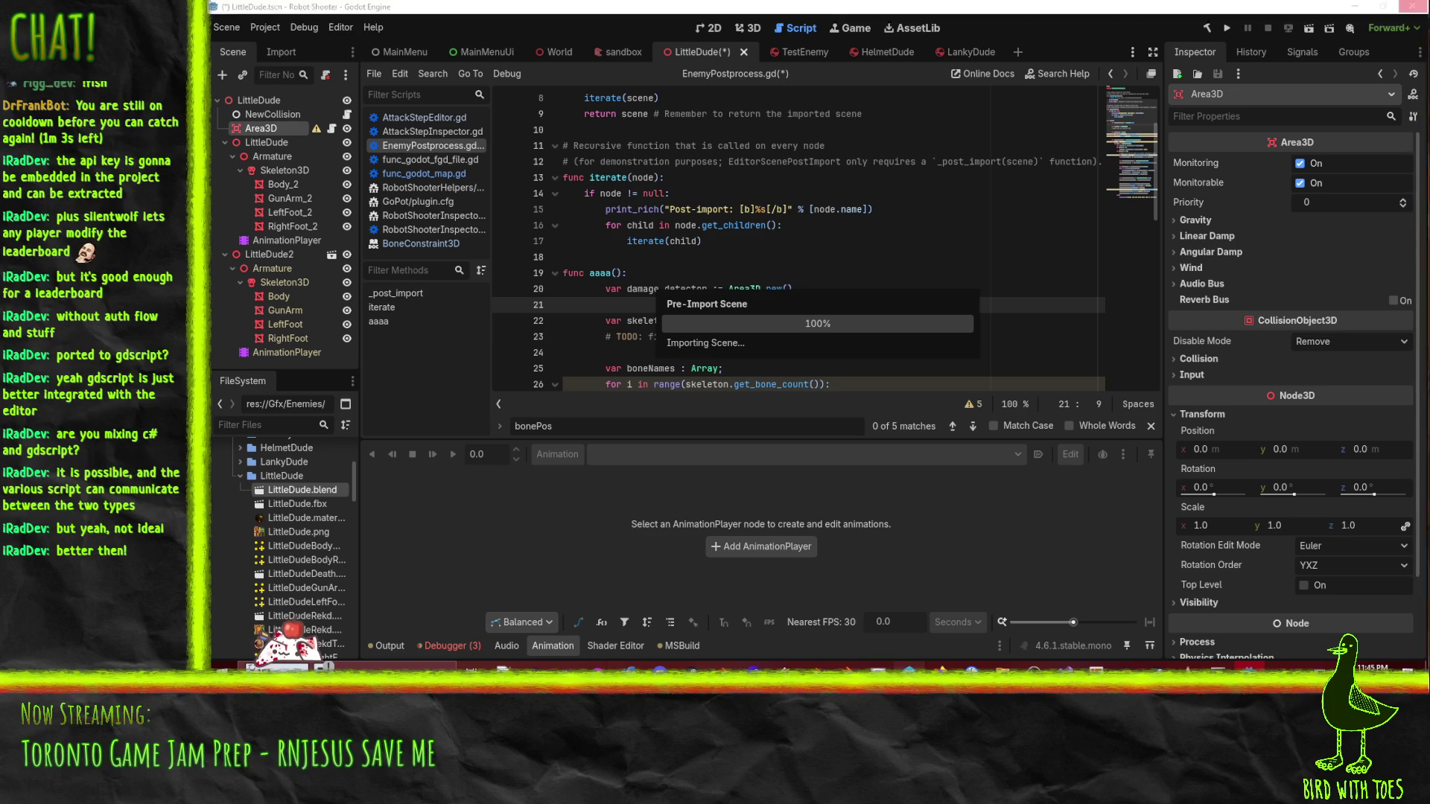
click(1353, 6)
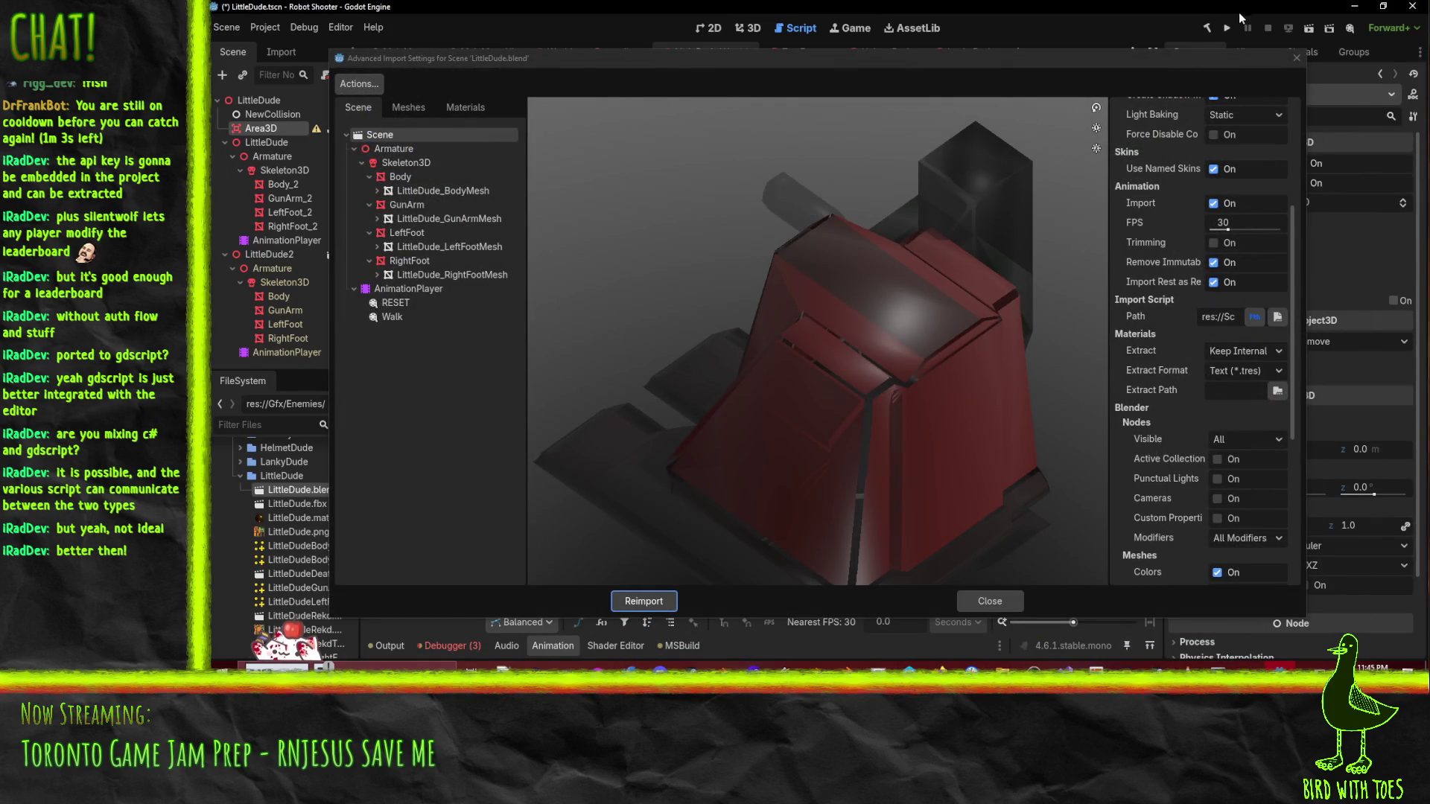
scroll(1229, 387, up, 3)
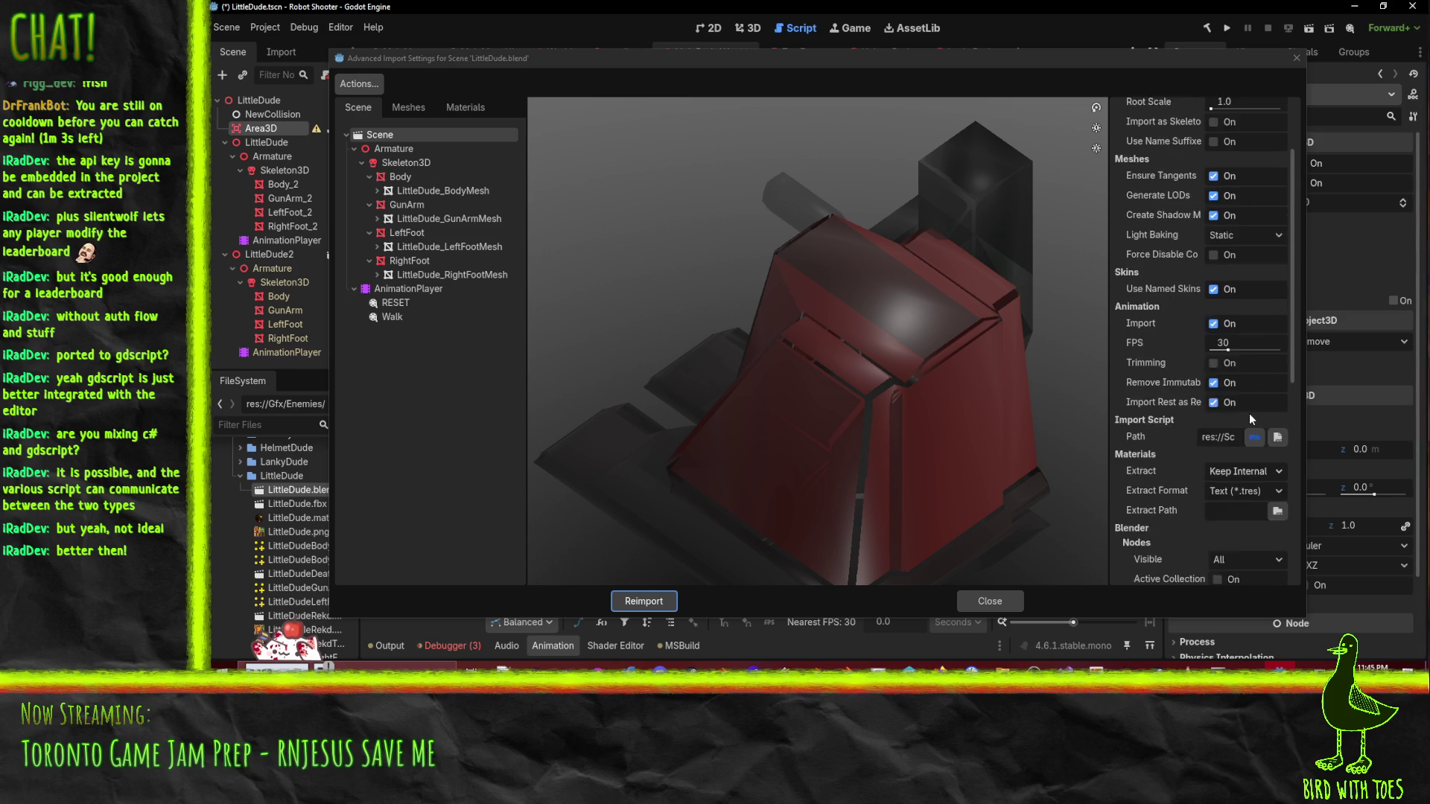
scroll(1249, 361, up, 1)
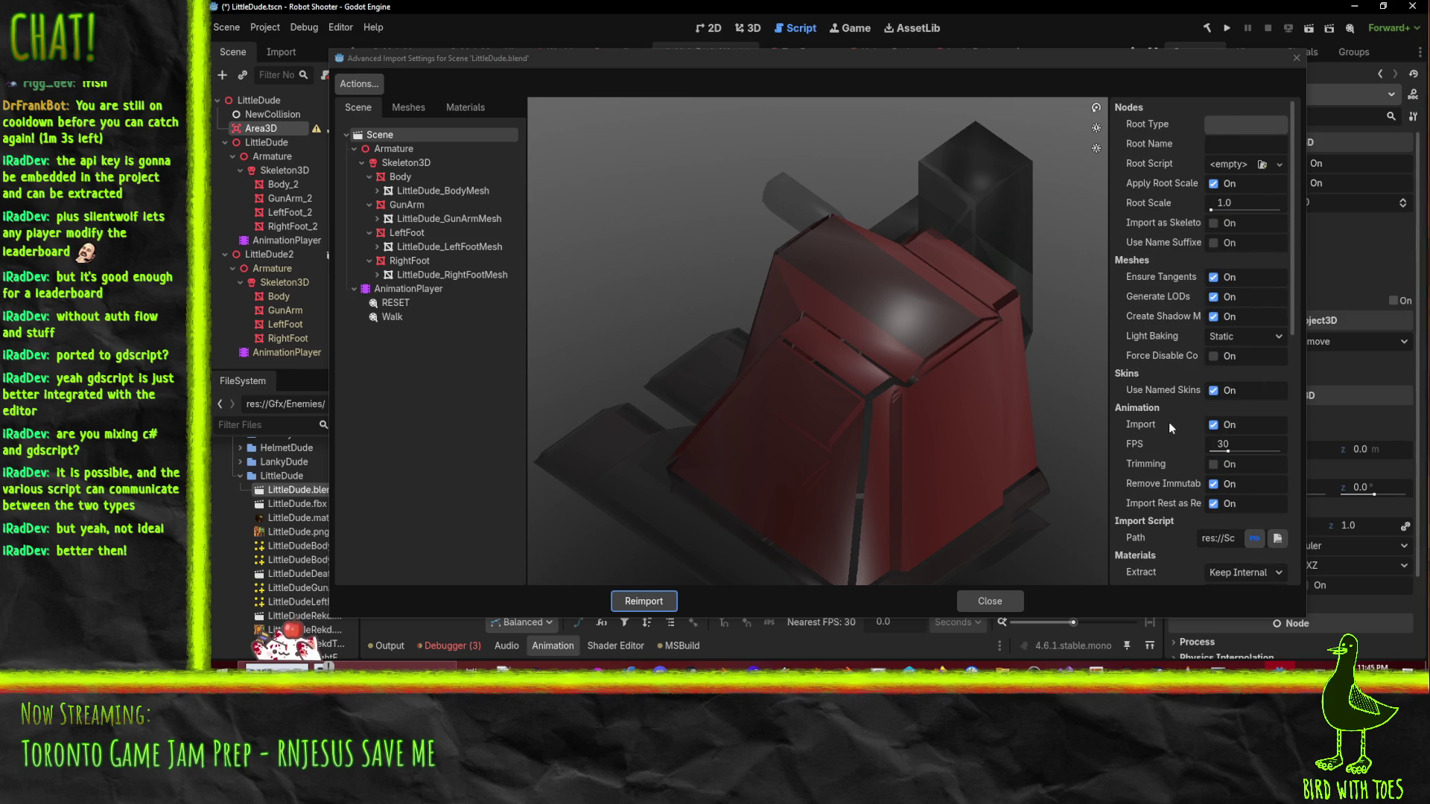
scroll(1160, 409, down, 2)
scroll(1161, 392, up, 2)
scroll(1148, 387, down, 3)
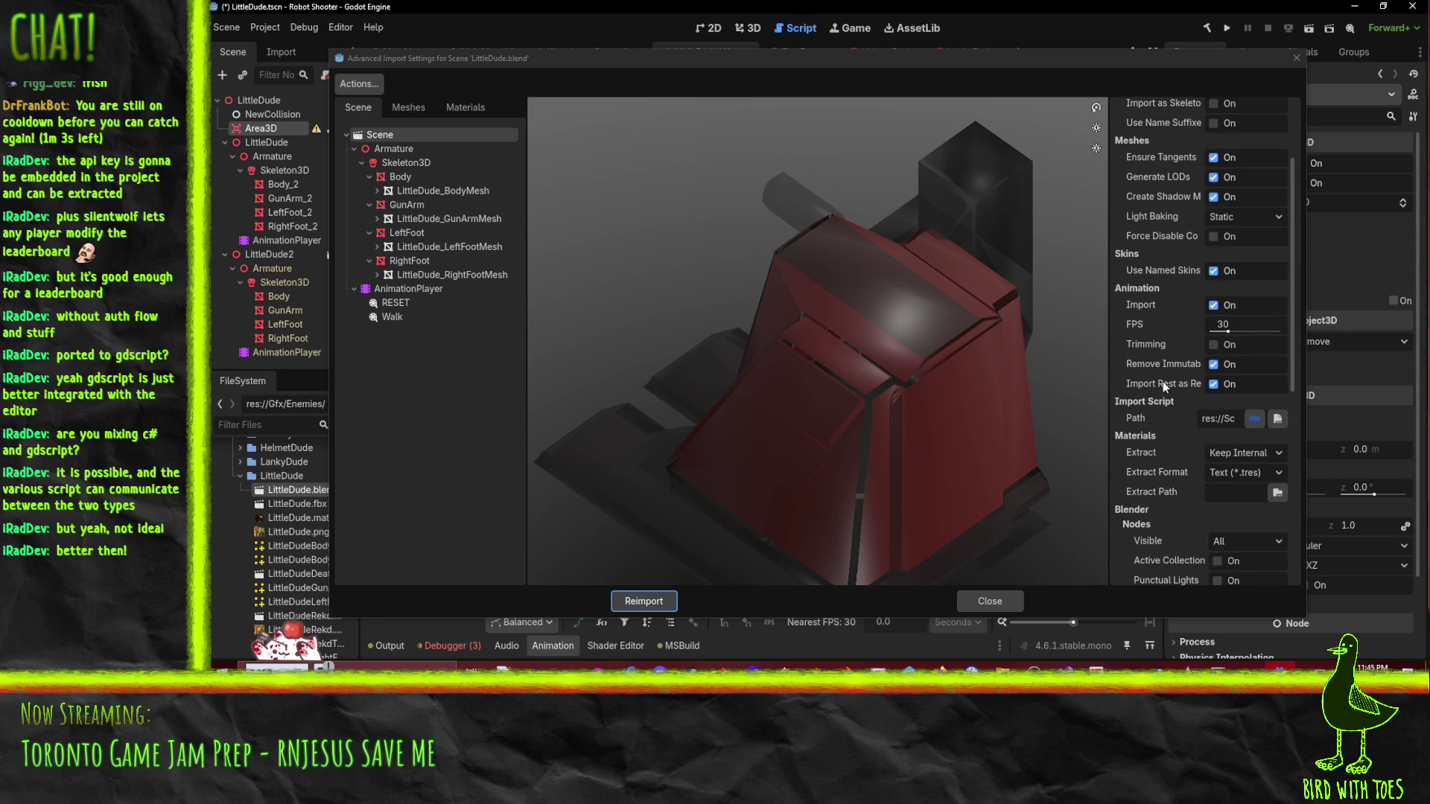
scroll(1163, 381, down, 2)
click(1229, 360)
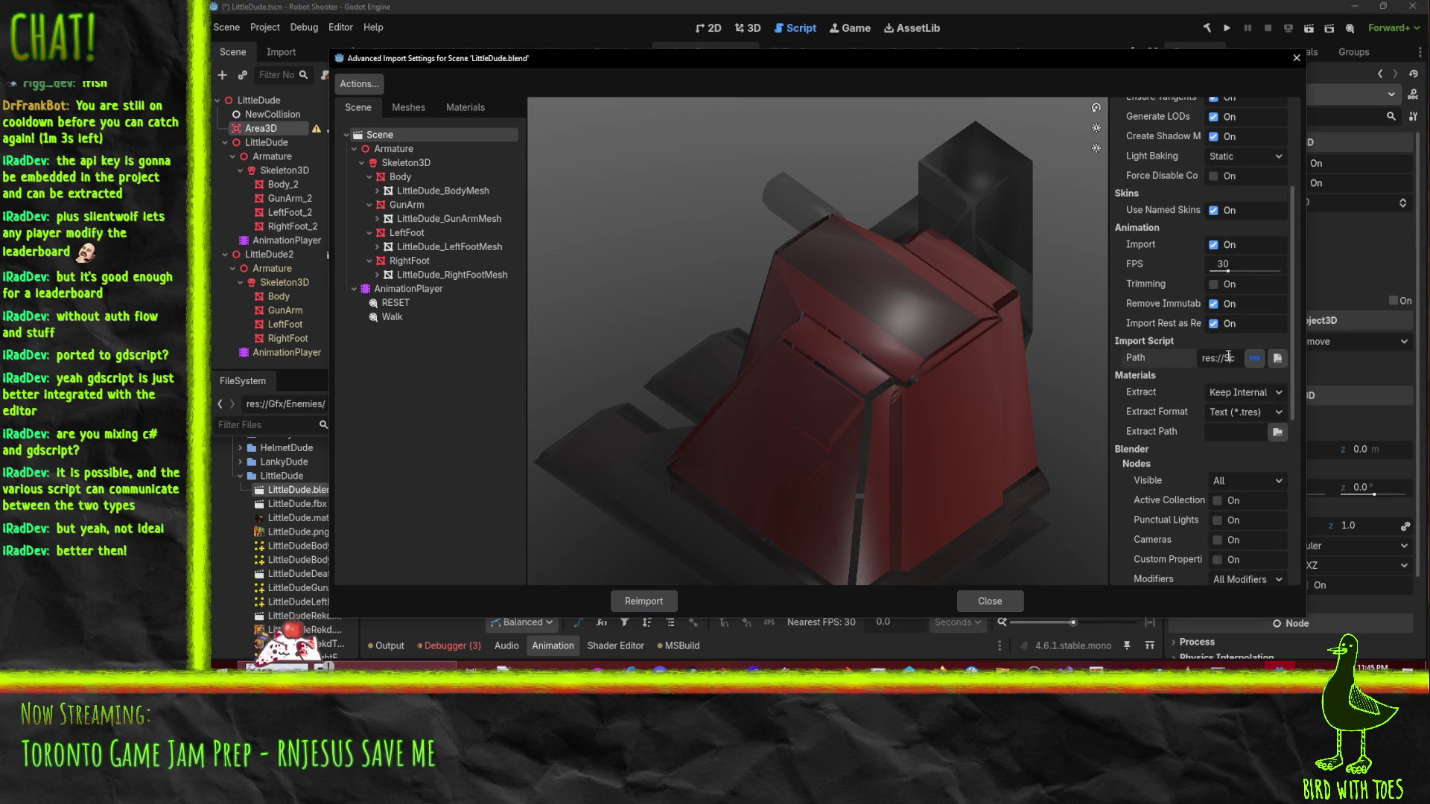
key(End)
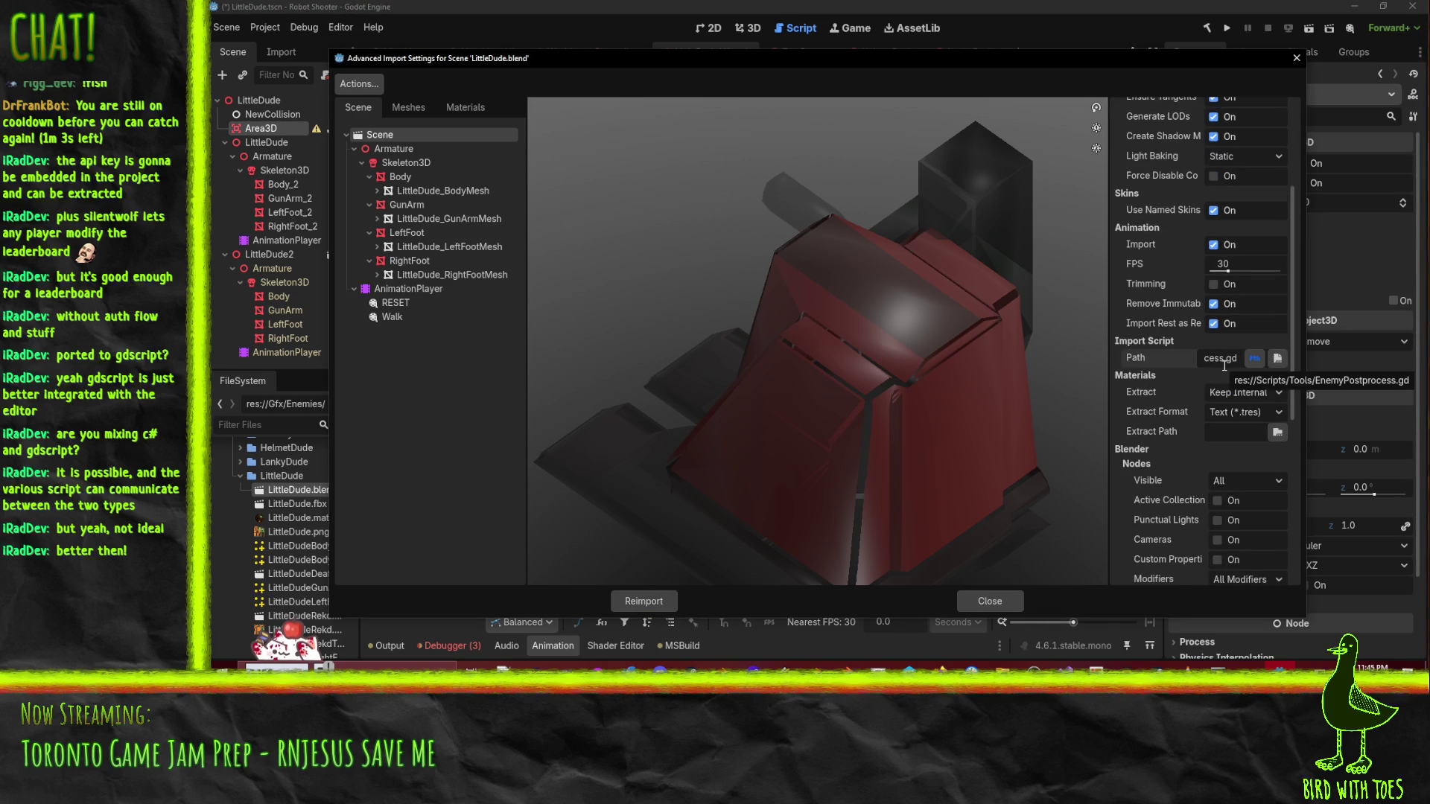
key(Home)
key(End)
click(1297, 57)
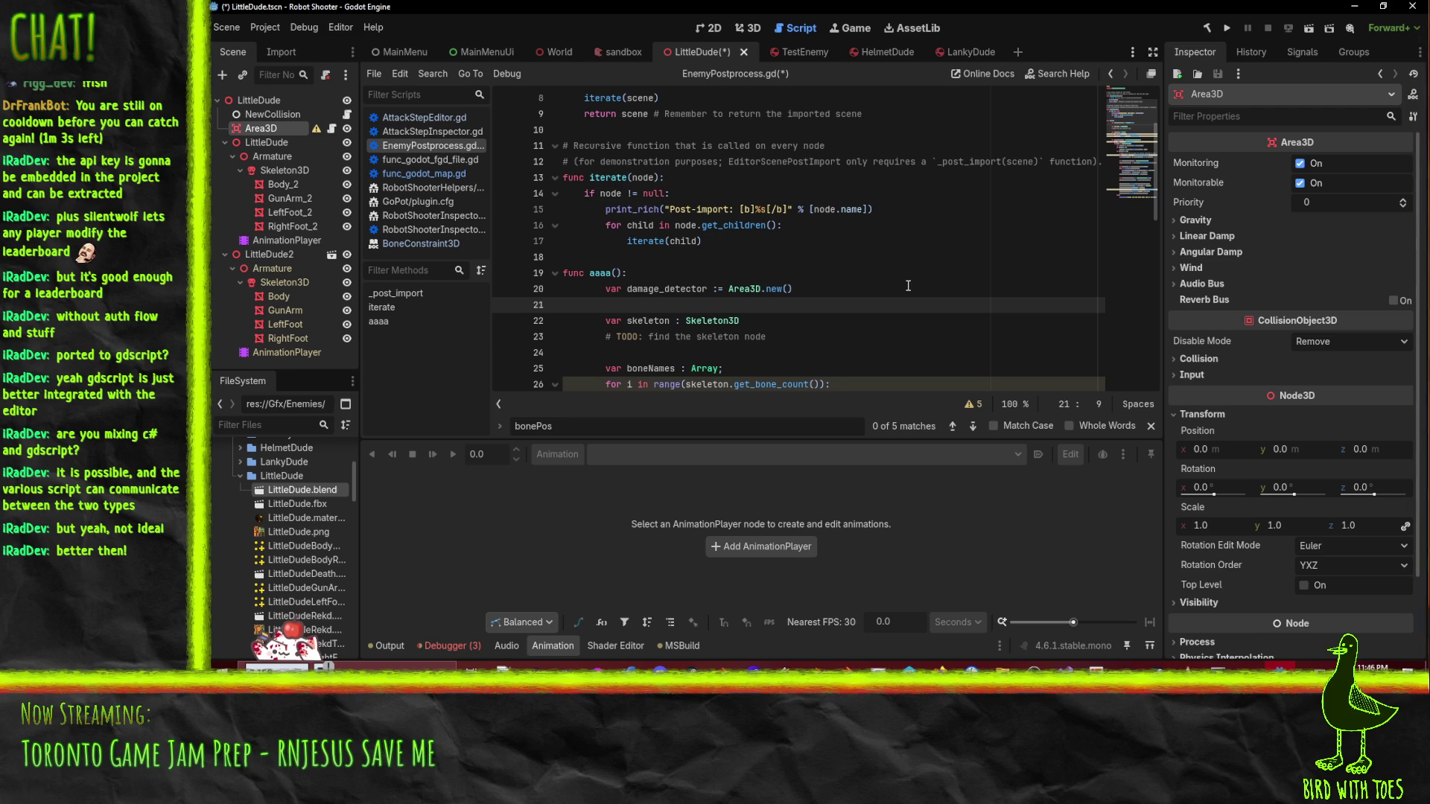
- Add 'scene.add_child(damage_detector)' on a new line after line 20
click(831, 290)
key(Down)
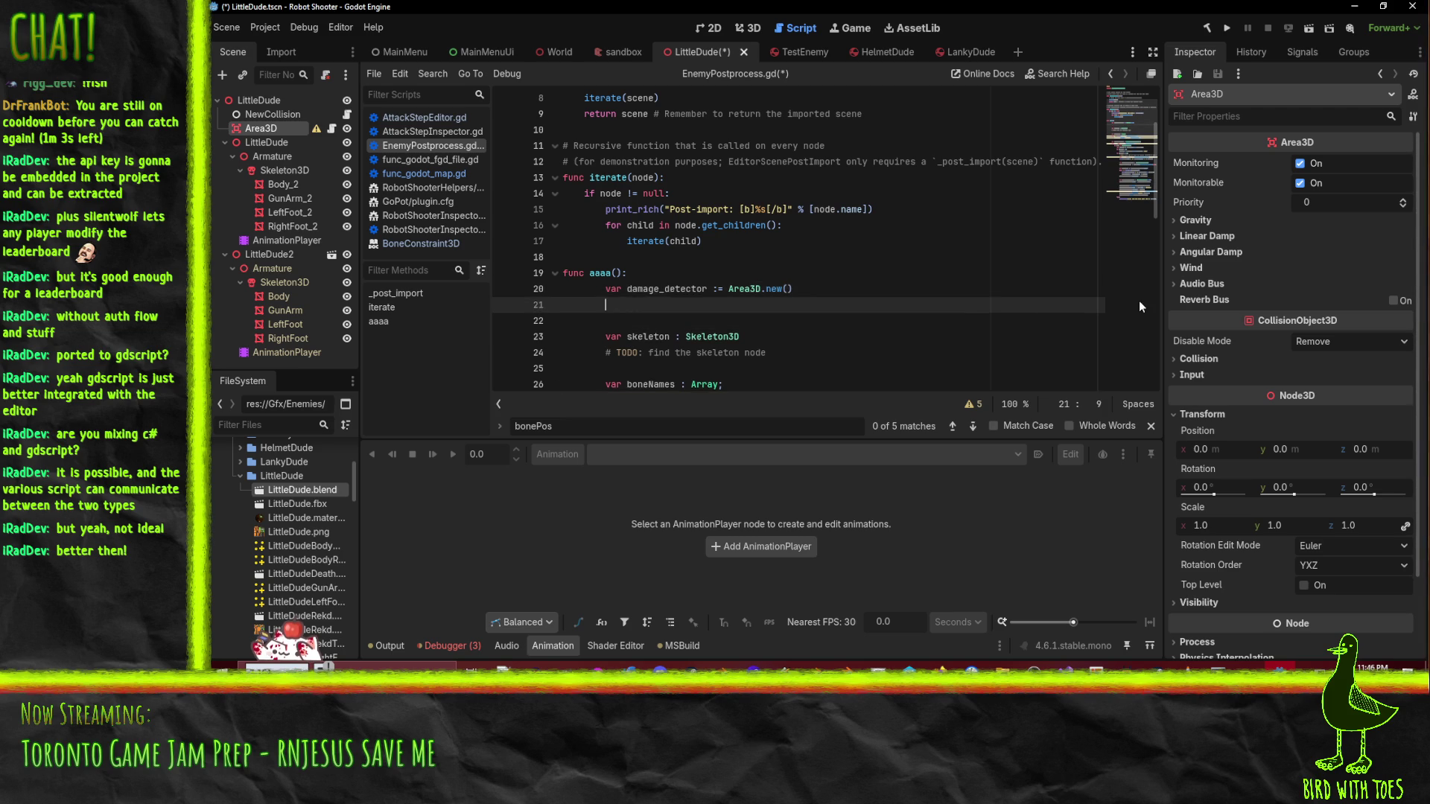
scroll(1112, 294, up, 3)
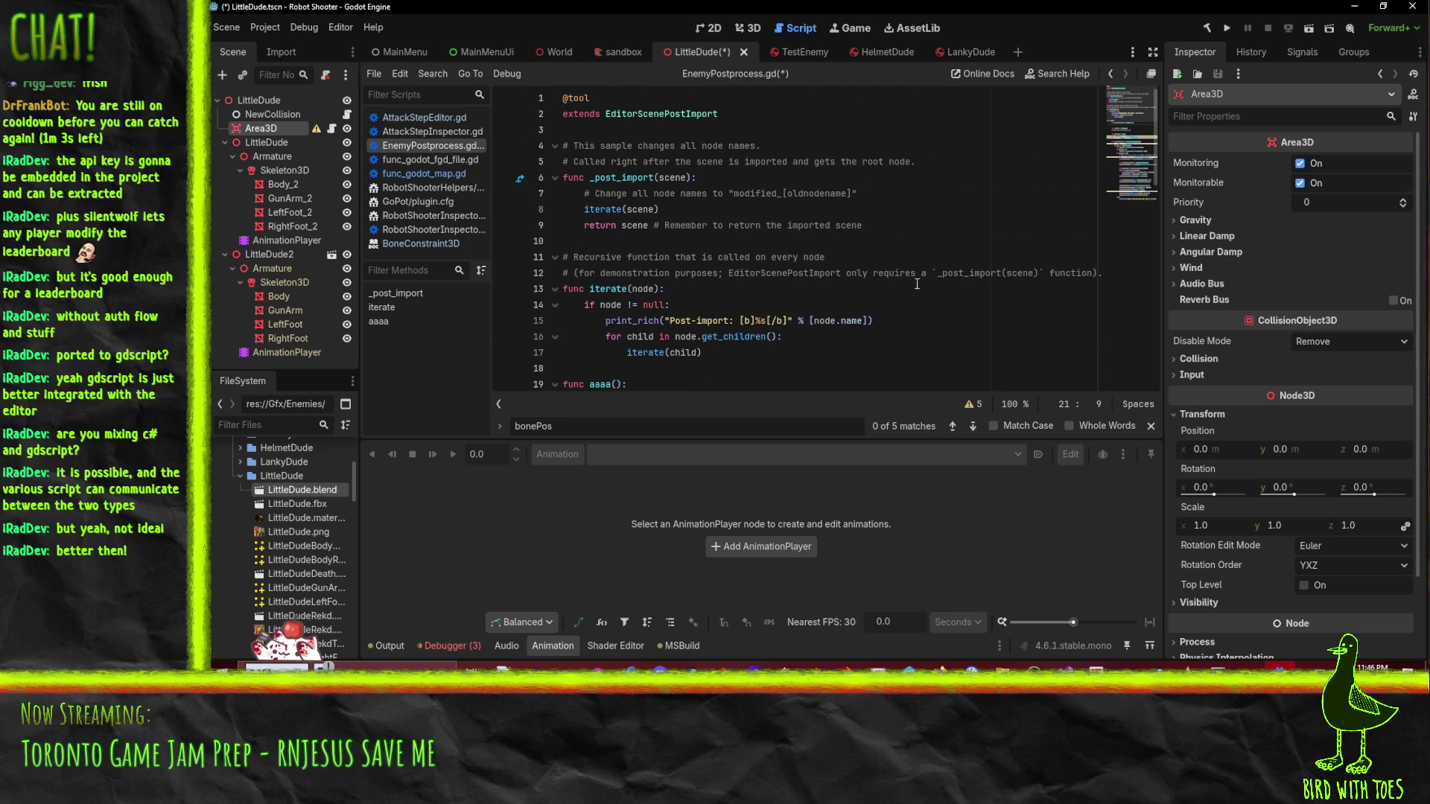
text(s)
text(cene.a)
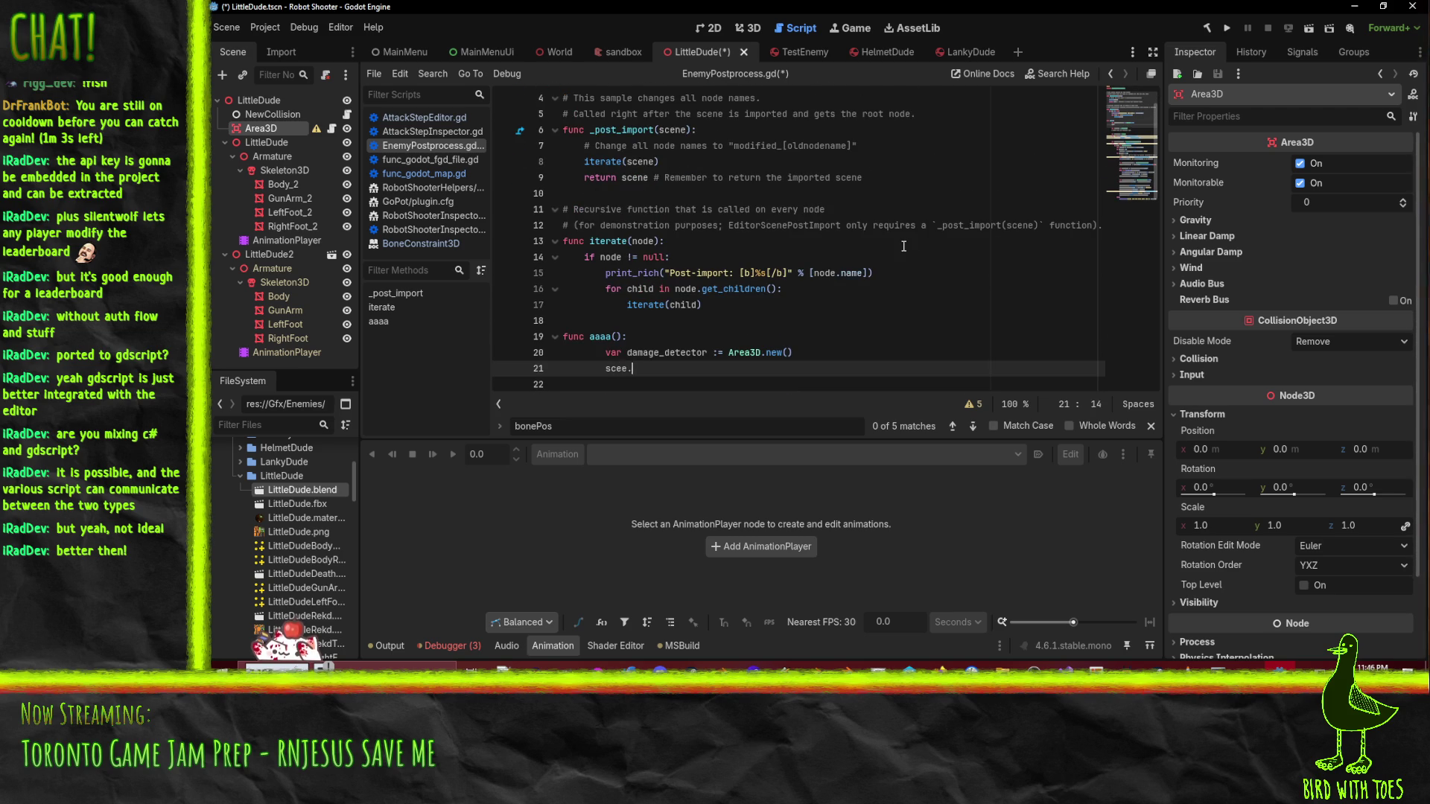
text(dd_child(d)
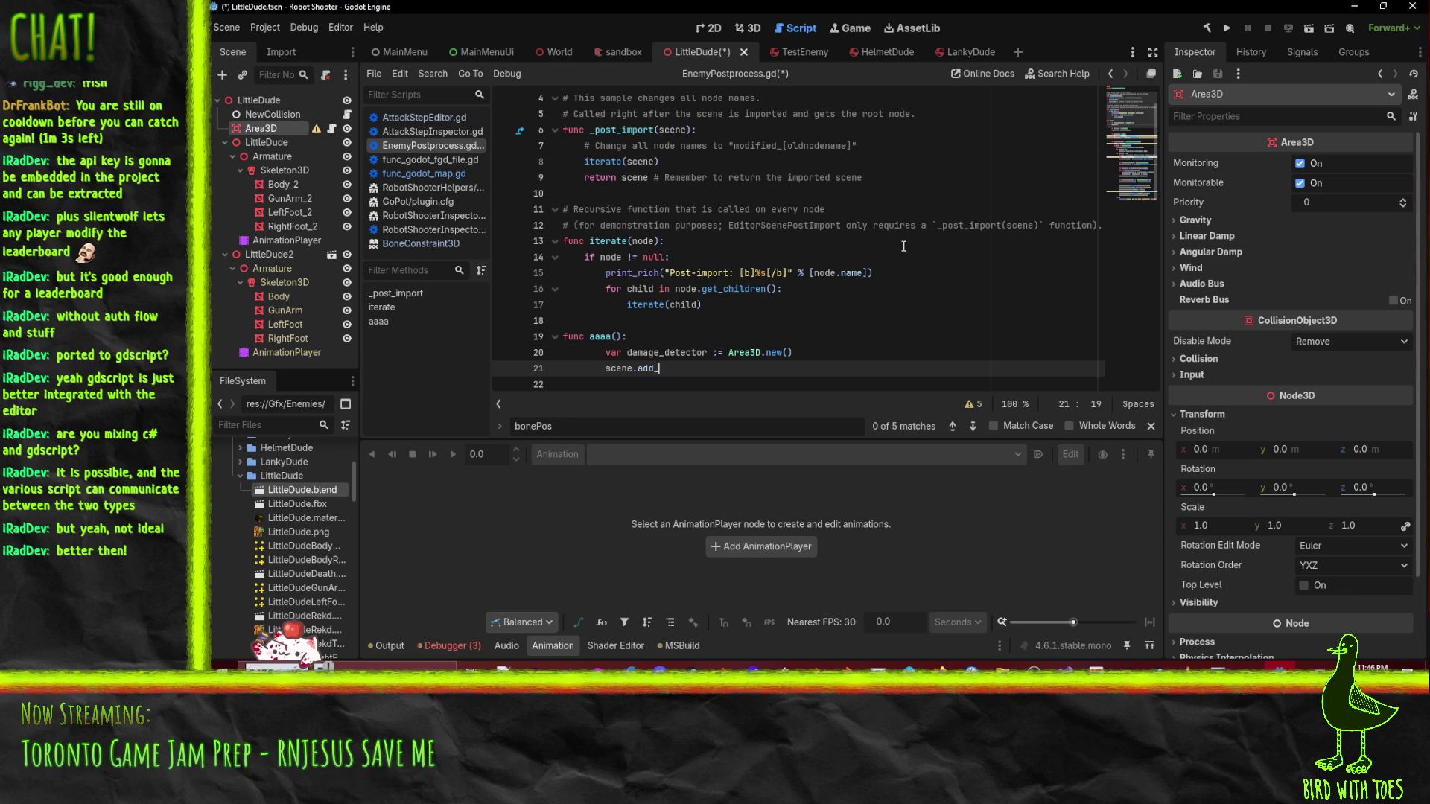
text(amage_detector)
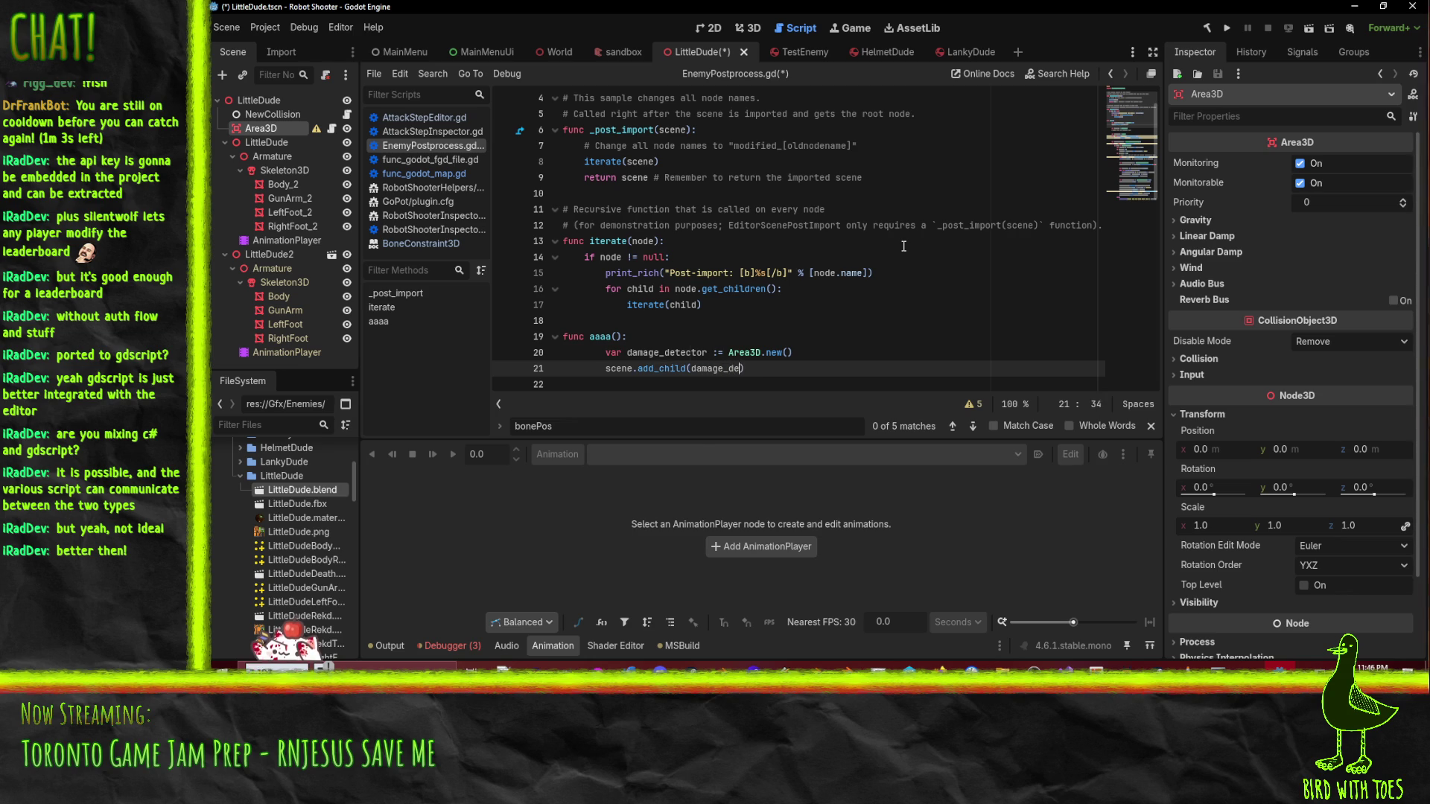
key(ctrl+v)
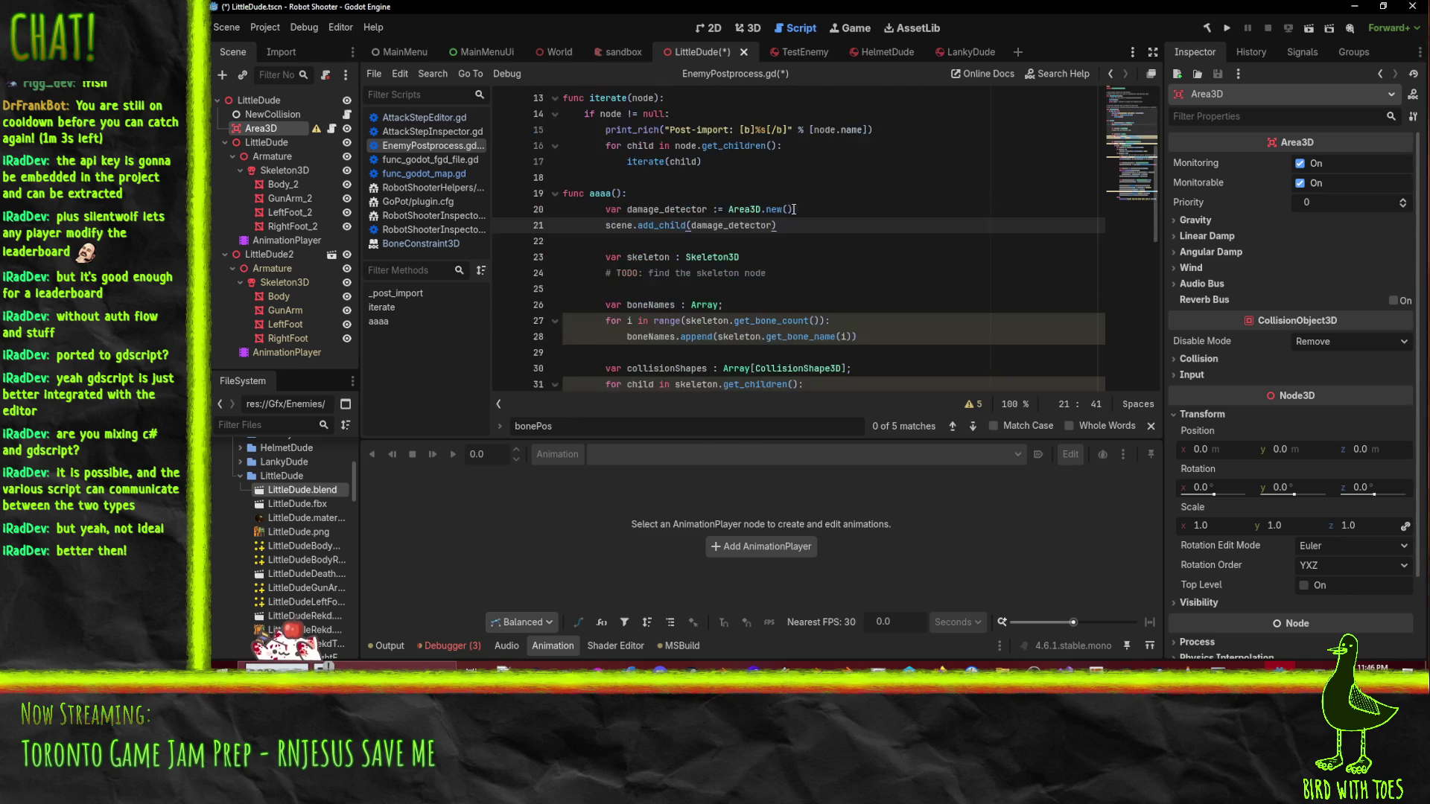
- Add 'scene.find_child("Armature")' on a new line below the skeleton declaration
click(769, 262)
scroll(592, 210, up, 1)
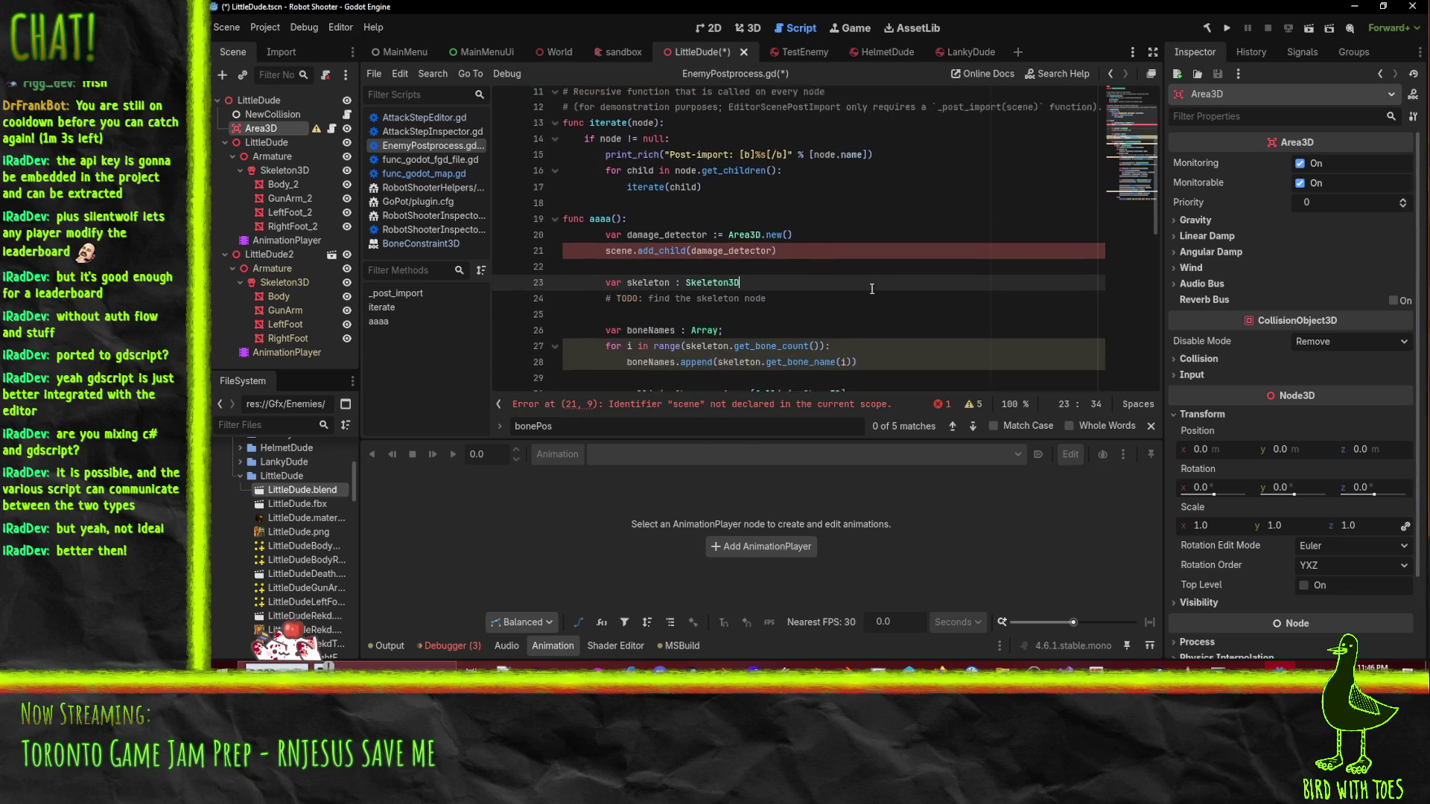
key(ctrl+z)
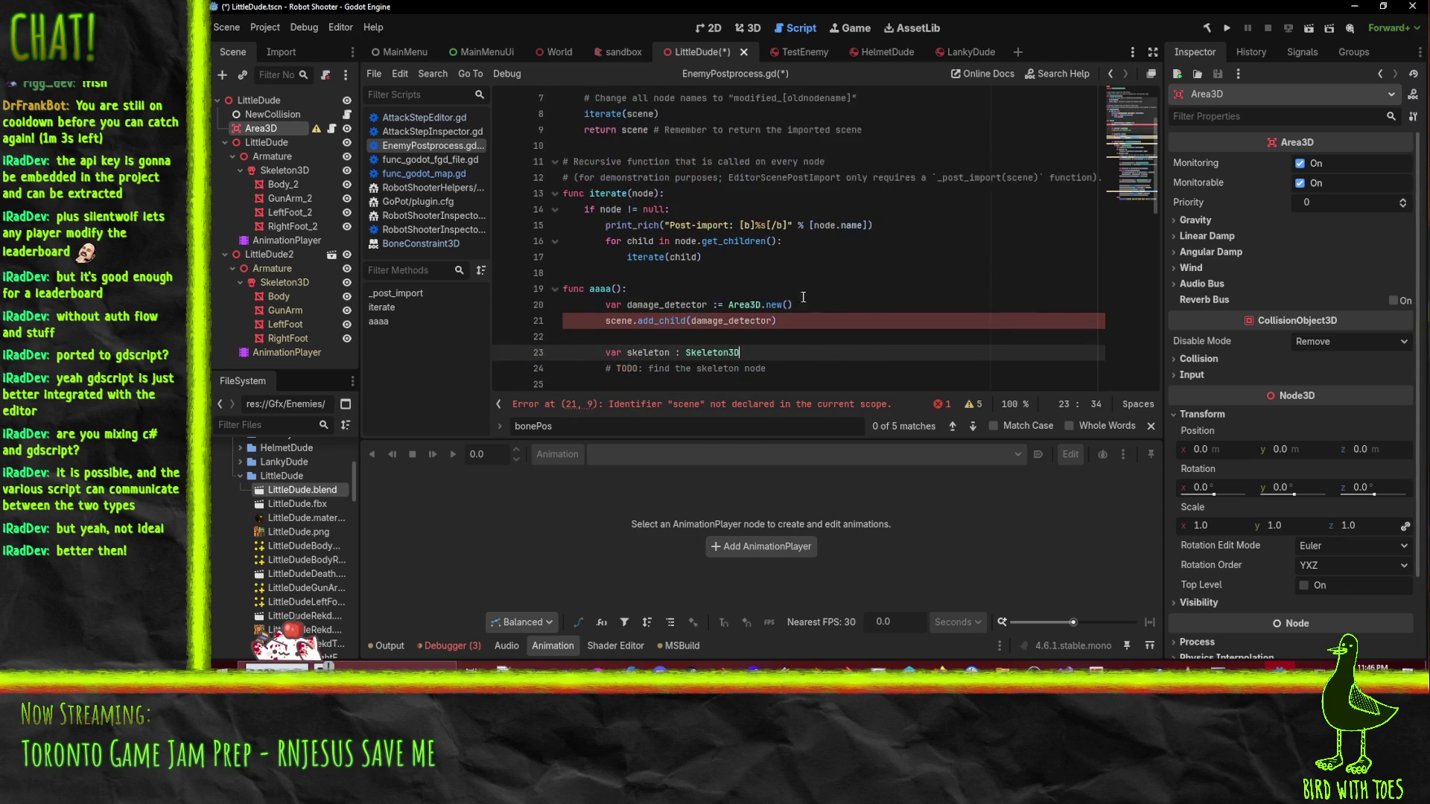
key(ctrl+y)
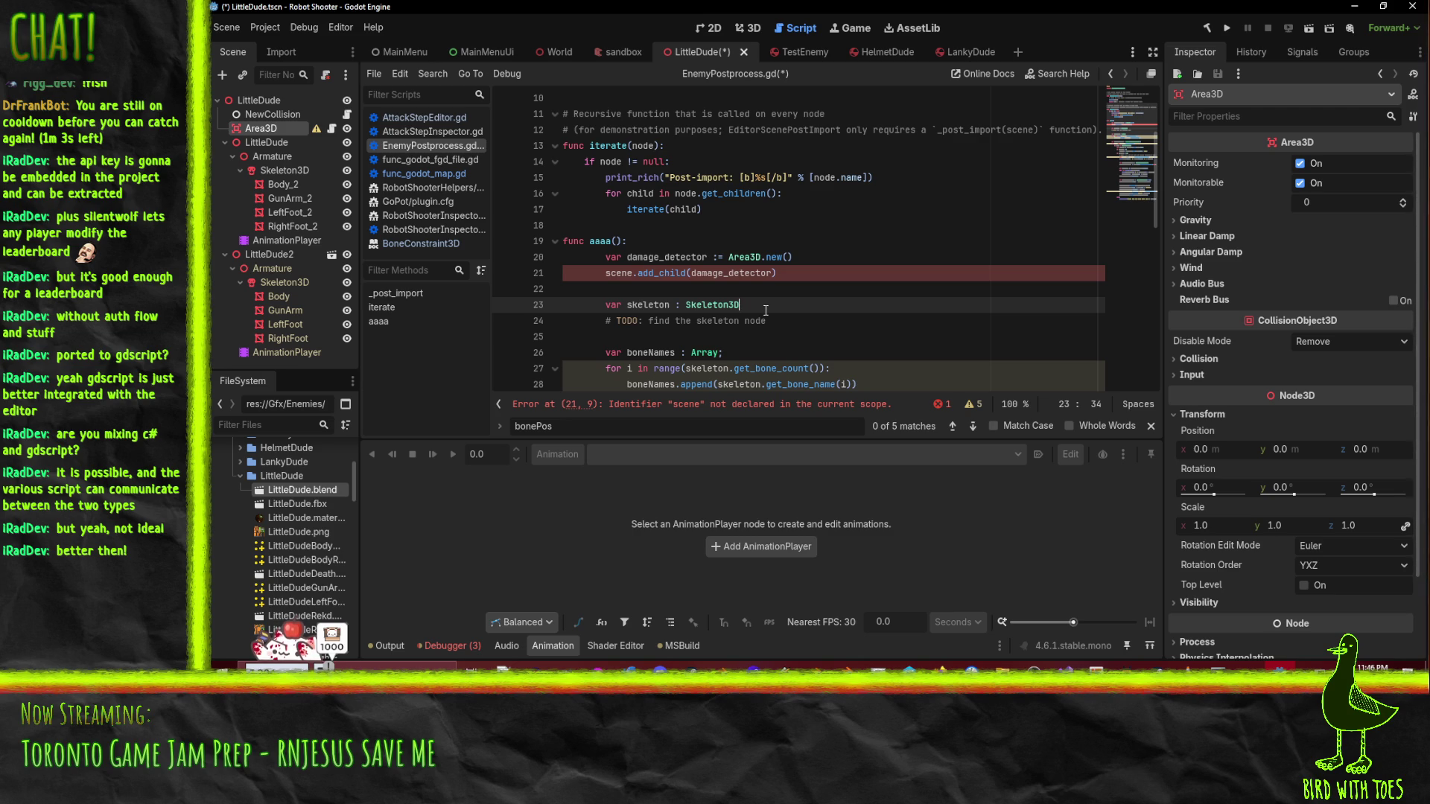
scroll(827, 307, up, 1)
scroll(937, 321, down, 1)
key(Return)
text(fond)
key(BackSpace)
key(BackSpace)
key(BackSpace)
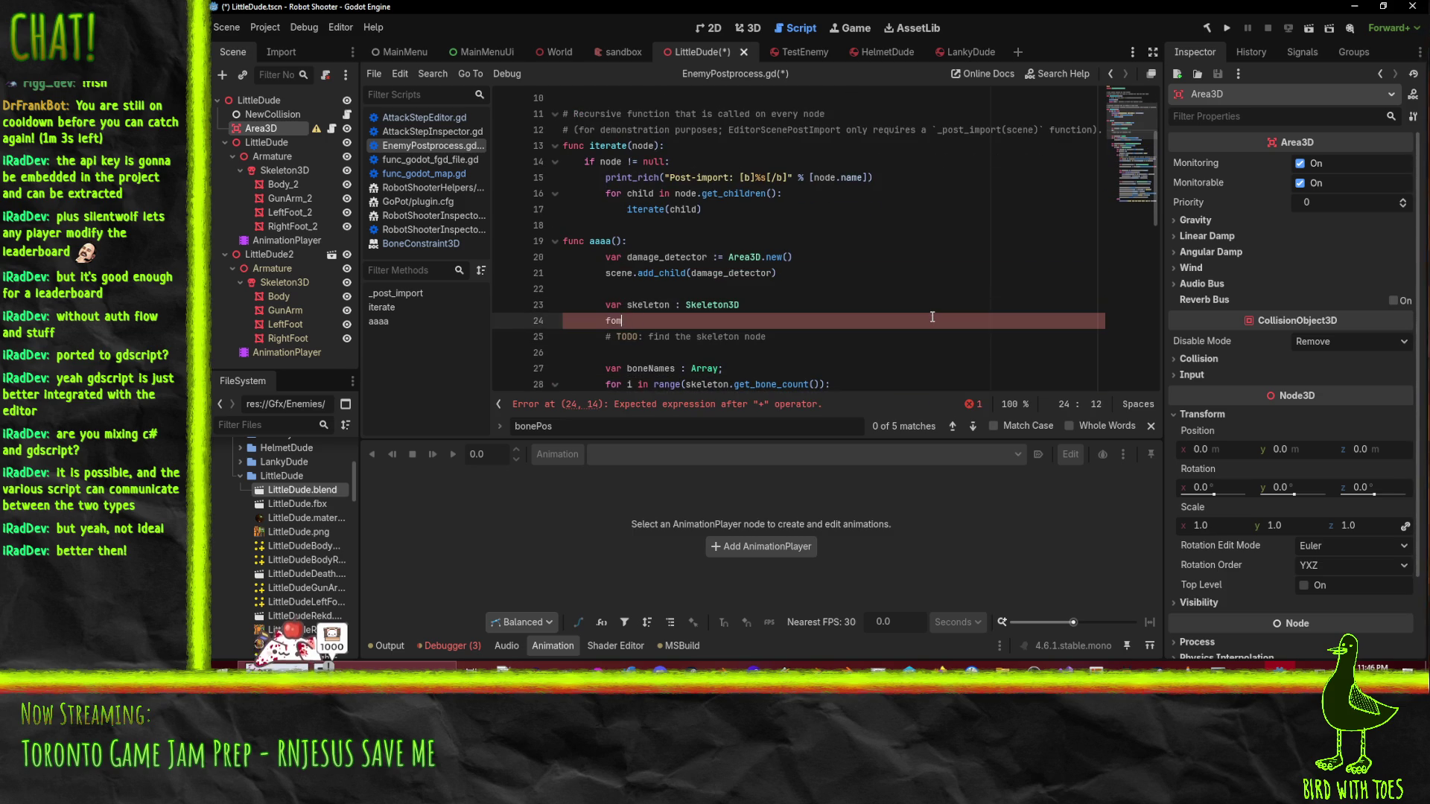
text(ind_child)
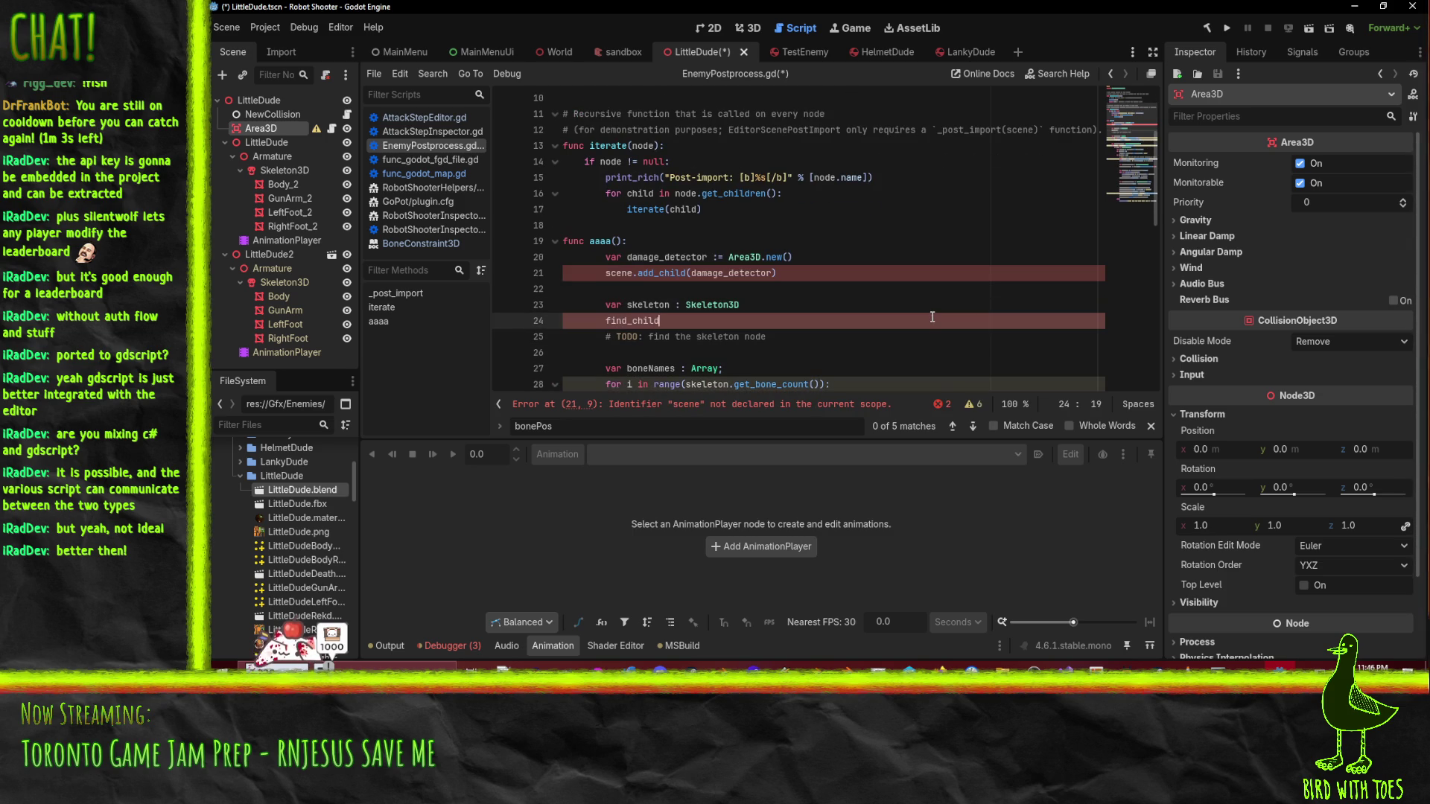
key(Home)
text(s)
key(Escape)
text(cene.)
key(Return)
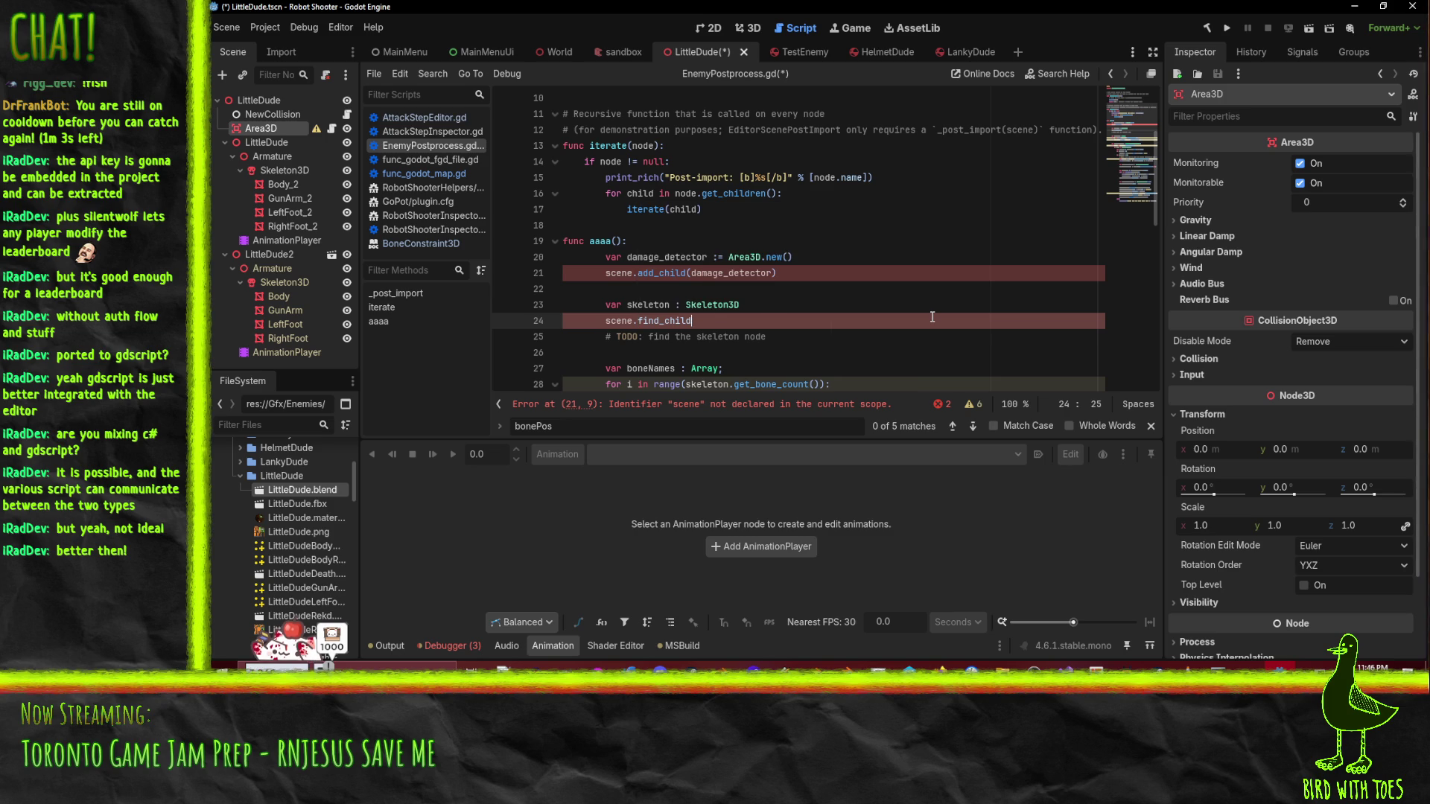
text("Armature)
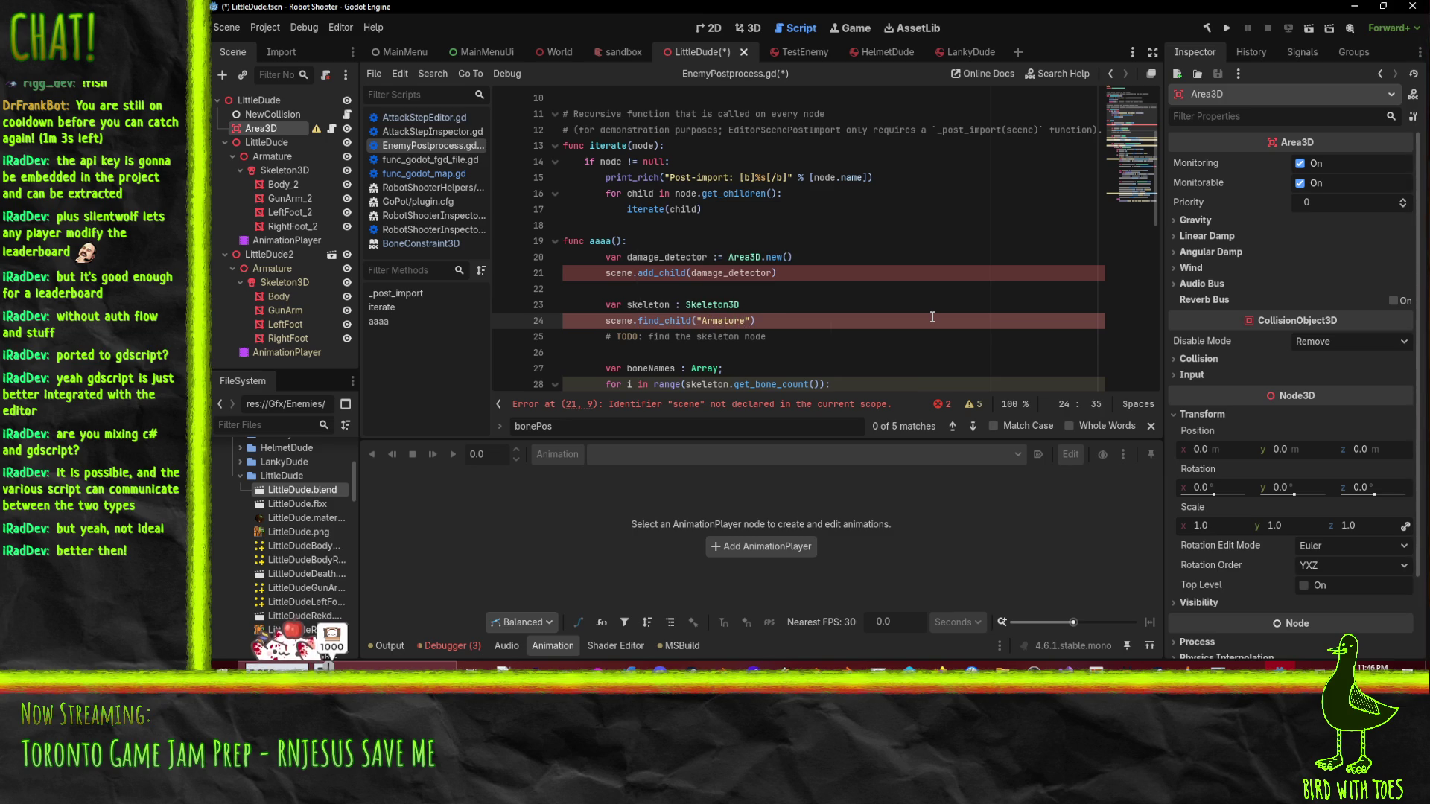
- Search the web for 'godot find_child' and open the Node class documentation
mouse_move(940, 667)
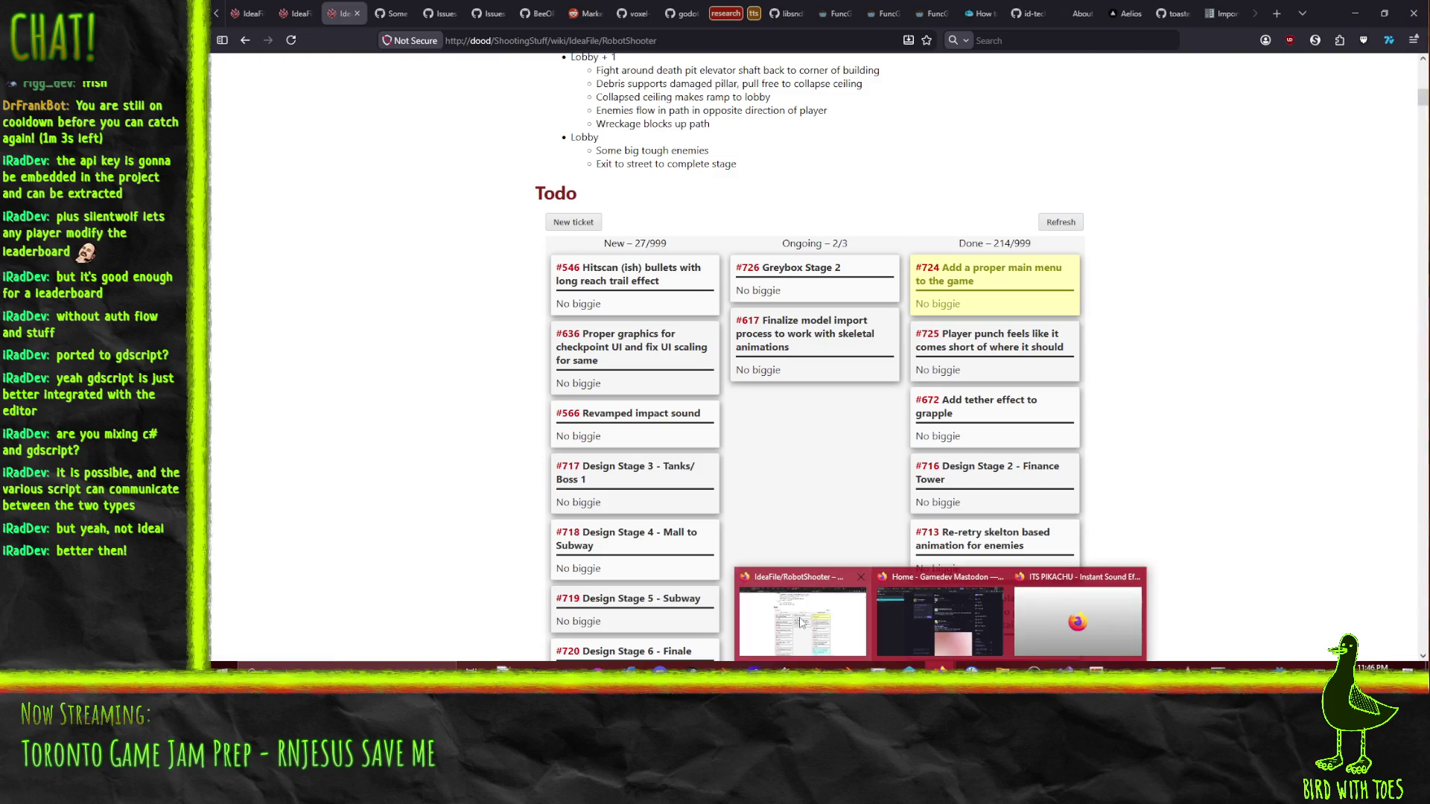
click(802, 623)
key(ctrl+t)
text(godot find_child)
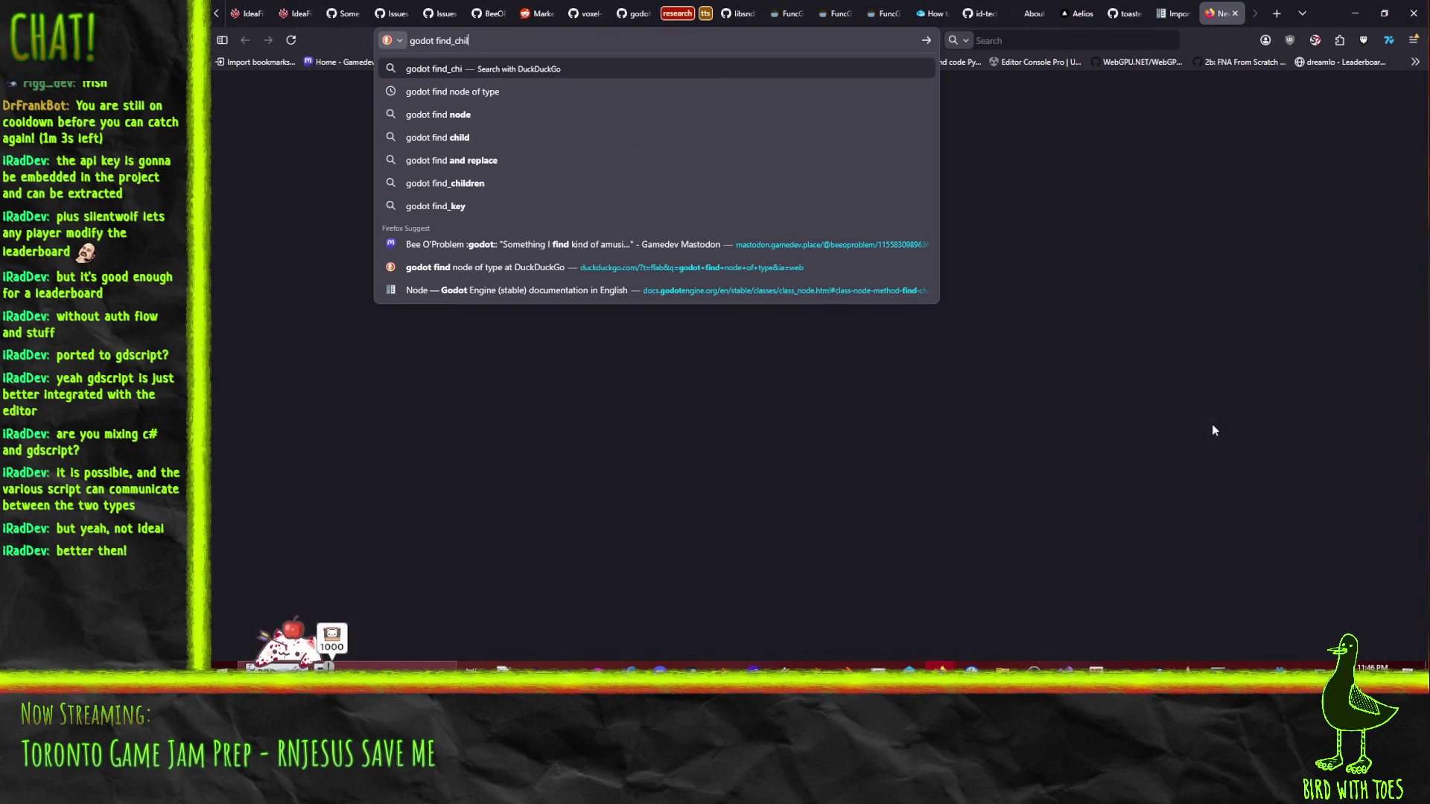
key(Return)
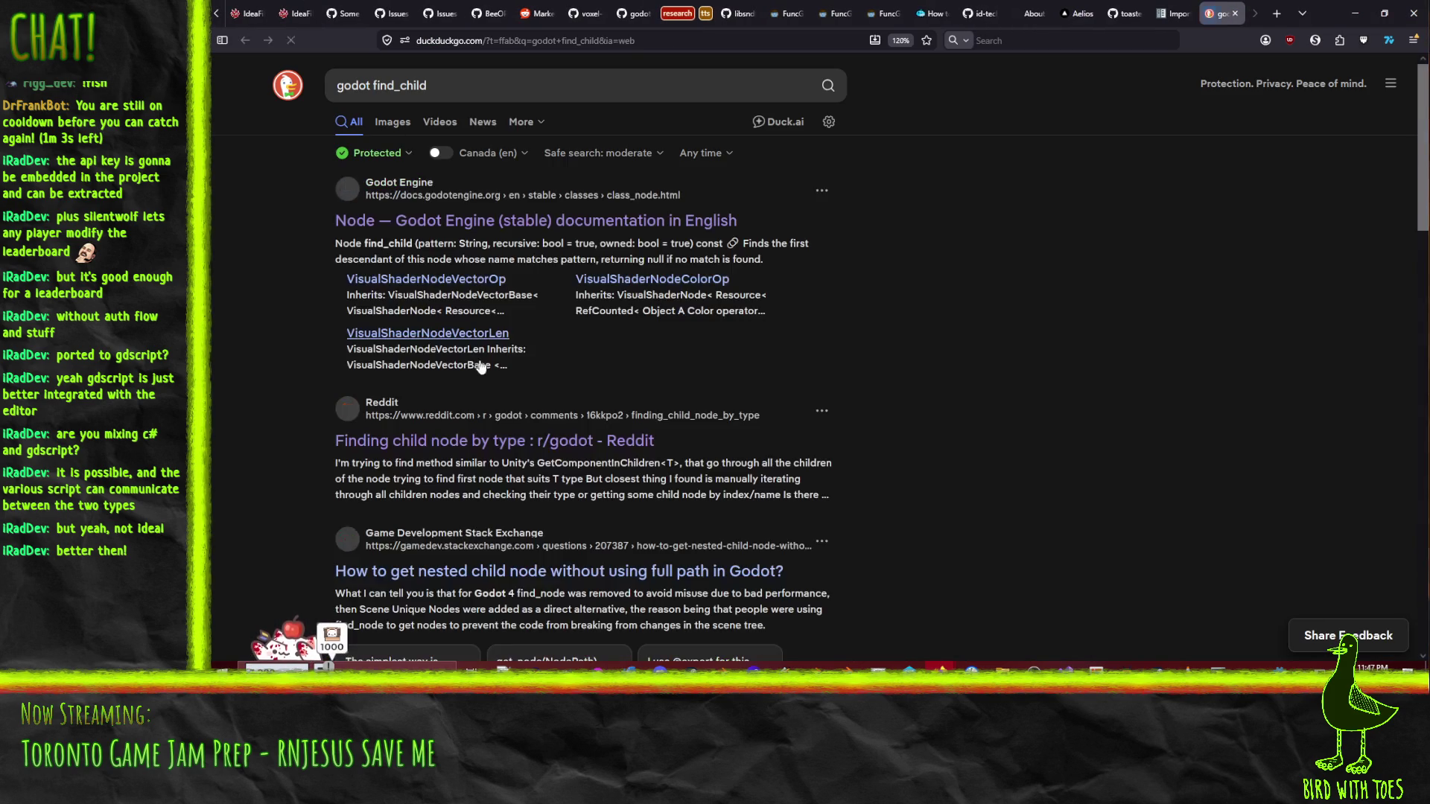
click(417, 230)
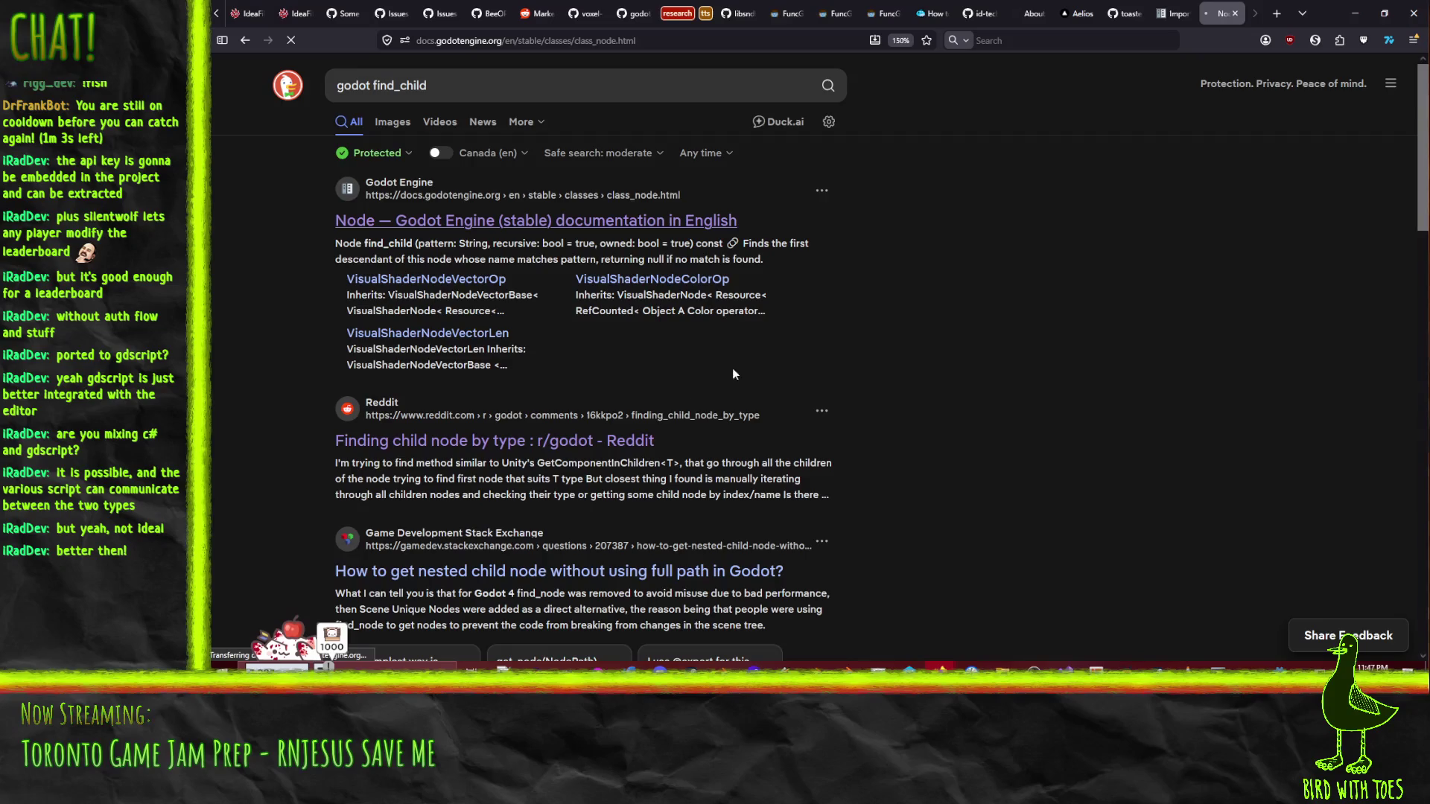
scroll(1001, 269, down, 15)
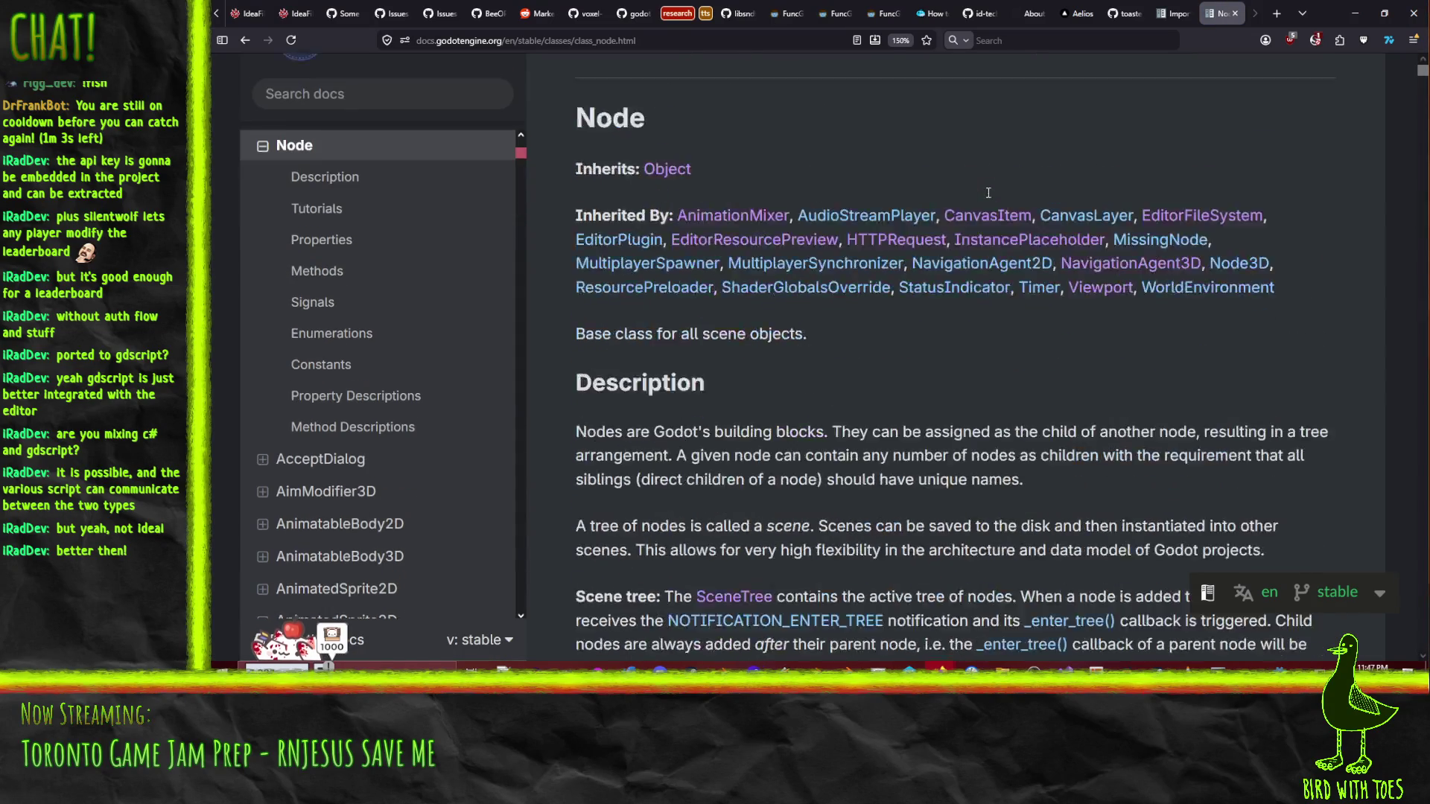
scroll(1001, 269, down, 5)
scroll(907, 228, up, 3)
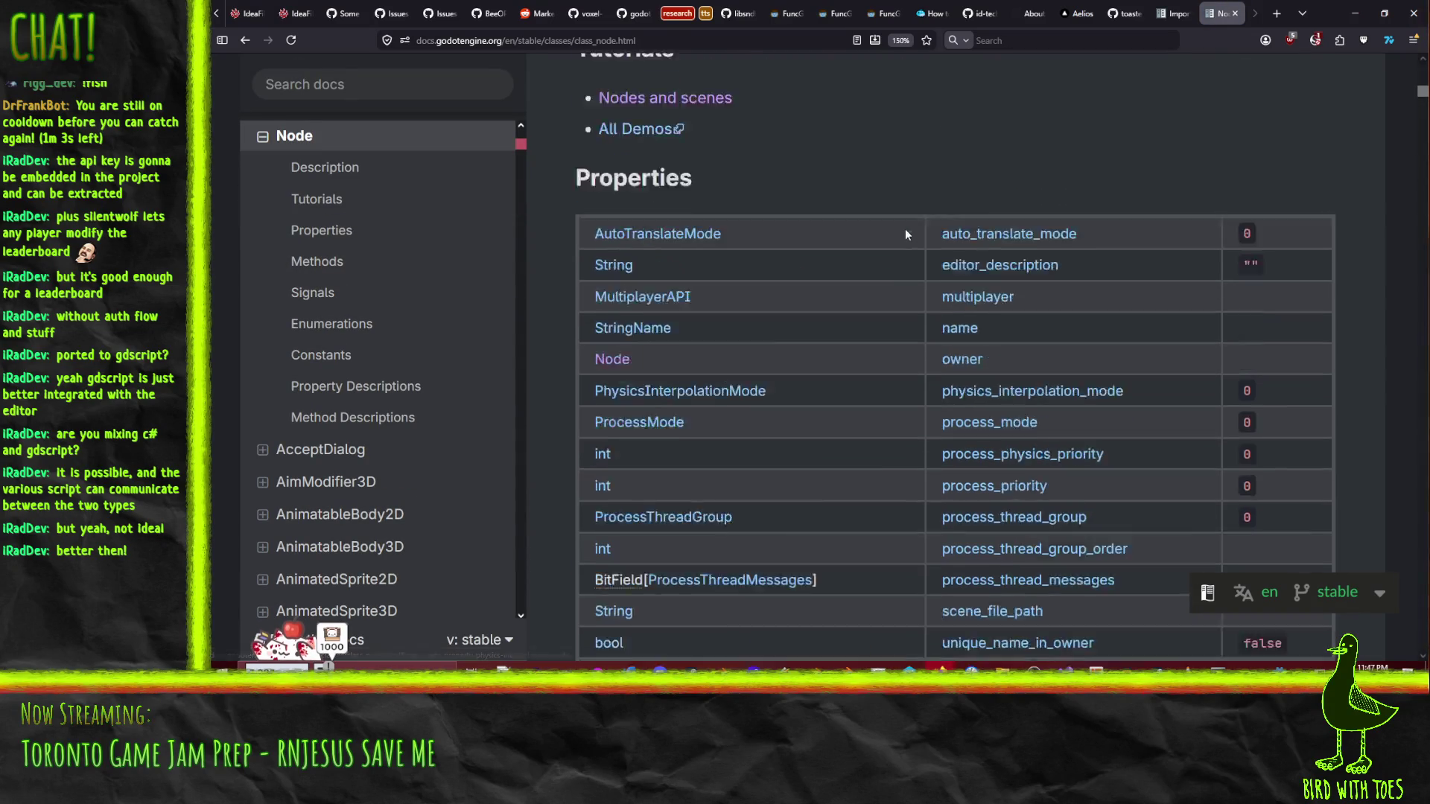
- Find find_child's description via a 'child' page search, then return to the editor's Armature line
key(ctrl+f)
text(ch)
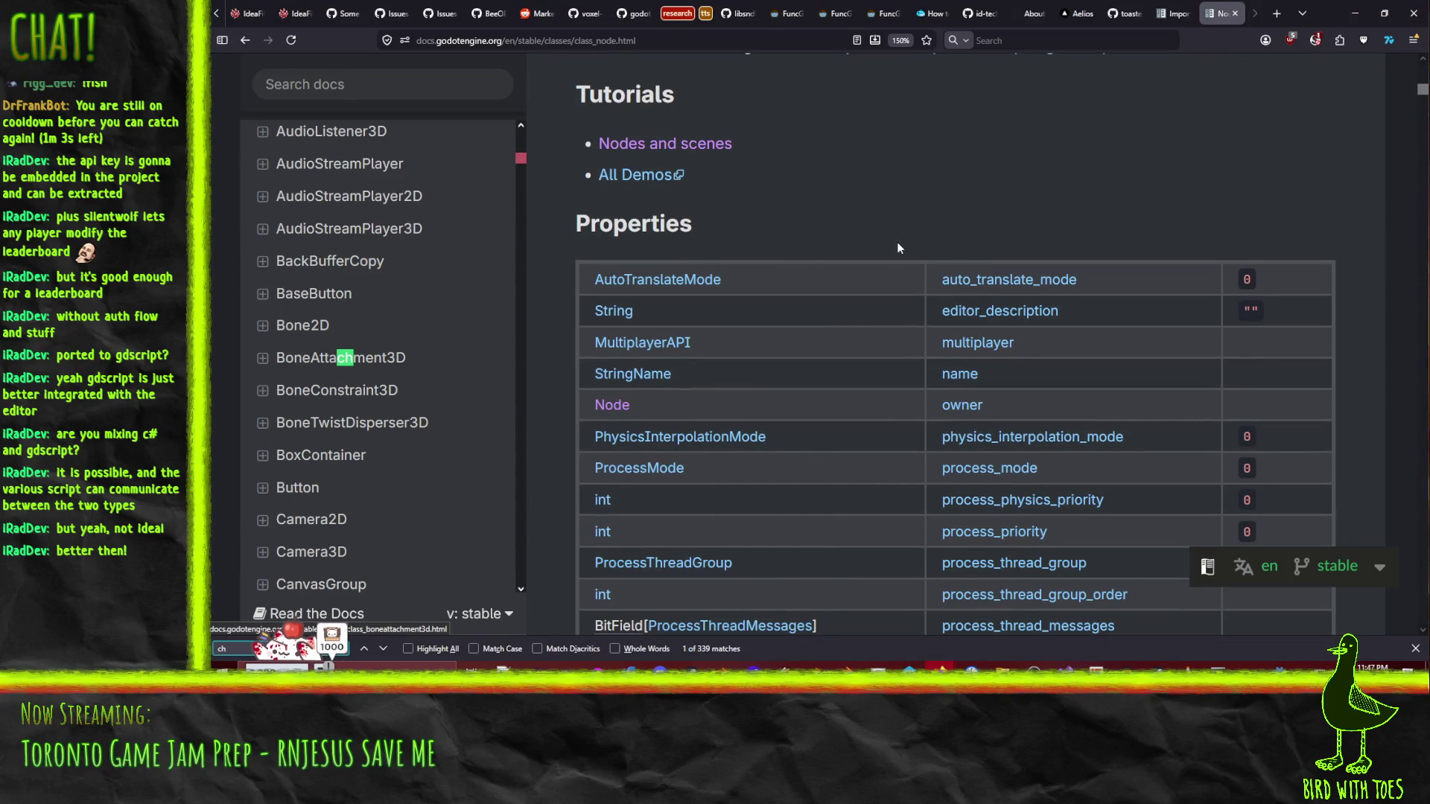
text(ild)
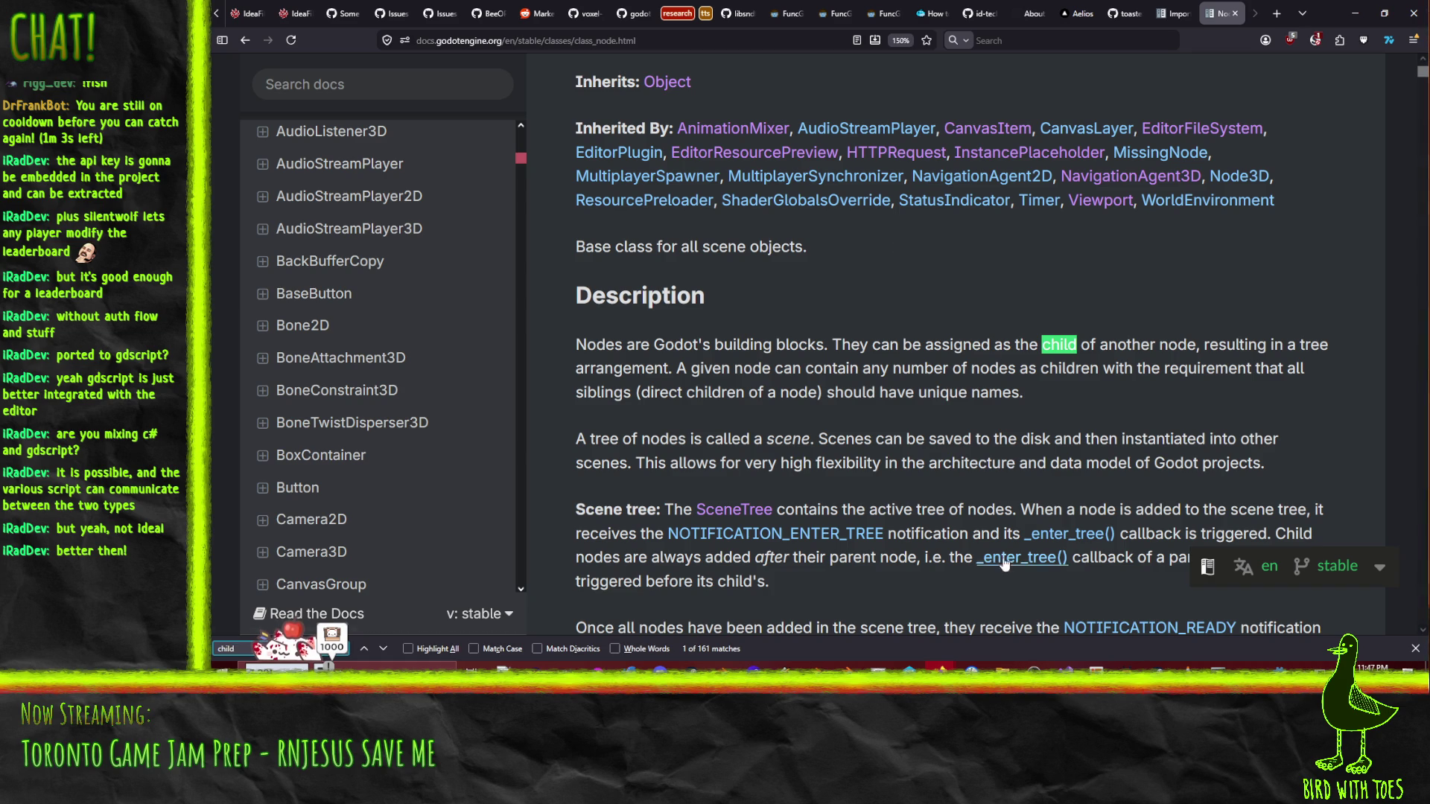
scroll(918, 409, down, 8)
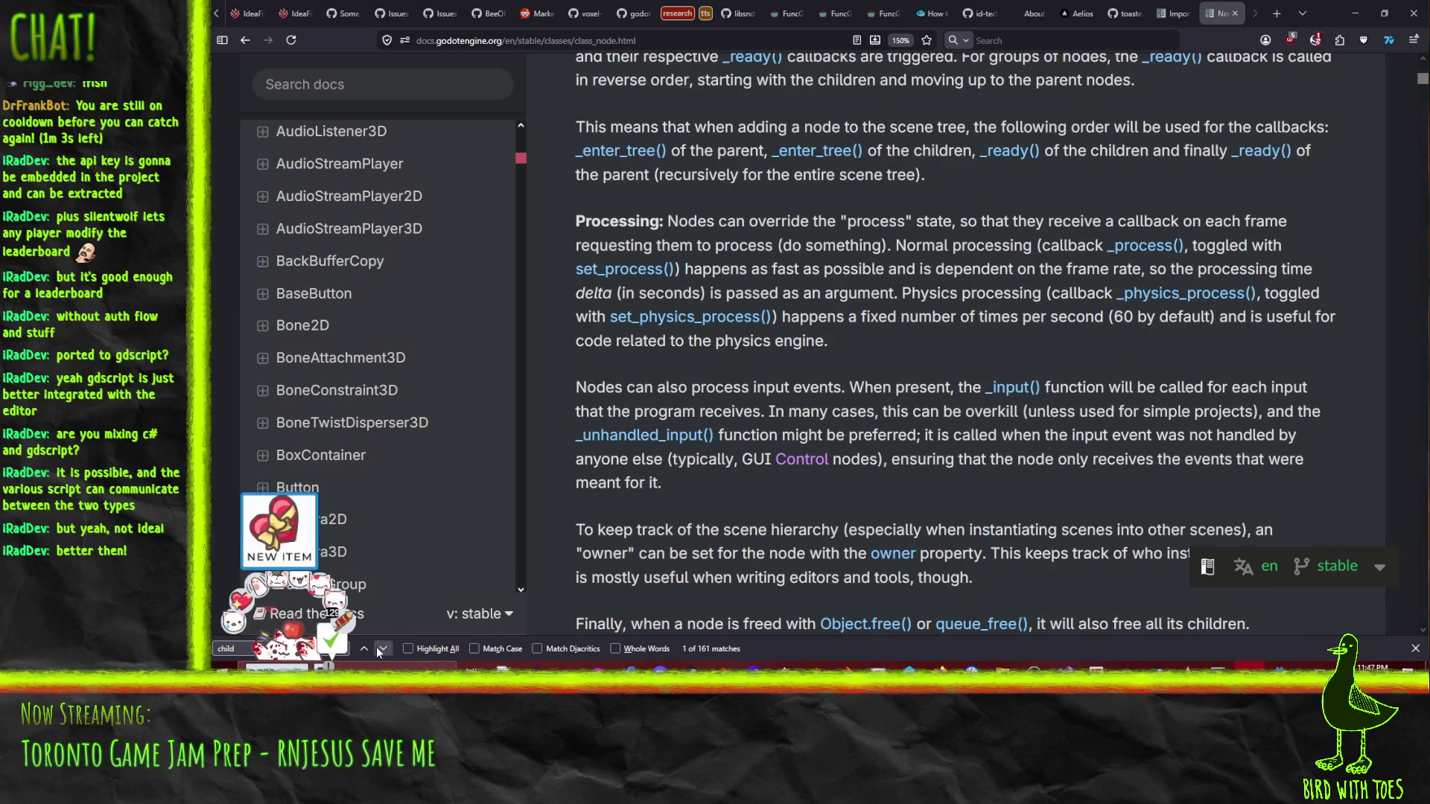
click(383, 650)
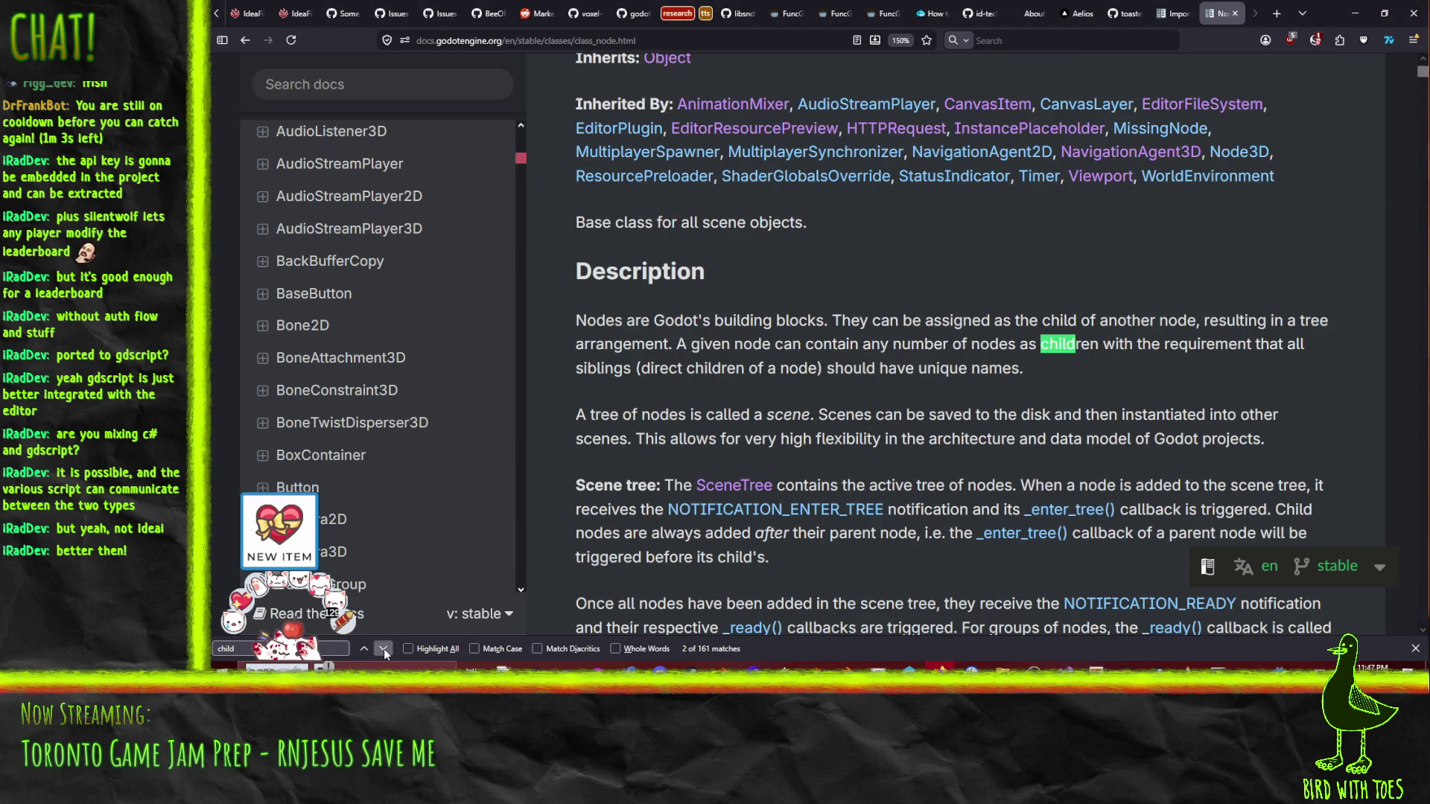
click(383, 650)
click(383, 649)
click(383, 650)
click(383, 650)
scroll(894, 431, down, 10)
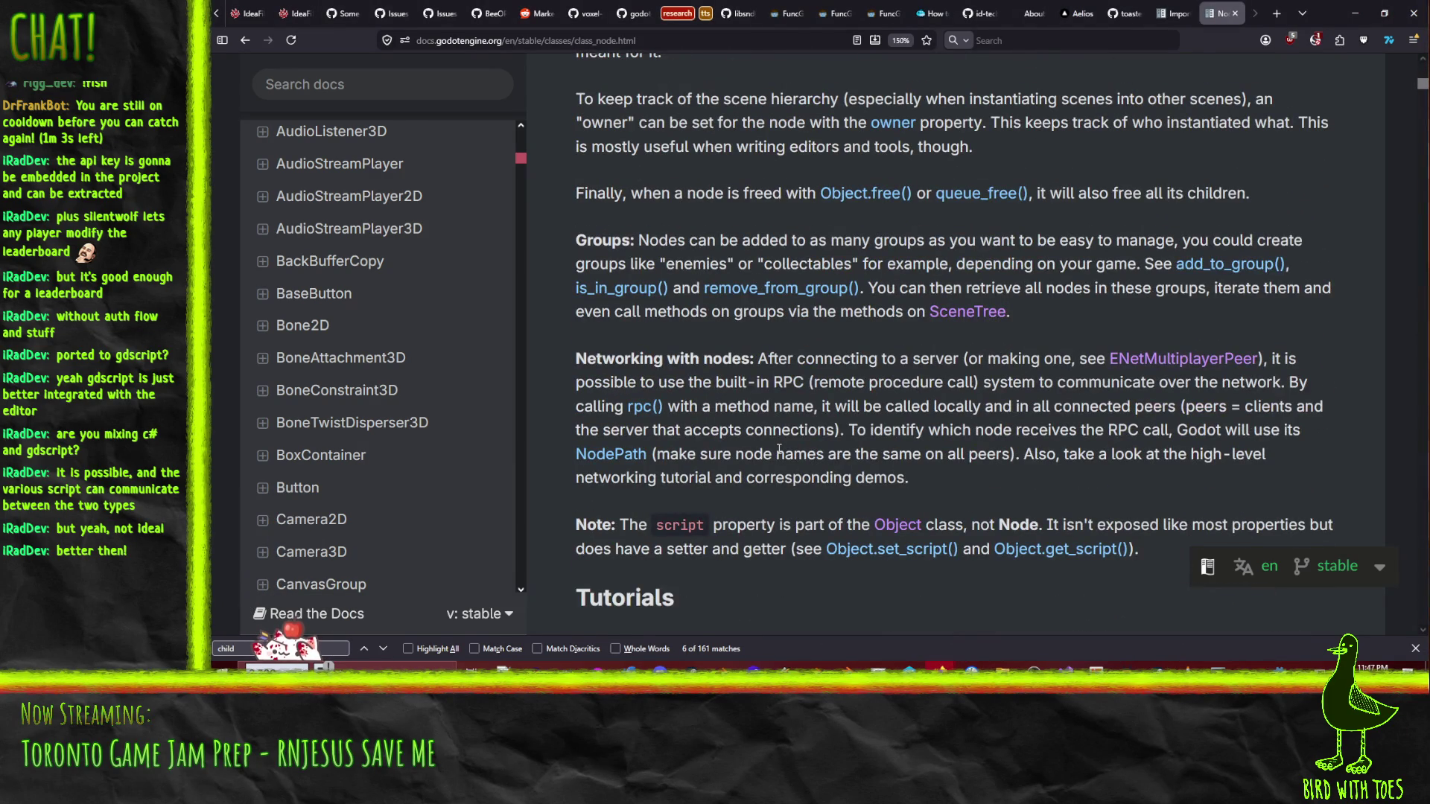
scroll(779, 449, down, 5)
scroll(794, 350, down, 4)
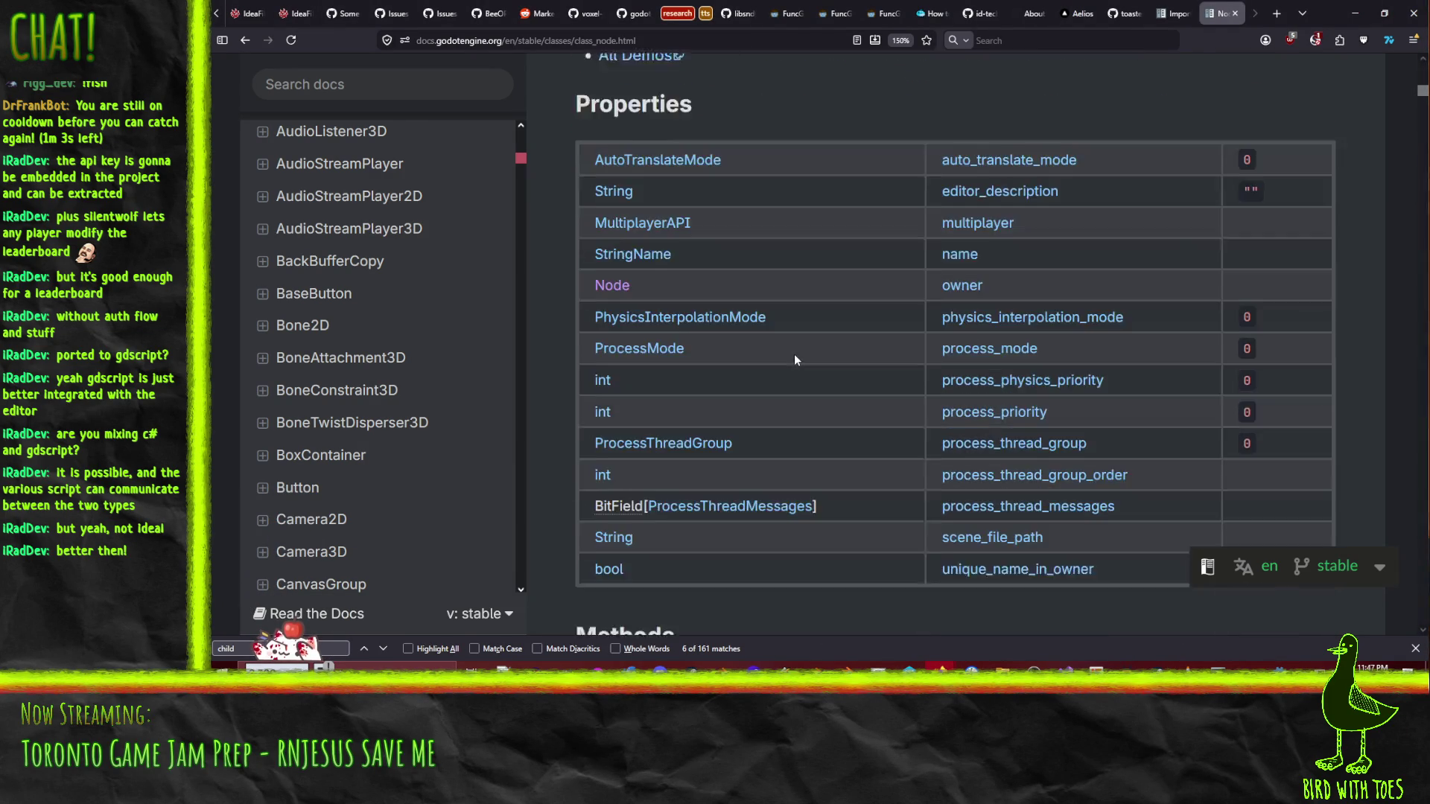
scroll(819, 316, down, 4)
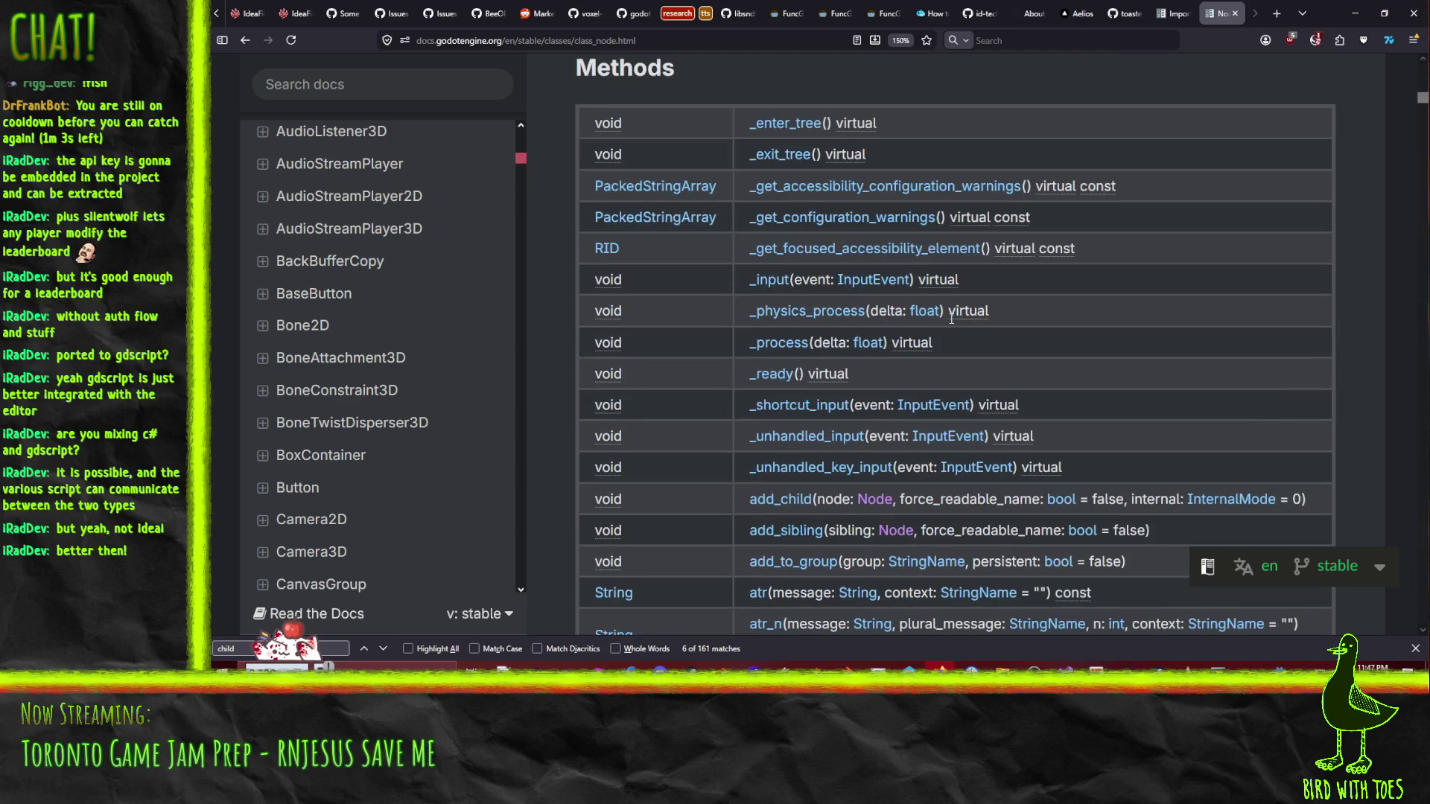
scroll(566, 344, down, 2)
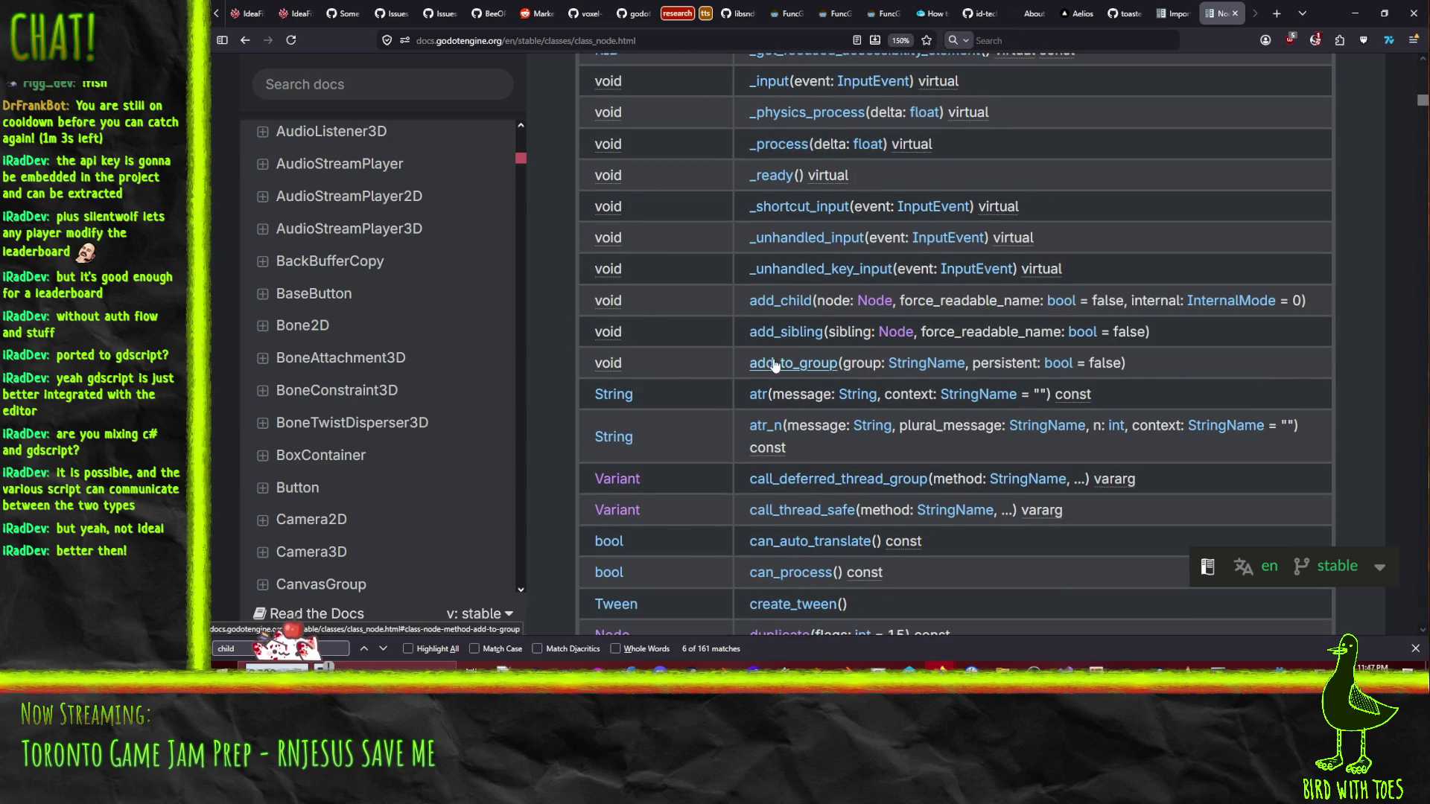
scroll(748, 396, down, 2)
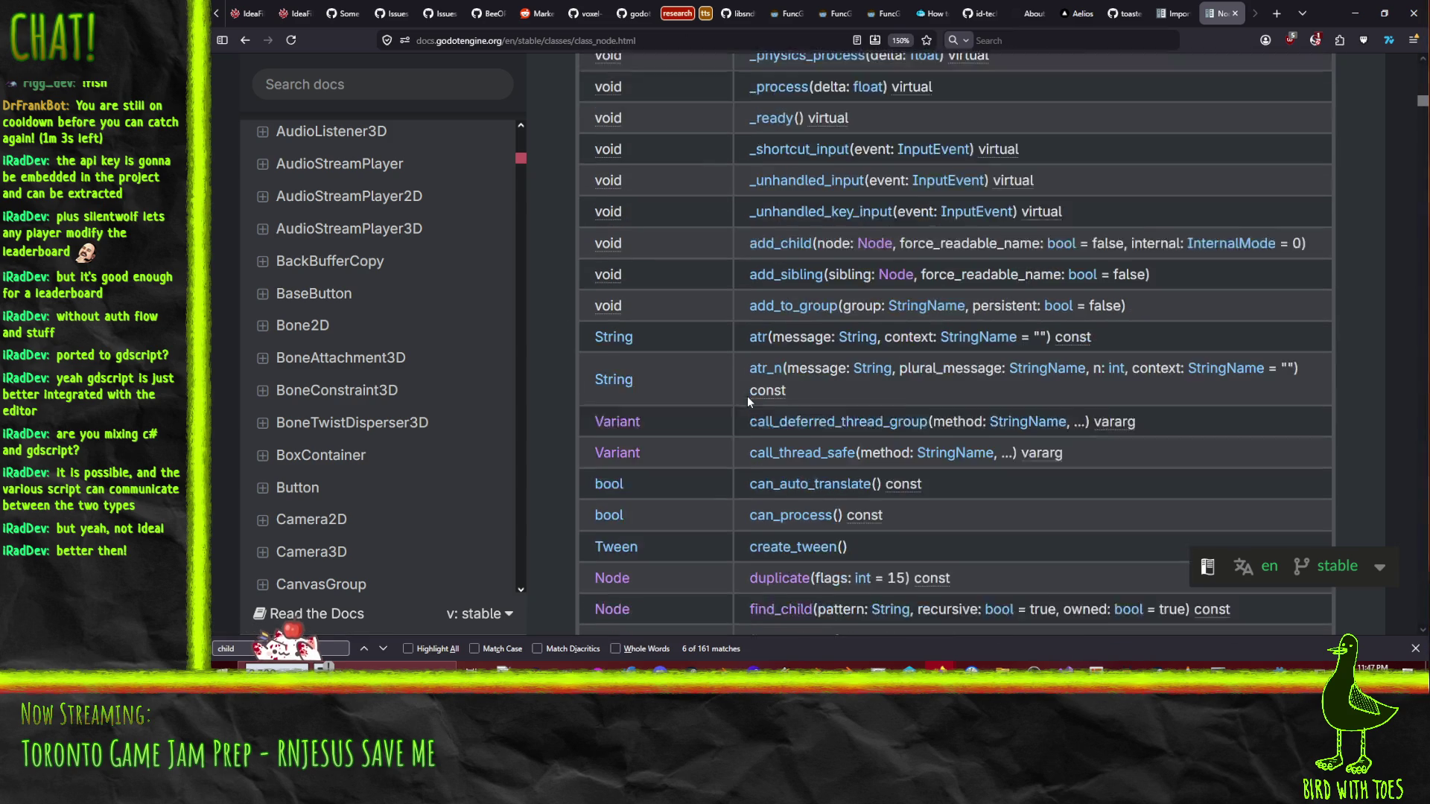
scroll(718, 289, down, 1)
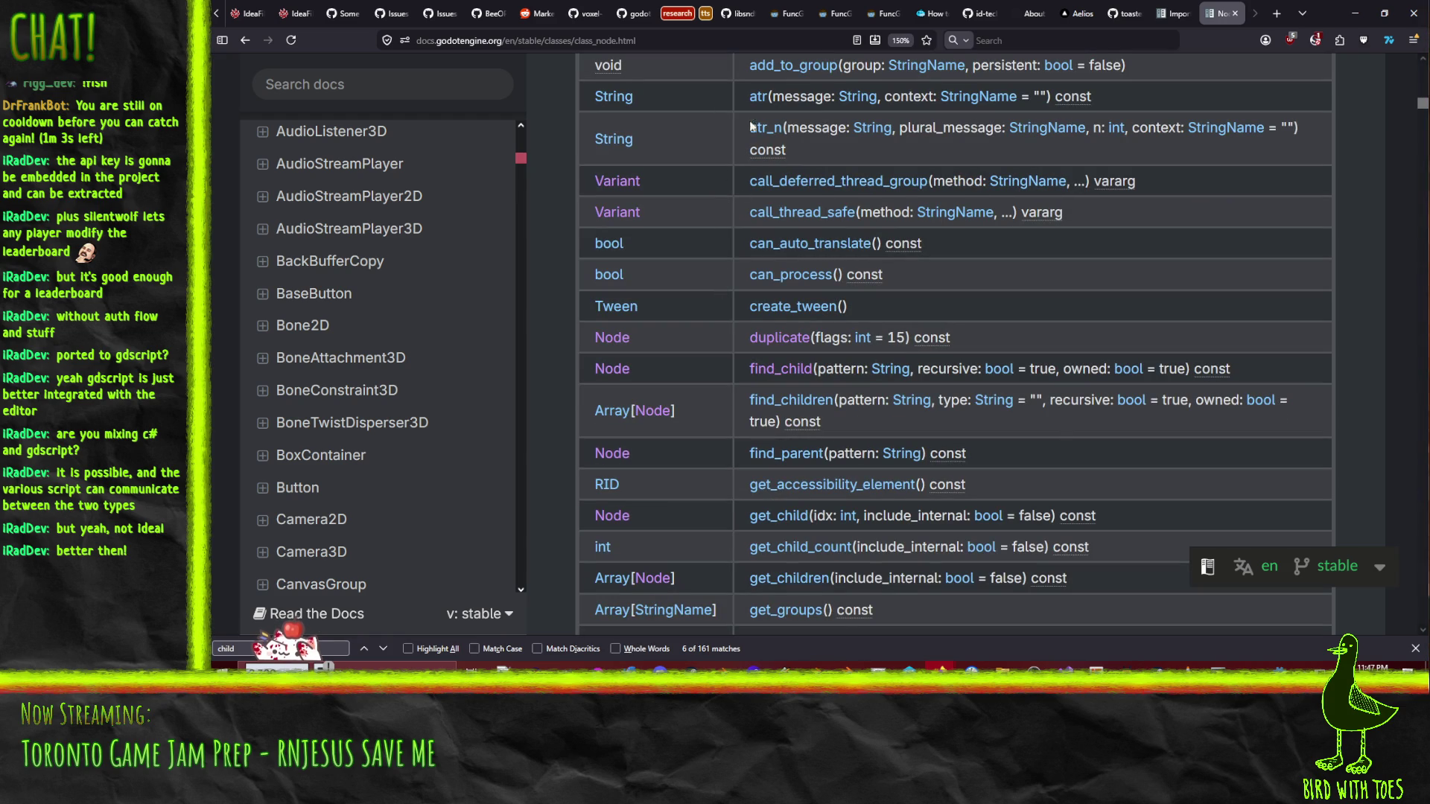
scroll(730, 267, down, 1)
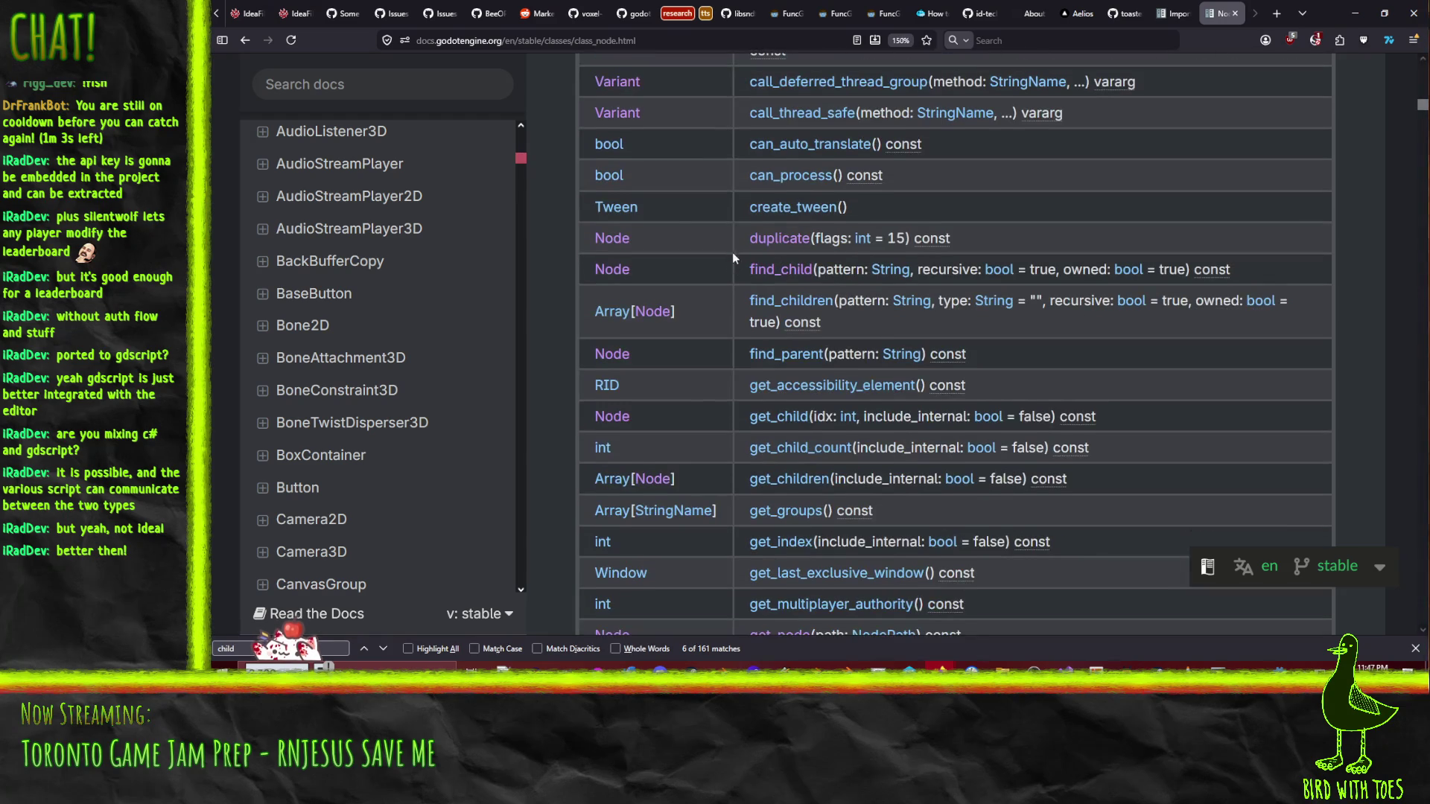
scroll(730, 201, down, 1)
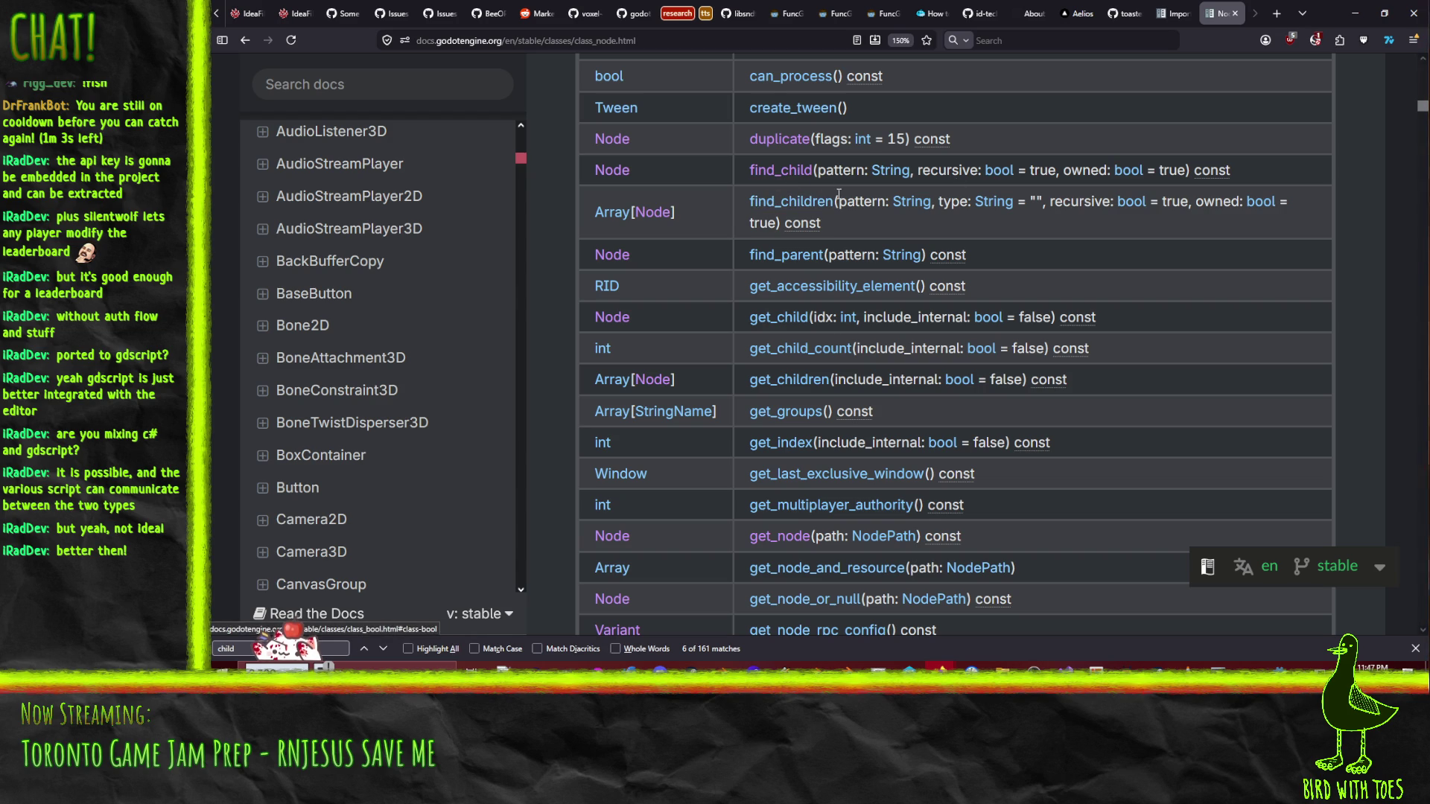
click(782, 173)
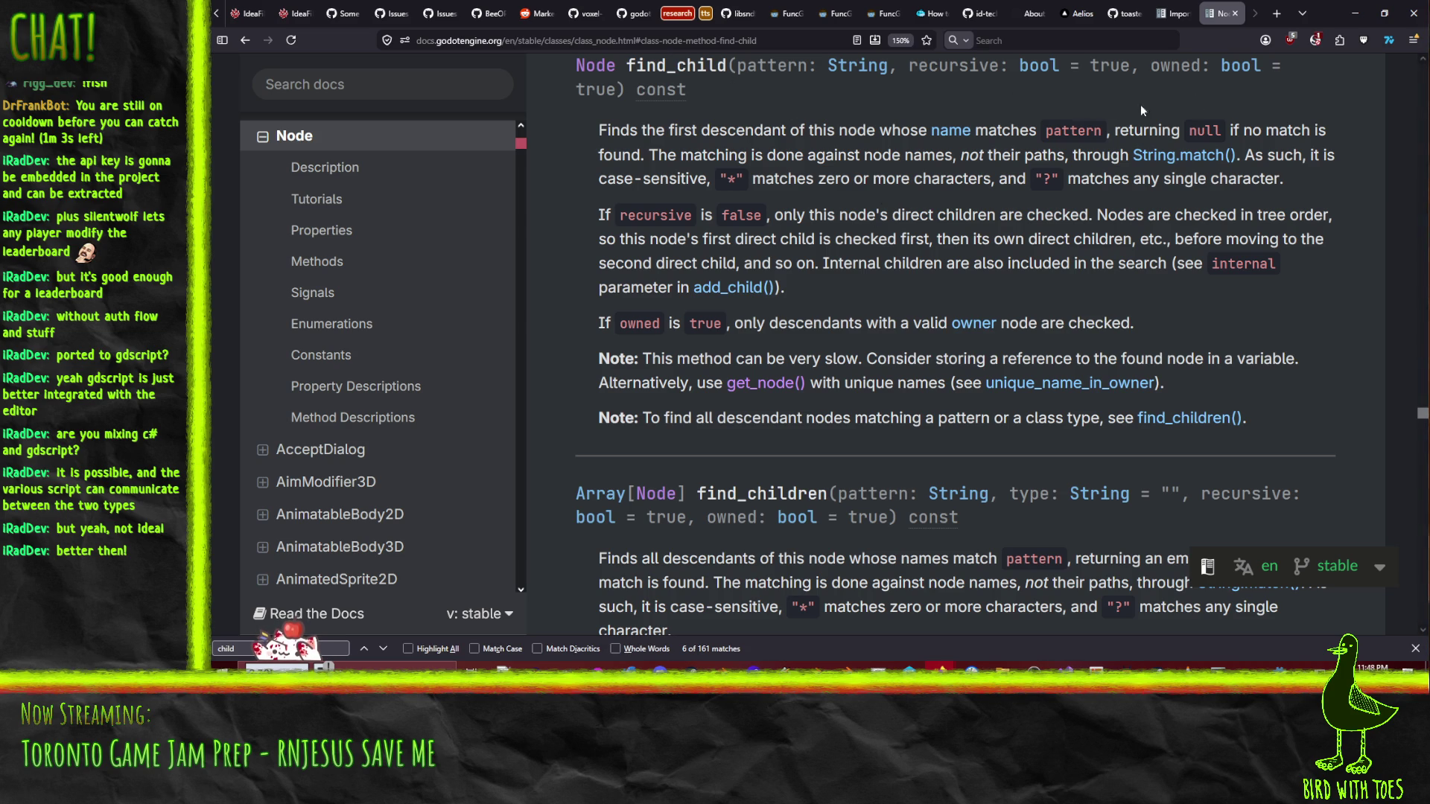
click(1354, 14)
double_click(725, 320)
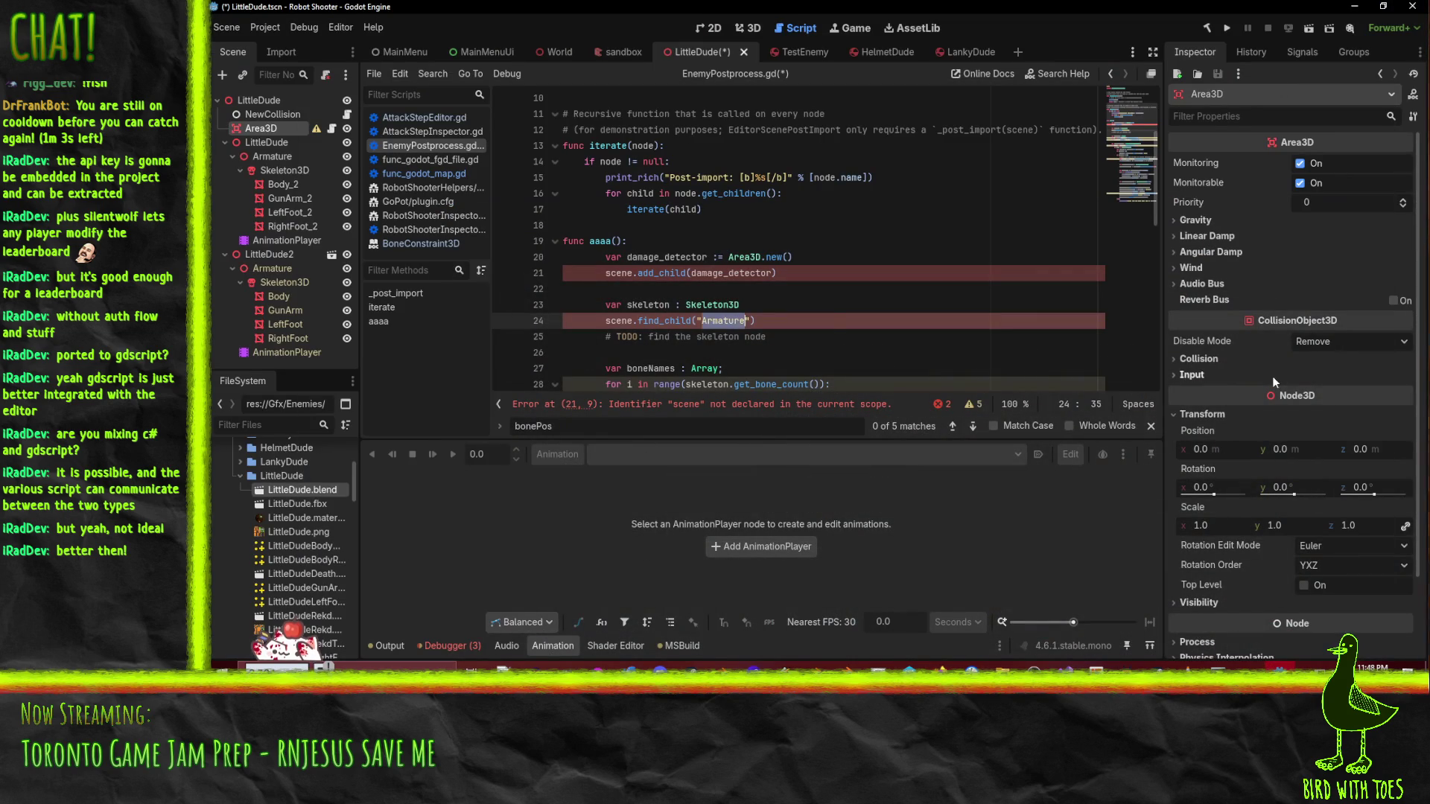
- Make line 24 read 'skeleton = scene.find_child("Skeleton3D", true)'
text(Skeleton3)
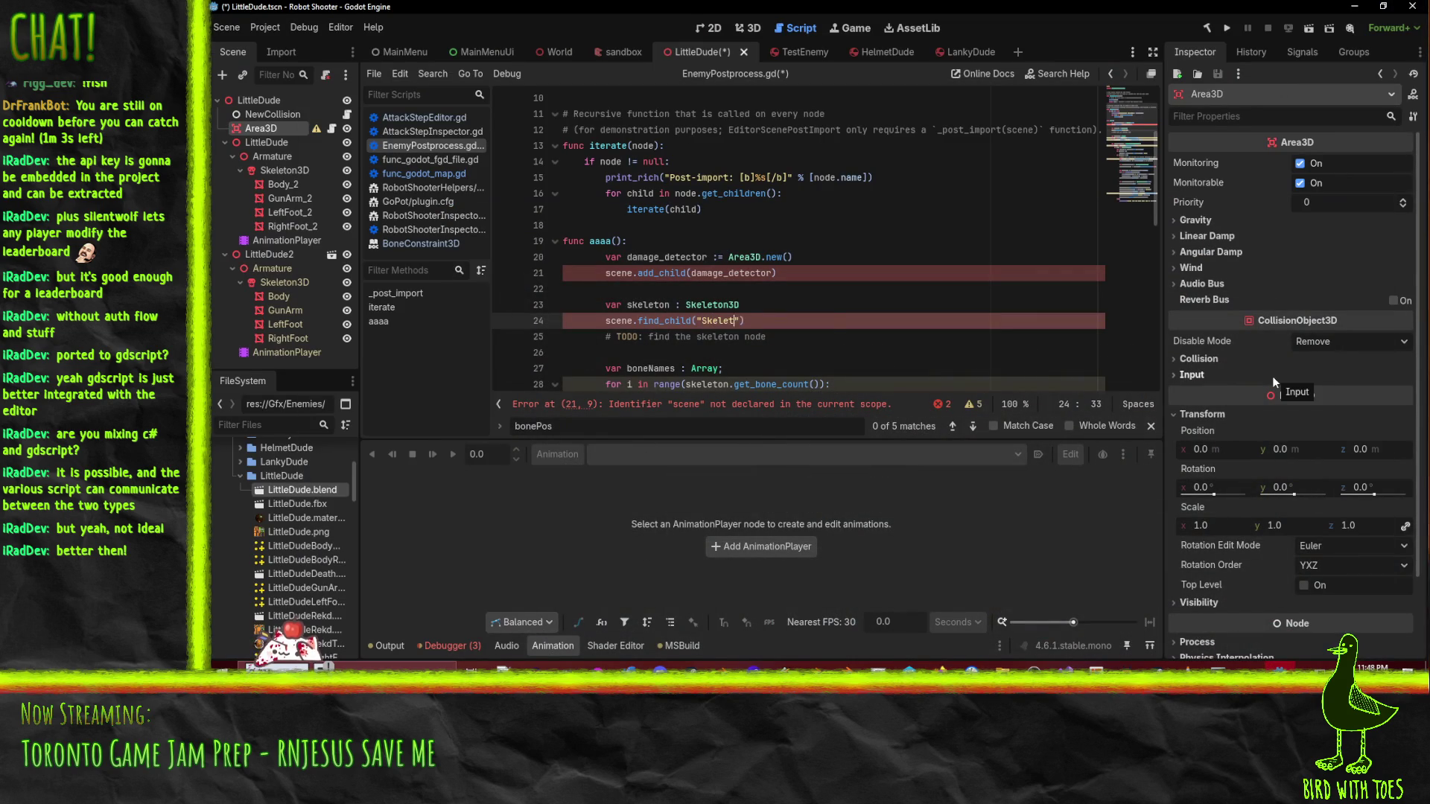
text(D)
key(End)
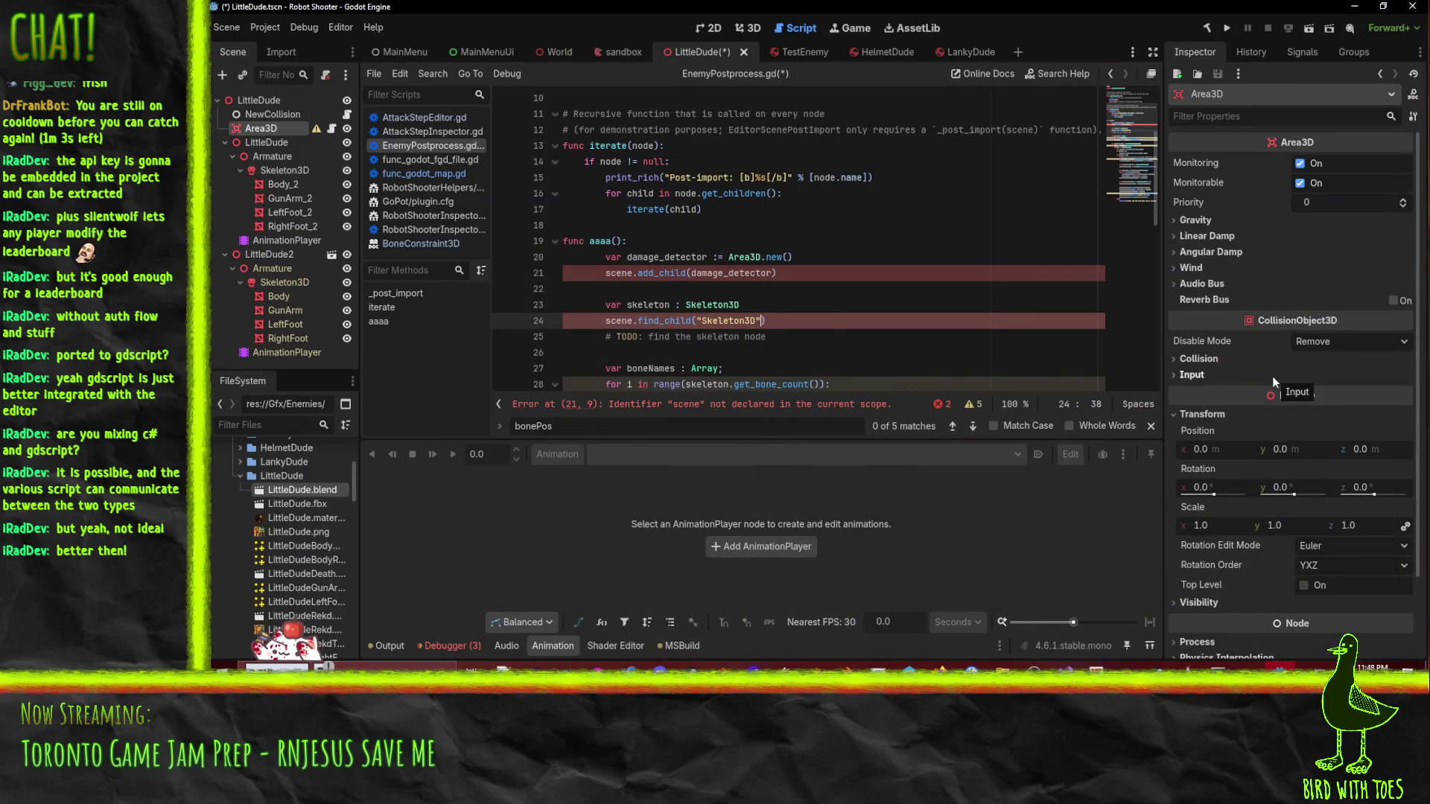
text(, true))
key(Home)
text(skeleton =)
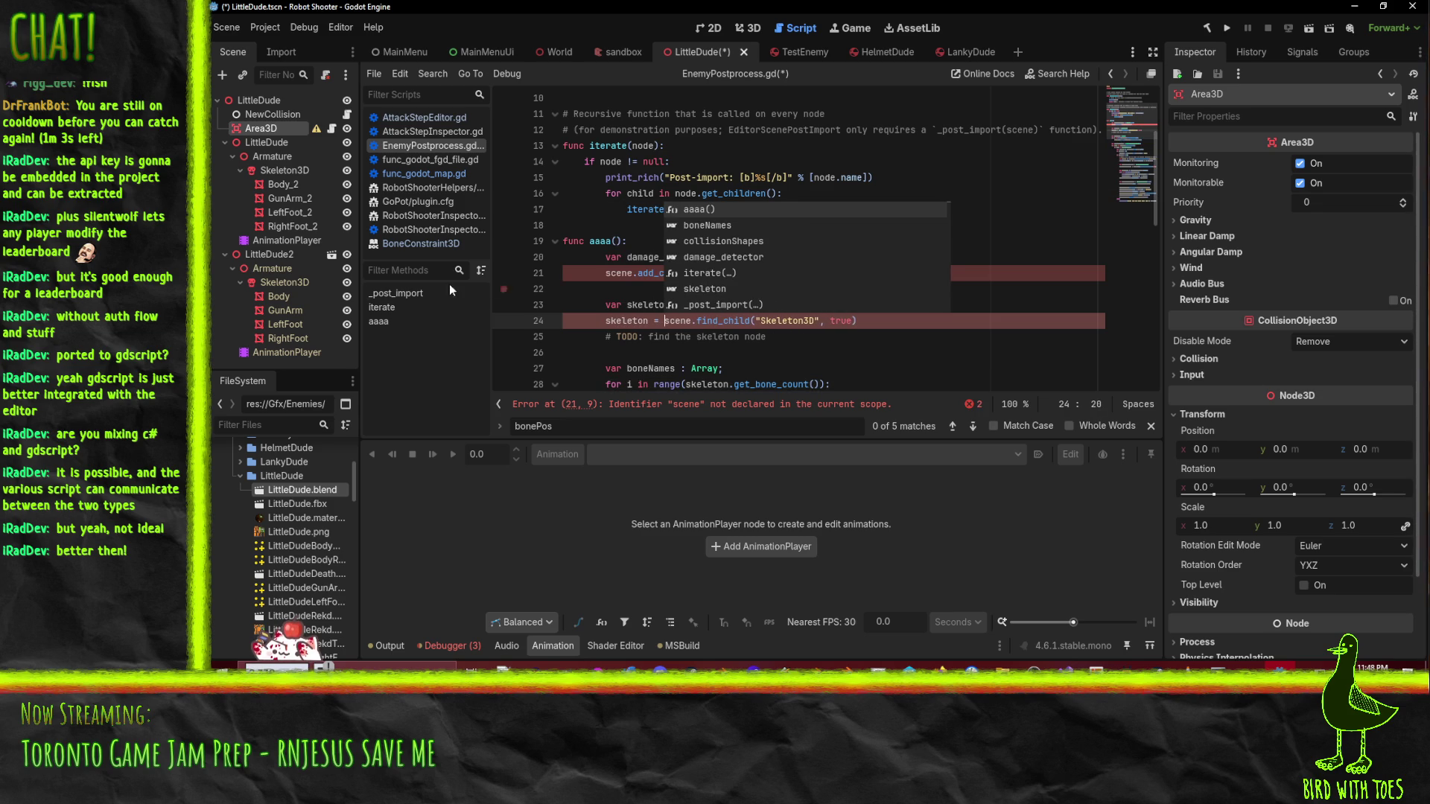
click(597, 323)
- Delete the find-skeleton TODO comment line and the leftover blank line
click(815, 340)
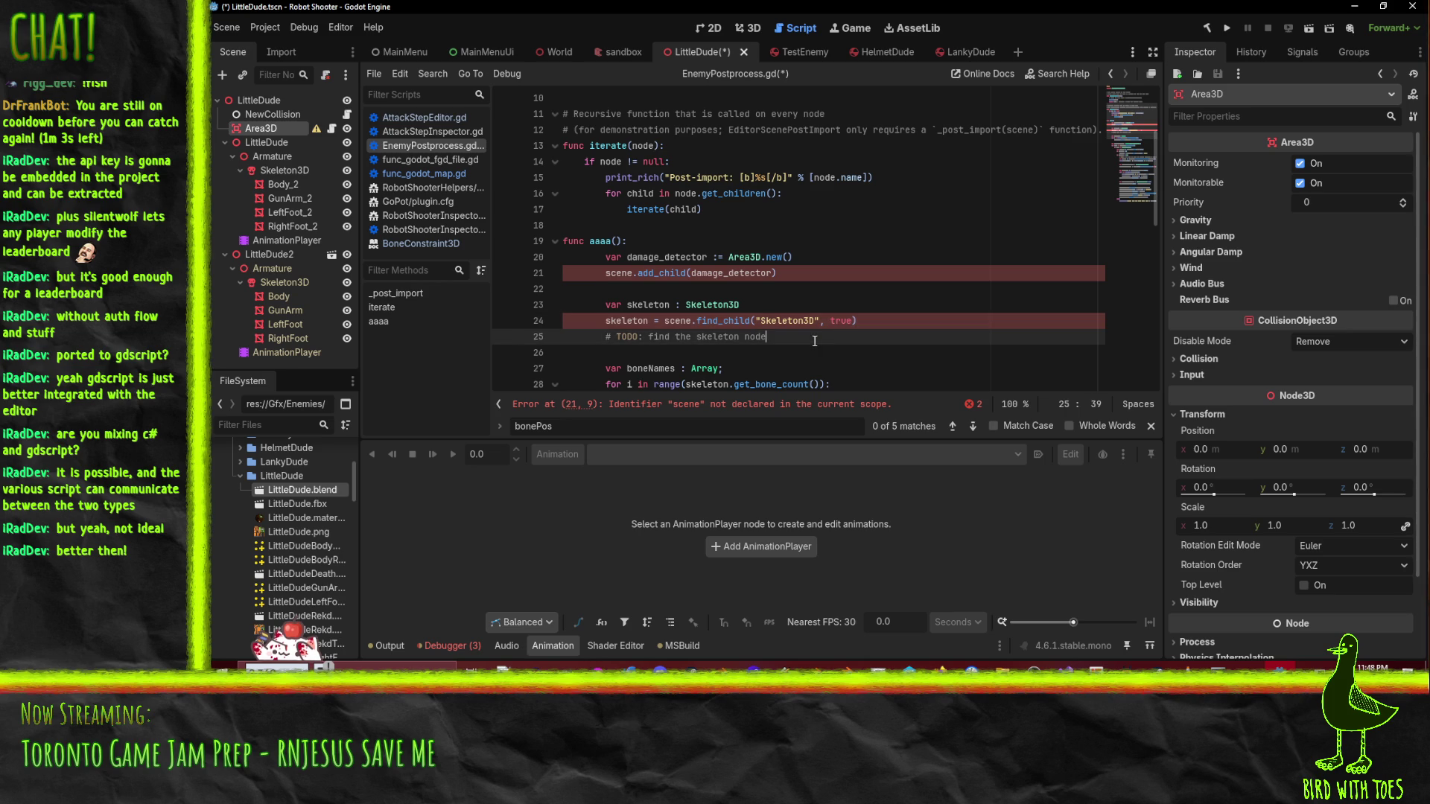
click(725, 321)
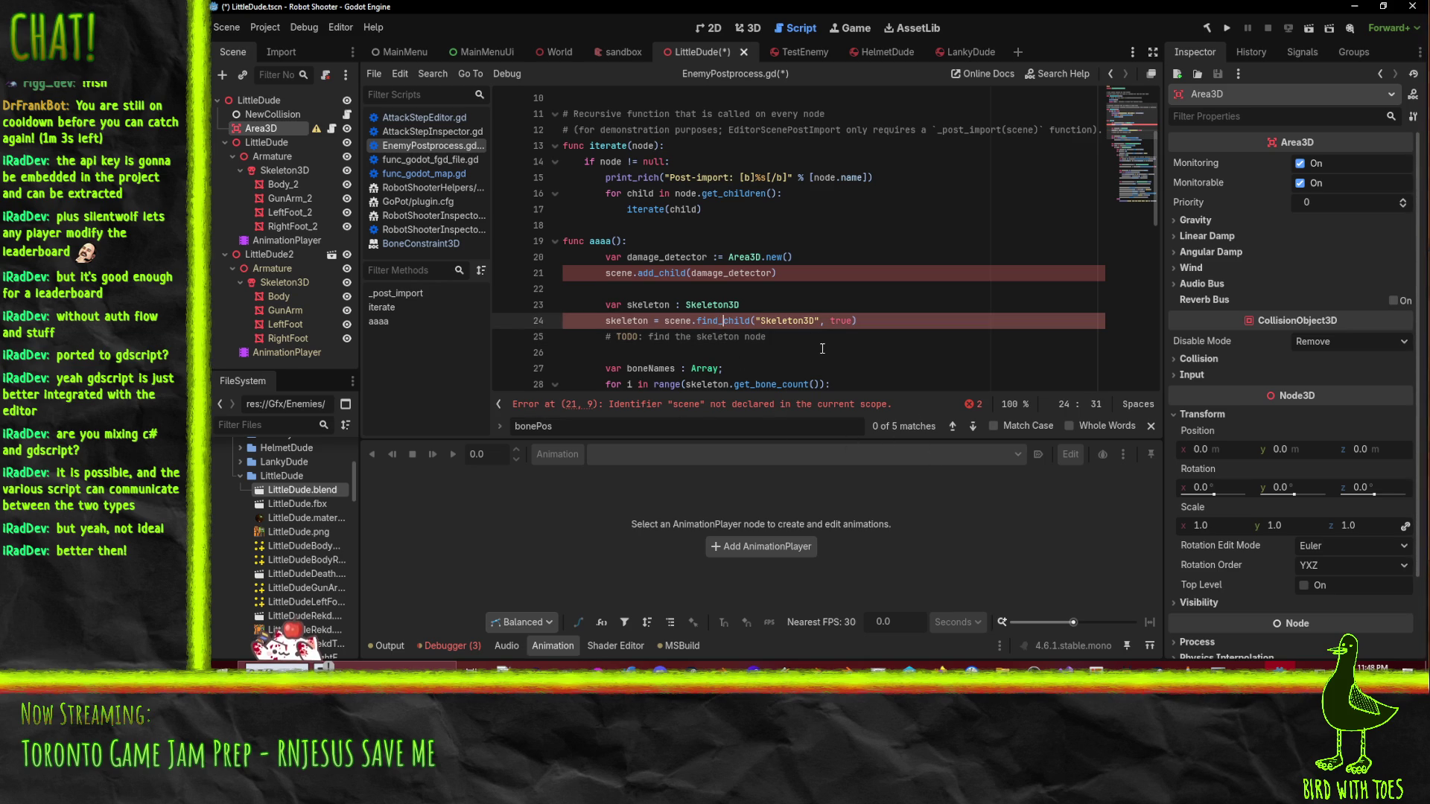
scroll(829, 340, down, 1)
click(755, 298)
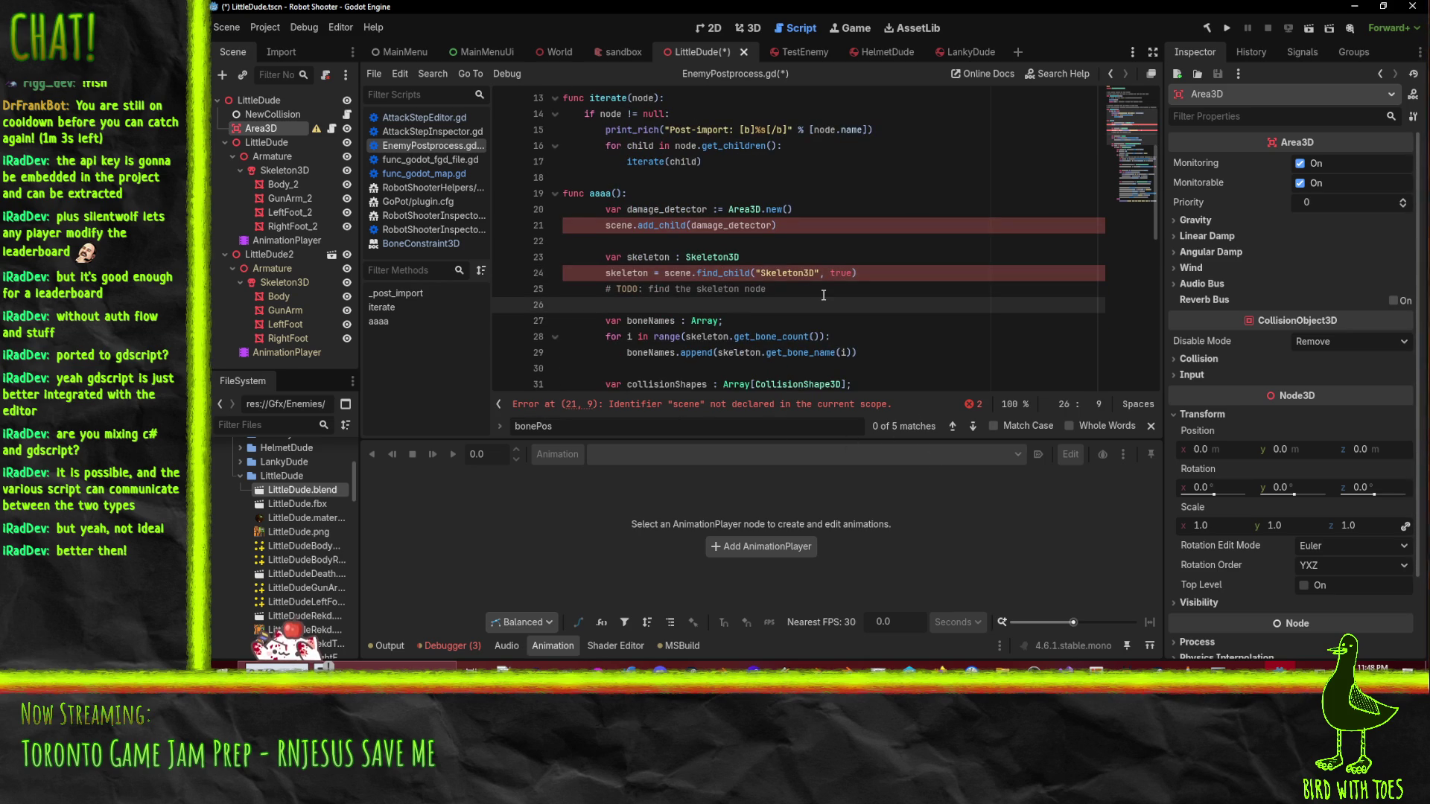
key(Up)
key(ctrl+shift+k)
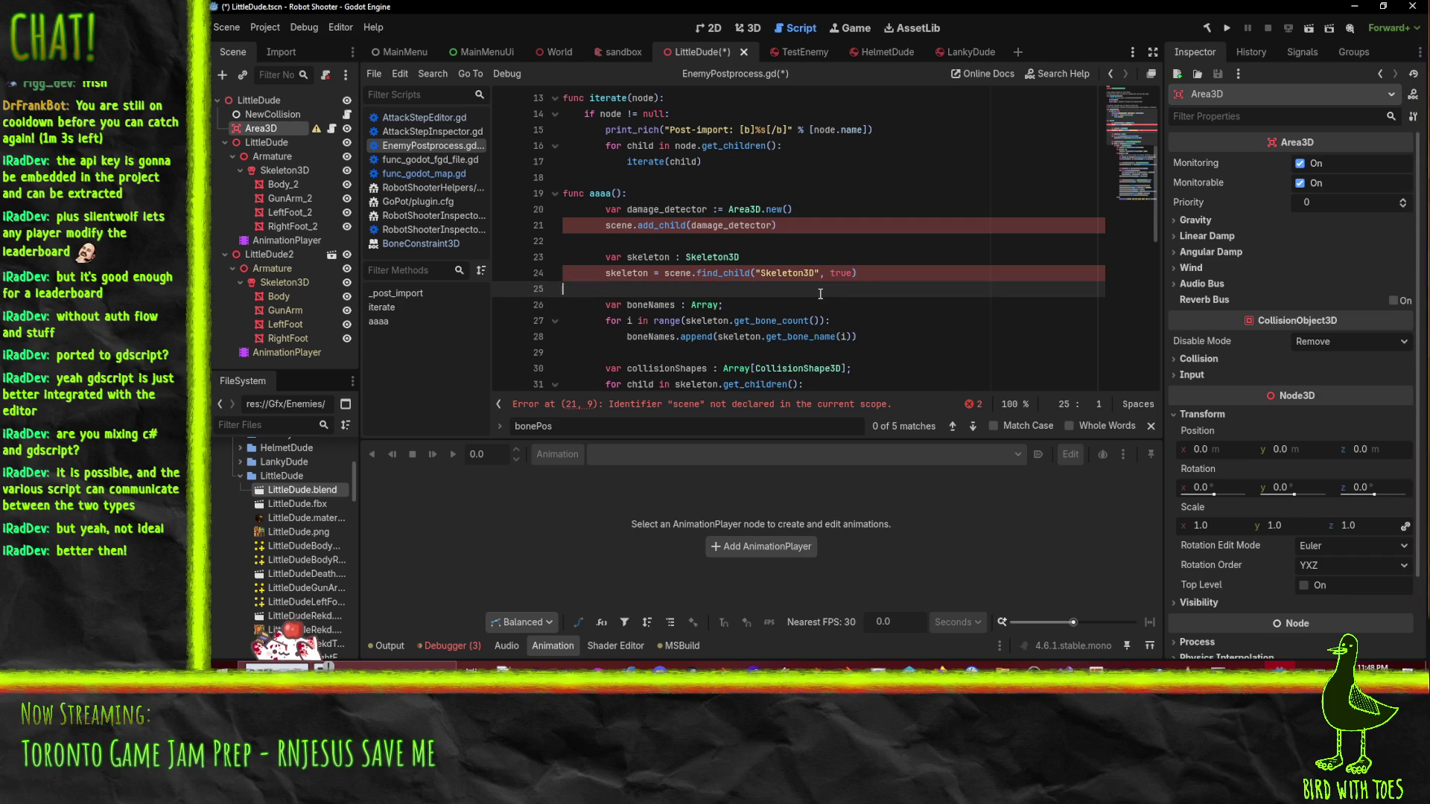
key(BackSpace)
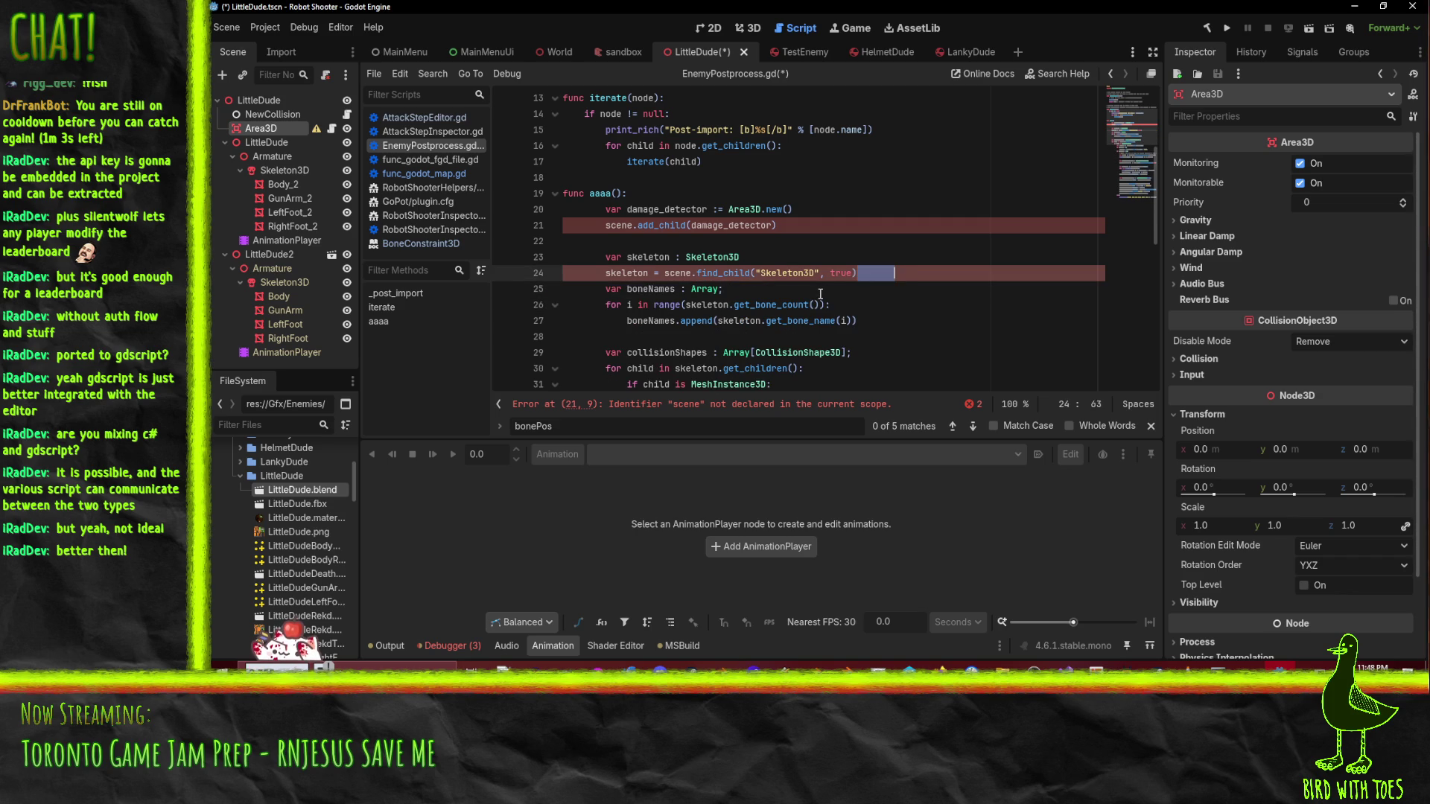
click(659, 225)
scroll(659, 225, down, 1)
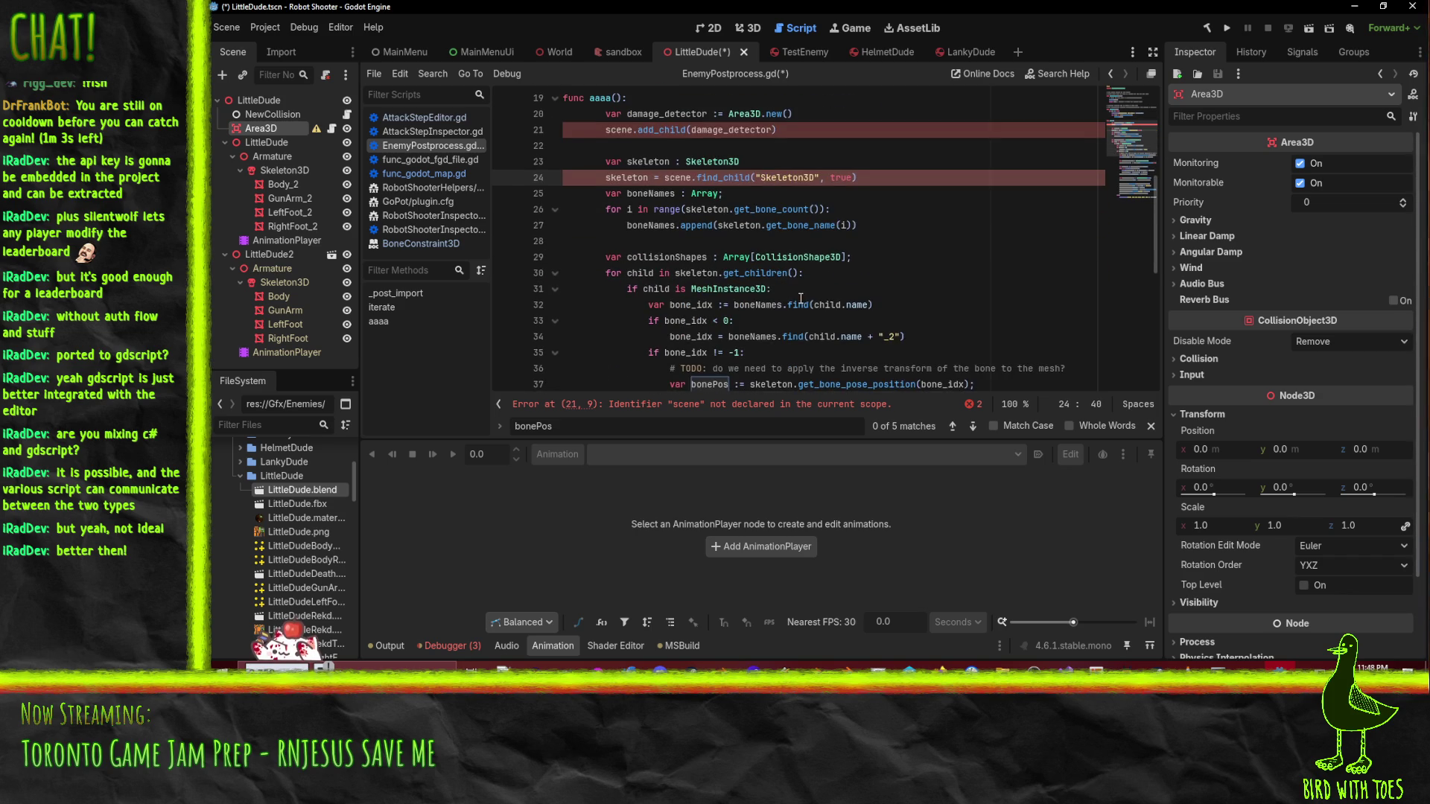
key(Up)
key(Home)
key(Home)
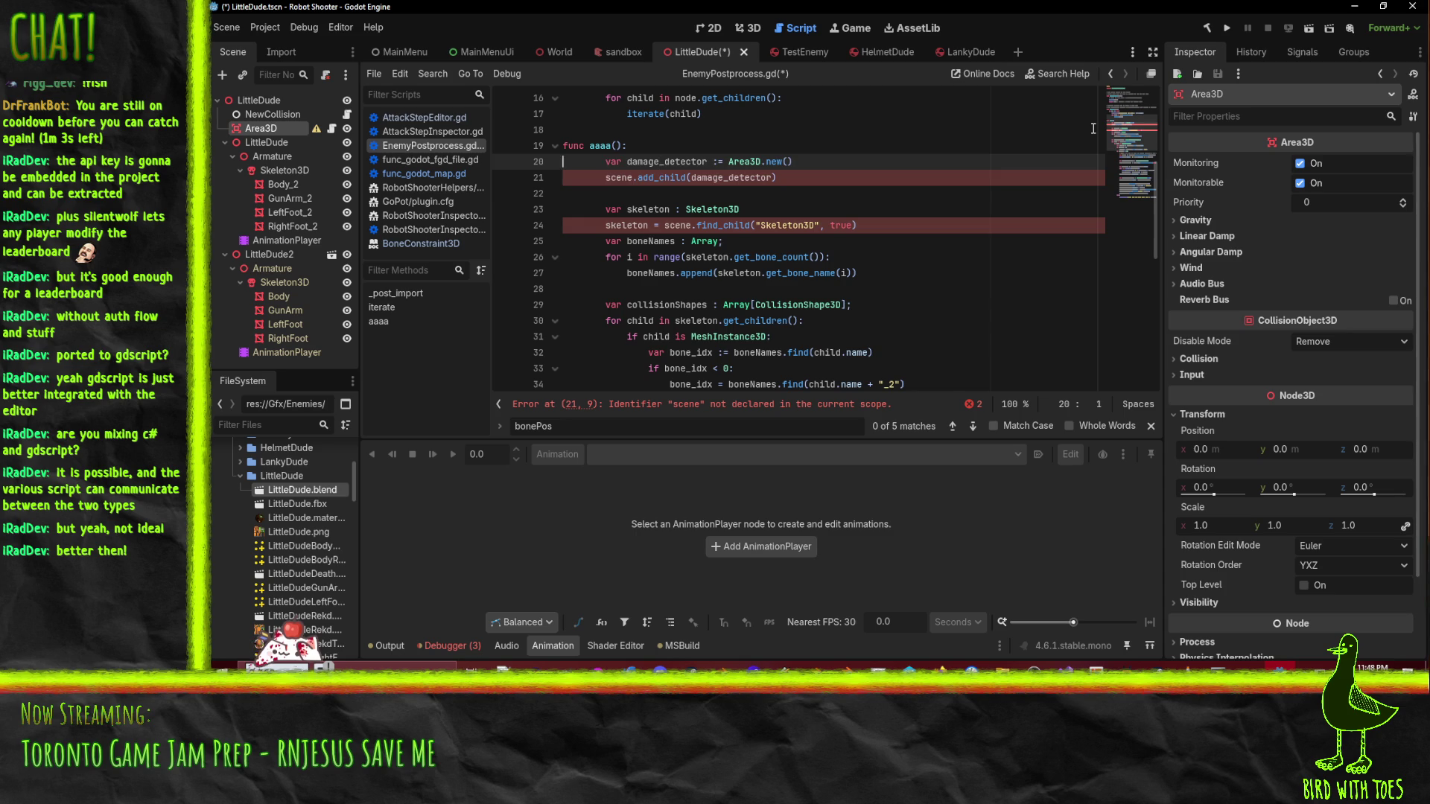
key(shift+Down)
key(shift+Down)
key(Delete)
key(ctrl+z)
key(alt+Down)
key(alt+Down)
key(alt+Down)
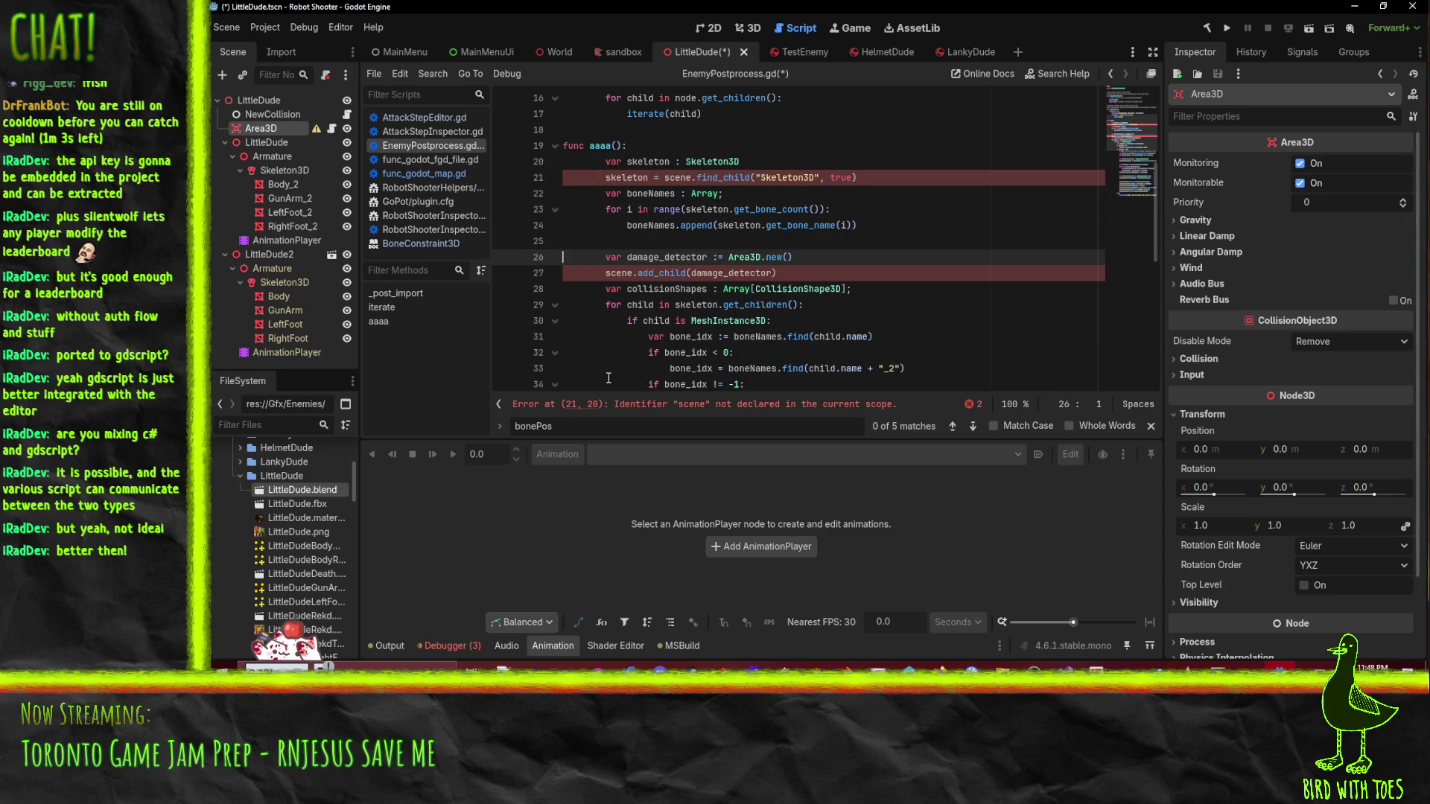
click(644, 256)
double_click(643, 257)
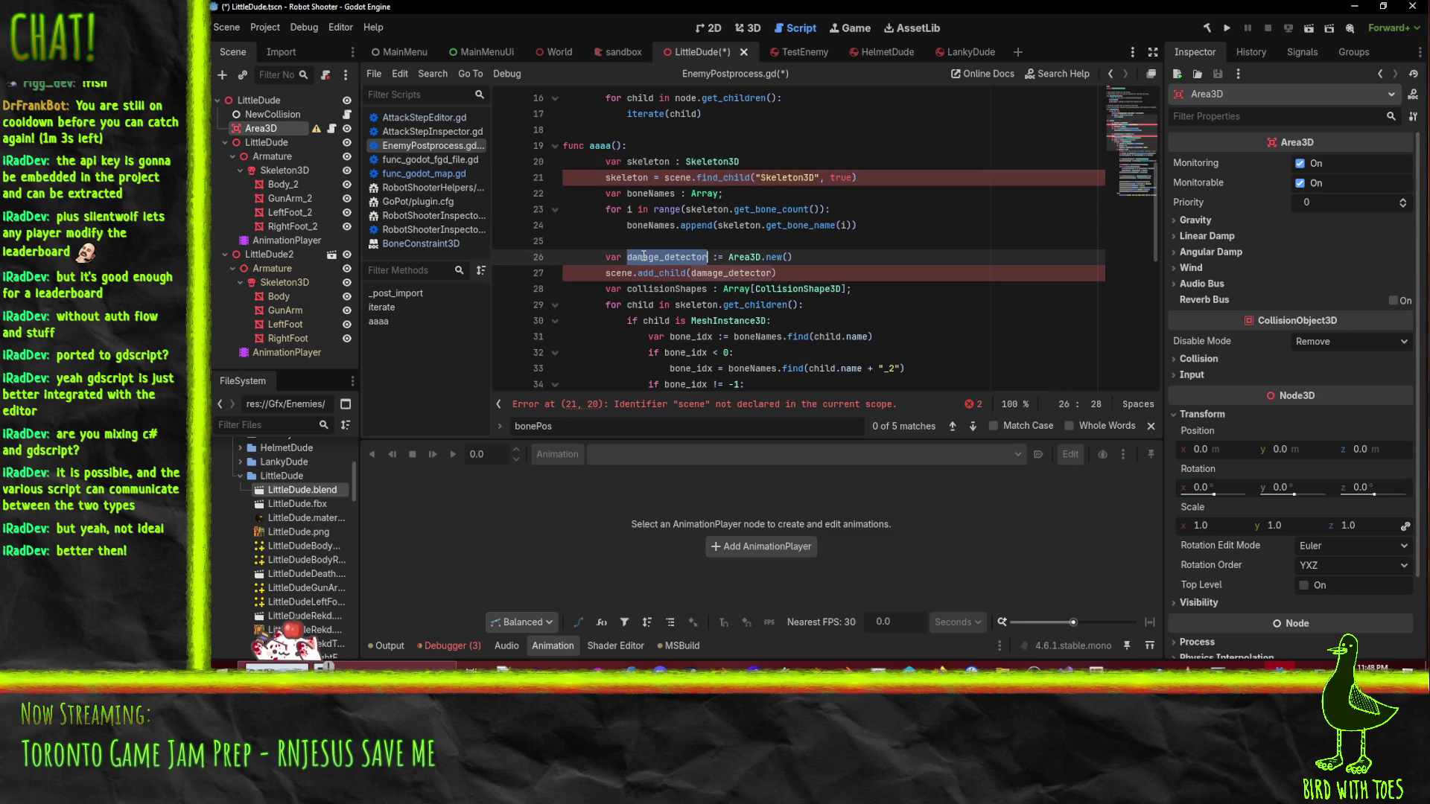
scroll(643, 256, down, 3)
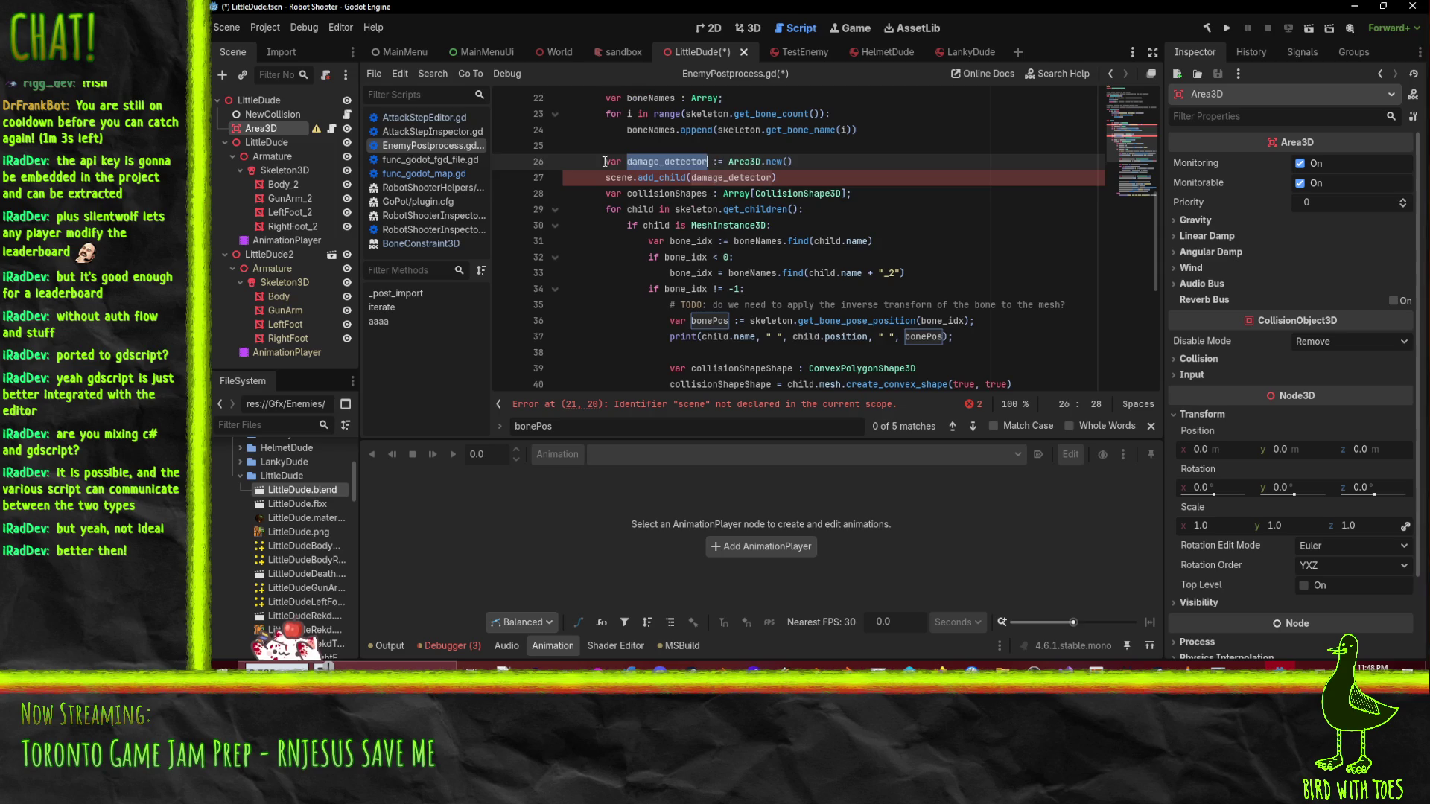
click(709, 193)
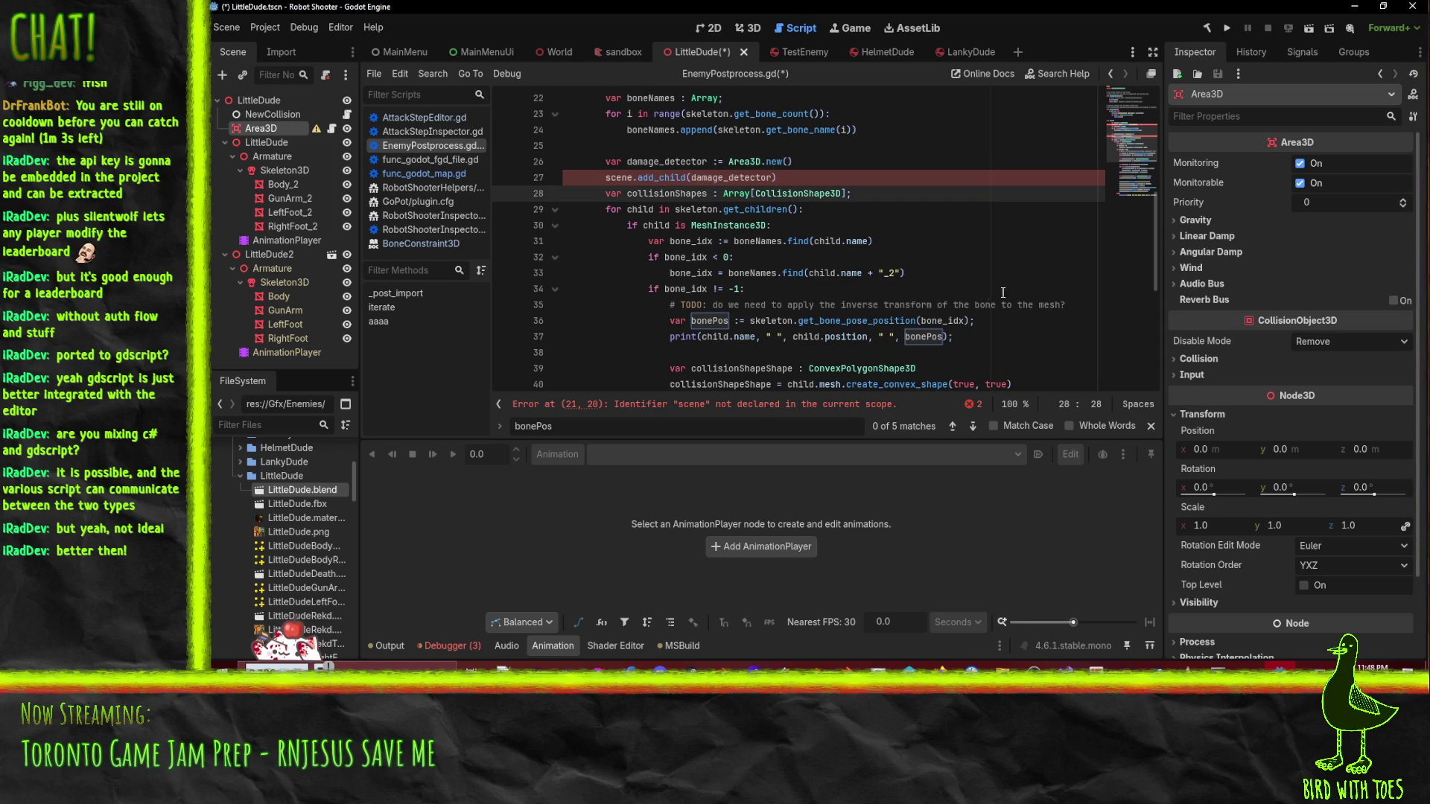
scroll(1069, 292, down, 5)
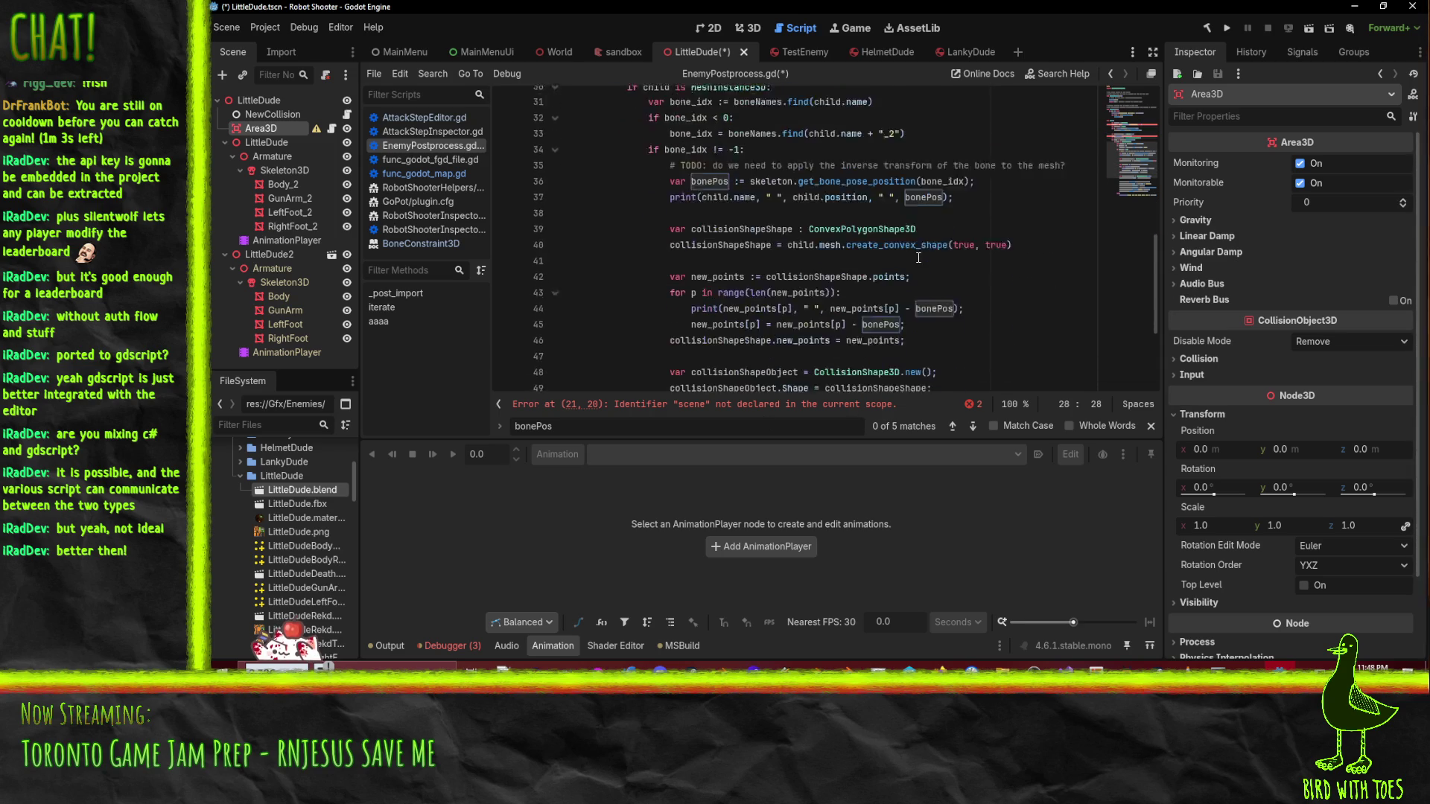
scroll(1004, 234, down, 1)
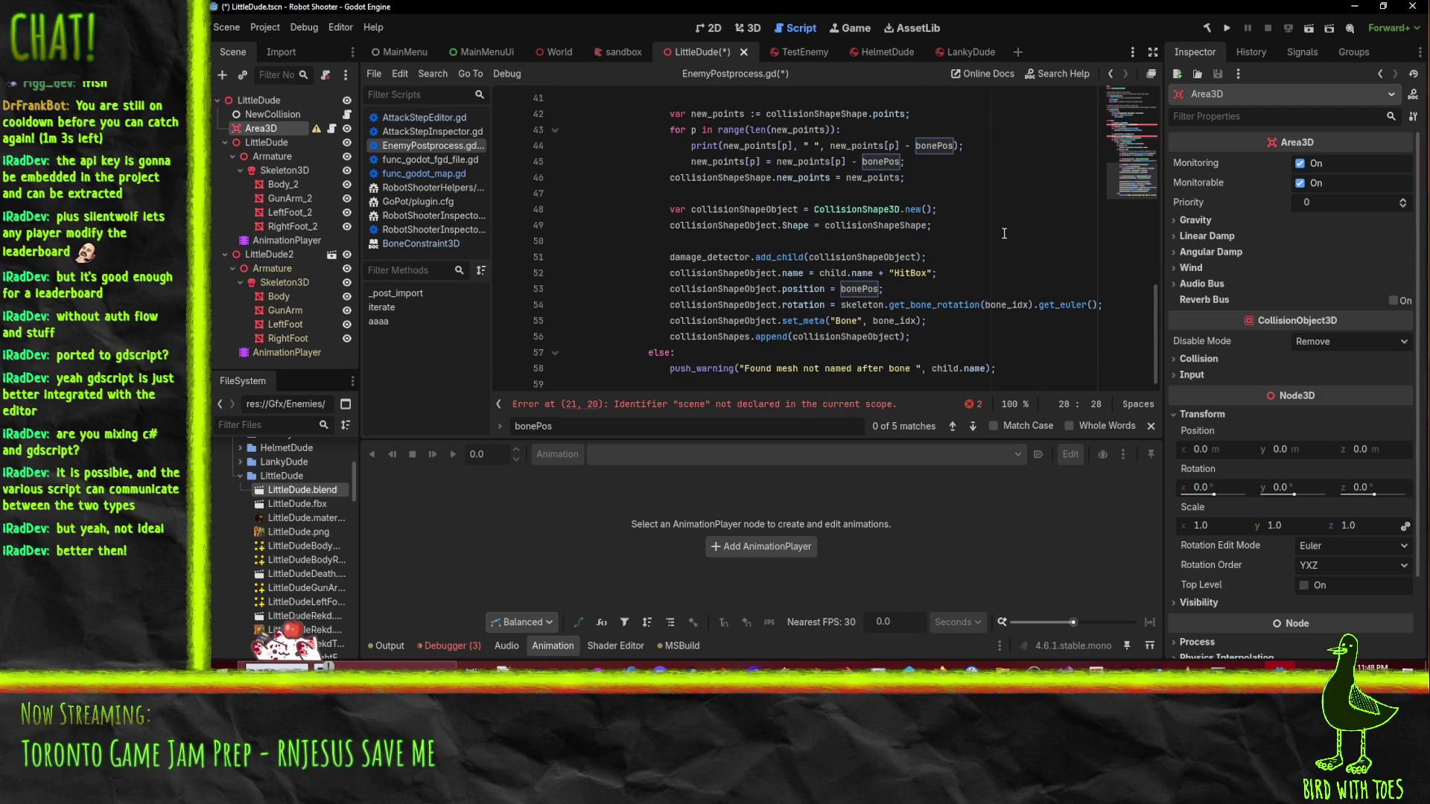
scroll(985, 283, up, 8)
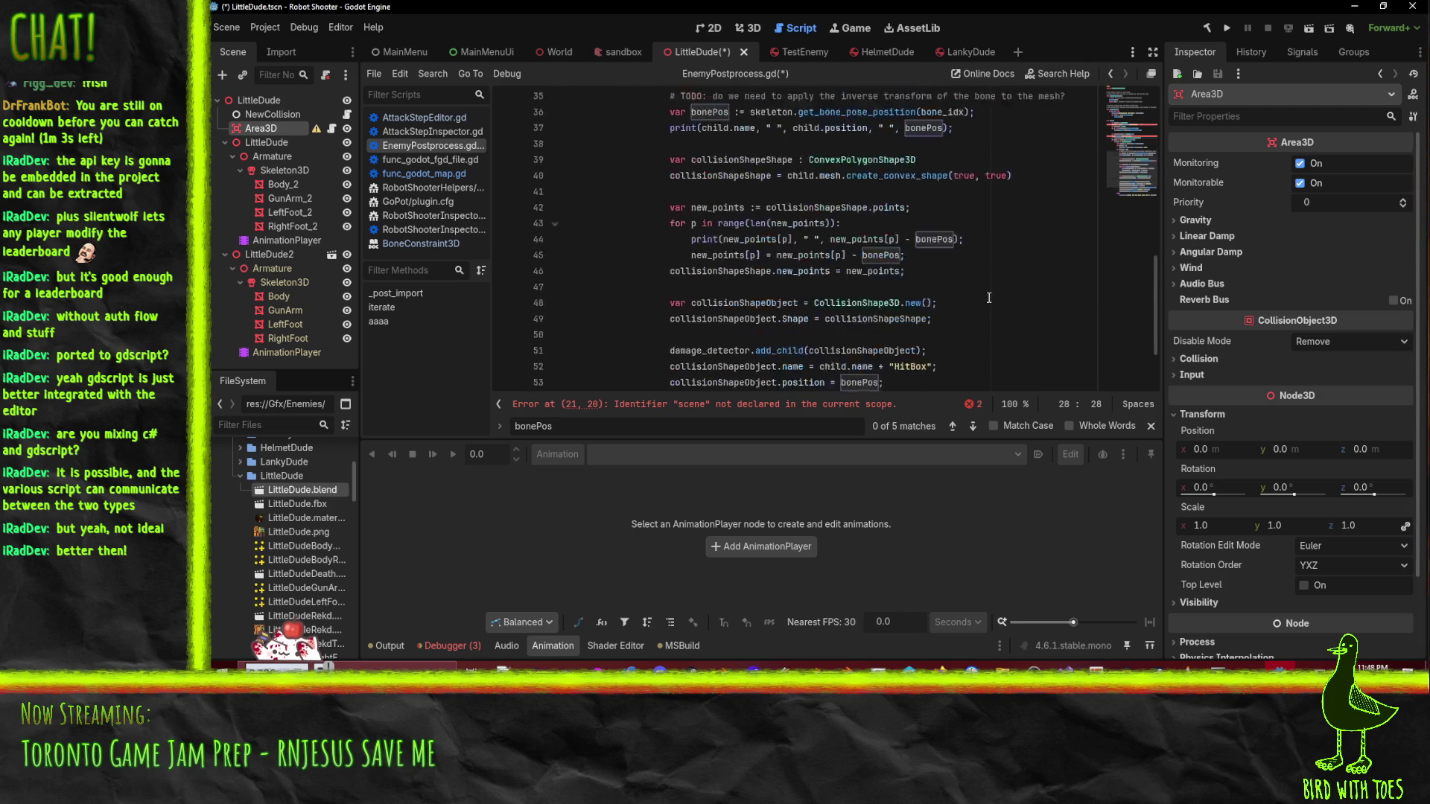
scroll(991, 310, up, 1)
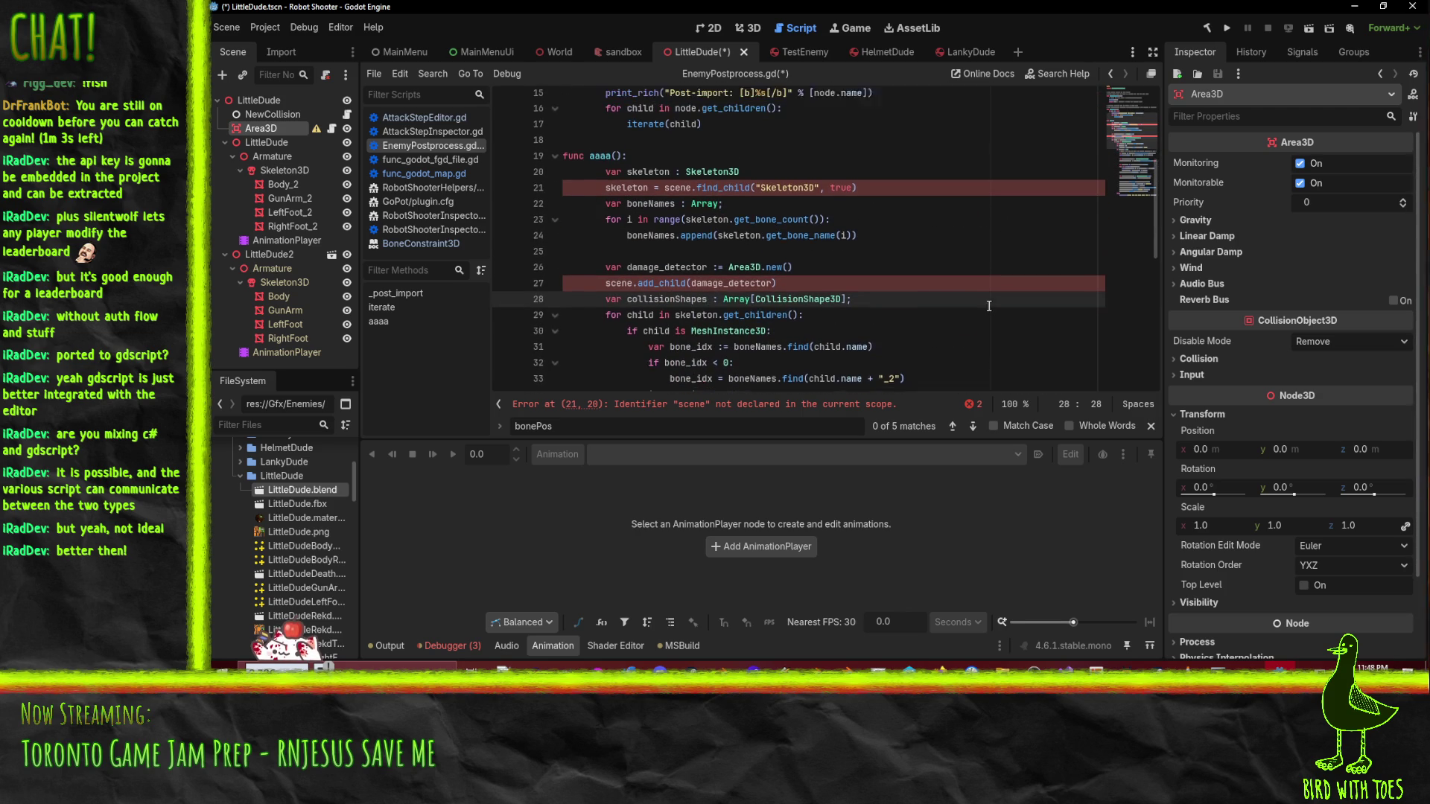
click(867, 210)
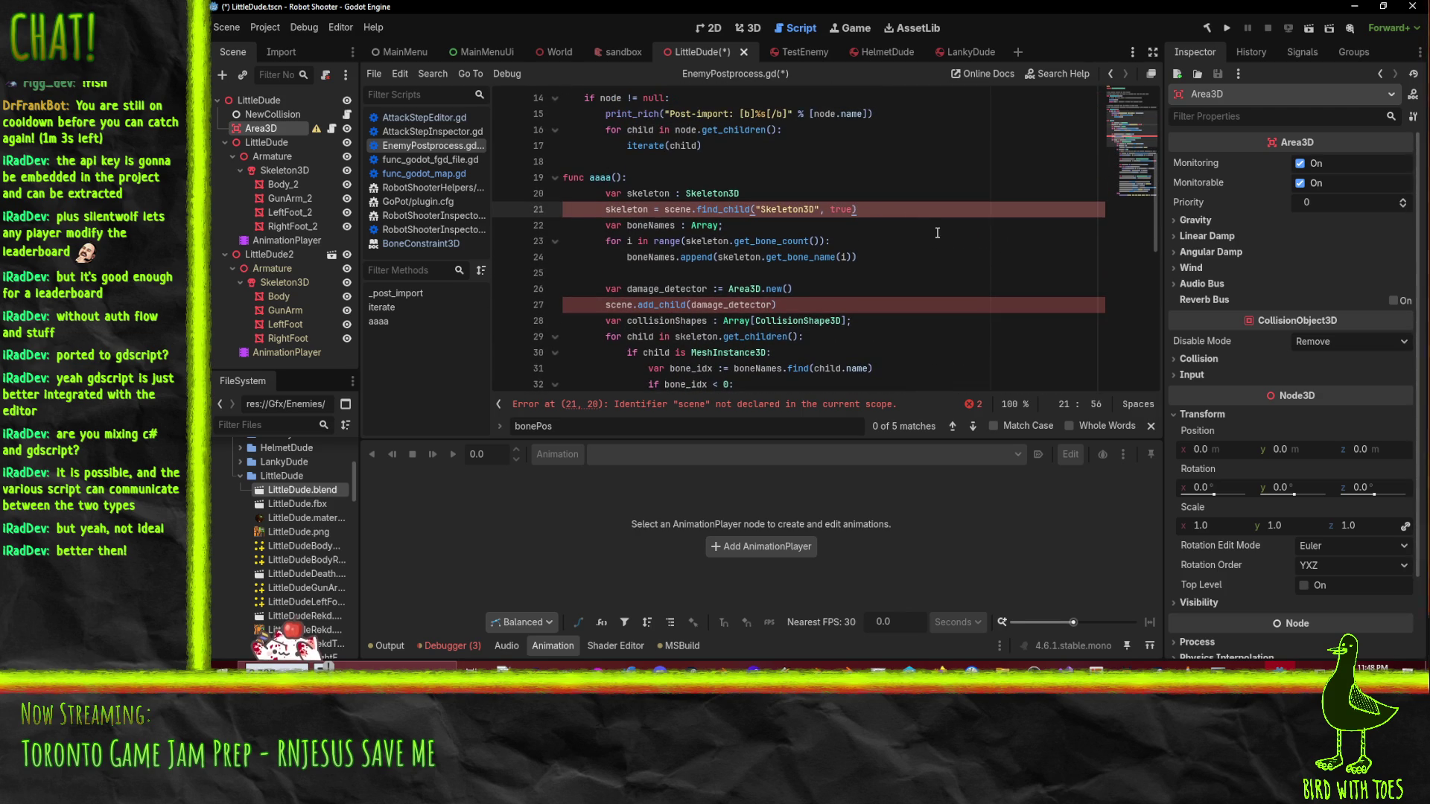
- Add an 'if skeleton == null:' guard with push_warning("Running enemey postprocess on mesh without skeleton, bailing") and return, then save
key(Return)
text(if skeleton == null:")
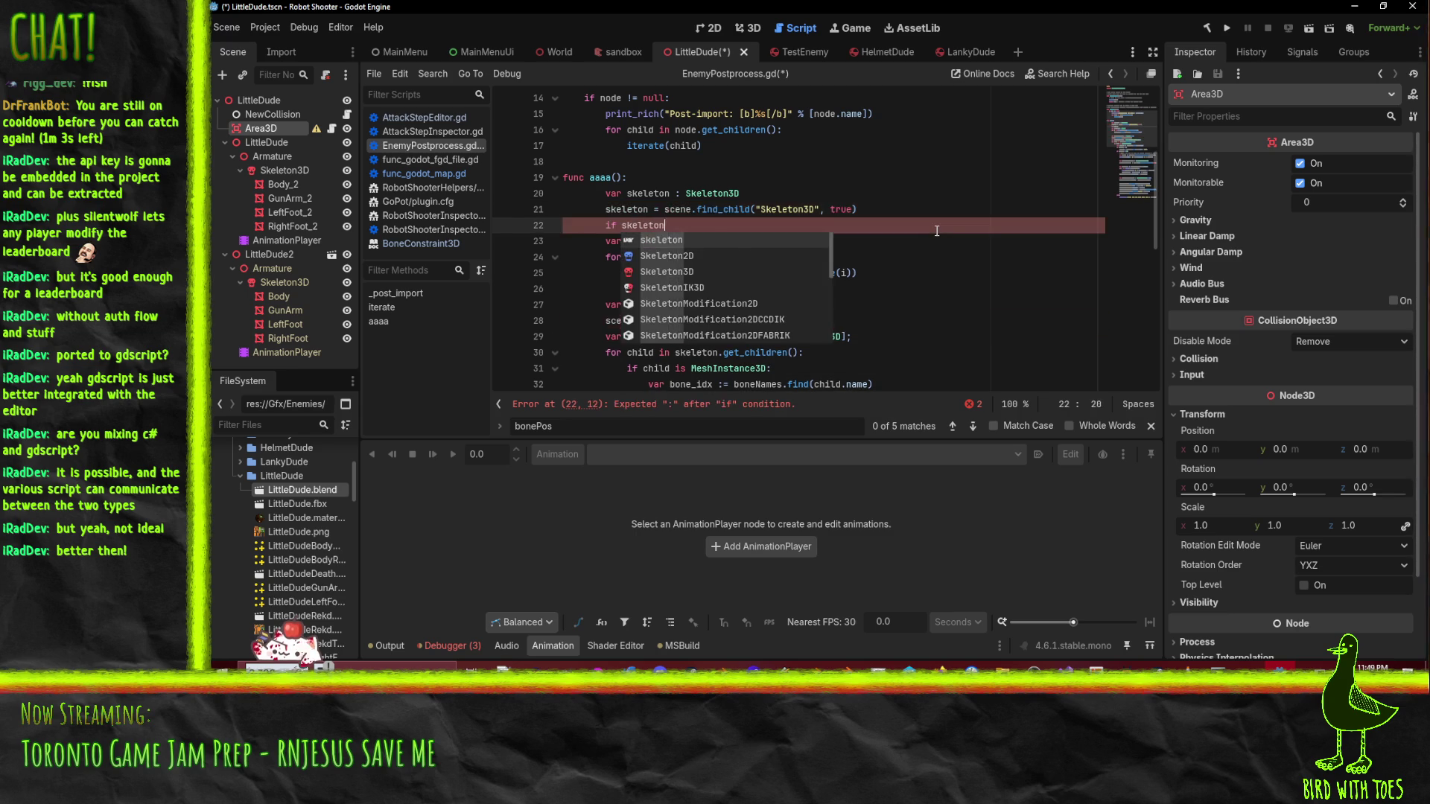
key(BackSpace)
key(Return)
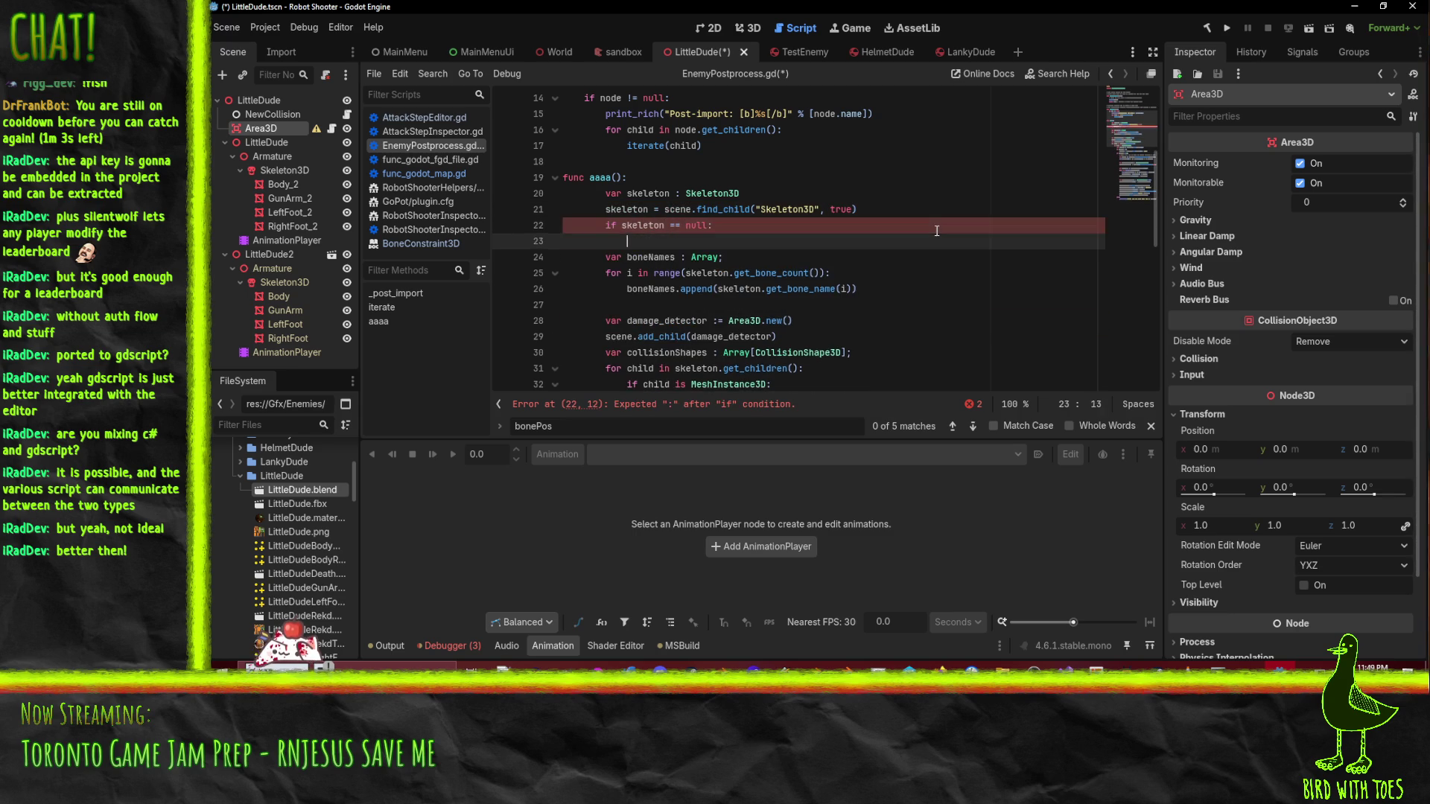
text(push_warning(")
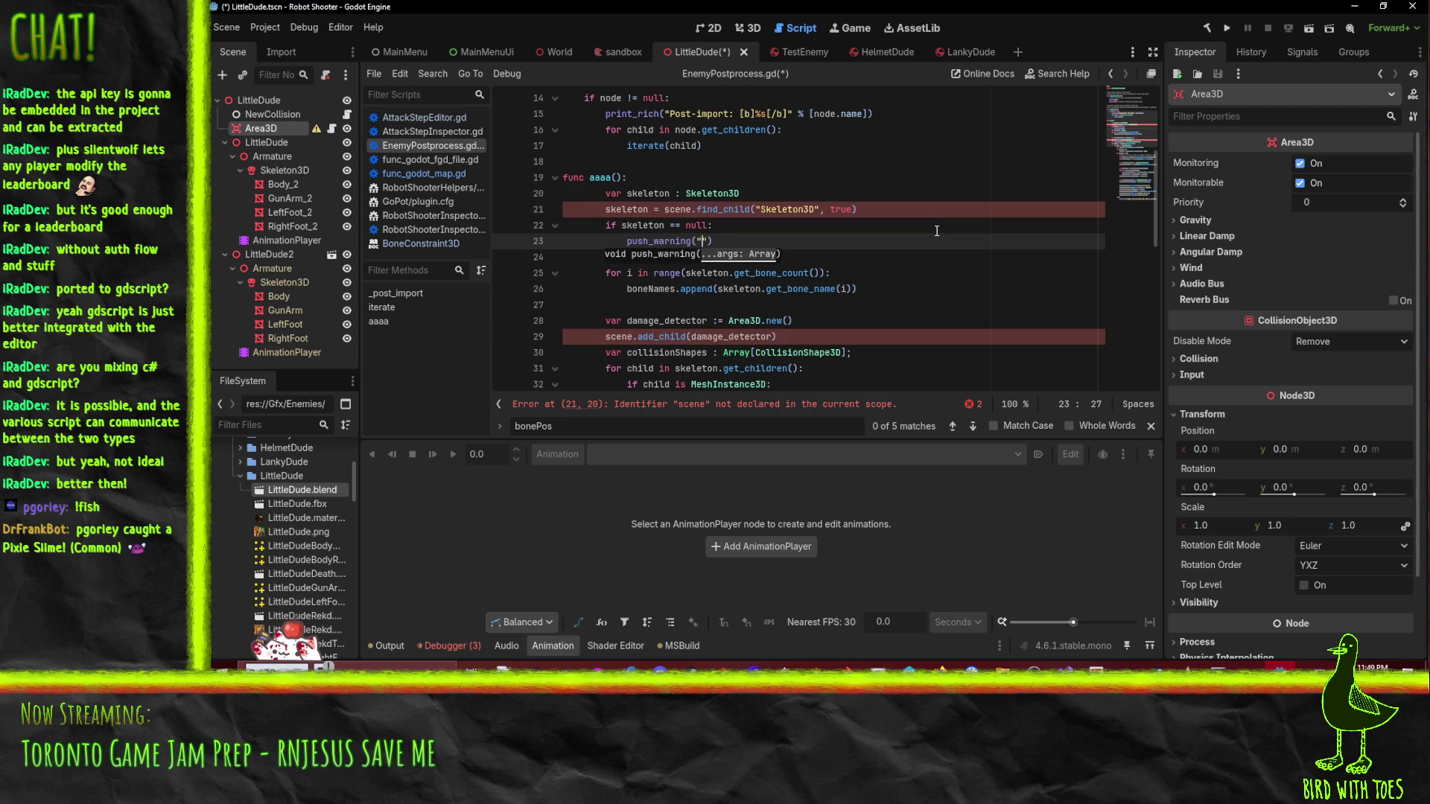
text(Running enemey pos)
text(tprocess o)
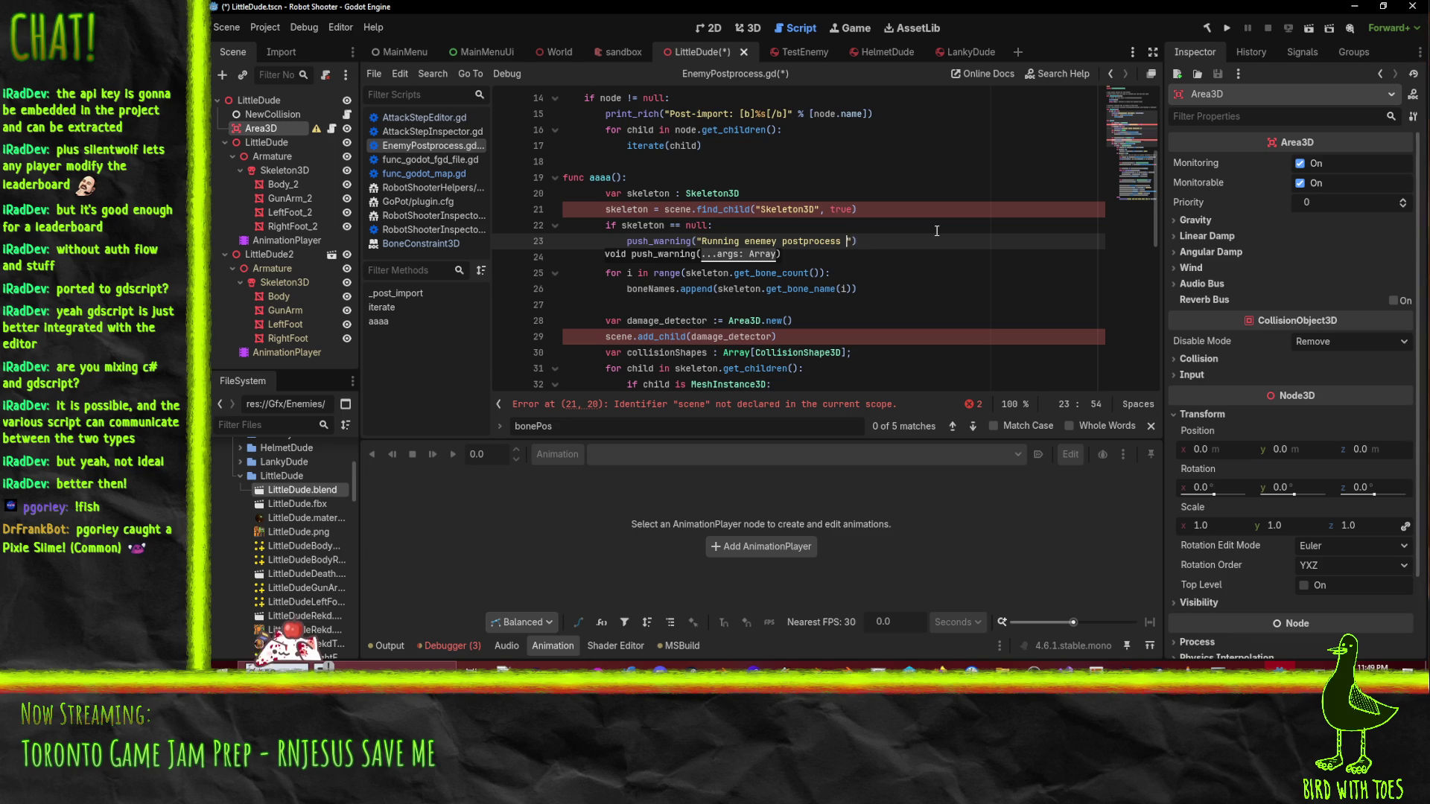
text(n )
text(mesh without)
text( skelet)
text(on, bailing)
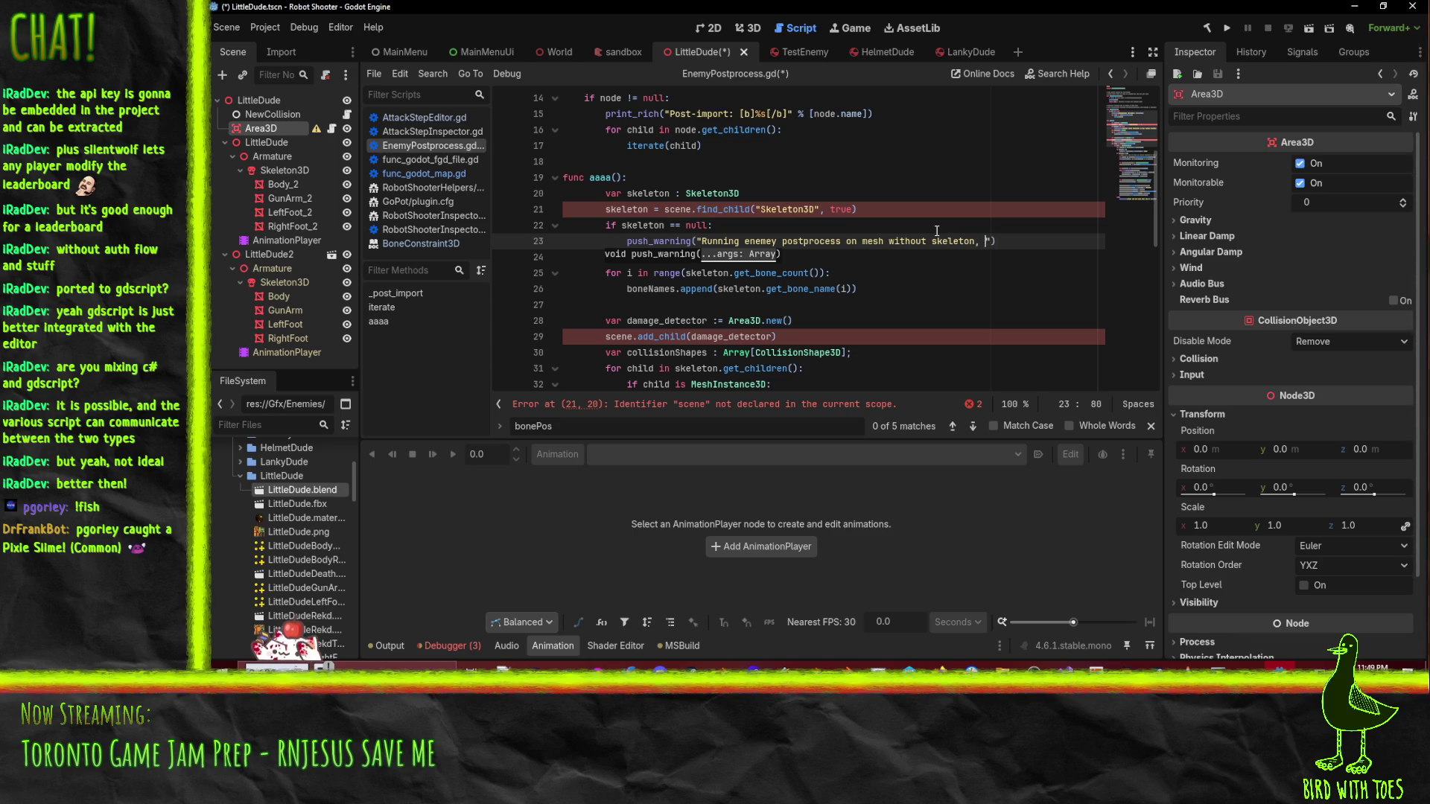
key(Return)
text(return)
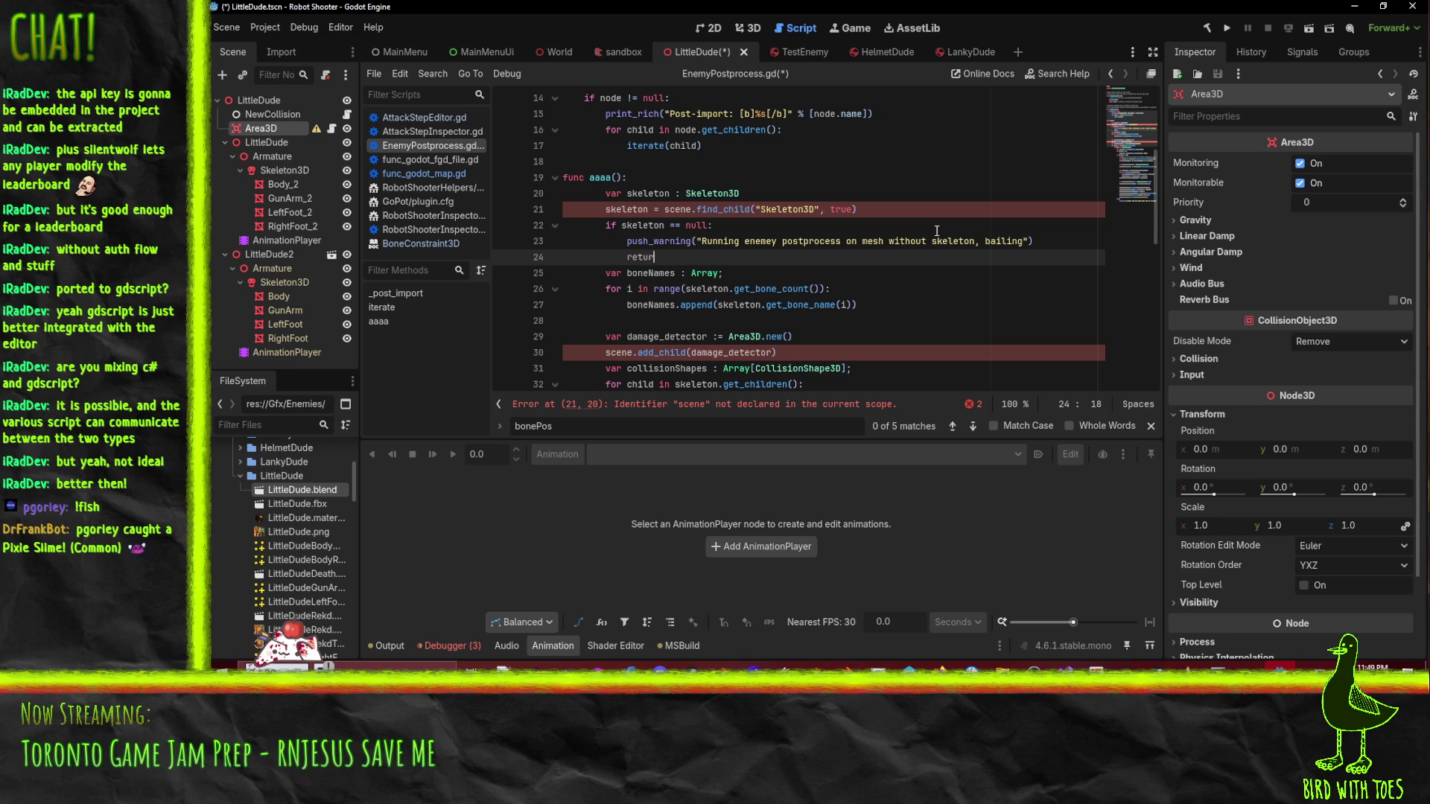
key(Return)
key(ctrl+s)
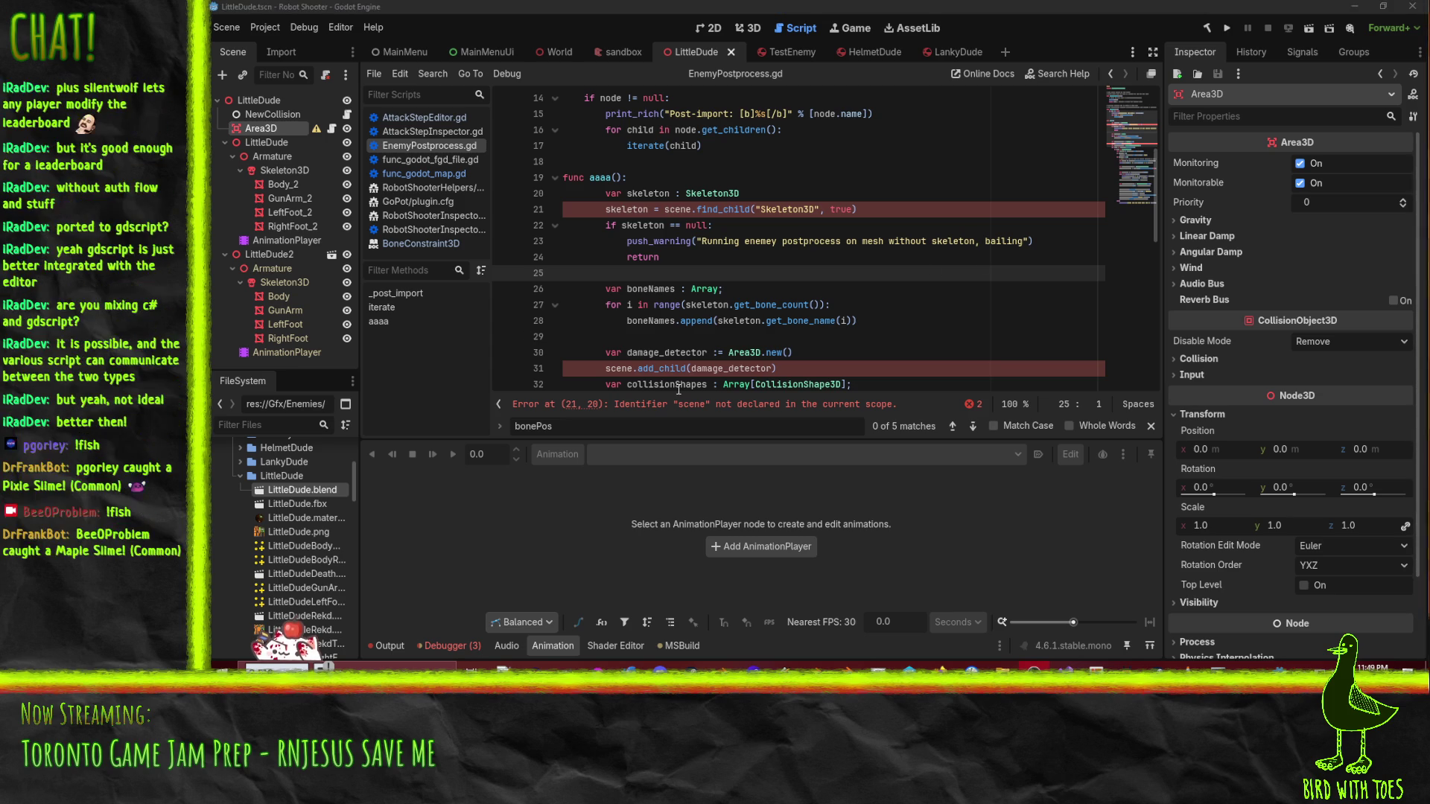
scroll(894, 319, down, 6)
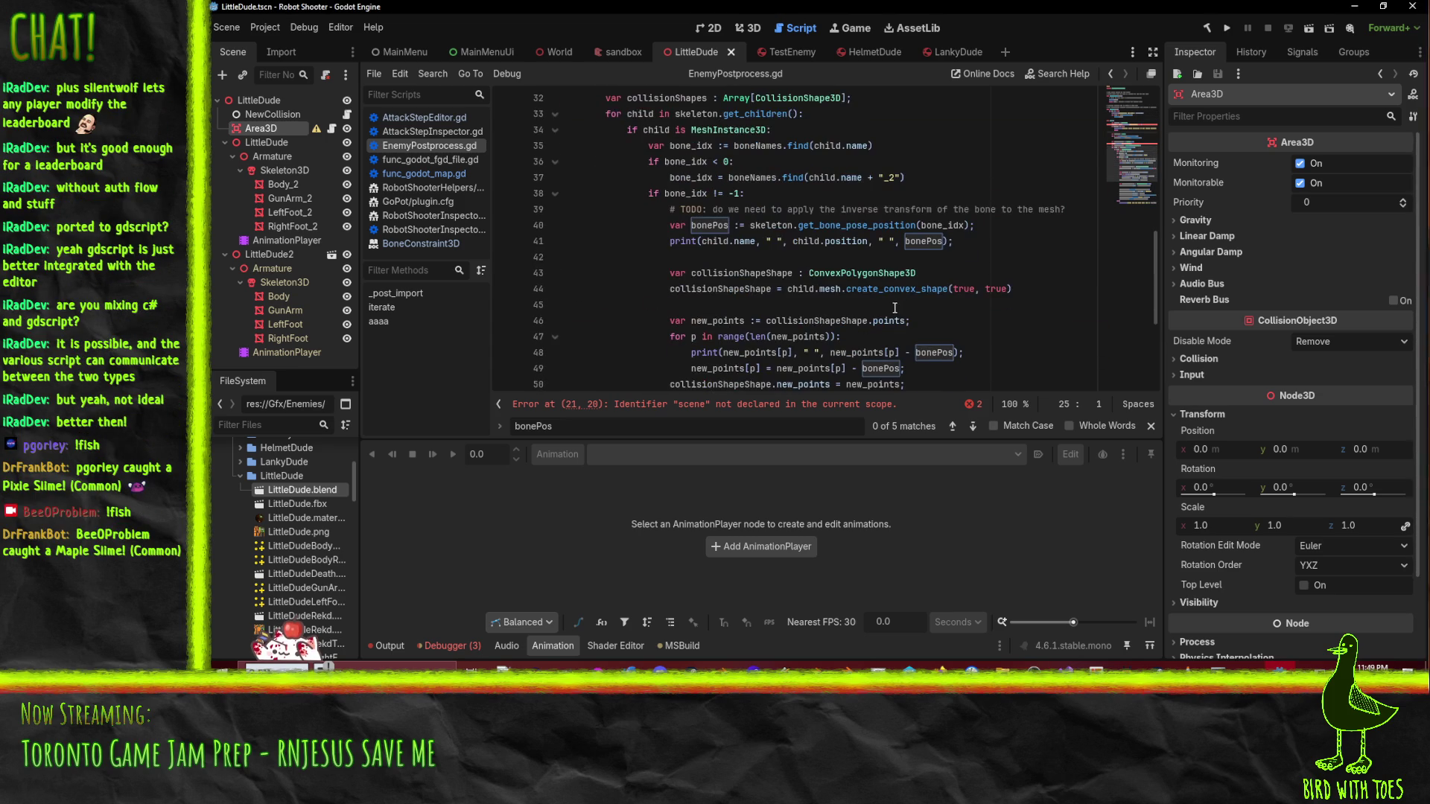
scroll(894, 321, down, 4)
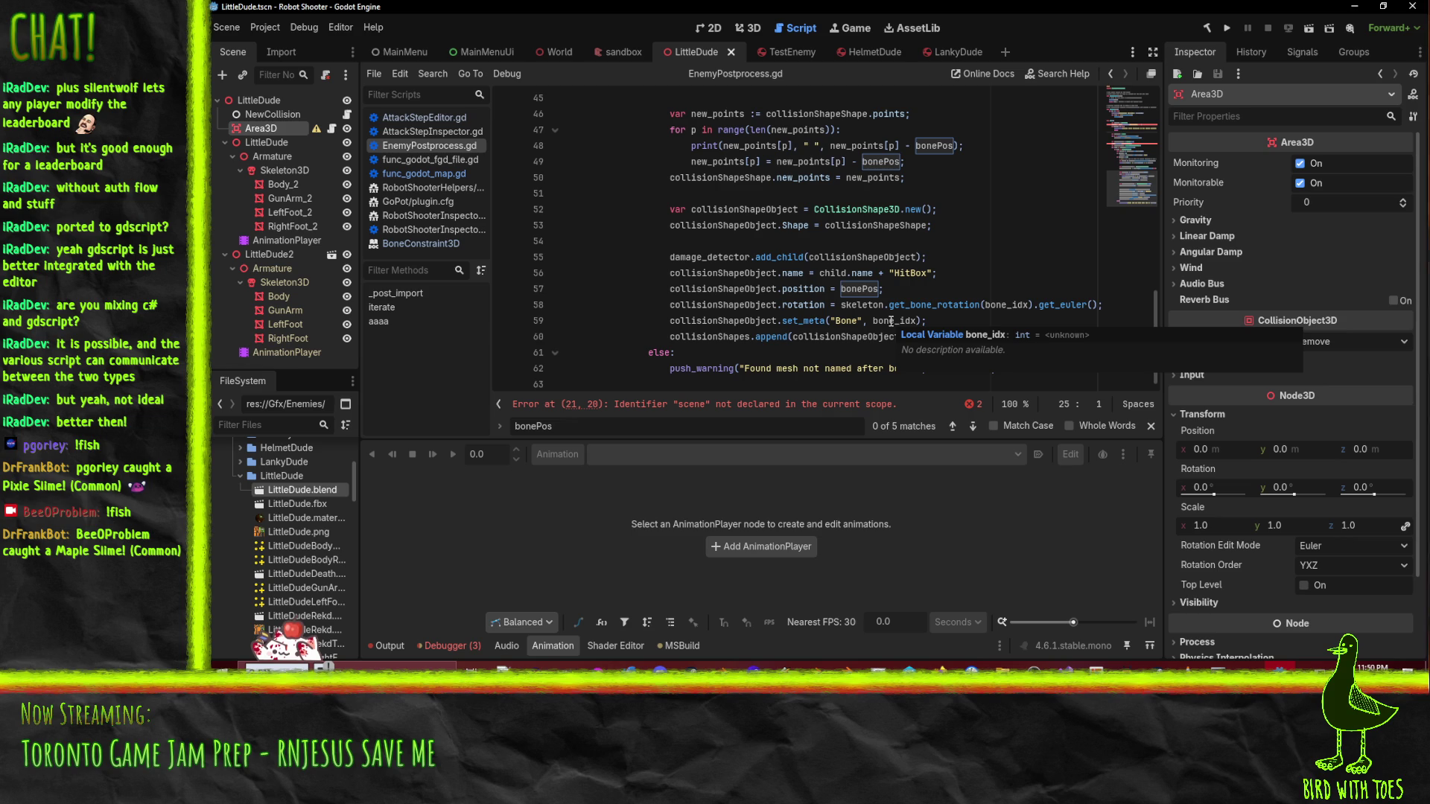
click(785, 354)
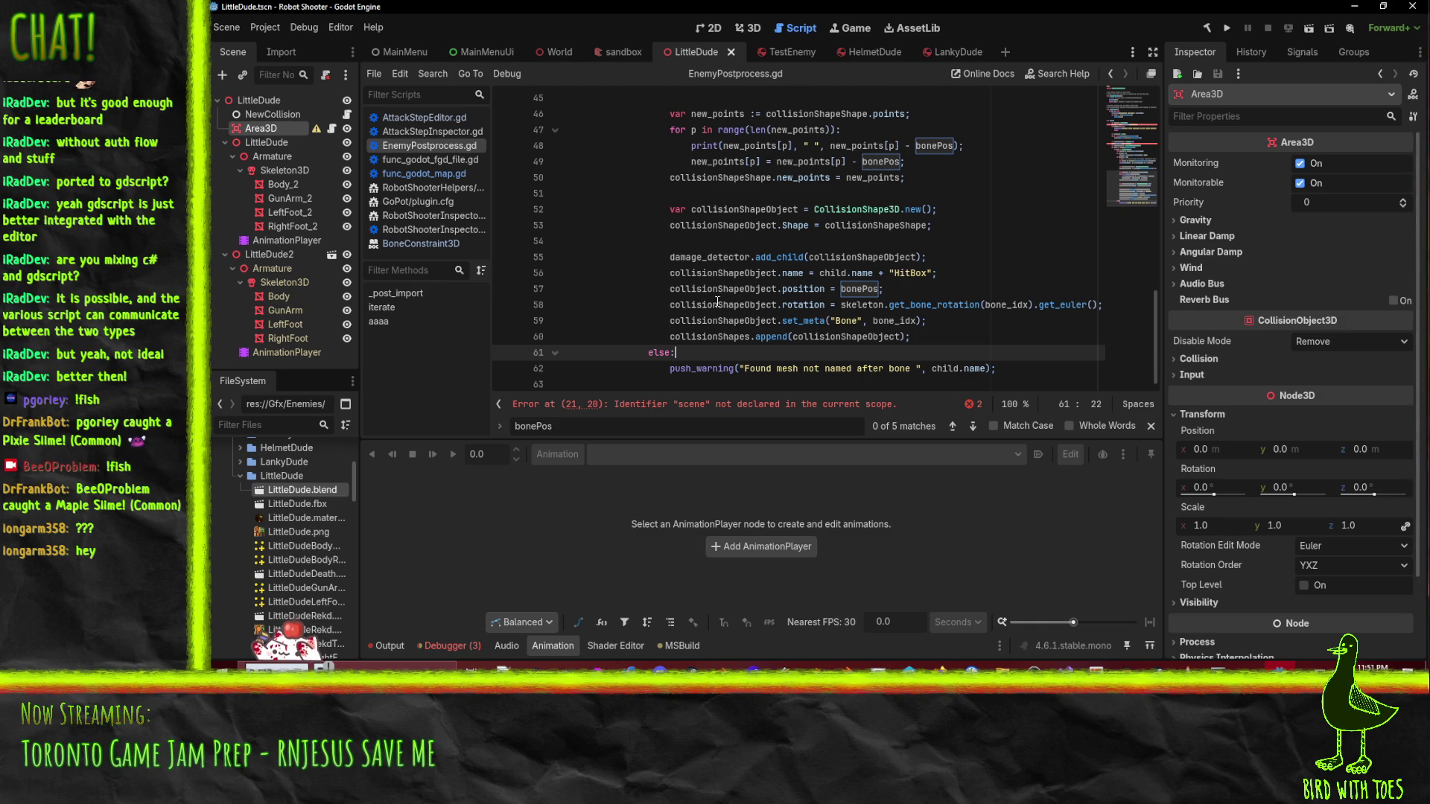
scroll(691, 302, up, 6)
click(903, 279)
click(872, 193)
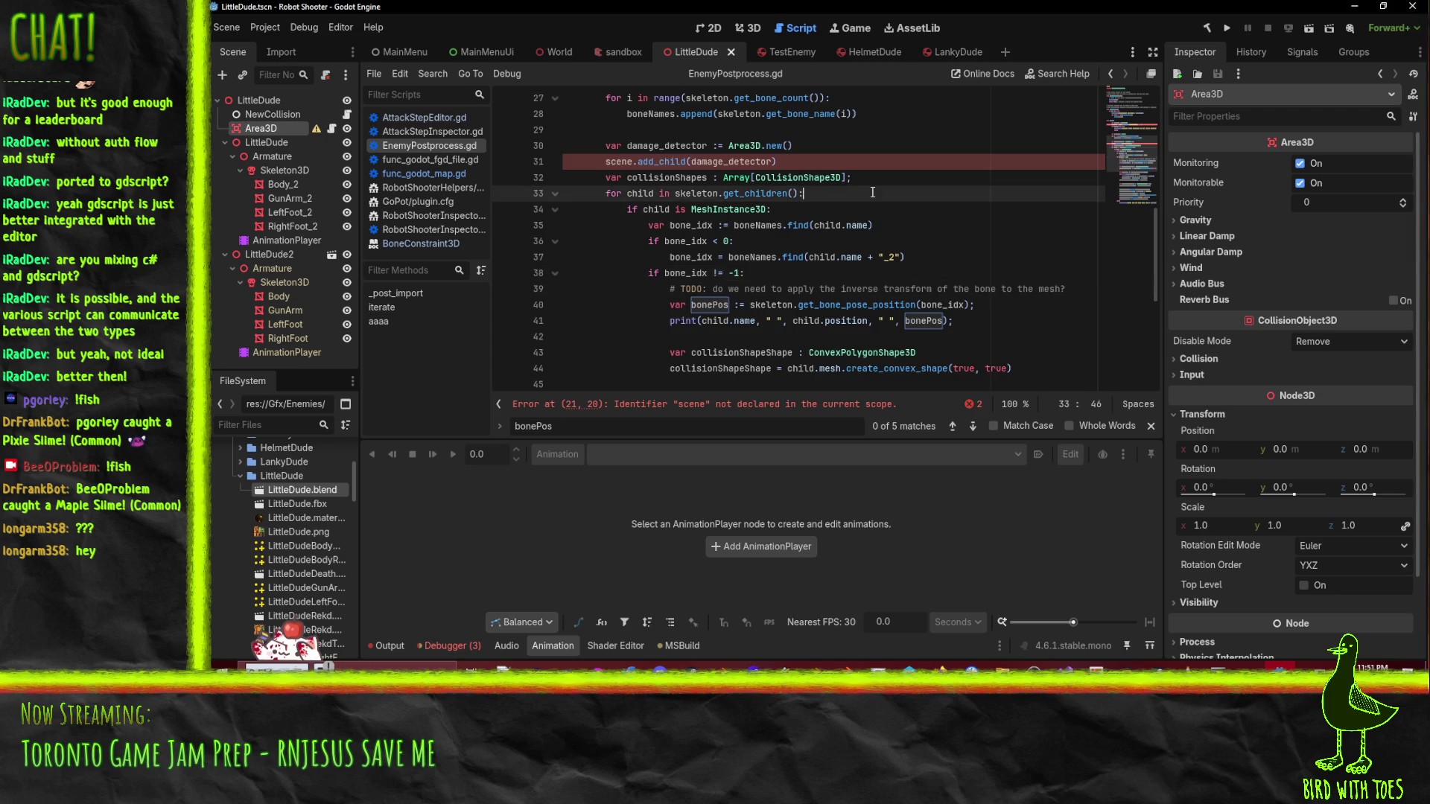
scroll(819, 209, up, 5)
click(717, 216)
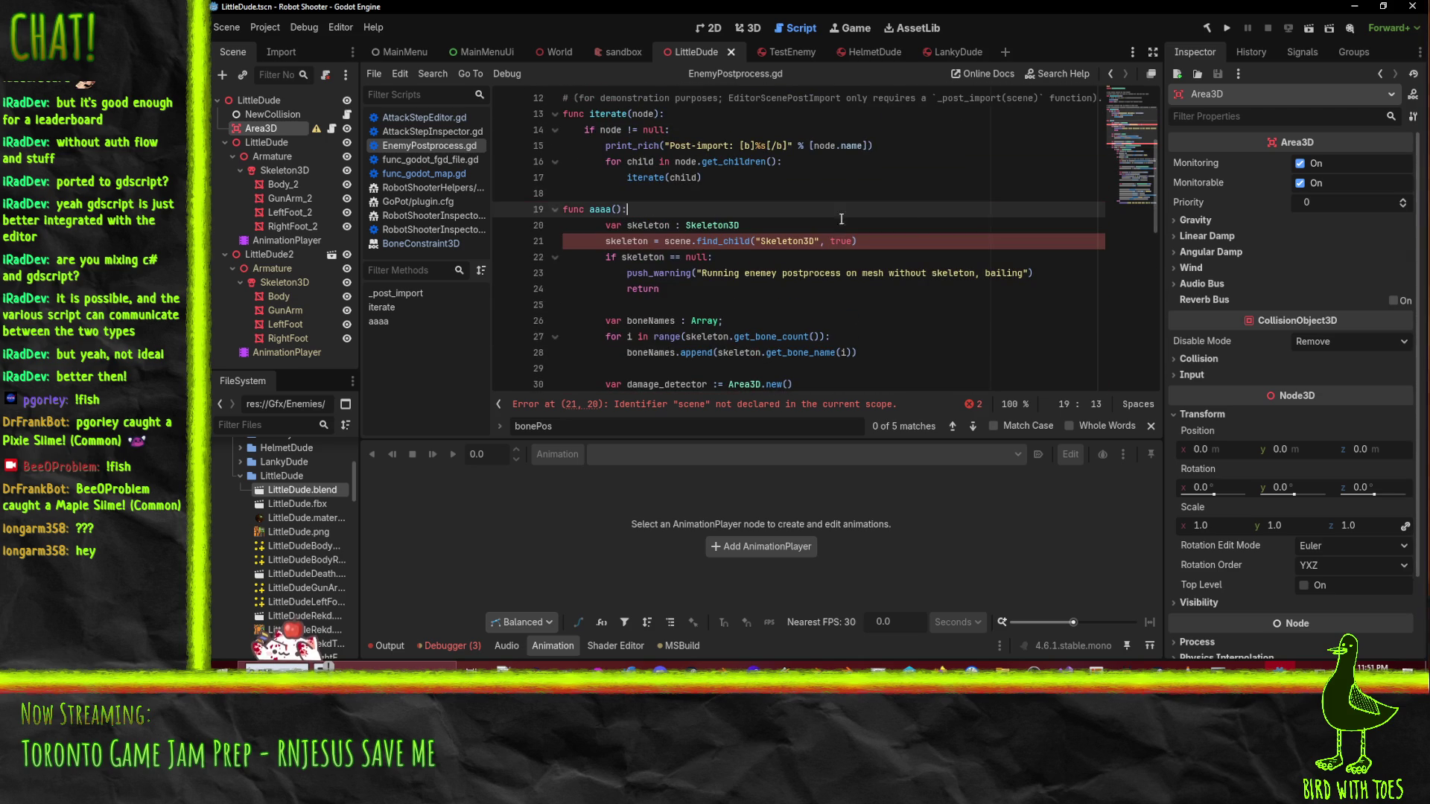
- Delete the 'func aaaa():' header line and cut out its body
key(Home)
key(Up)
key(Up)
key(Up)
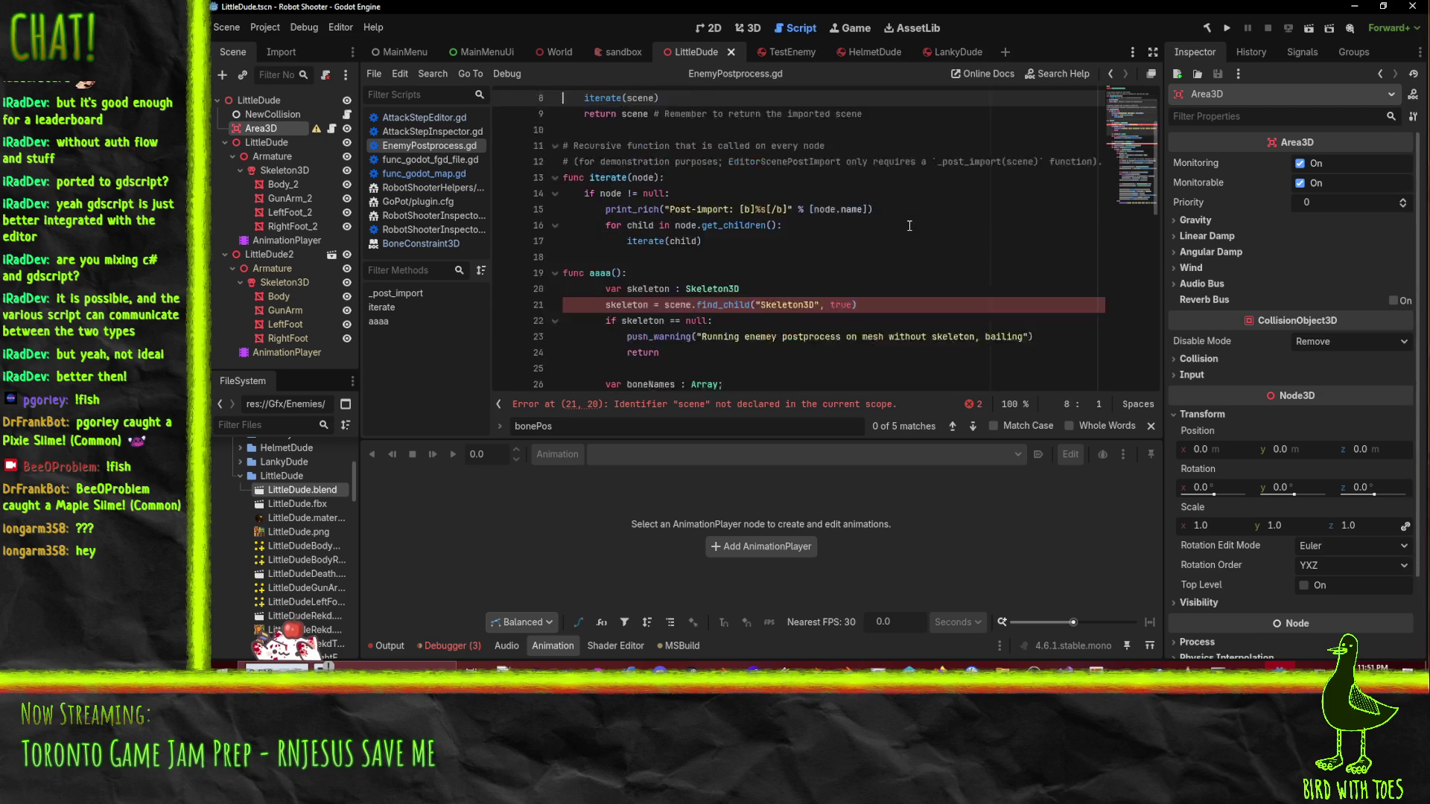
key(Down)
key(Down)
key(Down)
key(ctrl+shift+k)
key(shift+Down)
key(shift+Down)
key(shift+Down)
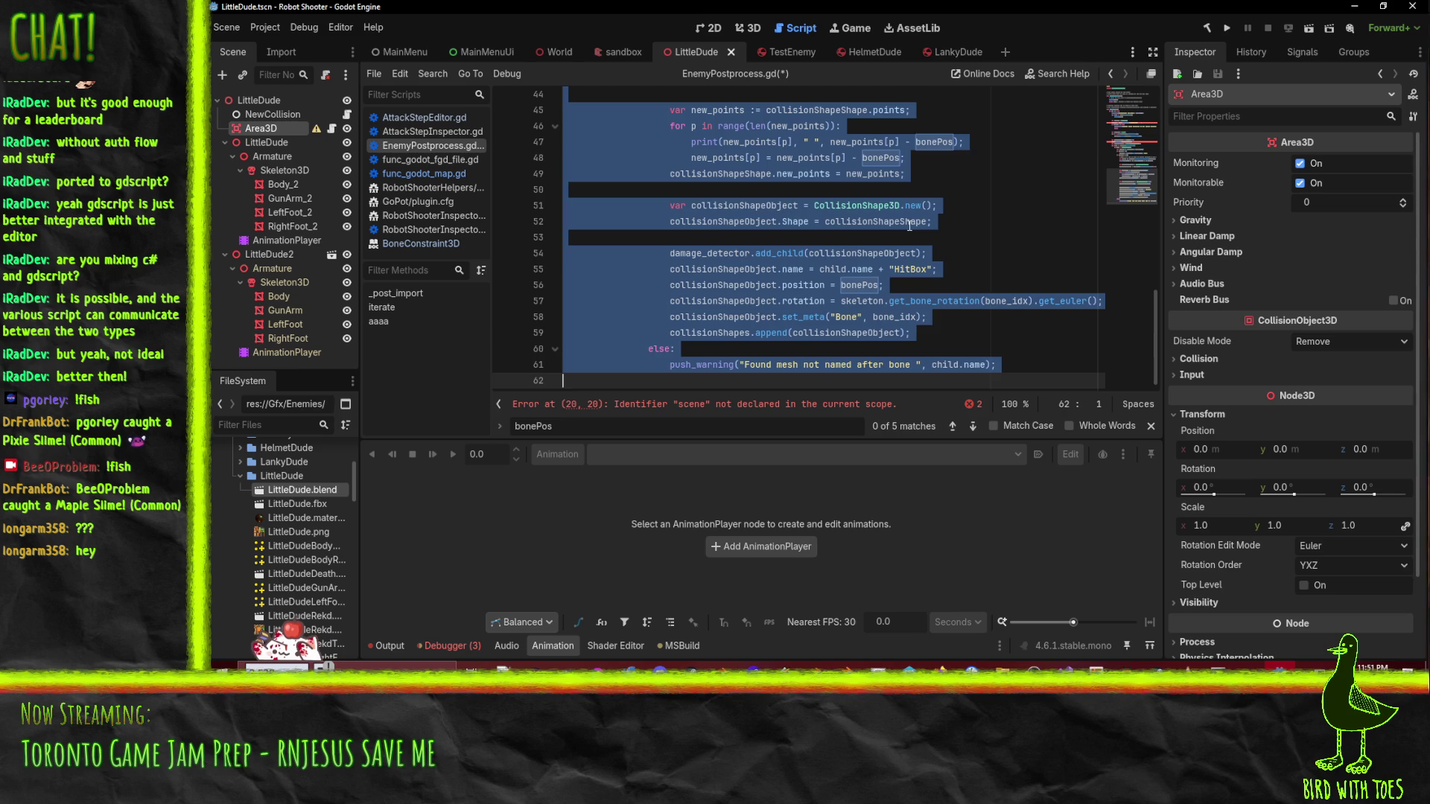
key(Delete)
key(Up)
key(Up)
key(Up)
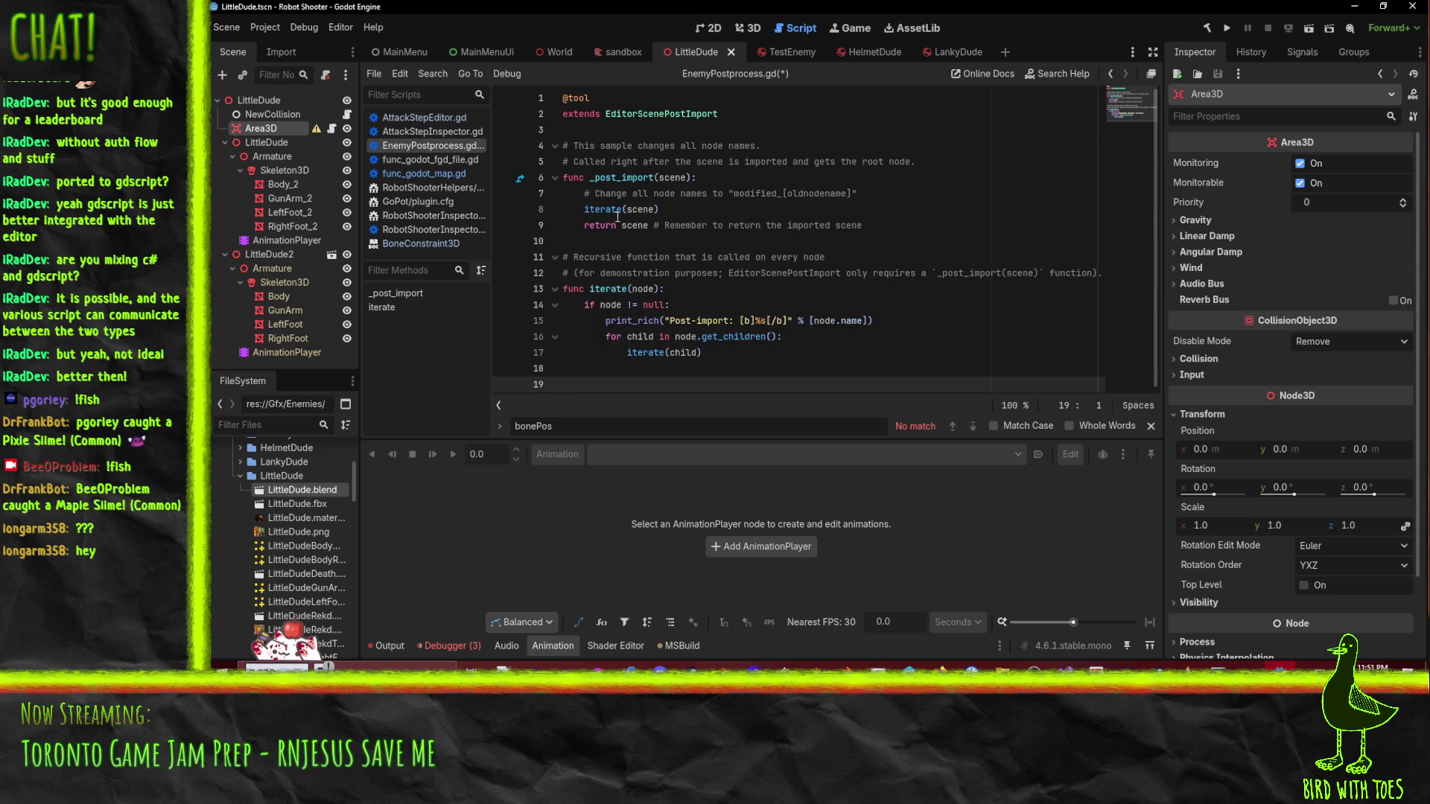
- Paste the collision-shape code over the sample comment in _post_import and unindent it one level
key(Up)
key(Up)
key(Home)
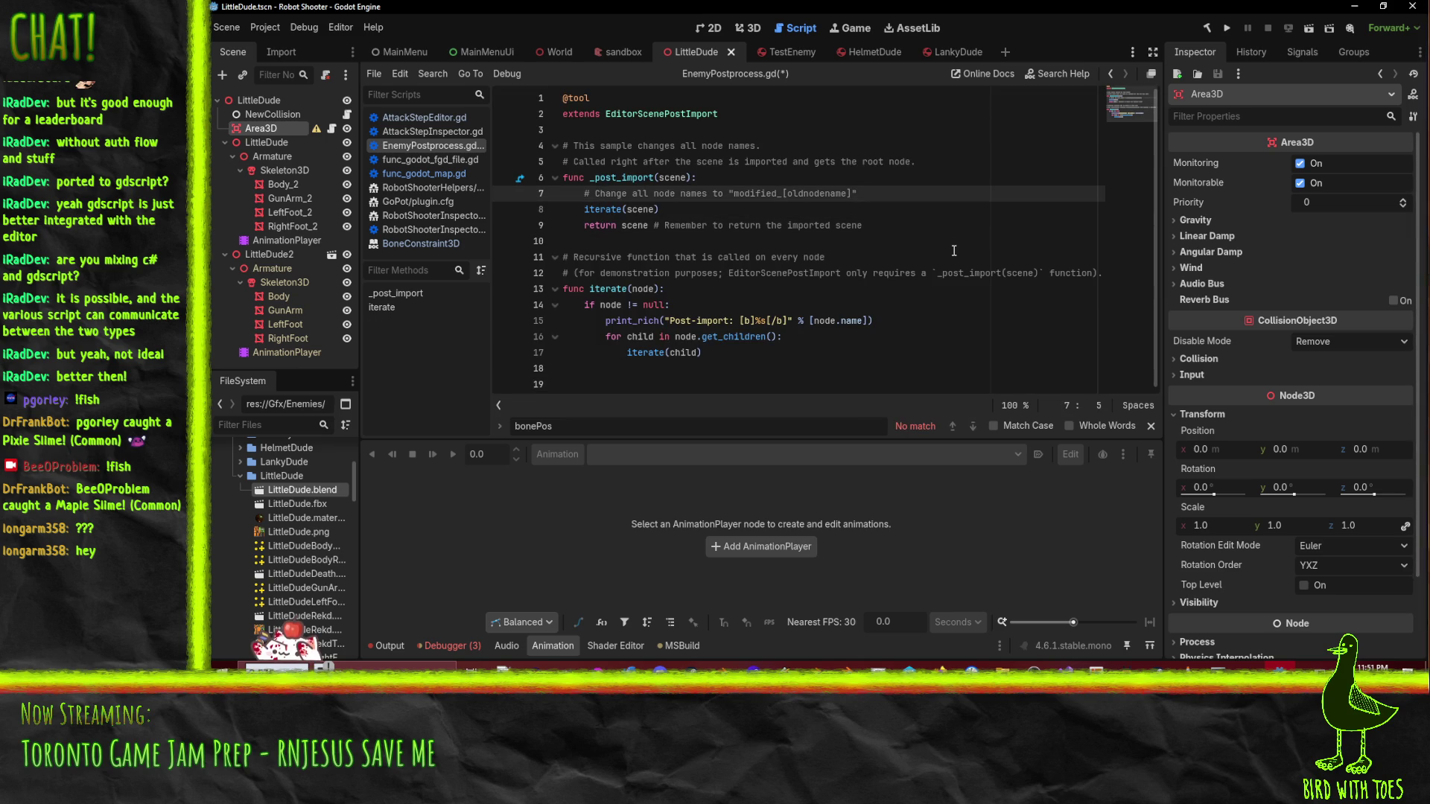
key(shift+Down)
key(Left)
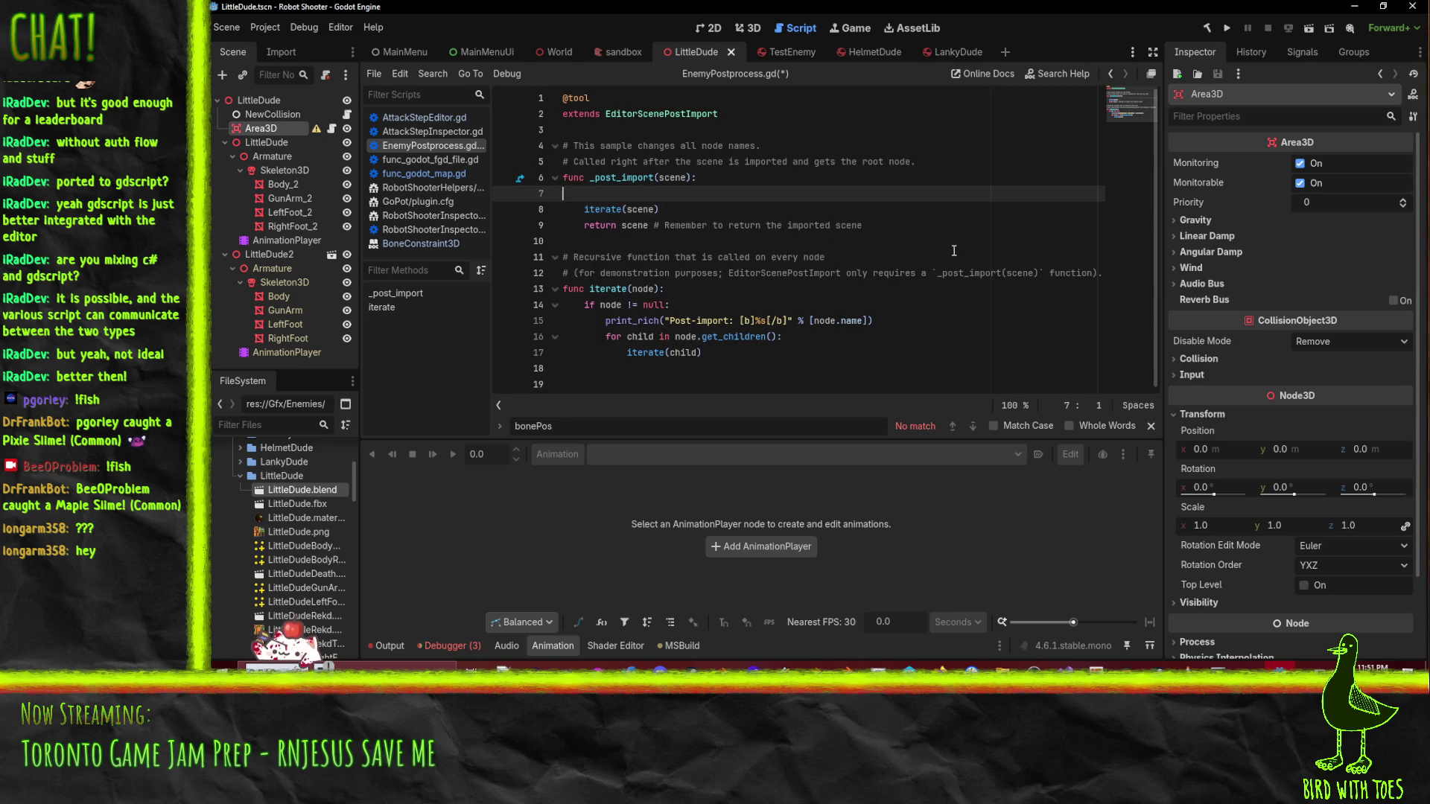
key(ctrl+v)
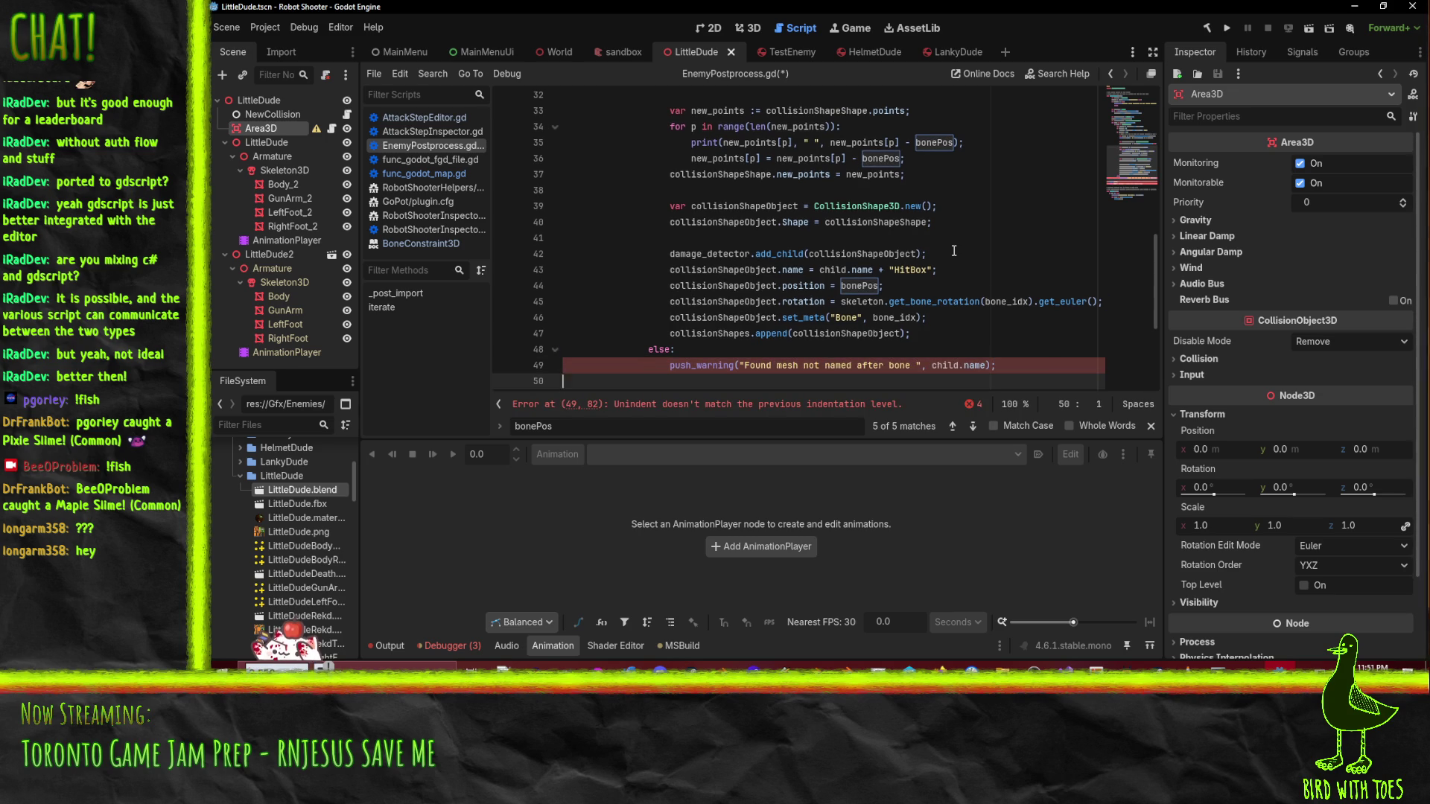
key(ctrl+shift+Home)
key(shift+Down)
key(shift+Down)
key(shift+Down)
key(shift+End)
key(shift+Tab)
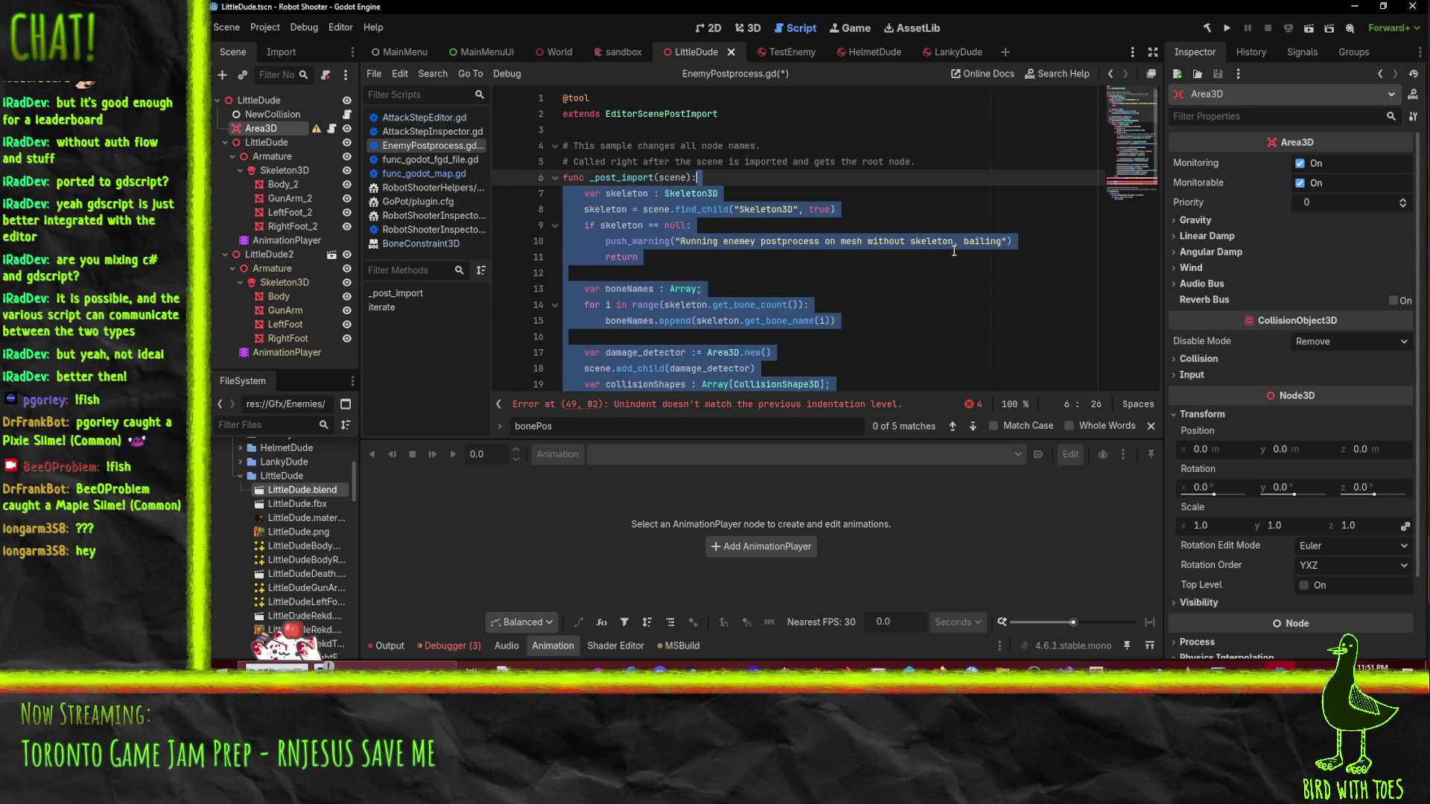
key(Down)
- Delete the remaining sample comment lines above _post_import
key(Up)
key(Up)
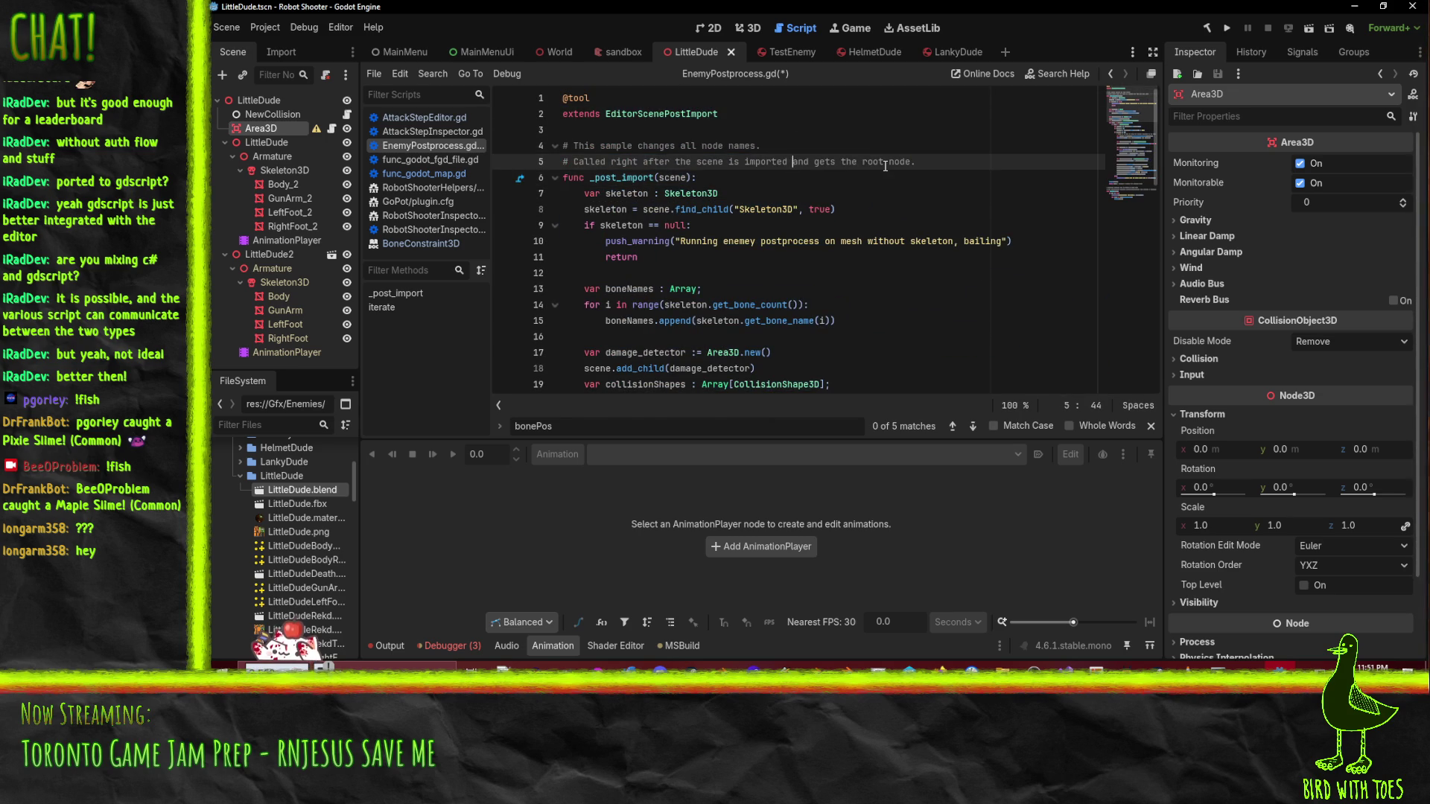
key(Home)
key(shift+Down)
key(shift+Down)
key(Delete)
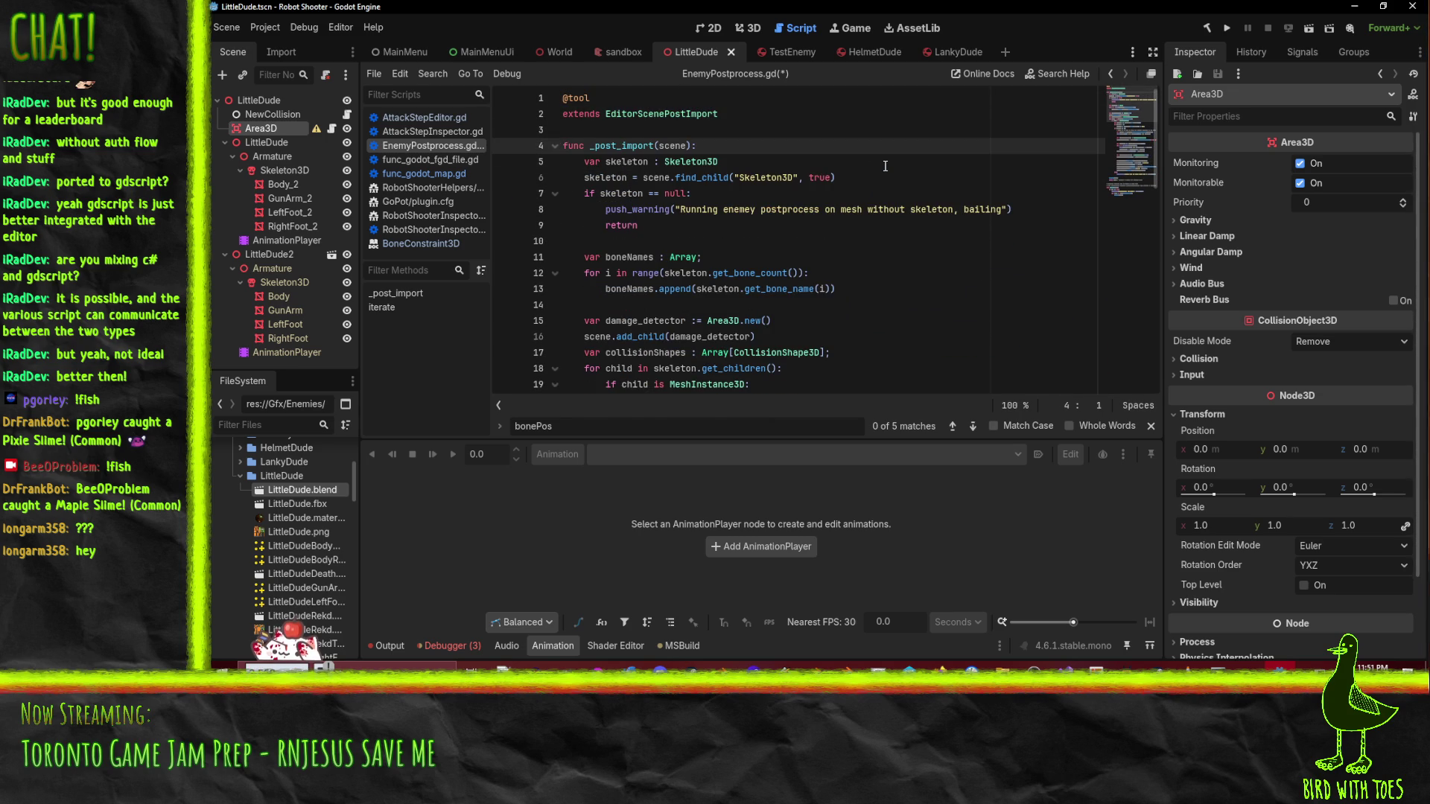
key(Down)
key(Down)
key(Down)
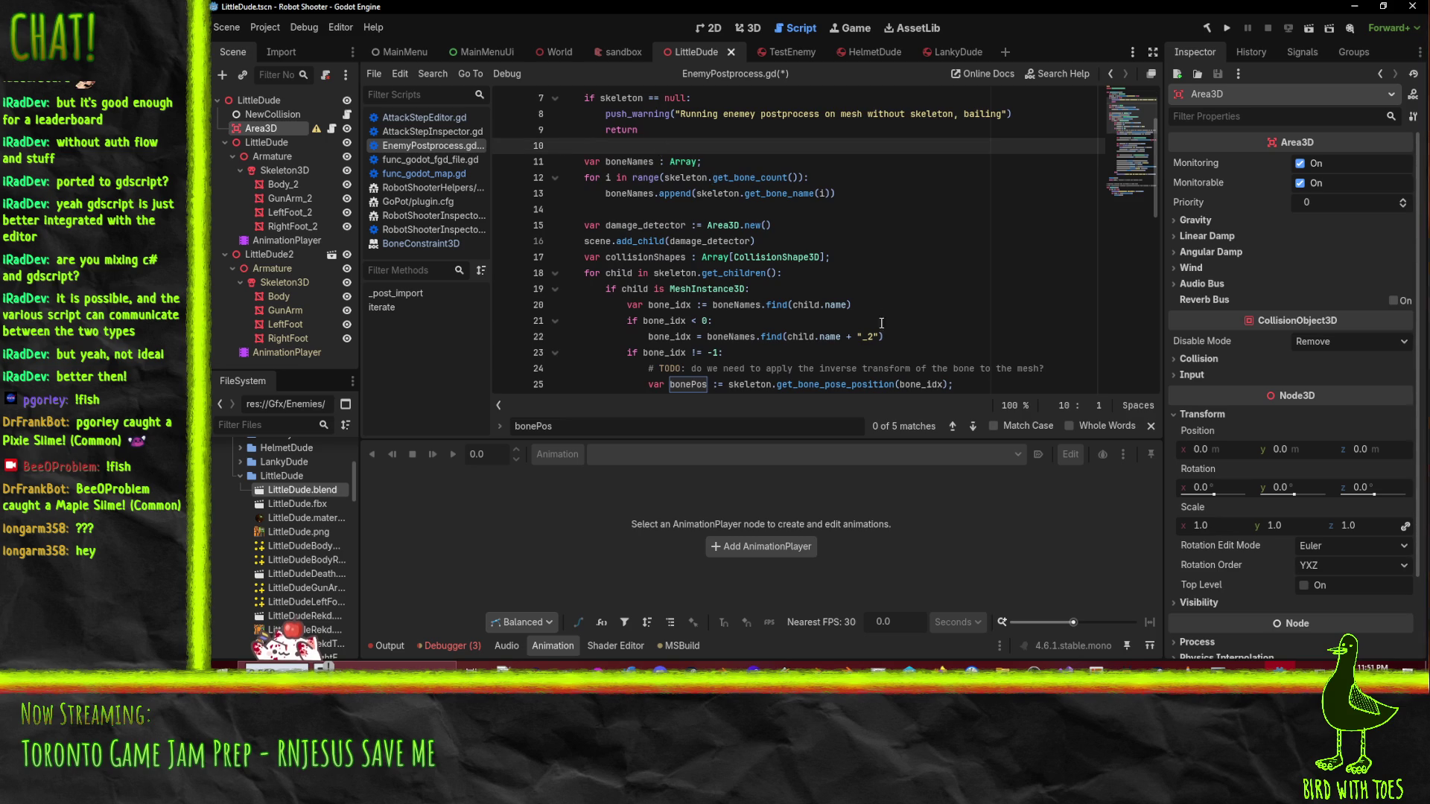
scroll(885, 313, down, 1)
click(645, 162)
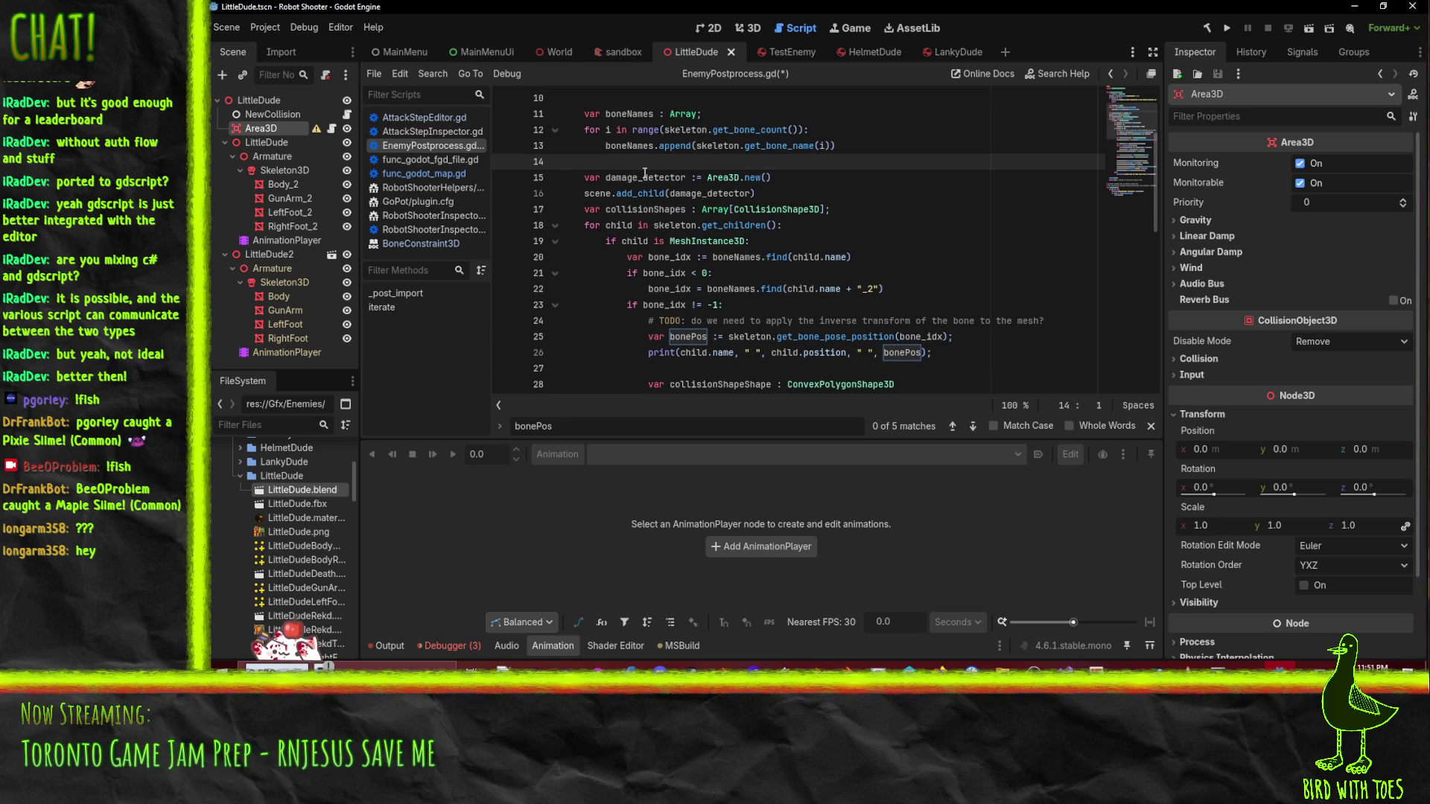